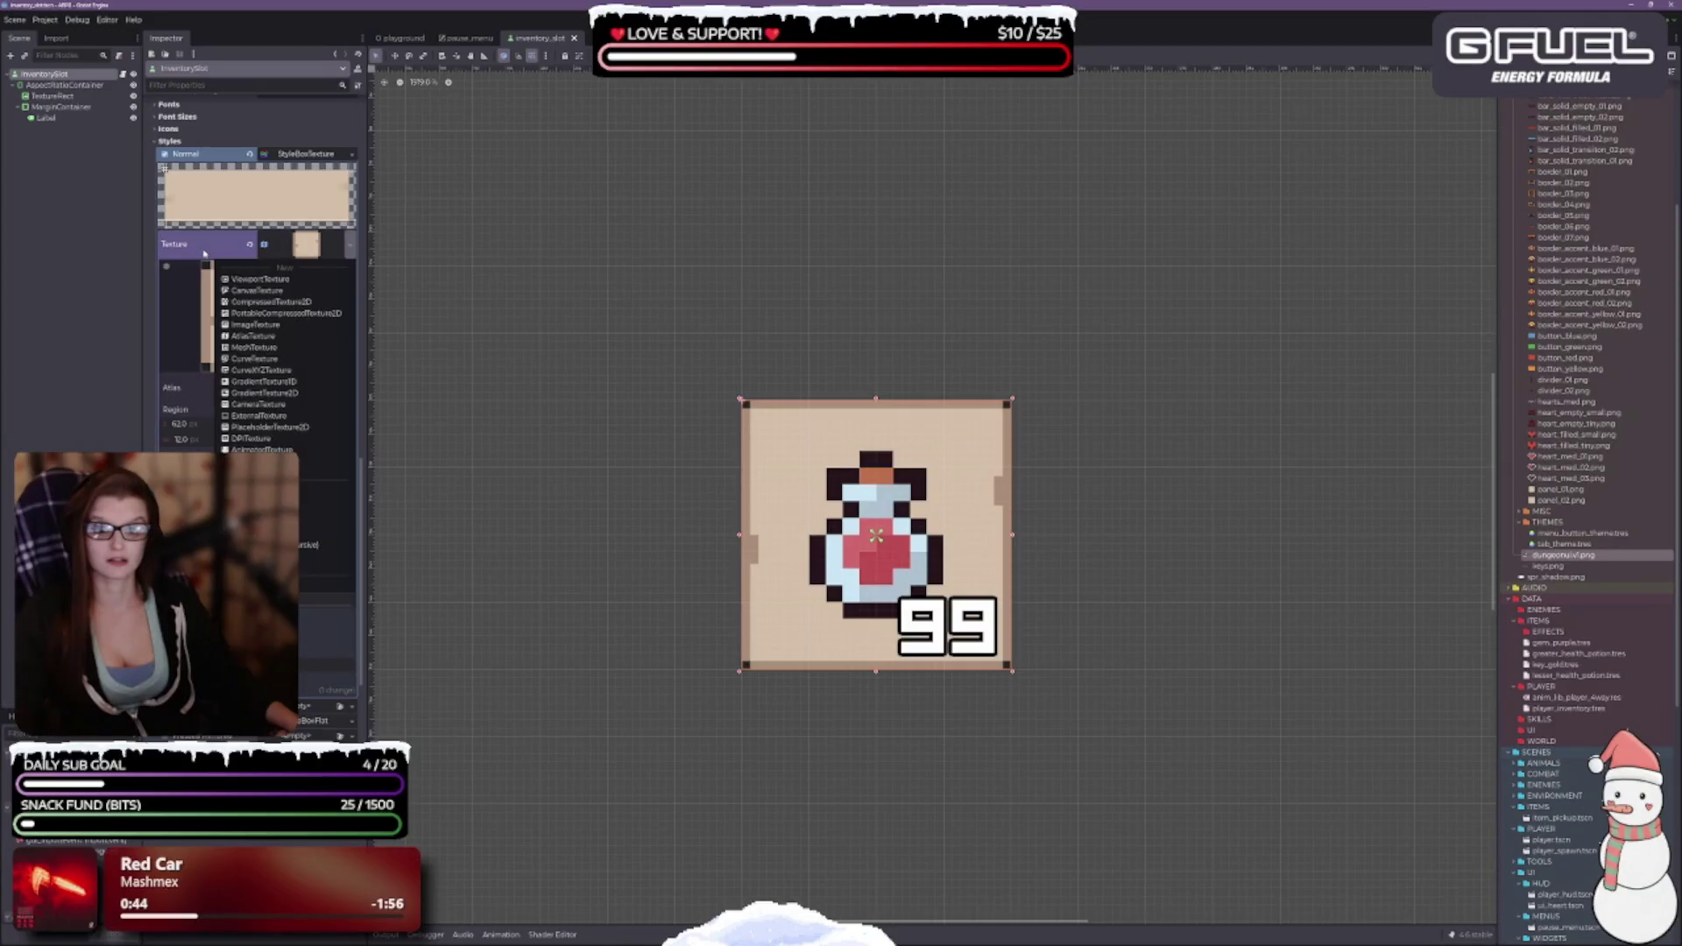
Set the inventory slot's StyleBoxTexture texture to panel_01.png from the FileSystem dock.
left_click(511, 278)
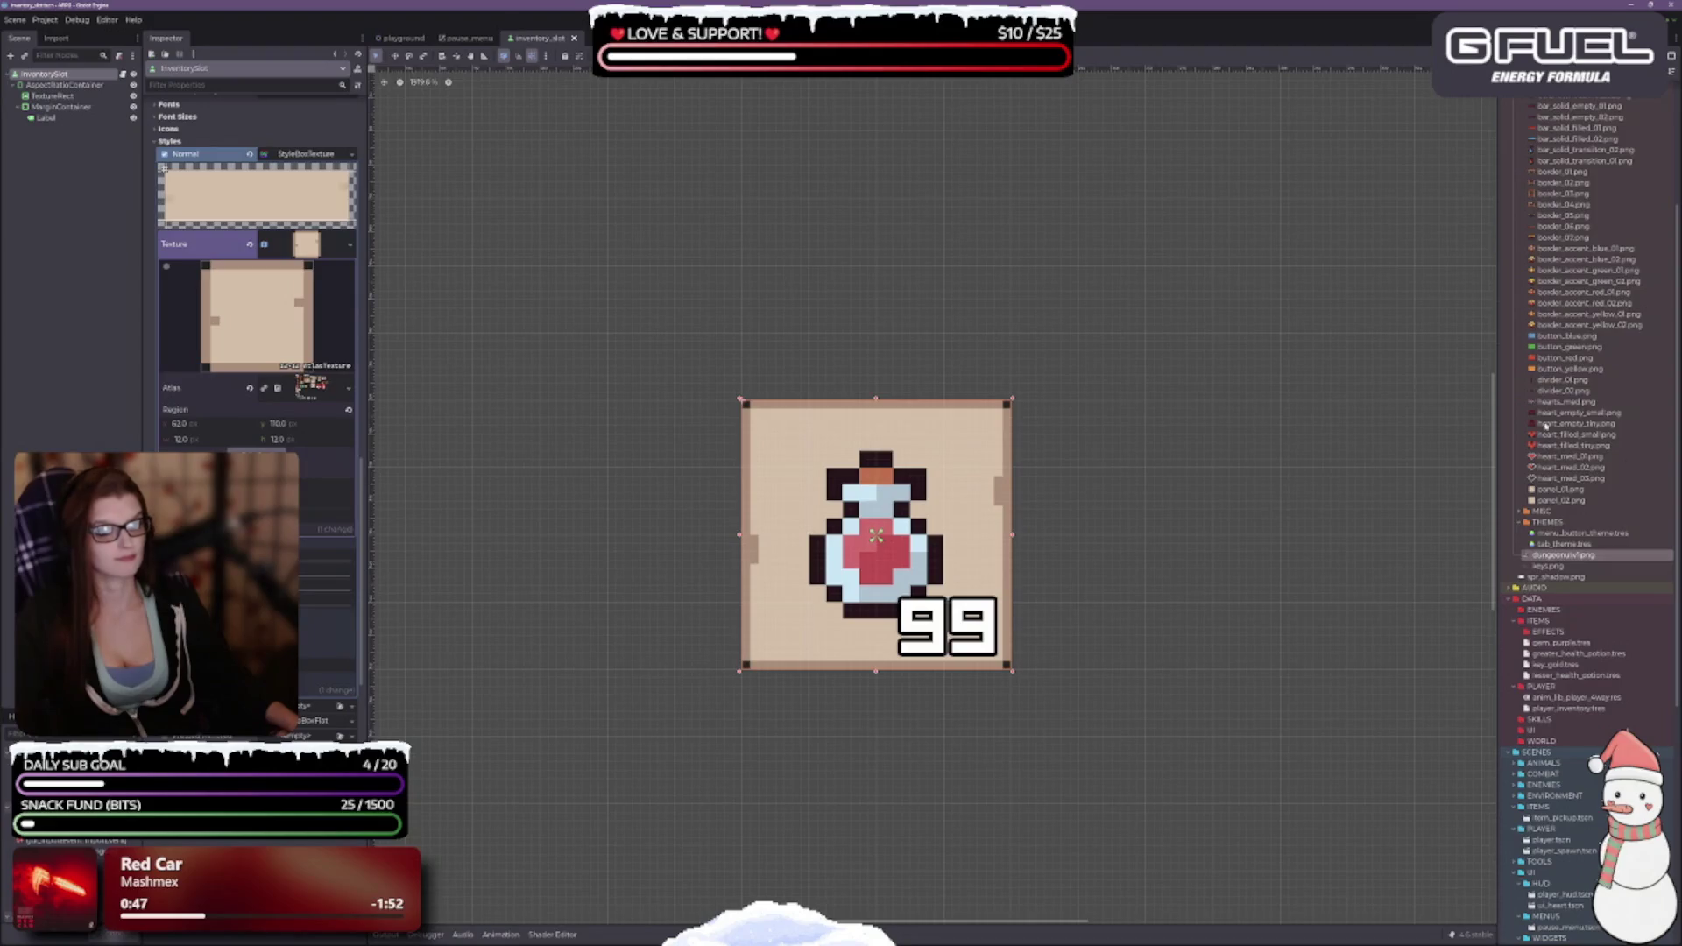
scroll(1549, 465, "up", 3)
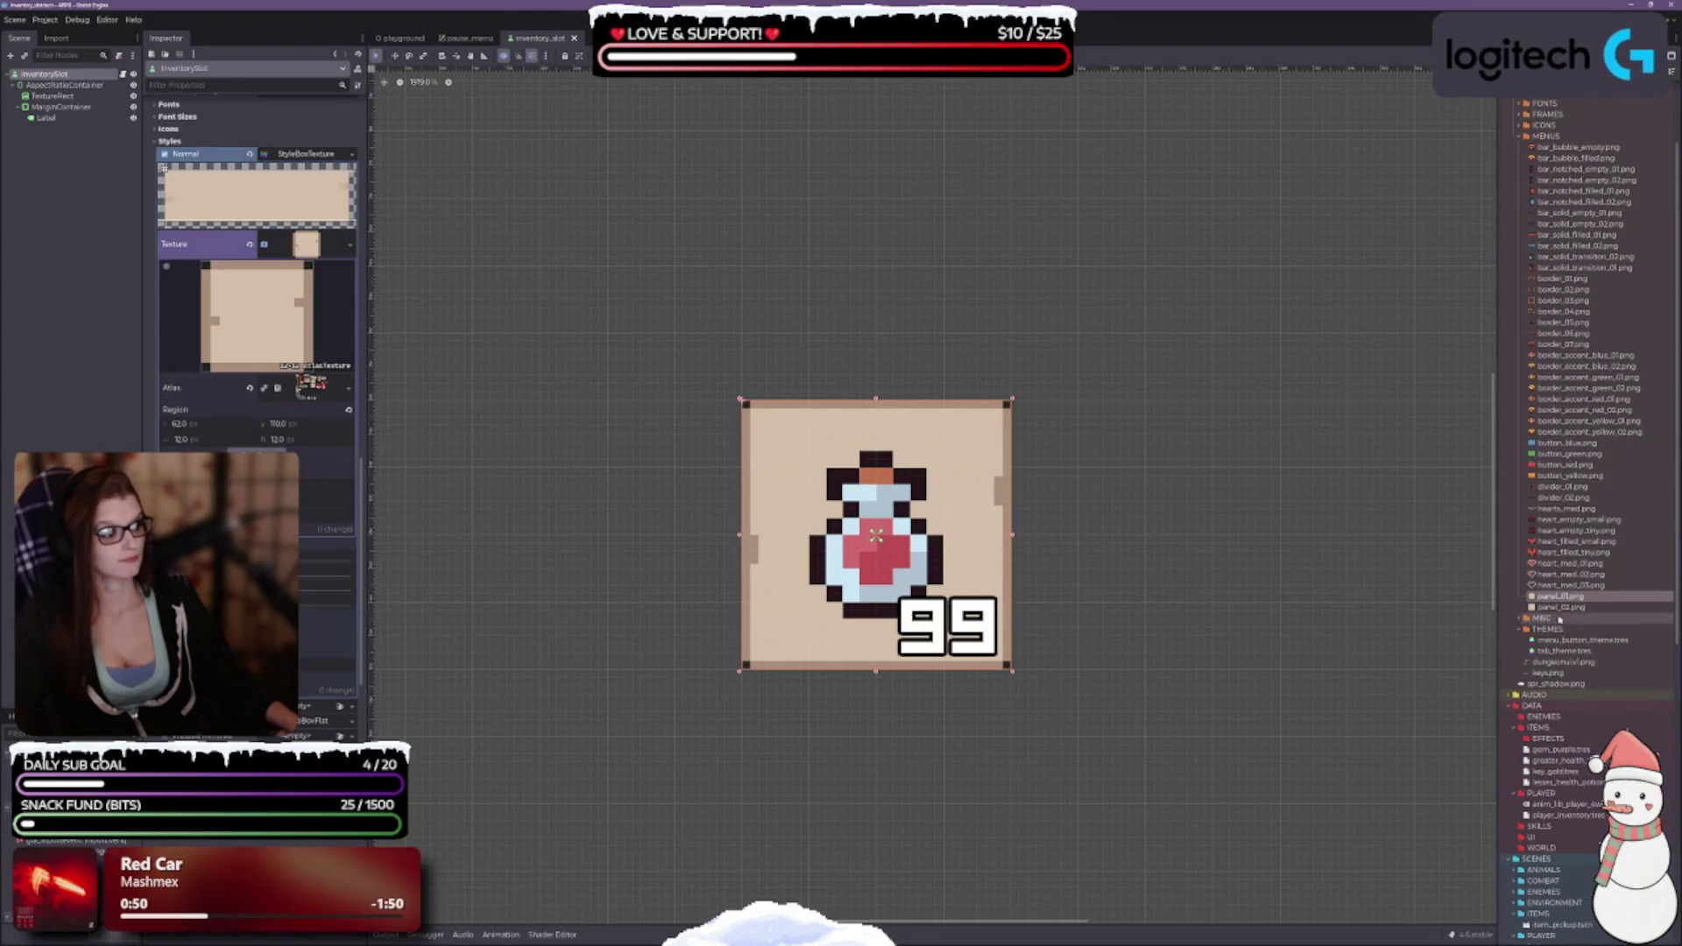
mouse_move(1560, 597)
left_mouse_down()
mouse_move(1227, 438)
mouse_move(517, 315)
mouse_move(304, 249)
left_mouse_up()
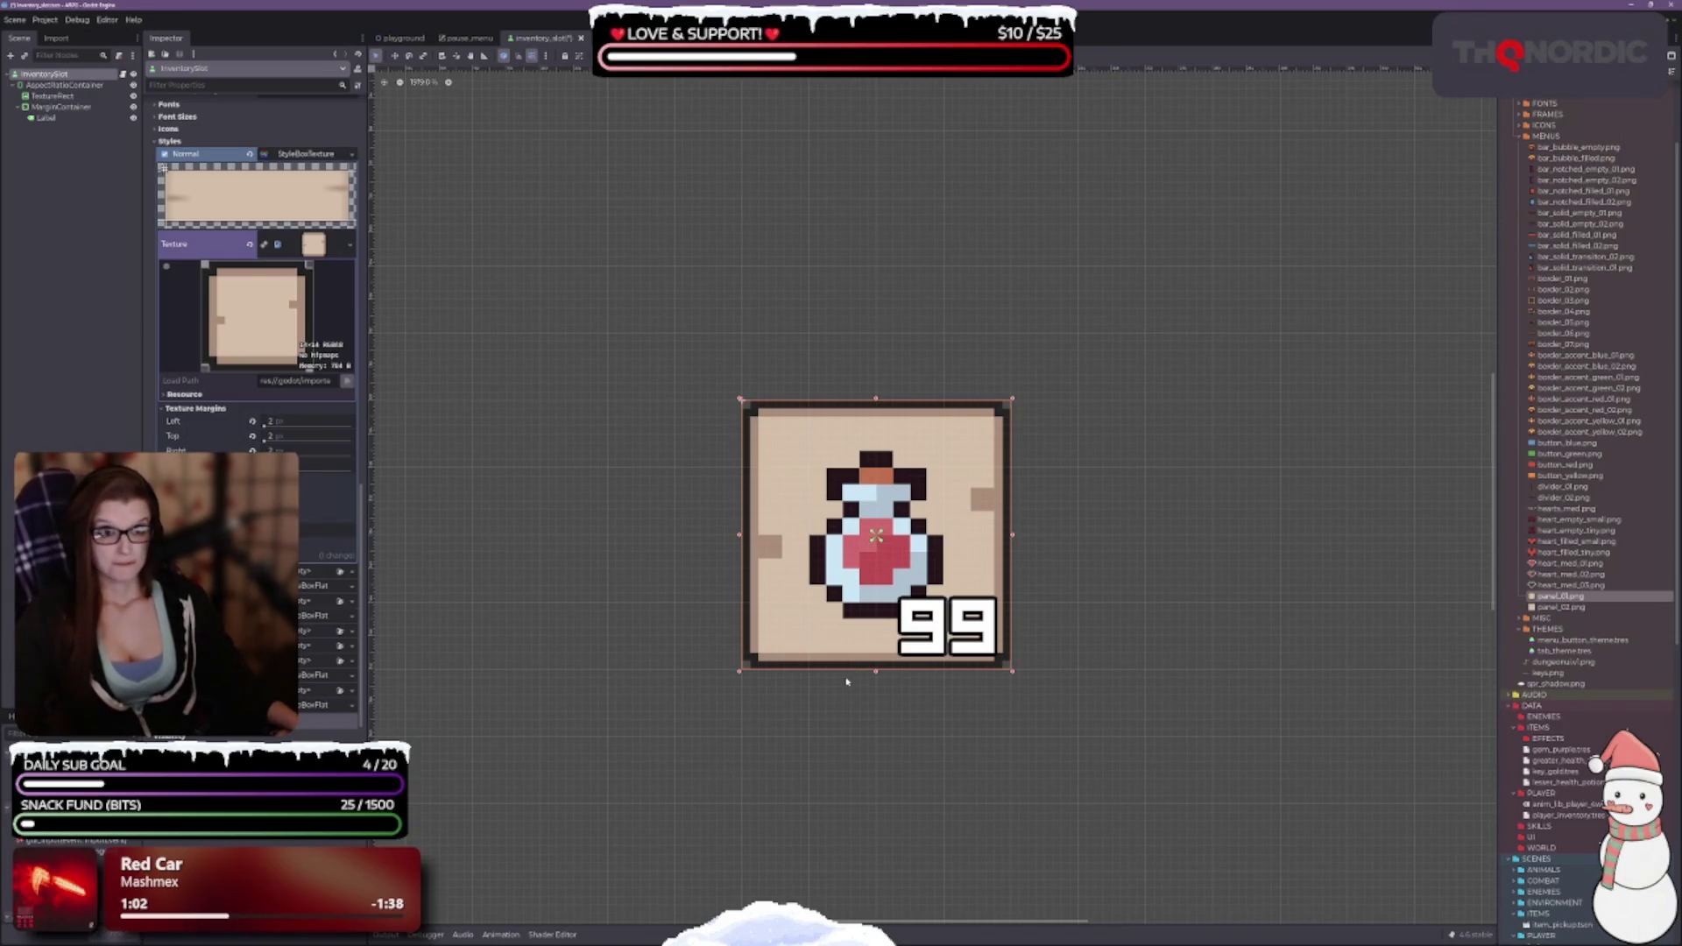
Move the inventory slot up and left on the canvas, then switch to the playground scene.
left_click_drag(789, 668, 758, 538)
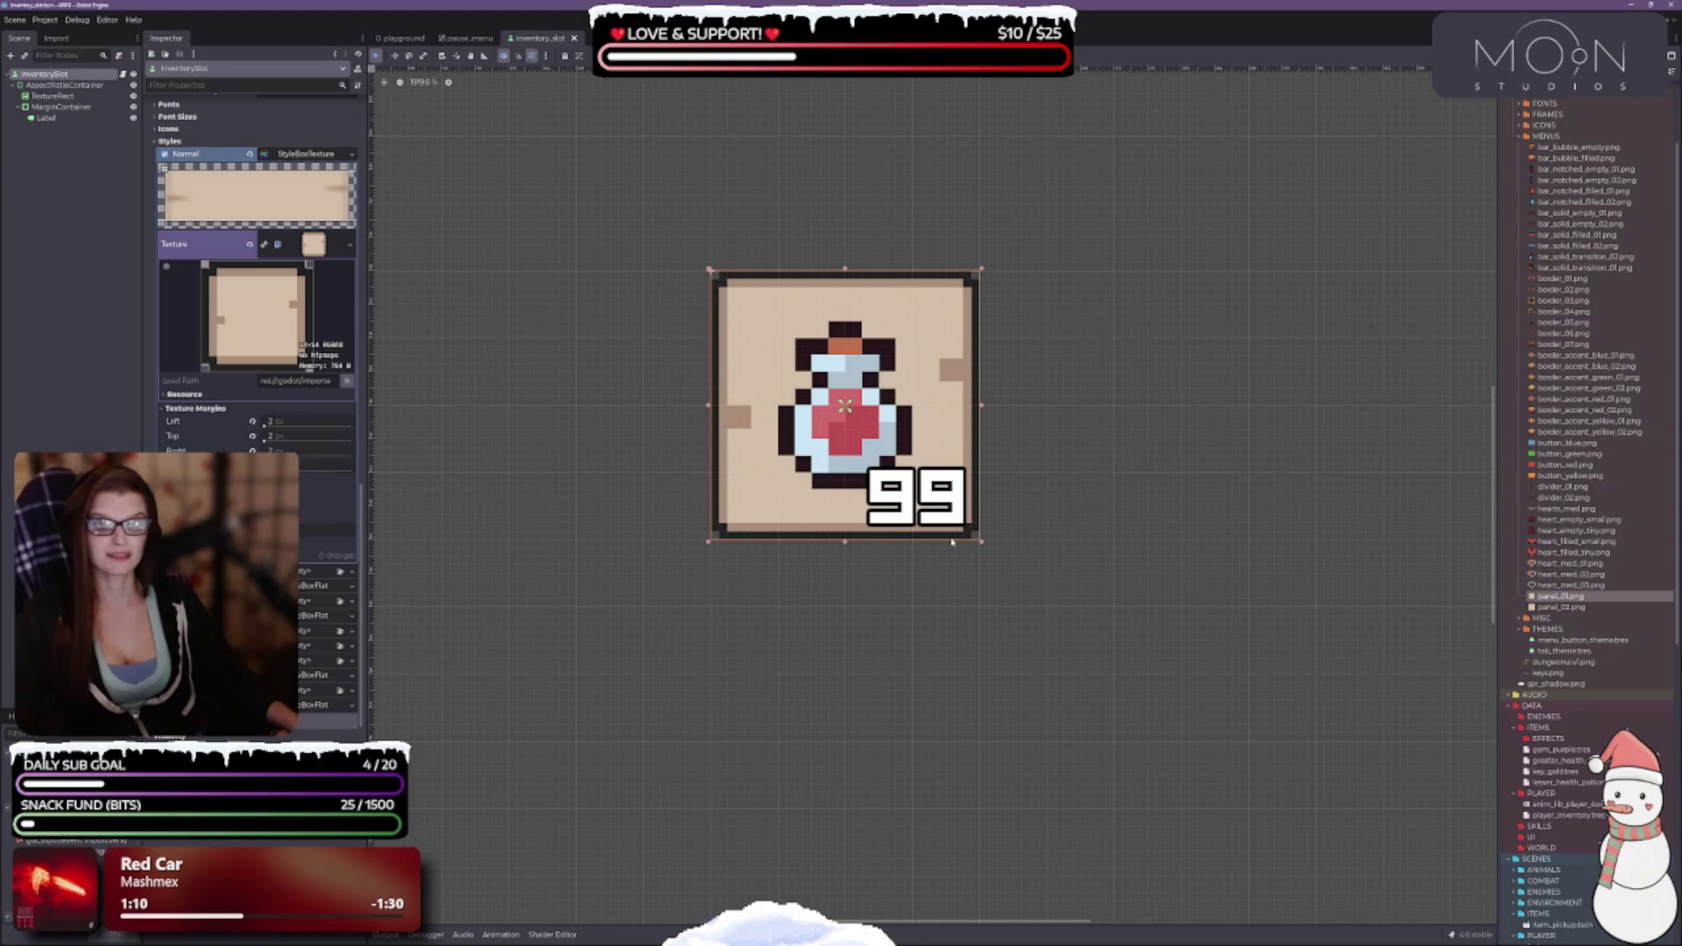
scroll(695, 792, "down", 3)
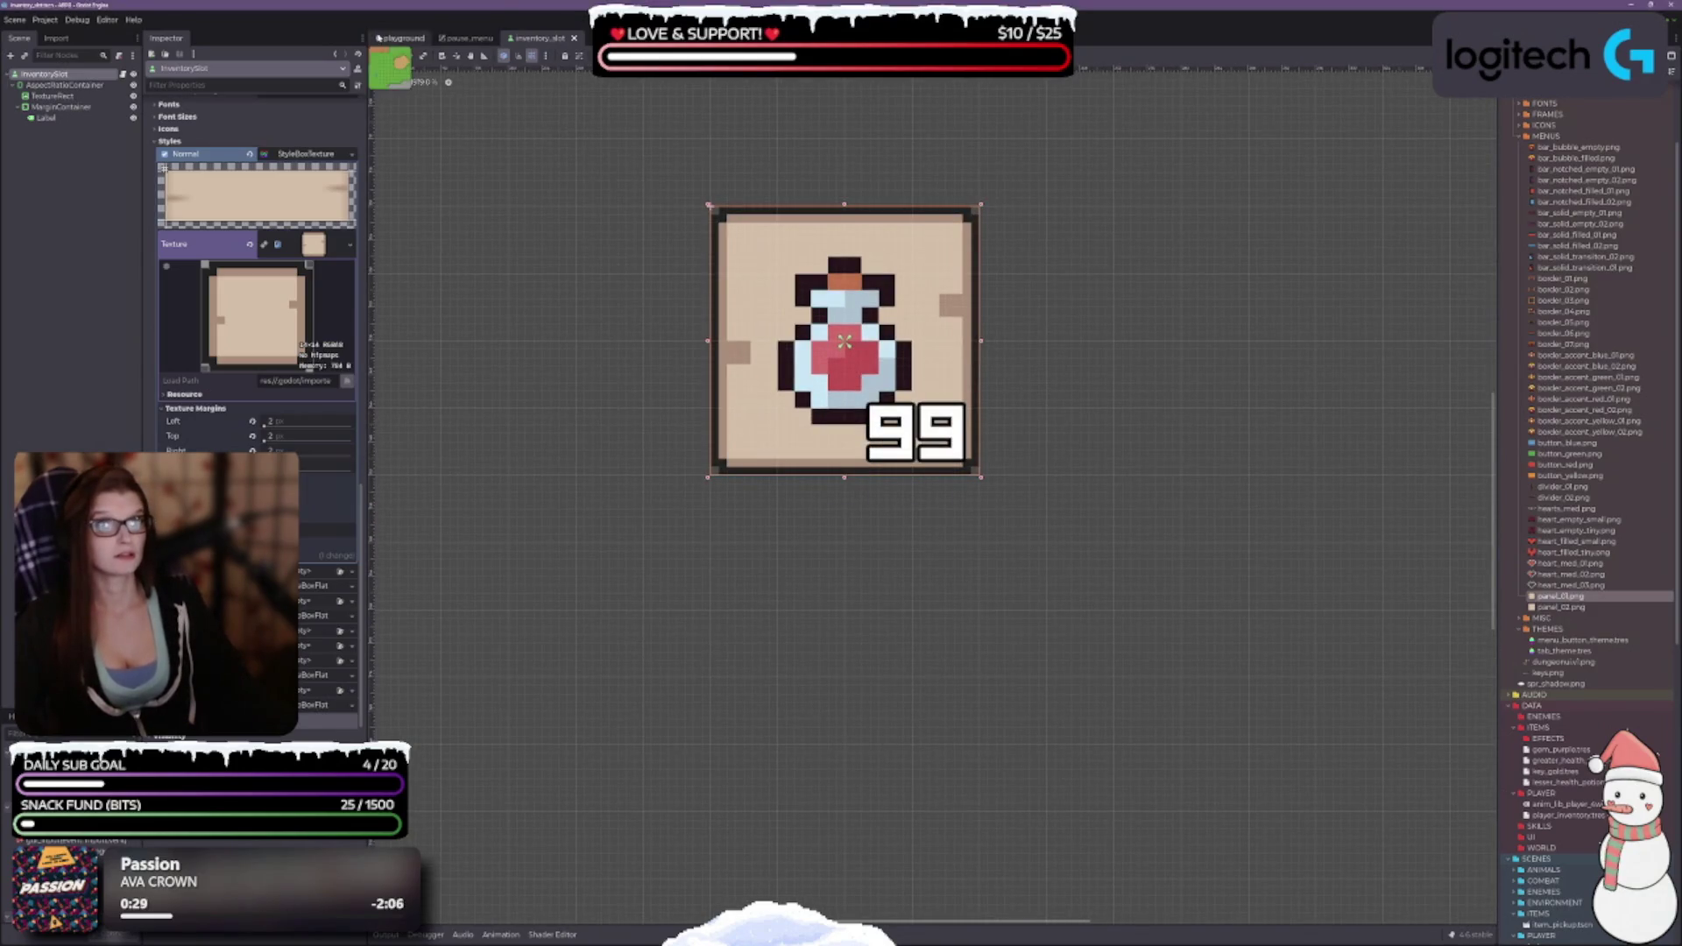
left_click(400, 38)
Run the game with F6, walk down a room, and open the pause menu.
key("F6")
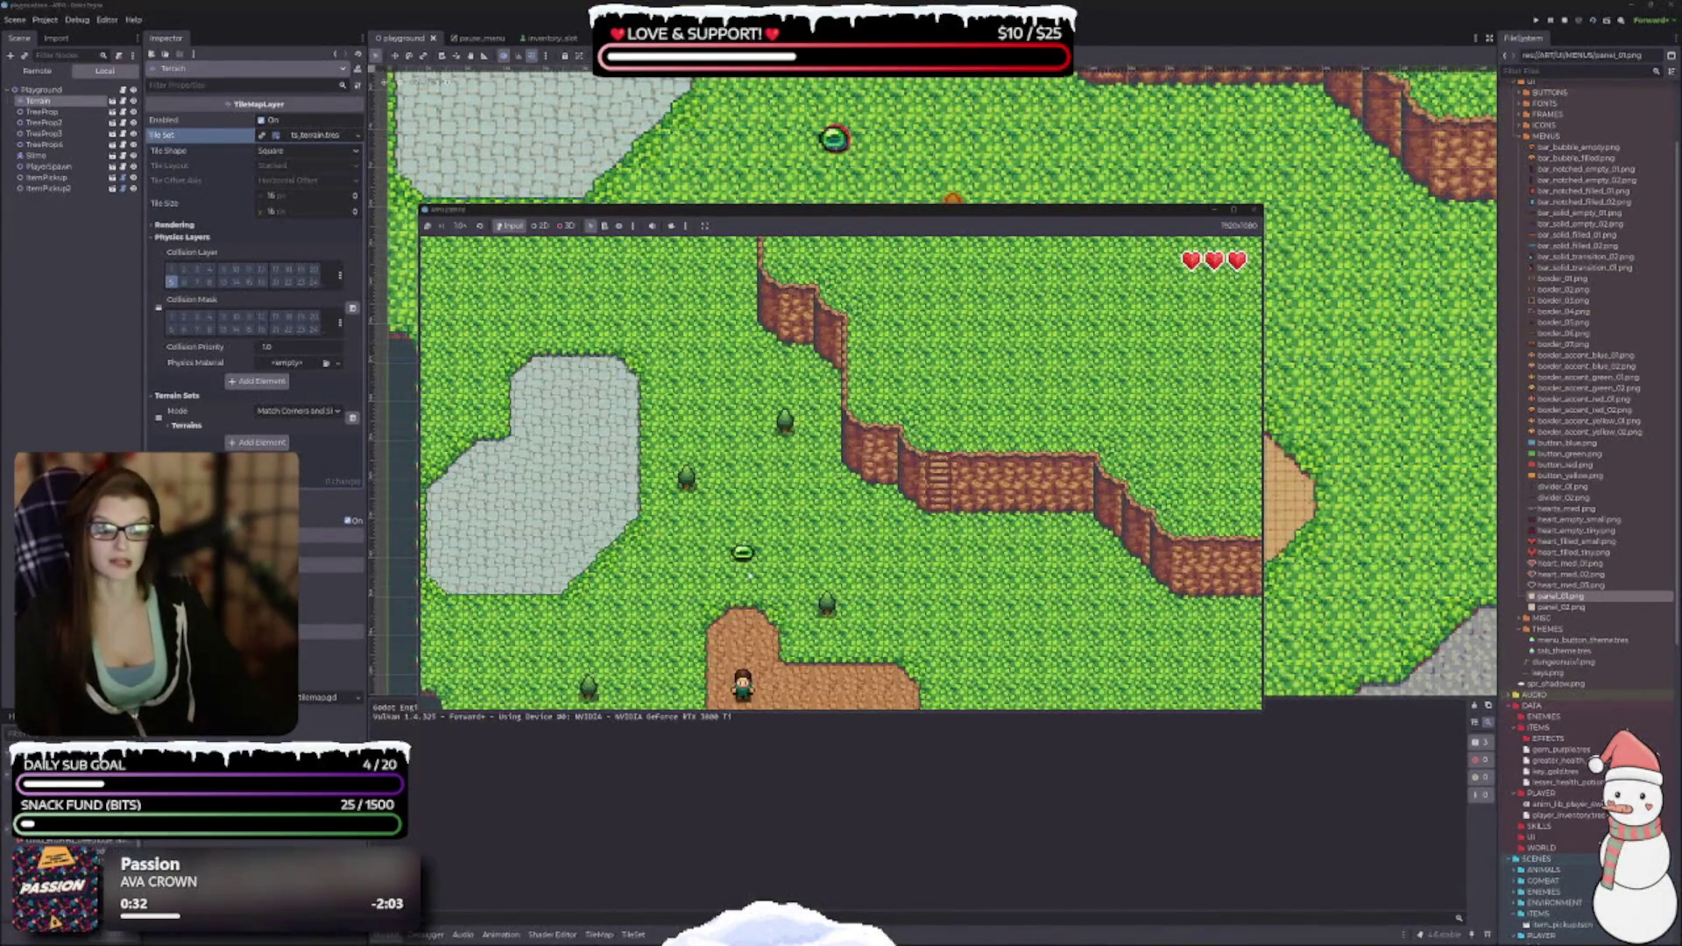
key("Down")
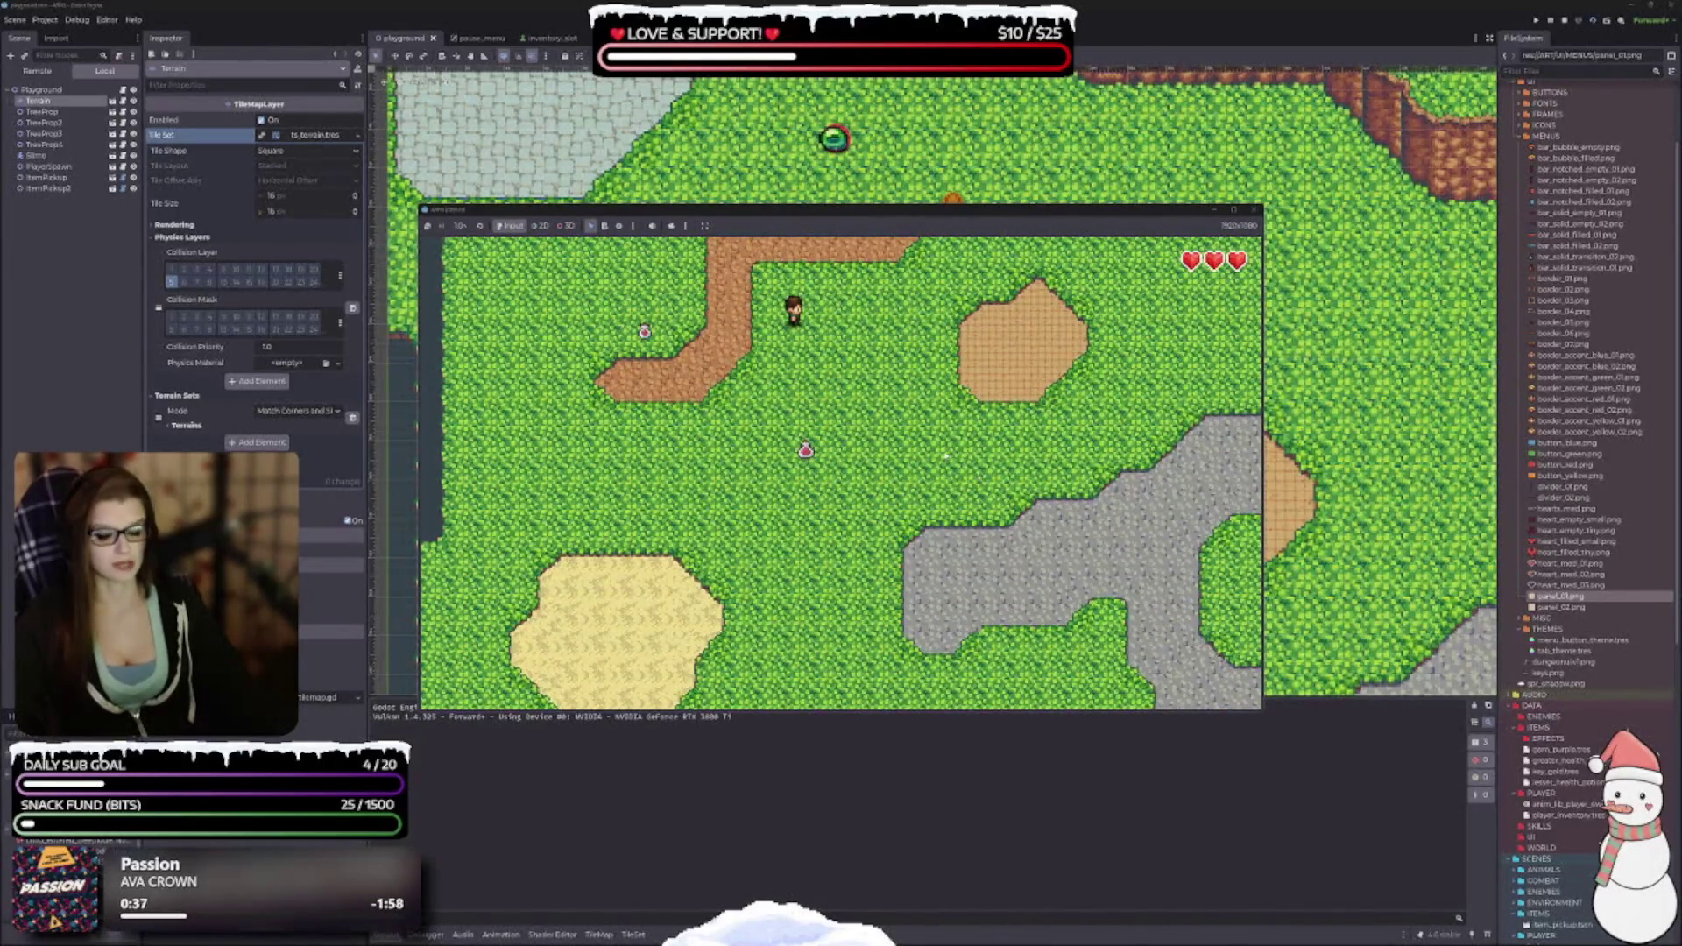
key("Escape")
key("Down")
key("Down")
key("Down")
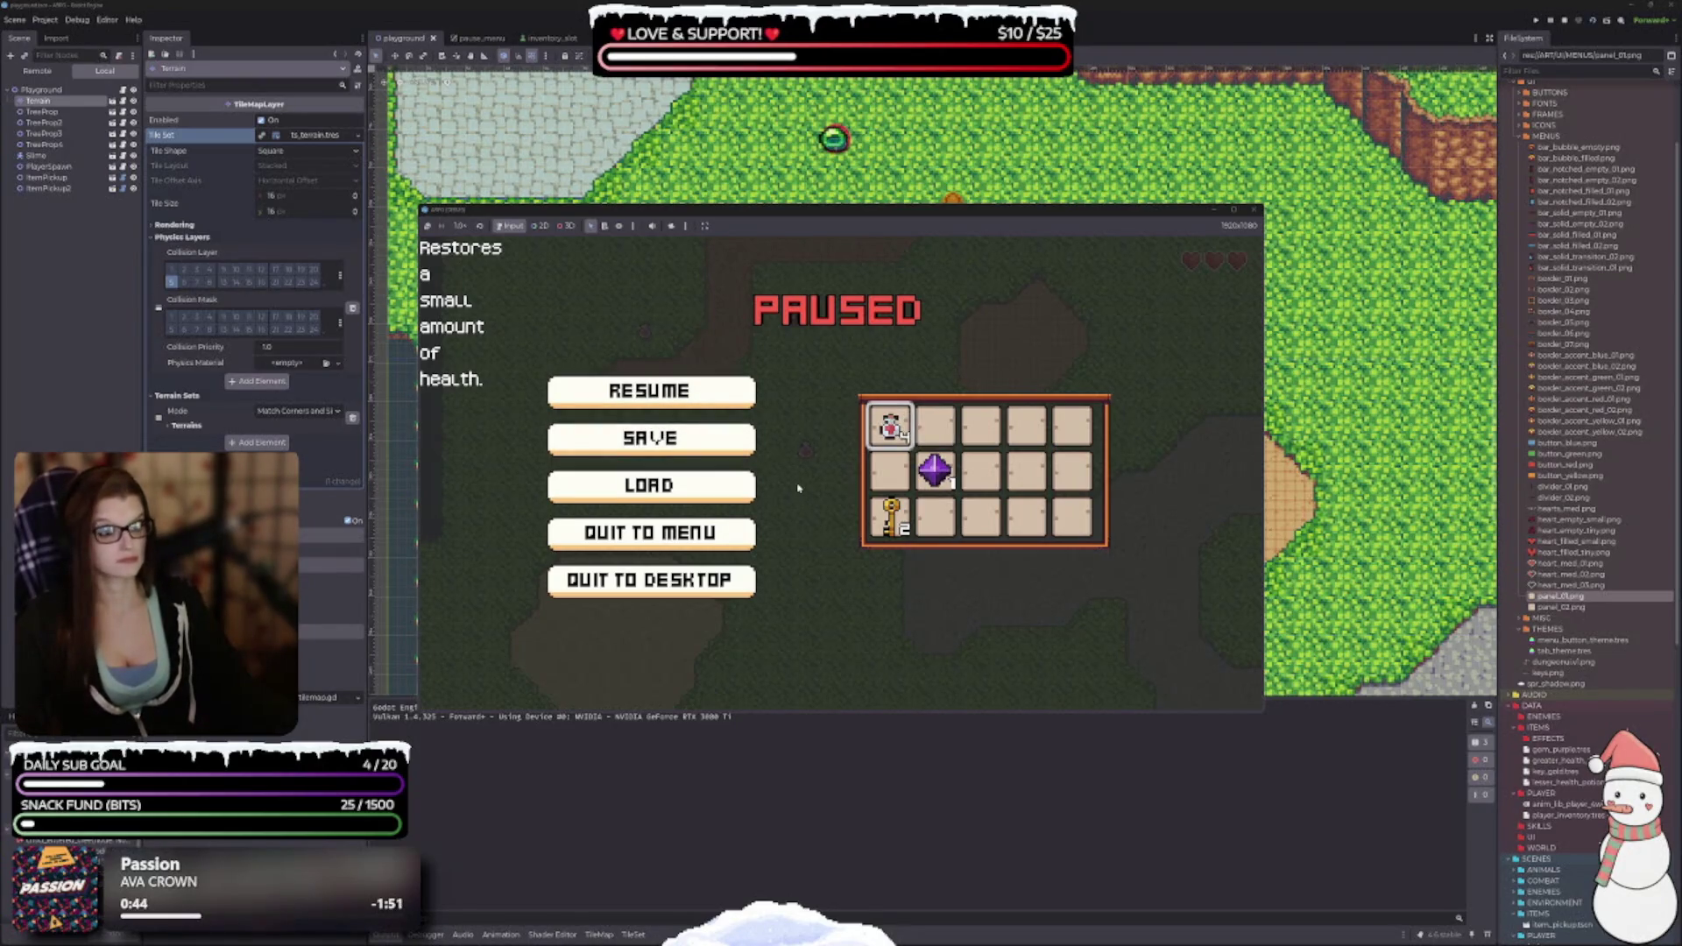
Move inventory focus between the health potion, purple gem and key slots.
key("Down")
key("Right")
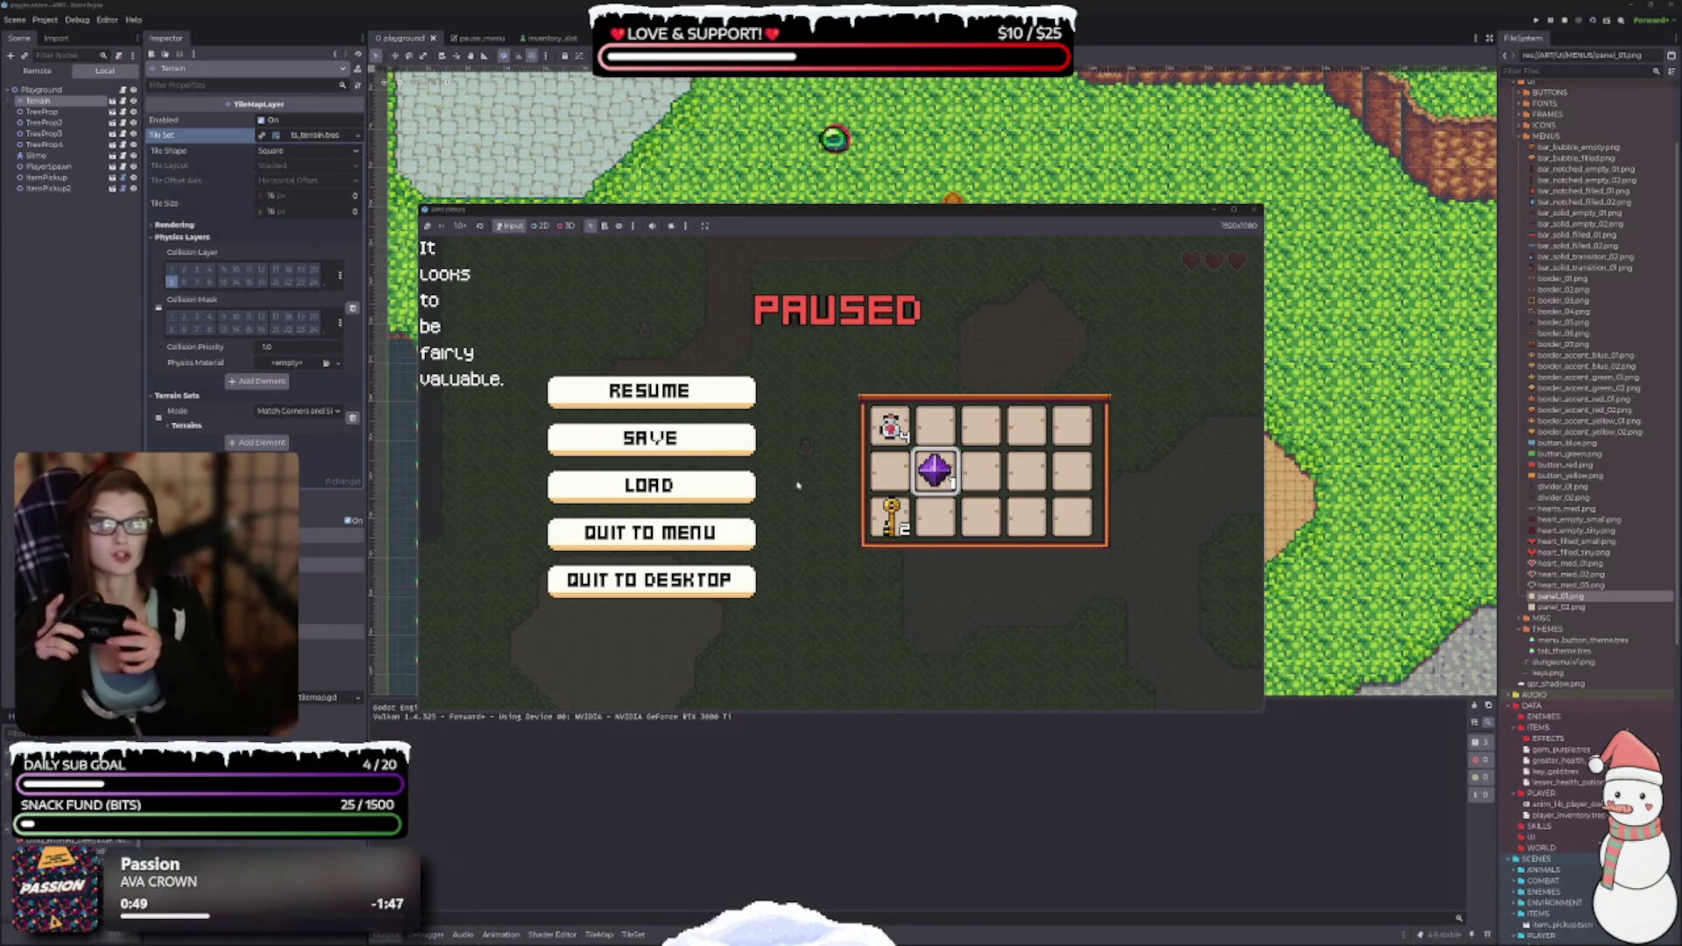
key("Down")
key("Left")
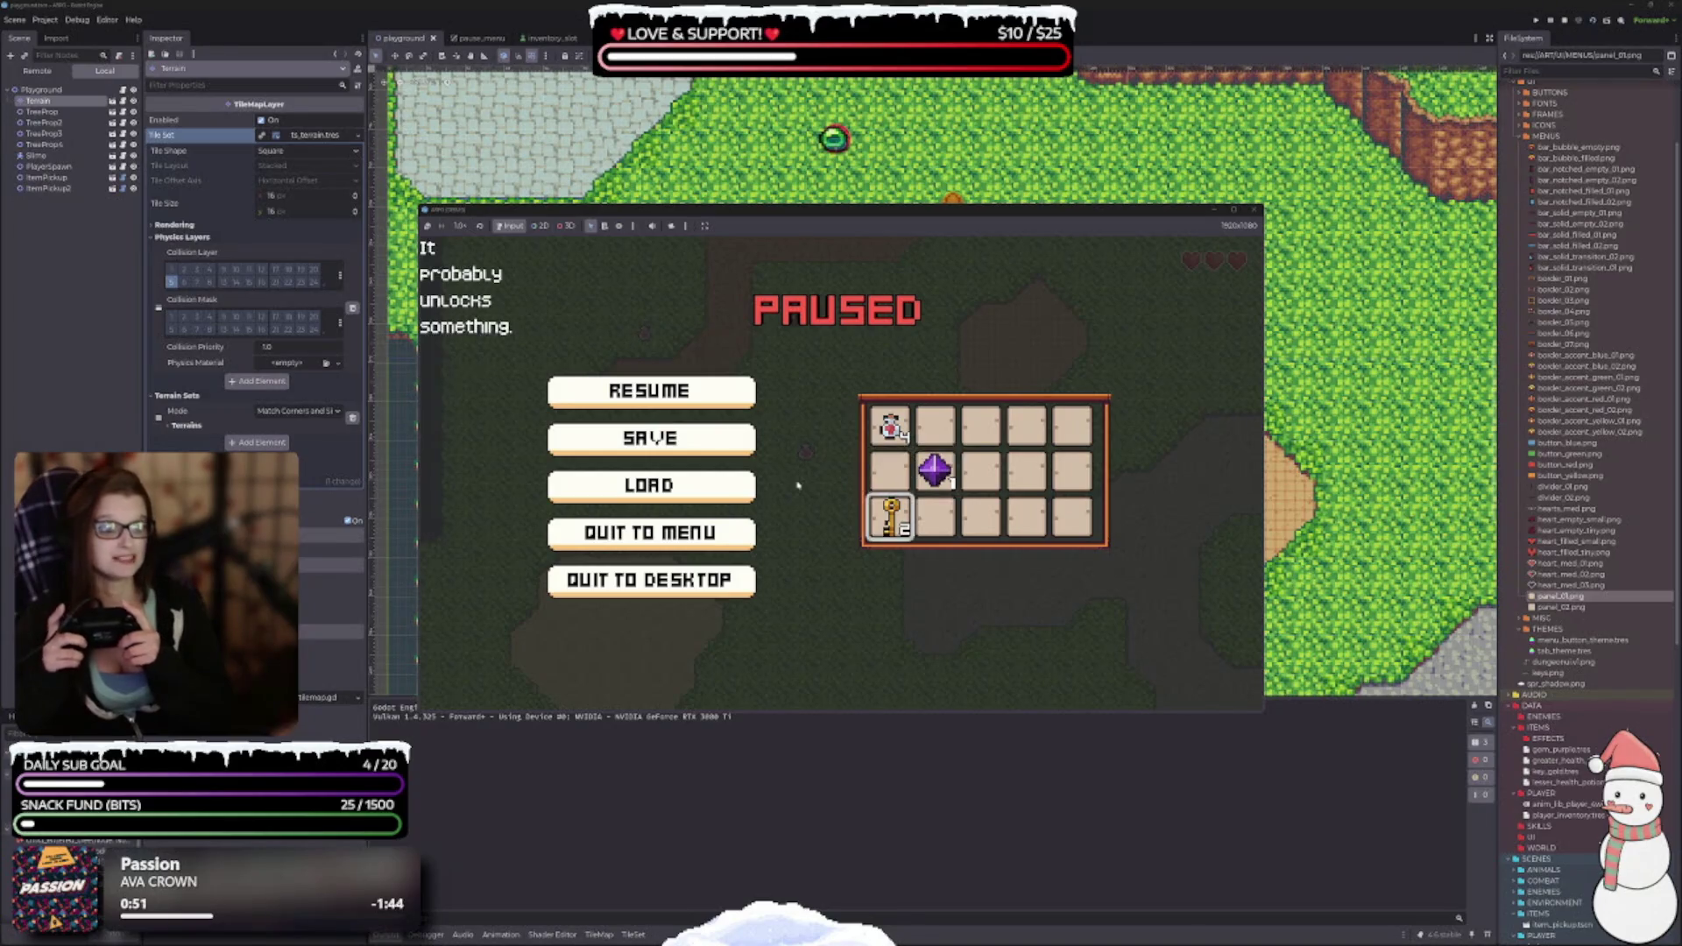
key("Up")
key("Up")
key("Right")
key("Down")
key("Right")
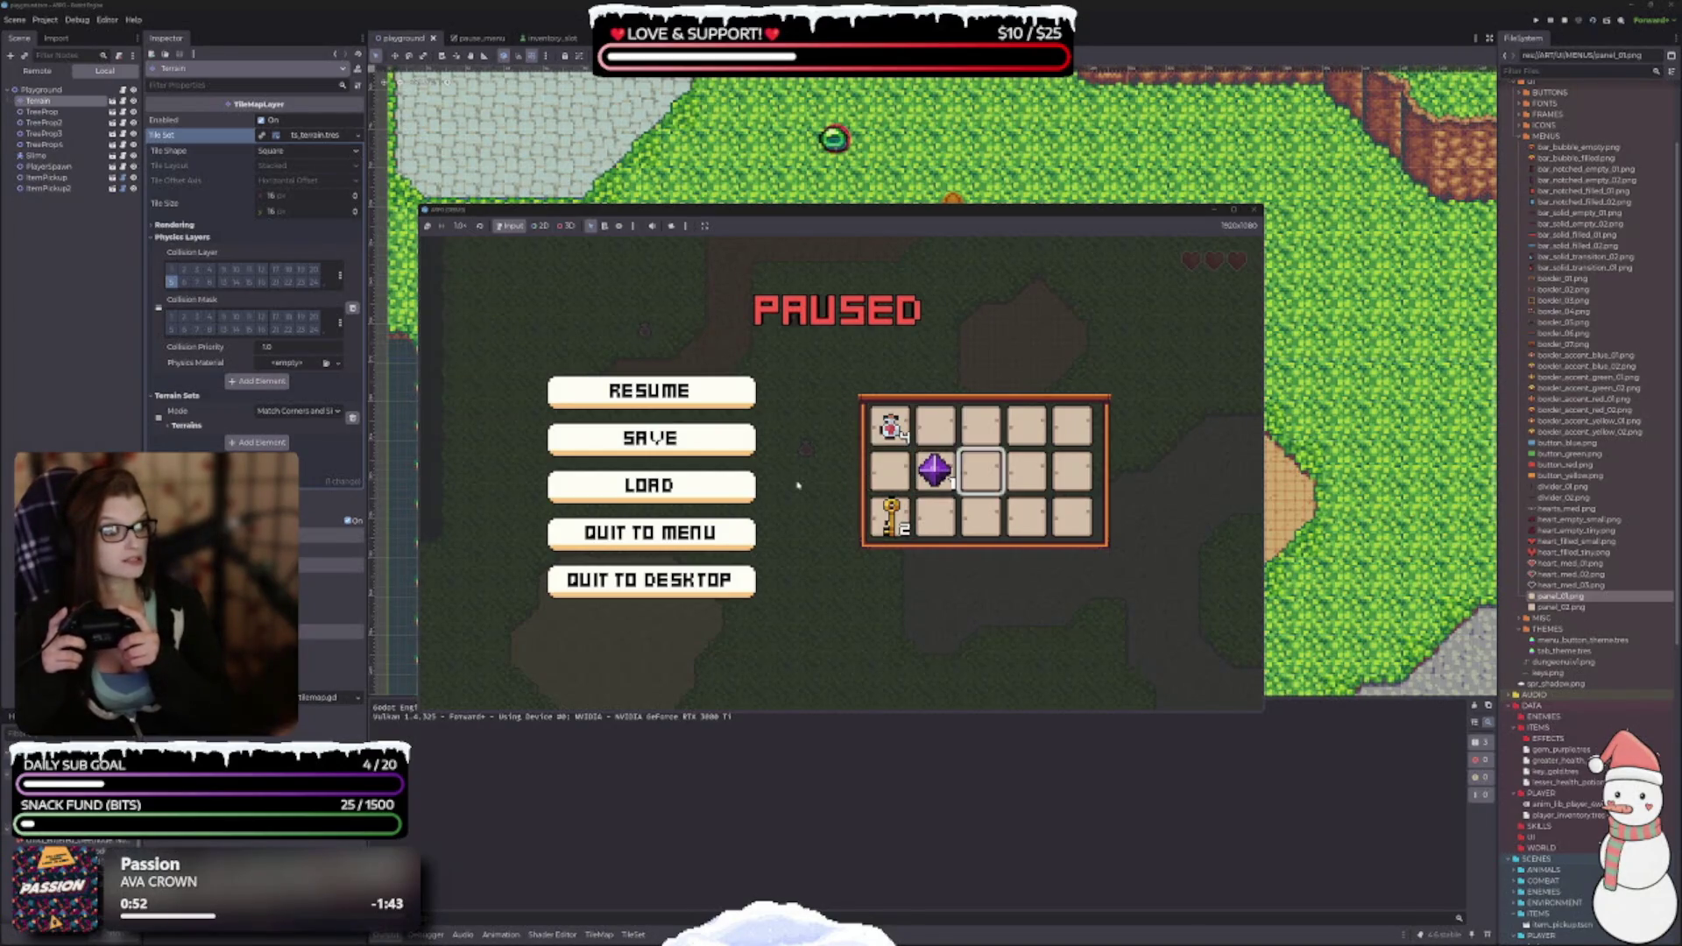
key("Left")
key("Up")
key("Left")
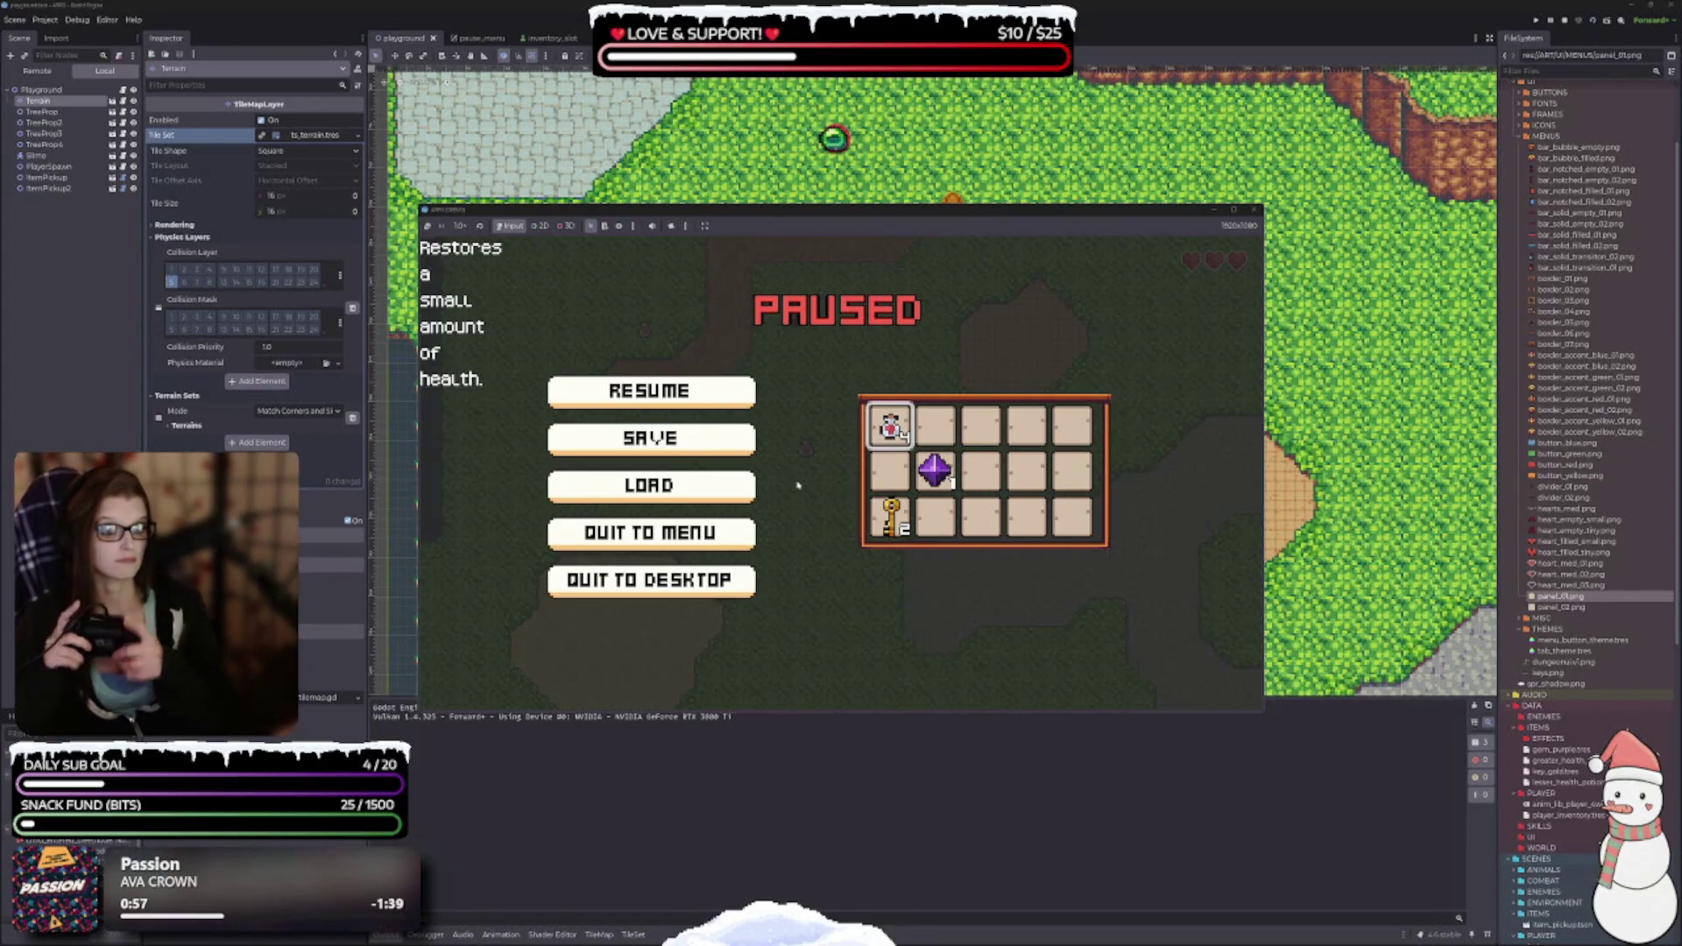
Resume play and walk the player up through the next area toward the slime.
key("Escape")
key("Down")
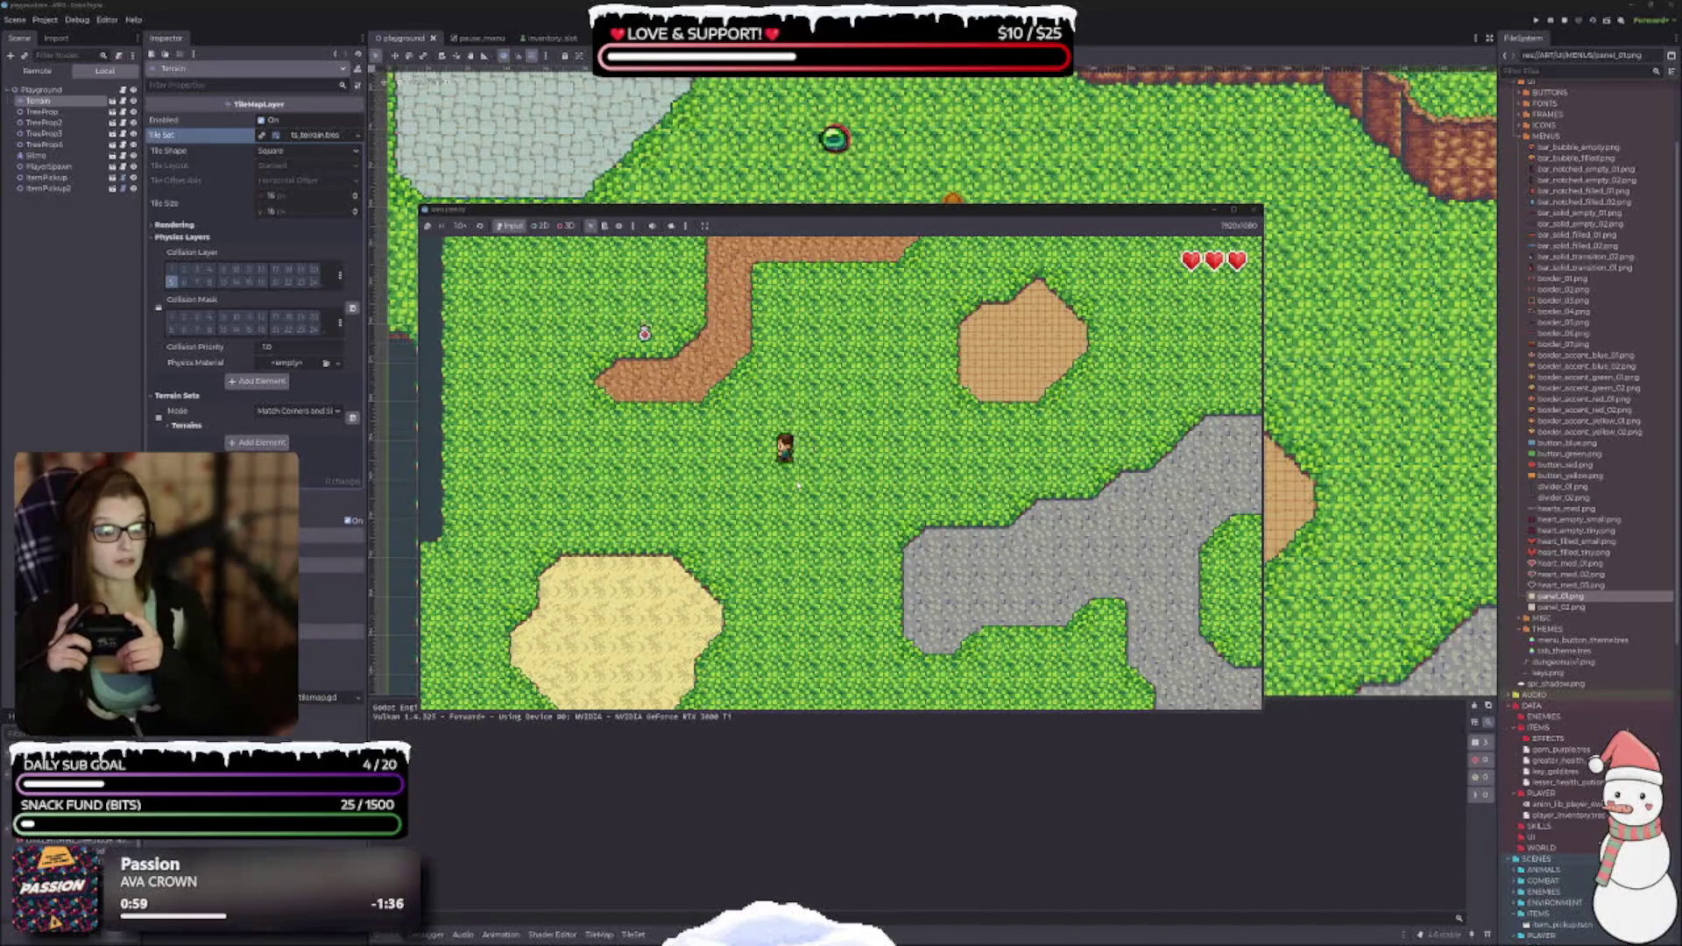
key("Up")
key("Left")
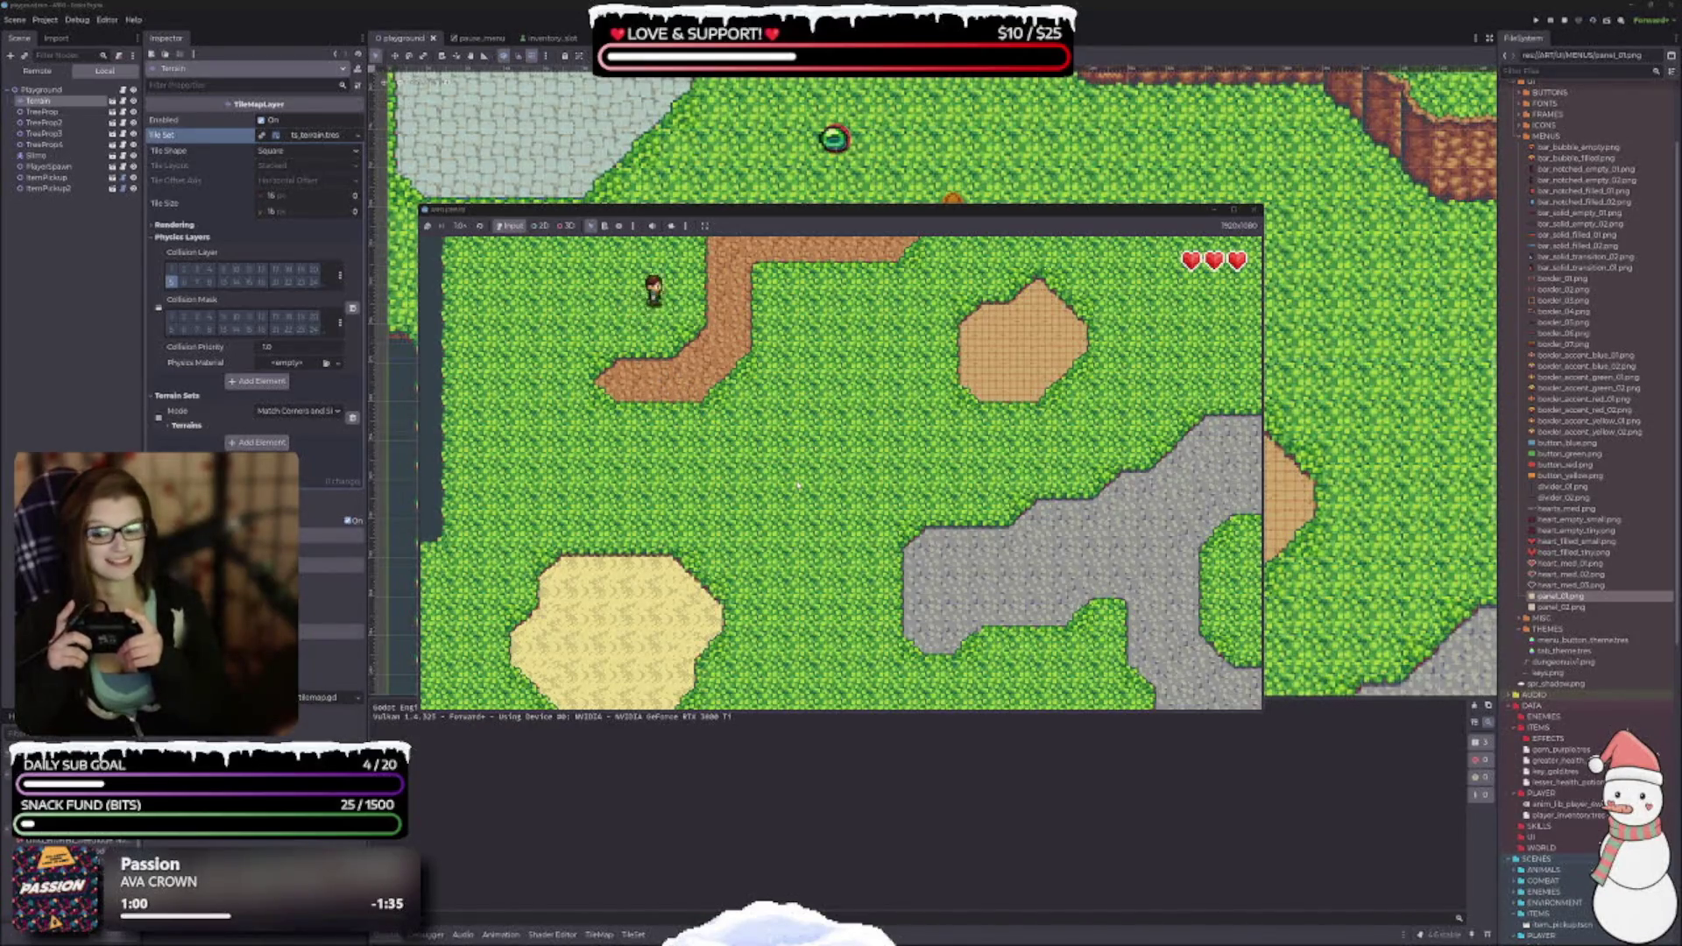
key("Up")
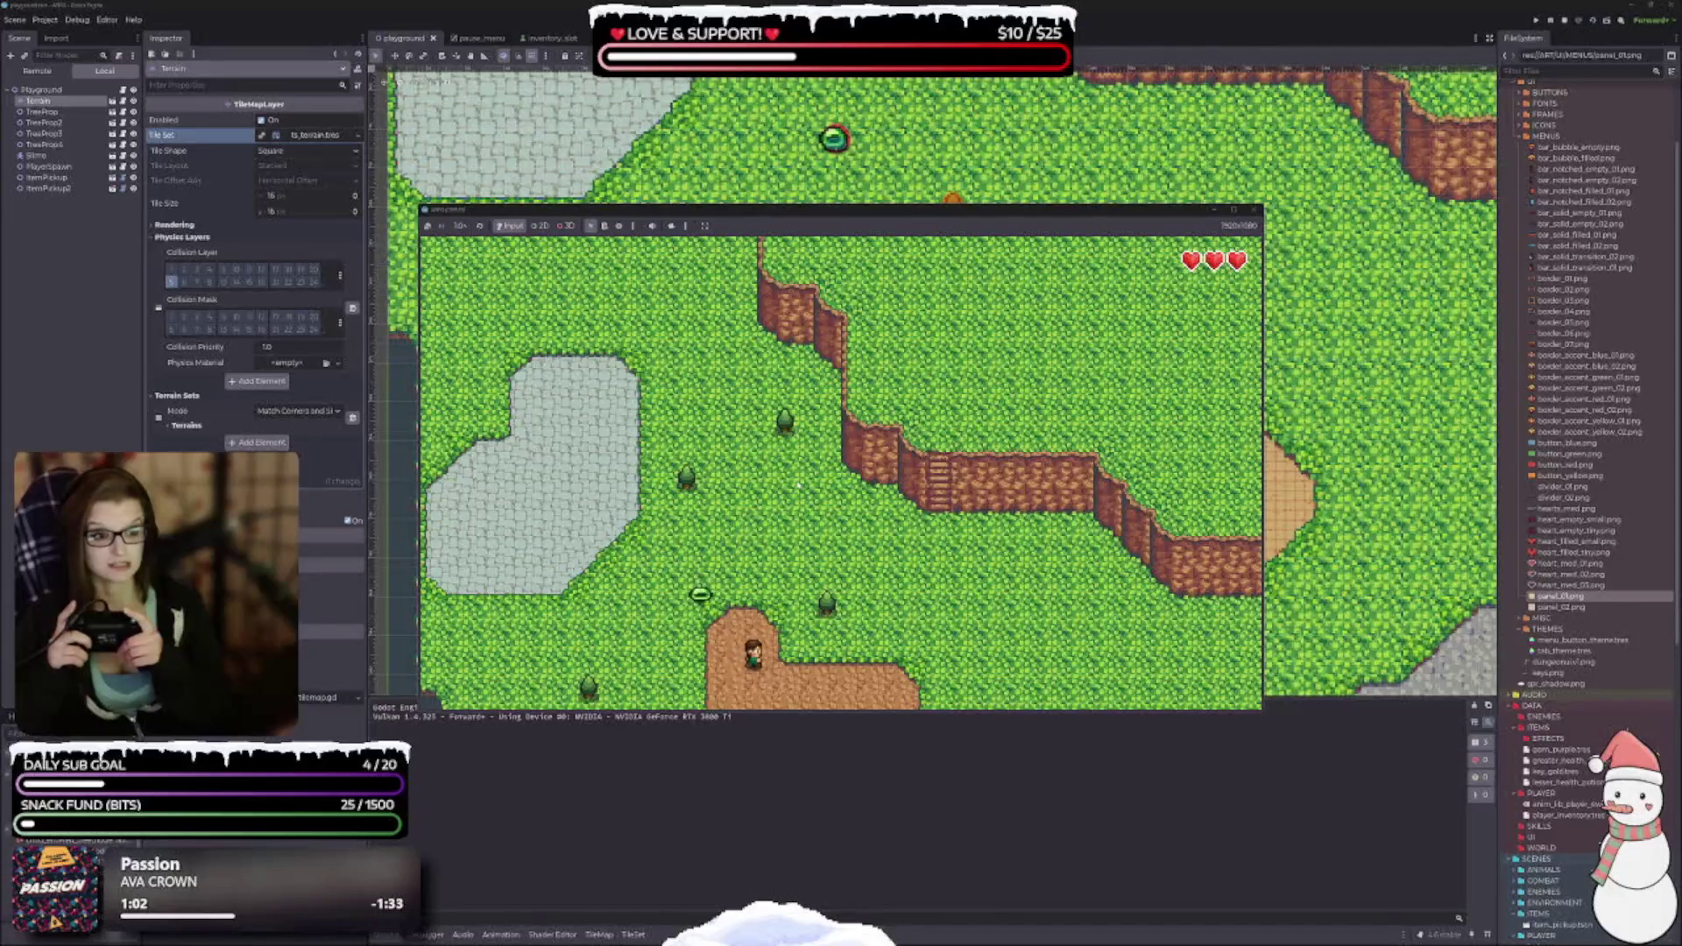
key("Right")
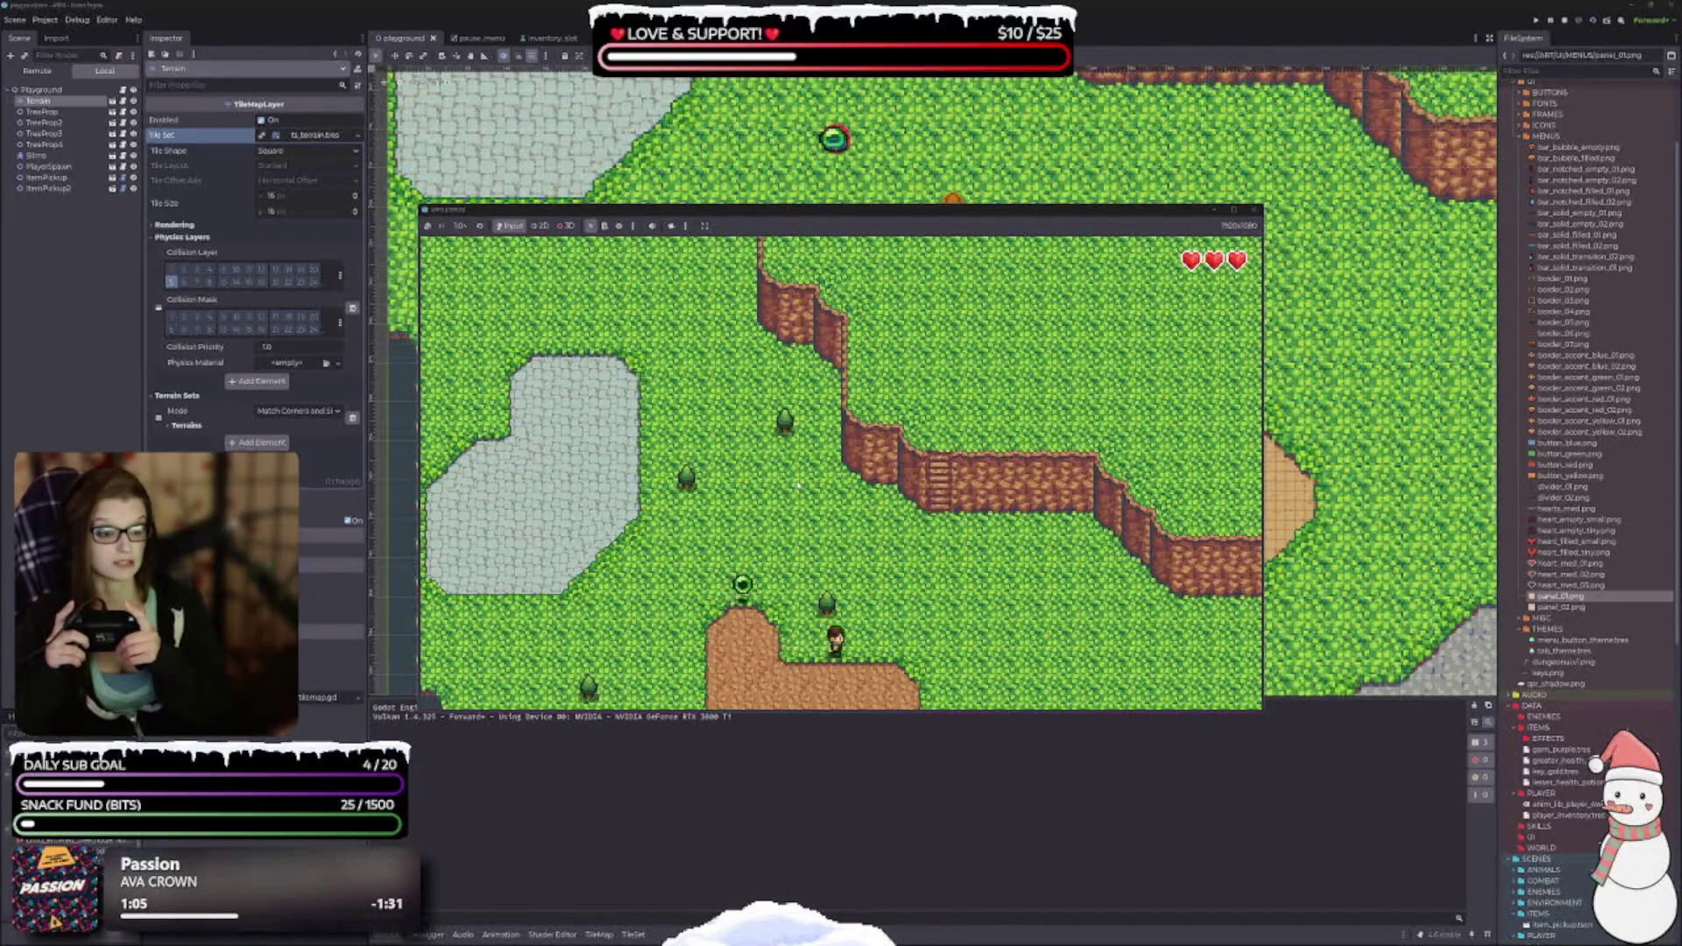
key("Up")
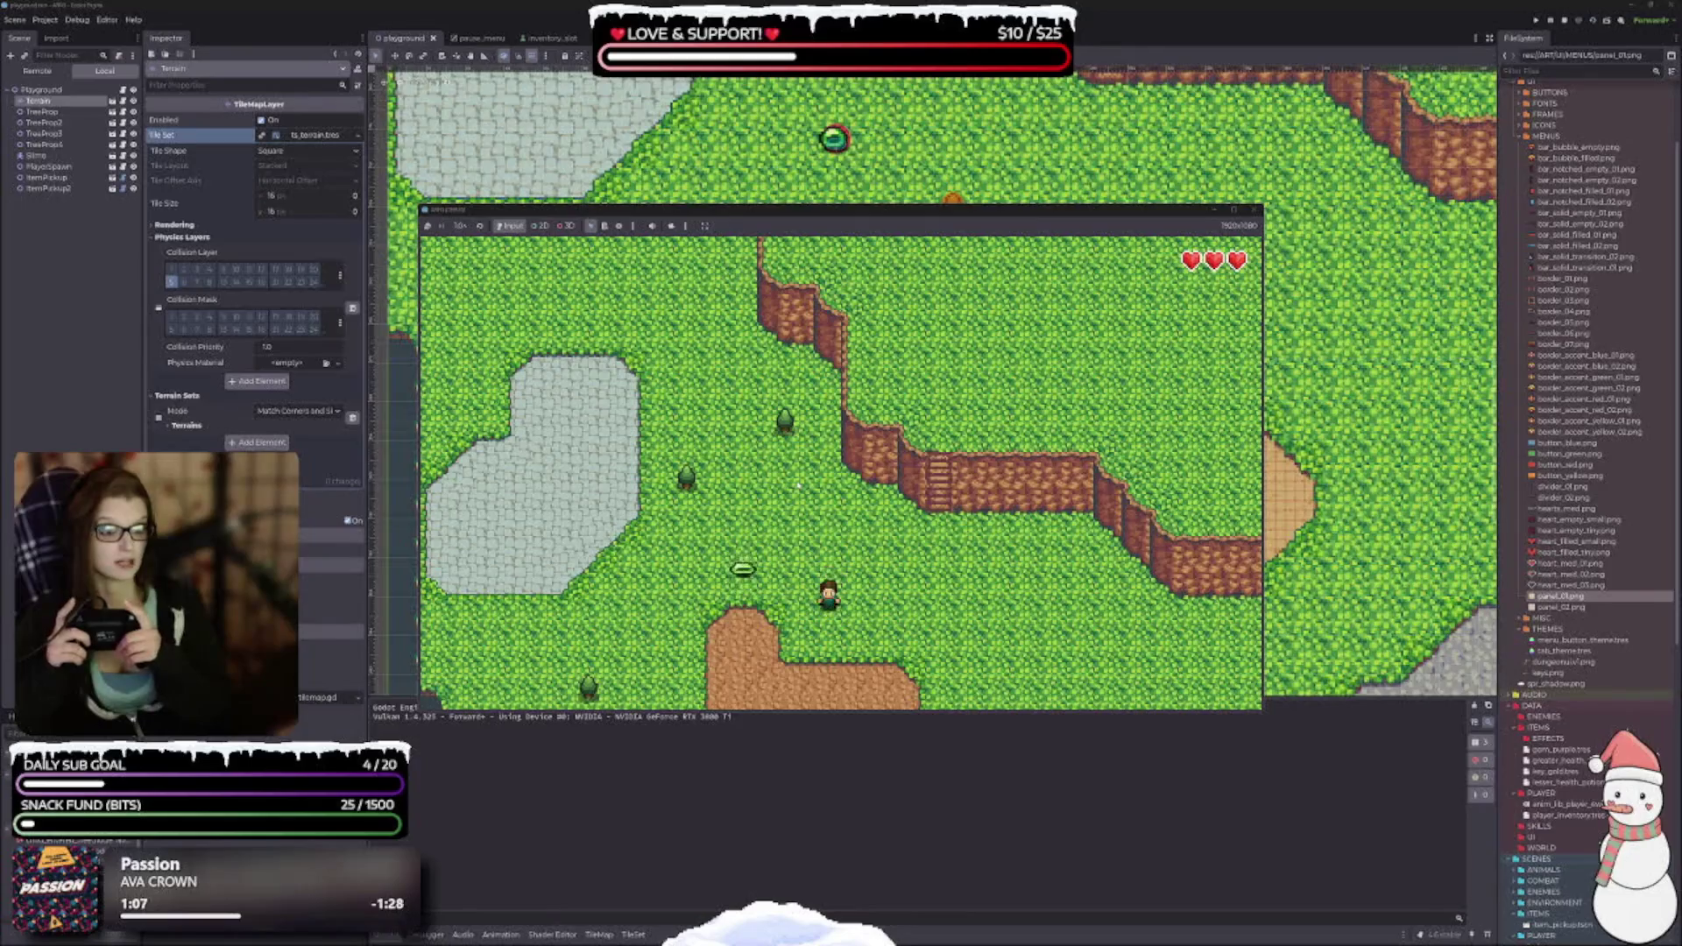
key("Left")
key("Up")
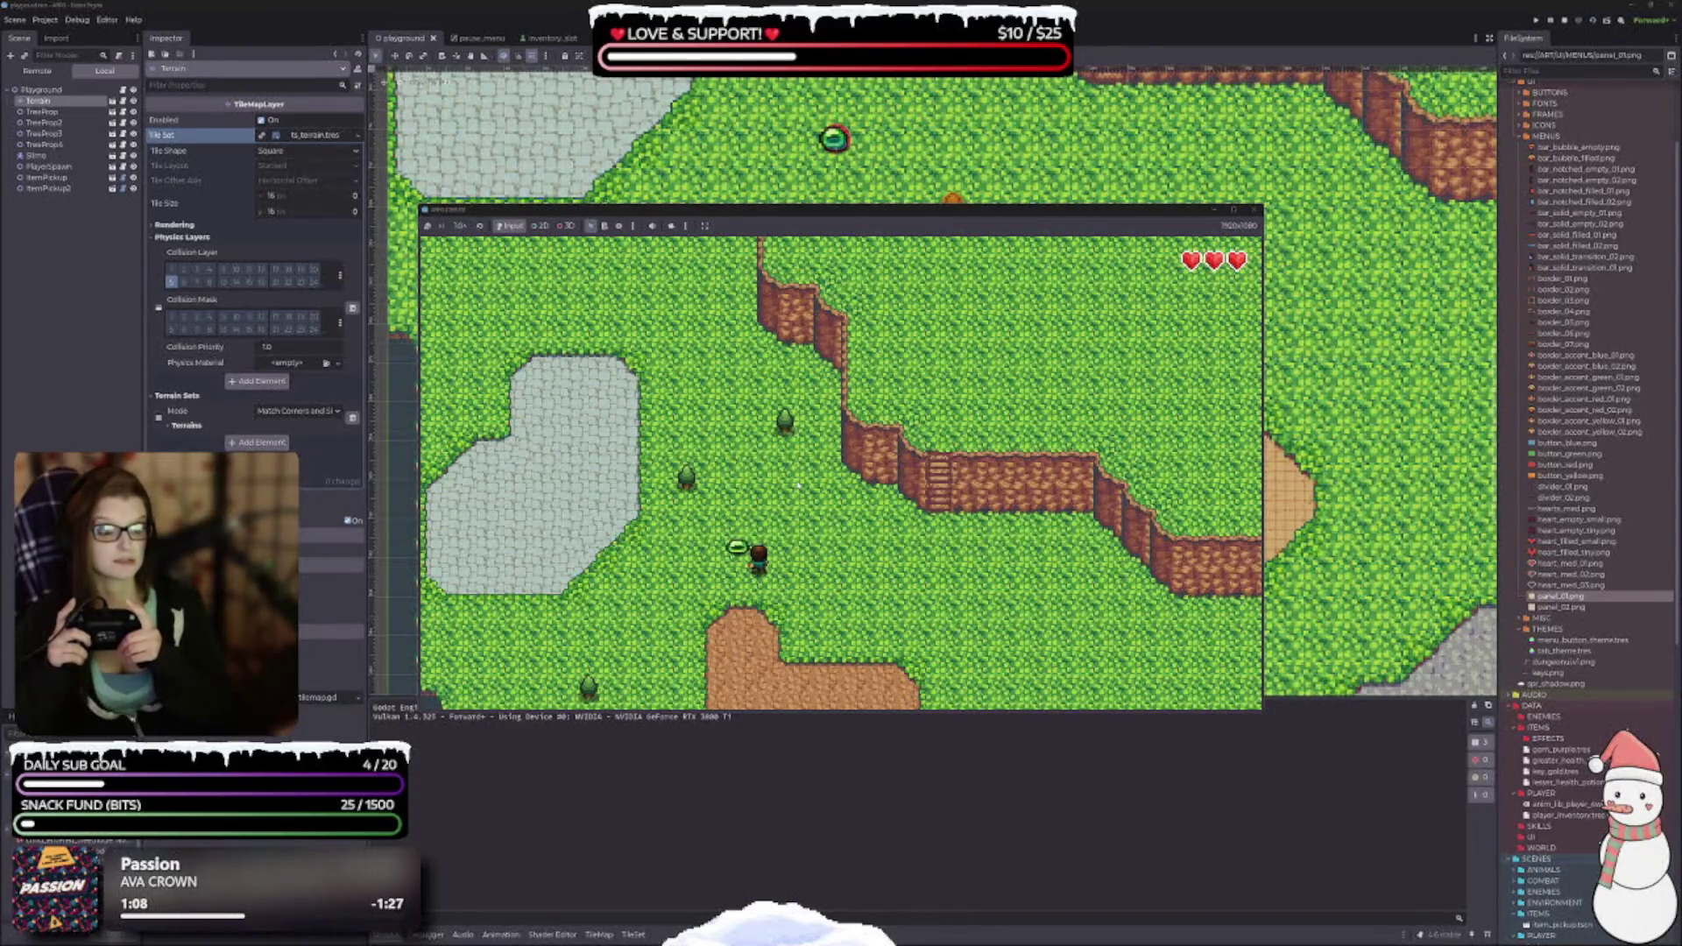
key("Down")
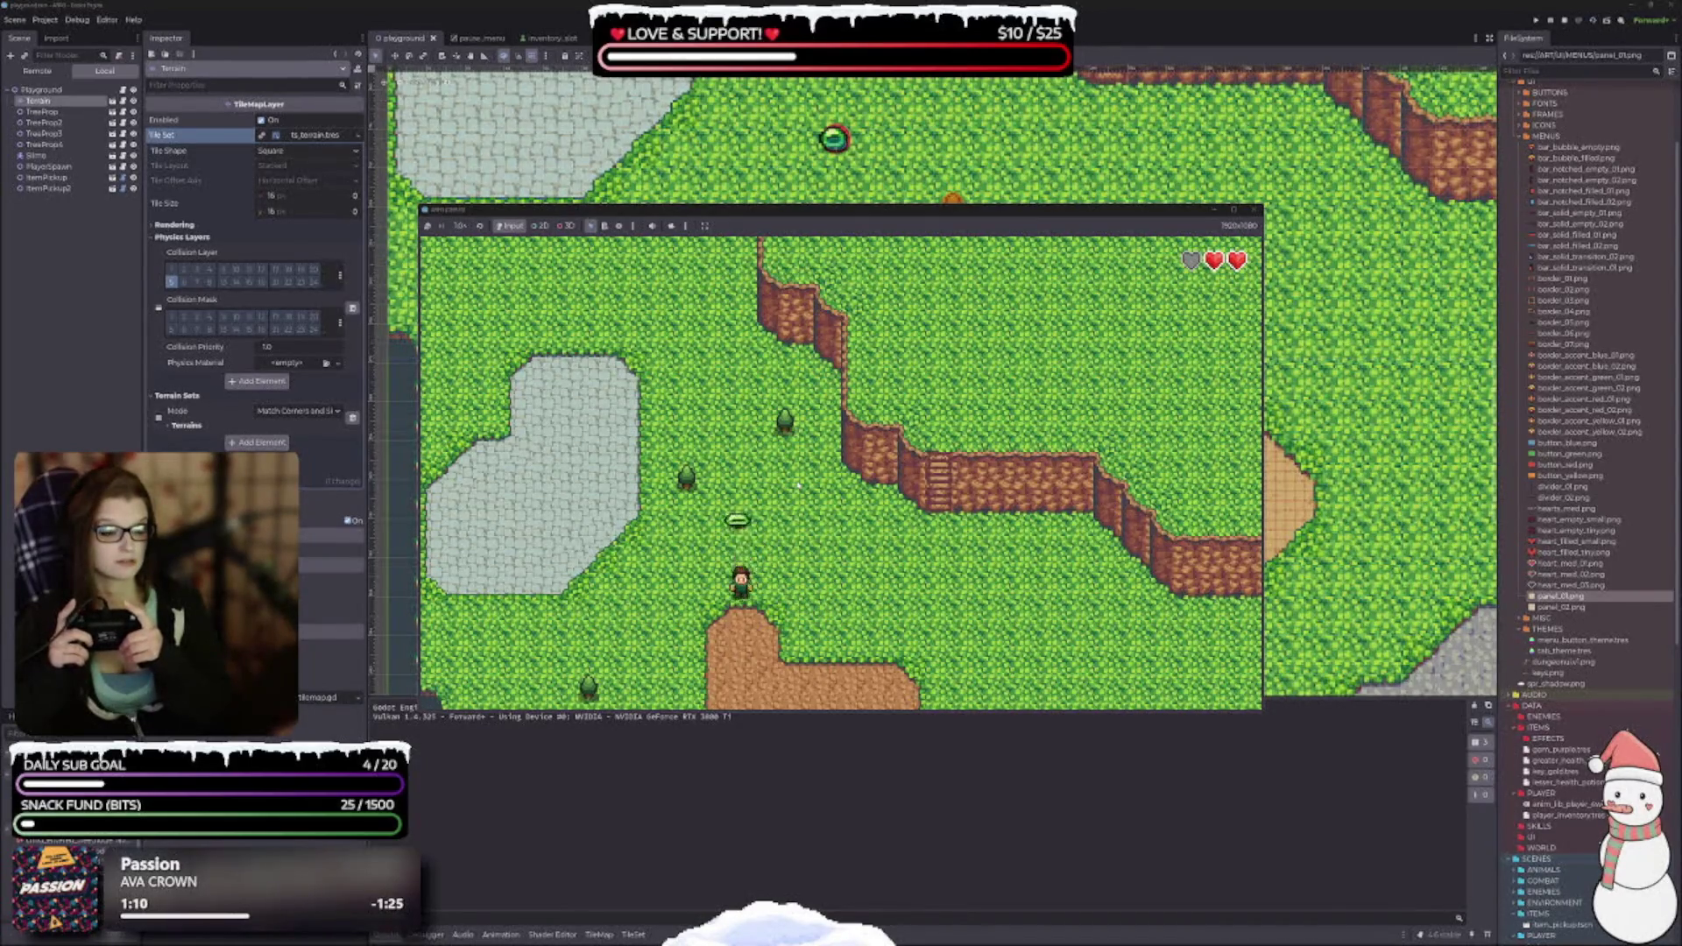
Pause, use a health potion to restore a heart, and resume beside the slime.
key("Up")
key("Escape")
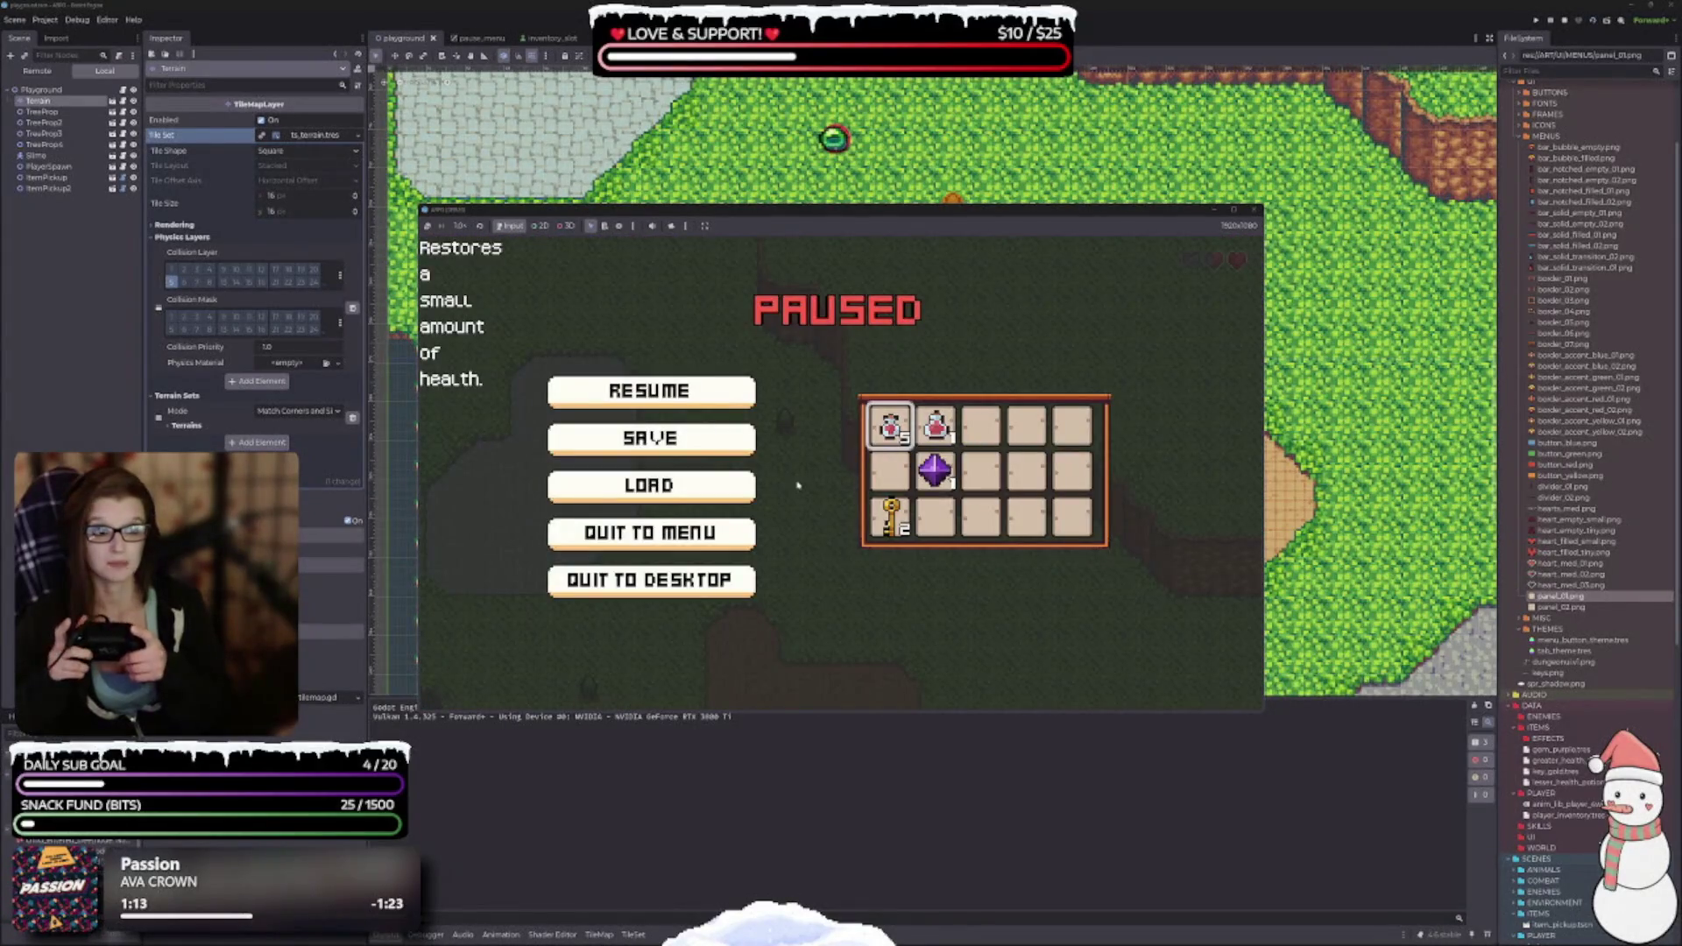
key("Return")
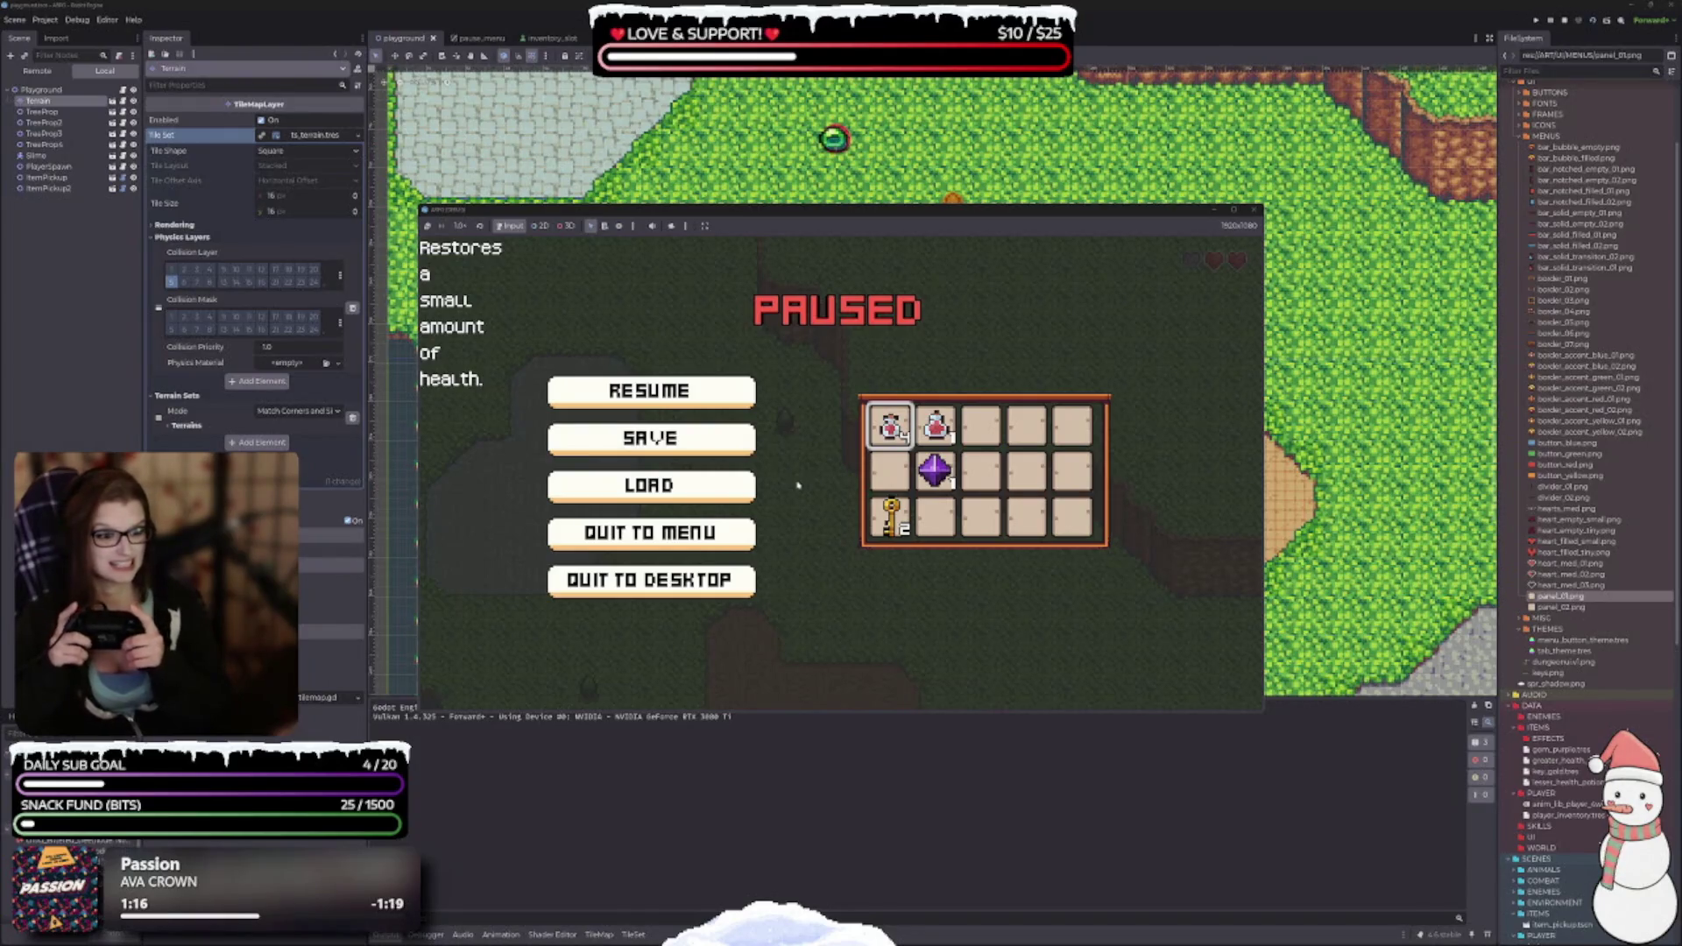
key("Escape")
key("Up")
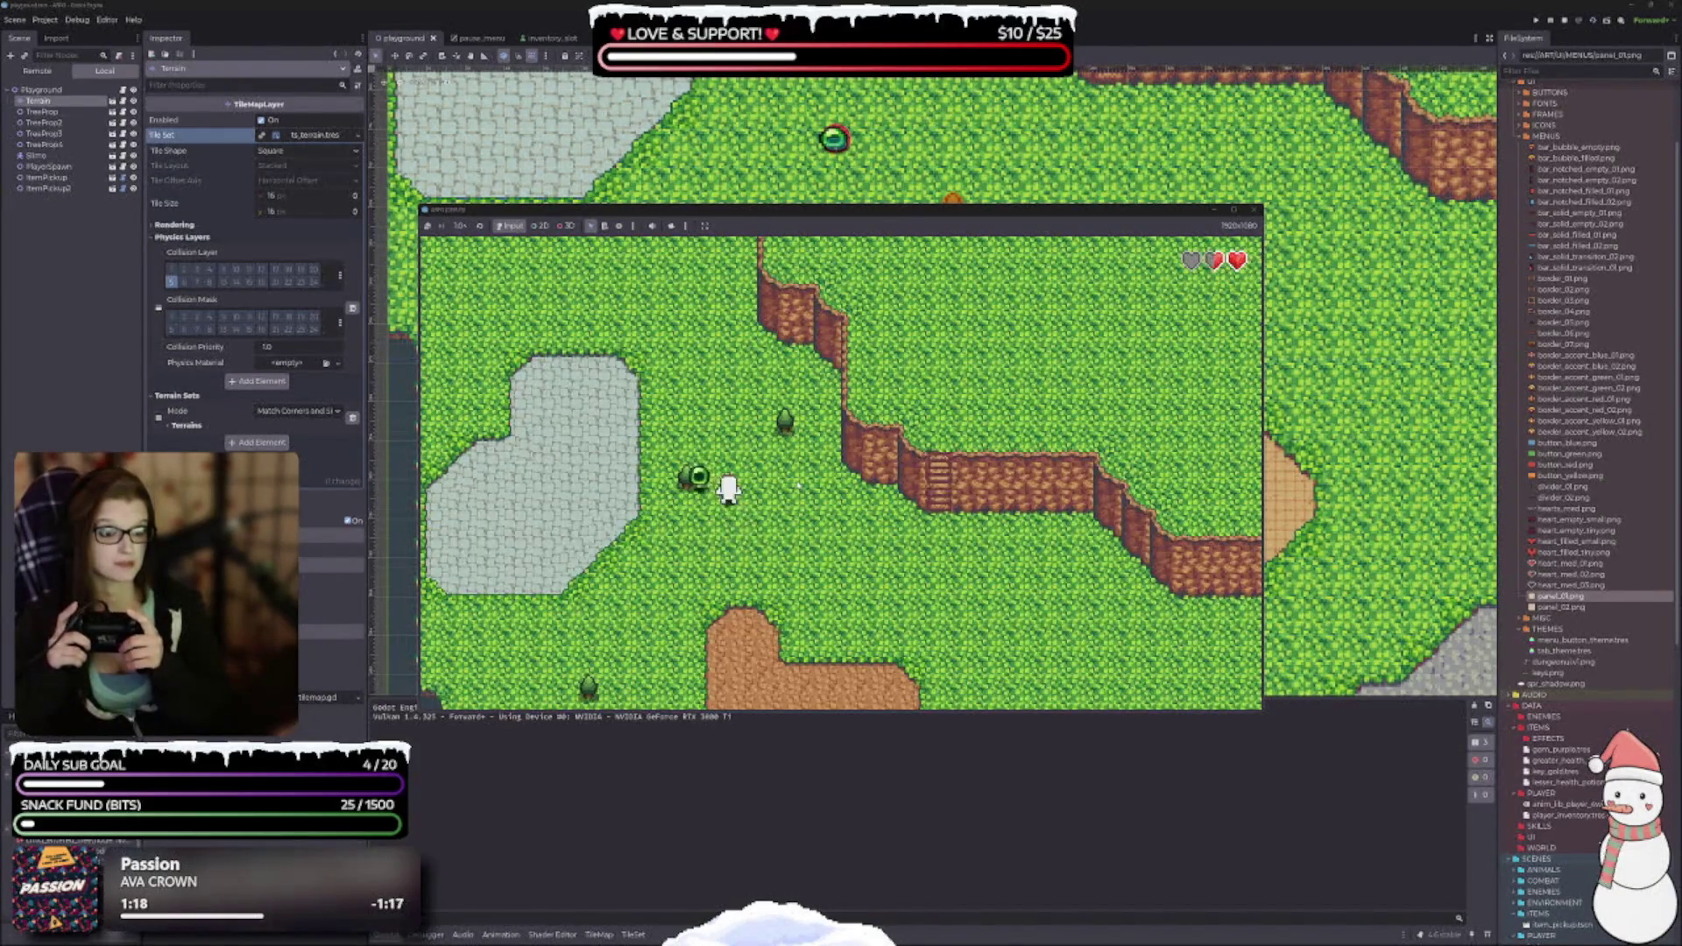
key("Left")
Pause again, use the health potion in the second slot, and resume play.
key("Down")
key("Escape")
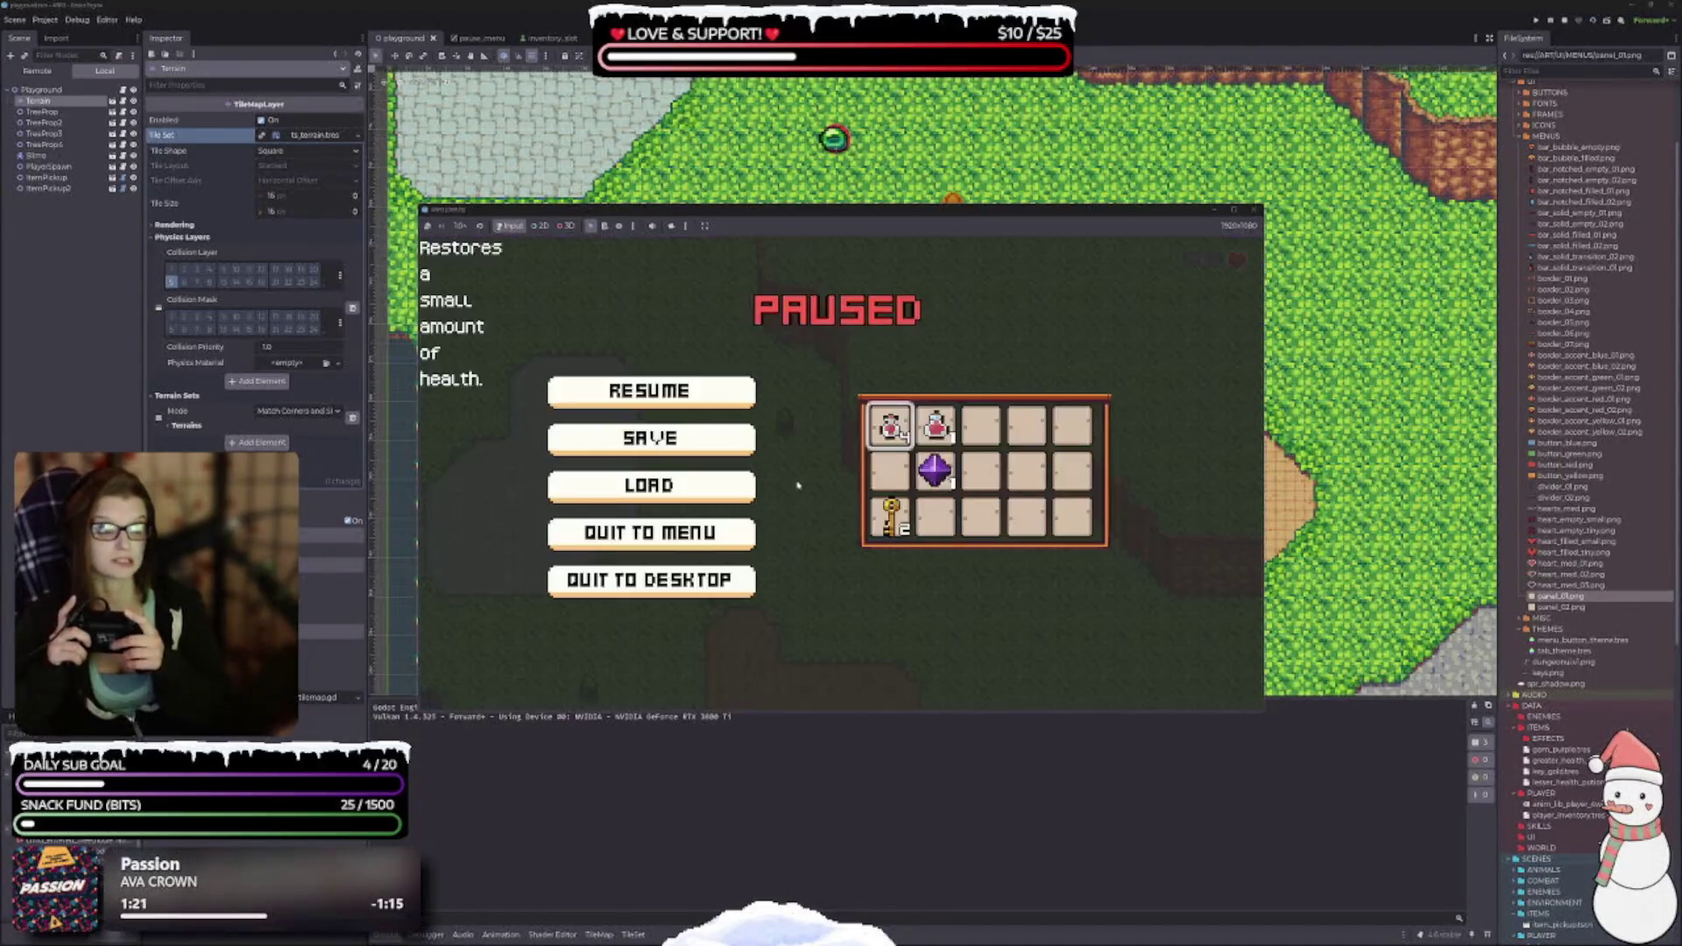
key("Left")
key("Right")
key("Right")
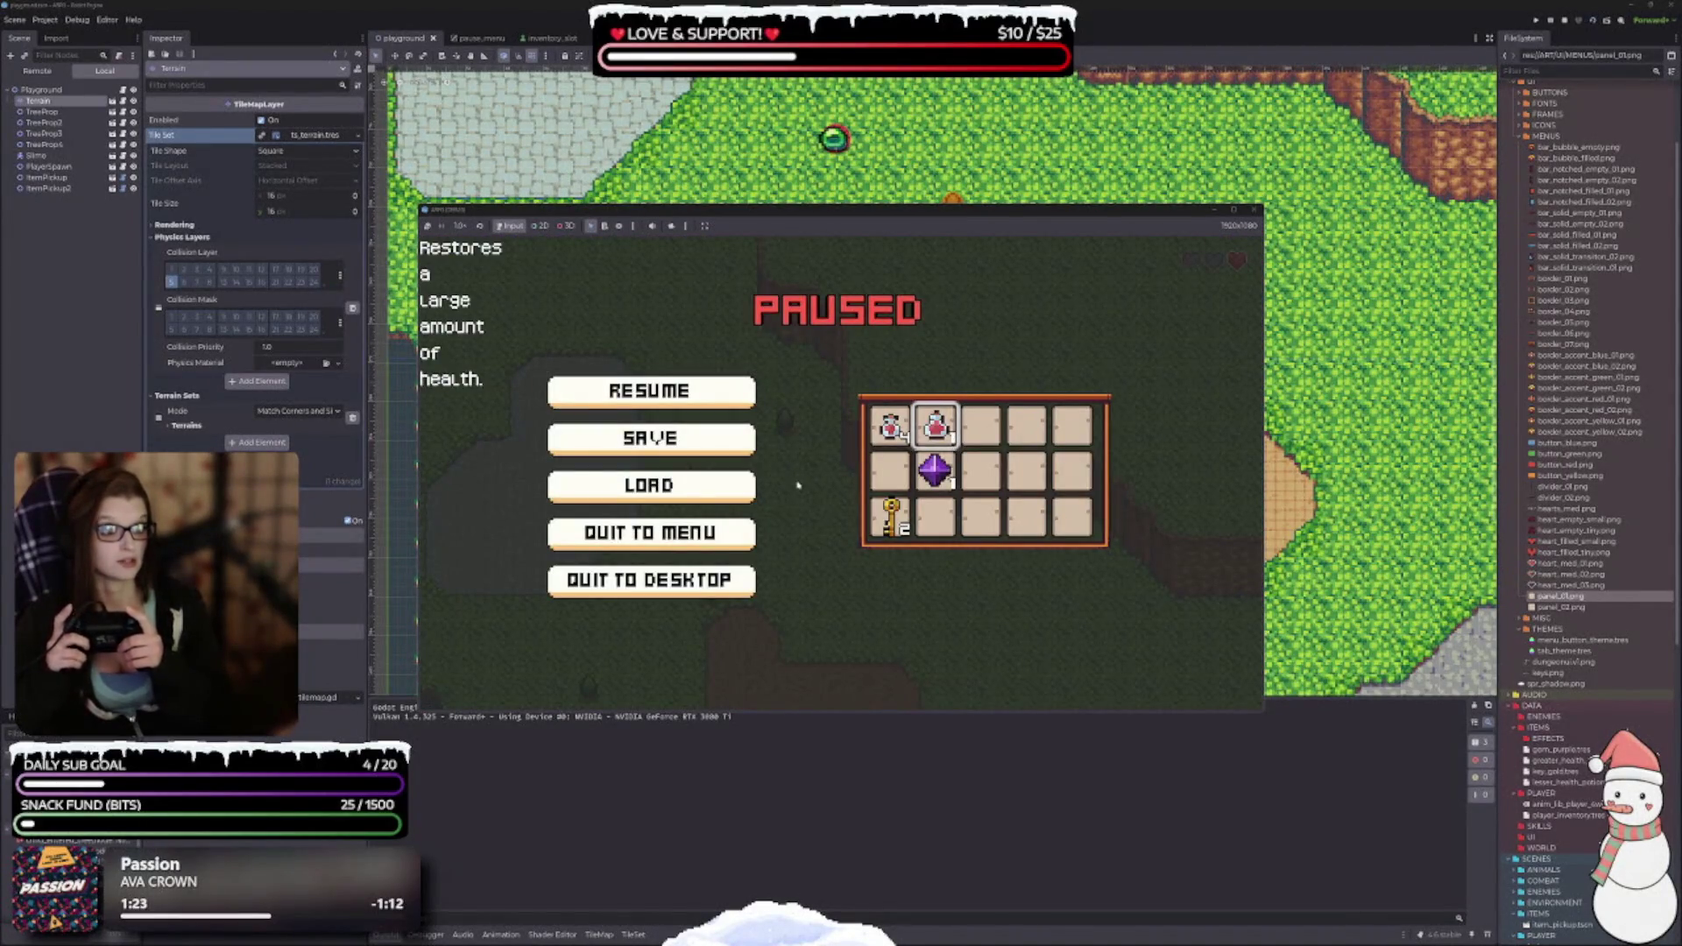
key("Return")
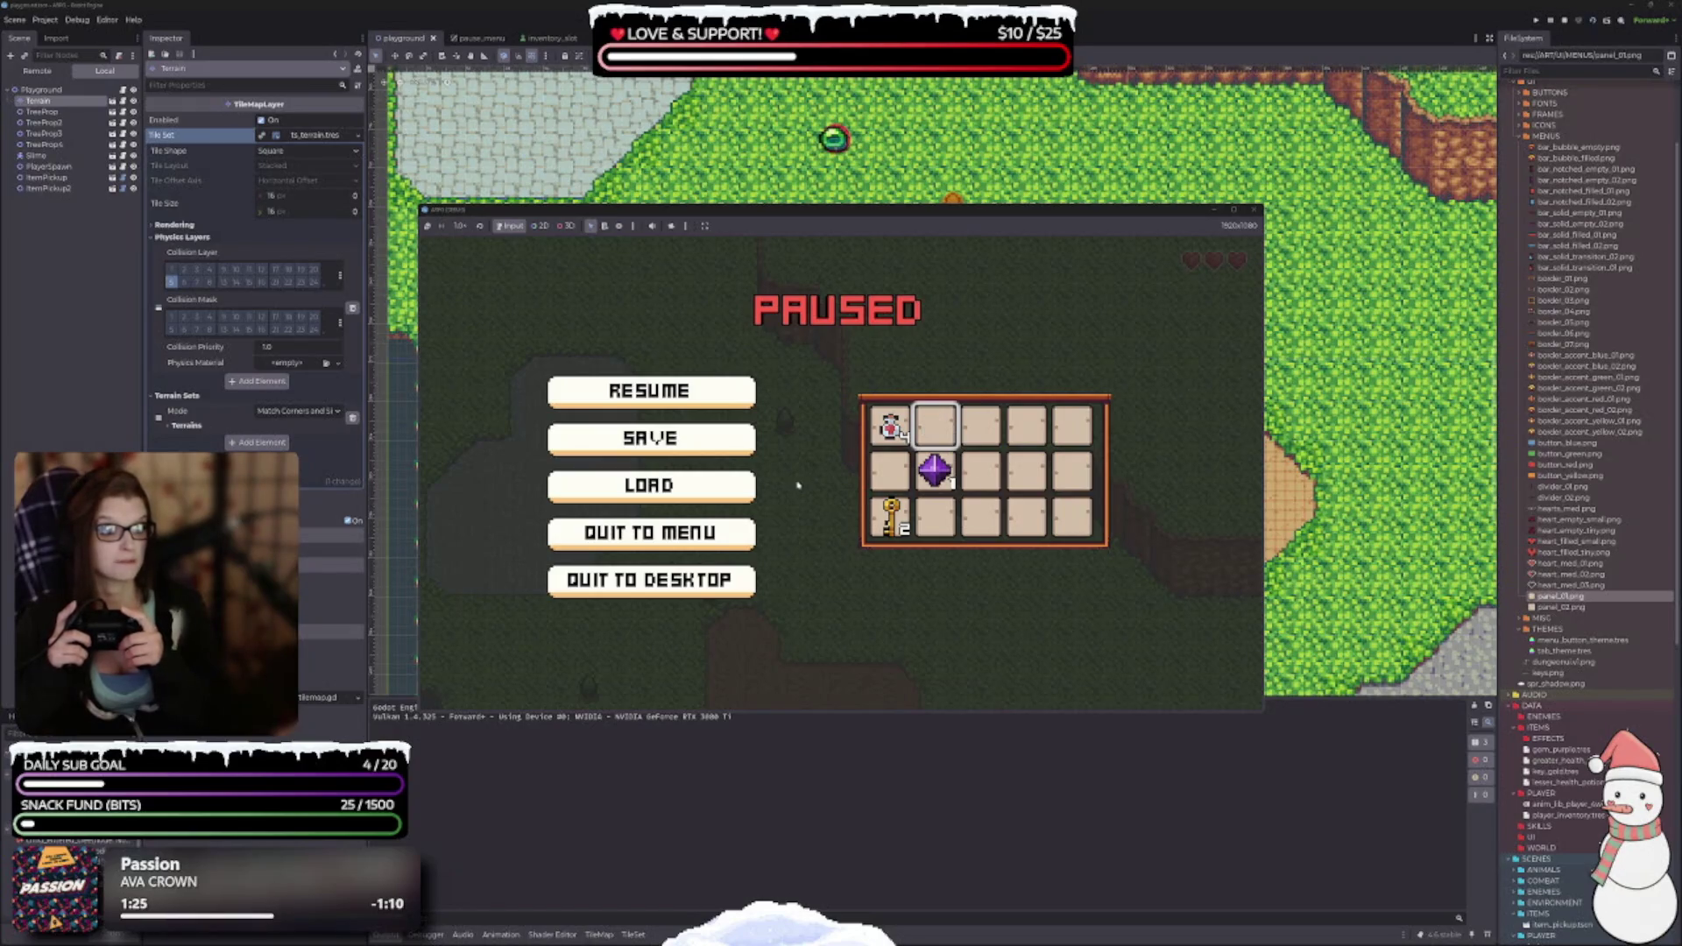
key("Left")
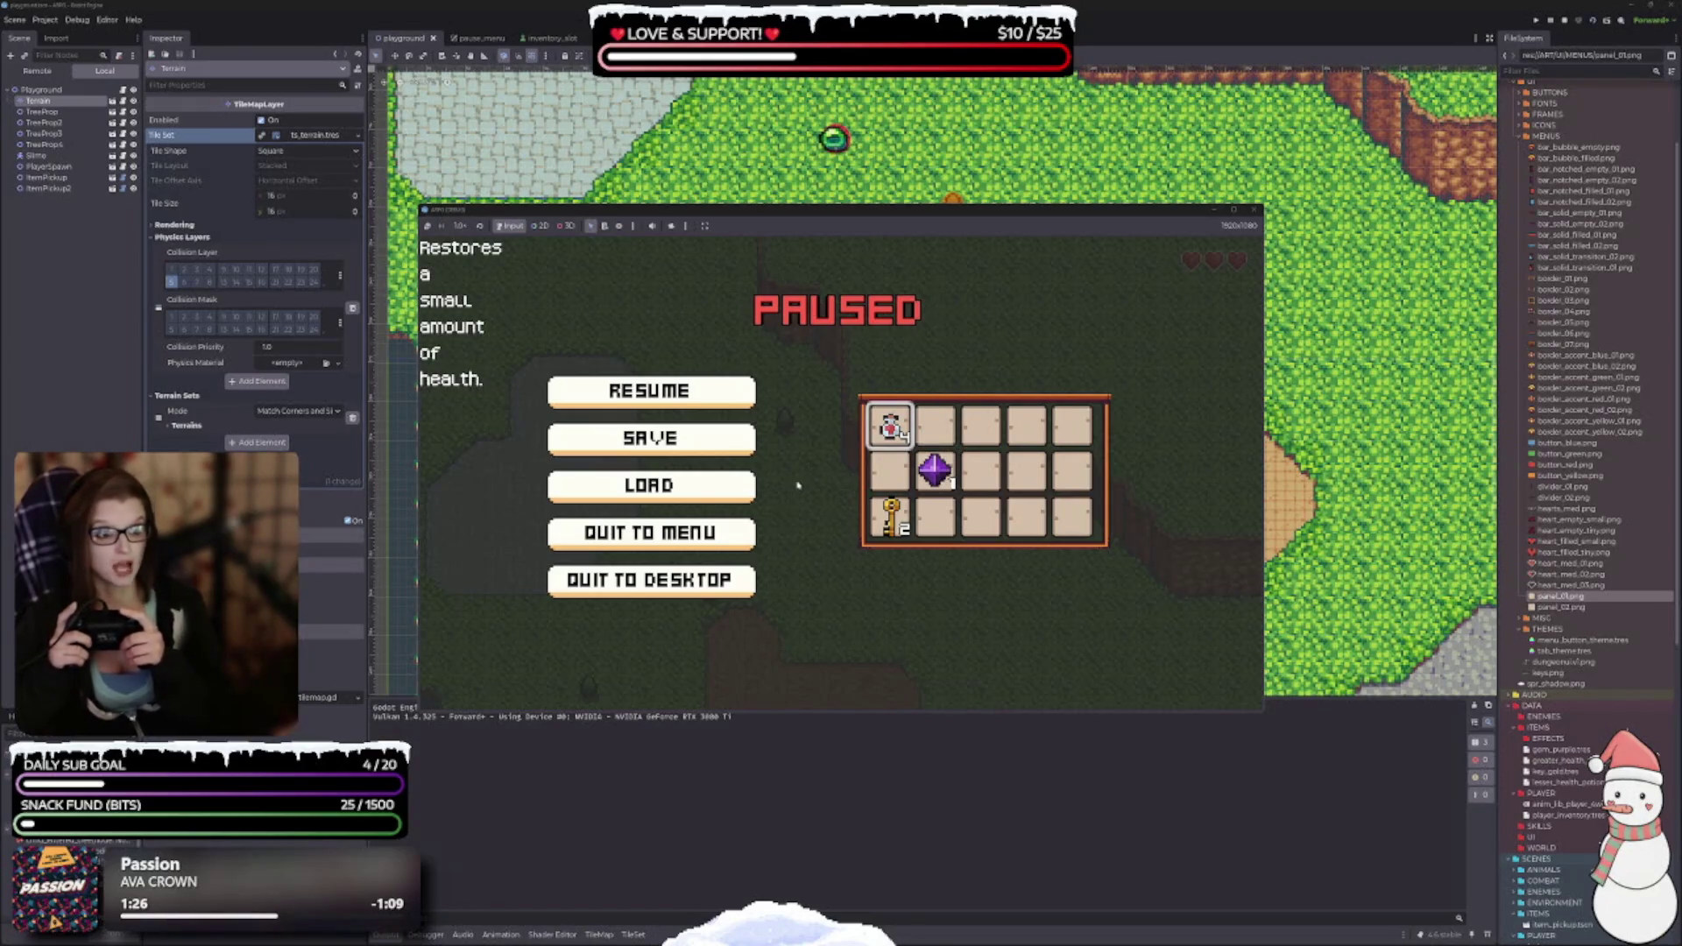
key("Left")
key("Right")
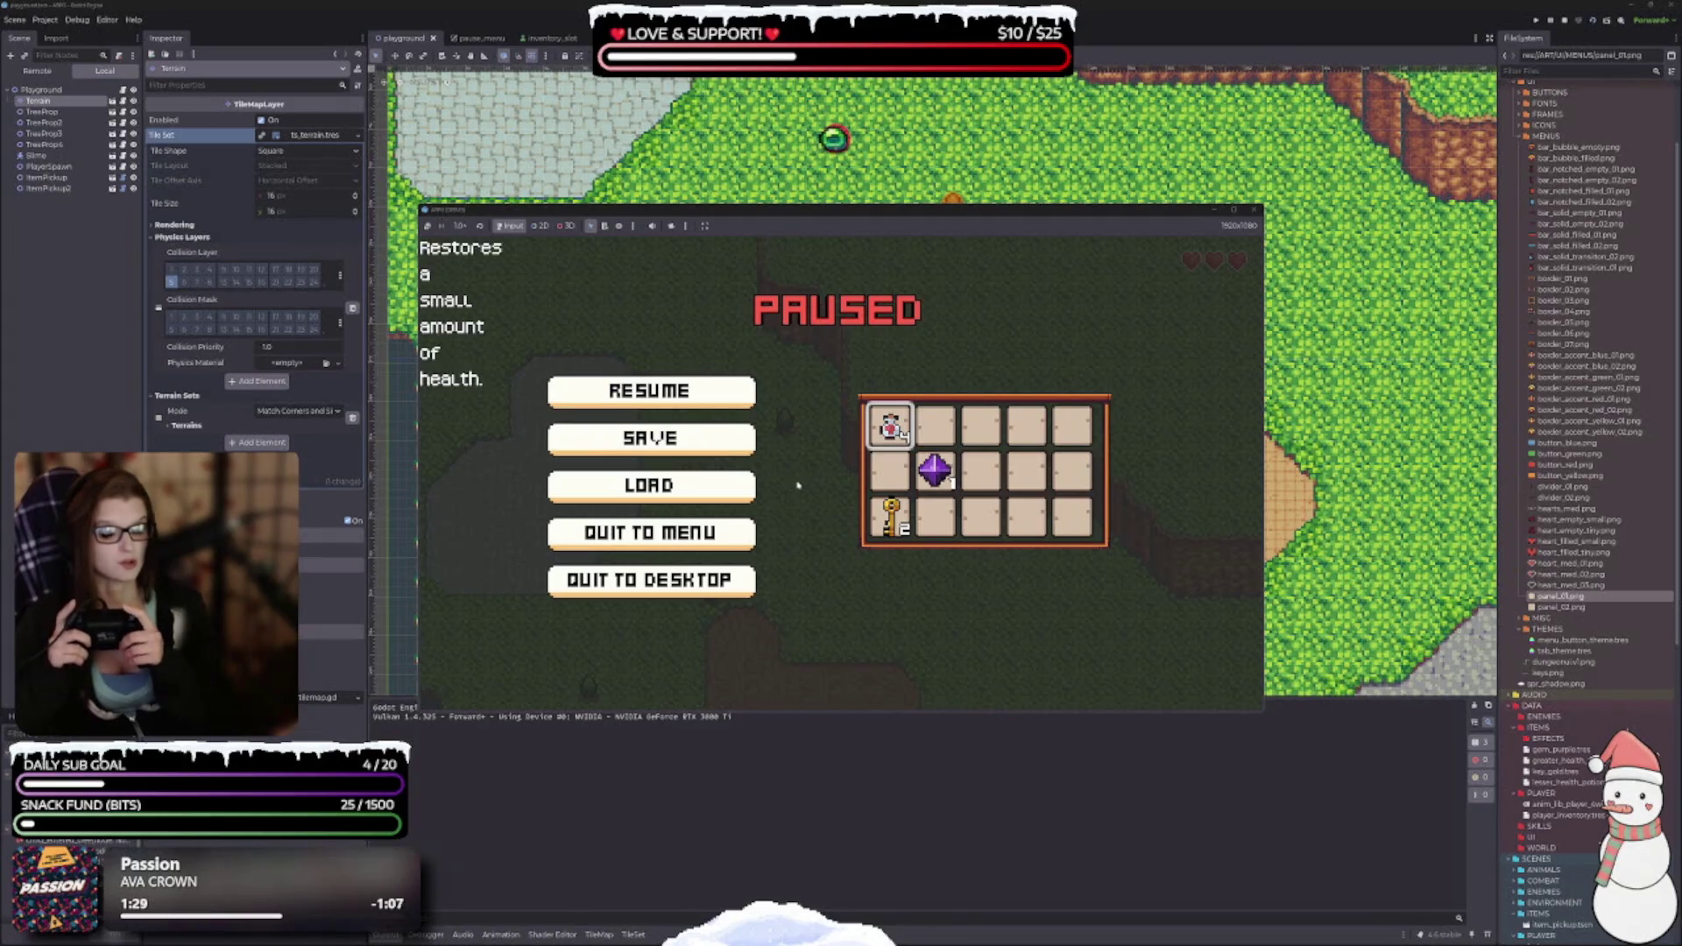
key("Escape")
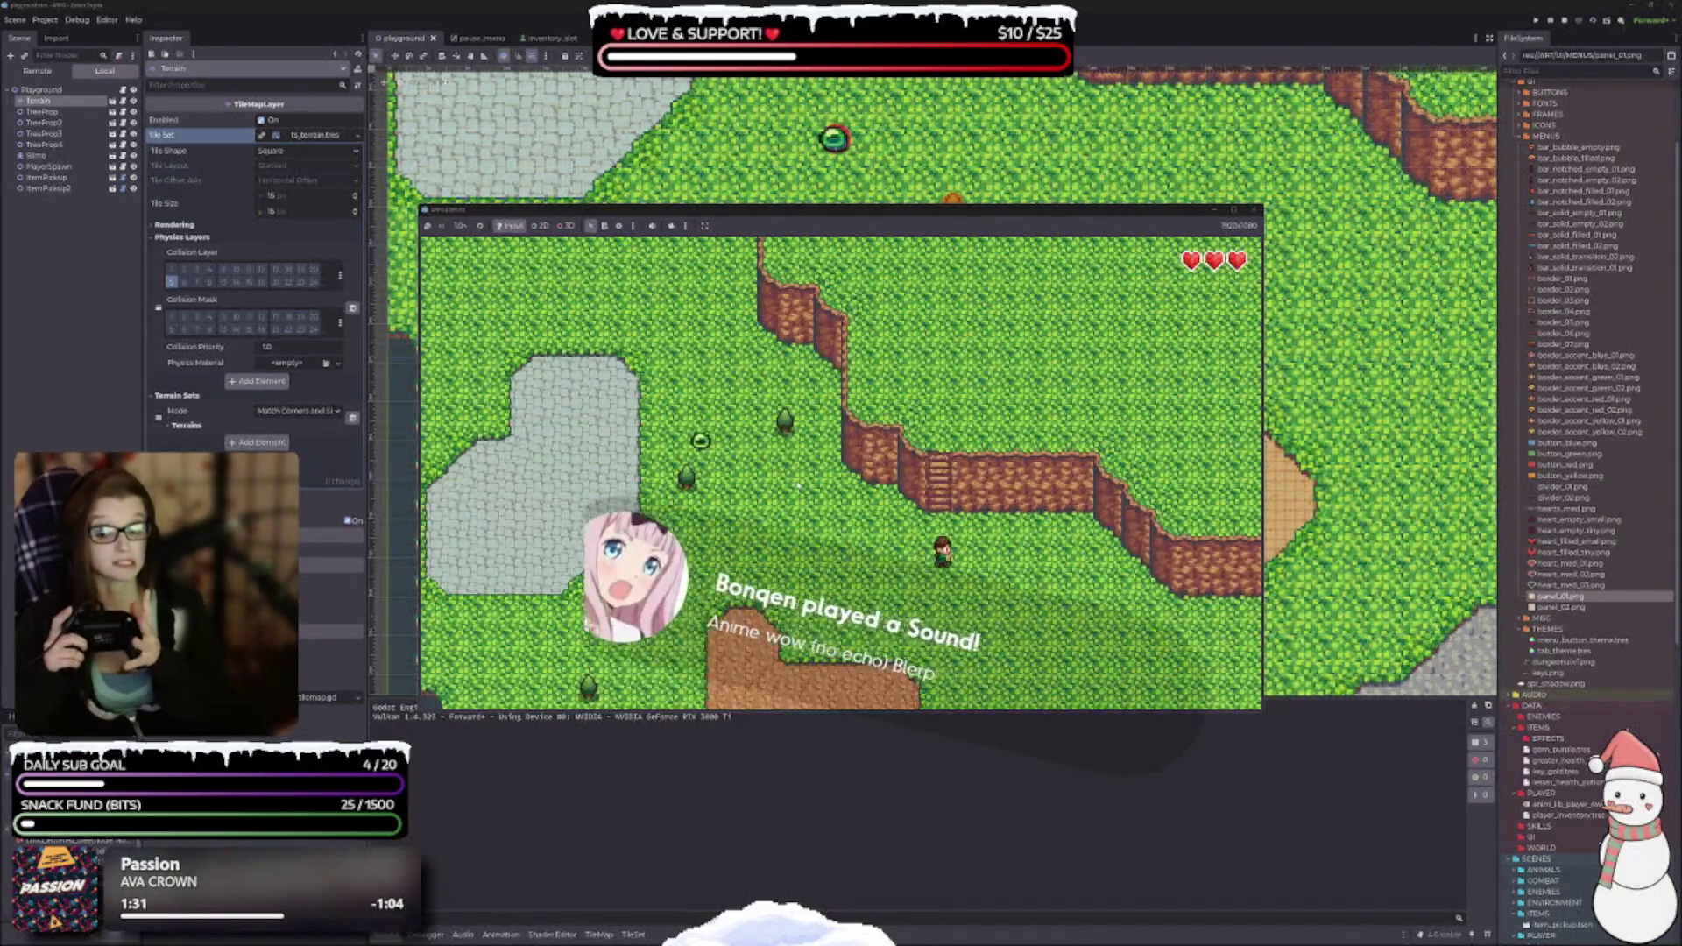
Walk the character down the stairs into the next map area and across the field.
key("Up")
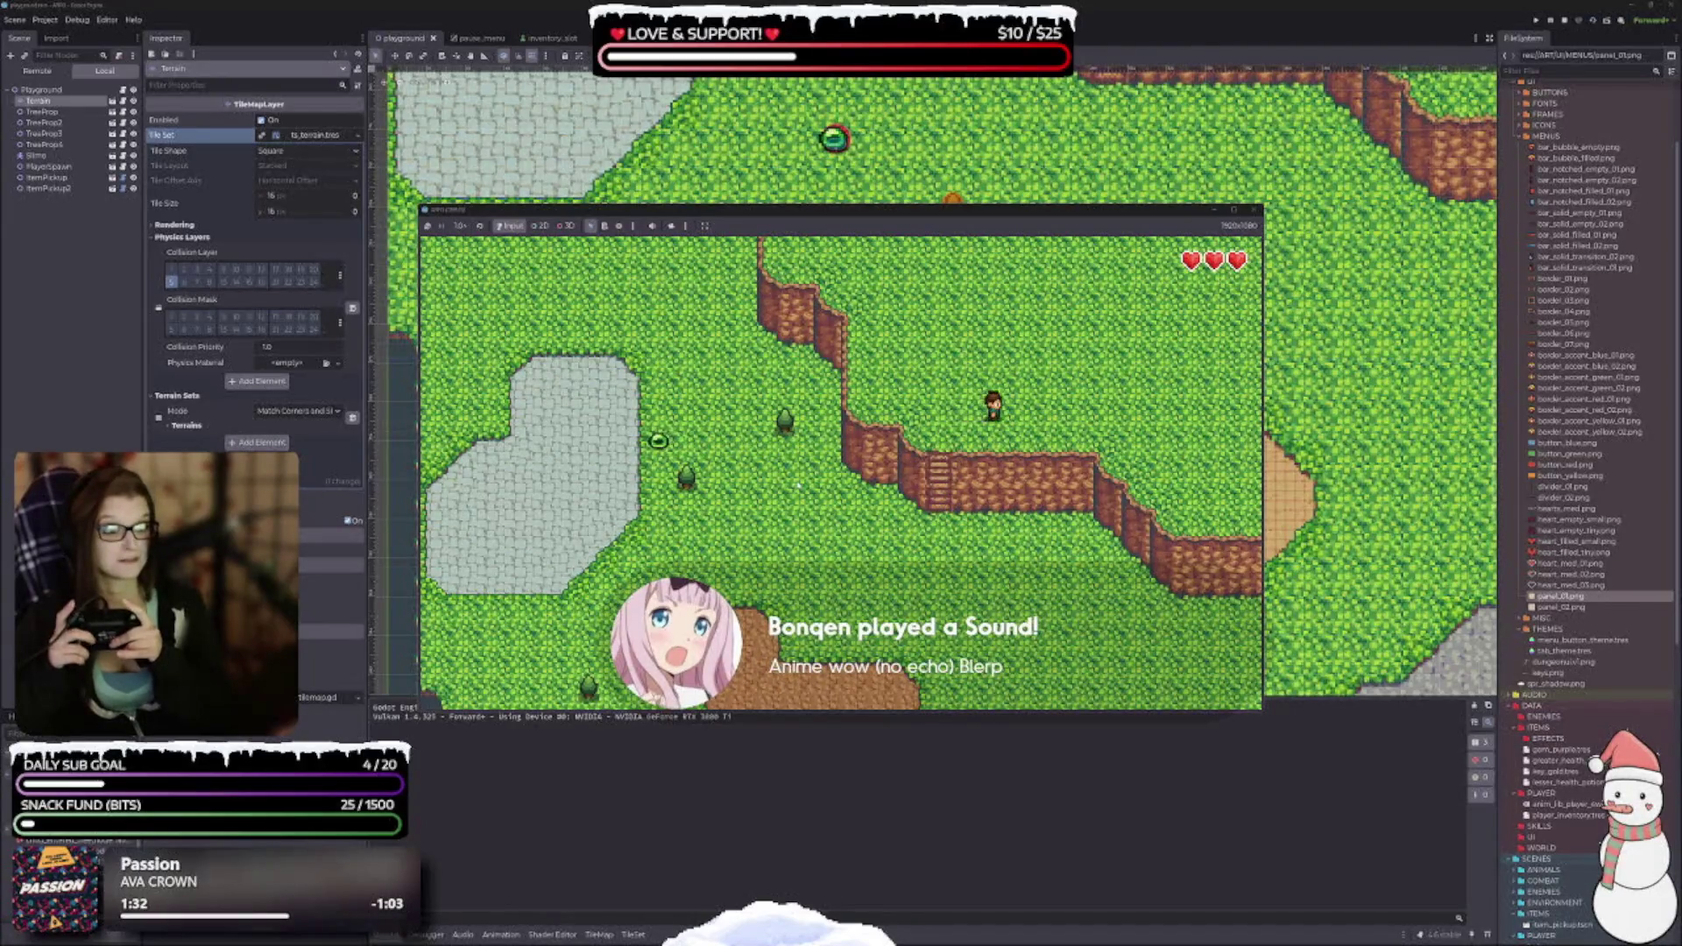
key("Left")
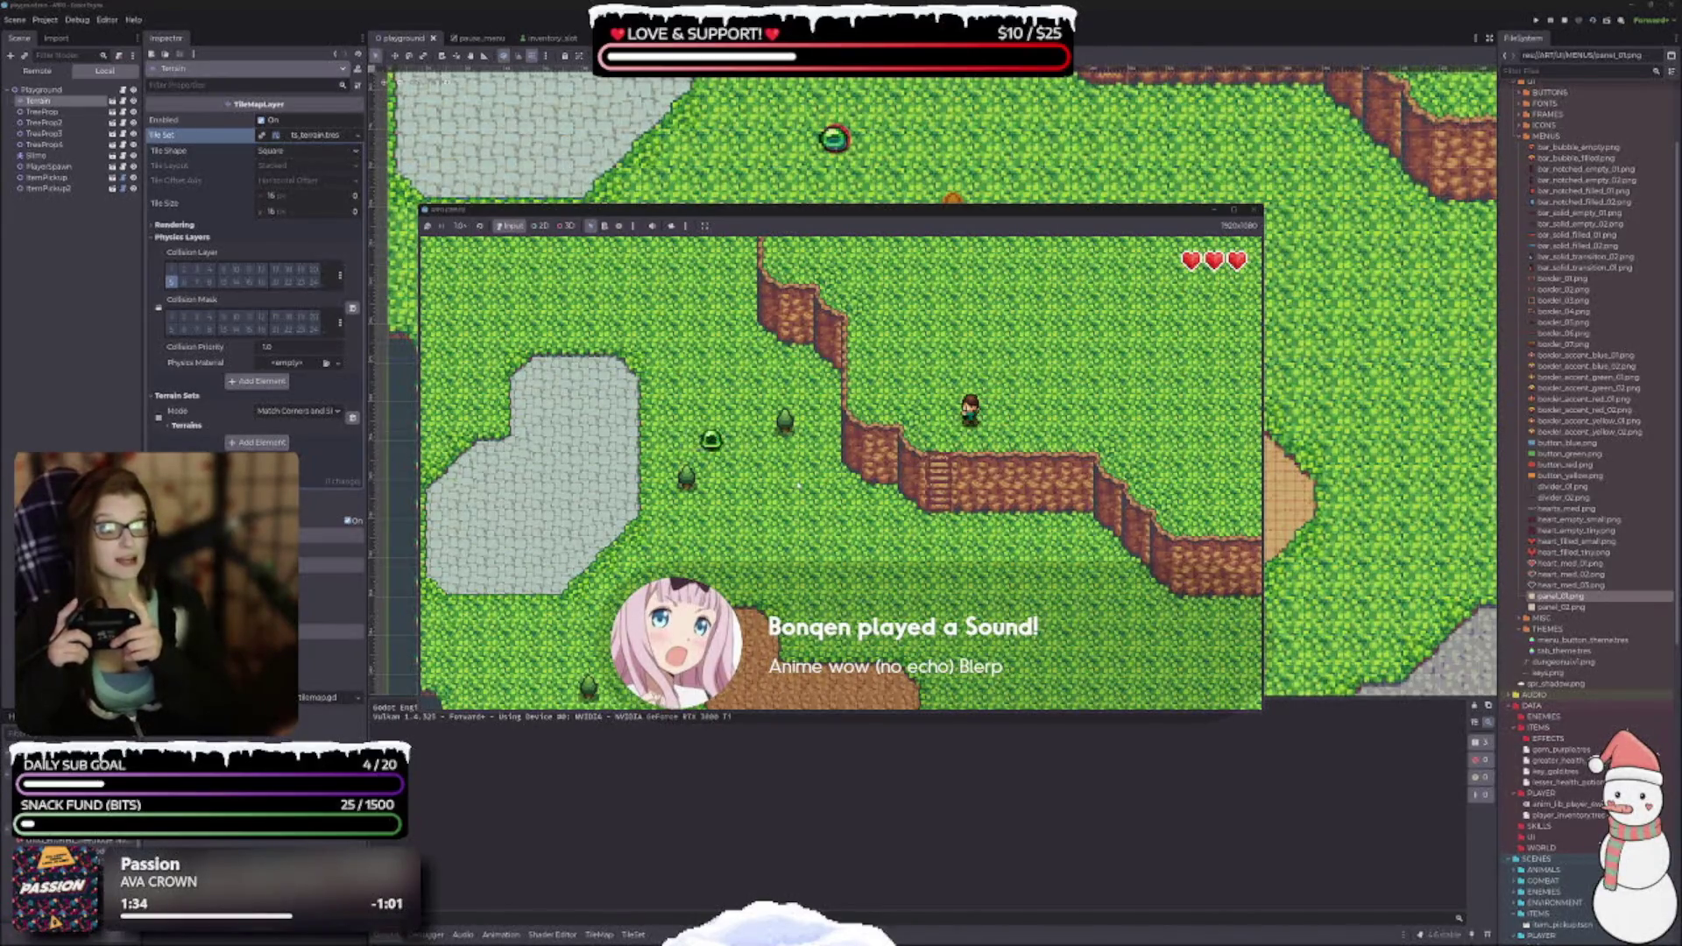
key("Down")
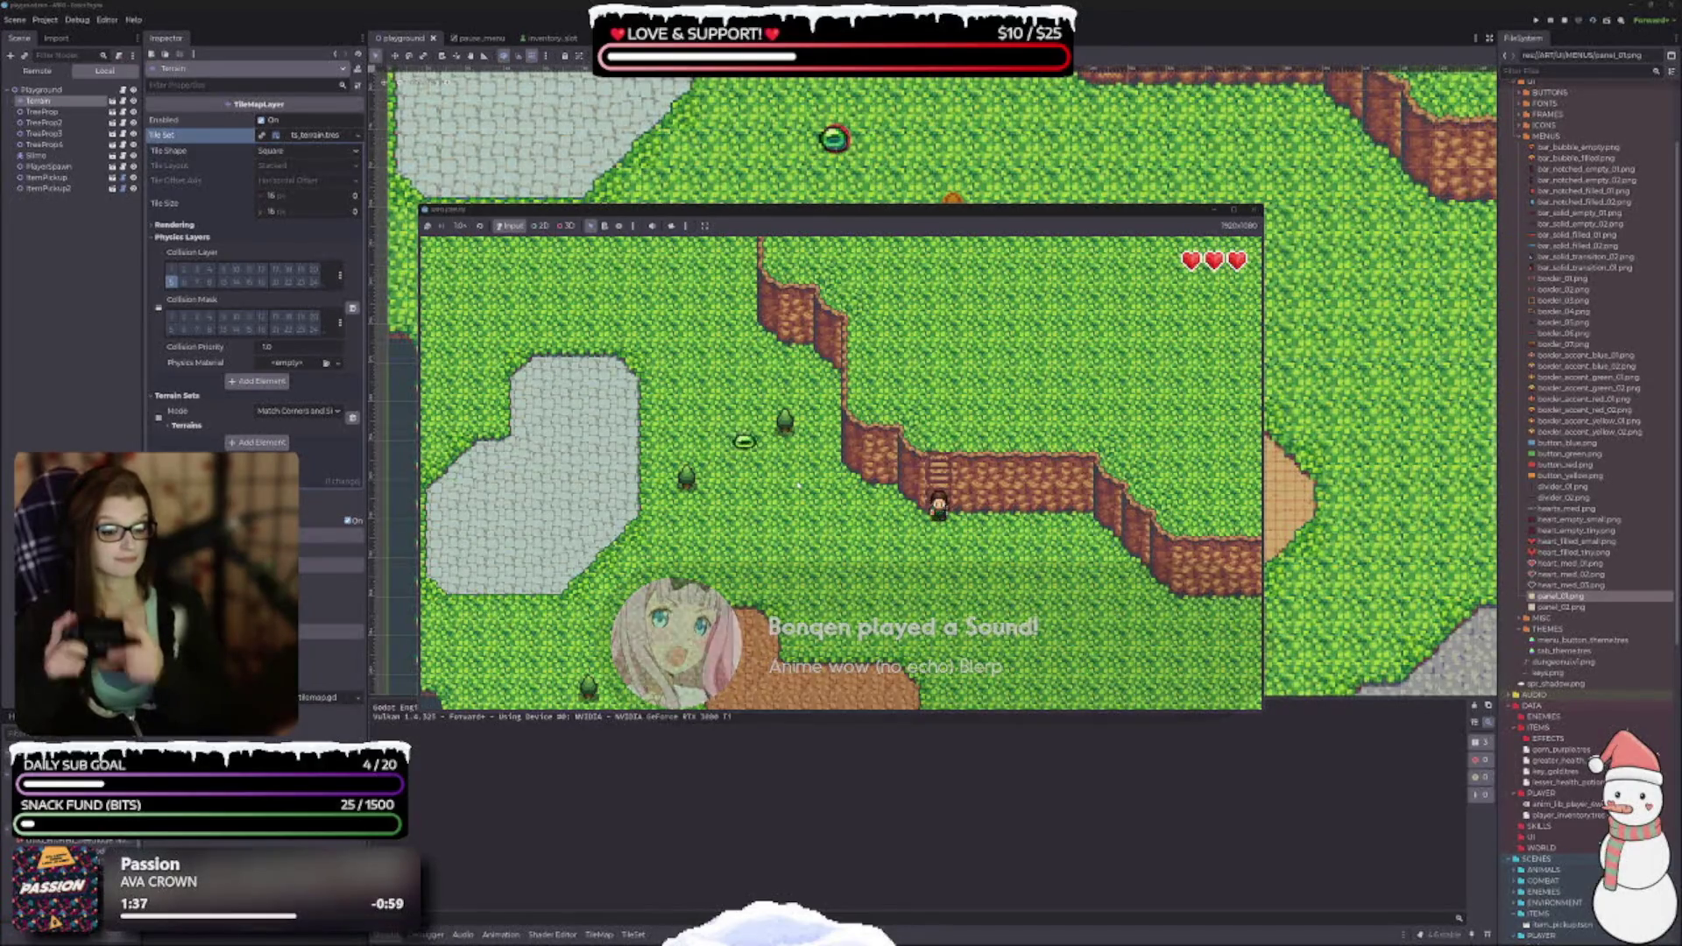
key("Down")
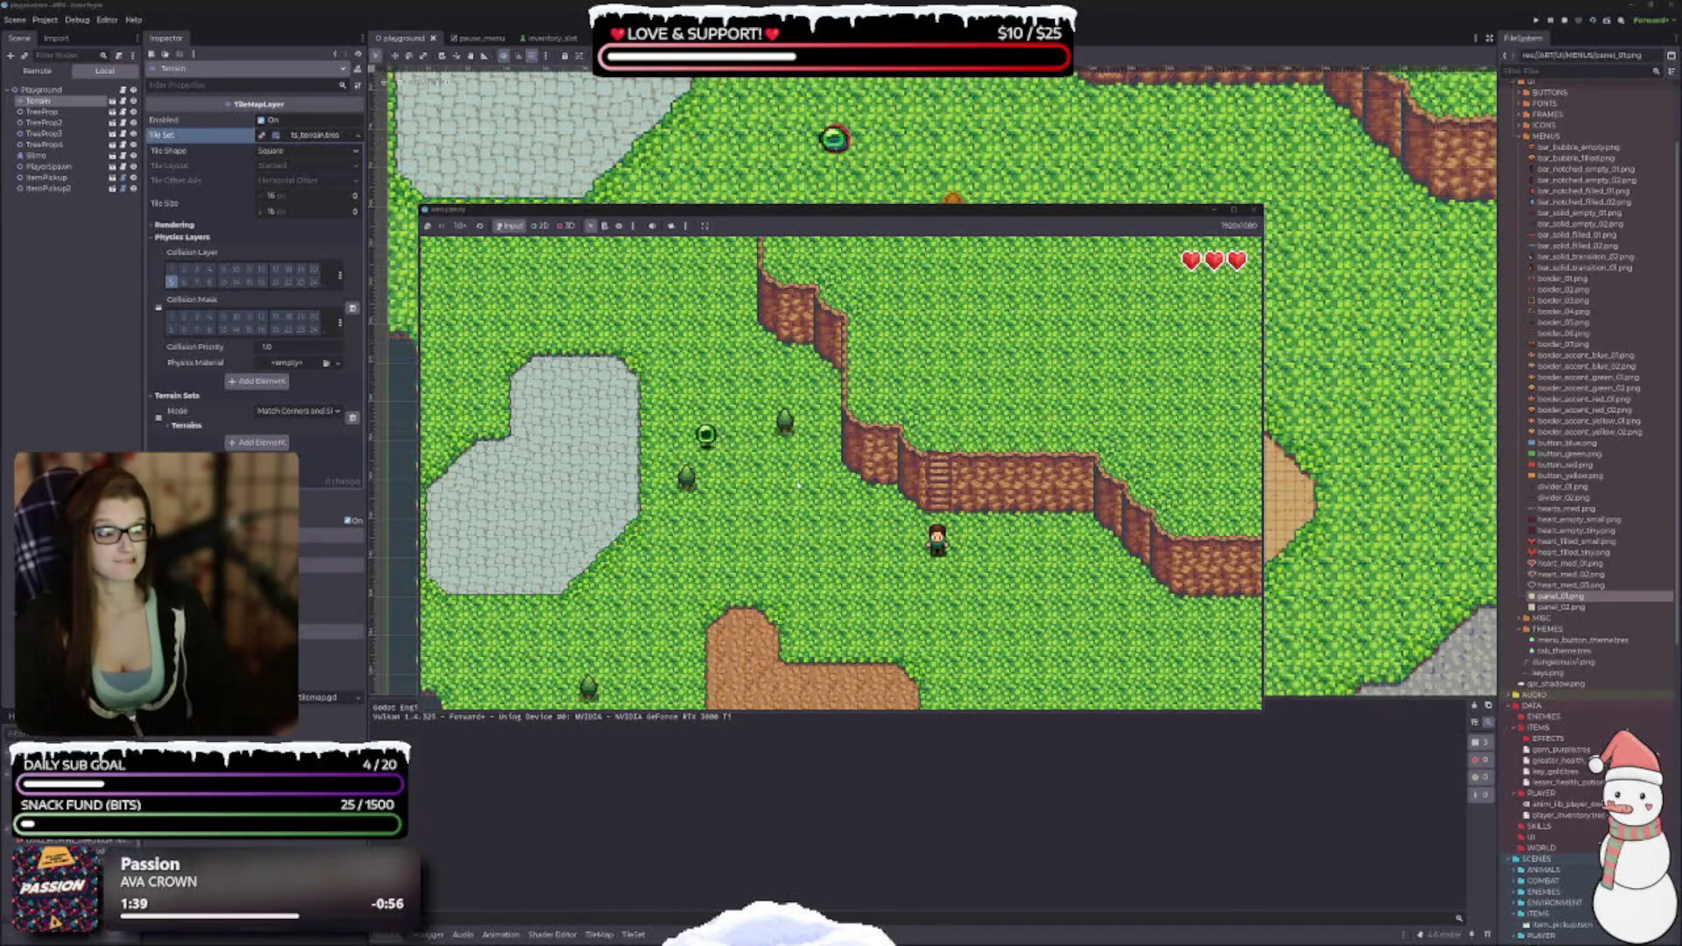
key("Left")
key("Down")
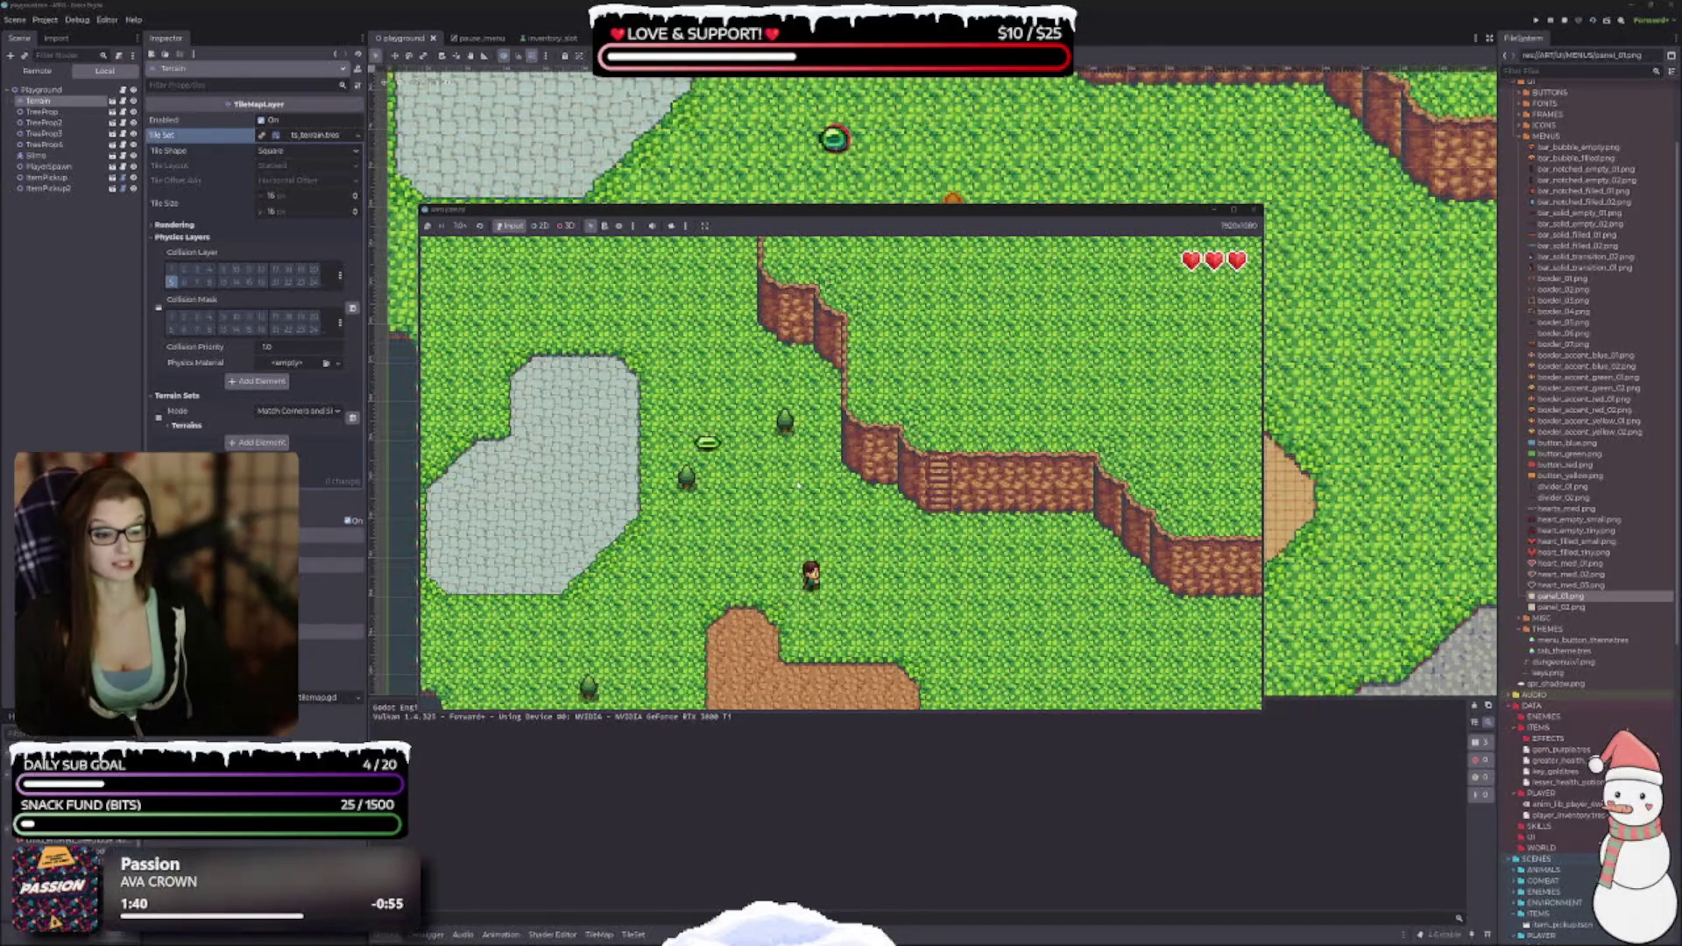
key("Down")
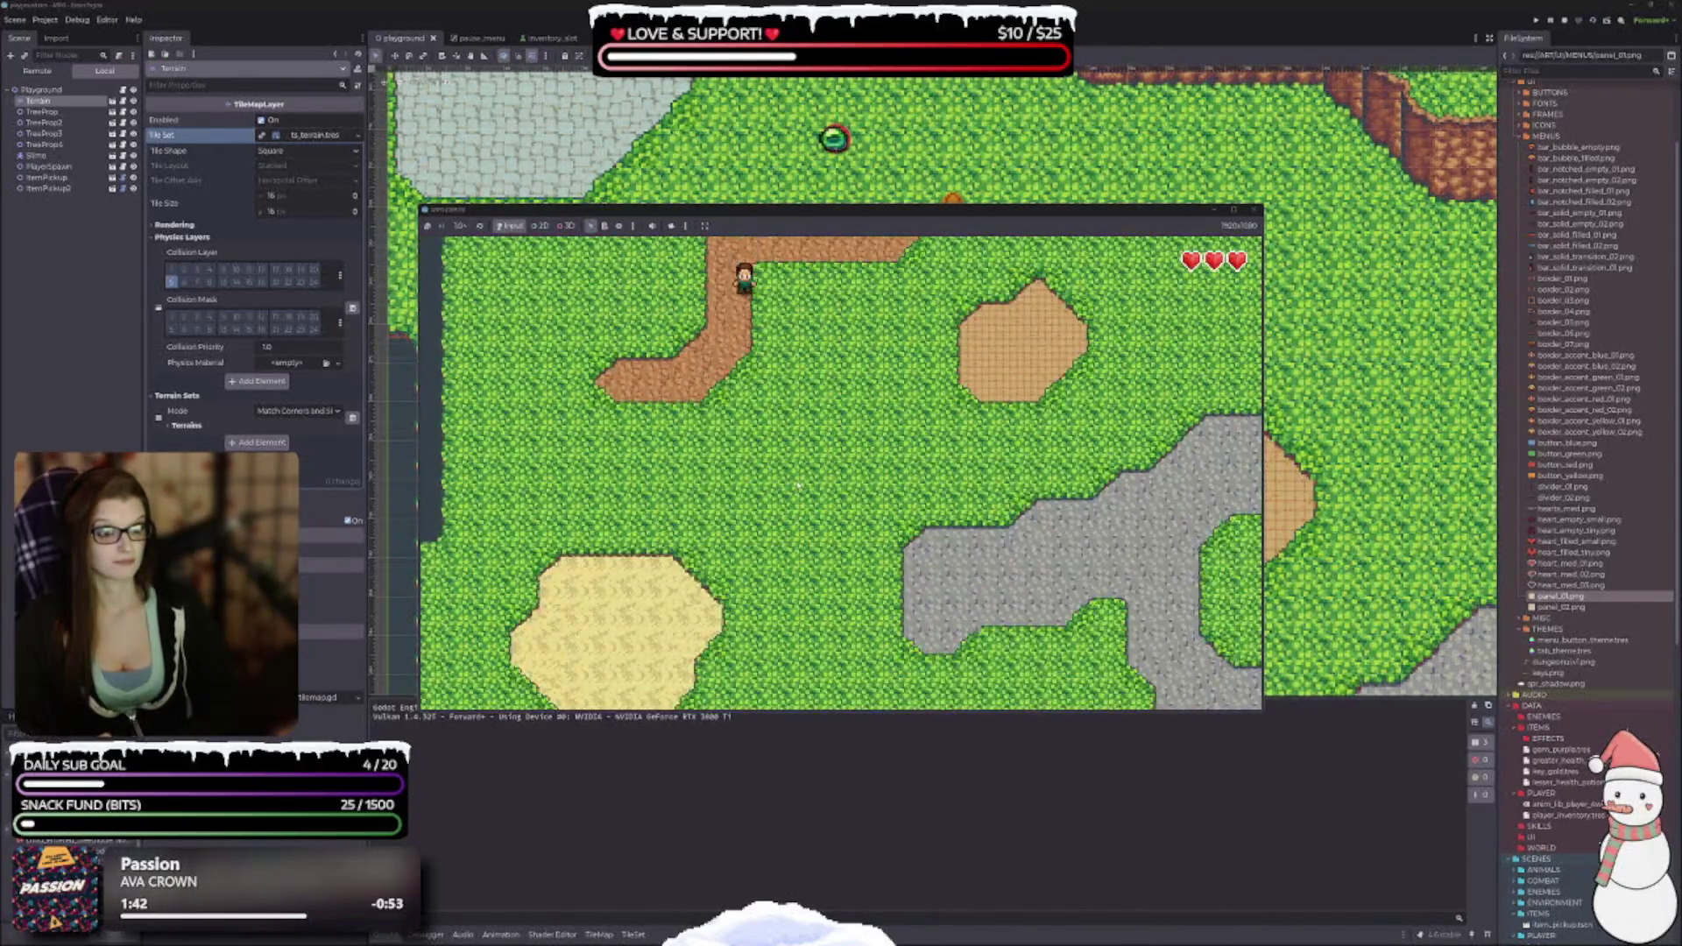
key("Down")
key("Right")
key("Left")
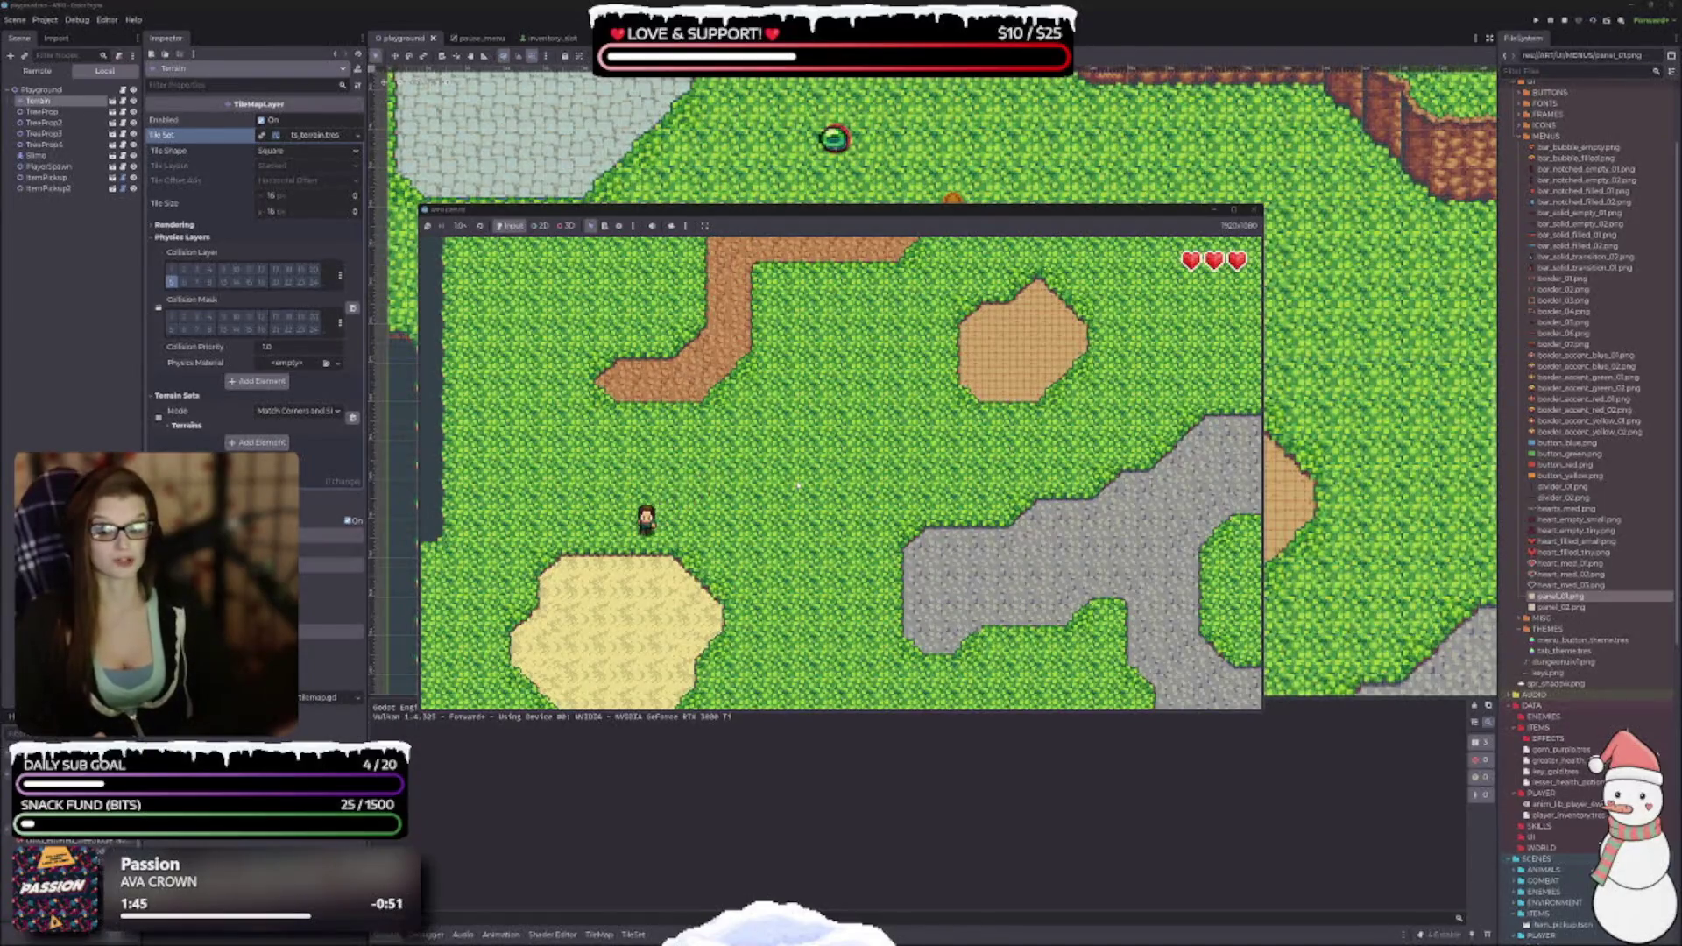
Walk the character along the left map edge, then stop the running game.
key("Left")
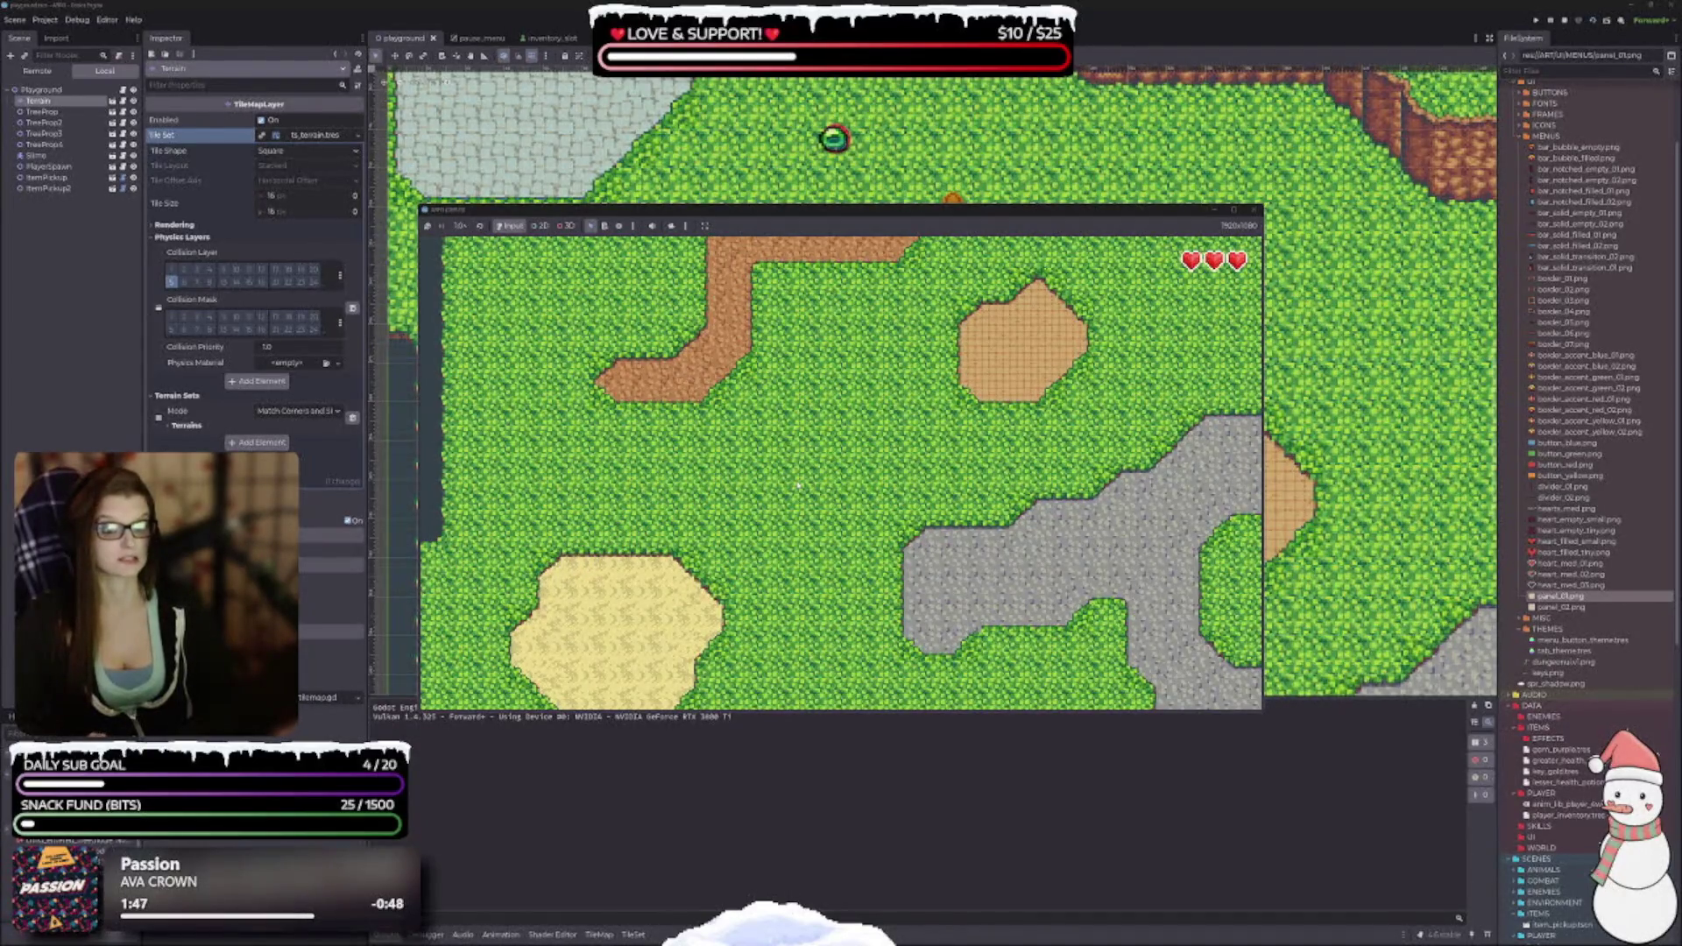
key("Right")
key("Left")
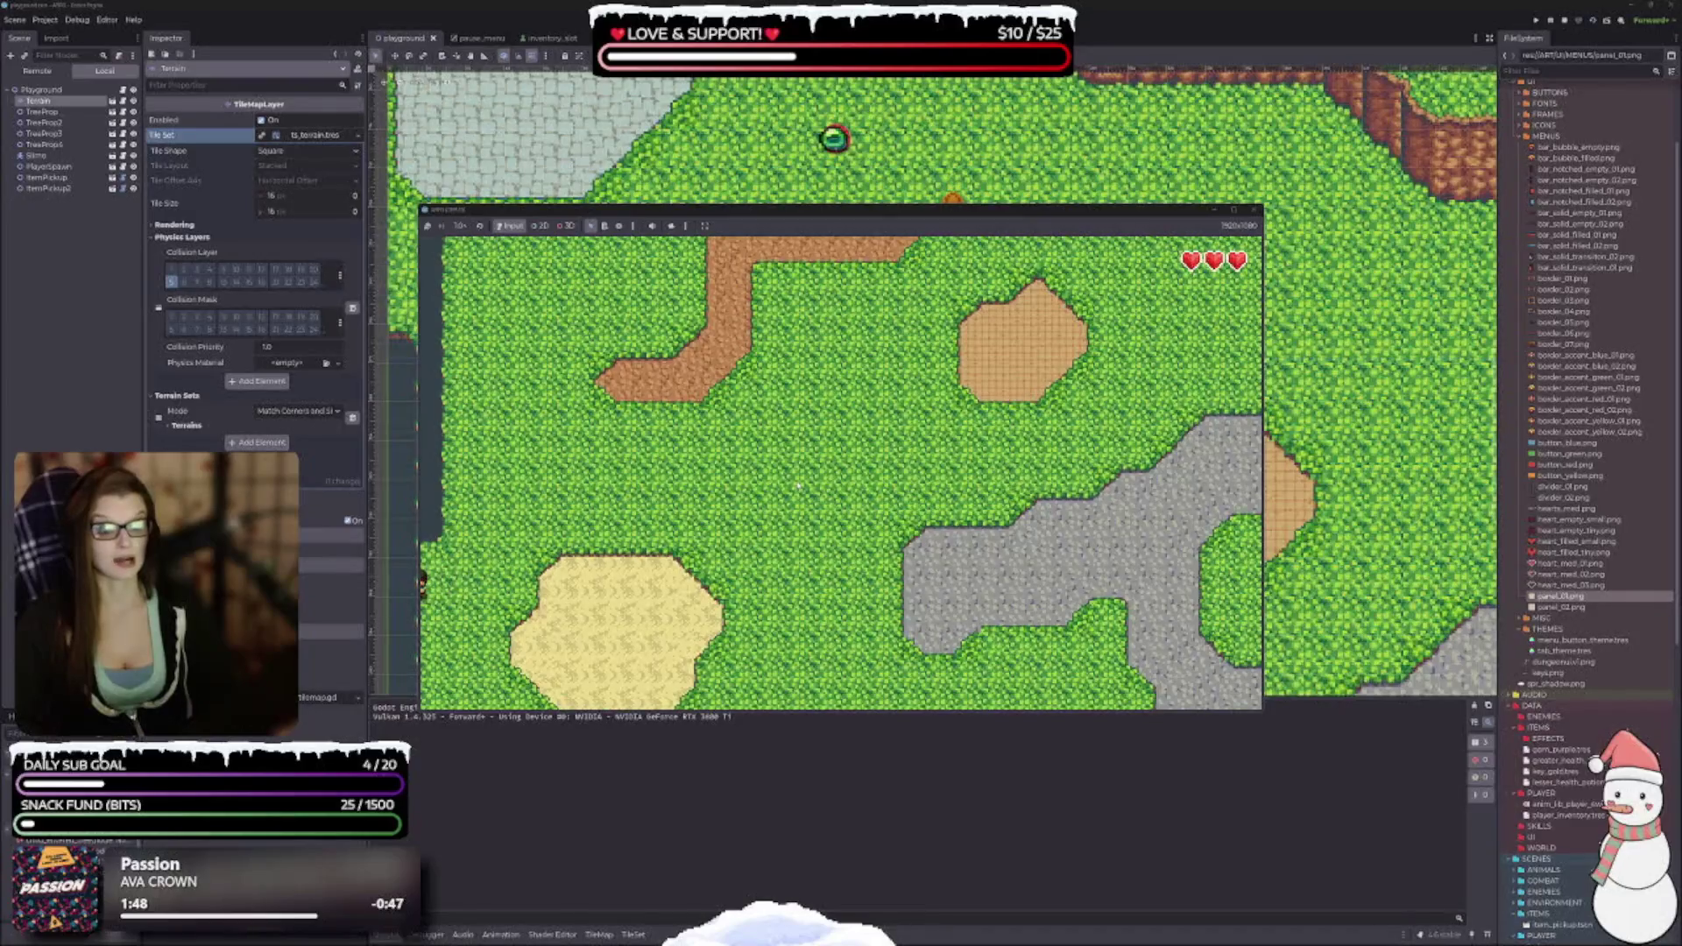
key("Right")
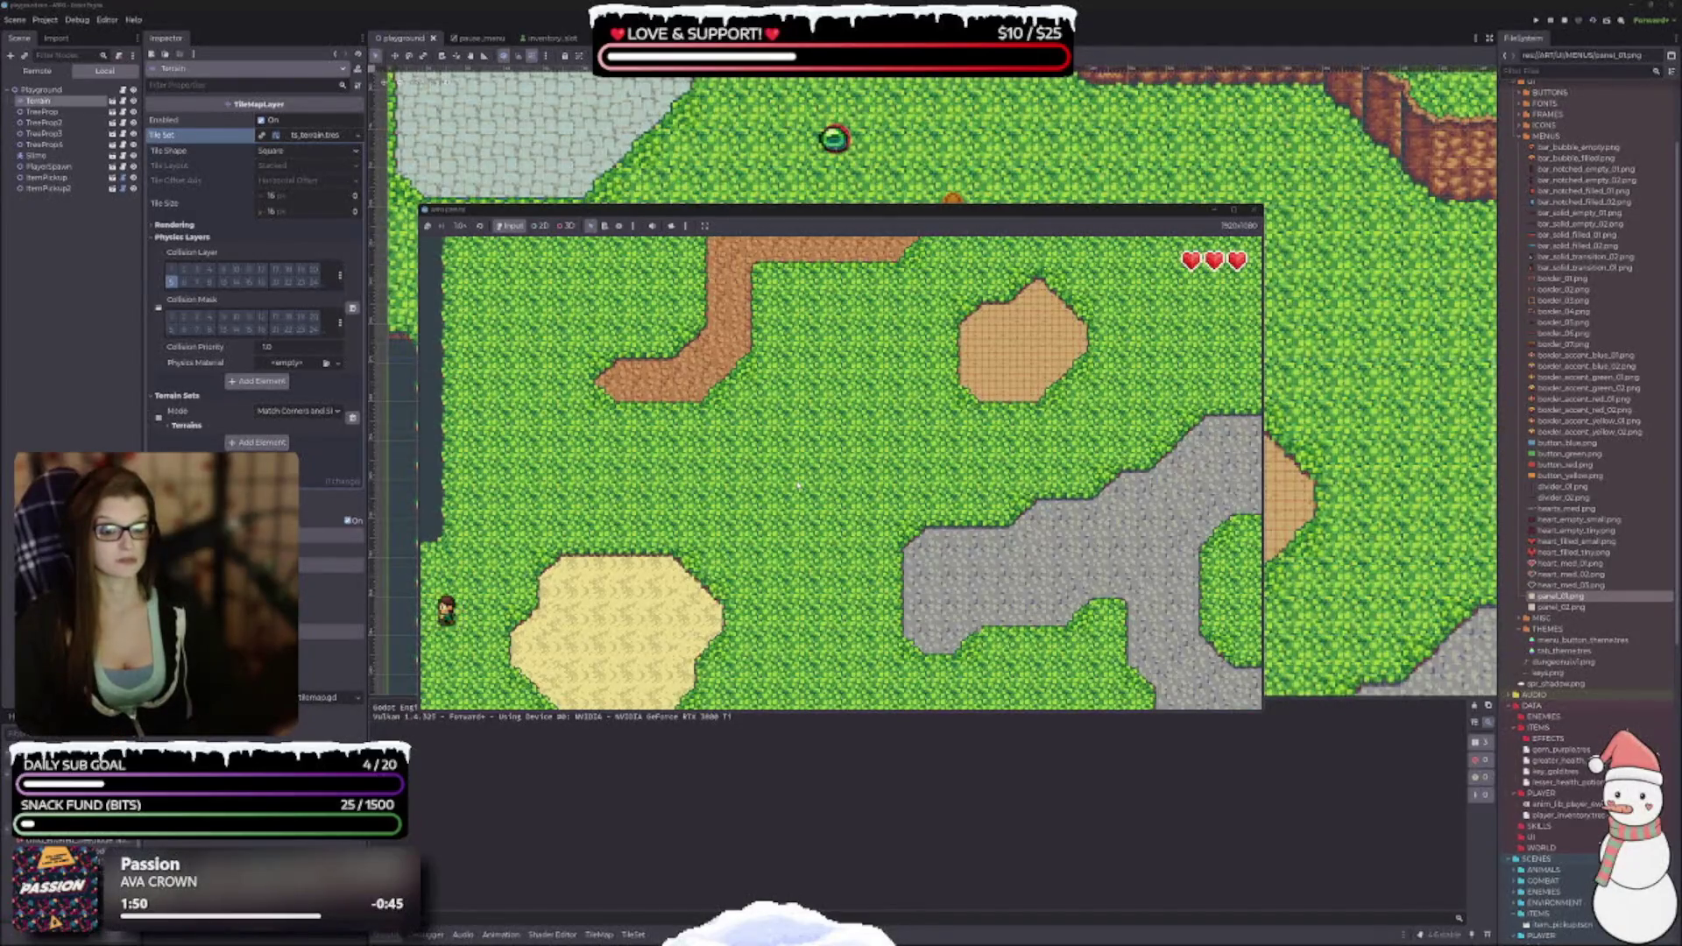
key("Left")
key("Down")
key("Left")
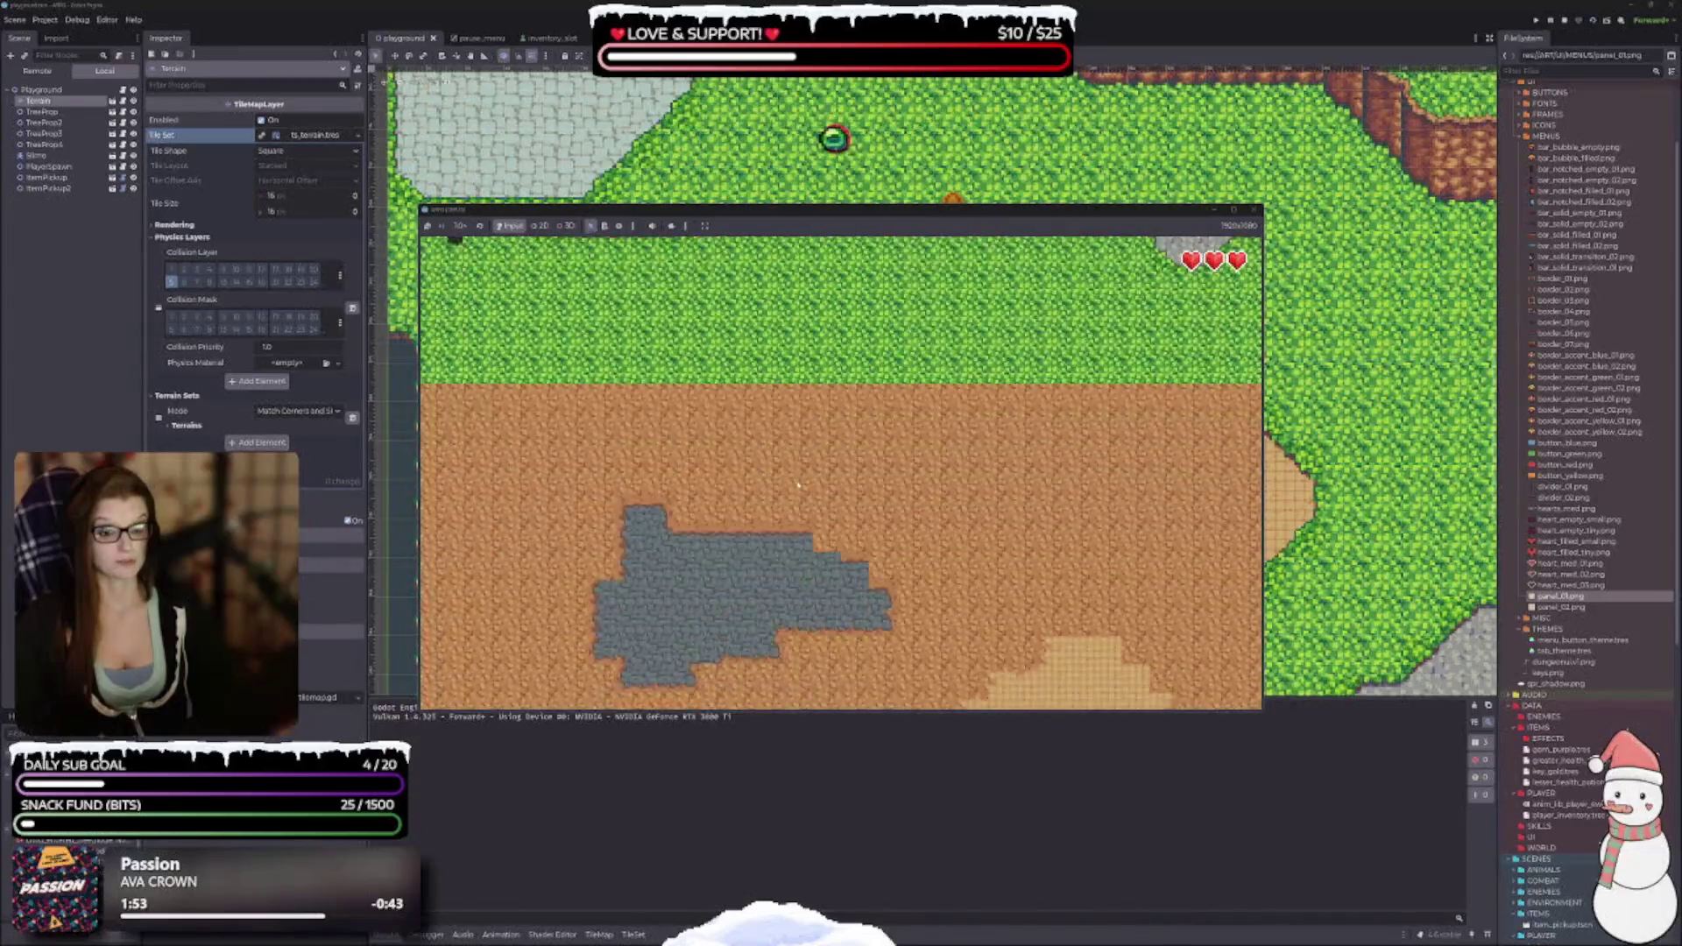
key("Up")
key("Right")
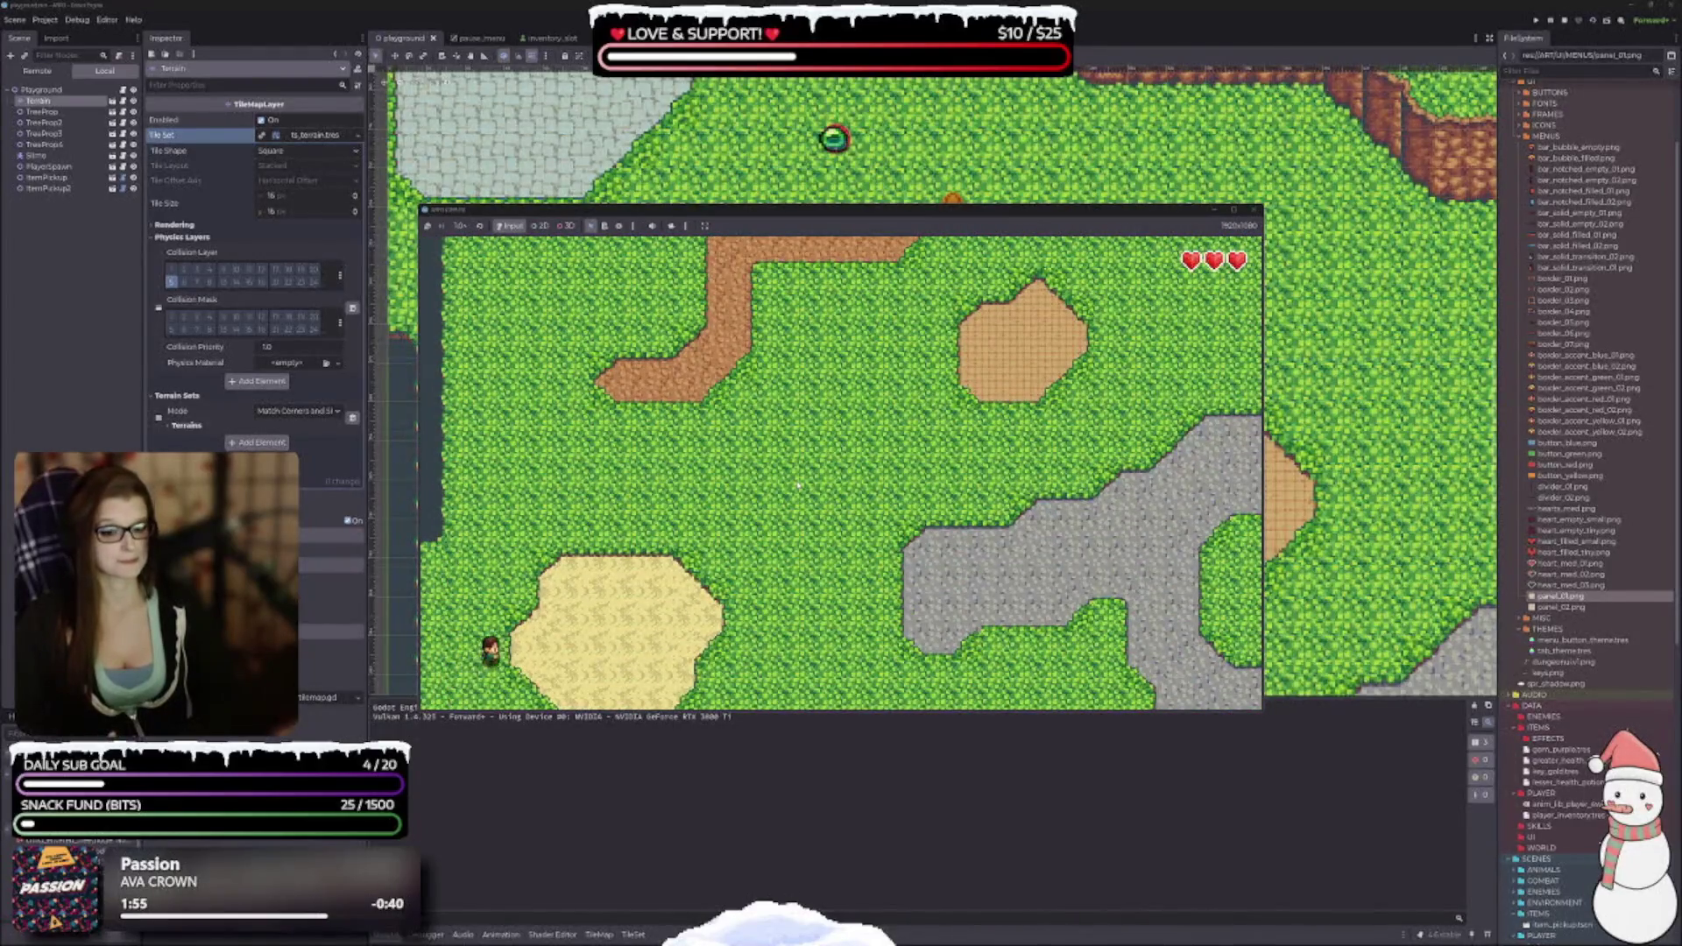
key("Left")
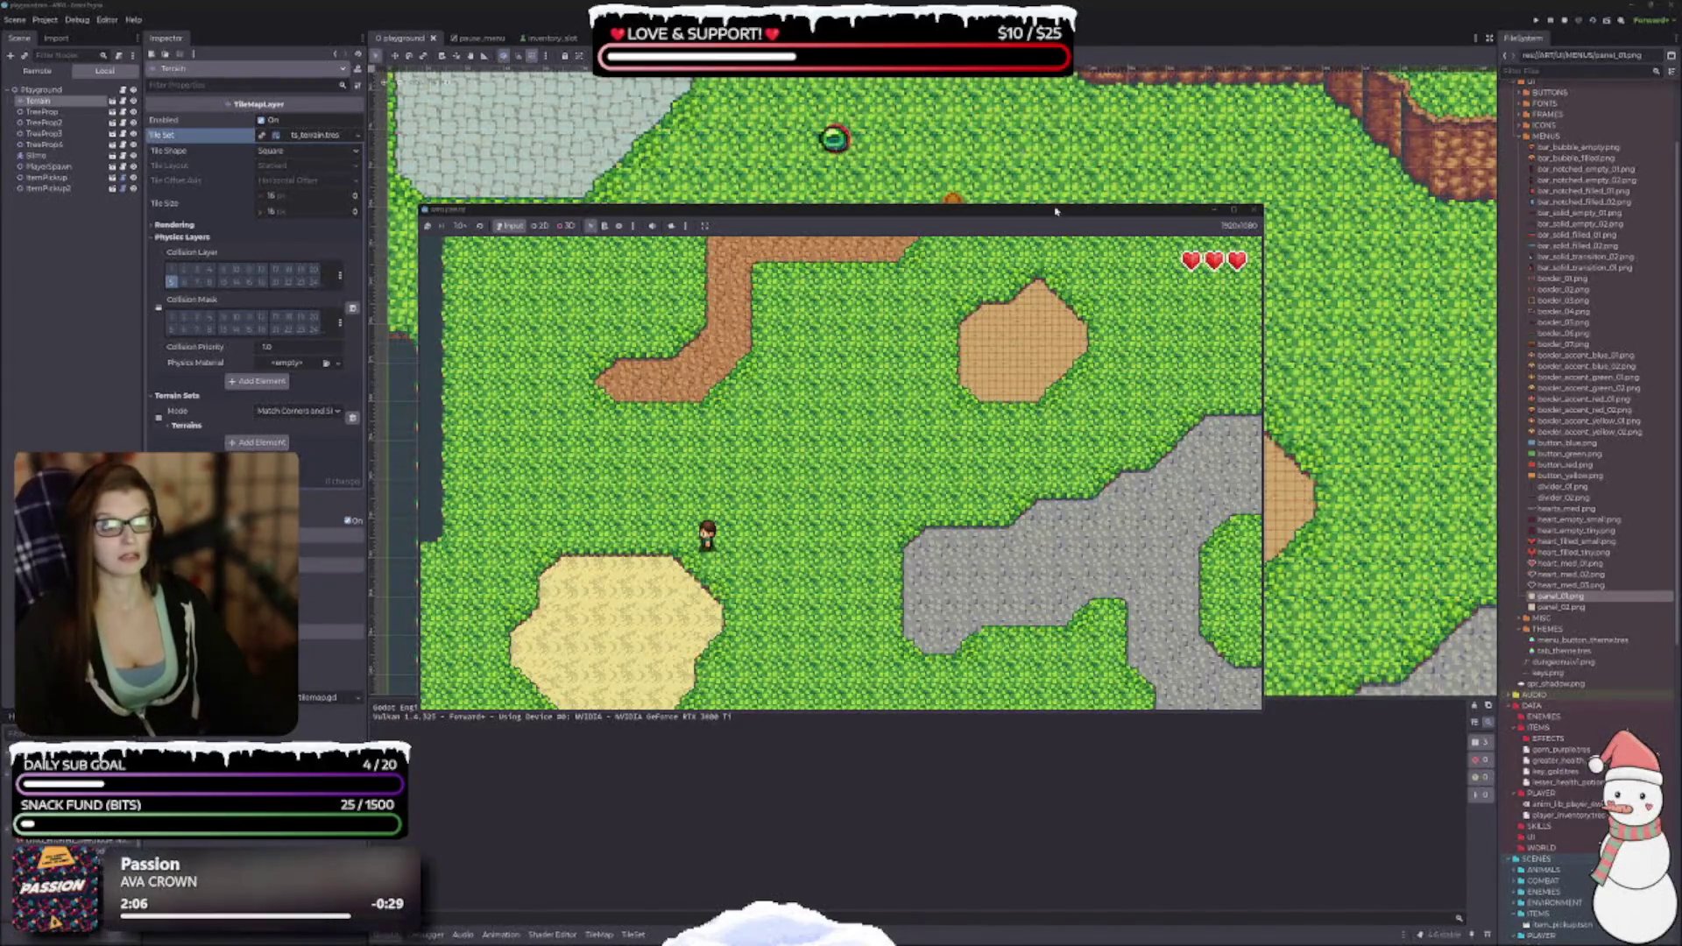
left_click(1255, 210)
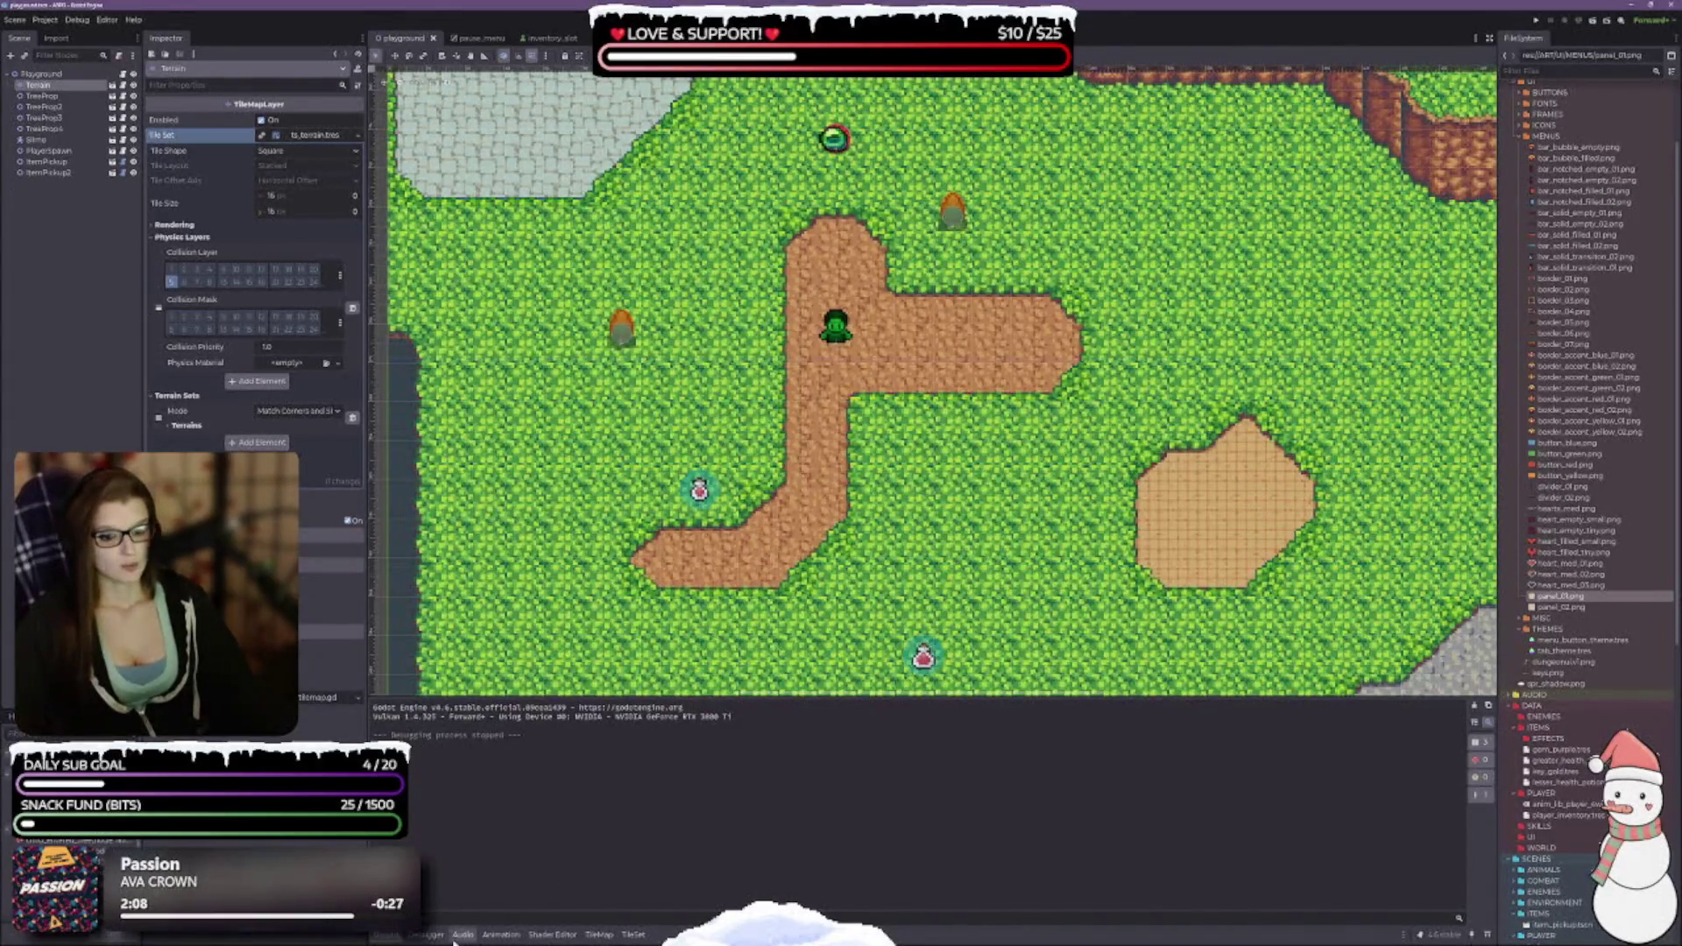
Collapse the Output panel and return to the inventory_slot scene tab.
left_click(391, 936)
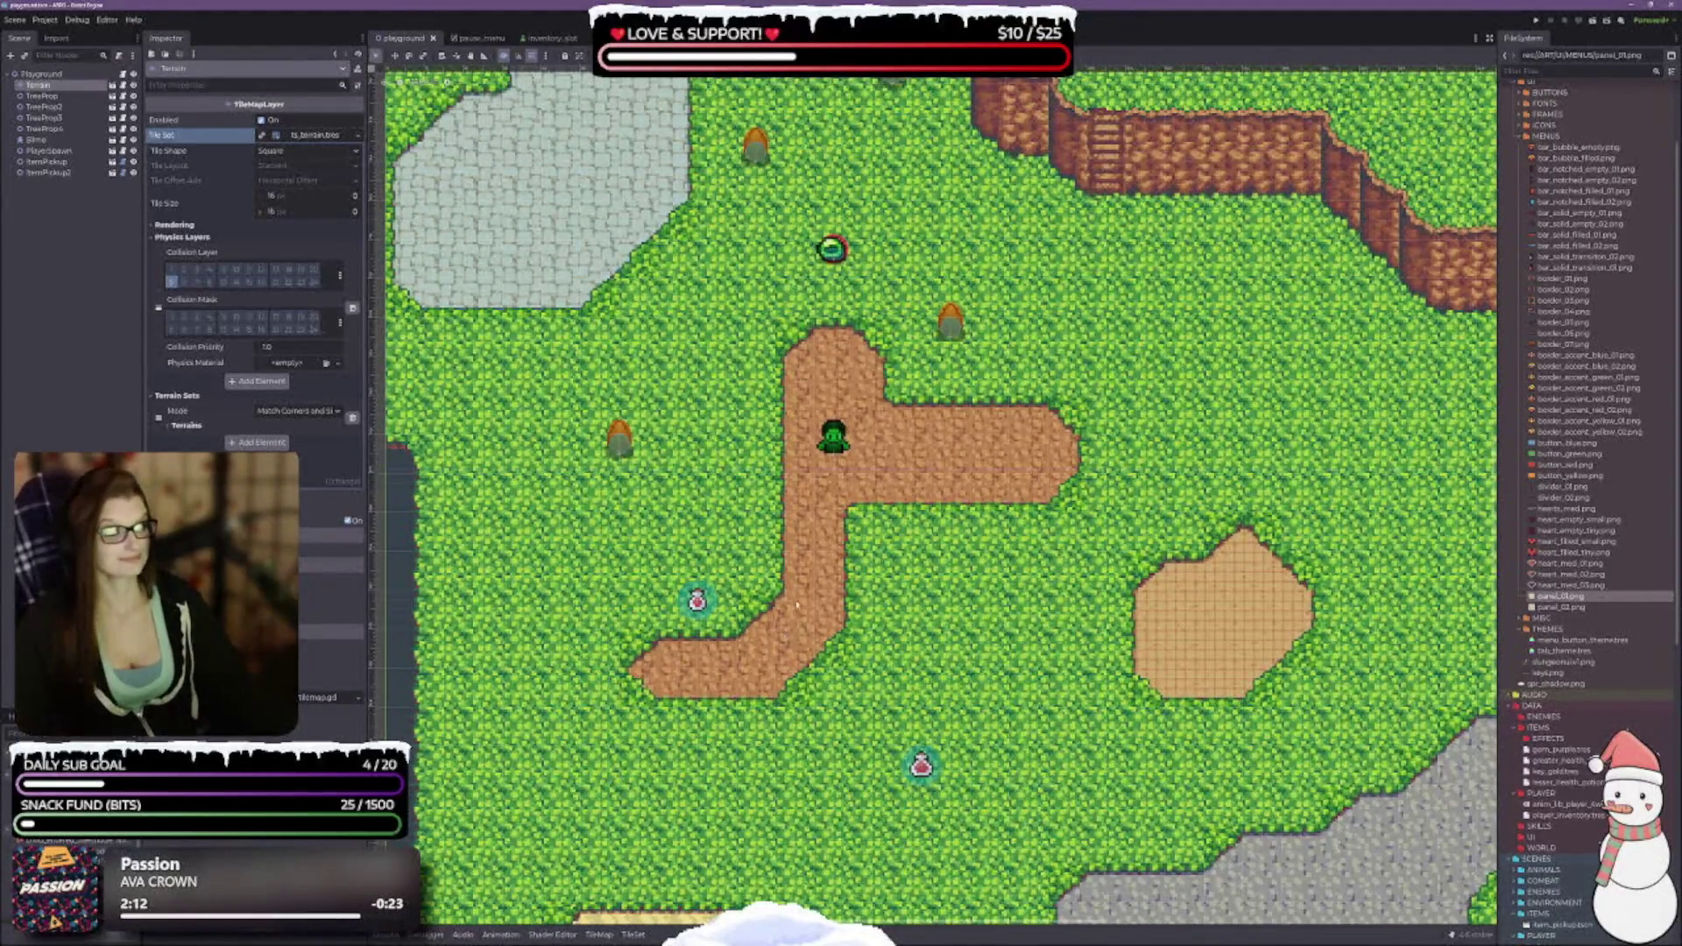
scroll(775, 619, "down", 3)
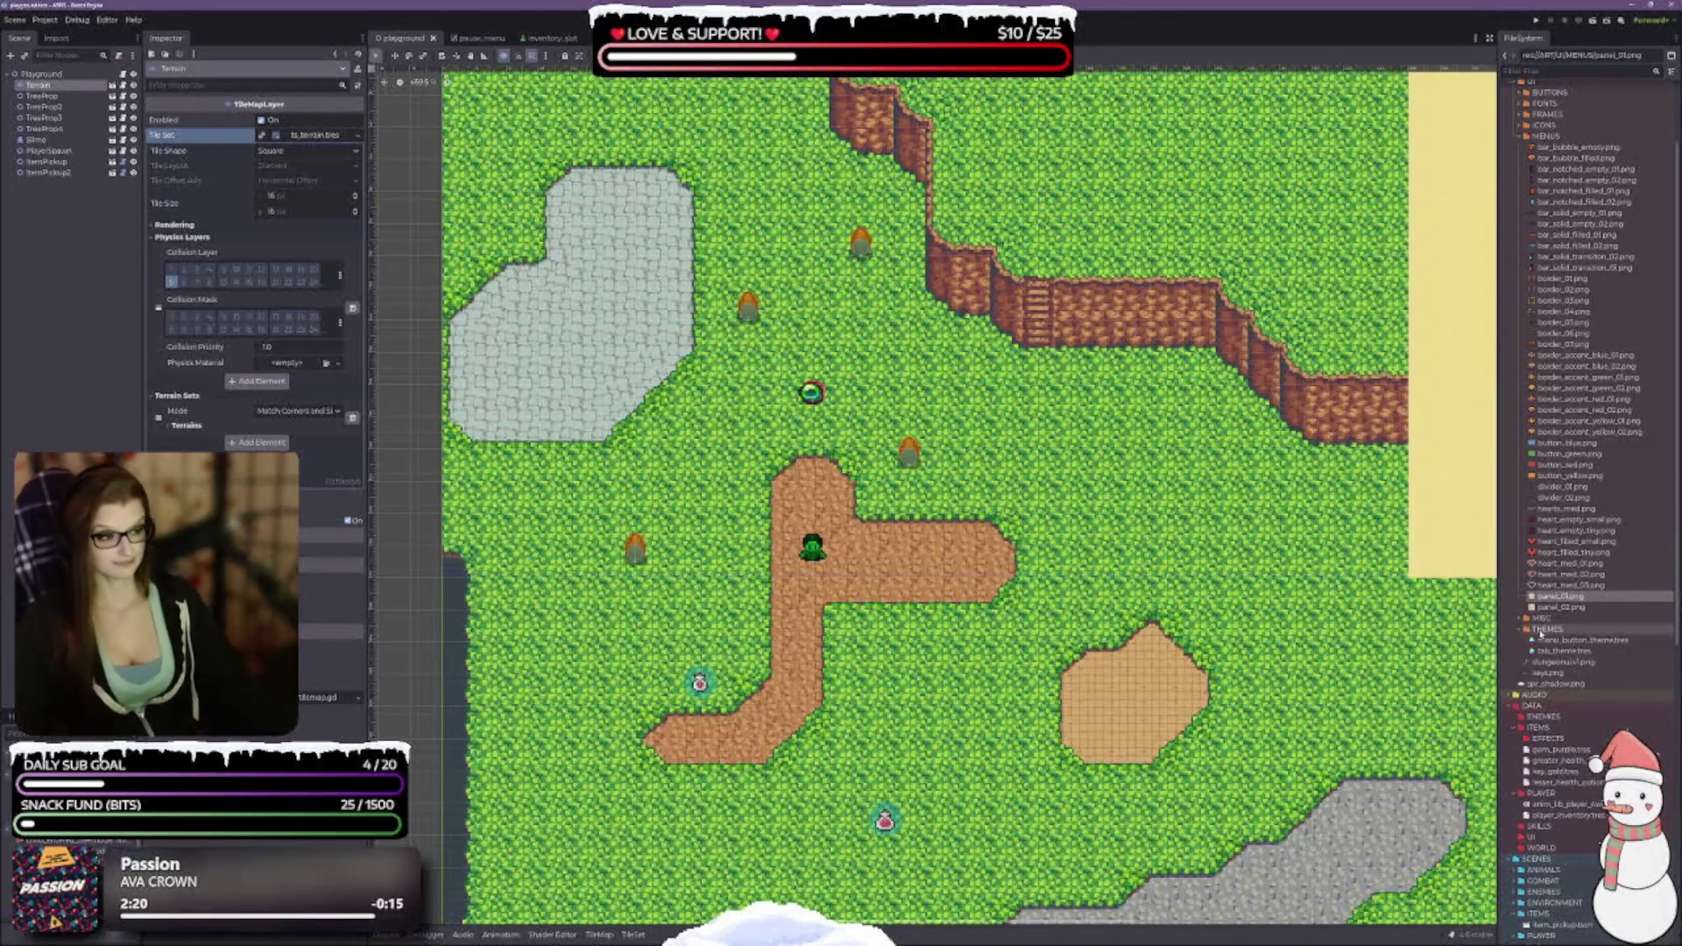
left_click(1523, 619)
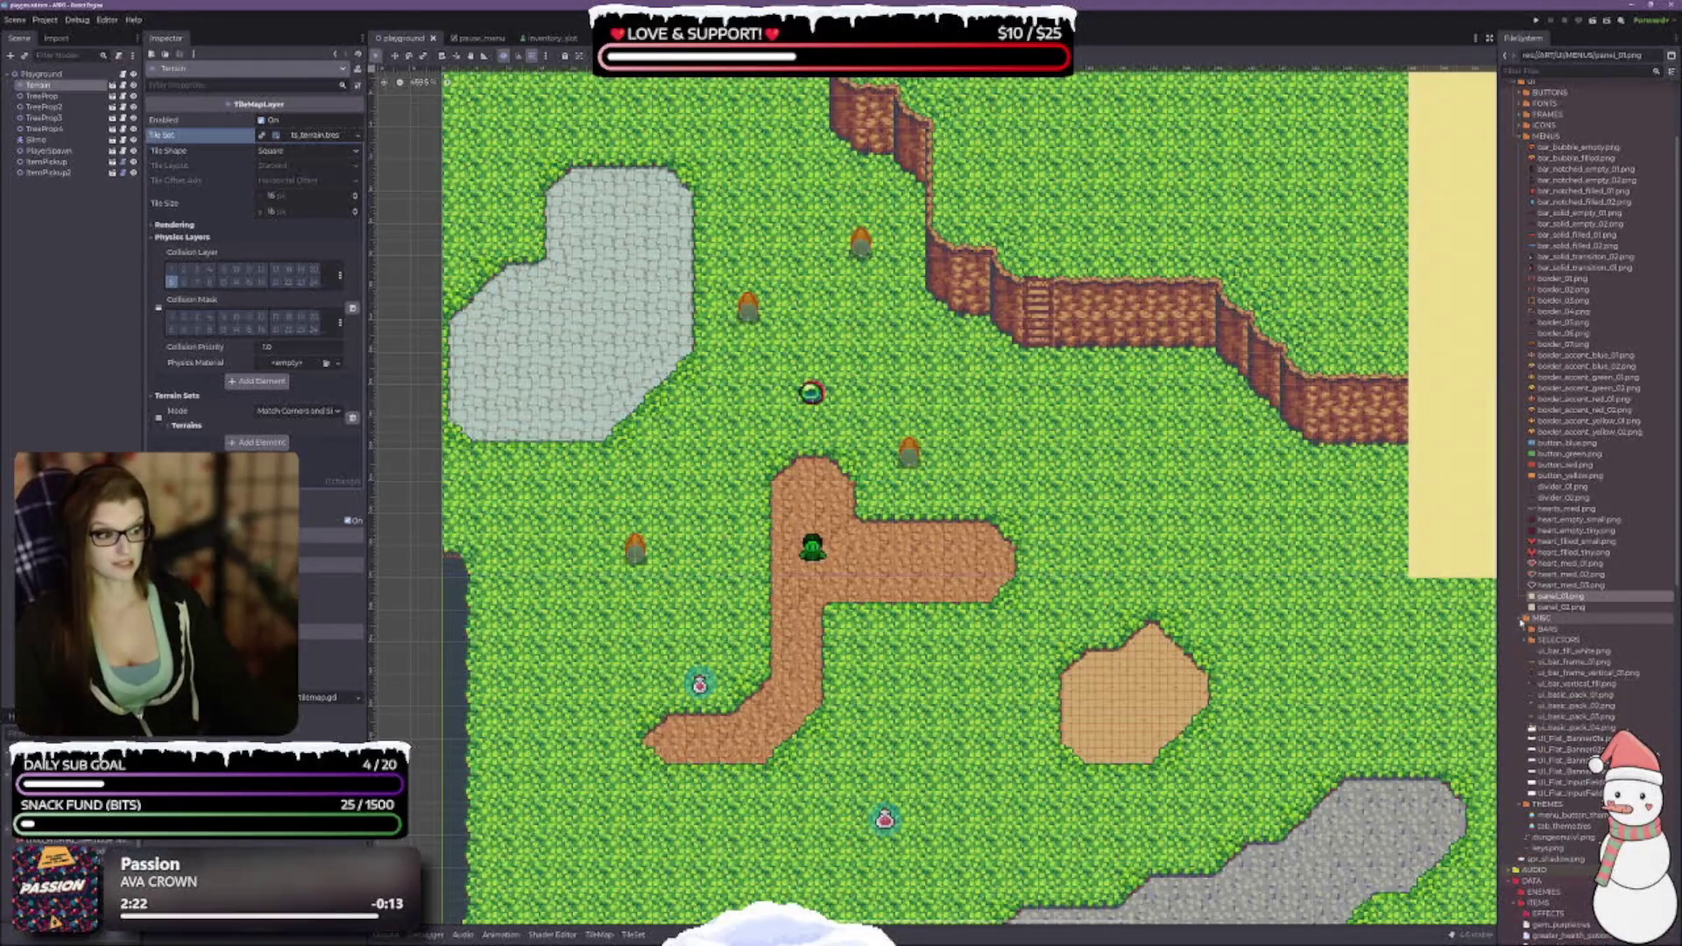
left_click(1522, 619)
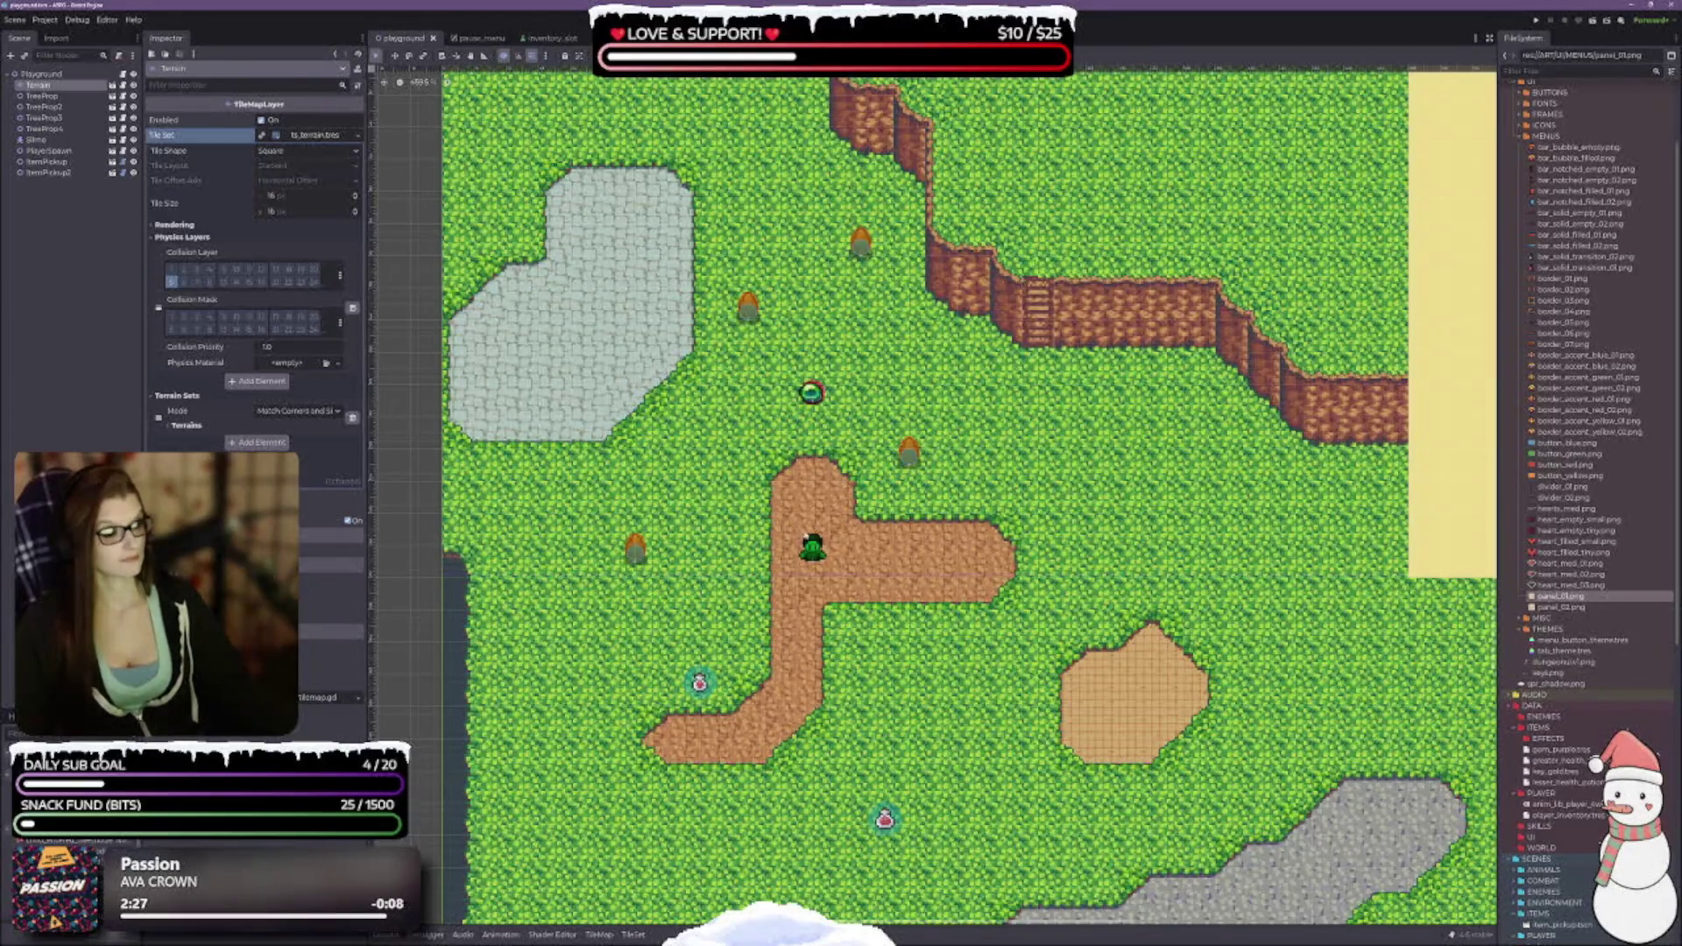
left_click(540, 37)
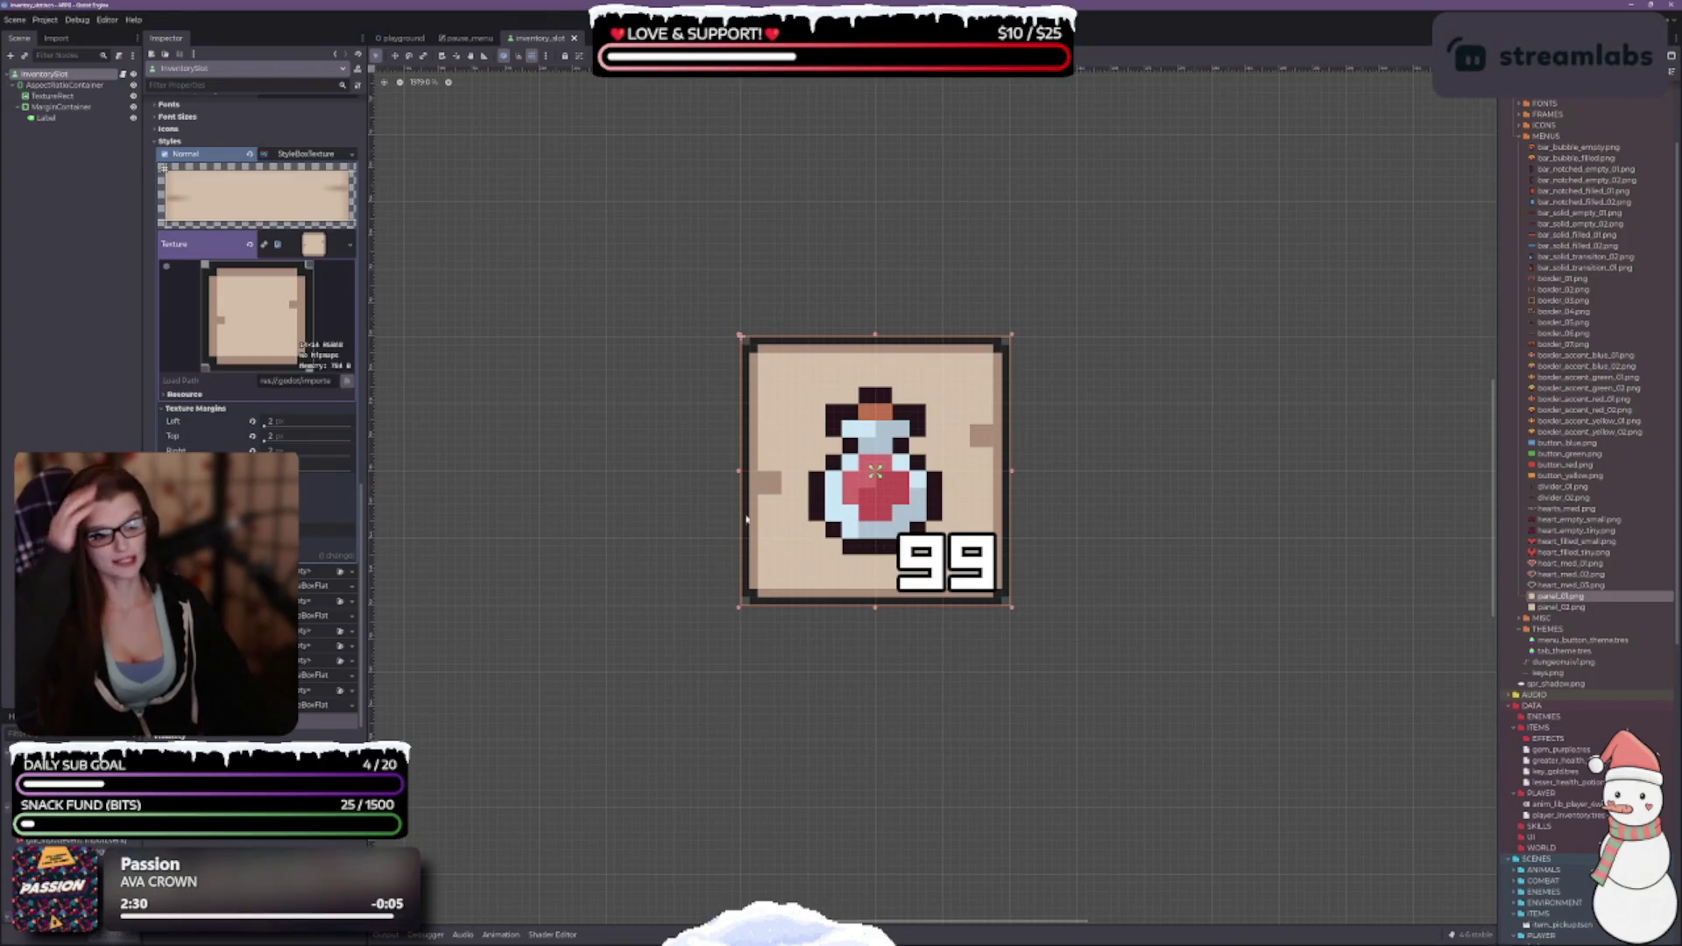
Reopen pause_menu, zoom in on the potion grid, and inspect the PauseMenu and Control nodes.
left_click(464, 38)
scroll(884, 545, "up", 2)
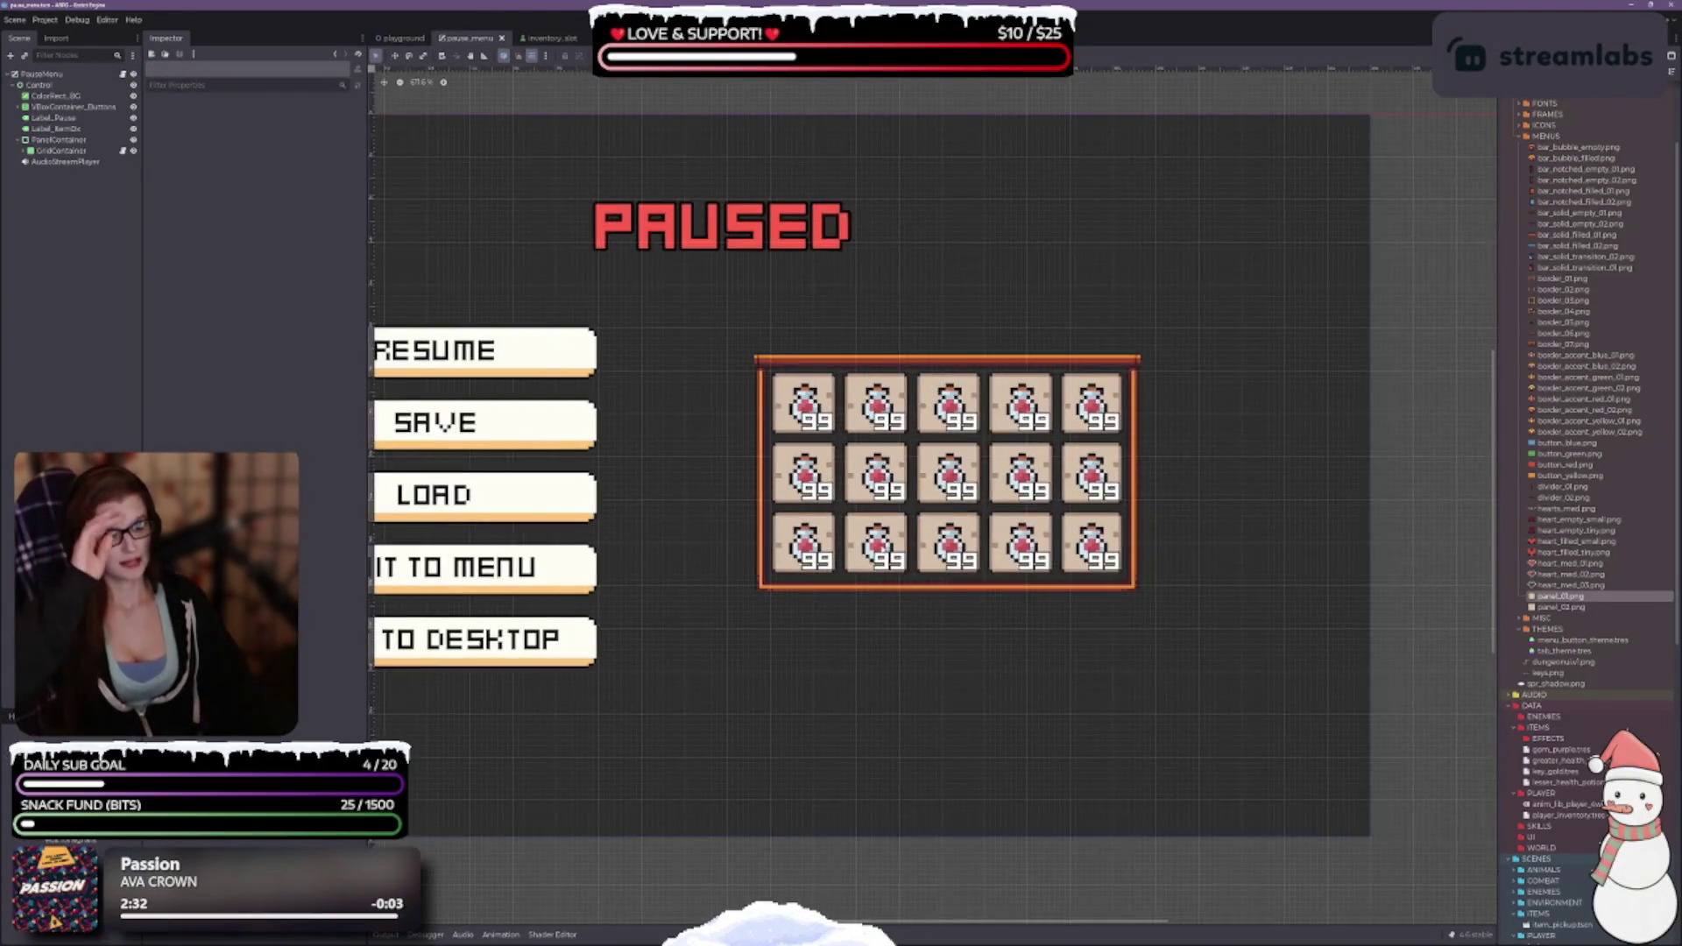
scroll(995, 315, "up", 3)
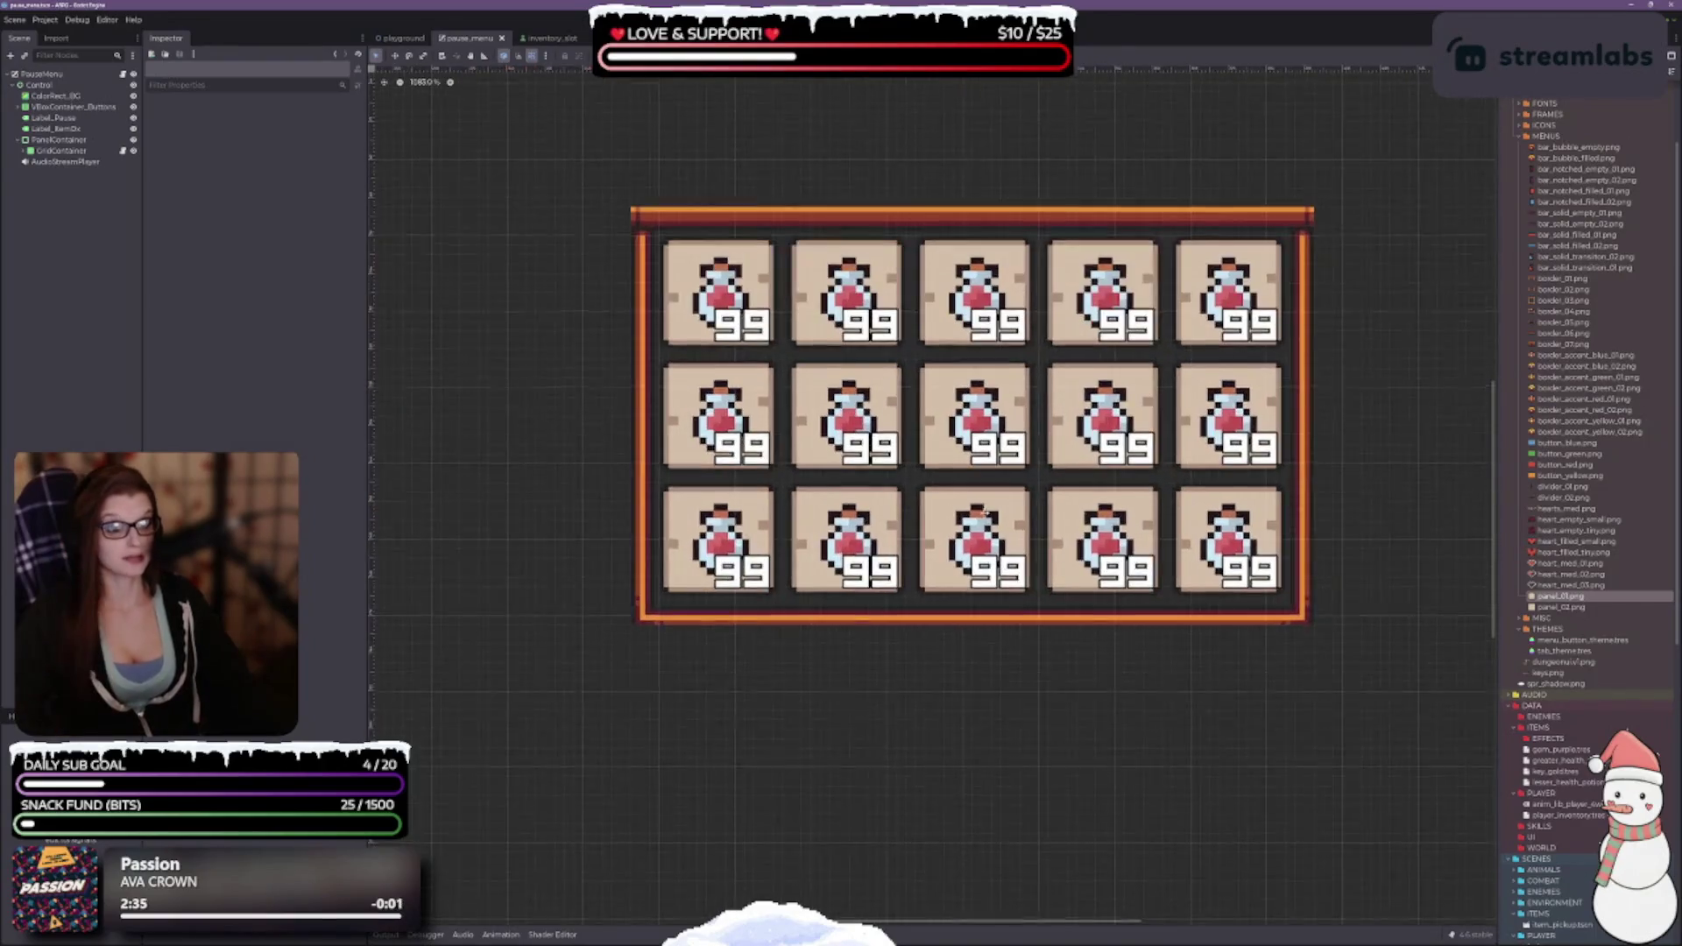
left_click(48, 73)
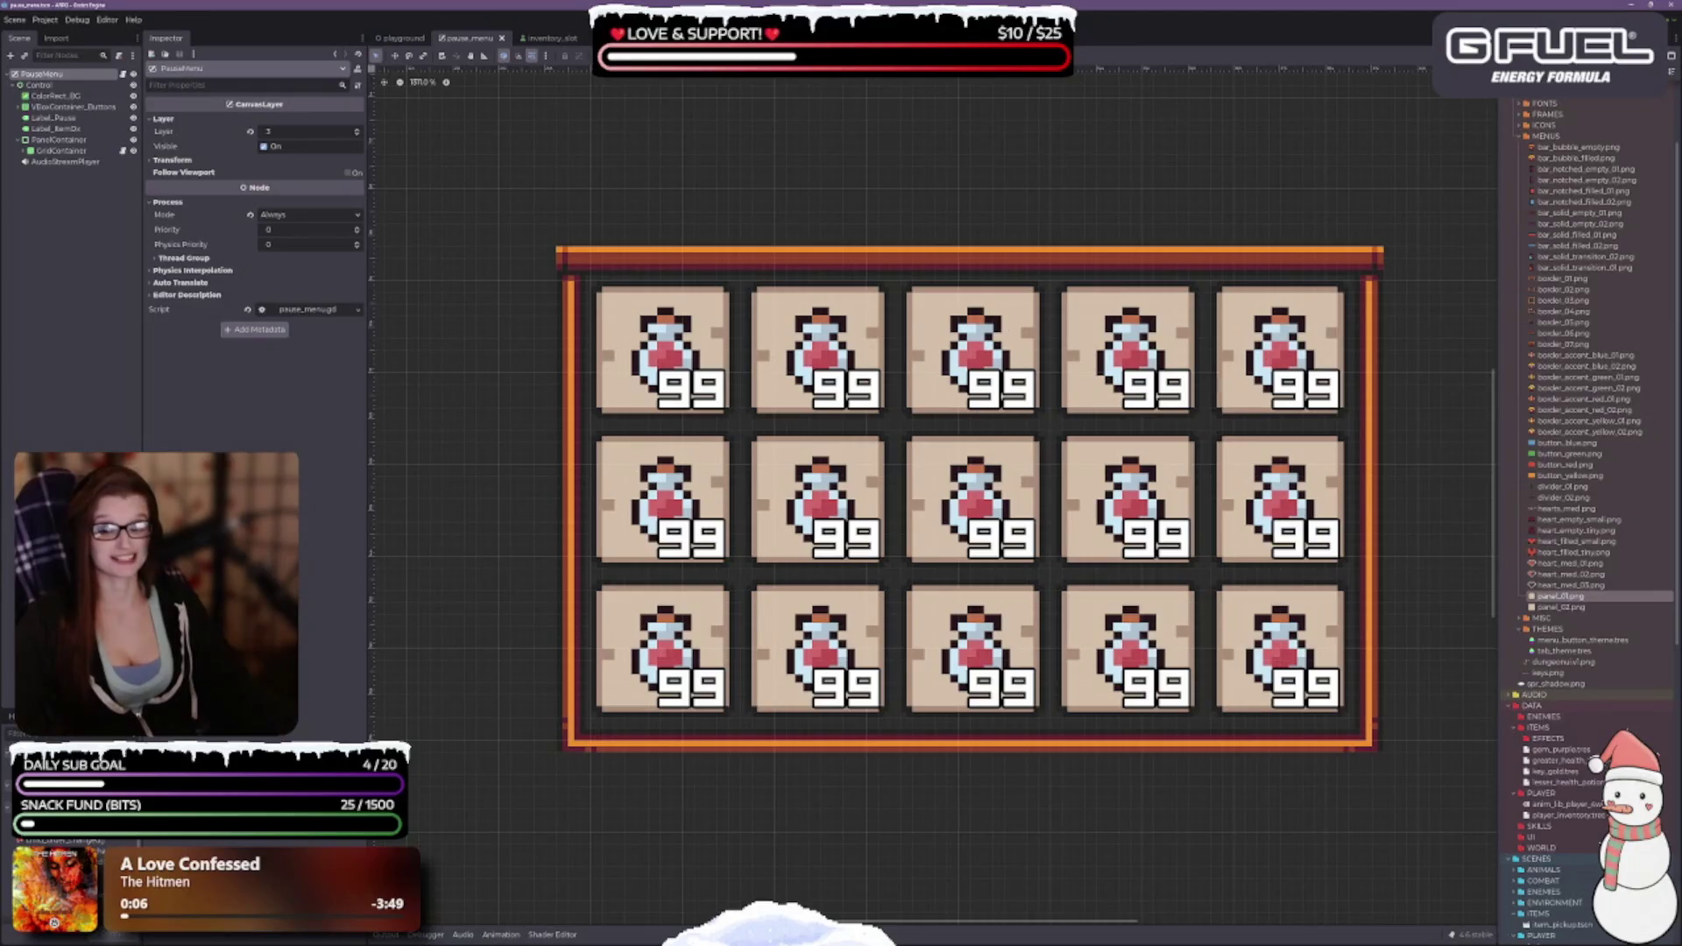
left_click(50, 86)
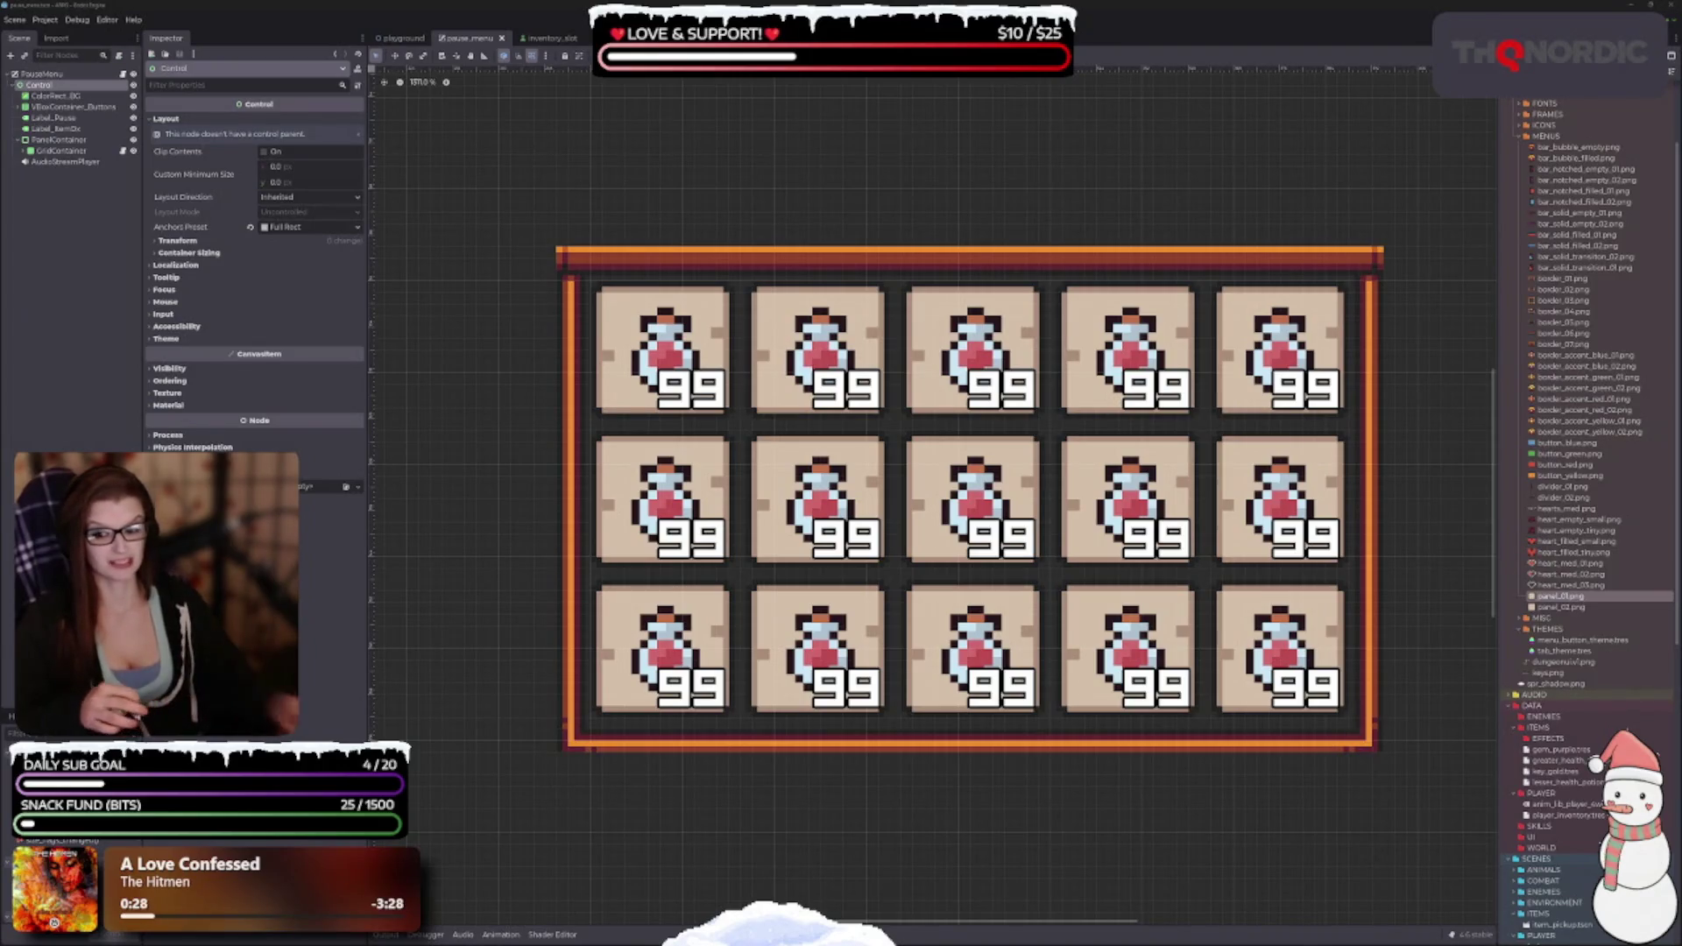
scroll(762, 530, "down", 2)
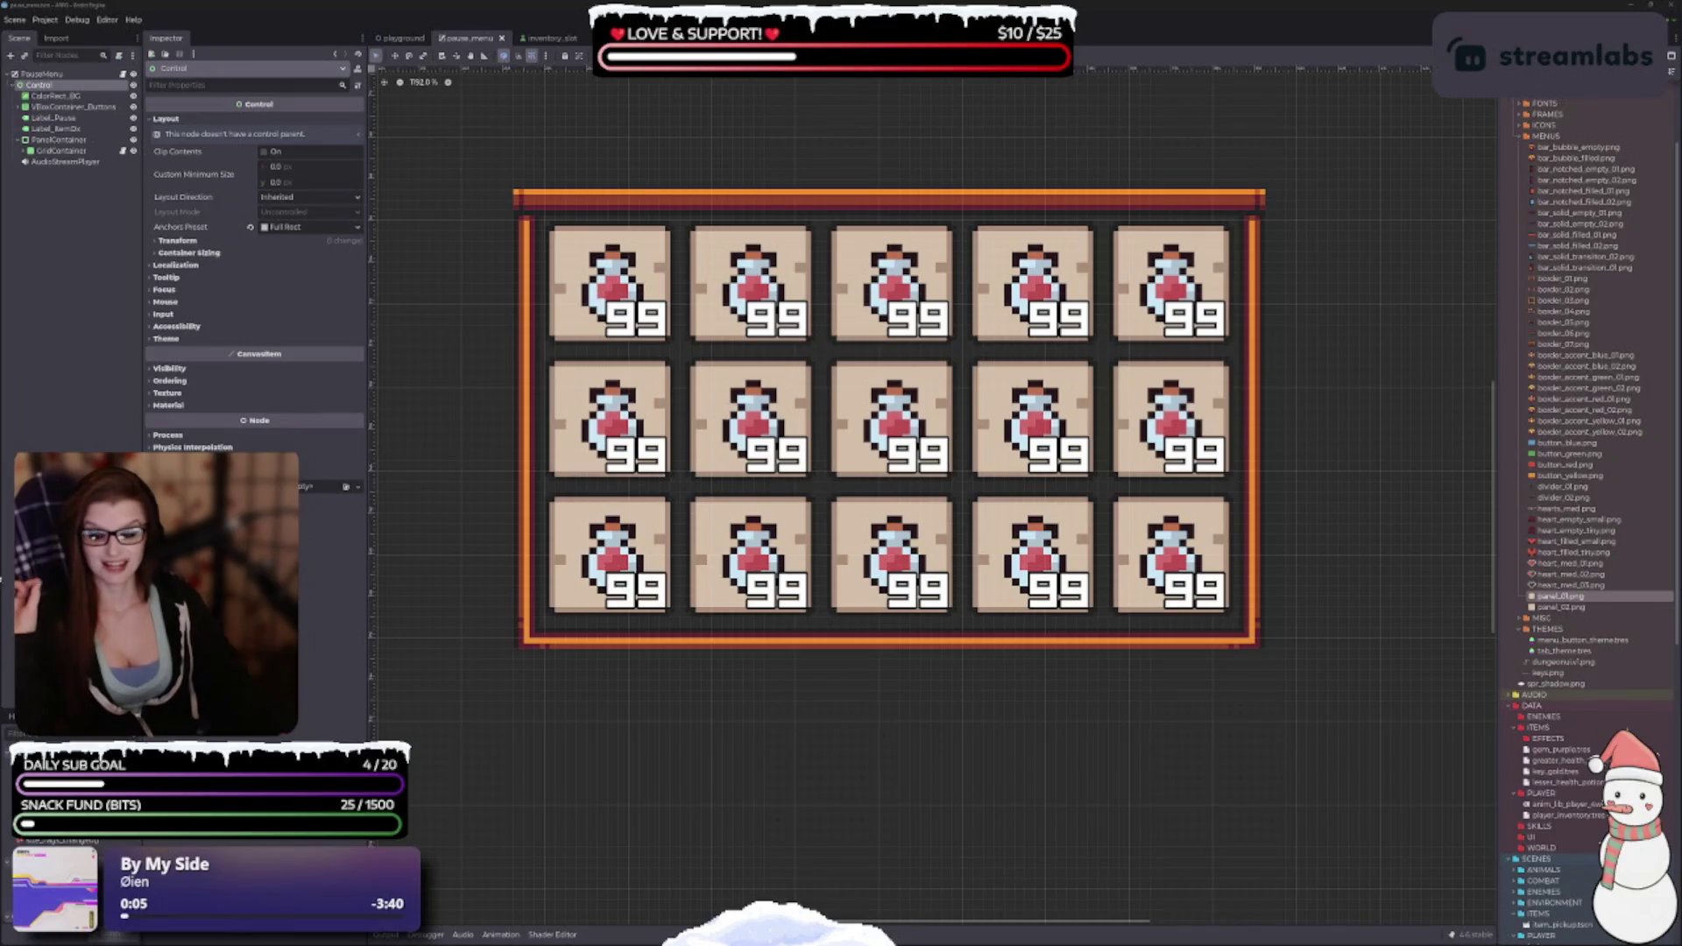
scroll(753, 647, "up", 2)
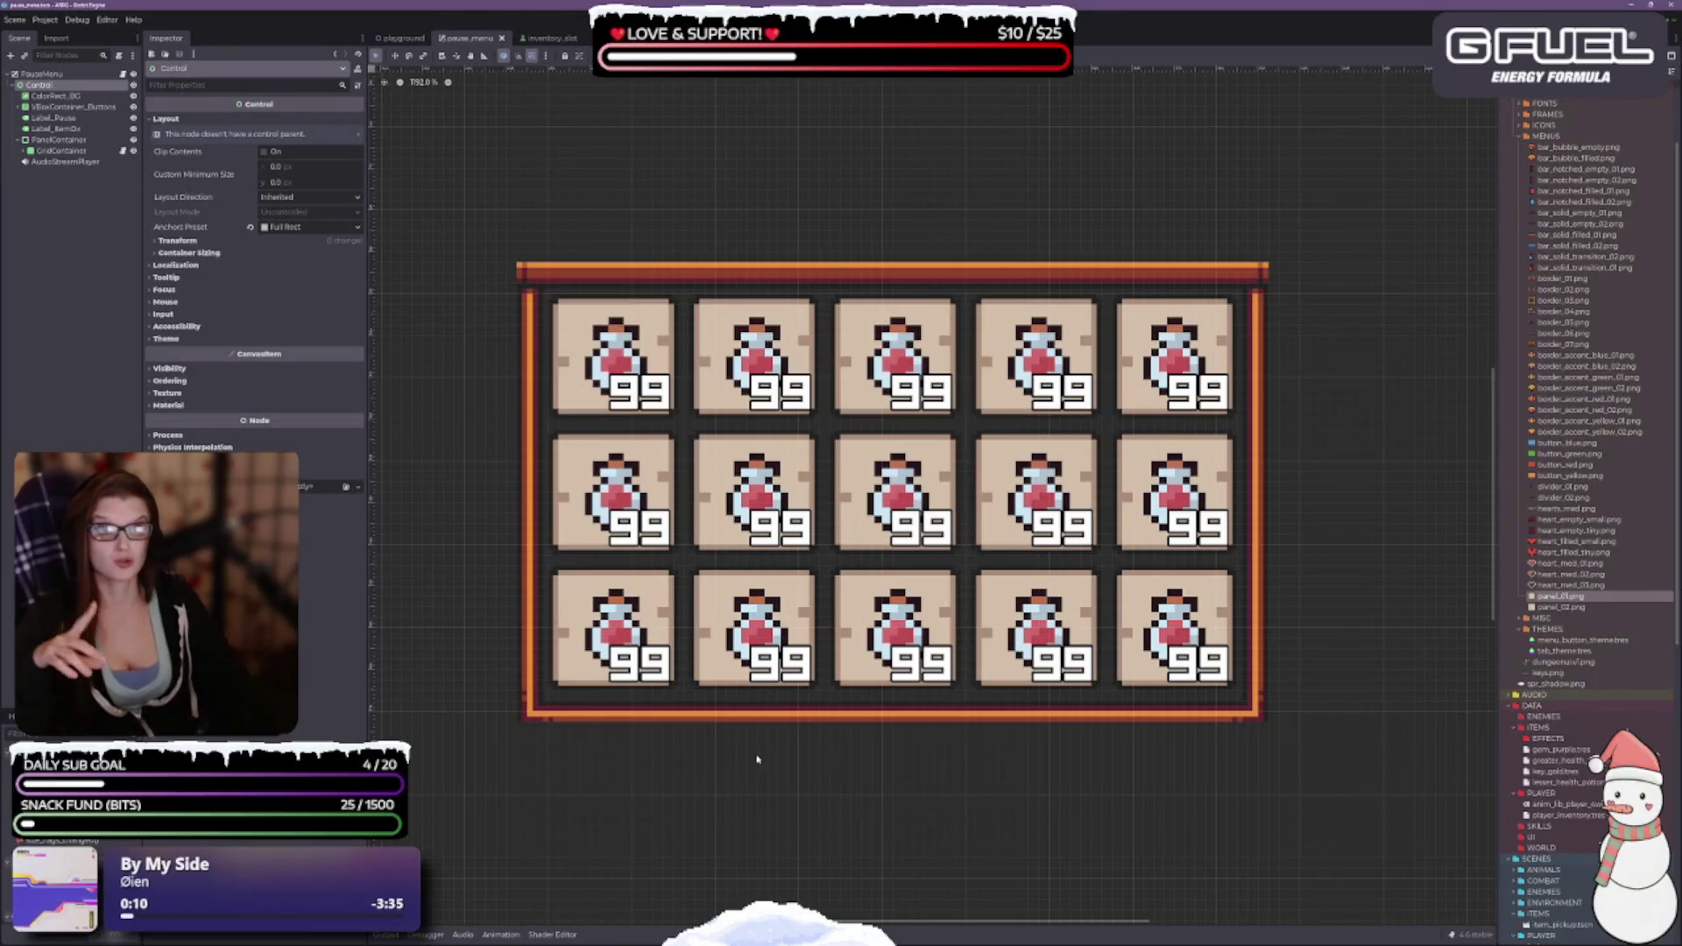
scroll(665, 565, "down", 1)
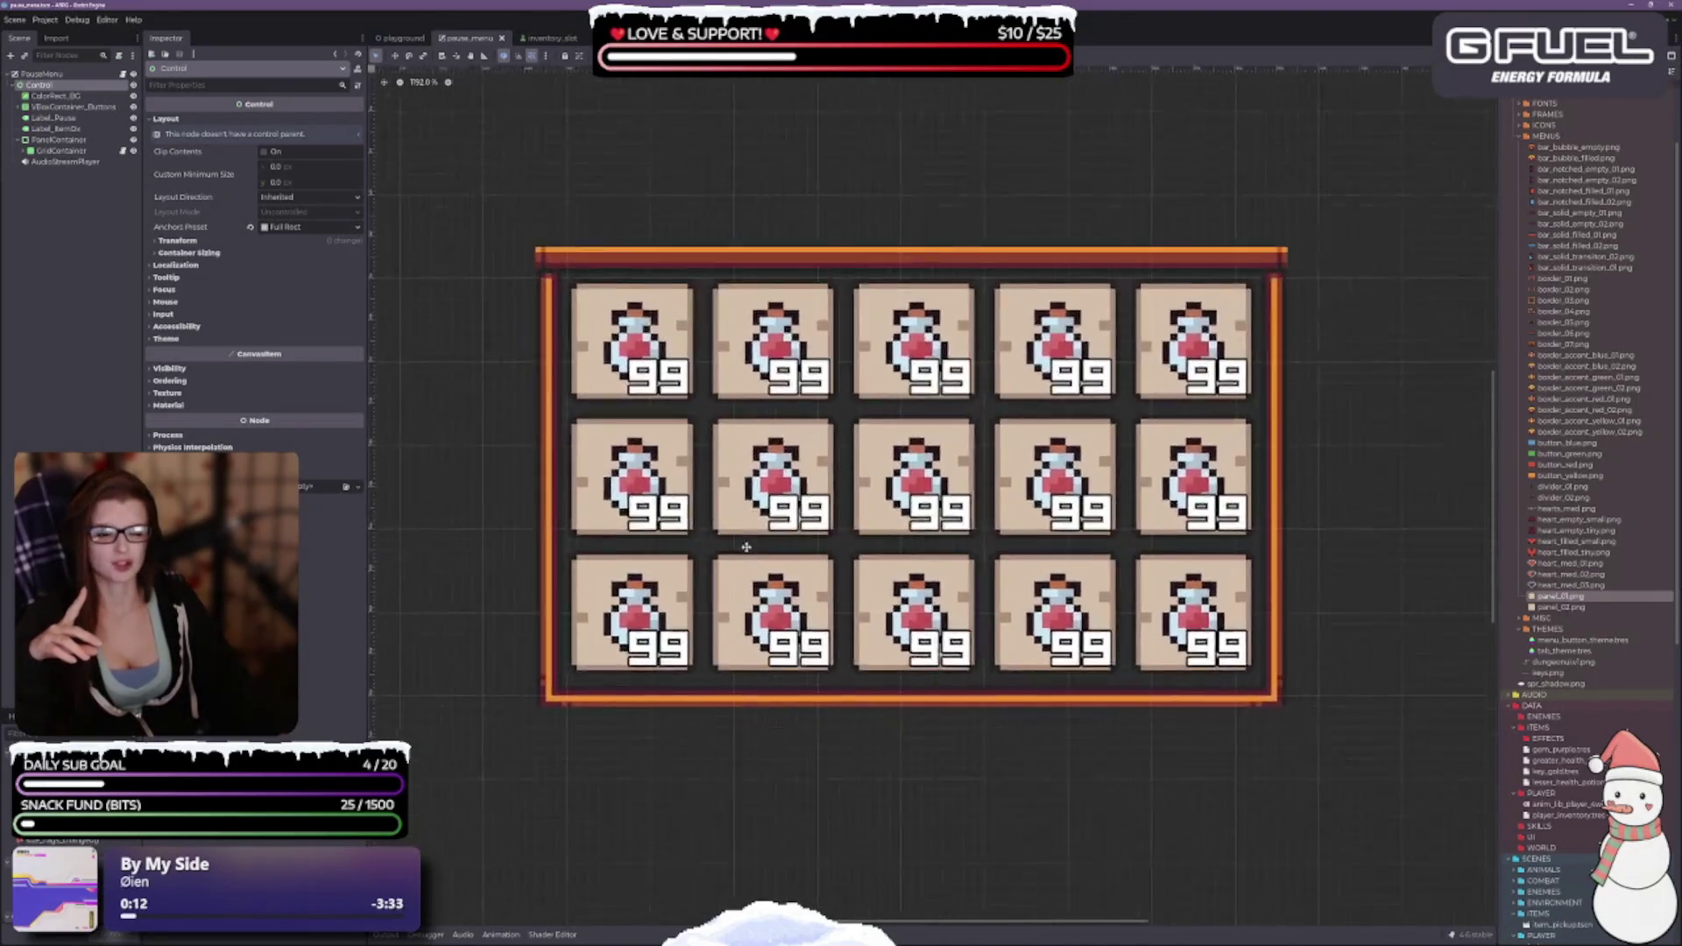
scroll(664, 566, "up", 1)
scroll(789, 614, "down", 1)
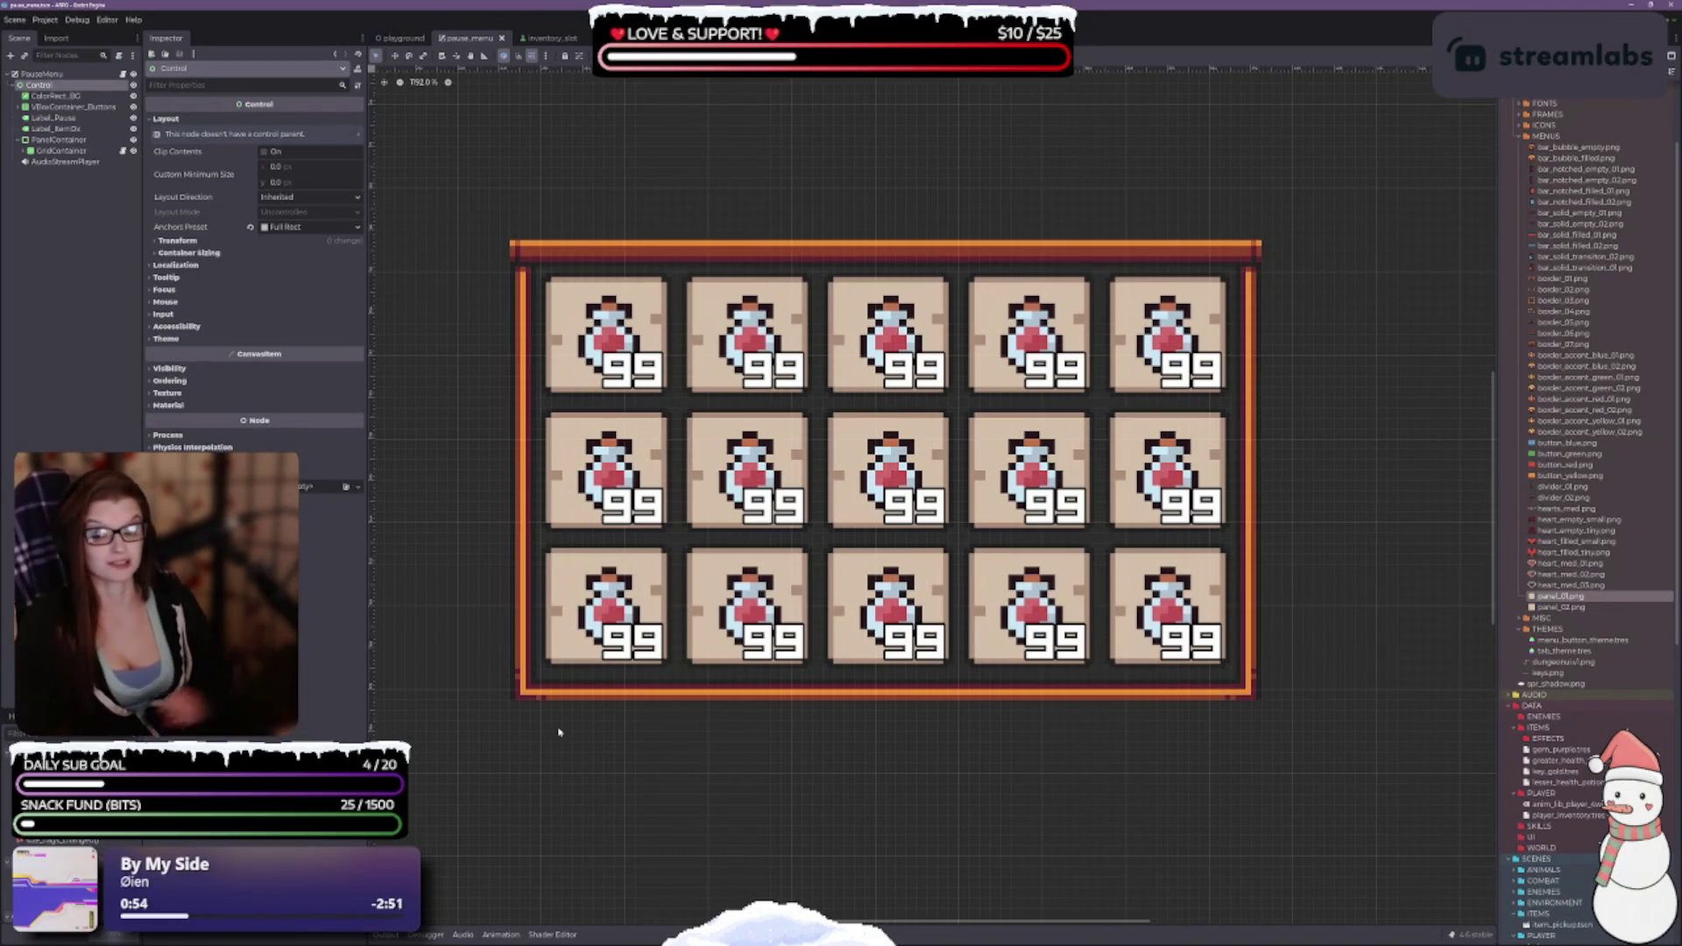
left_click_drag(538, 712, 509, 686)
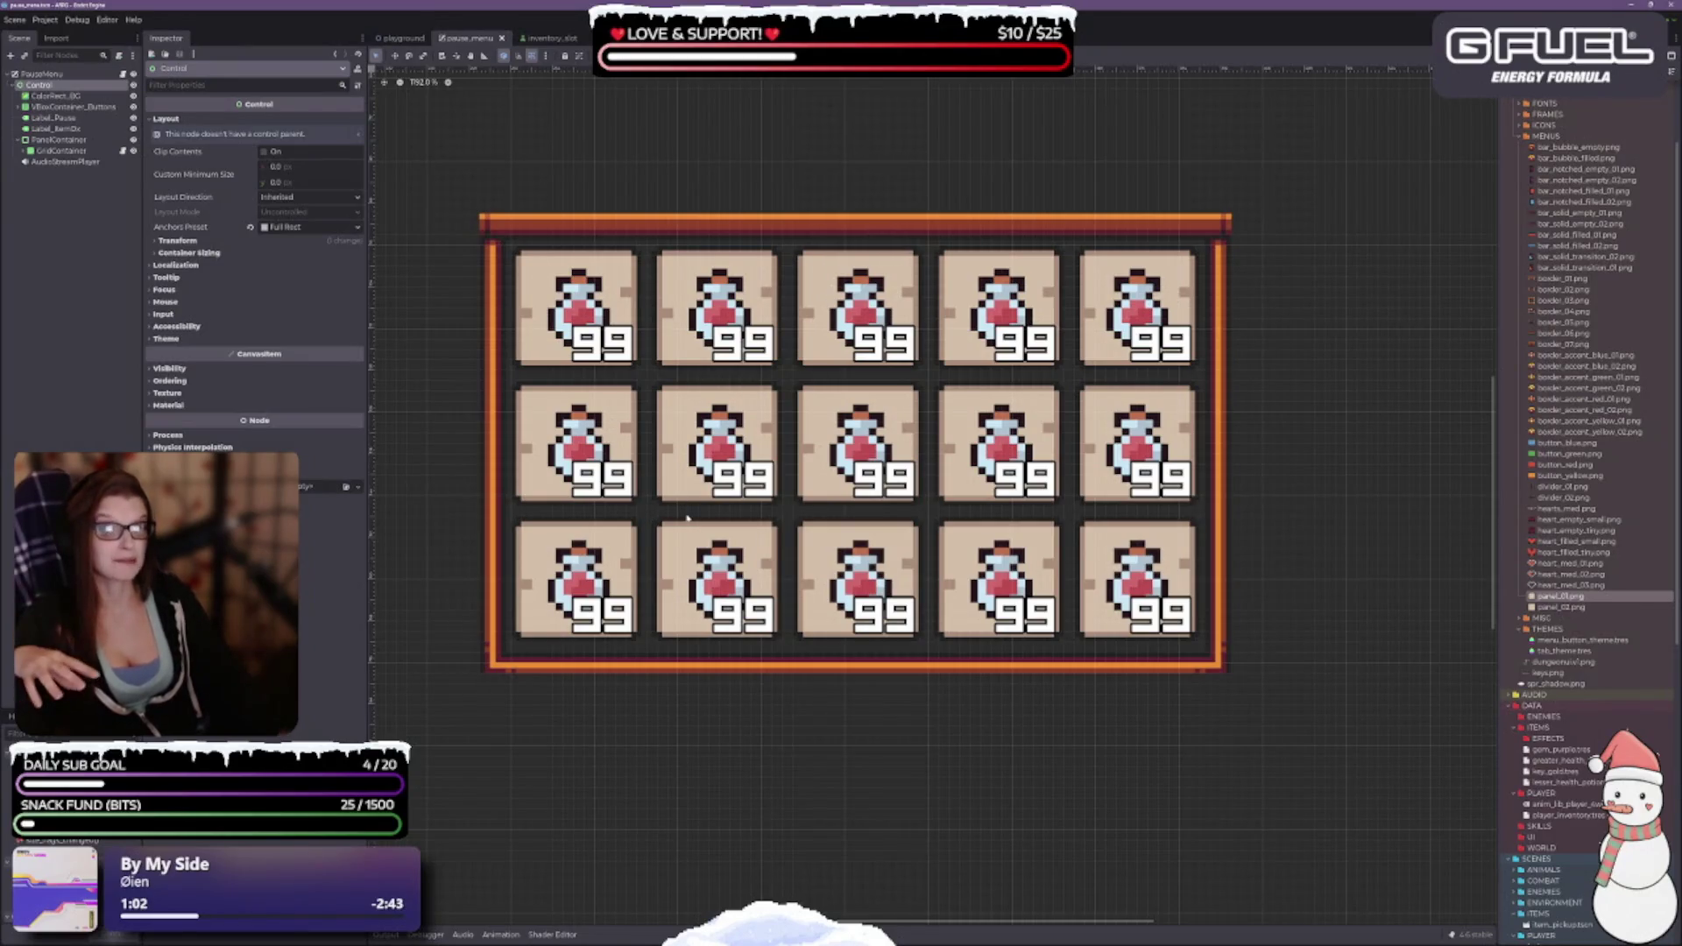
left_click_drag(721, 439, 805, 408)
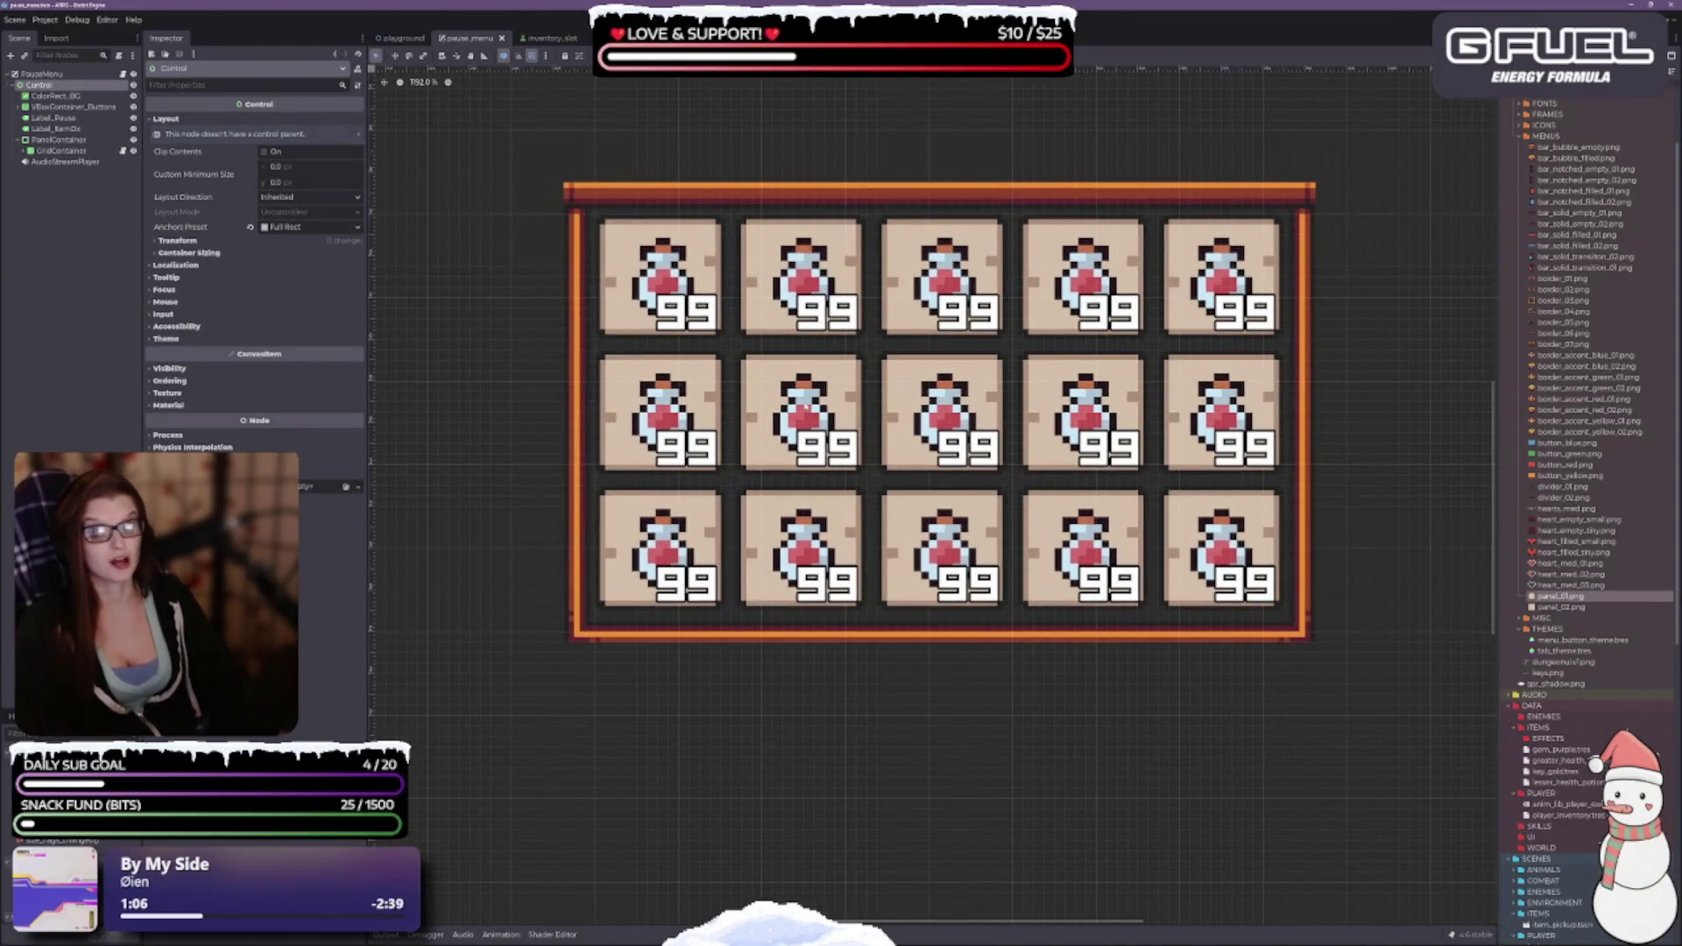
scroll(883, 326, "down", 1)
scroll(903, 392, "up", 1)
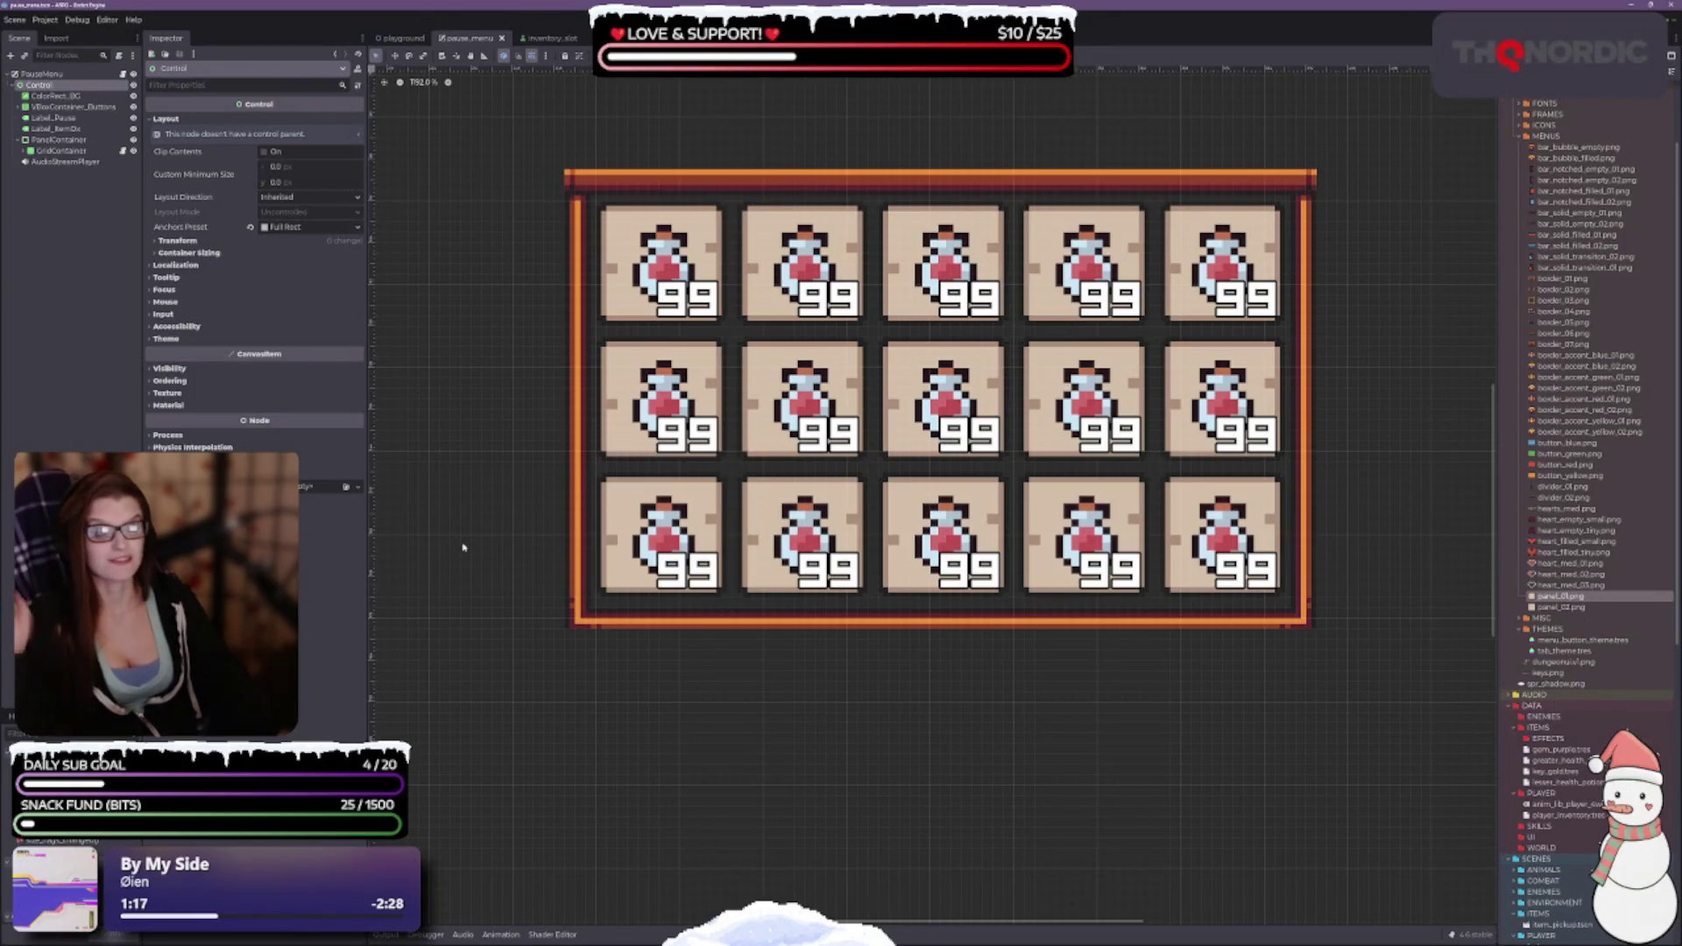
scroll(776, 495, "down", 1)
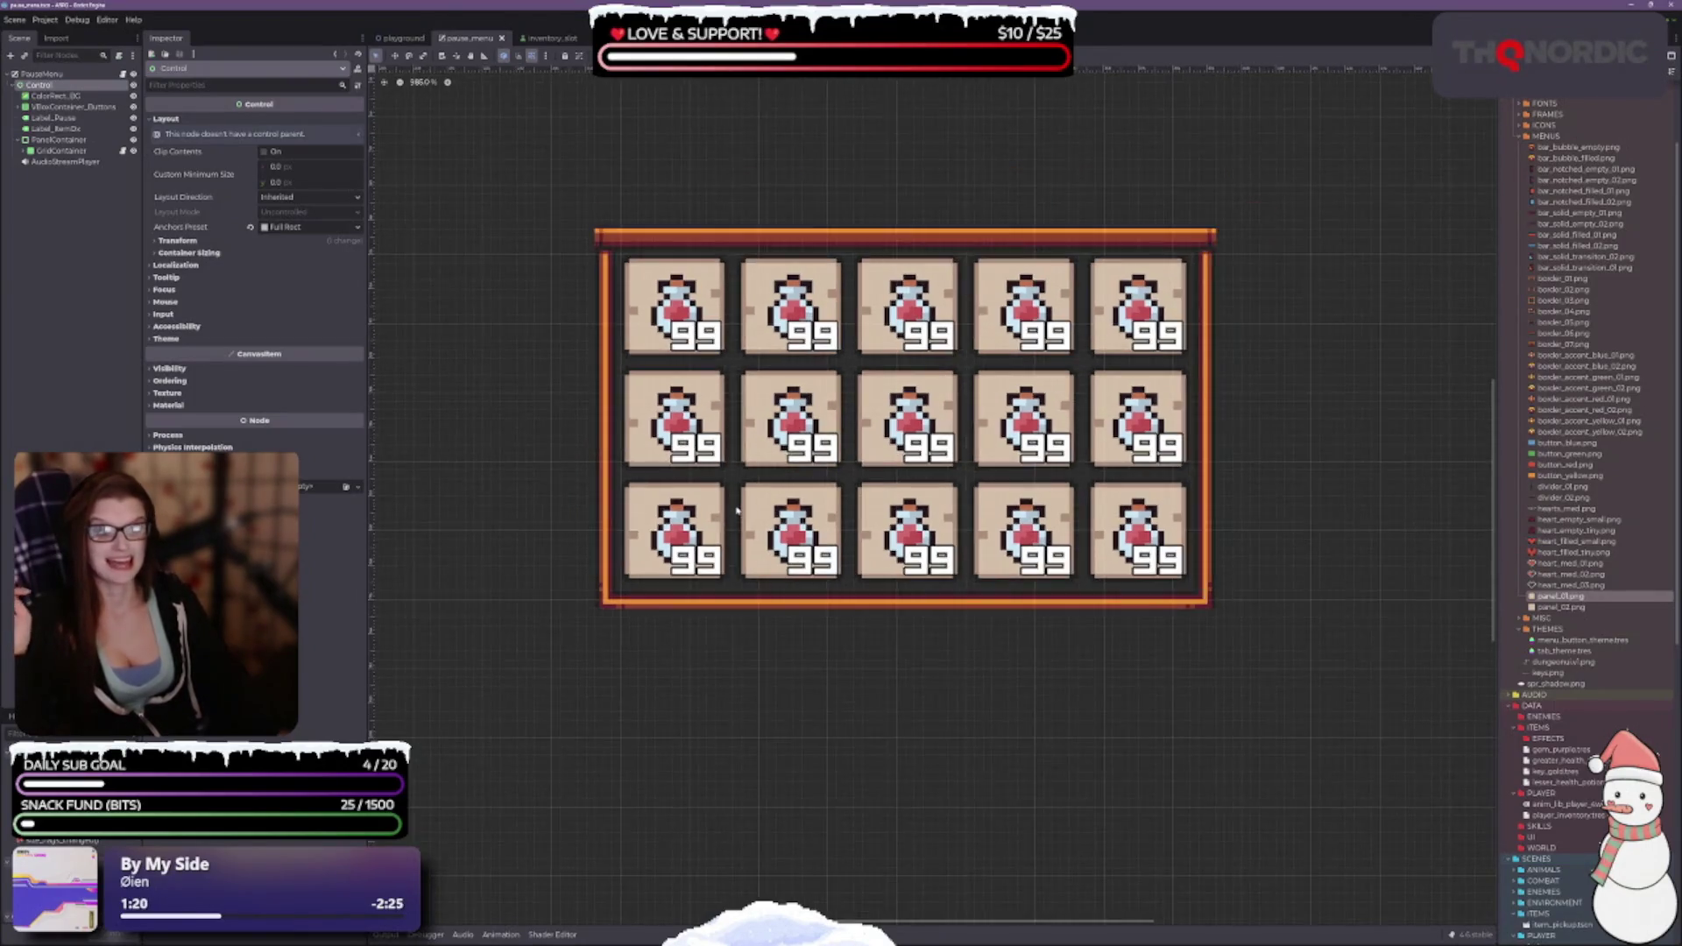
scroll(775, 495, "up", 1)
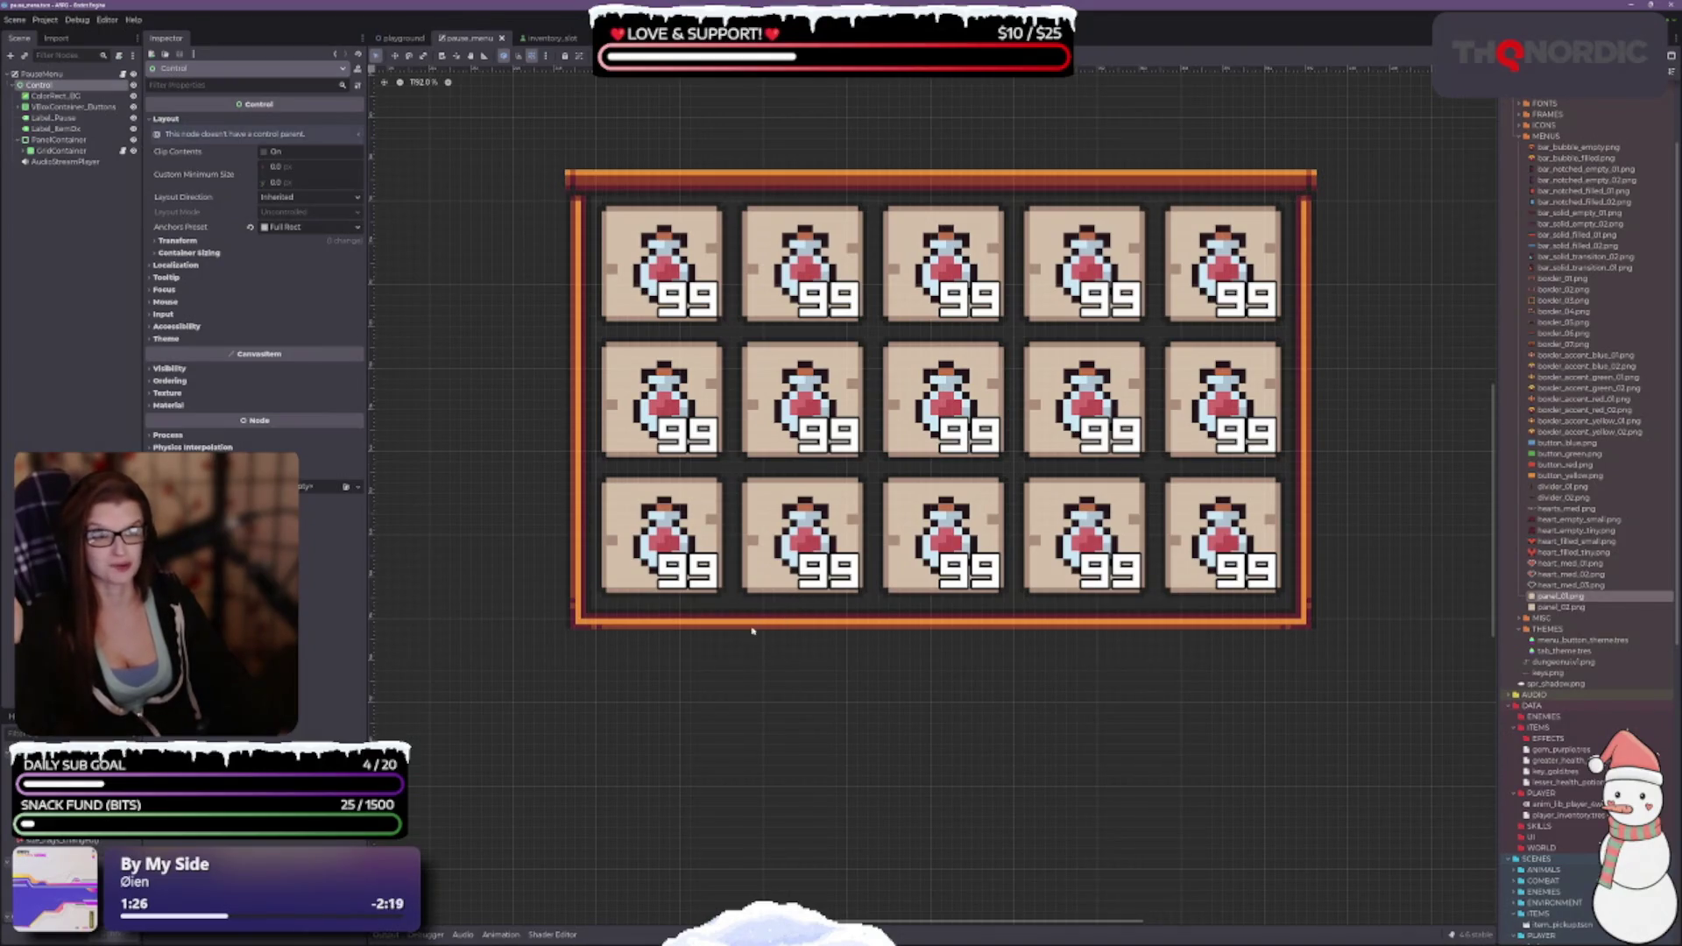
scroll(627, 694, "right", 3)
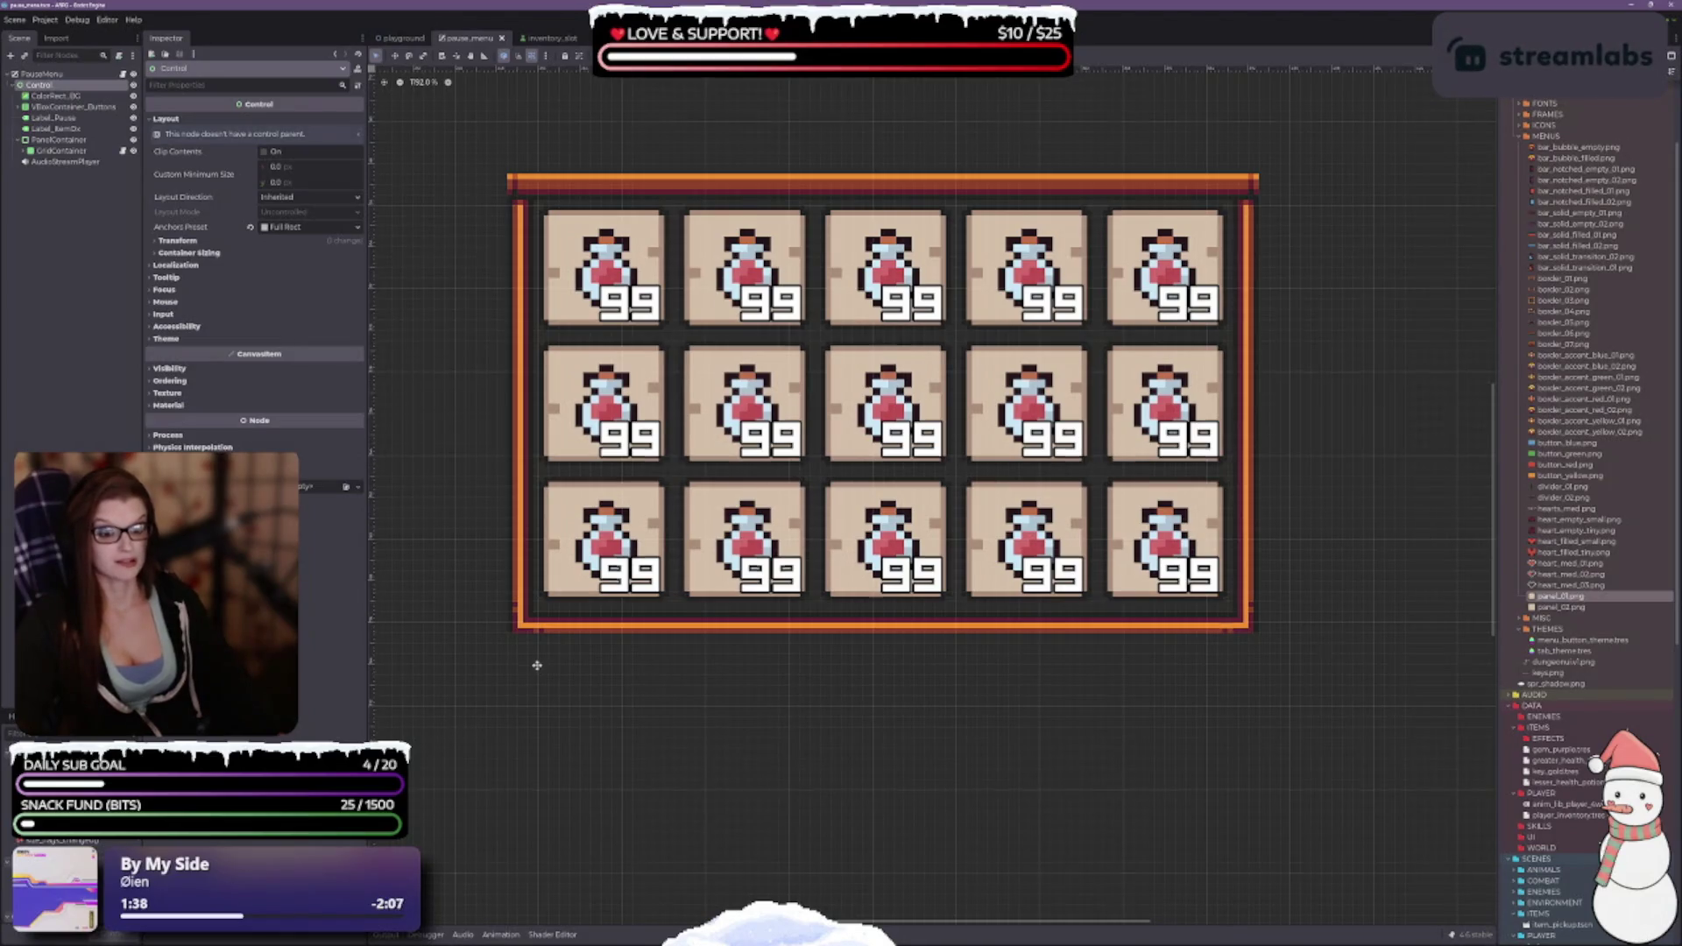
scroll(539, 701, "up", 2)
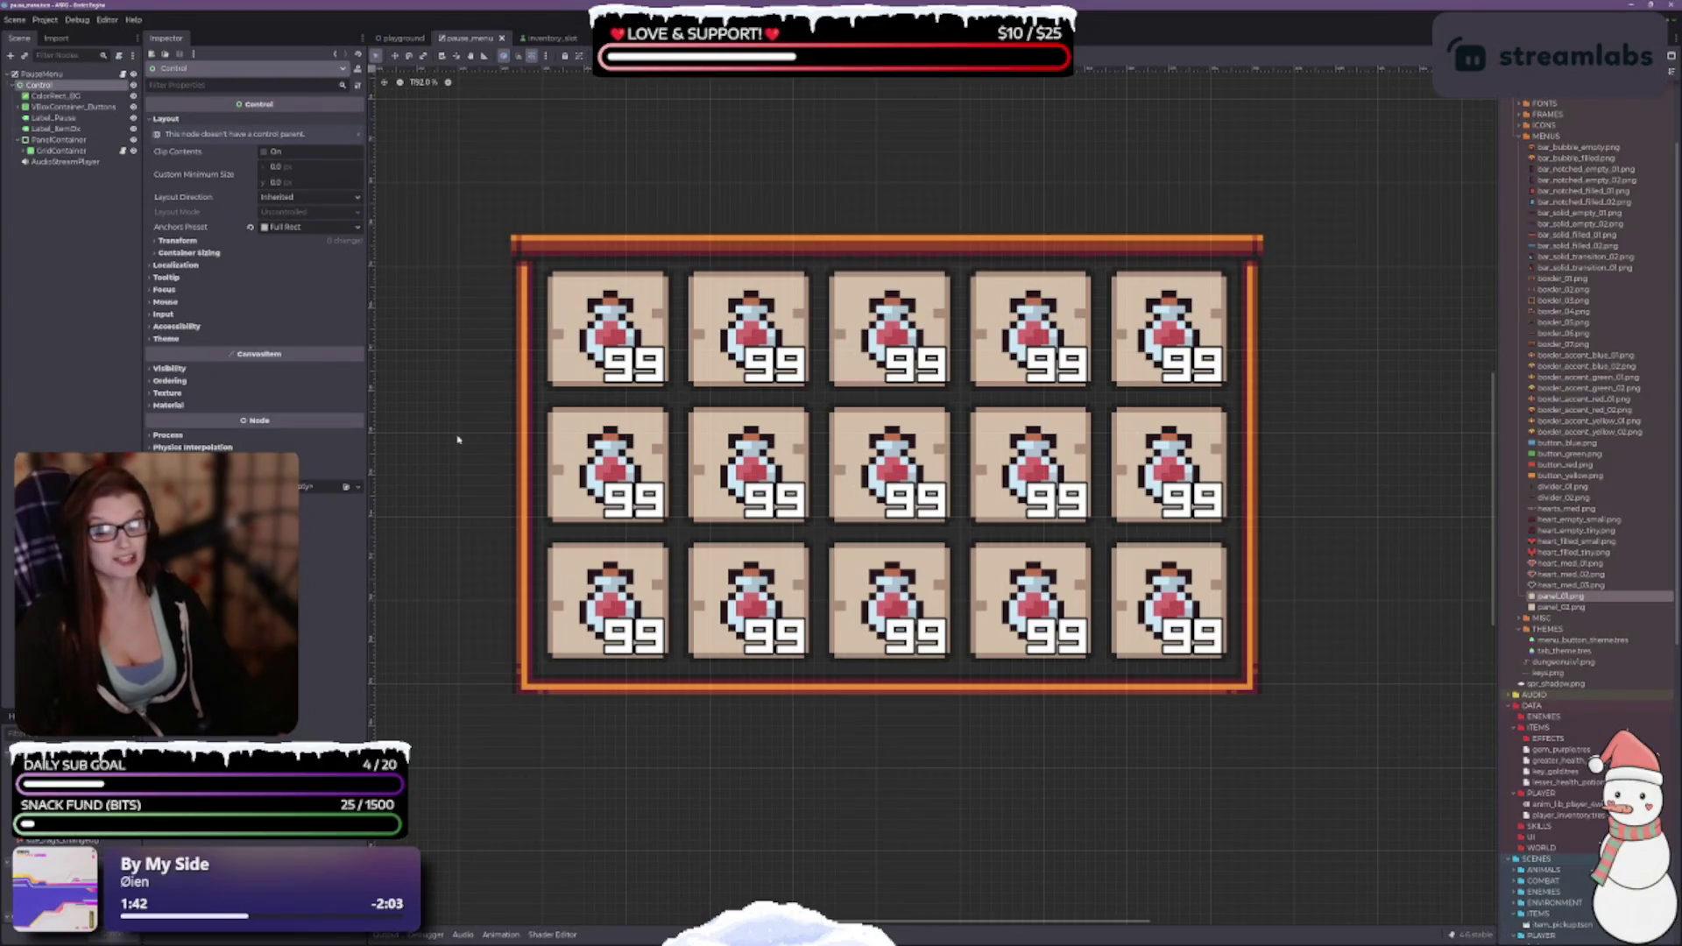
scroll(457, 397, "down", 2)
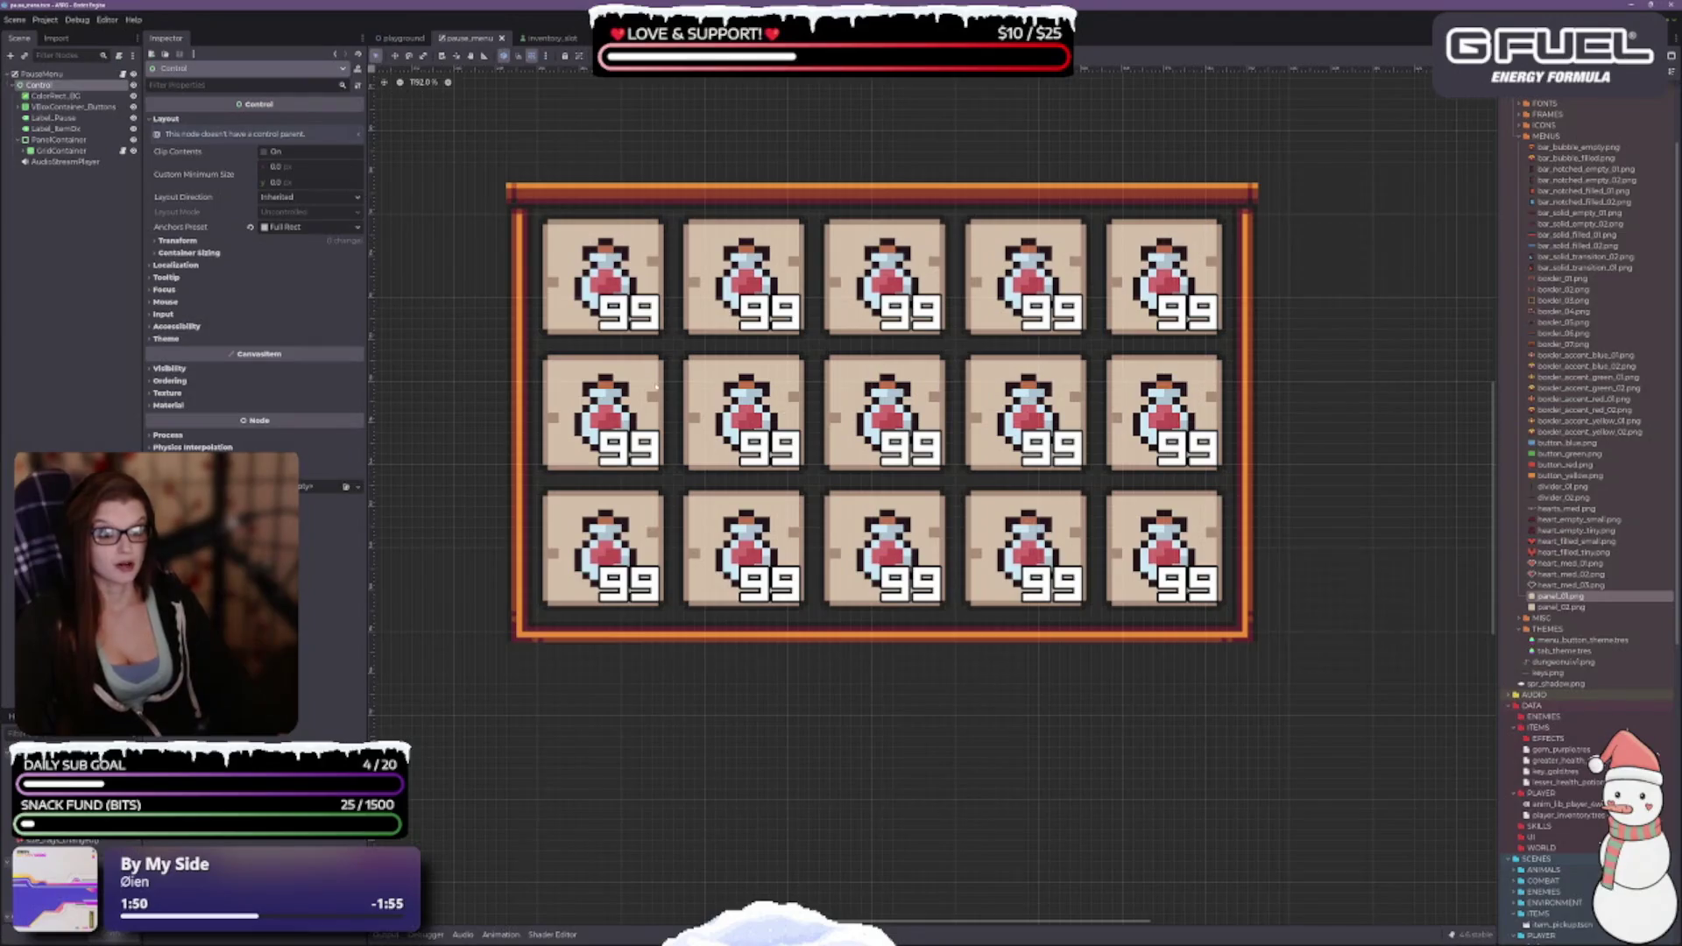
scroll(614, 377, "down", 2)
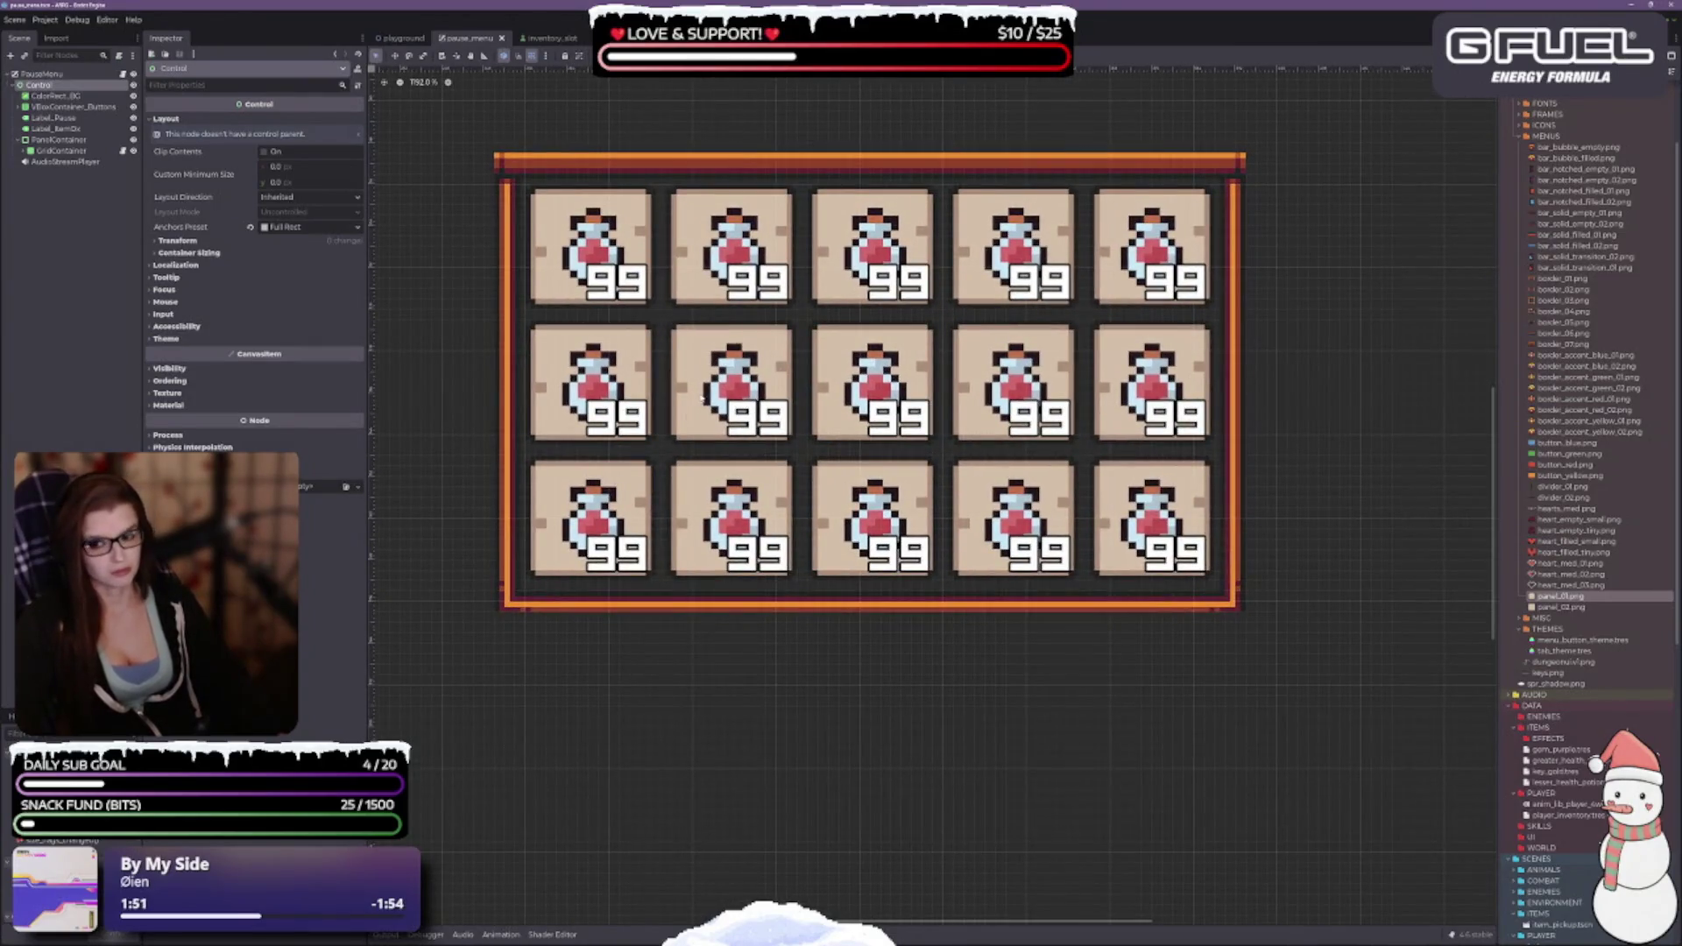
scroll(675, 680, "down", 1)
scroll(660, 672, "up", 2)
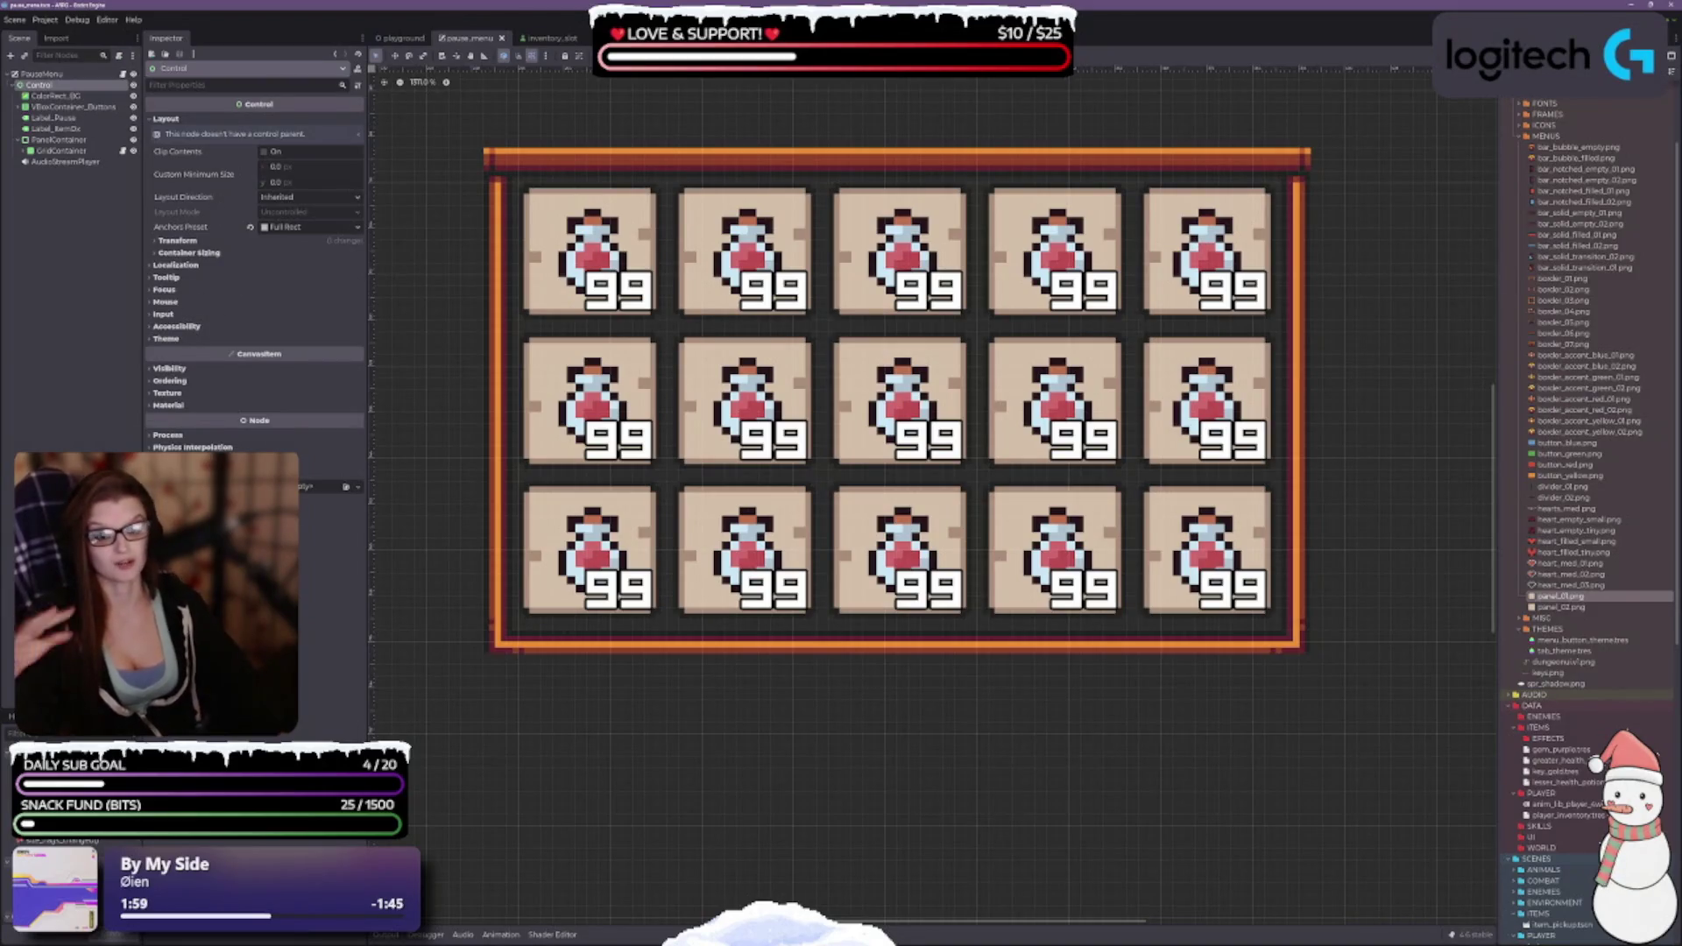
scroll(612, 723, "down", 2)
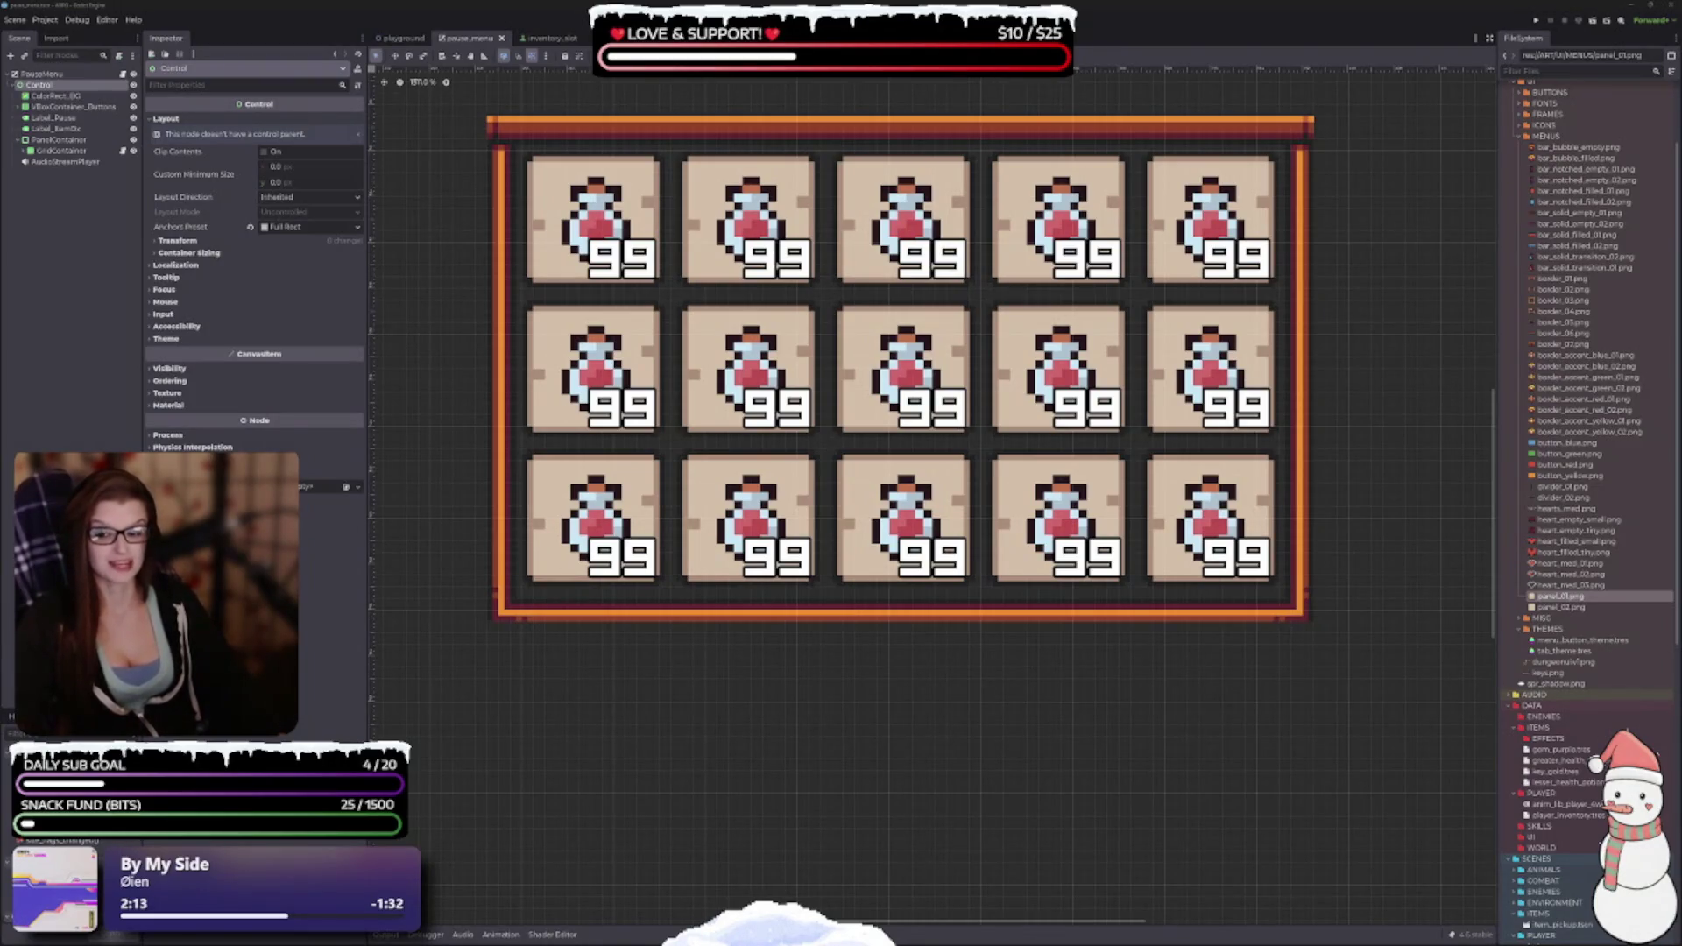
left_click_drag(646, 748, 675, 797)
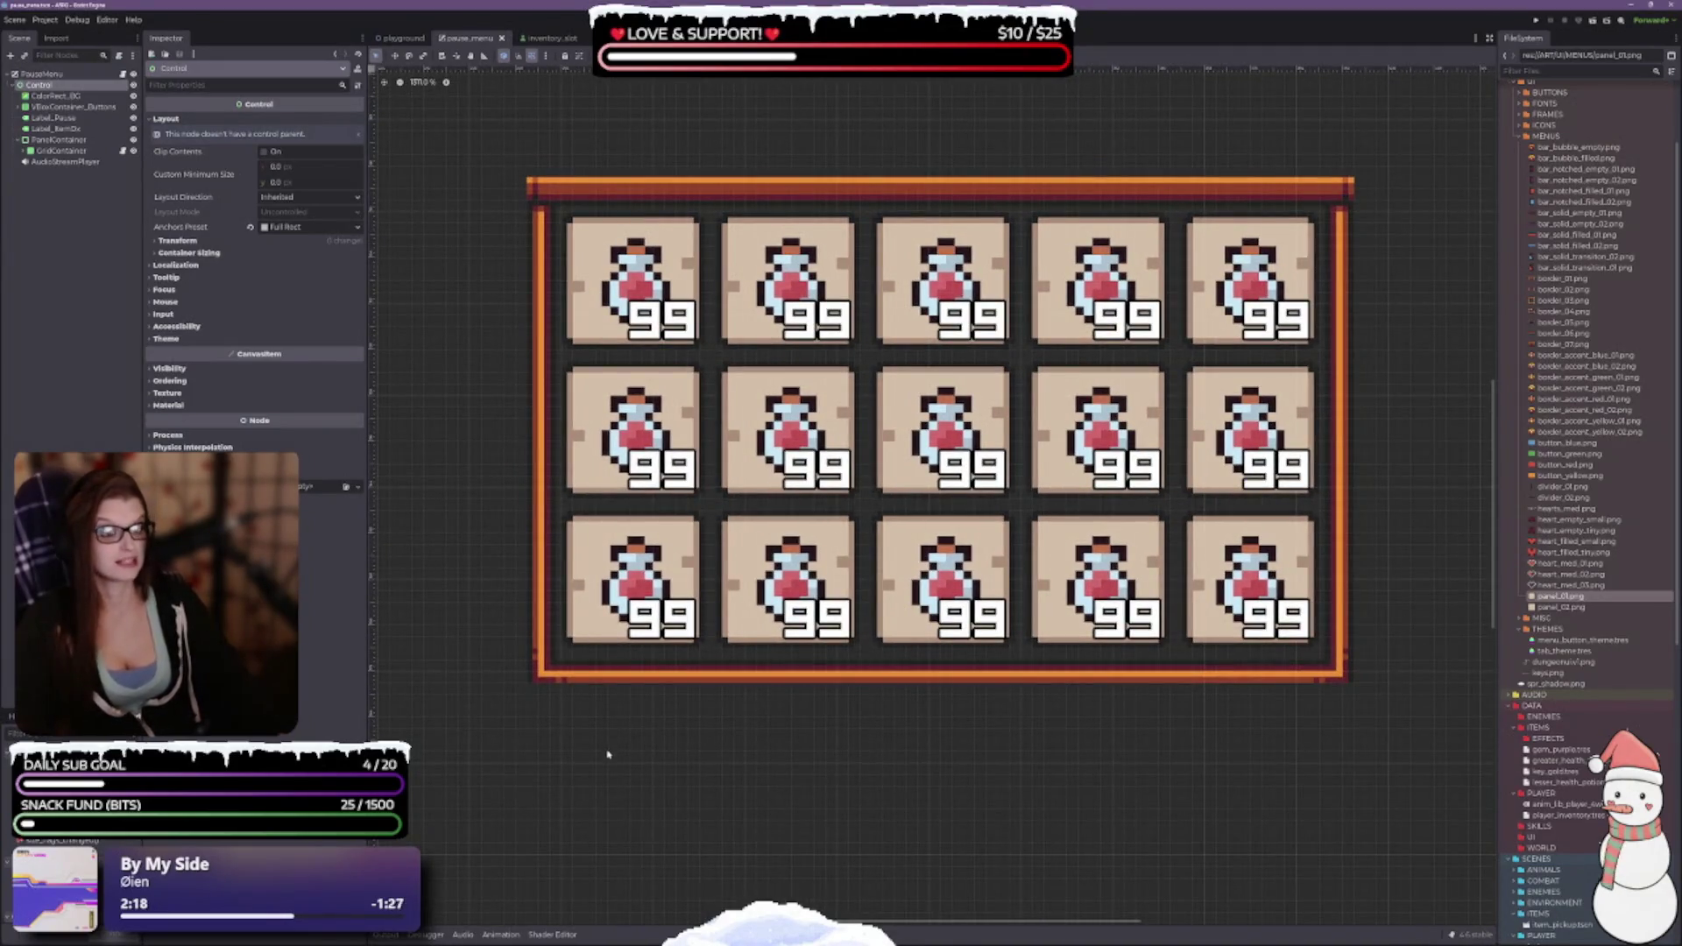
scroll(502, 672, "down", 2)
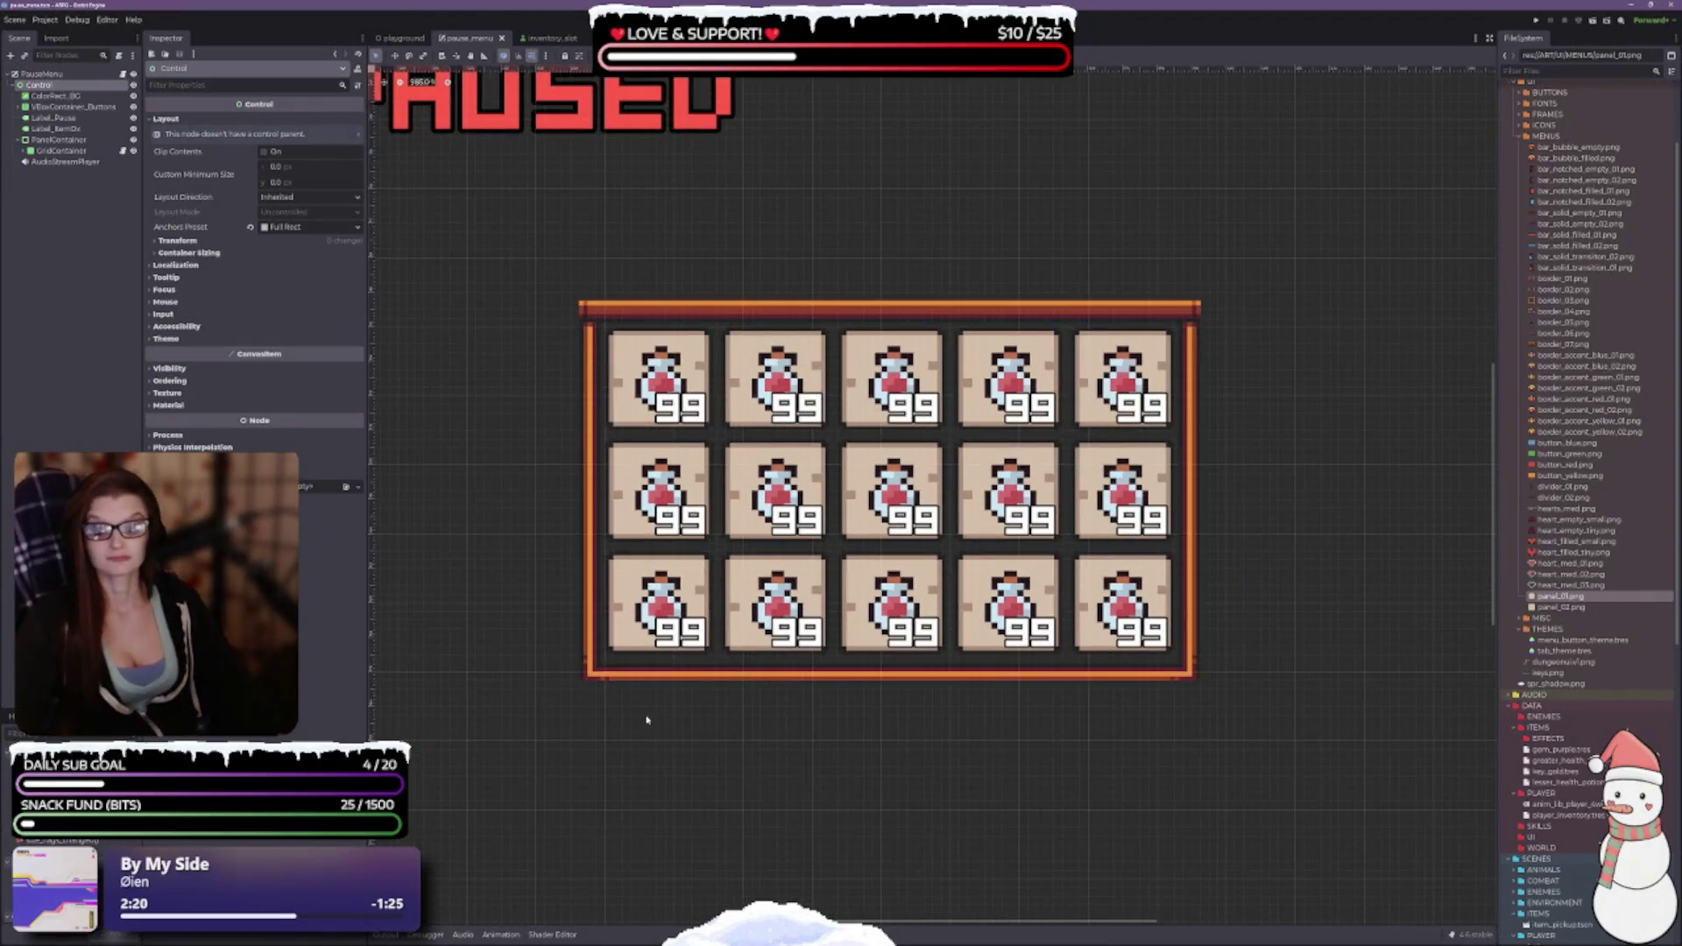
scroll(646, 720, "up", 2)
left_click_drag(664, 682, 624, 633)
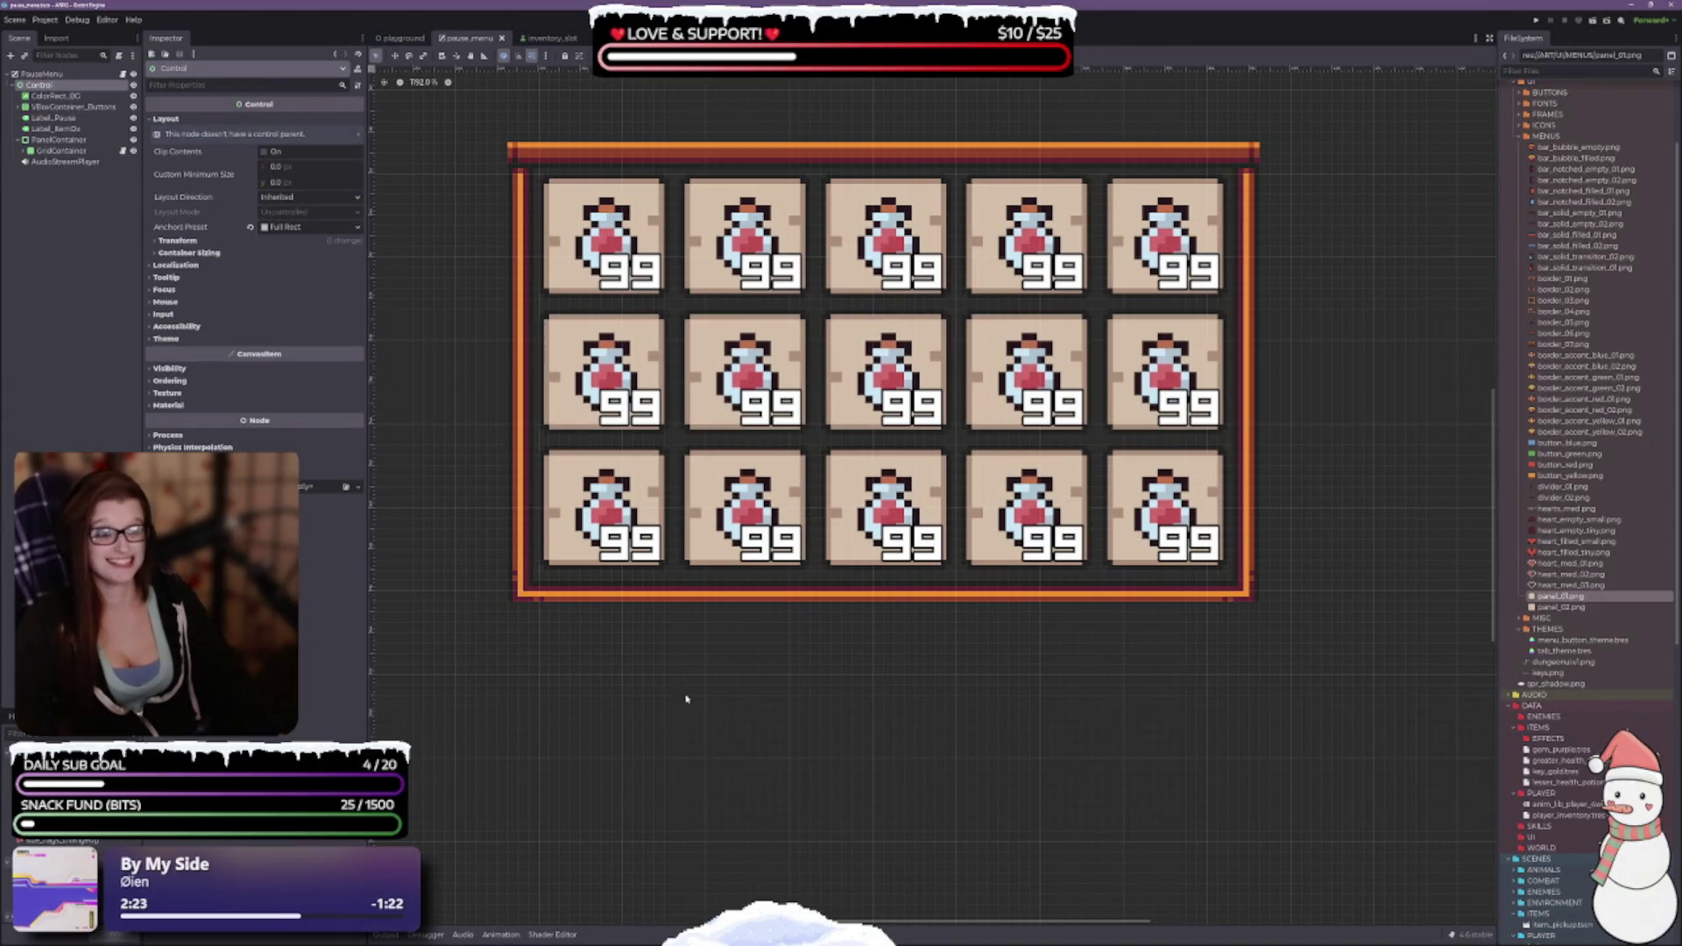
scroll(765, 674, "up", 1)
scroll(722, 590, "down", 1)
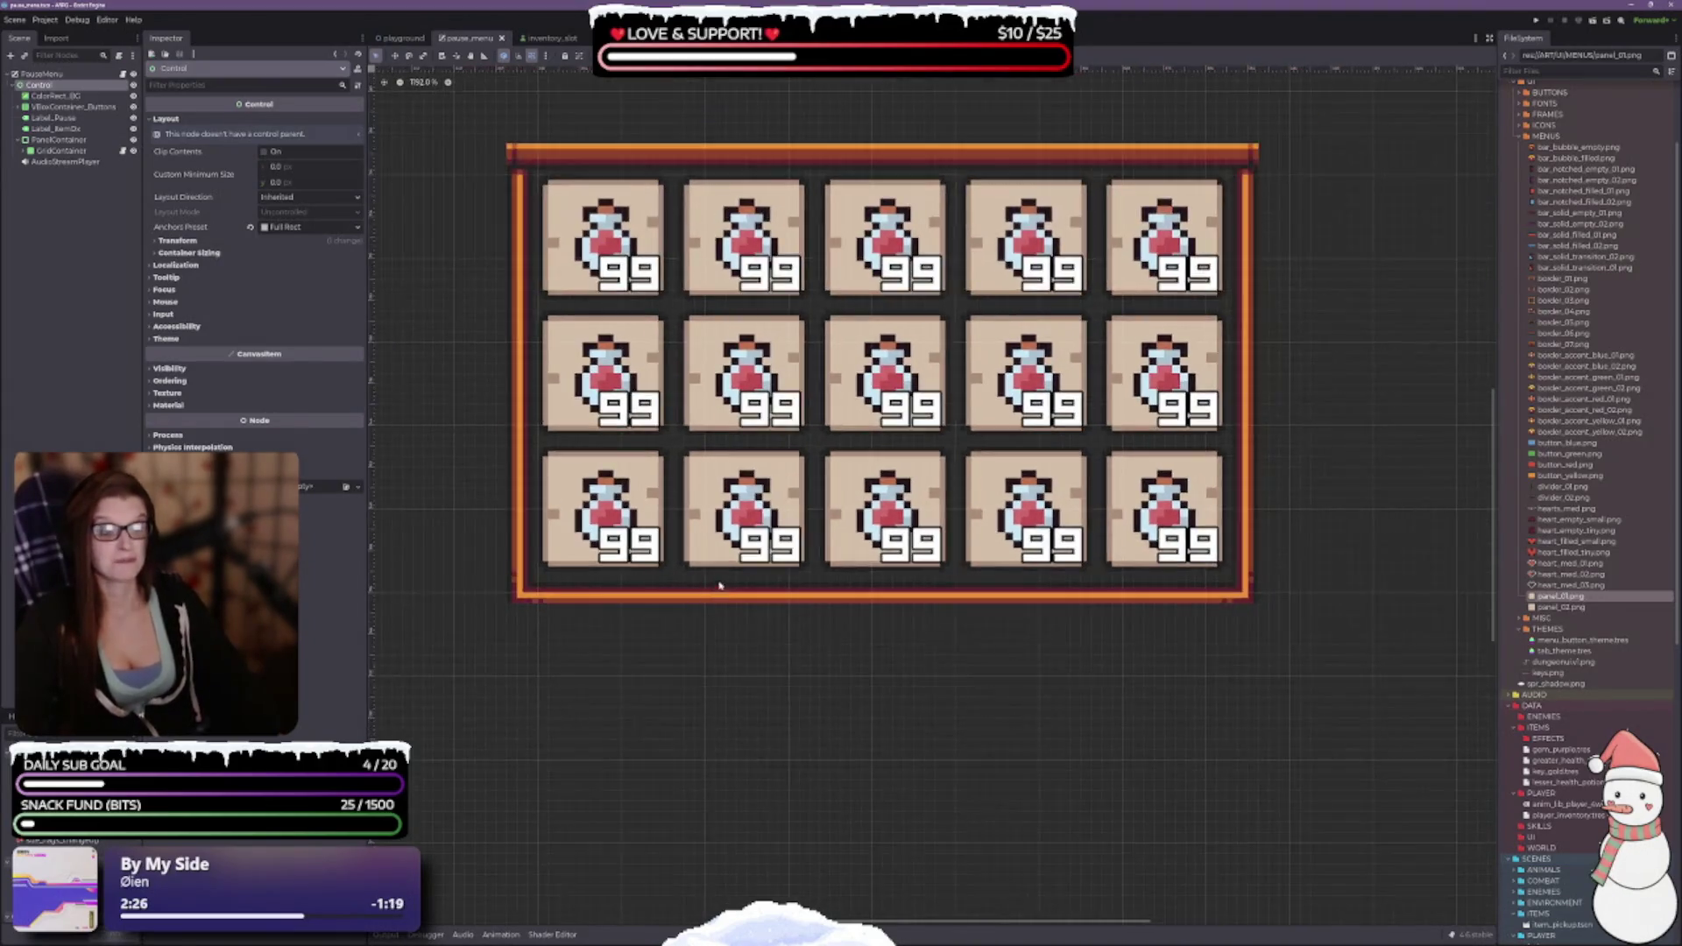
scroll(722, 590, "up", 3)
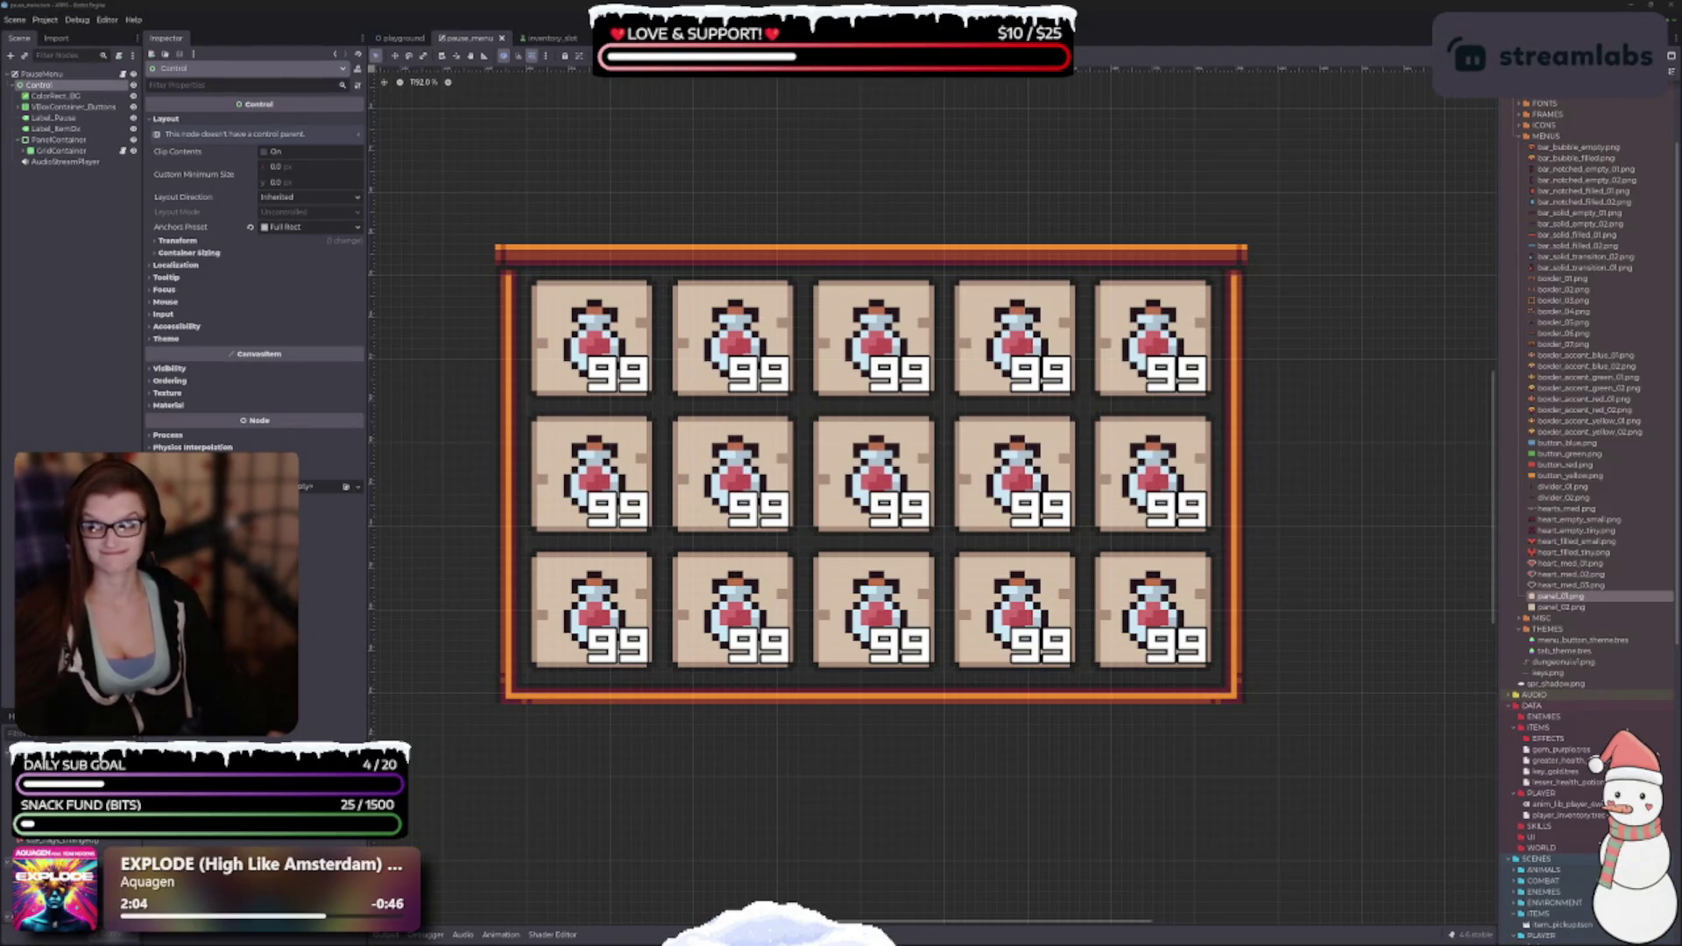
scroll(835, 512, "down", 1)
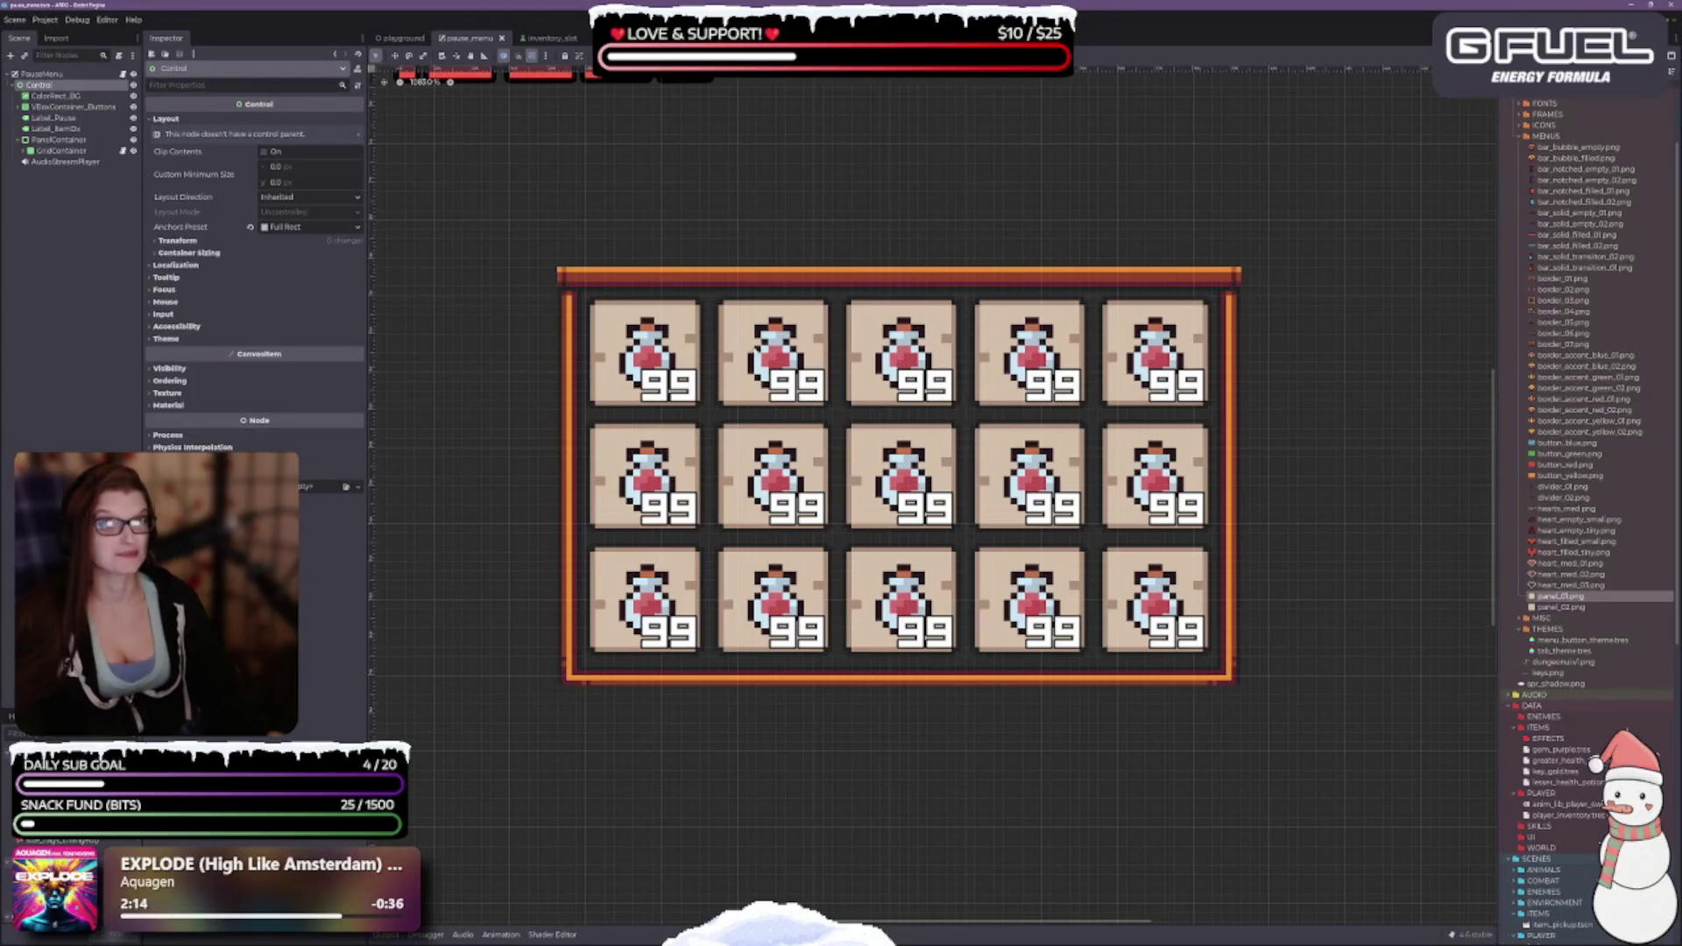
left_click_drag(713, 346, 685, 282)
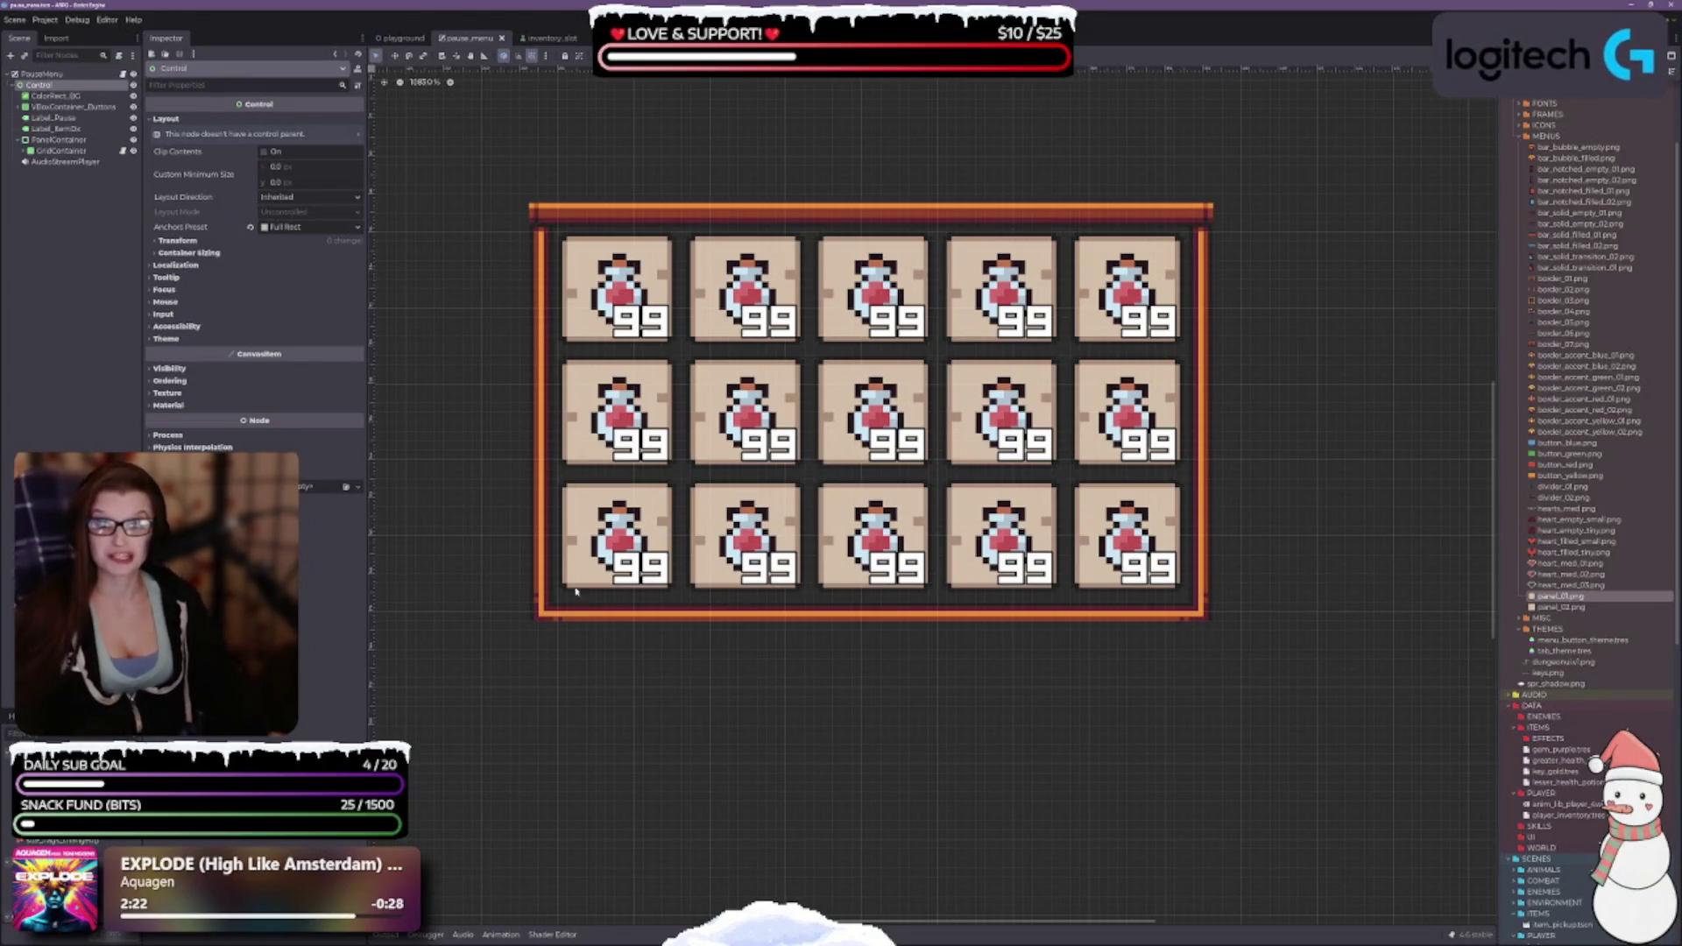
scroll(911, 425, "left", 3)
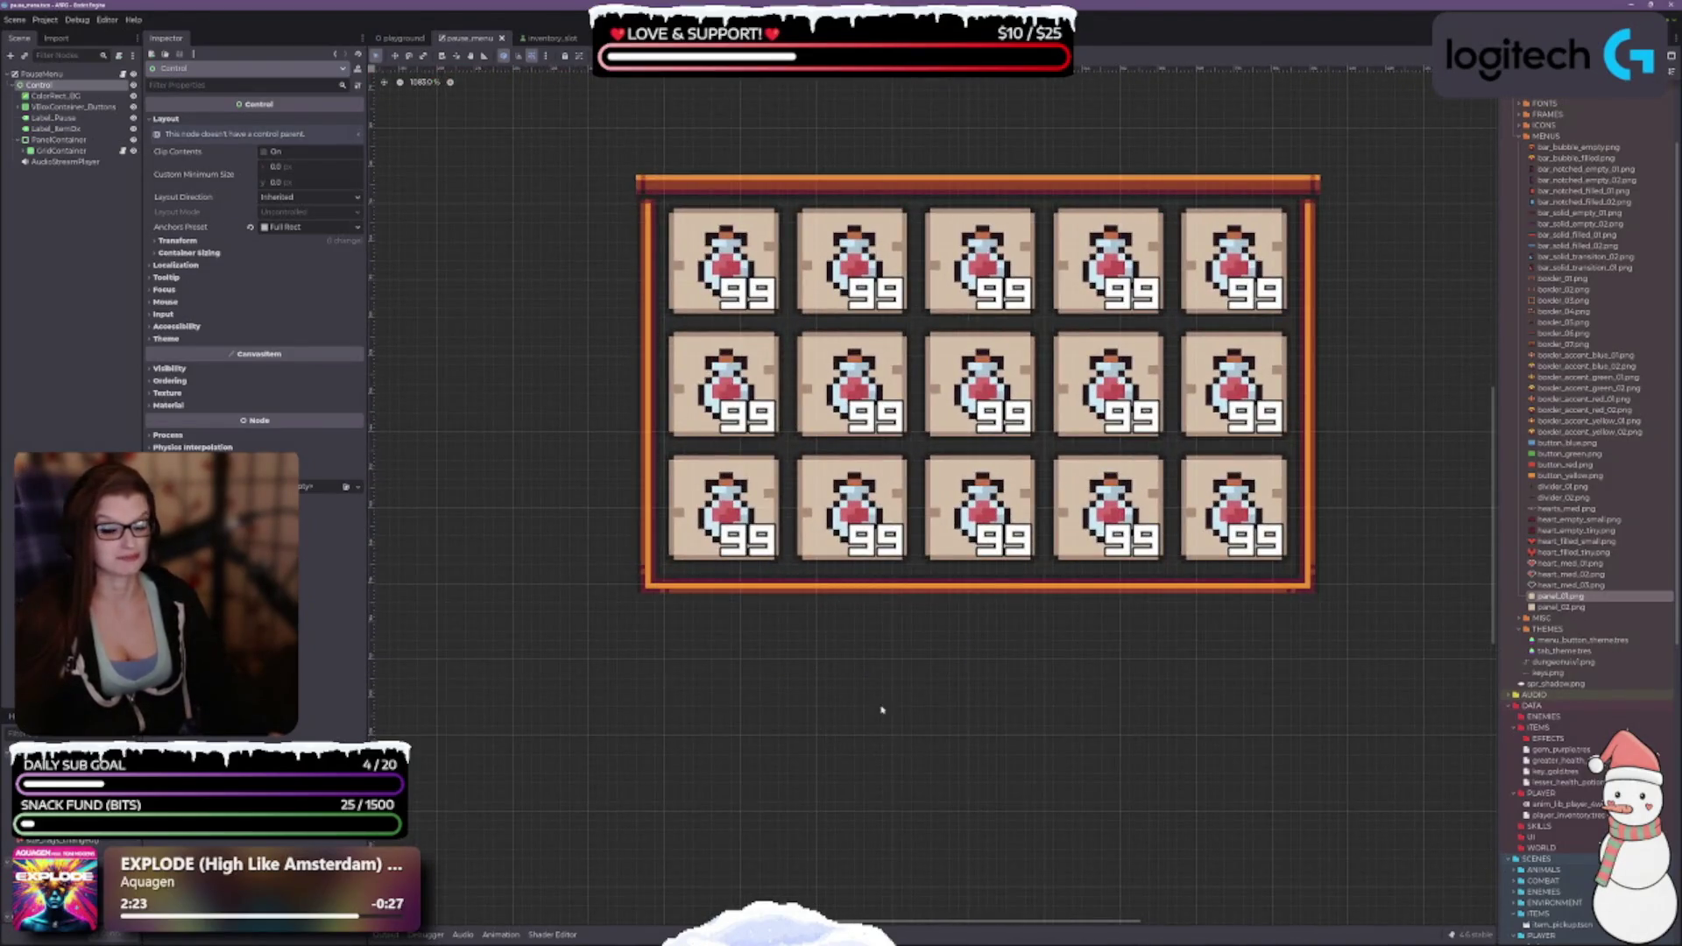
scroll(853, 603, "right", 2)
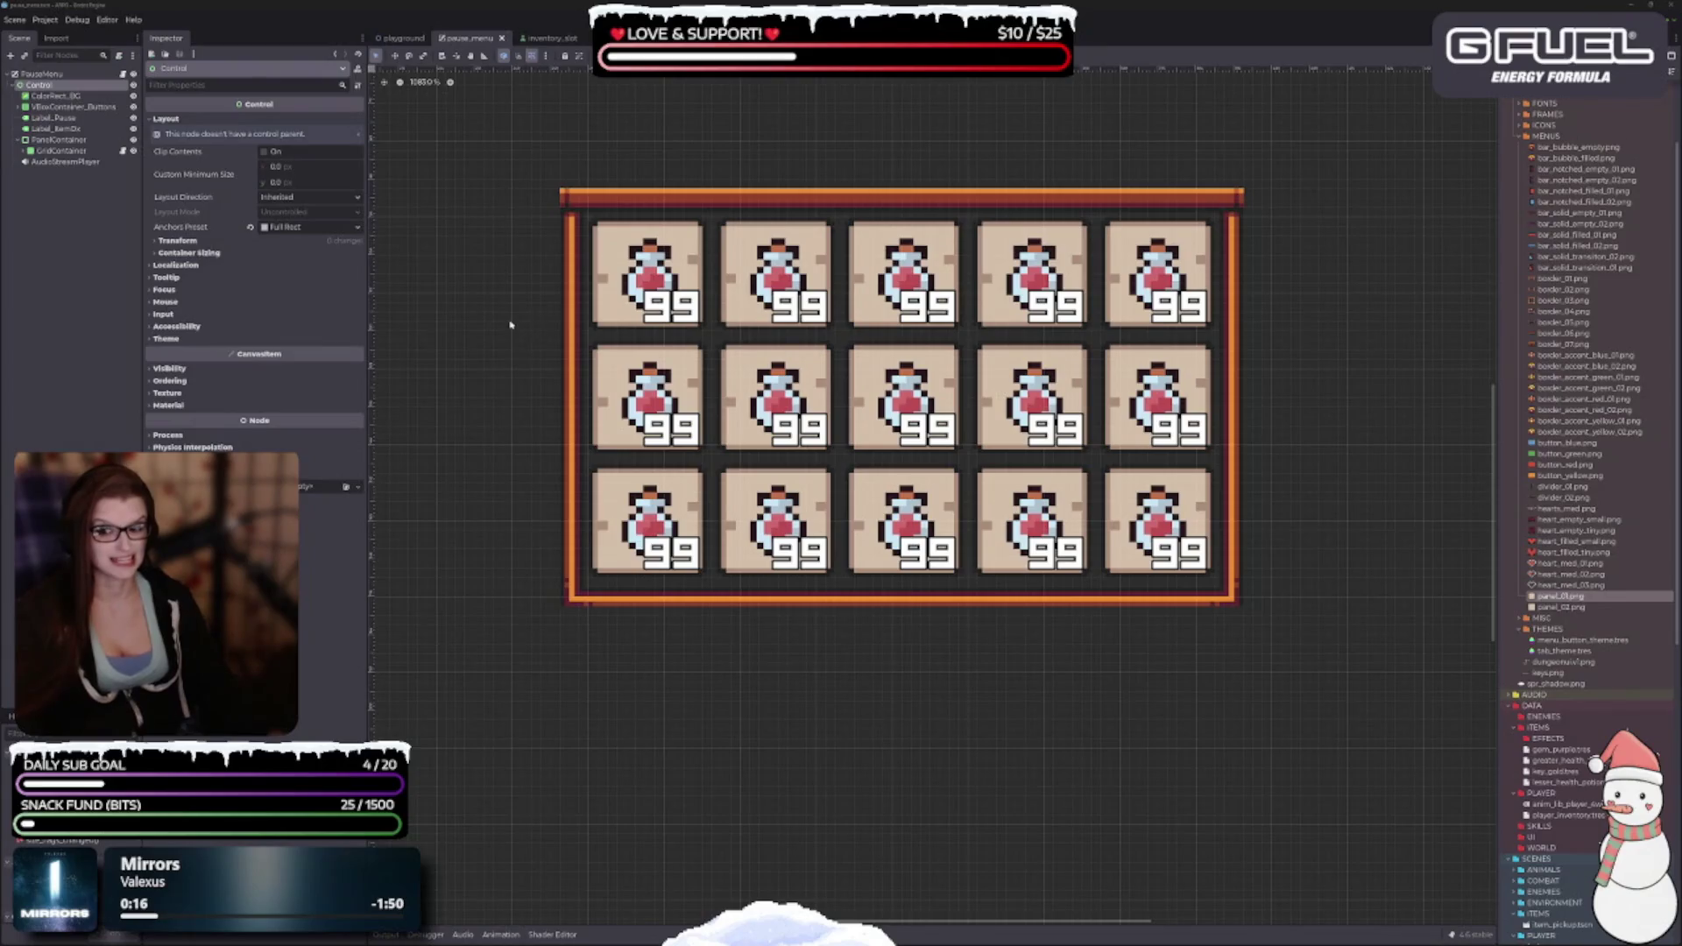
scroll(525, 377, "down", 2)
scroll(504, 372, "up", 1)
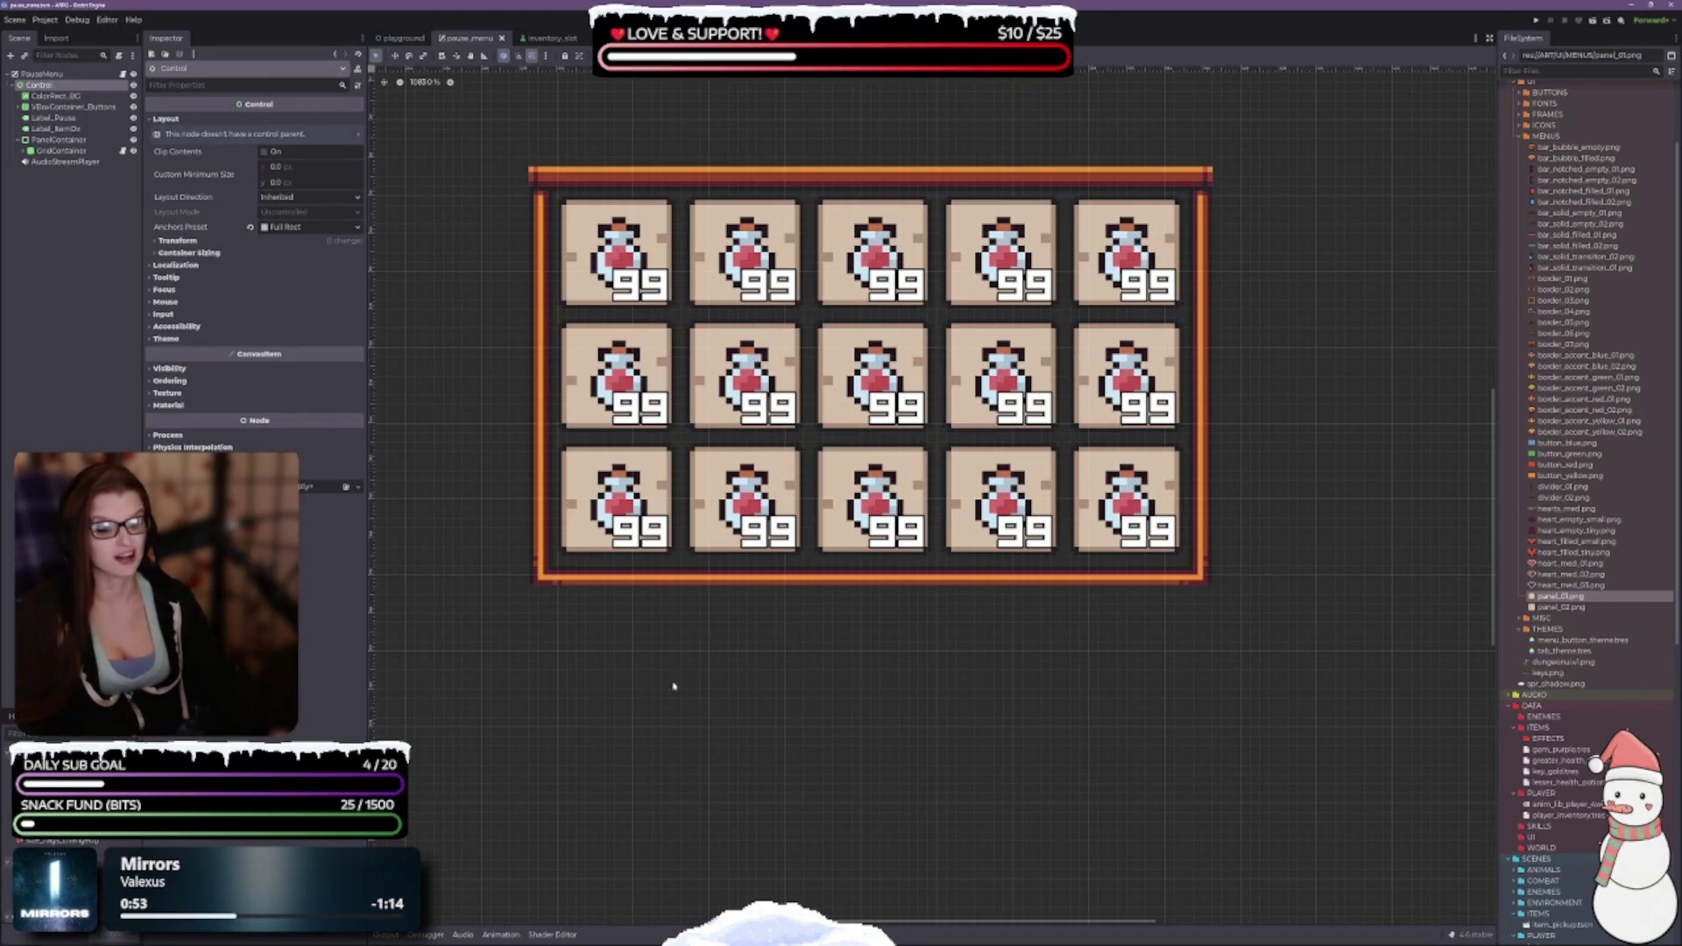
scroll(684, 666, "right", 3)
scroll(683, 666, "up", 1)
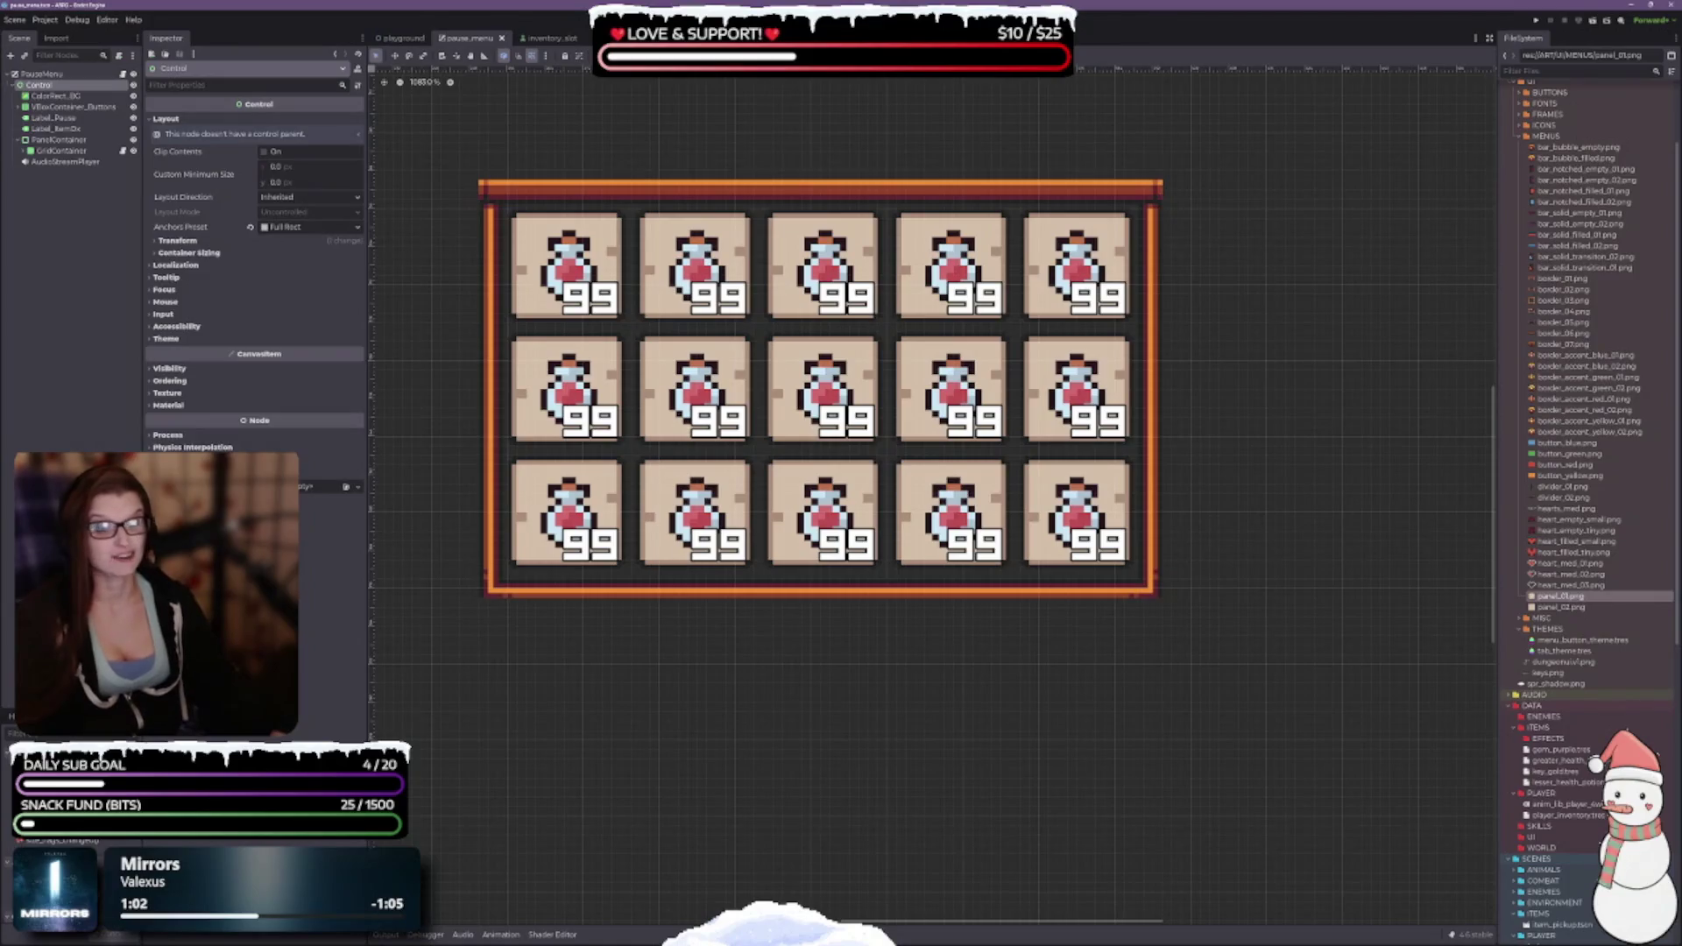
left_click(90, 306)
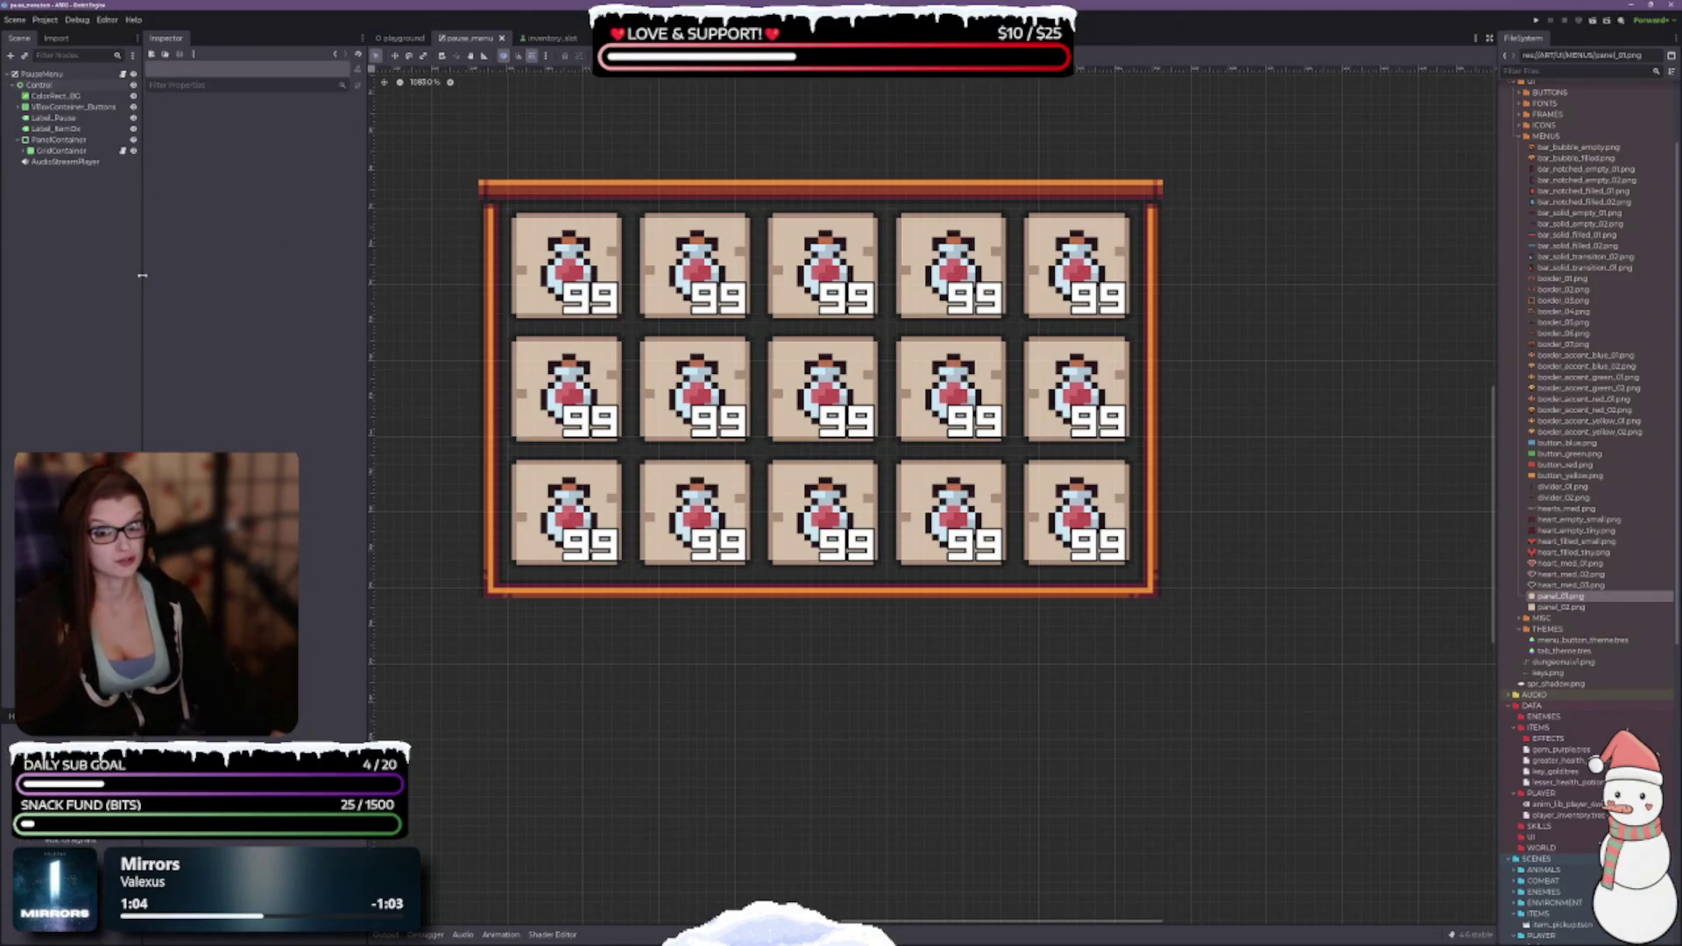
Widen the Scene dock and select ColorRect_BG to view its 480 by 270 size.
left_click_drag(142, 276, 153, 275)
left_click(443, 464)
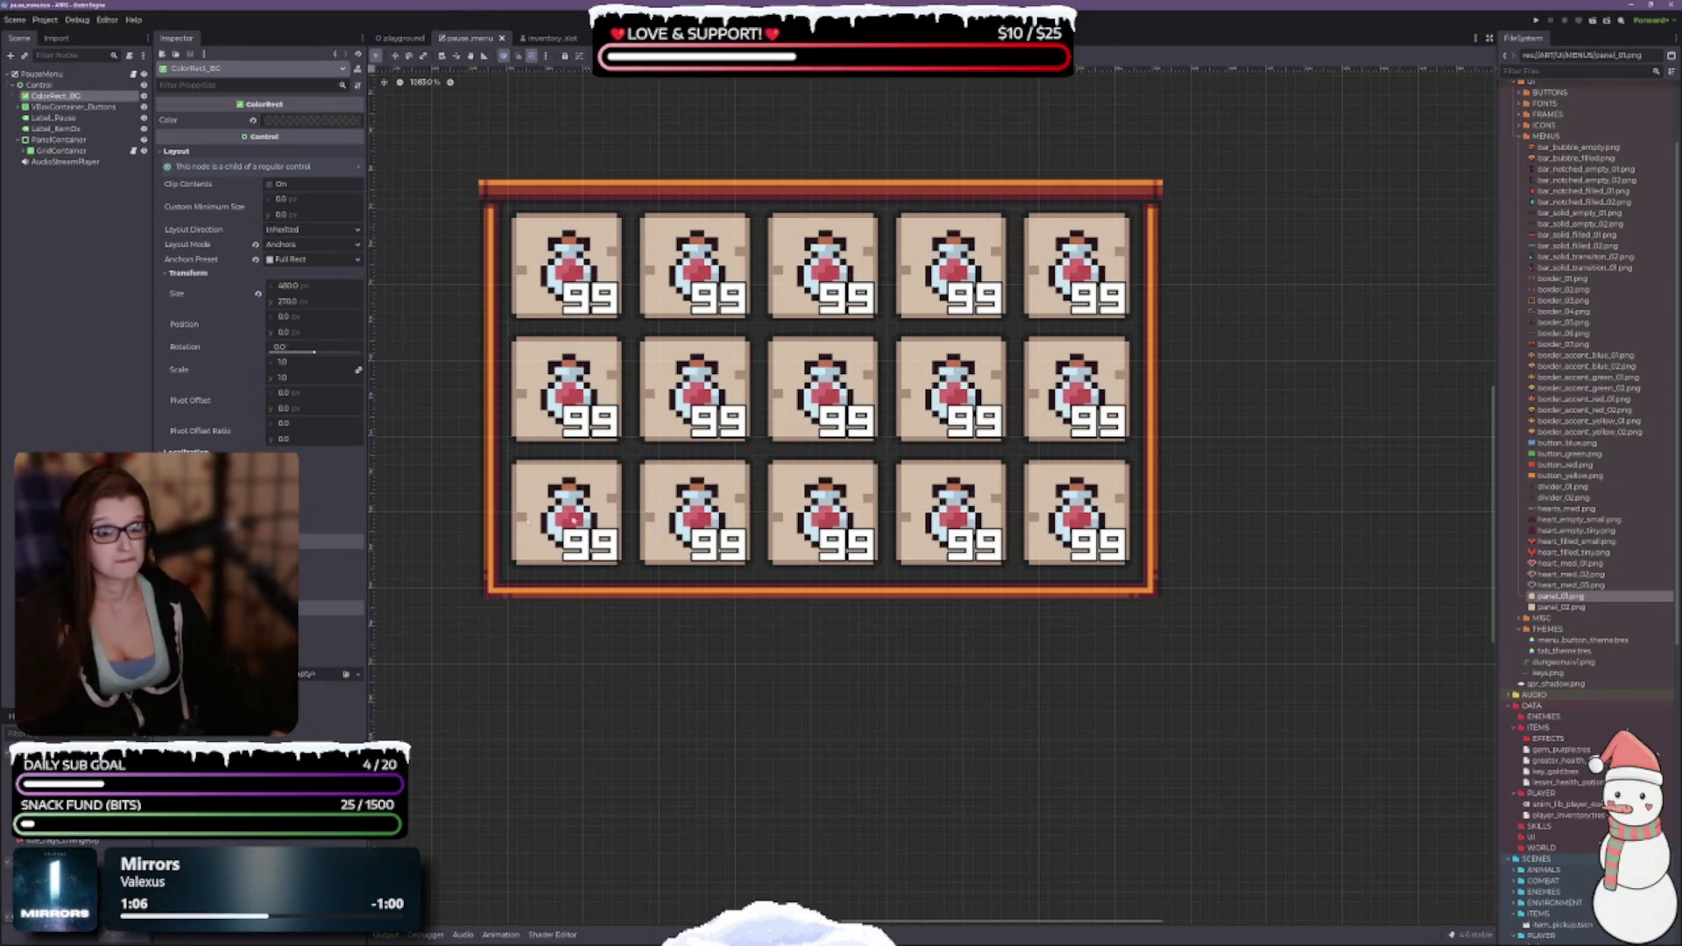
scroll(614, 675, "down", 1)
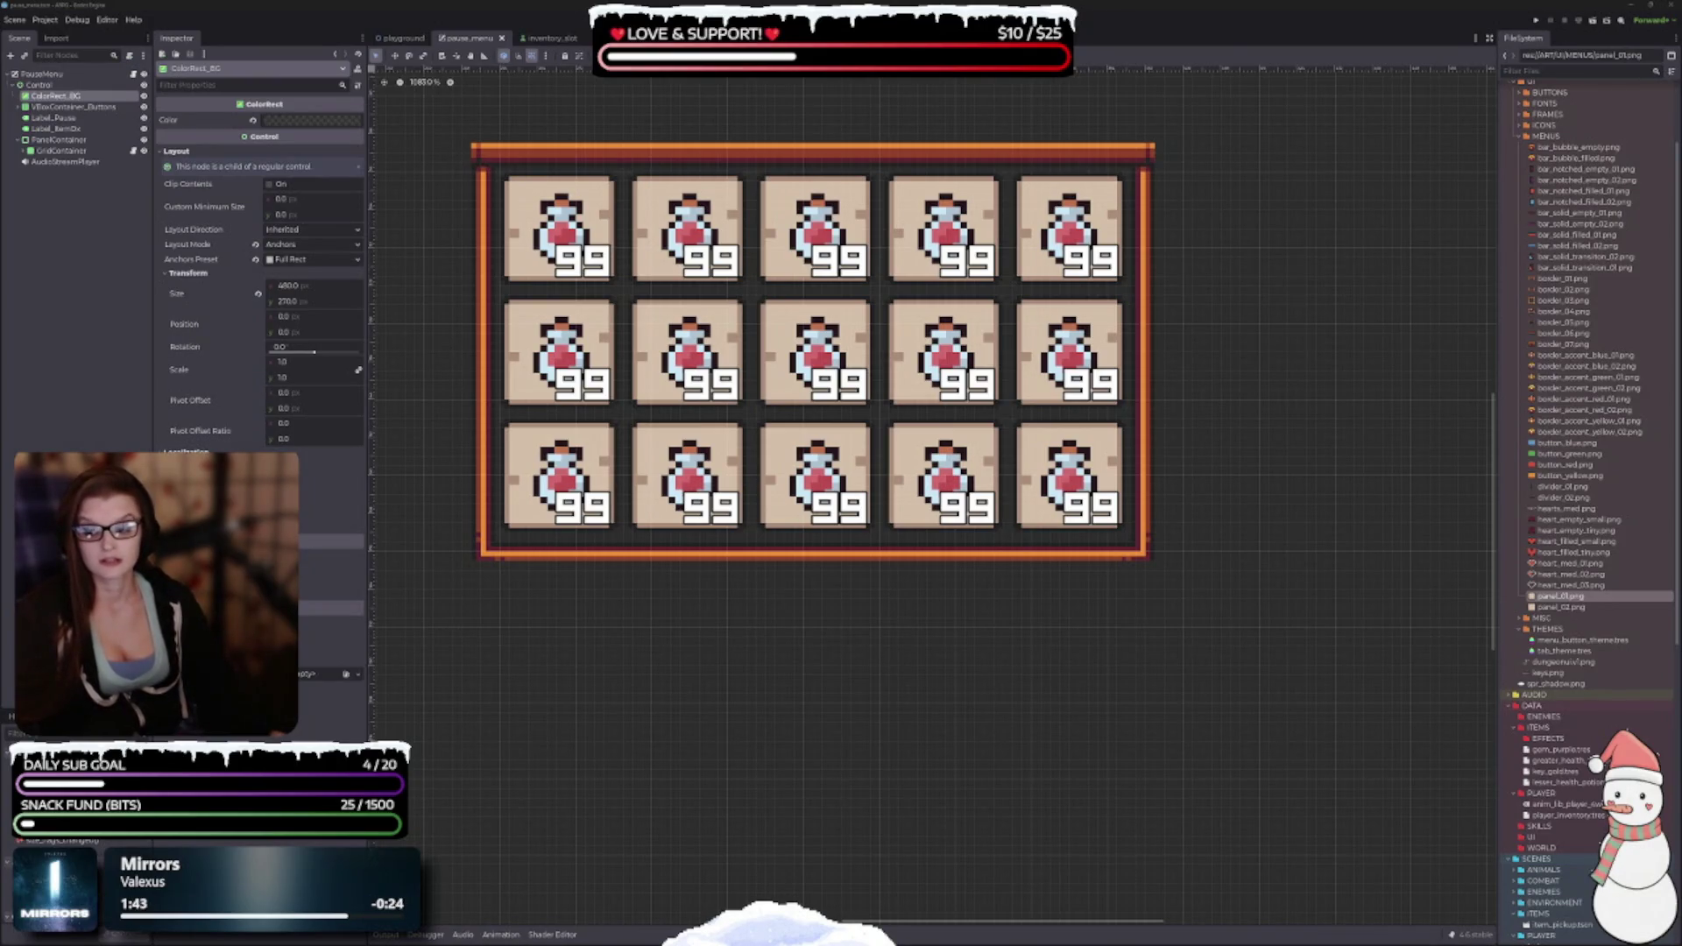
key("alt+Tab")
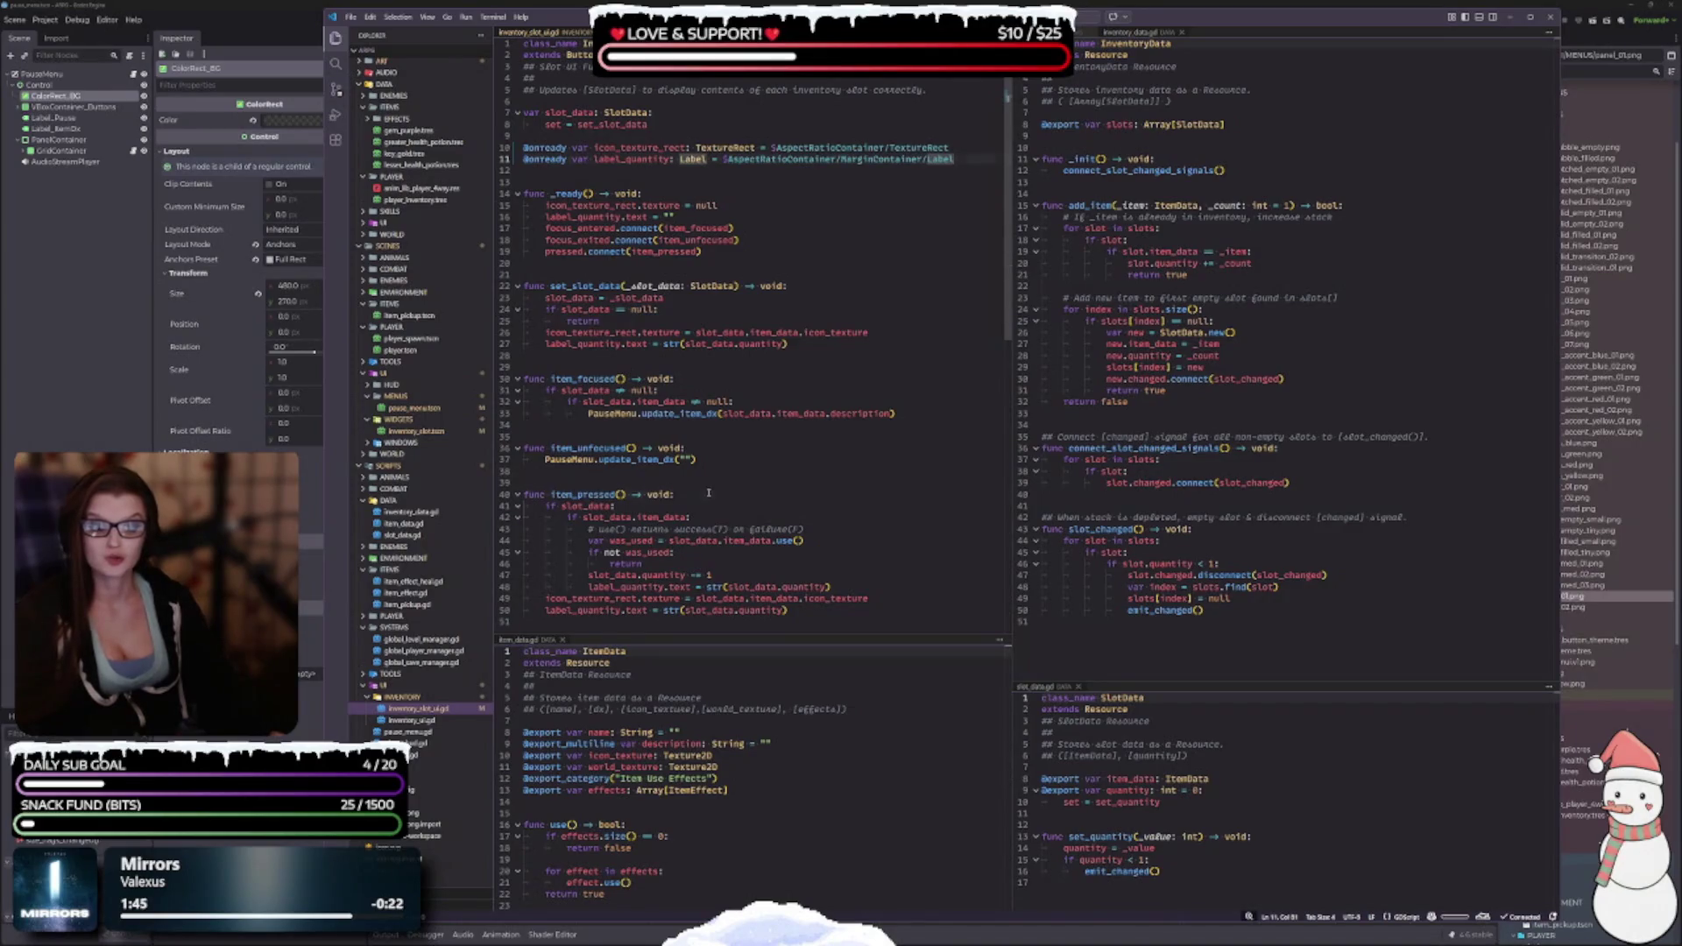
Review the item_pressed function around line 40 of inventory_slot.gd, then return to Godot.
left_click(676, 495)
scroll(708, 577, "down", 3)
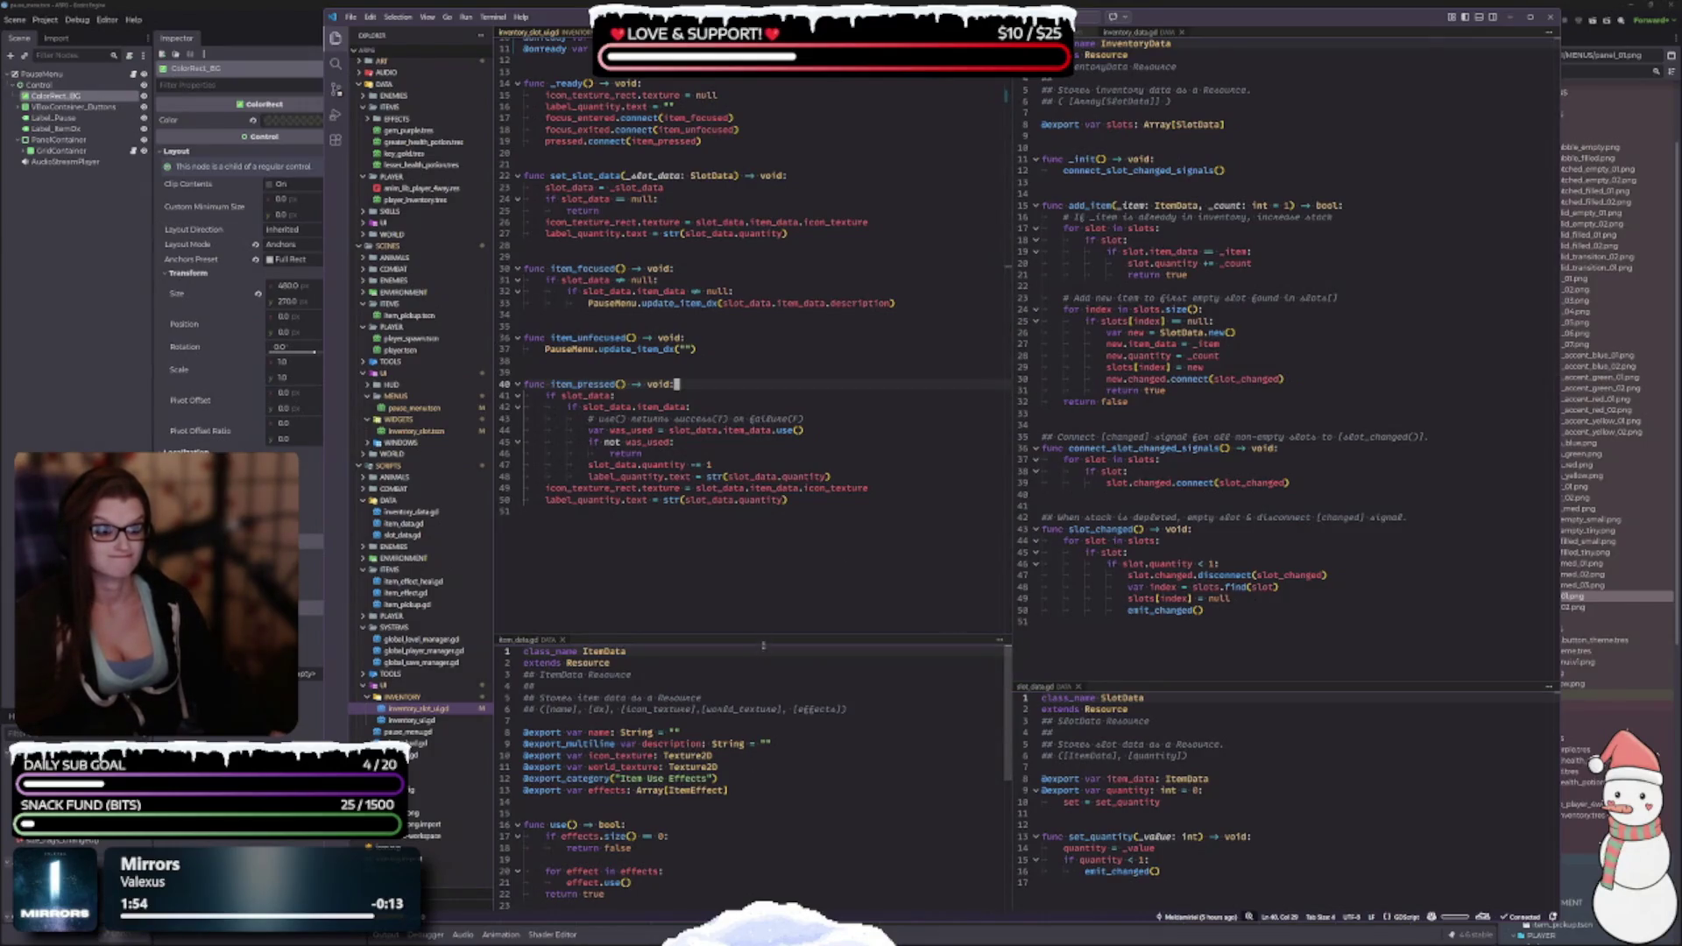
scroll(819, 596, "up", 3)
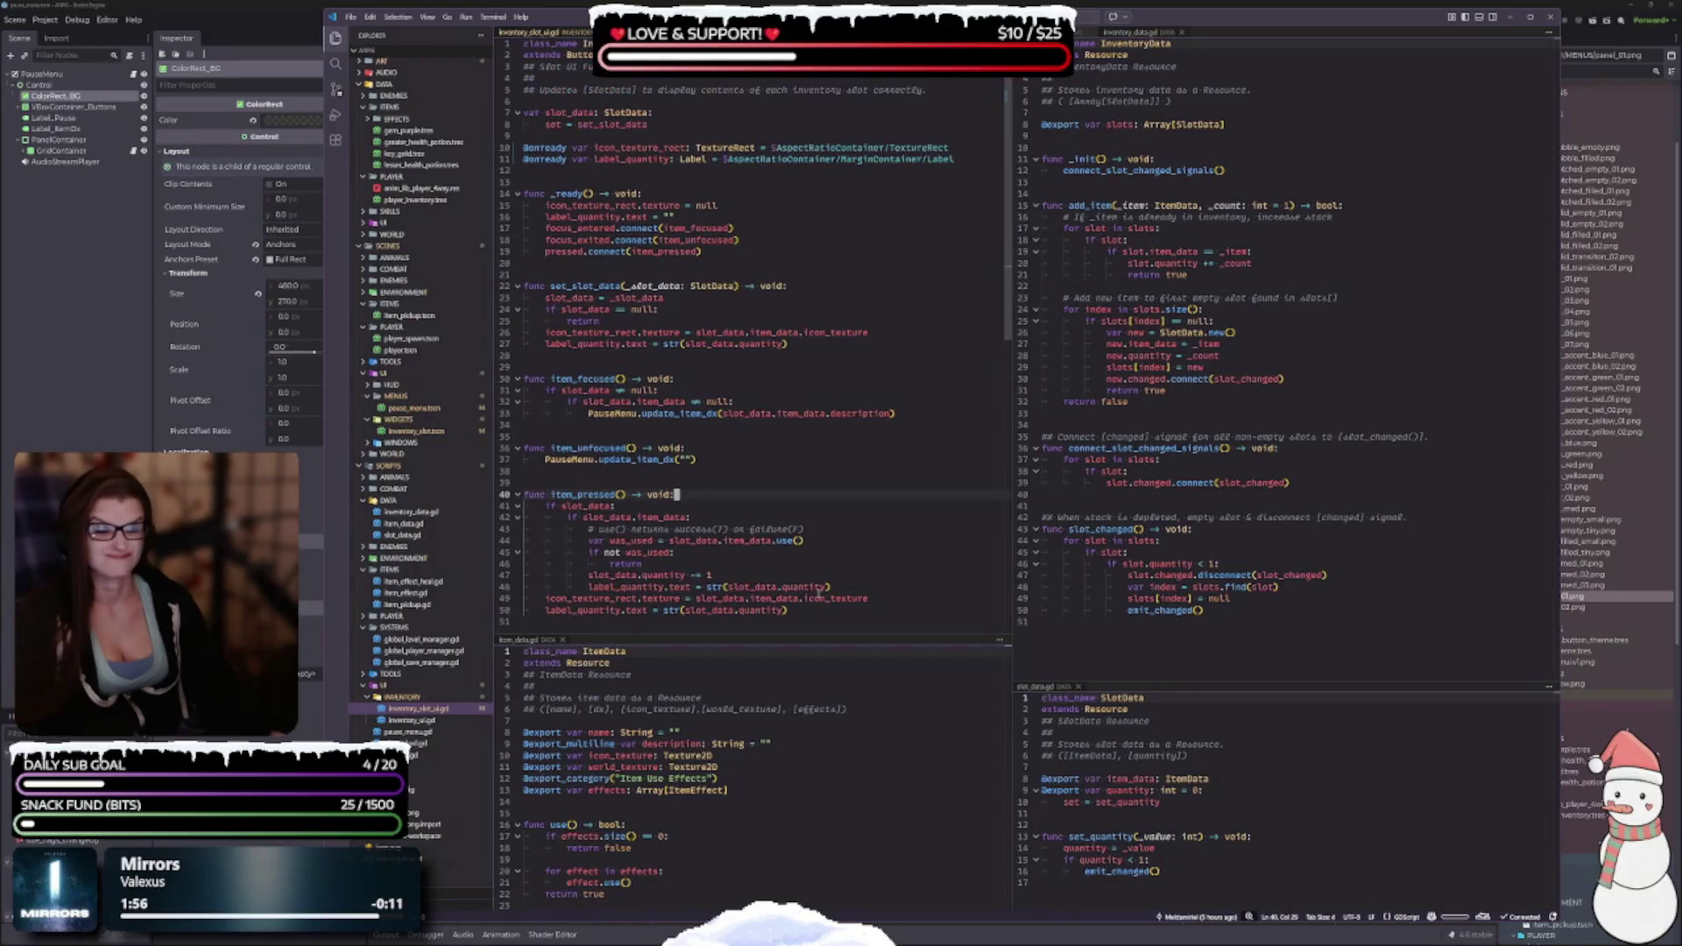
scroll(819, 596, "down", 3)
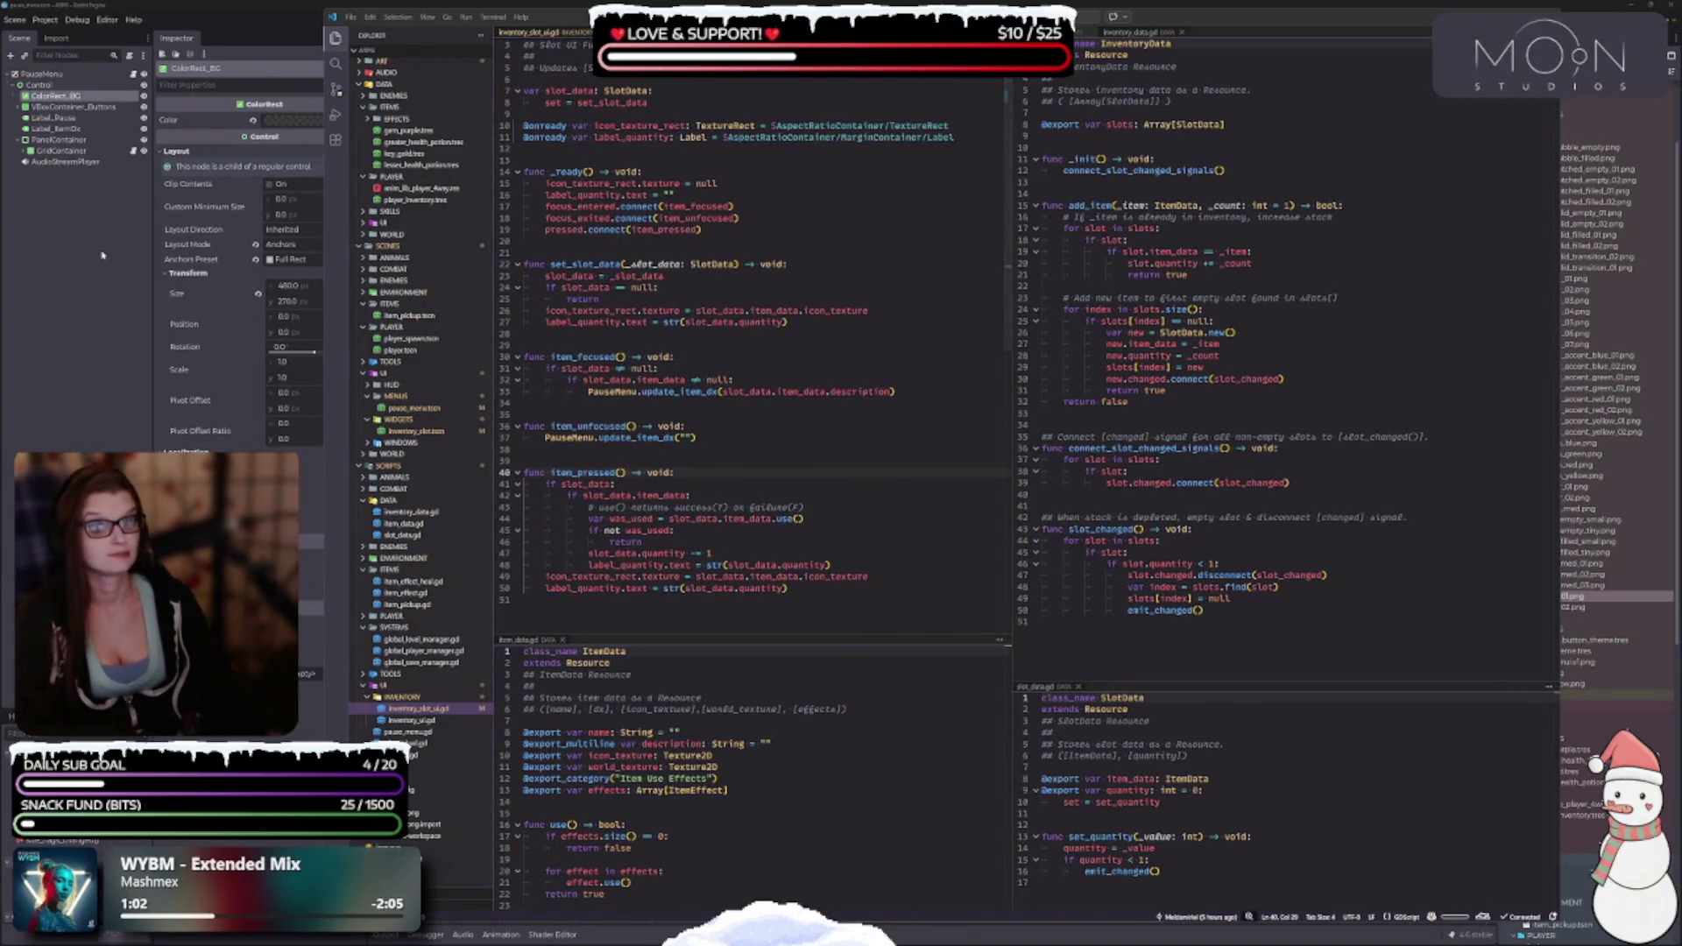
key("alt+Tab")
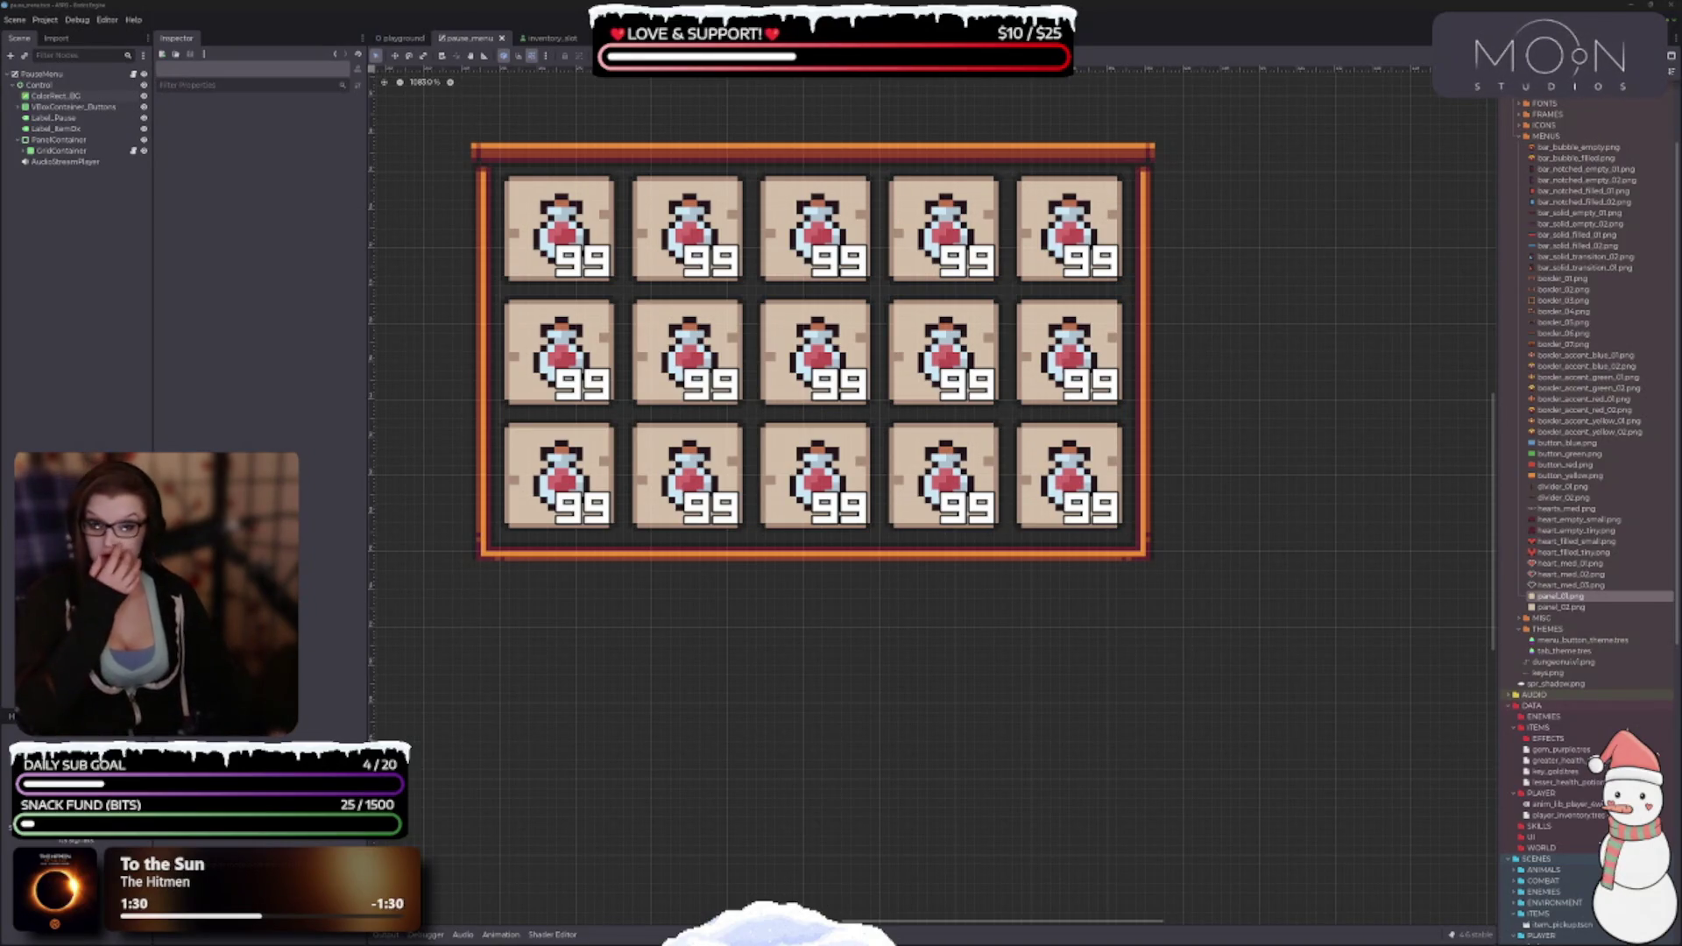
Bring up the browser showing the How to Build a Horse with Programming comic.
key("alt+Tab")
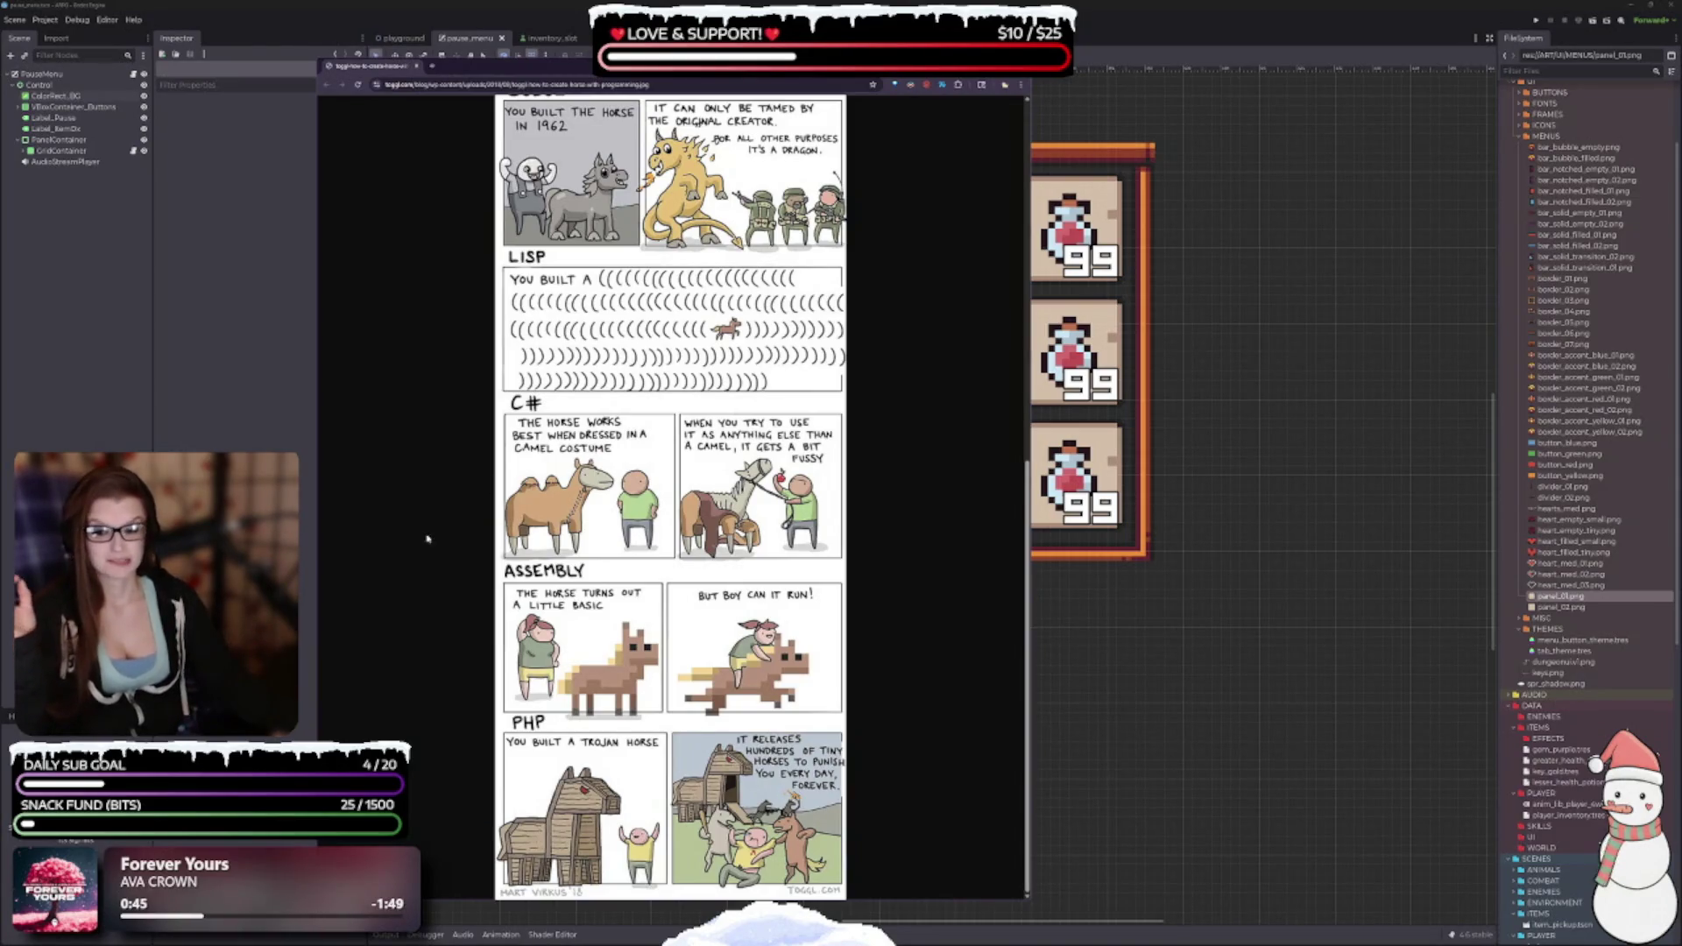
Scroll the comic back up to its title and close the browser tab with Ctrl+W.
scroll(929, 717, "up", 5)
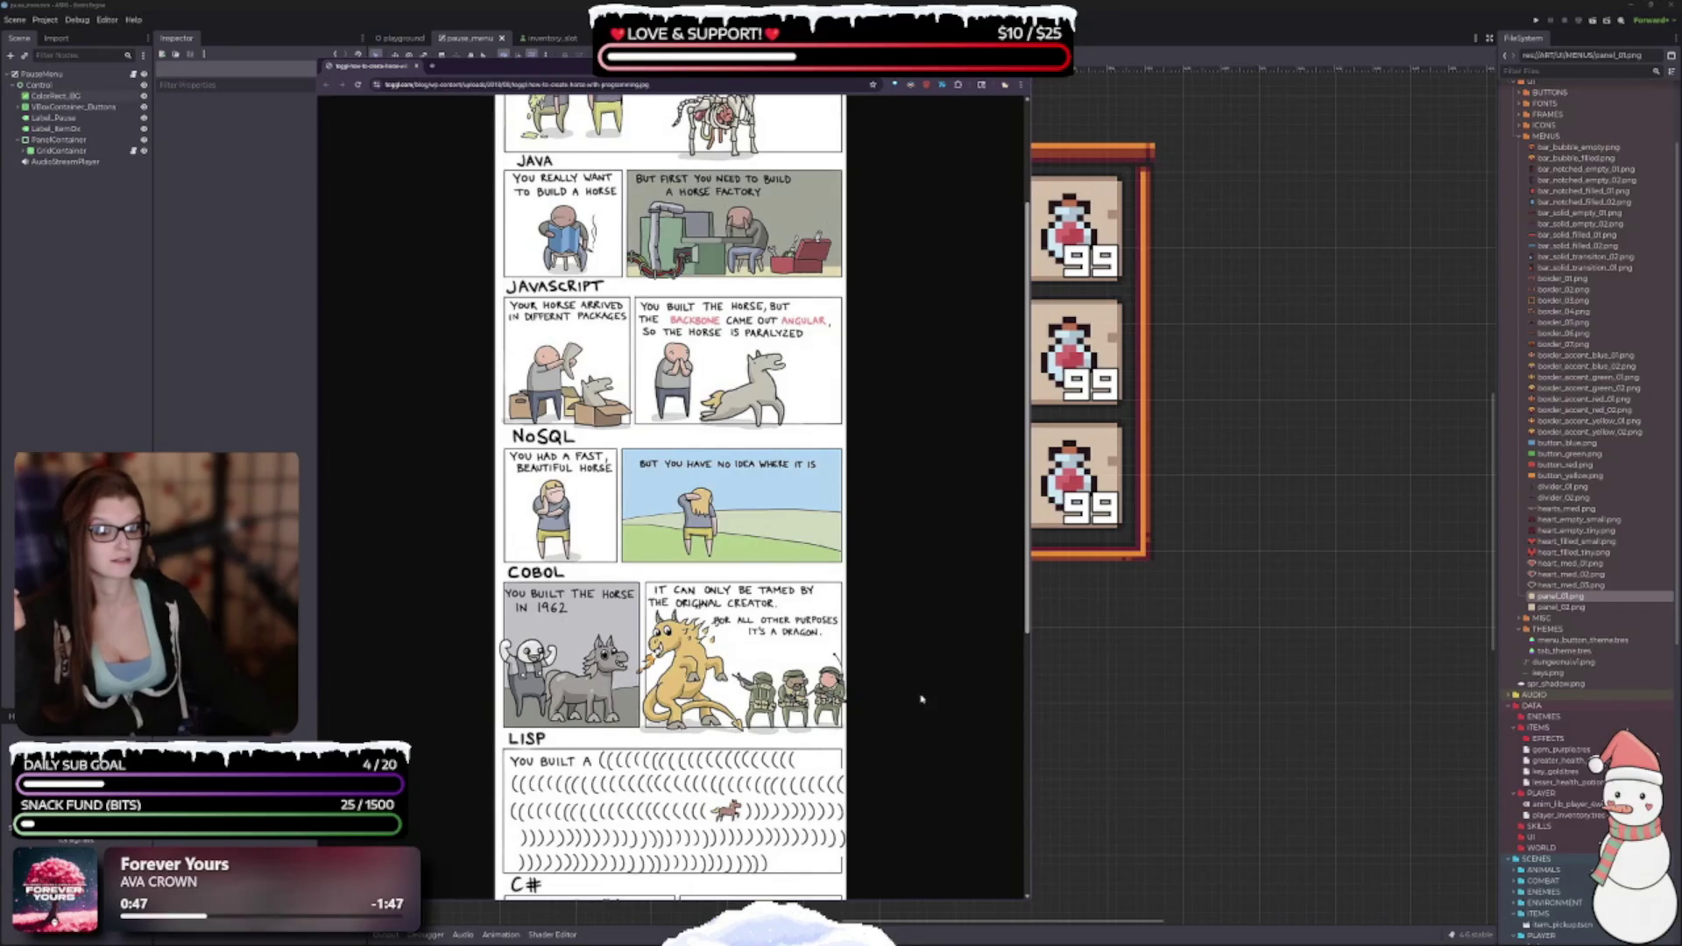
scroll(880, 711, "up", 1)
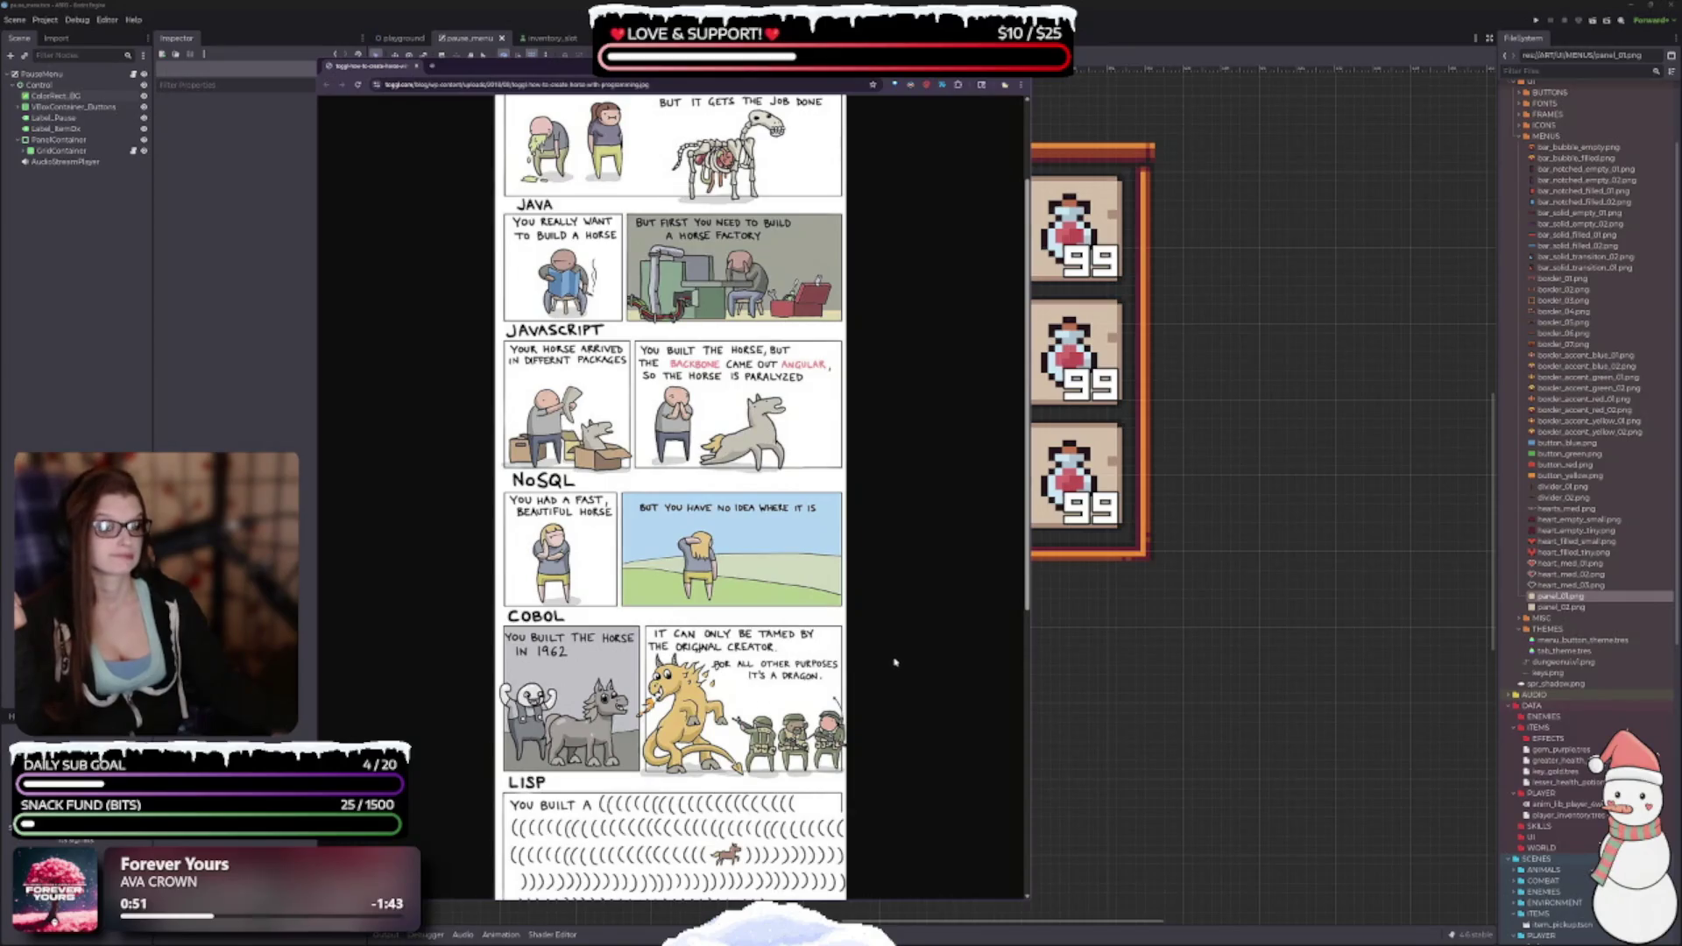
scroll(912, 730, "up", 2)
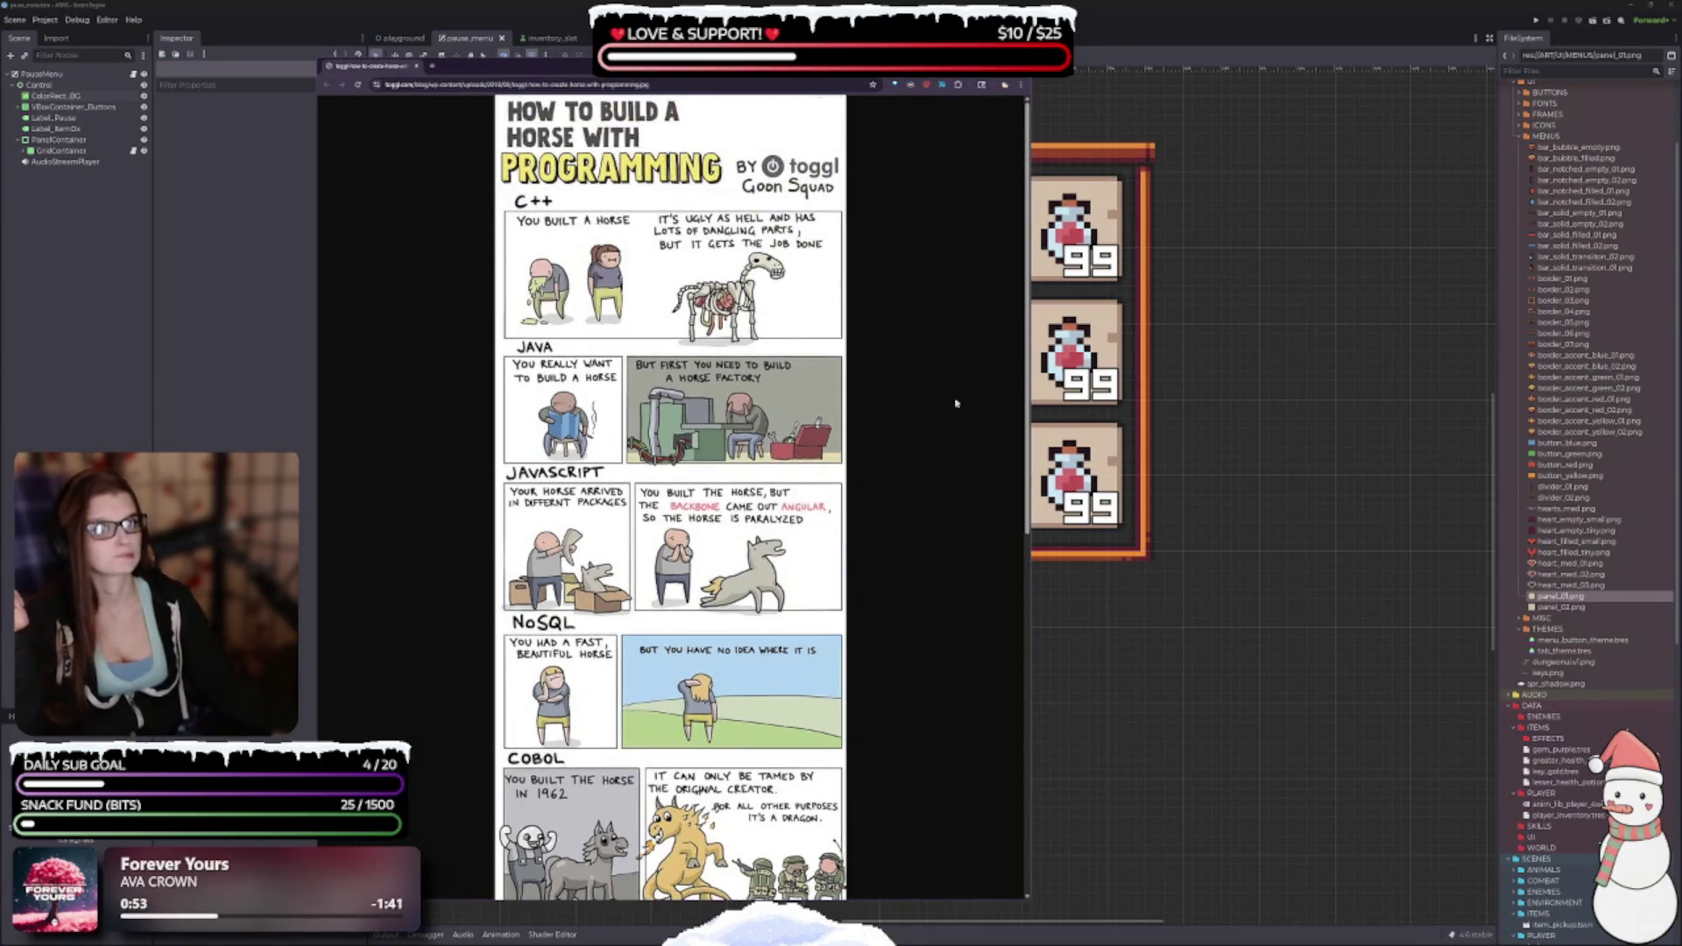
key("ctrl+w")
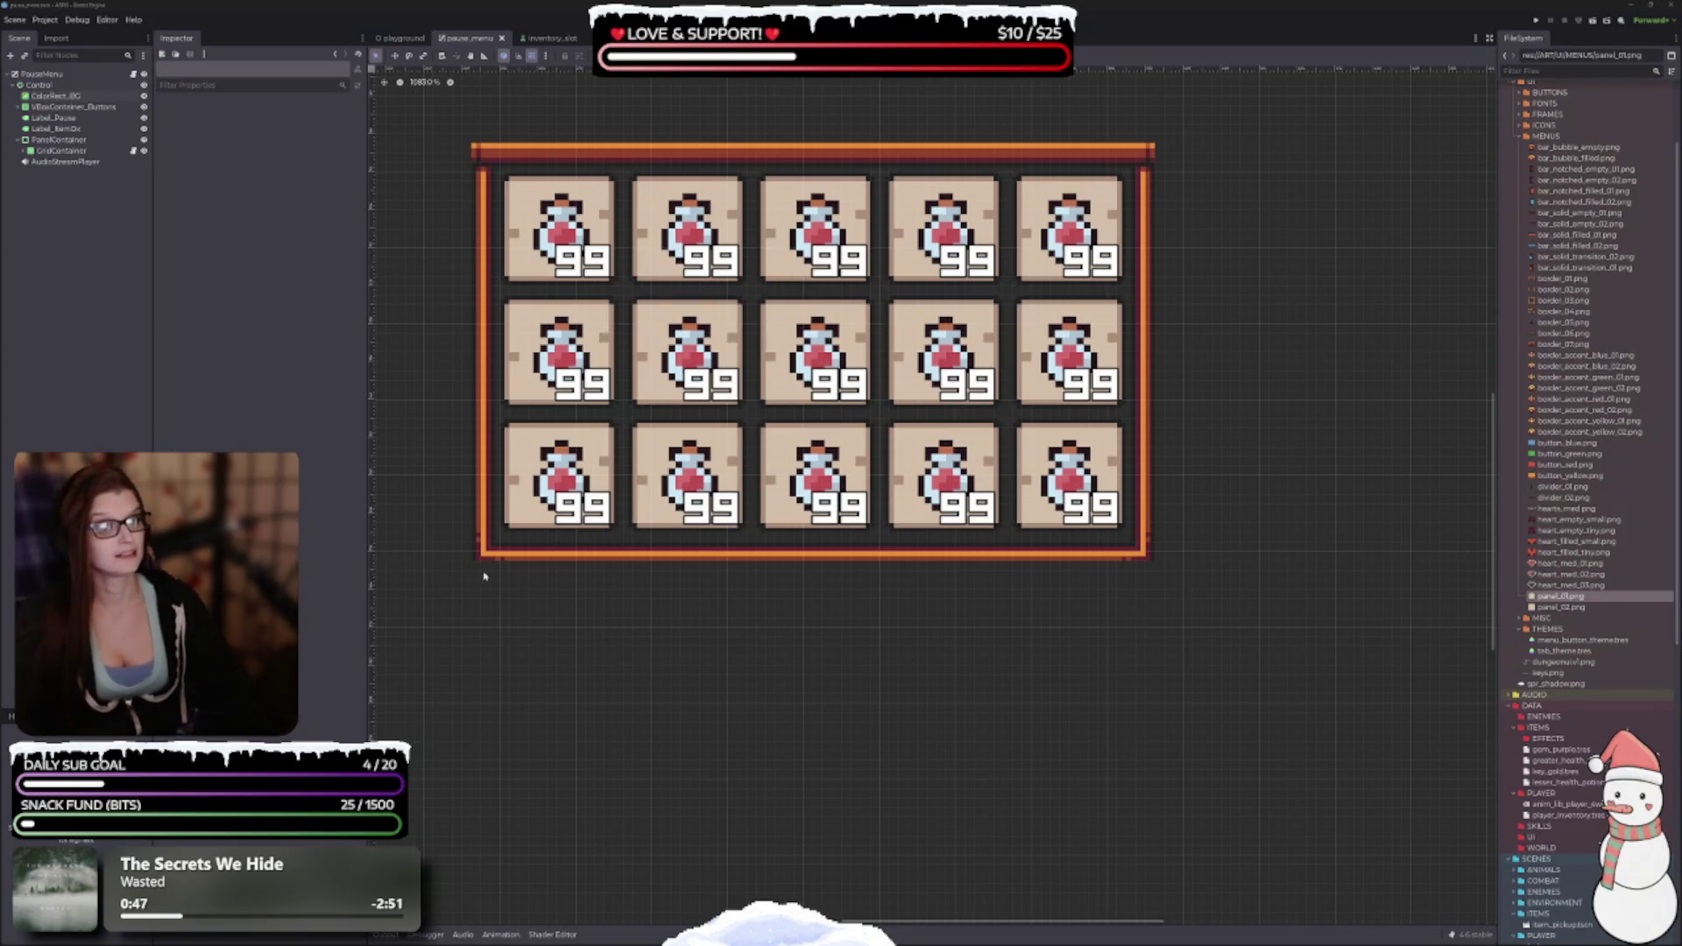
left_click(492, 489)
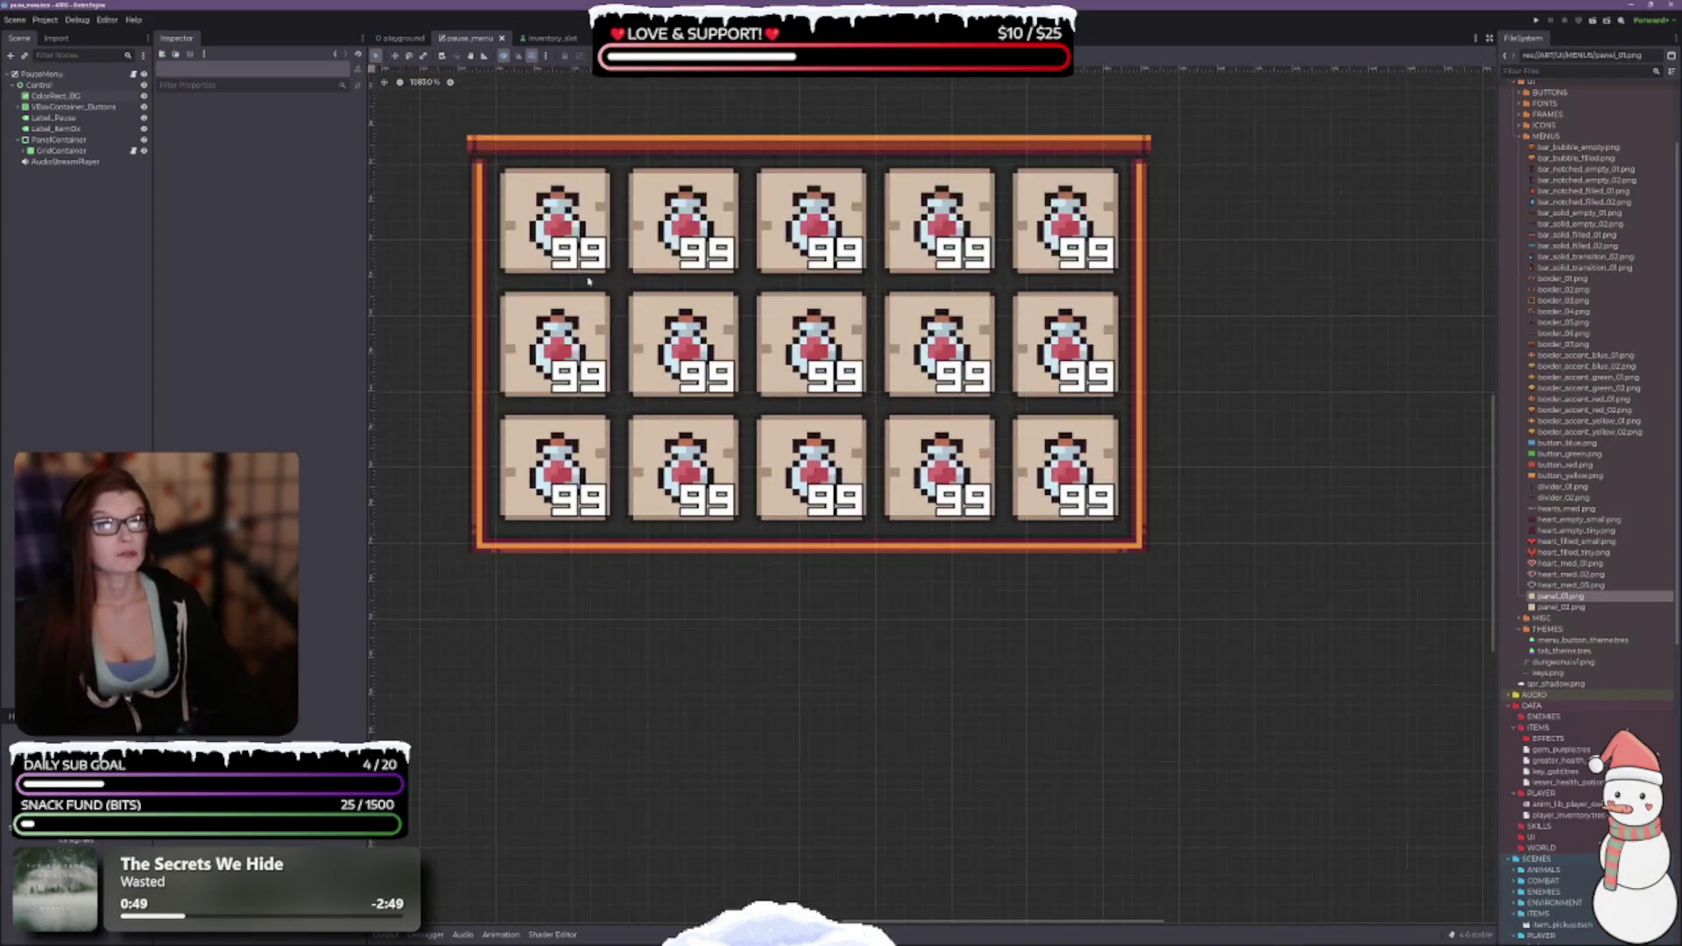
scroll(814, 627, "down", 4)
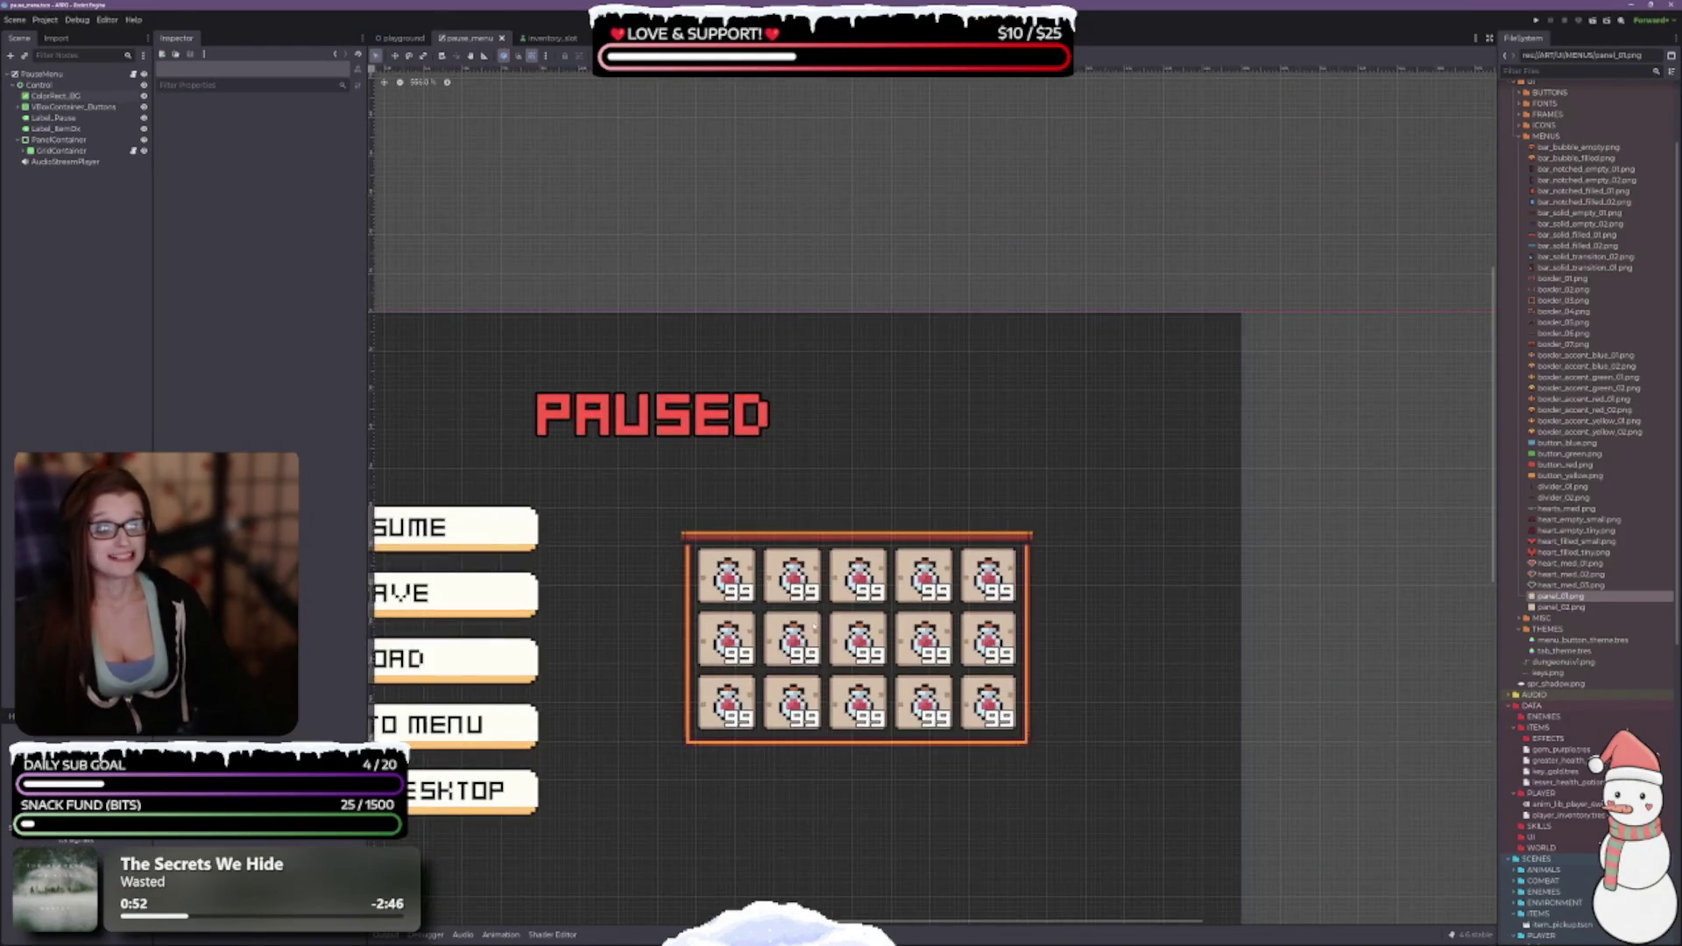
scroll(813, 628, "up", 3)
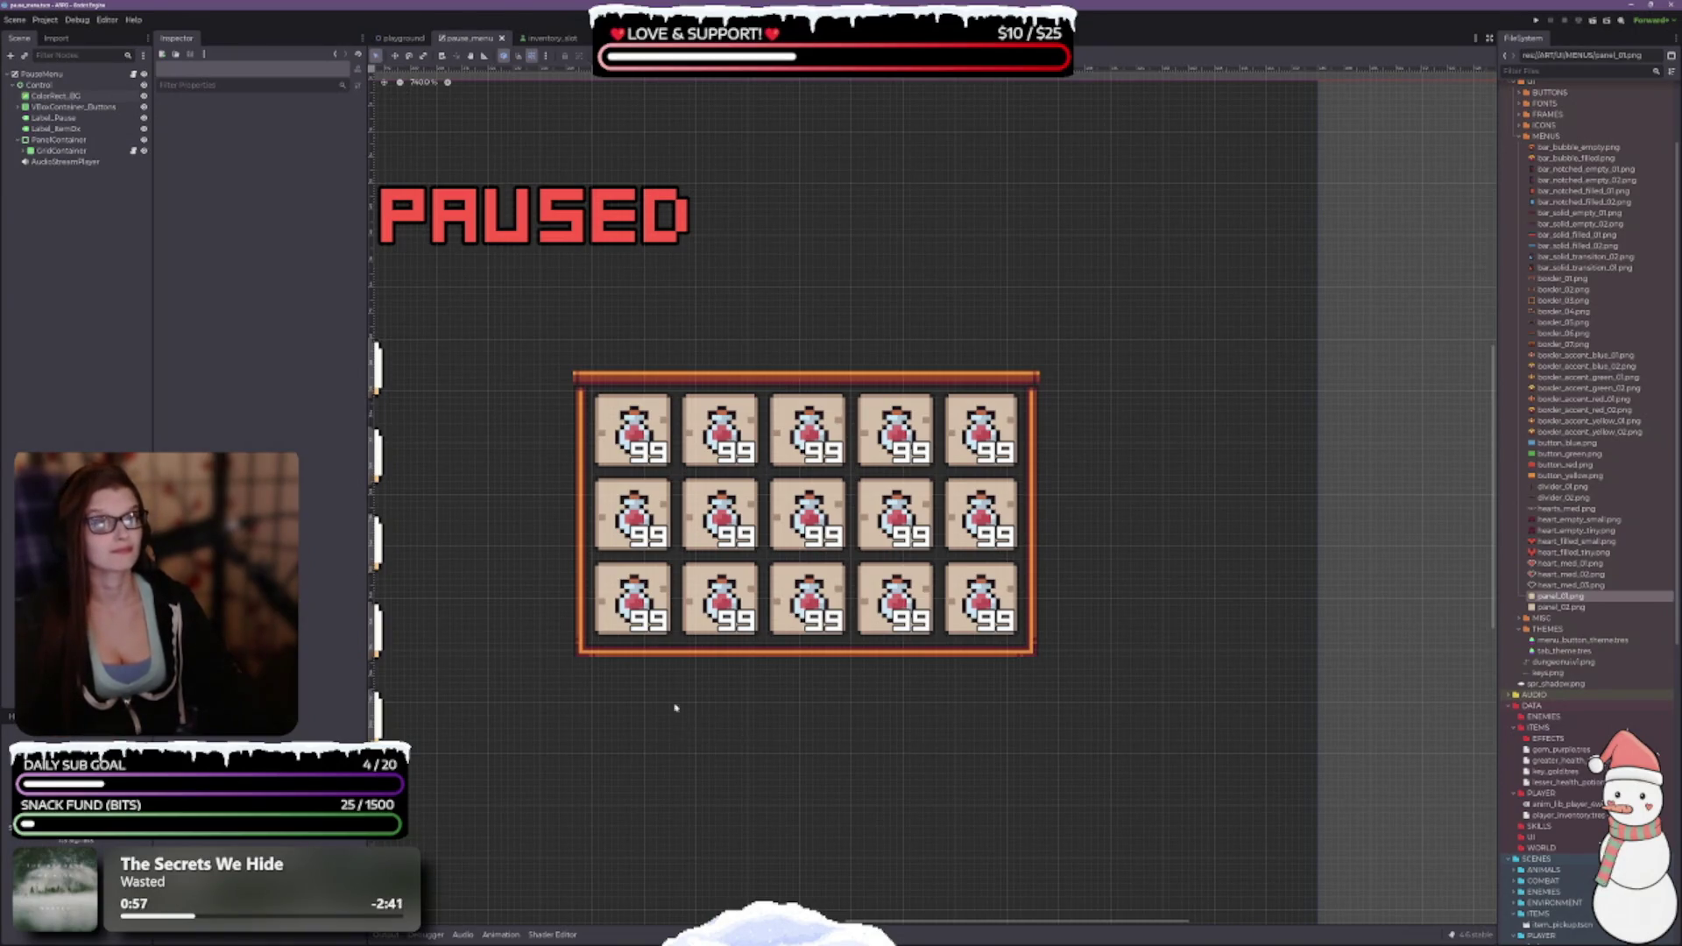
left_click(39, 85)
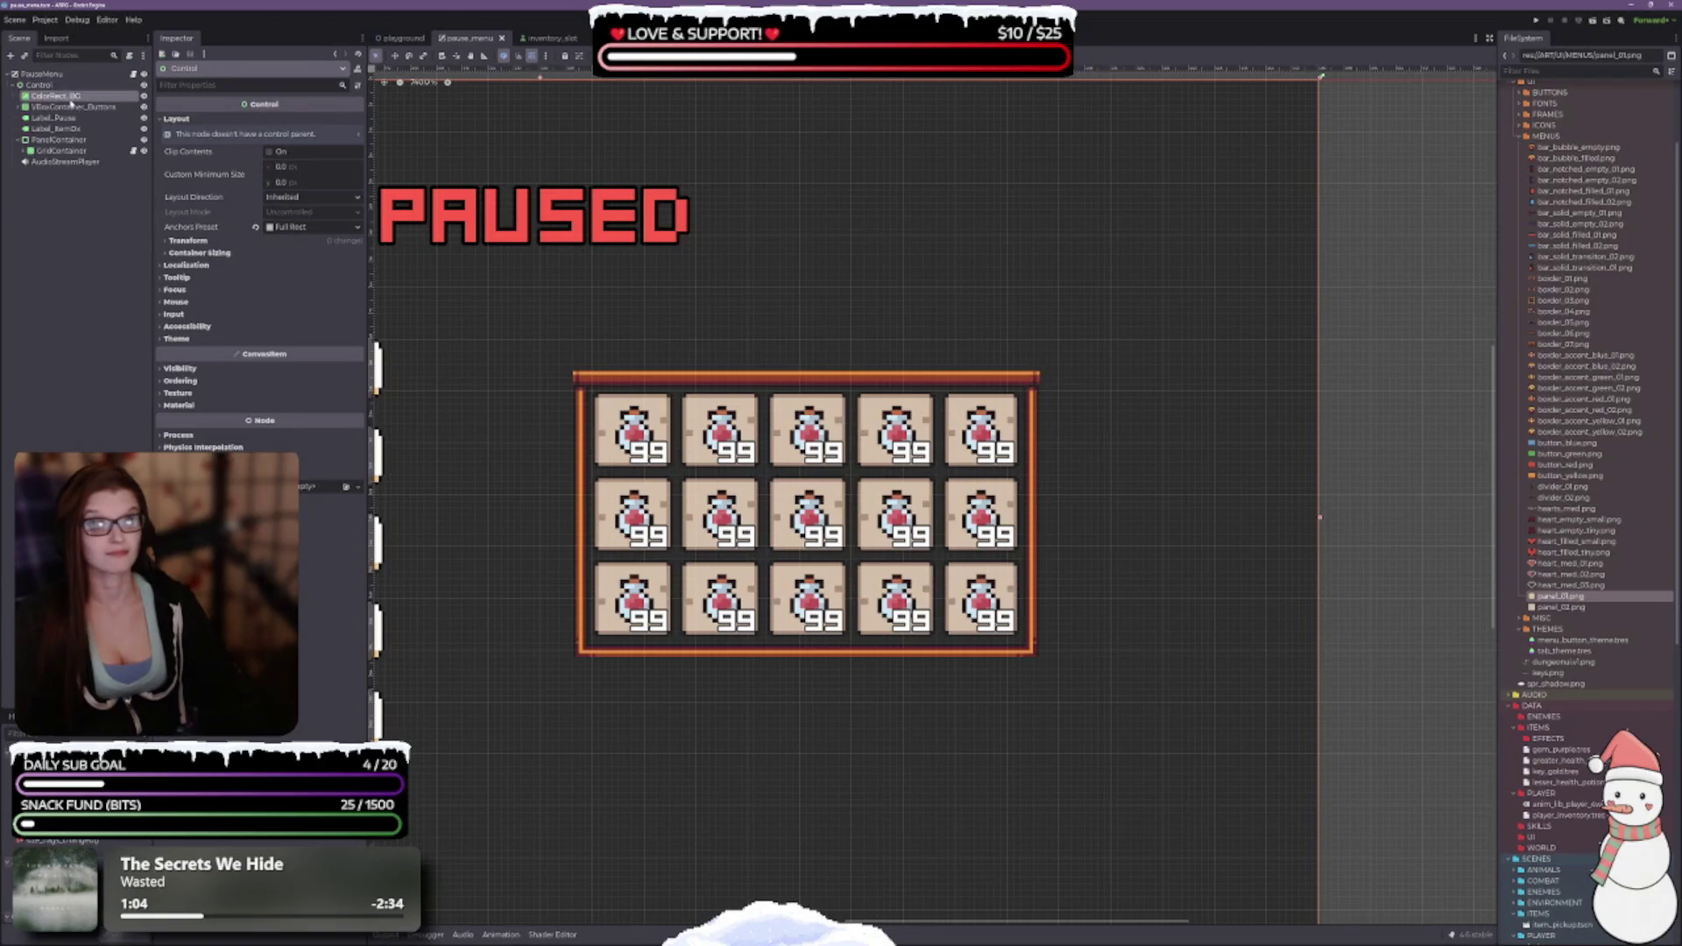
left_click(55, 96)
scroll(670, 476, "down", 3)
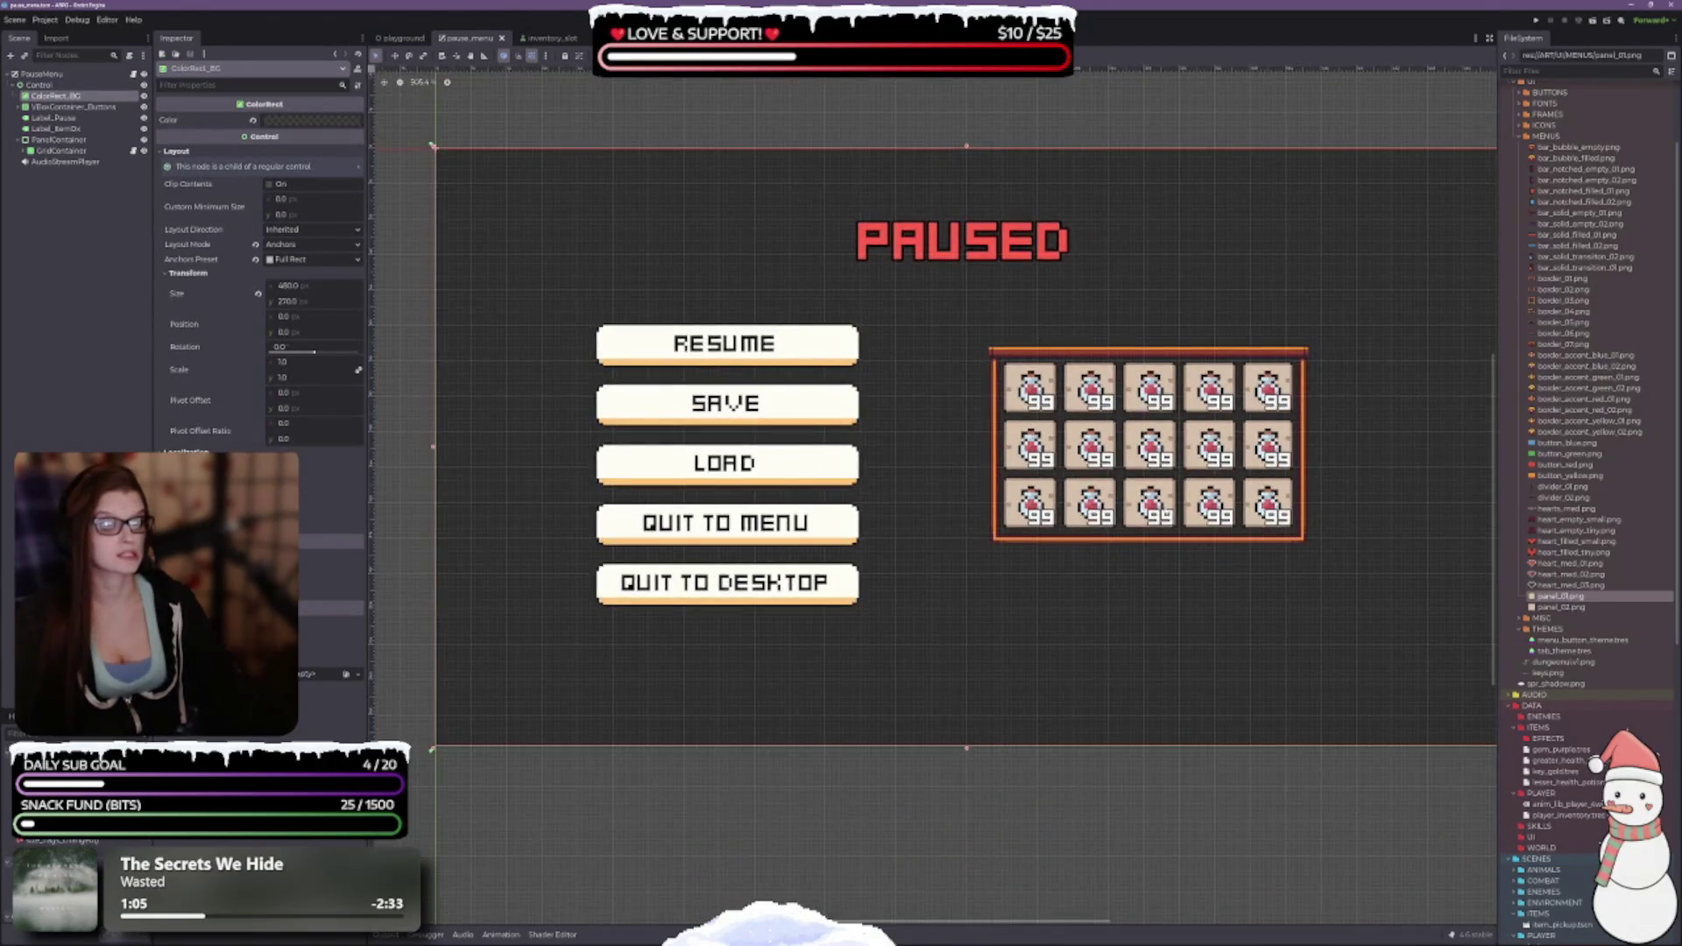
scroll(933, 495, "right", 2)
left_click(73, 106)
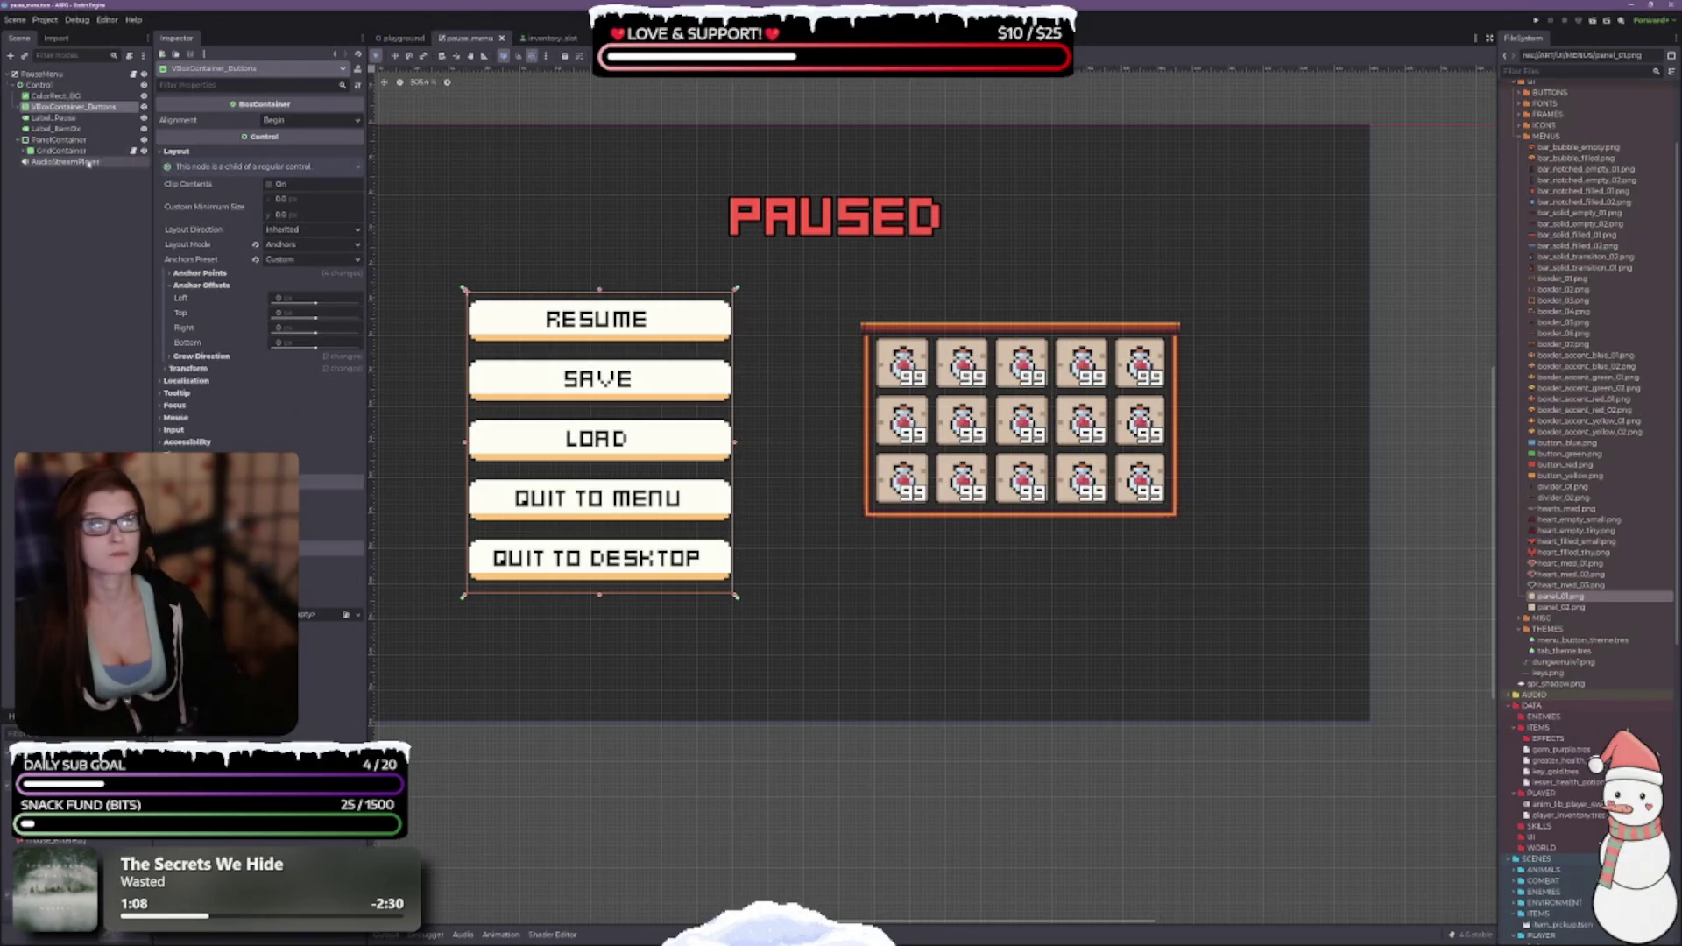
left_click(51, 118)
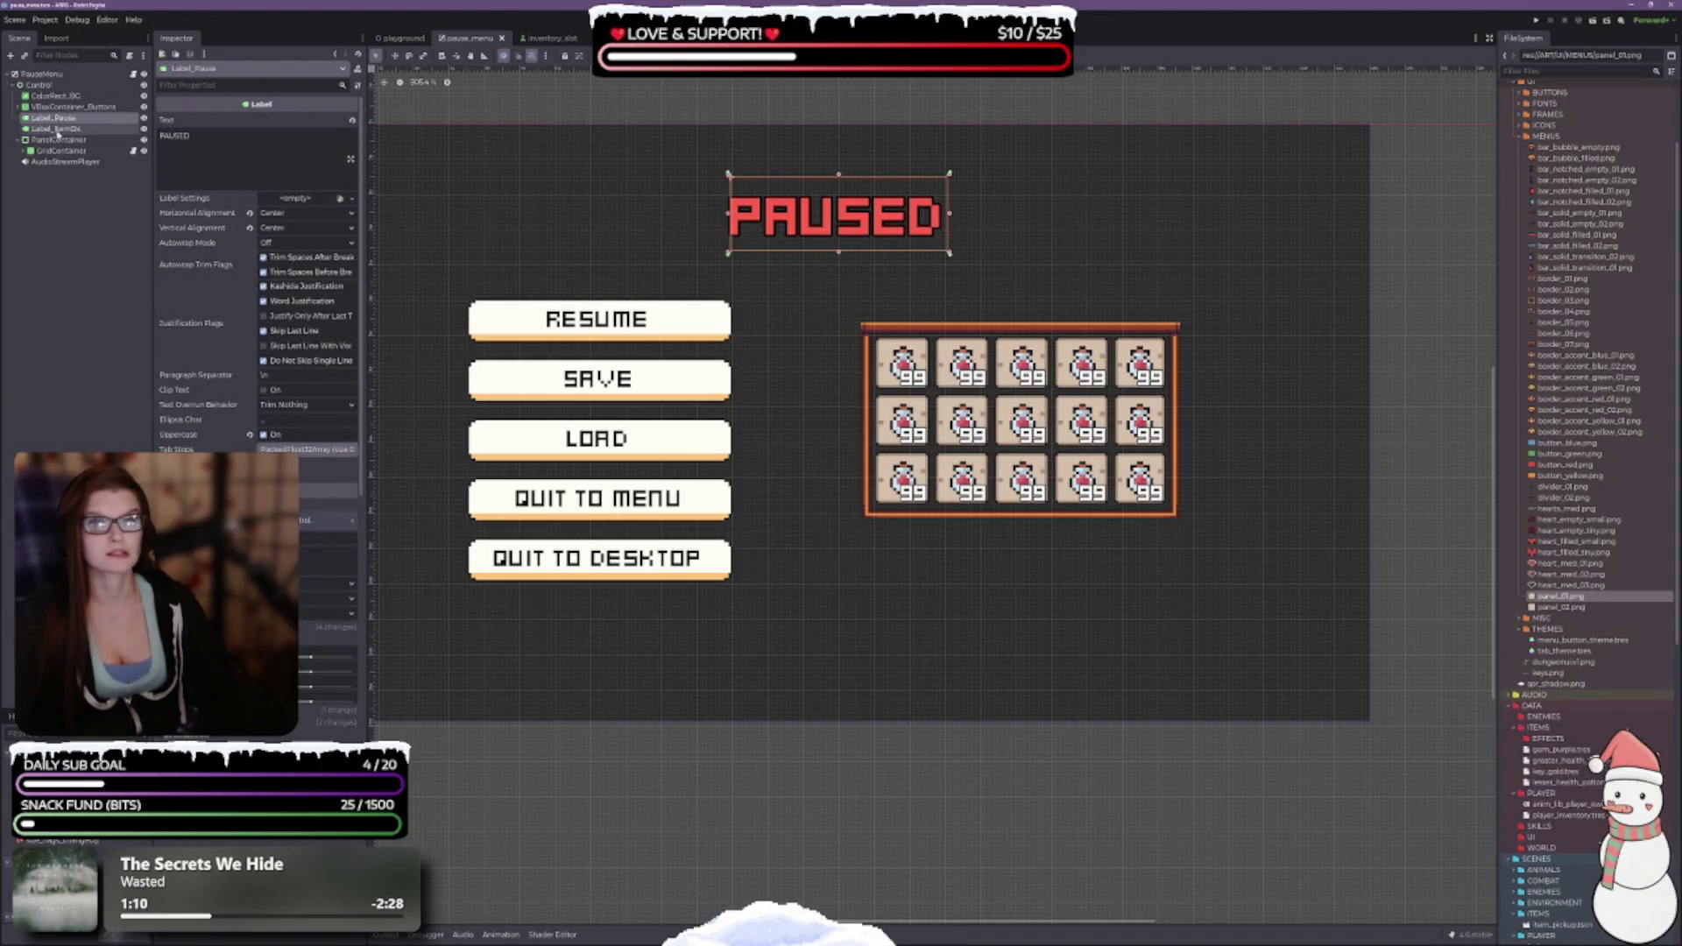
left_click(56, 129)
scroll(837, 418, "left", 3)
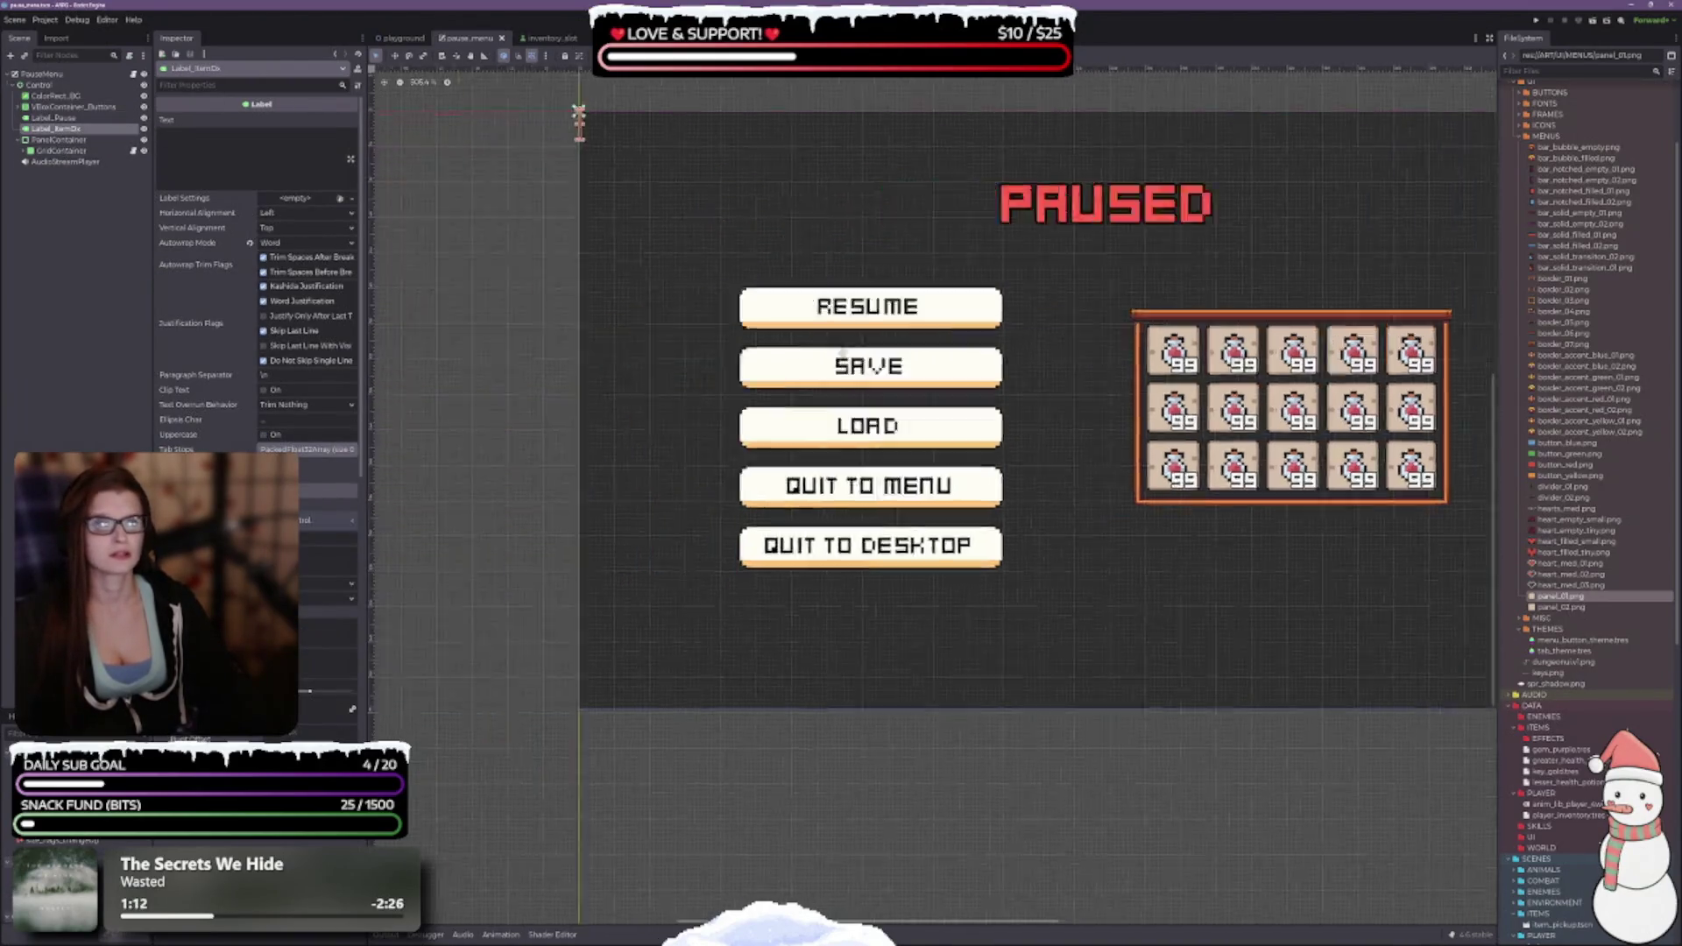
scroll(837, 418, "down", 1)
scroll(837, 418, "up", 2)
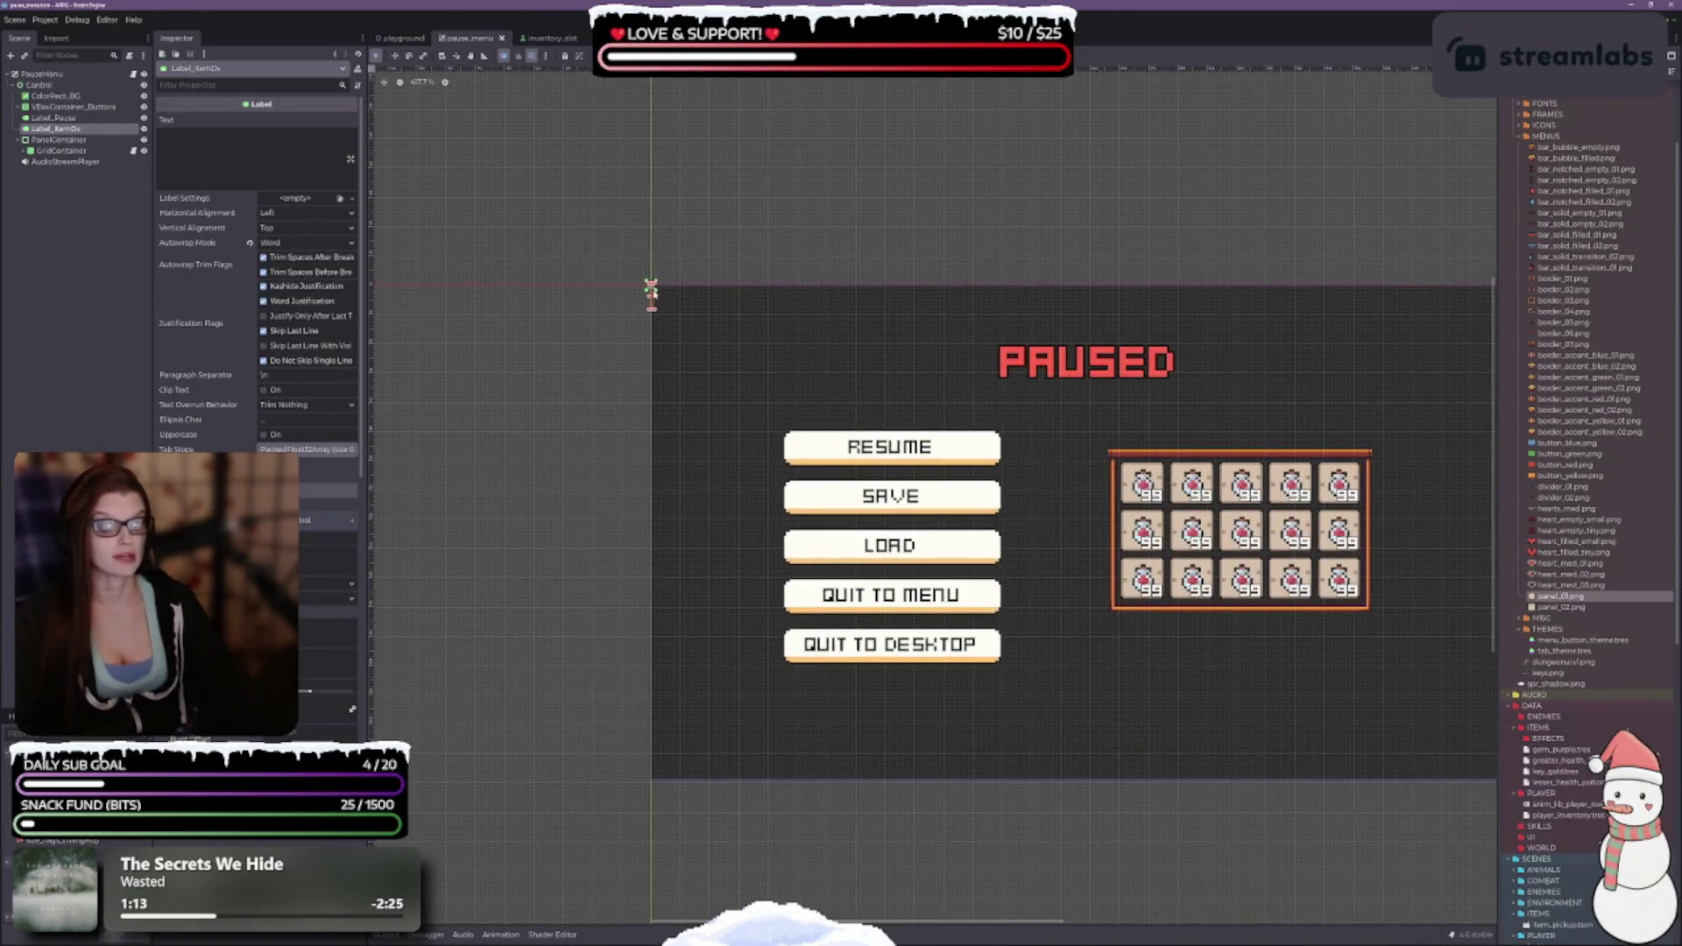
scroll(815, 383, "right", 3)
scroll(815, 383, "down", 1)
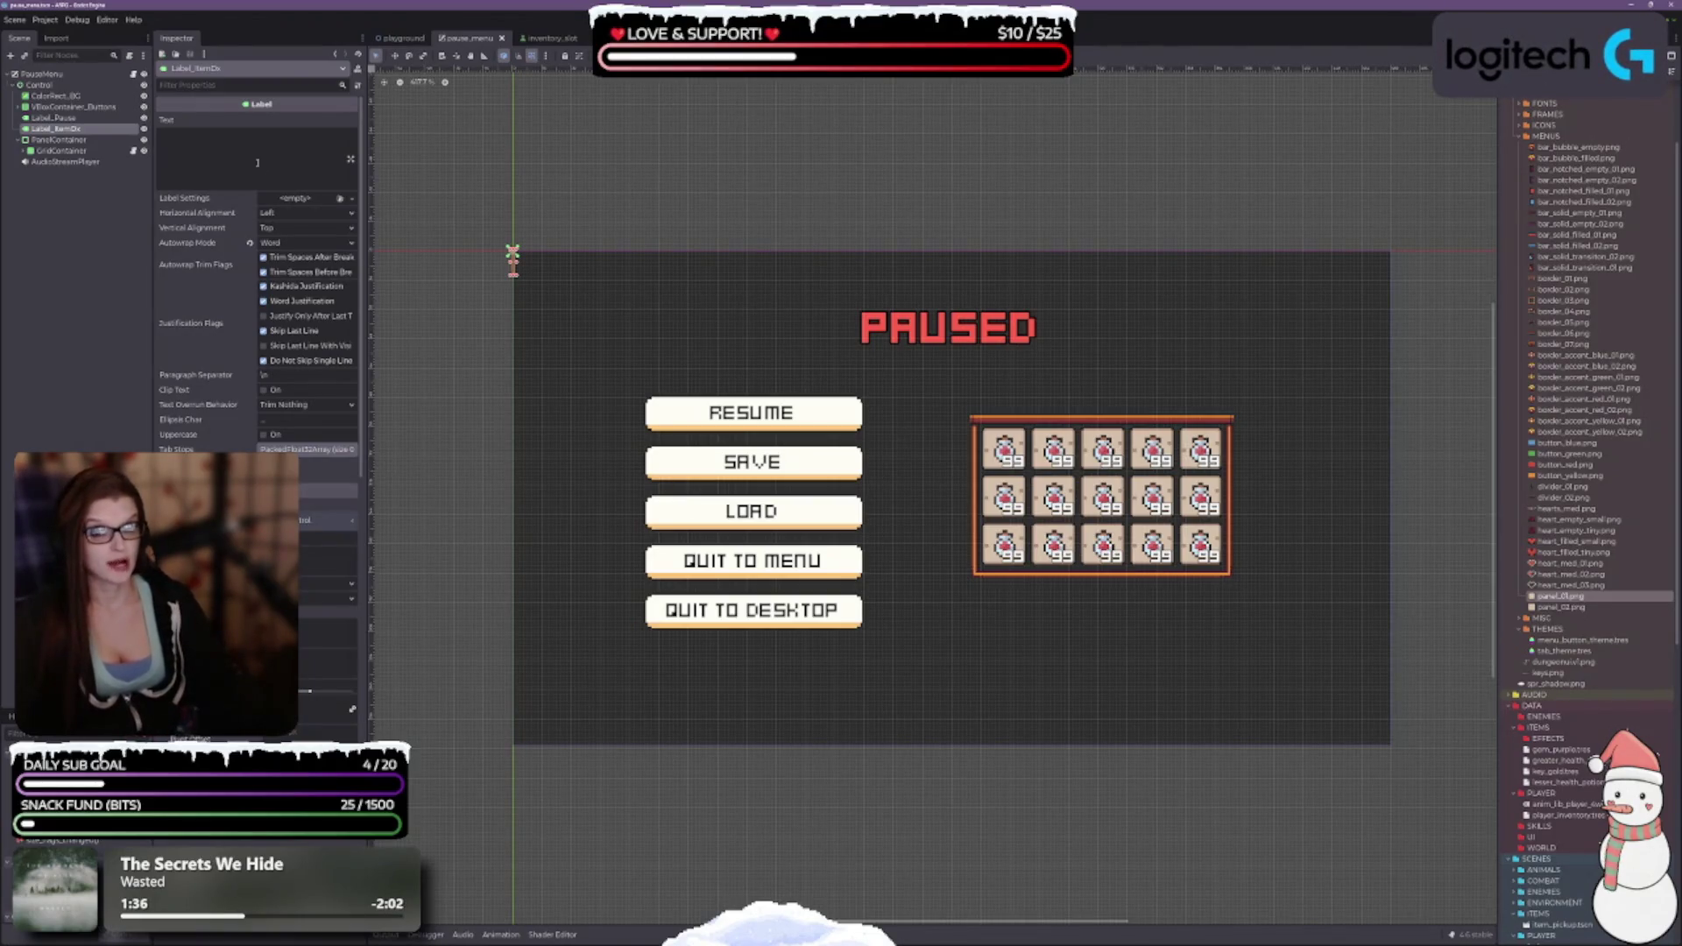
left_click(60, 139)
scroll(952, 513, "up", 4)
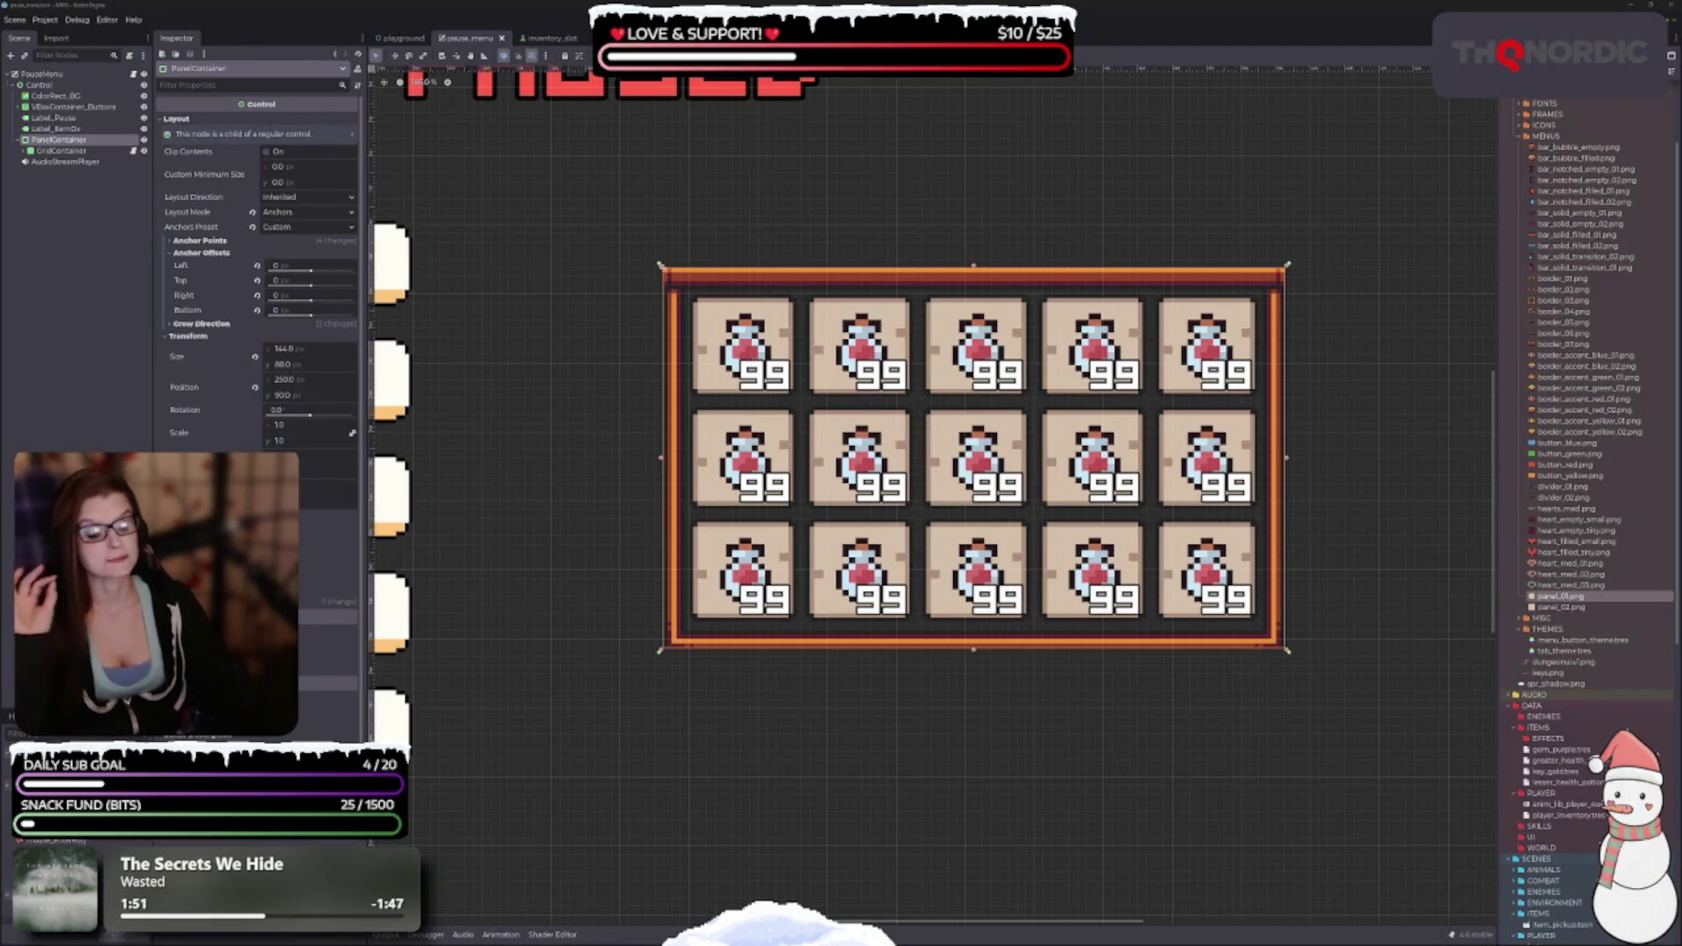
scroll(628, 633, "down", 2)
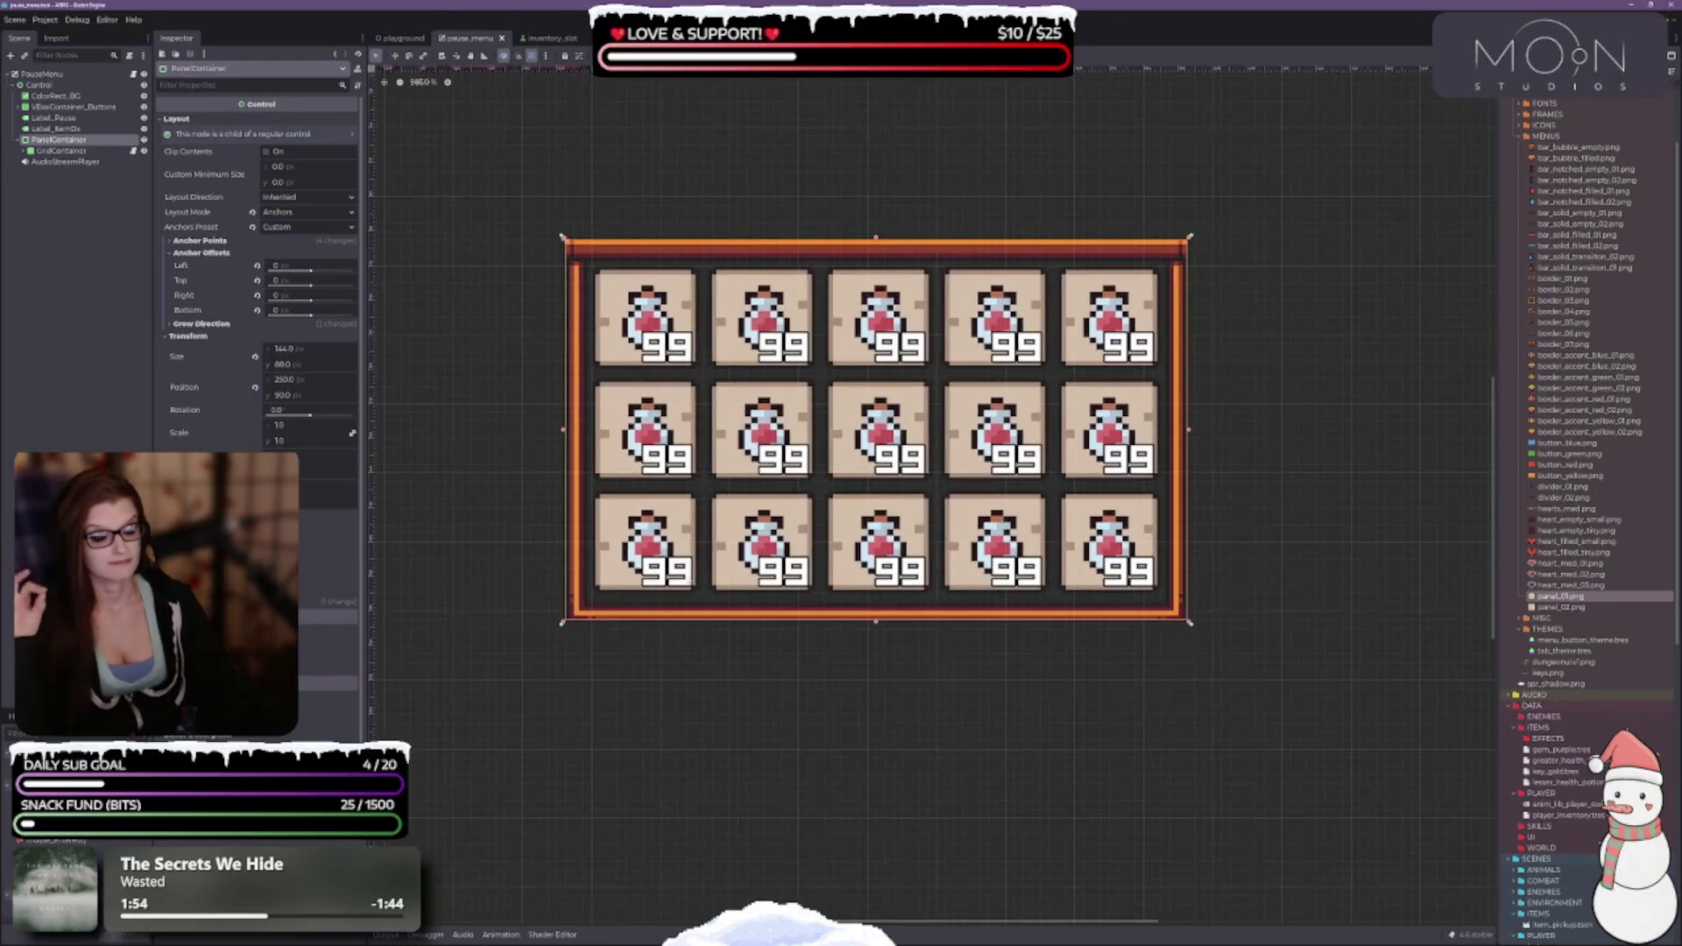
scroll(675, 569, "down", 1)
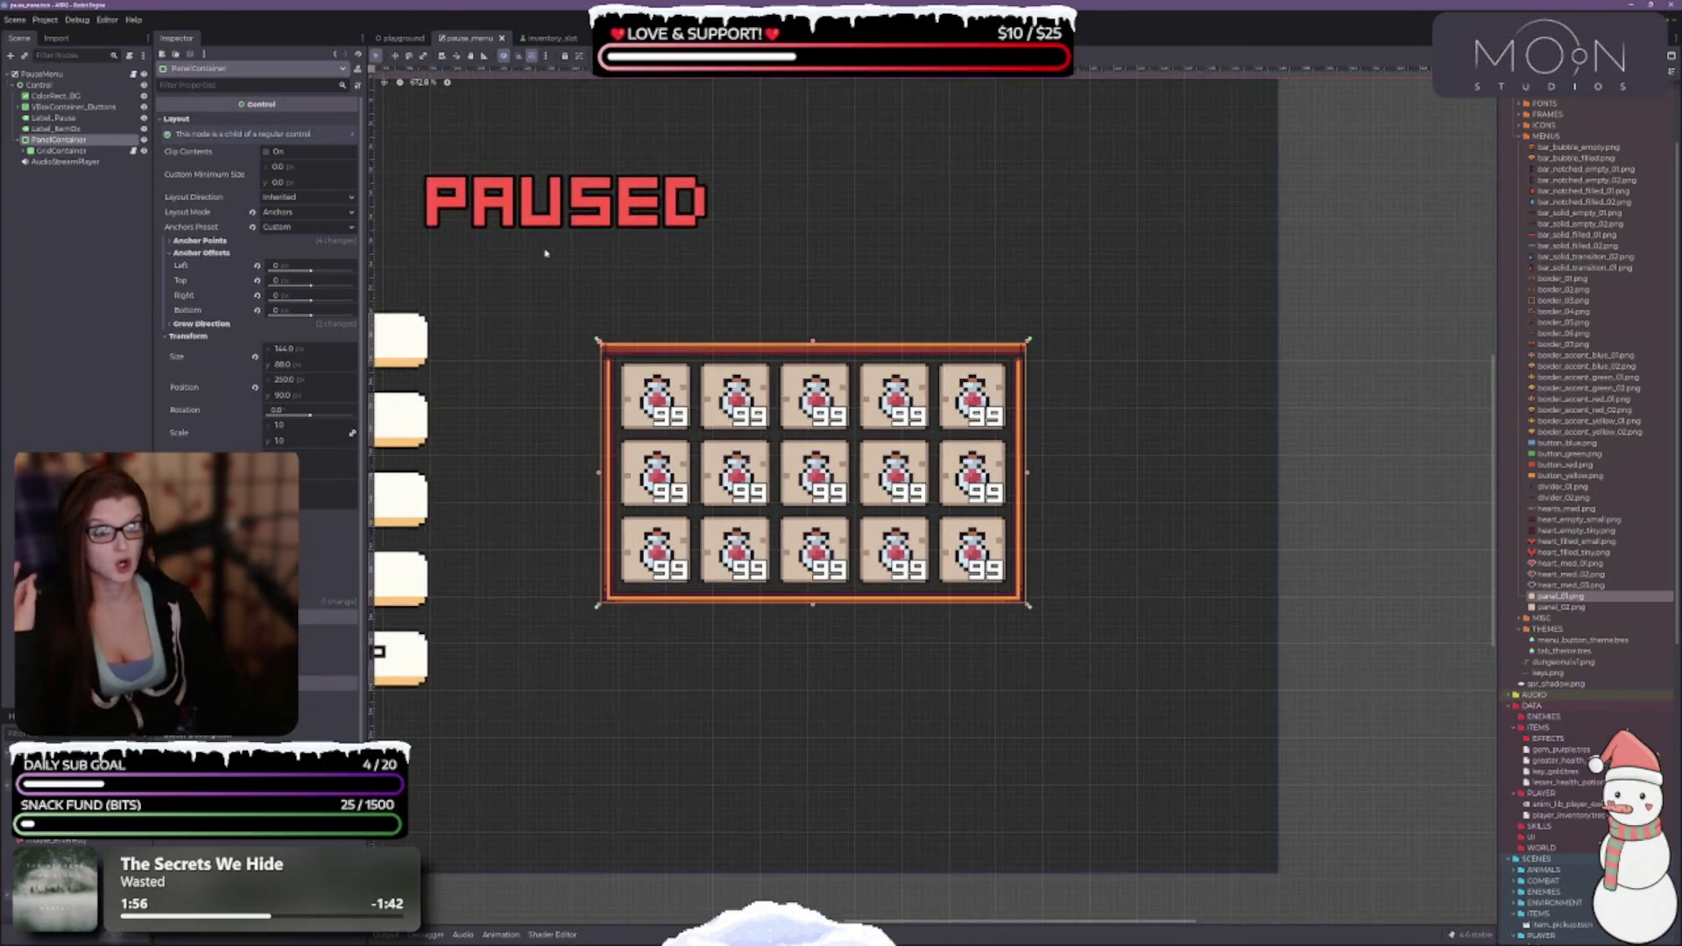
Check the inventory_slot scene, then expand GridContainer in the pause menu's Scene tree.
left_click(542, 37)
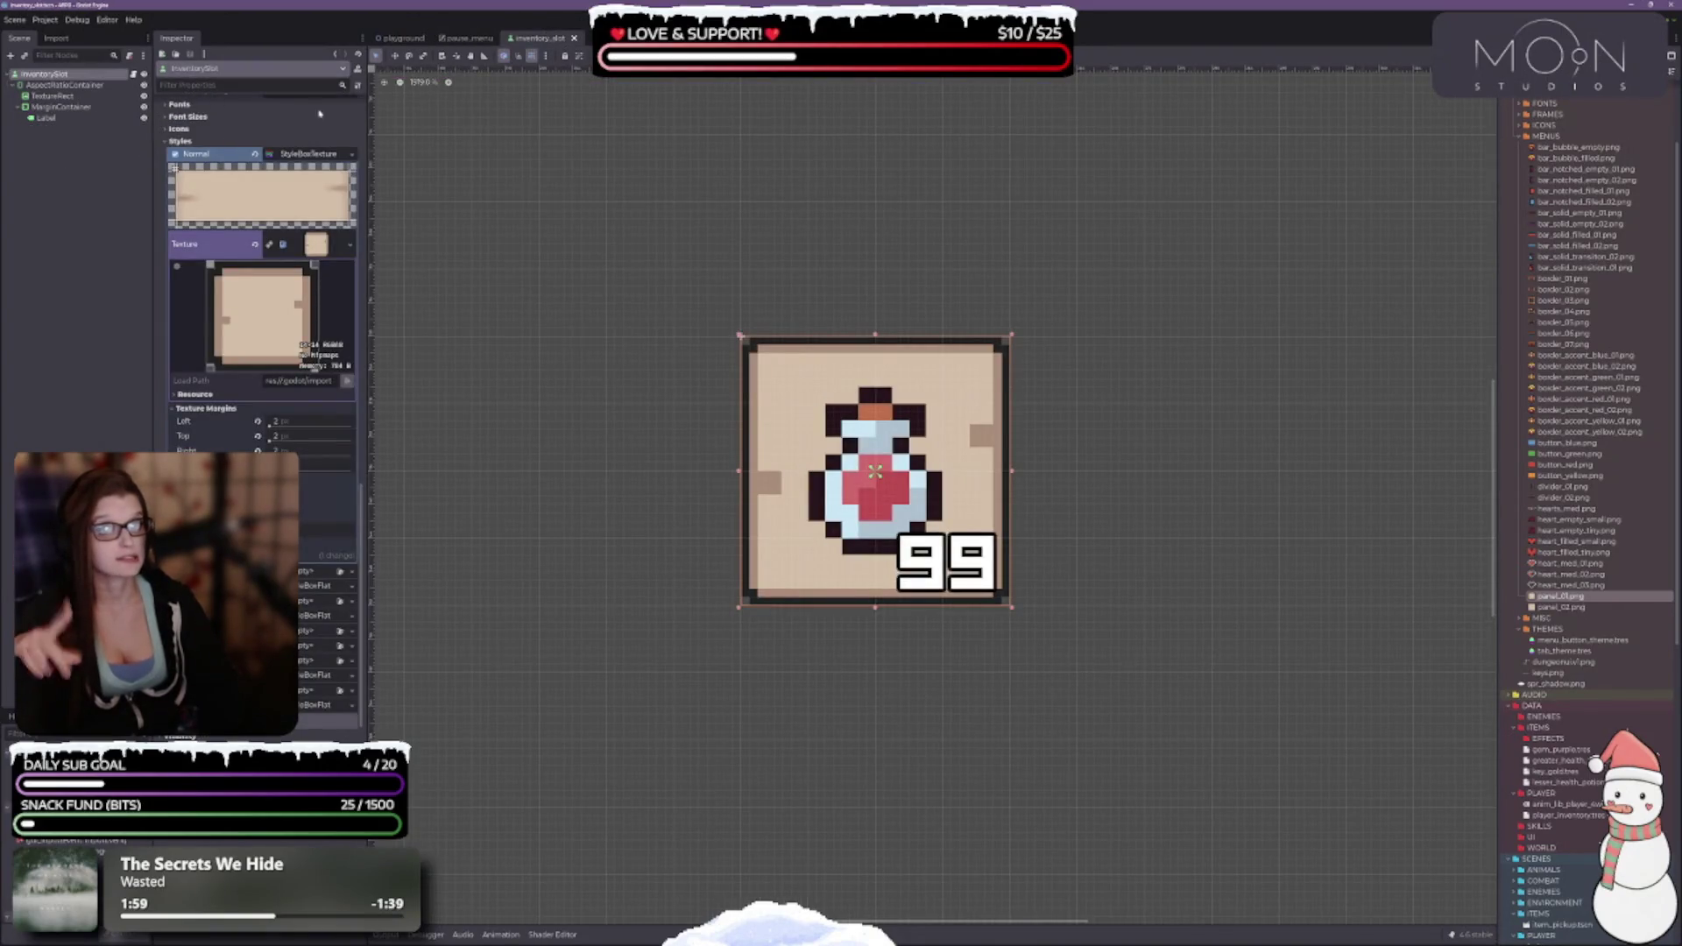
scroll(889, 334, "up", 1)
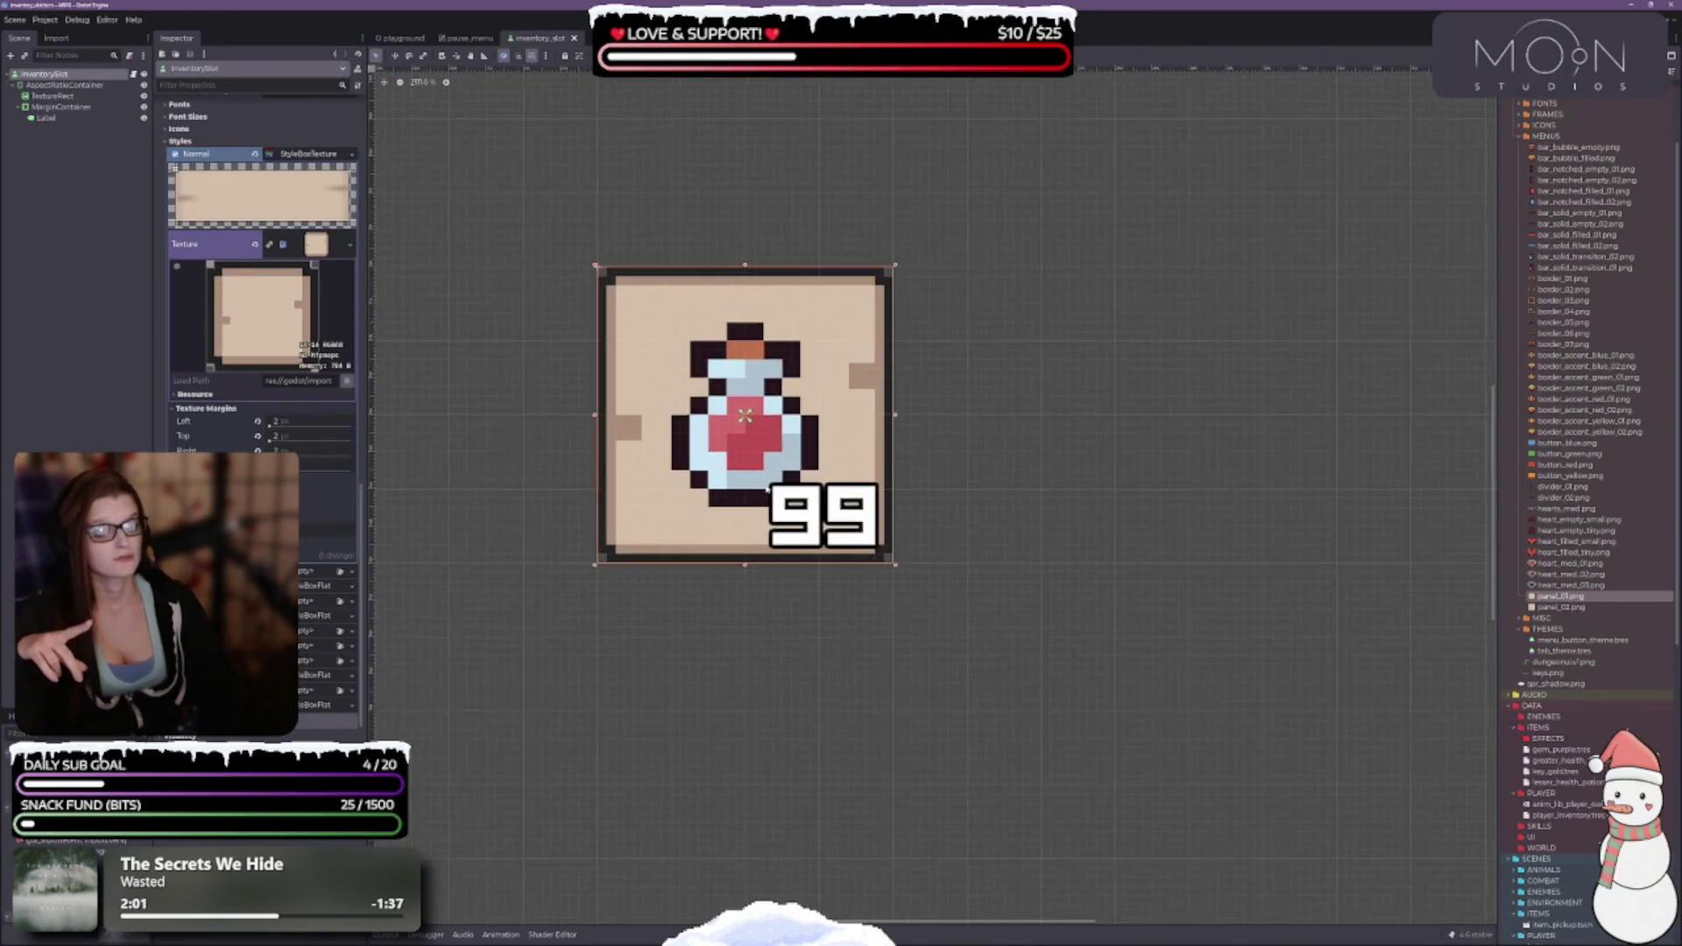
scroll(889, 334, "down", 2)
left_click_drag(889, 333, 995, 358)
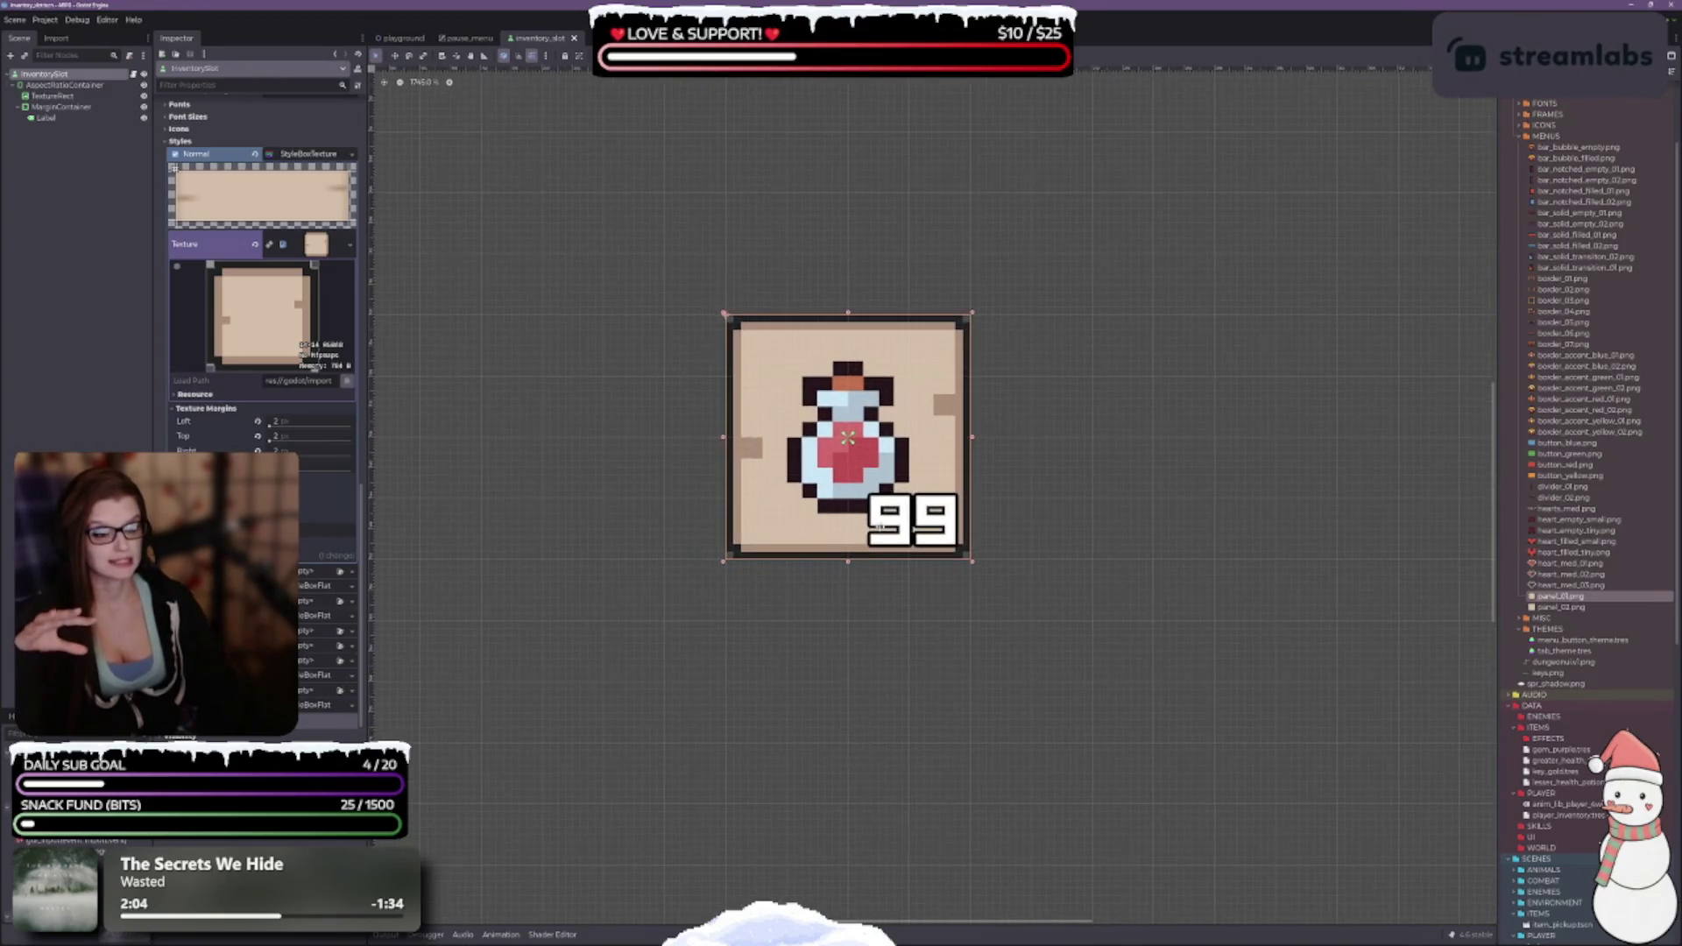
left_click(468, 38)
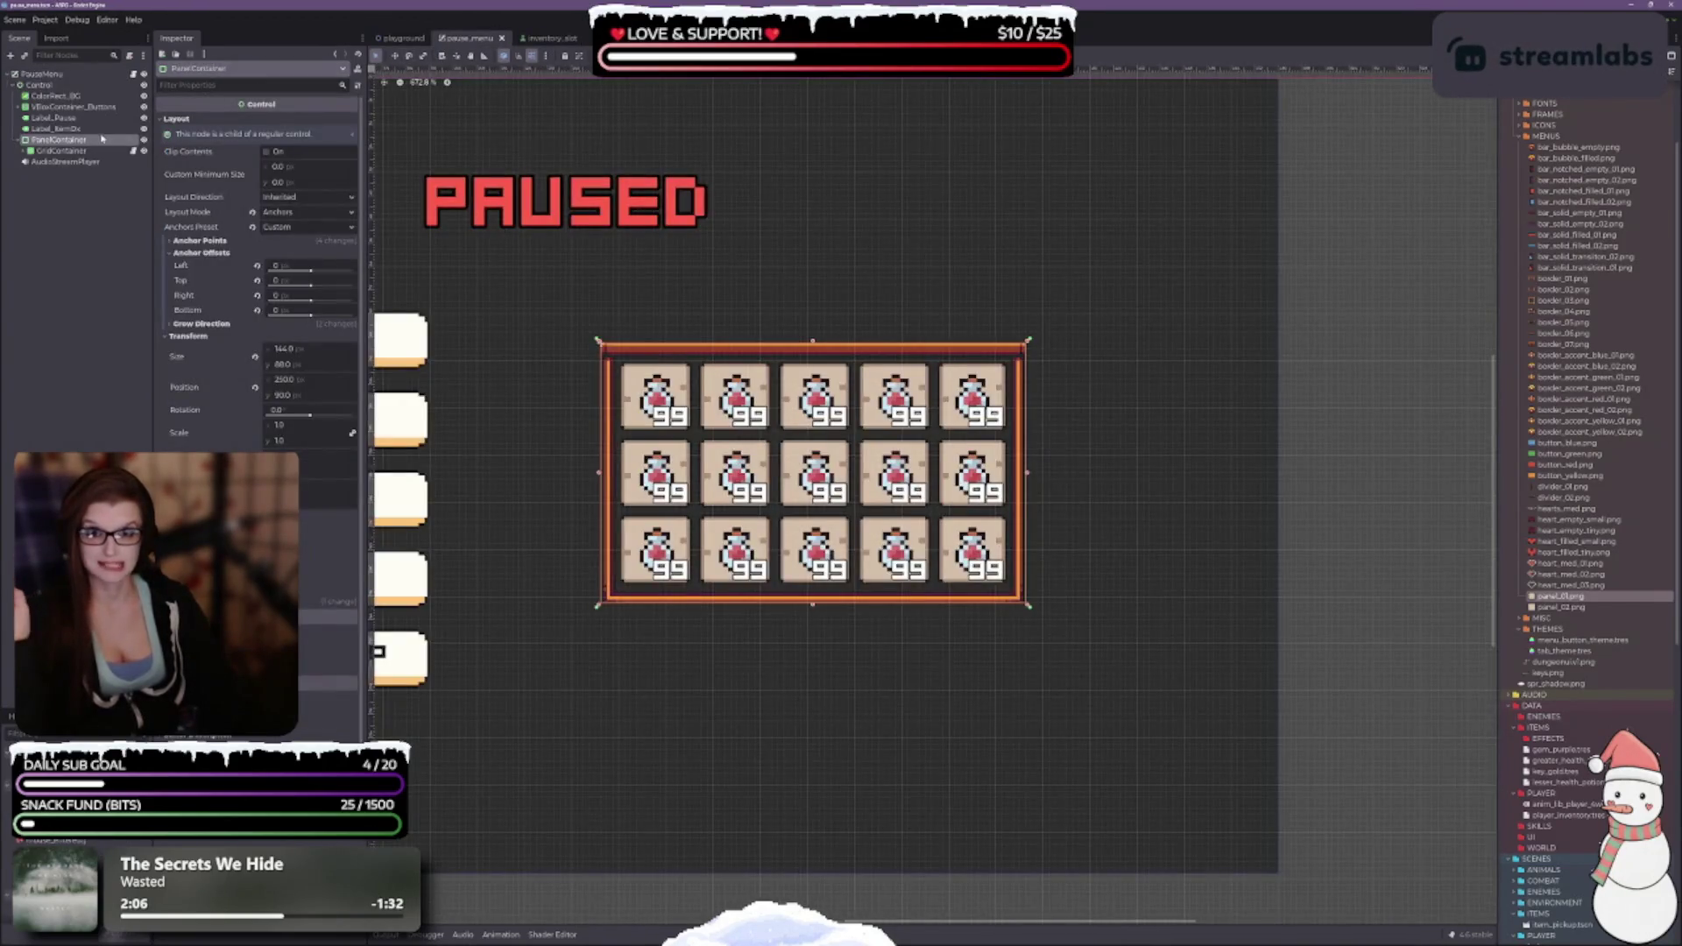
left_click(26, 151)
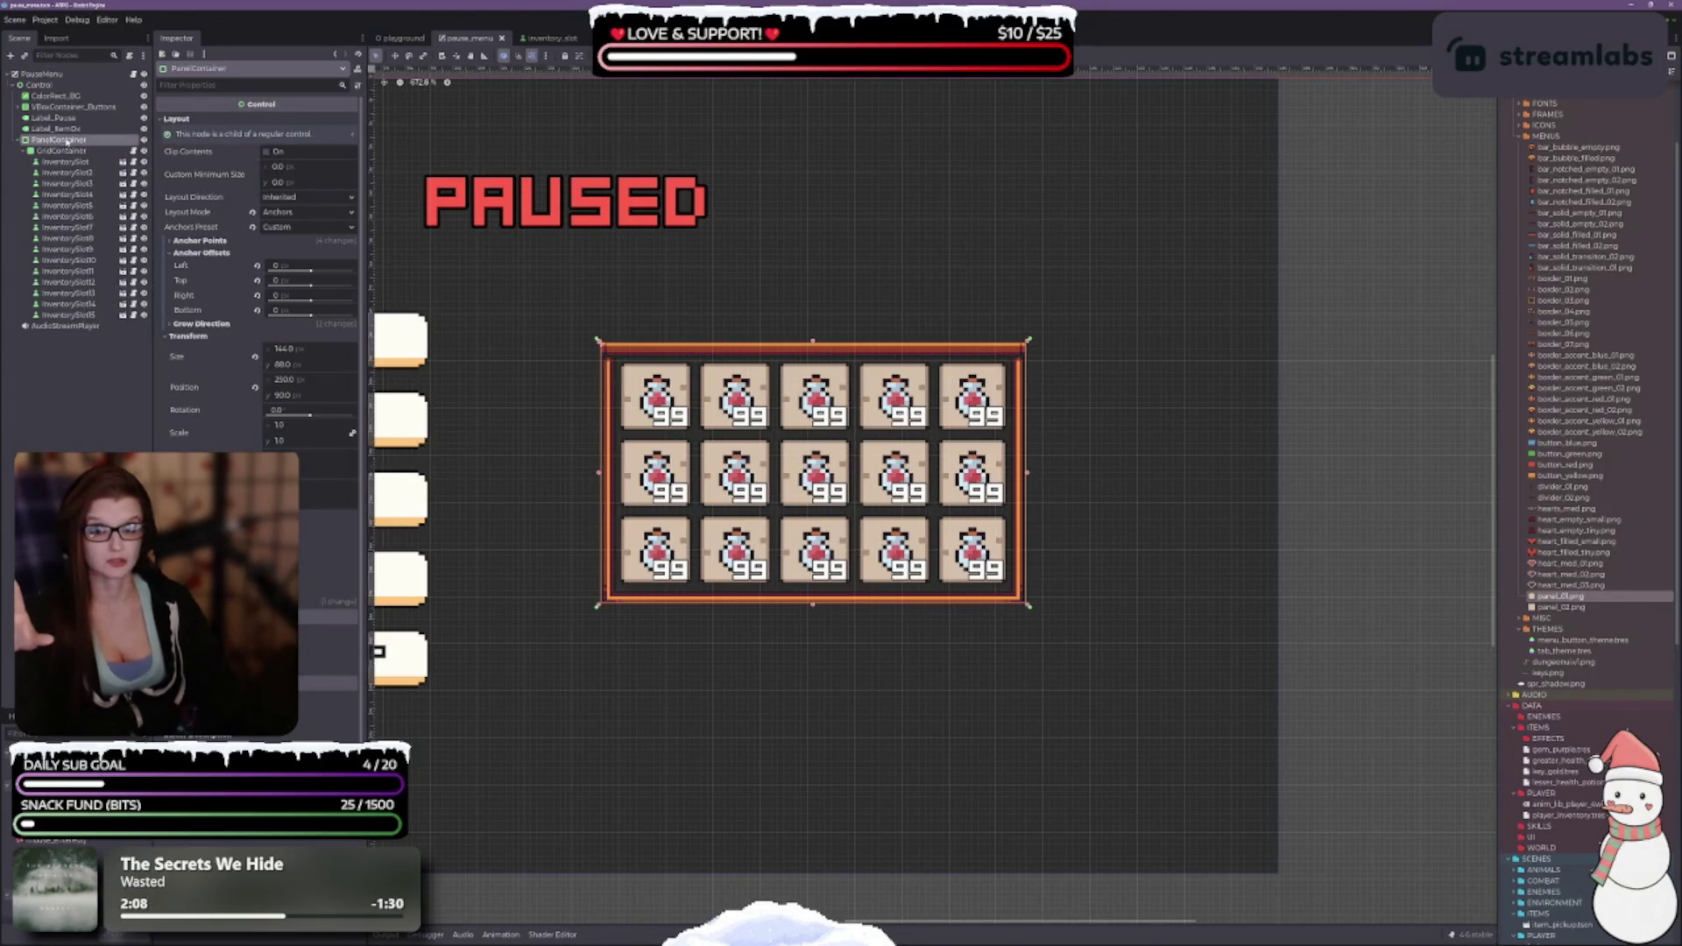
scroll(867, 570, "up", 1)
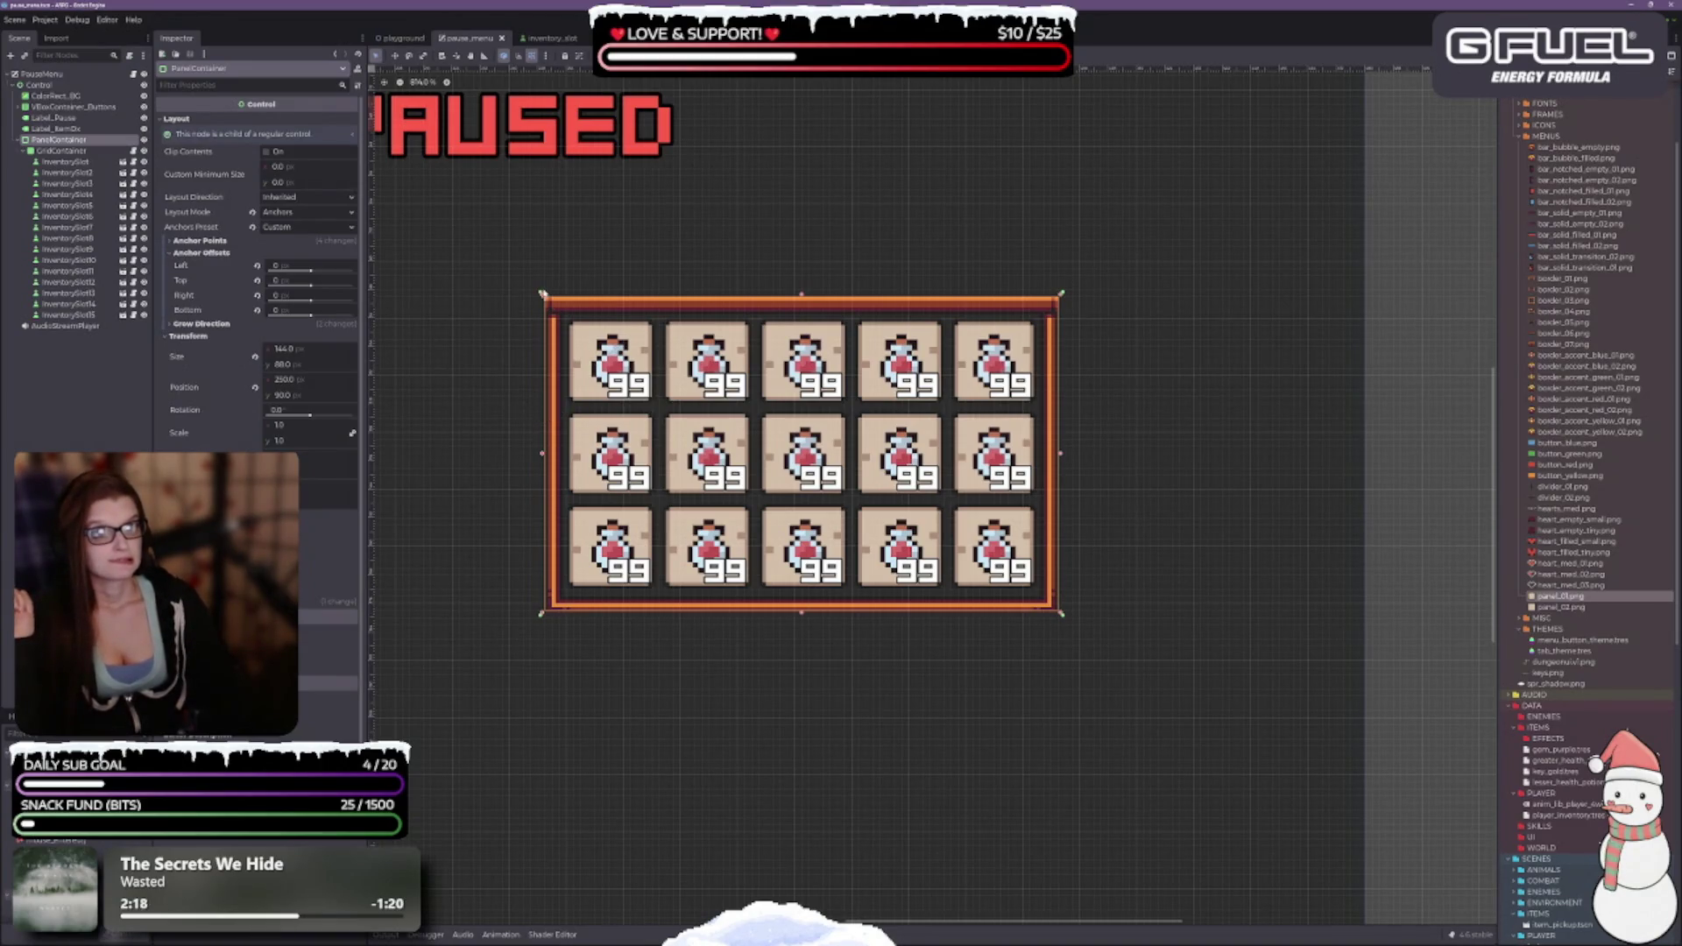
Revisit the inventory slot, then pan the pause menu between the PAUSED buttons and grid.
left_click(541, 38)
scroll(561, 514, "down", 3)
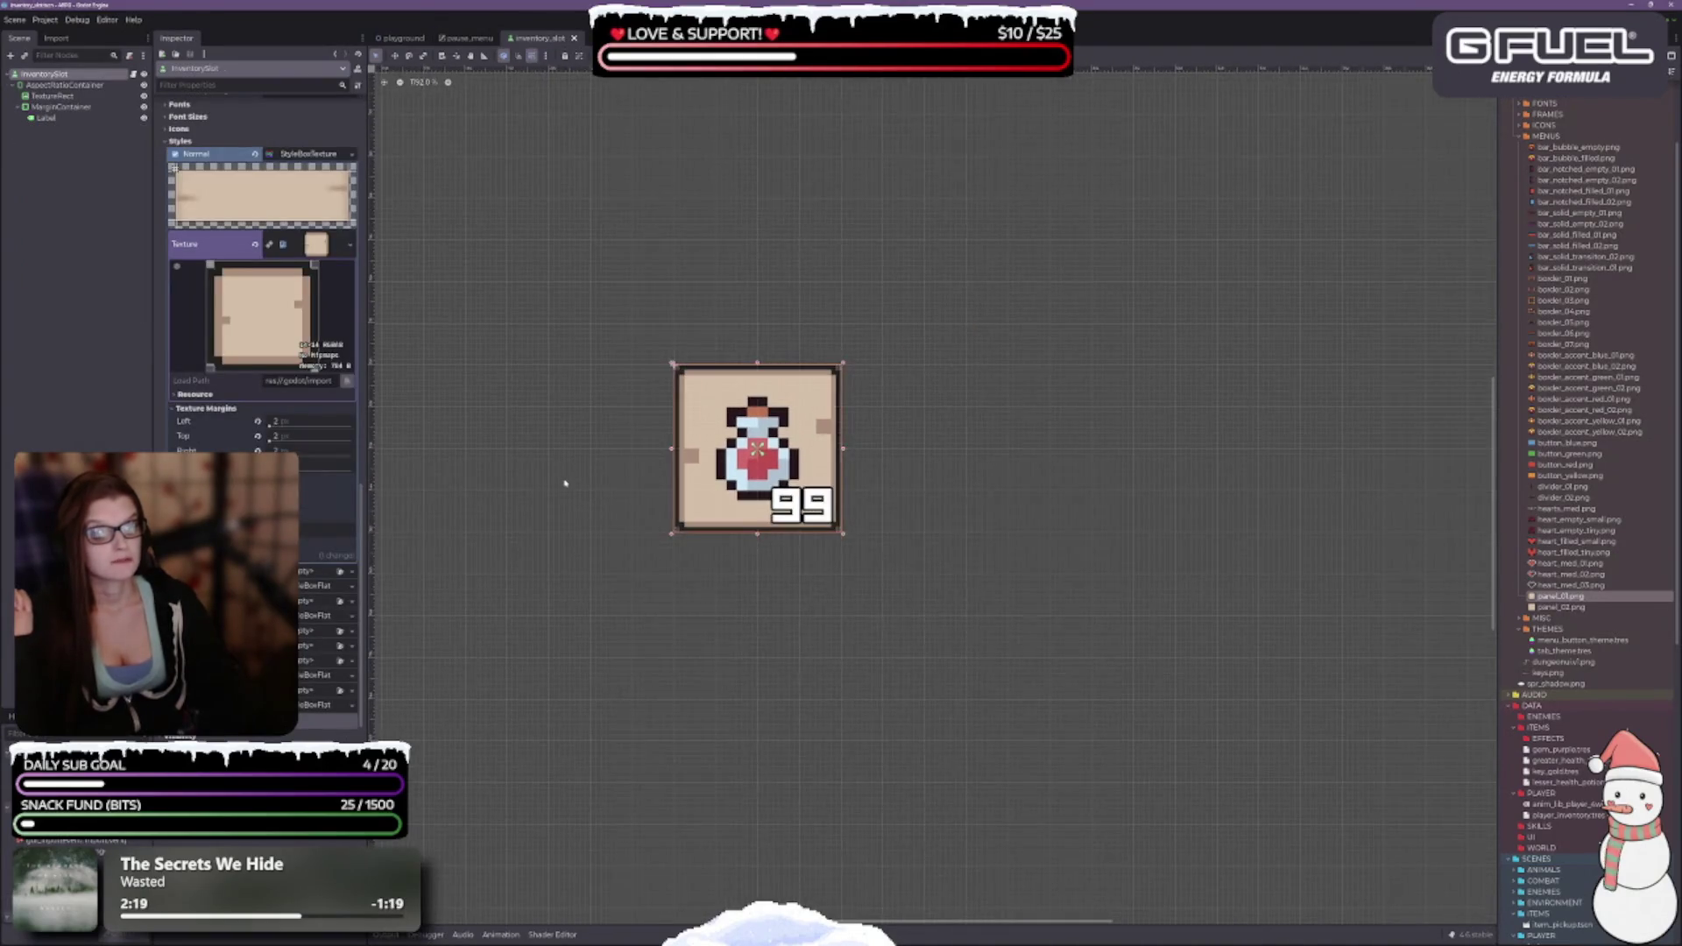
left_click_drag(563, 480, 777, 435)
mouse_move(784, 494)
left_mouse_down()
mouse_move(707, 417)
mouse_move(668, 439)
left_mouse_up()
left_click(449, 39)
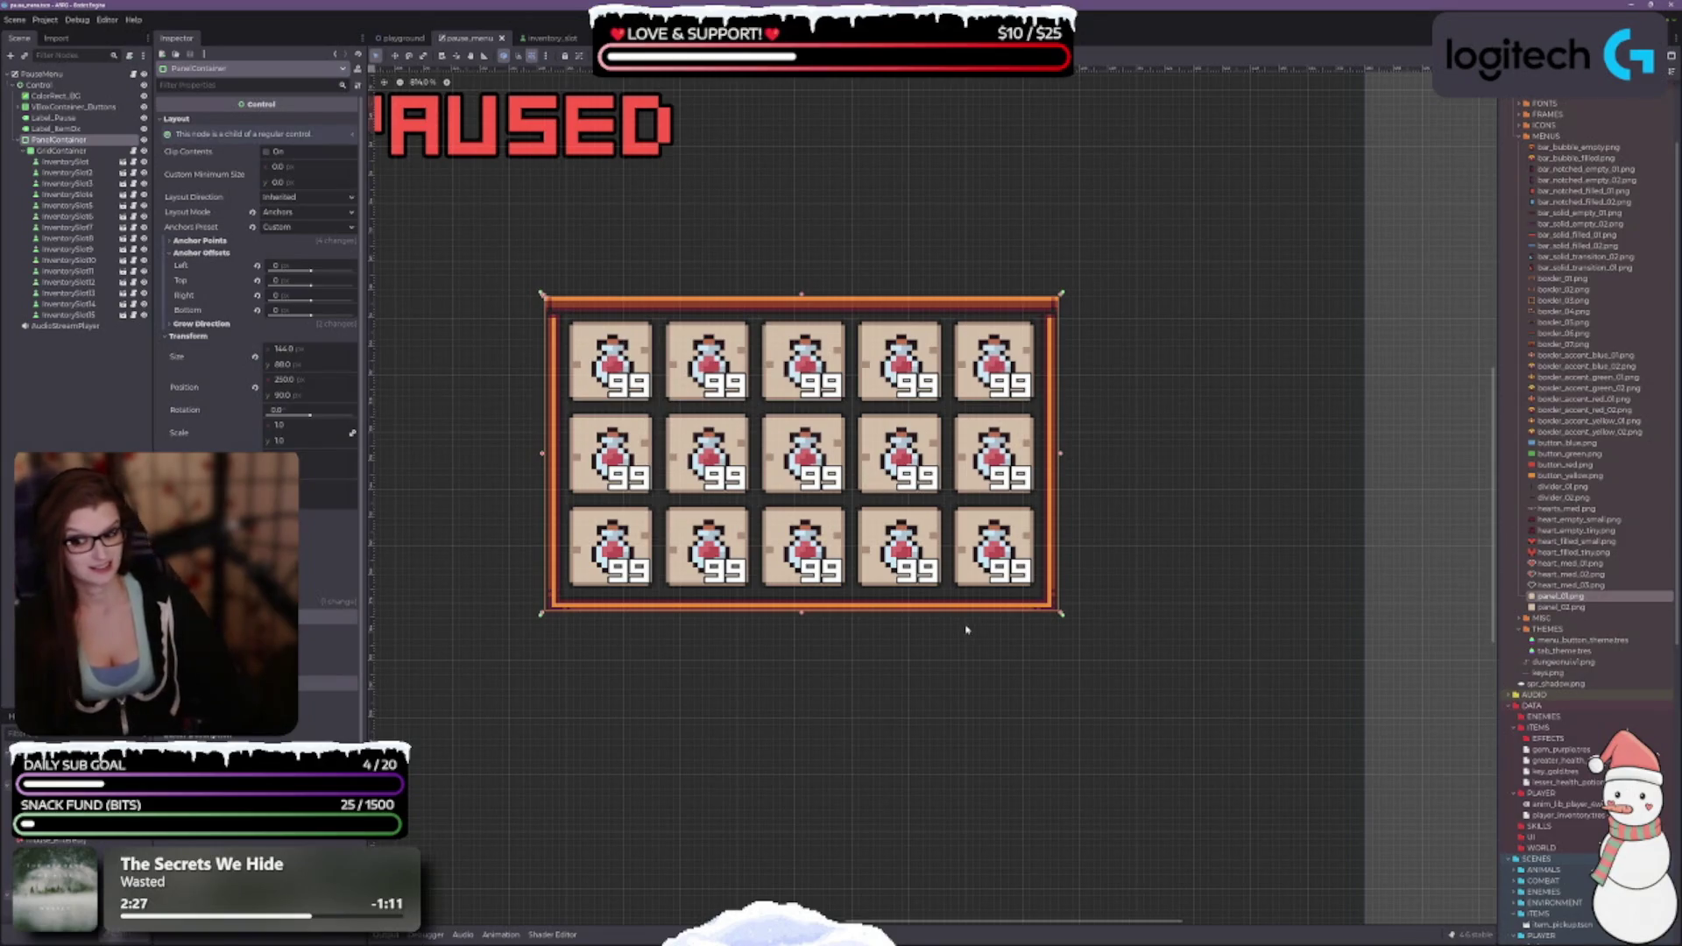
scroll(893, 496, "down", 4)
scroll(752, 587, "up", 3)
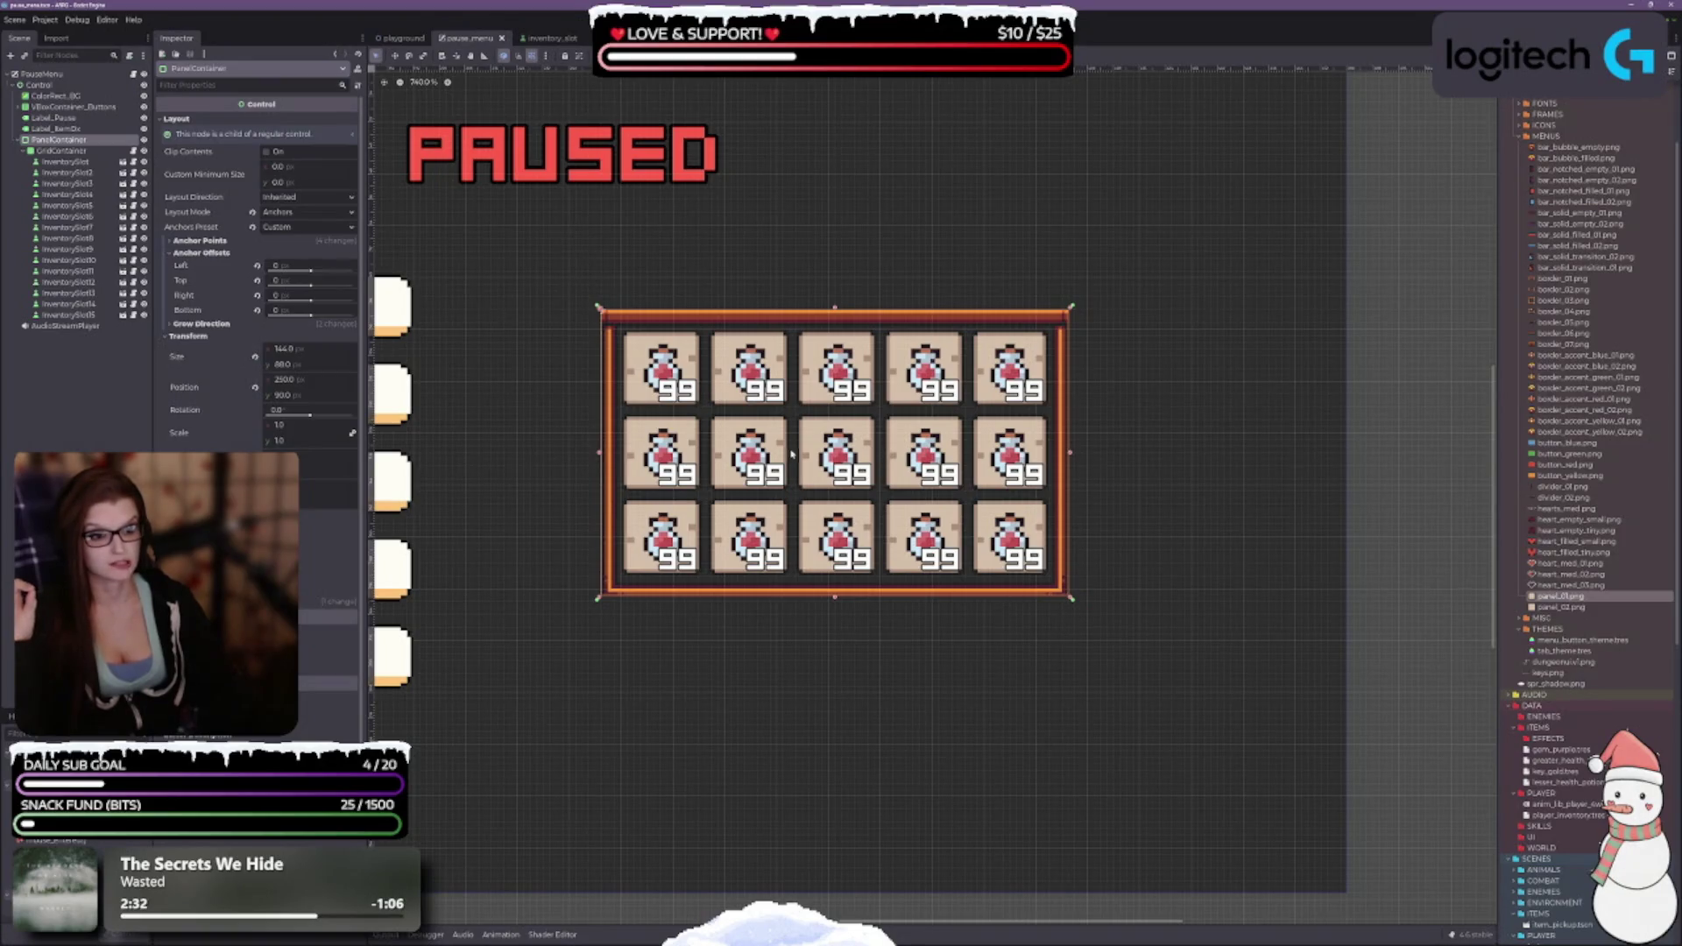
left_click_drag(567, 304, 869, 353)
mouse_move(714, 423)
left_mouse_down()
mouse_move(1201, 597)
mouse_move(1107, 553)
mouse_move(527, 409)
left_mouse_up()
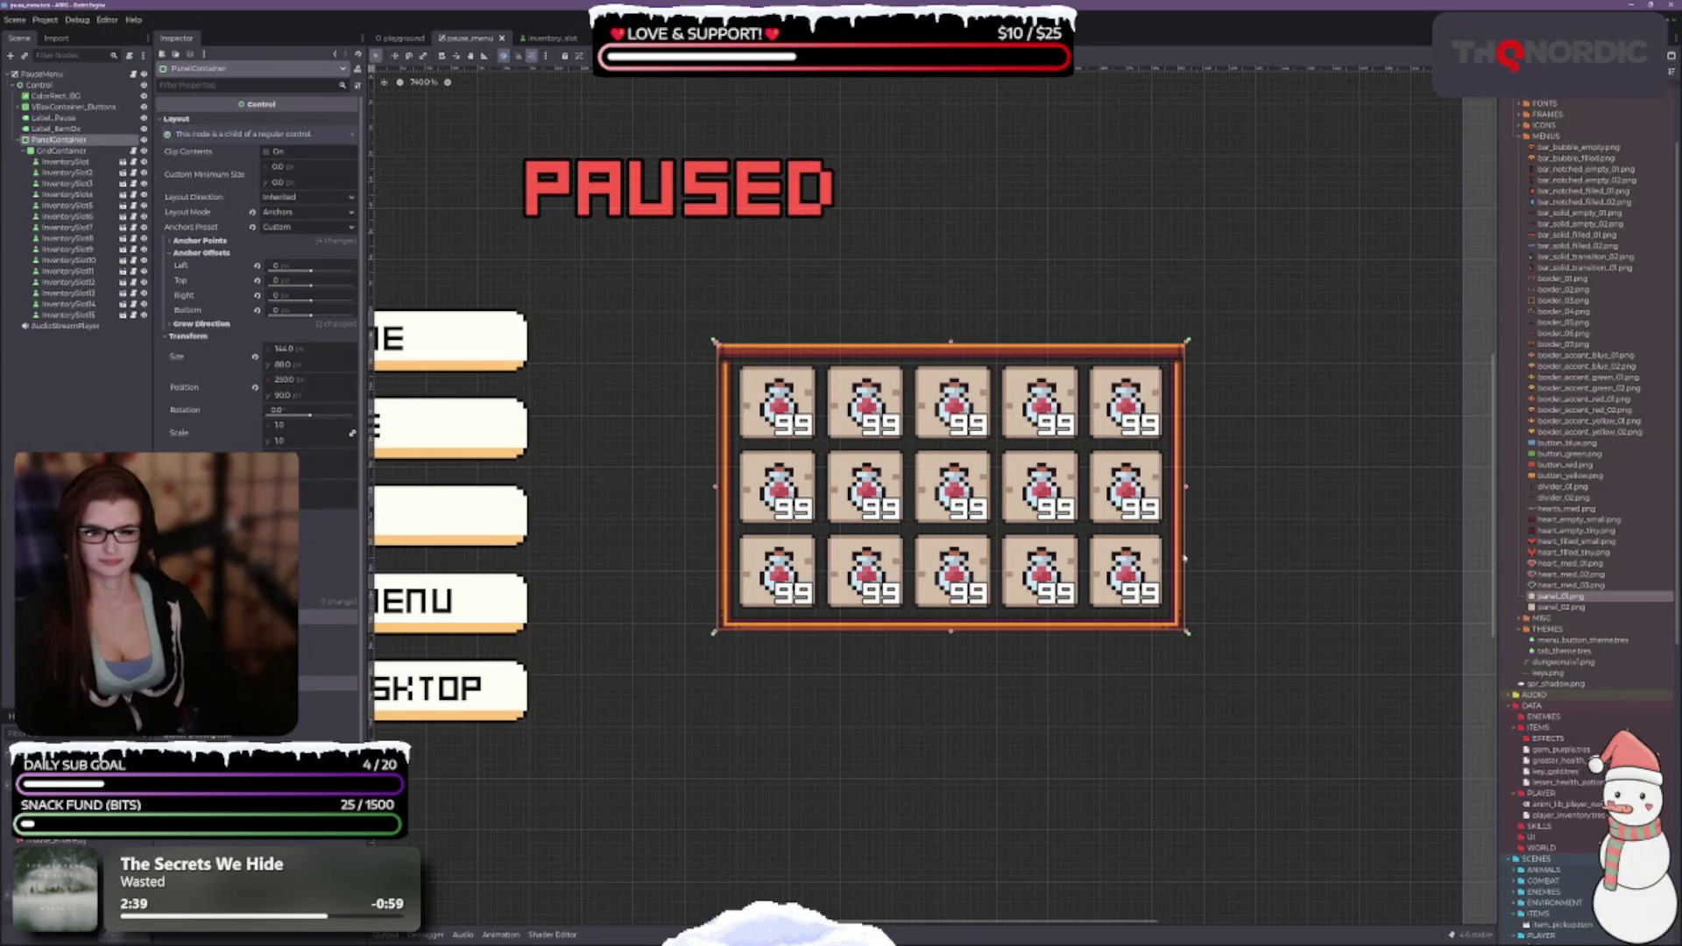
scroll(894, 740, "down", 2)
scroll(894, 739, "right", 3)
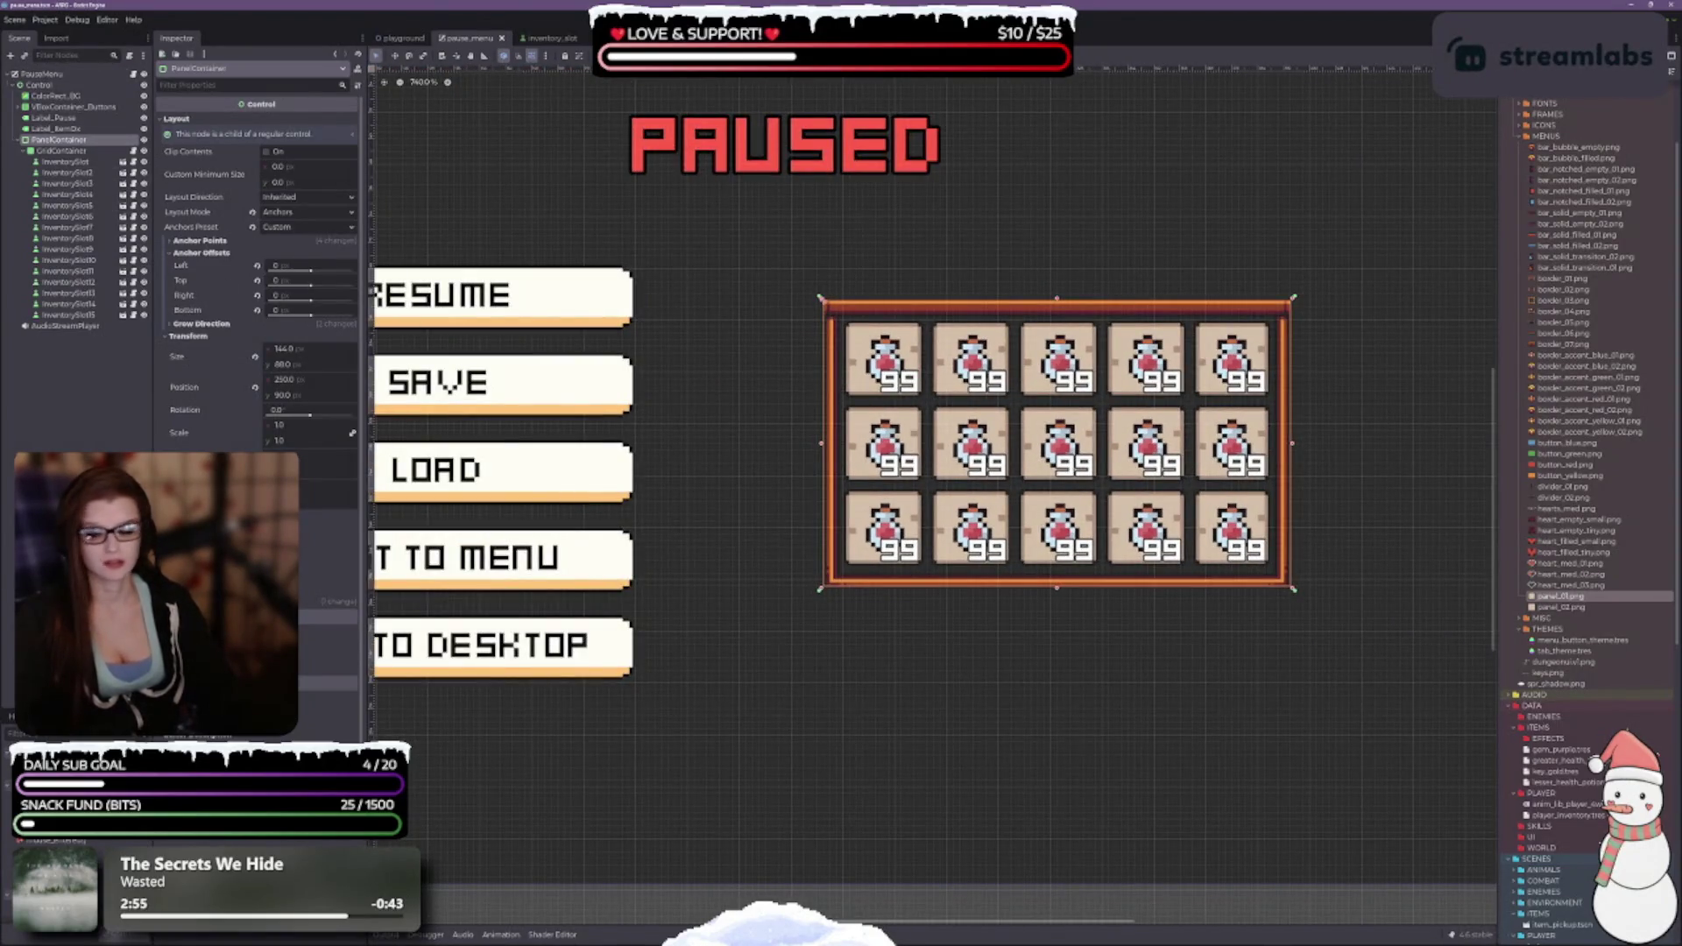
key("alt+Tab")
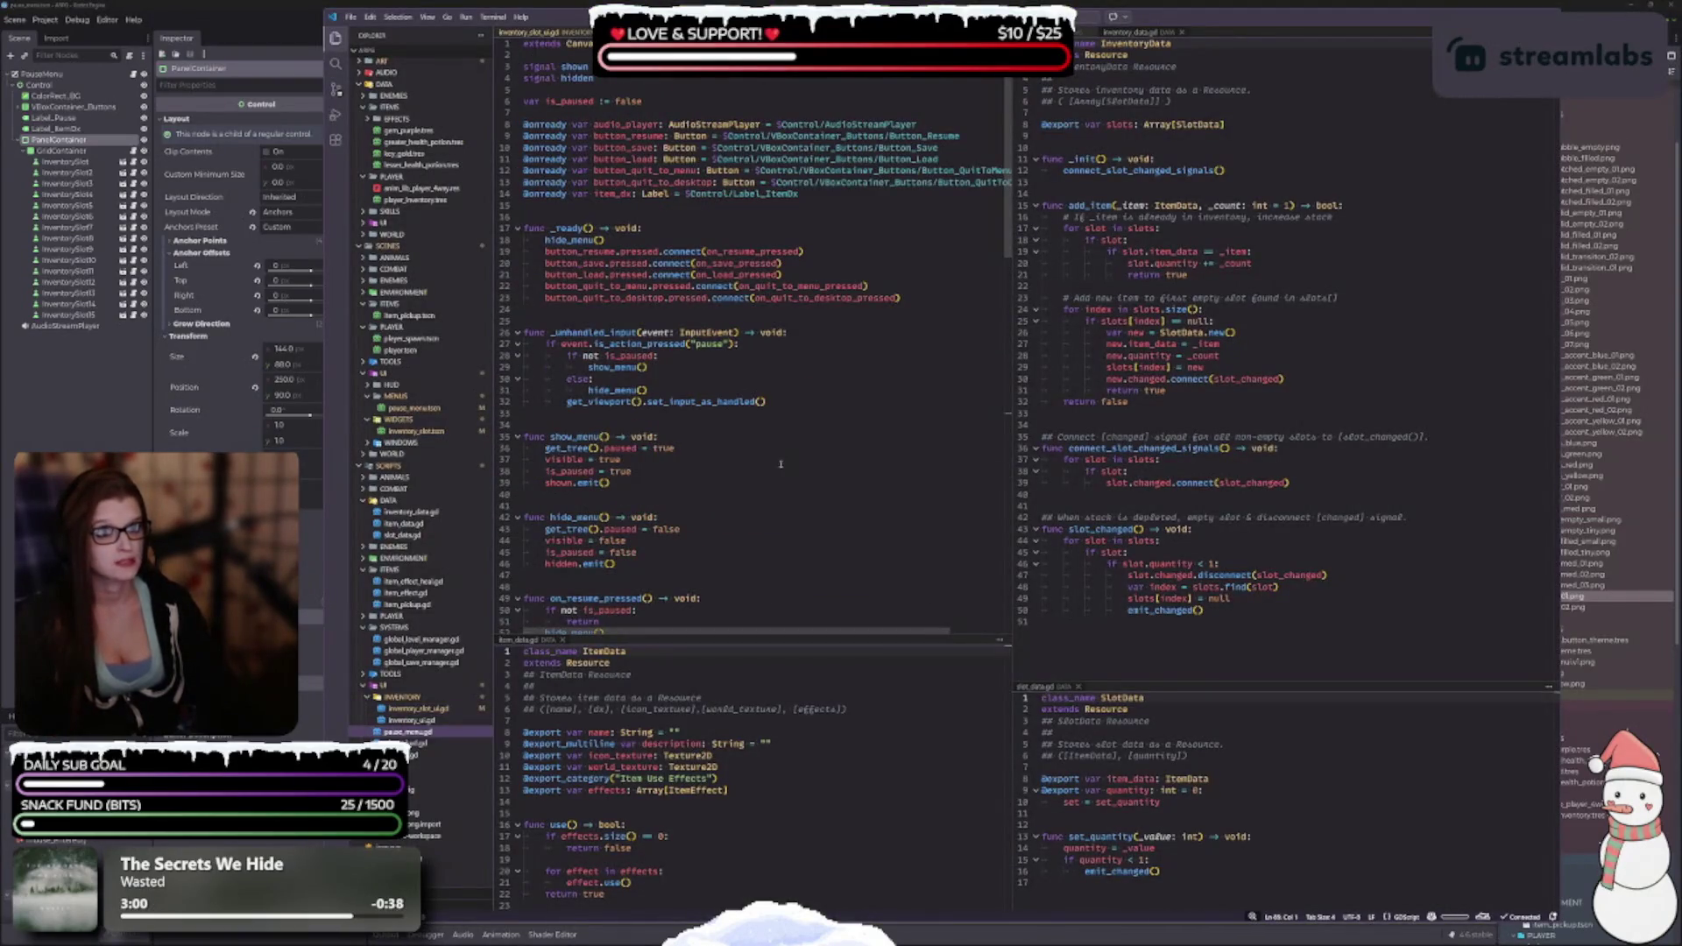
left_click(797, 193)
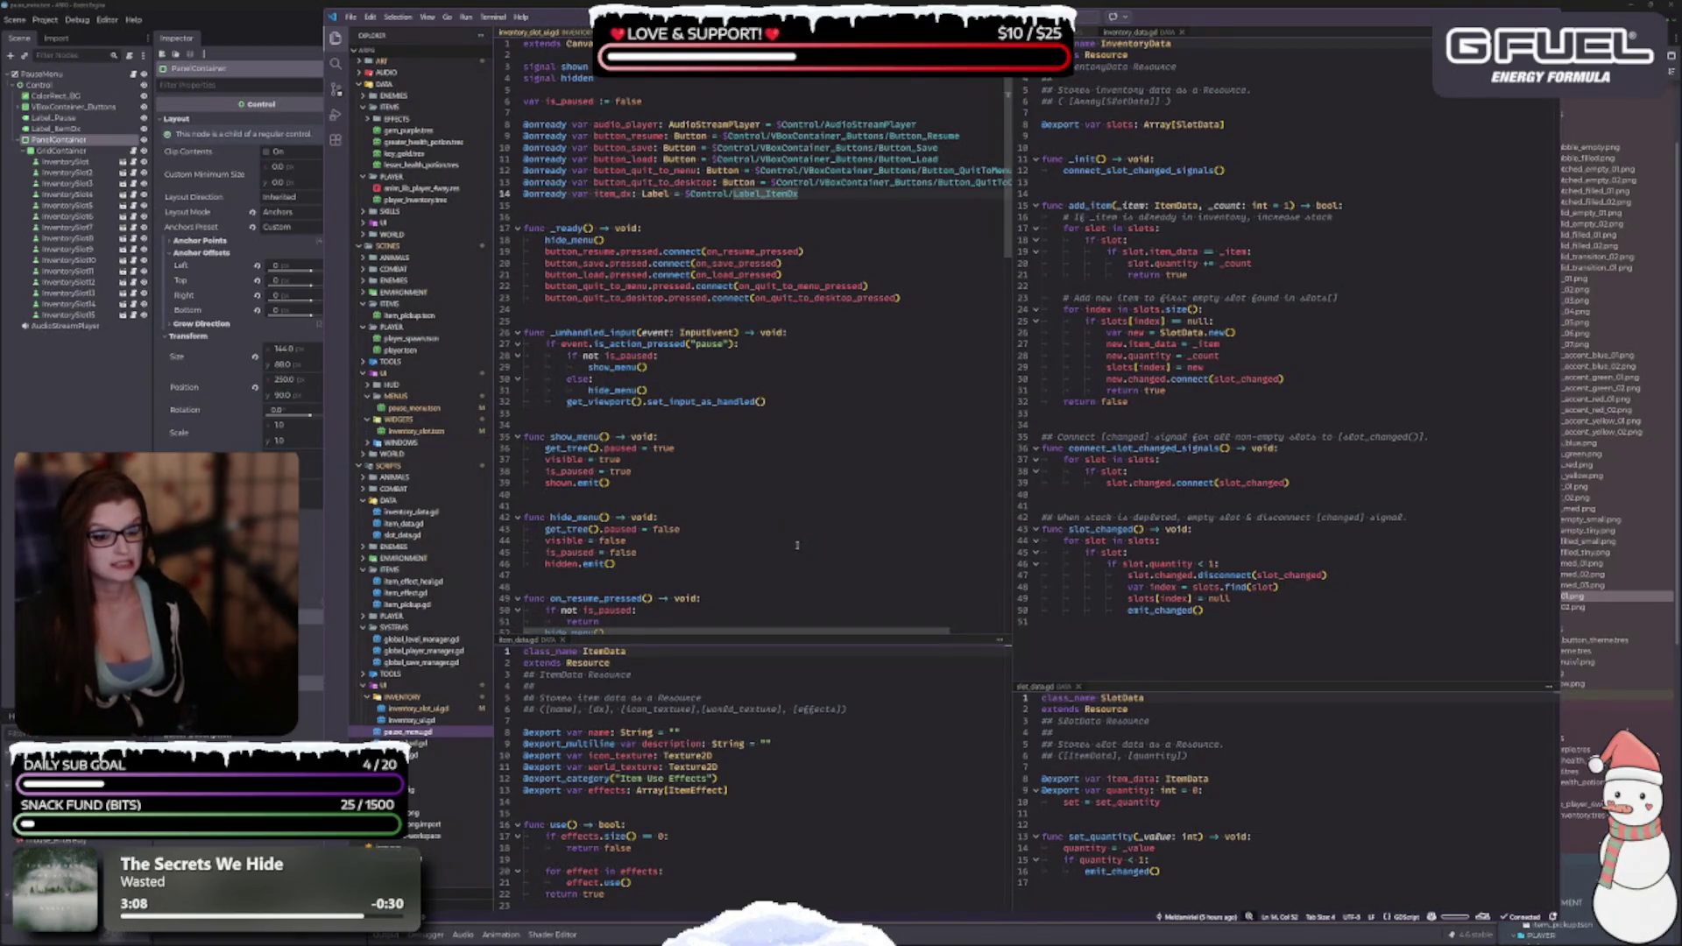
left_click_drag(712, 158, 601, 158)
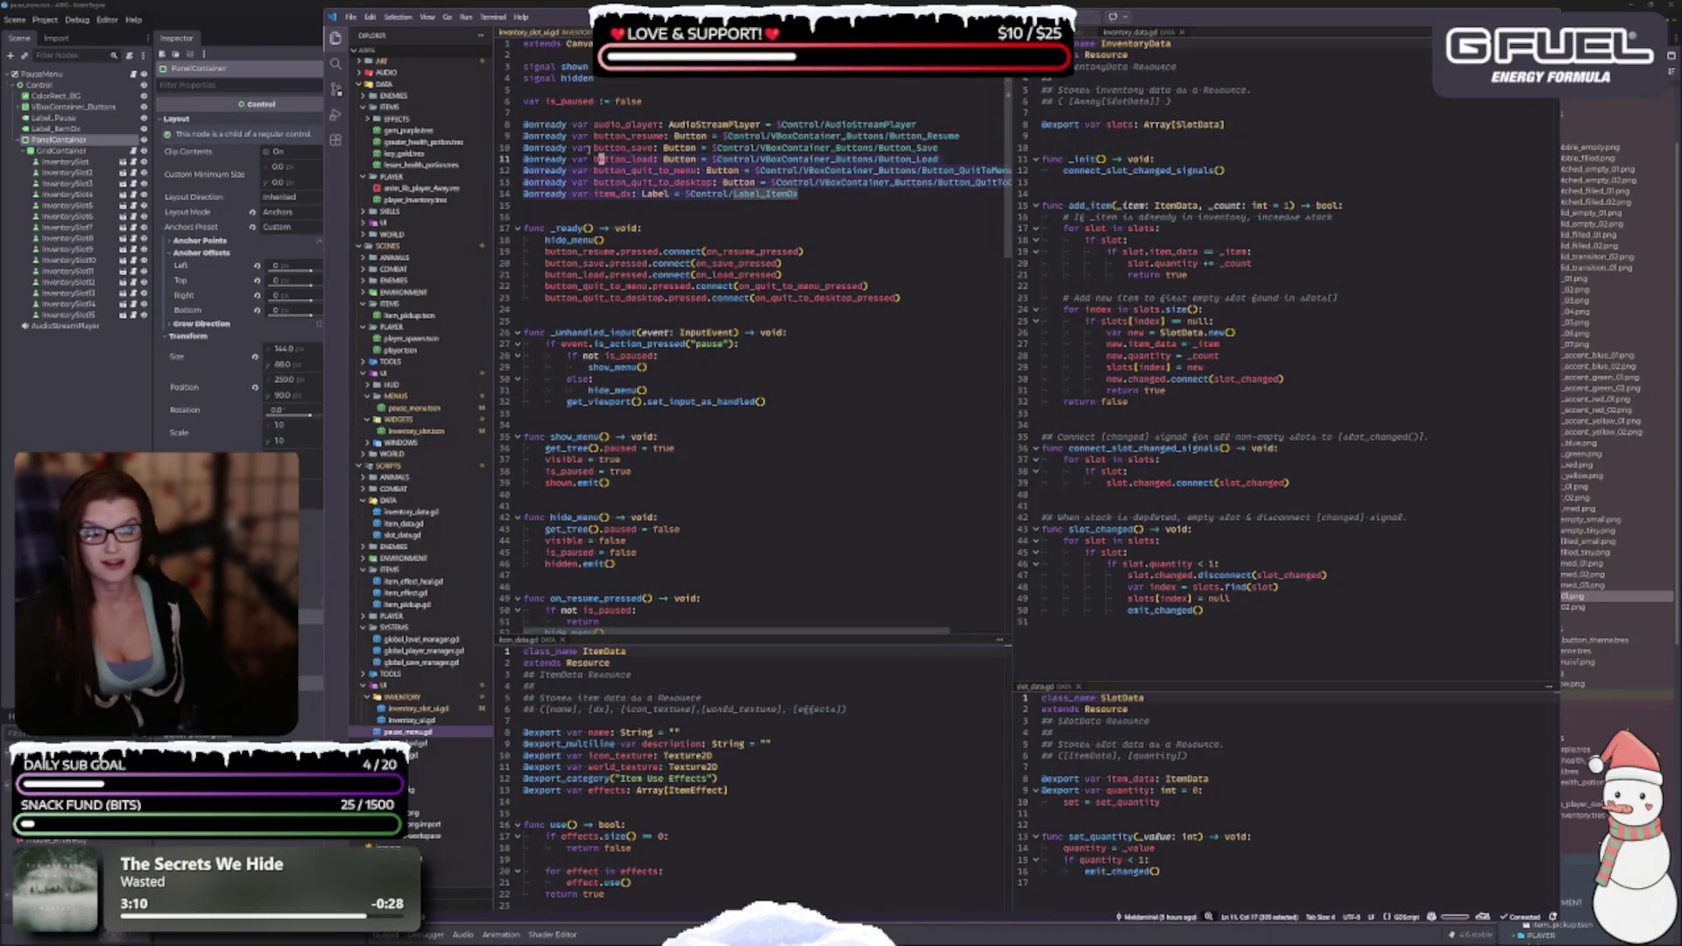
left_click(811, 193)
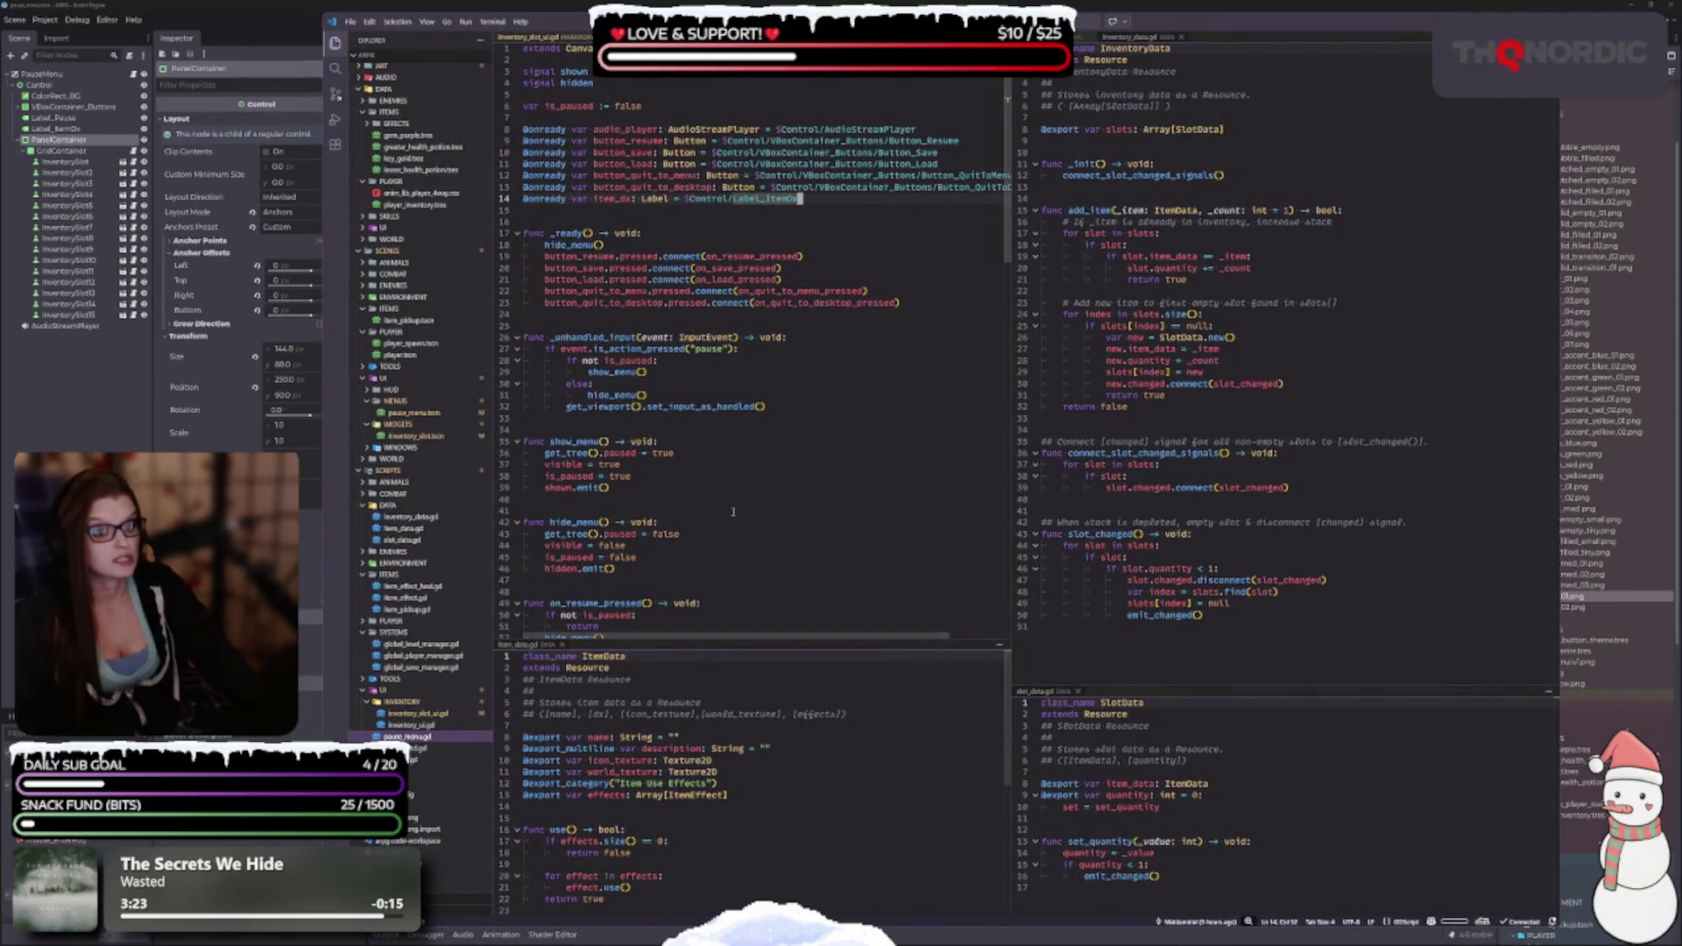
double_click(668, 453)
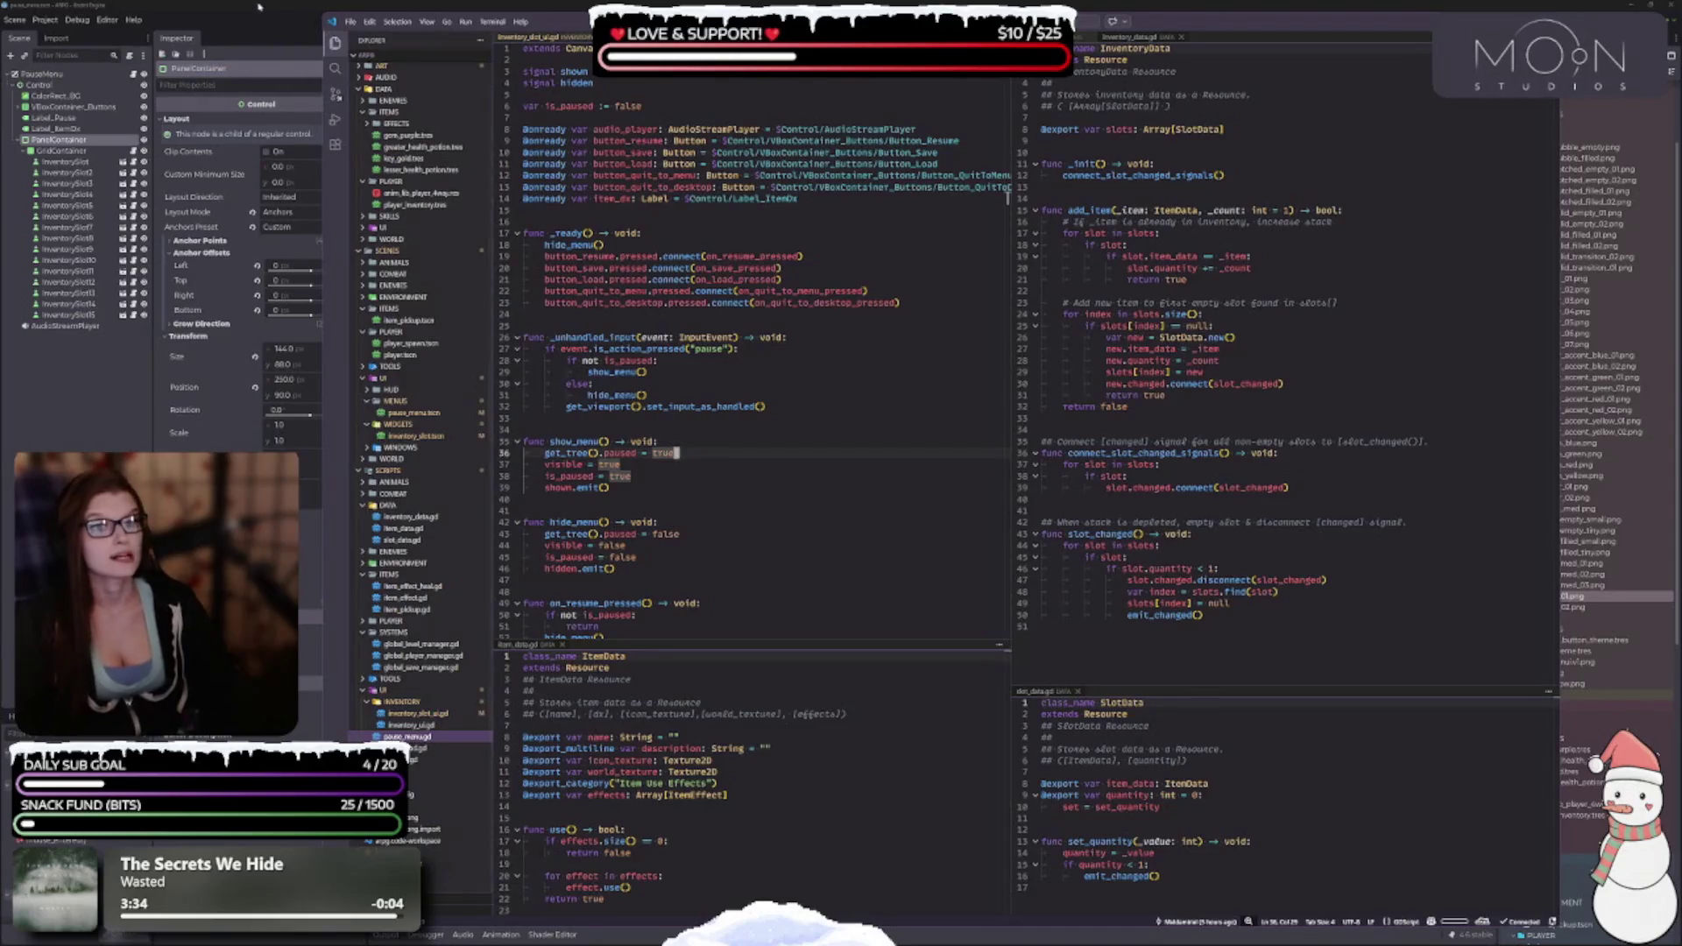
left_click(309, 39)
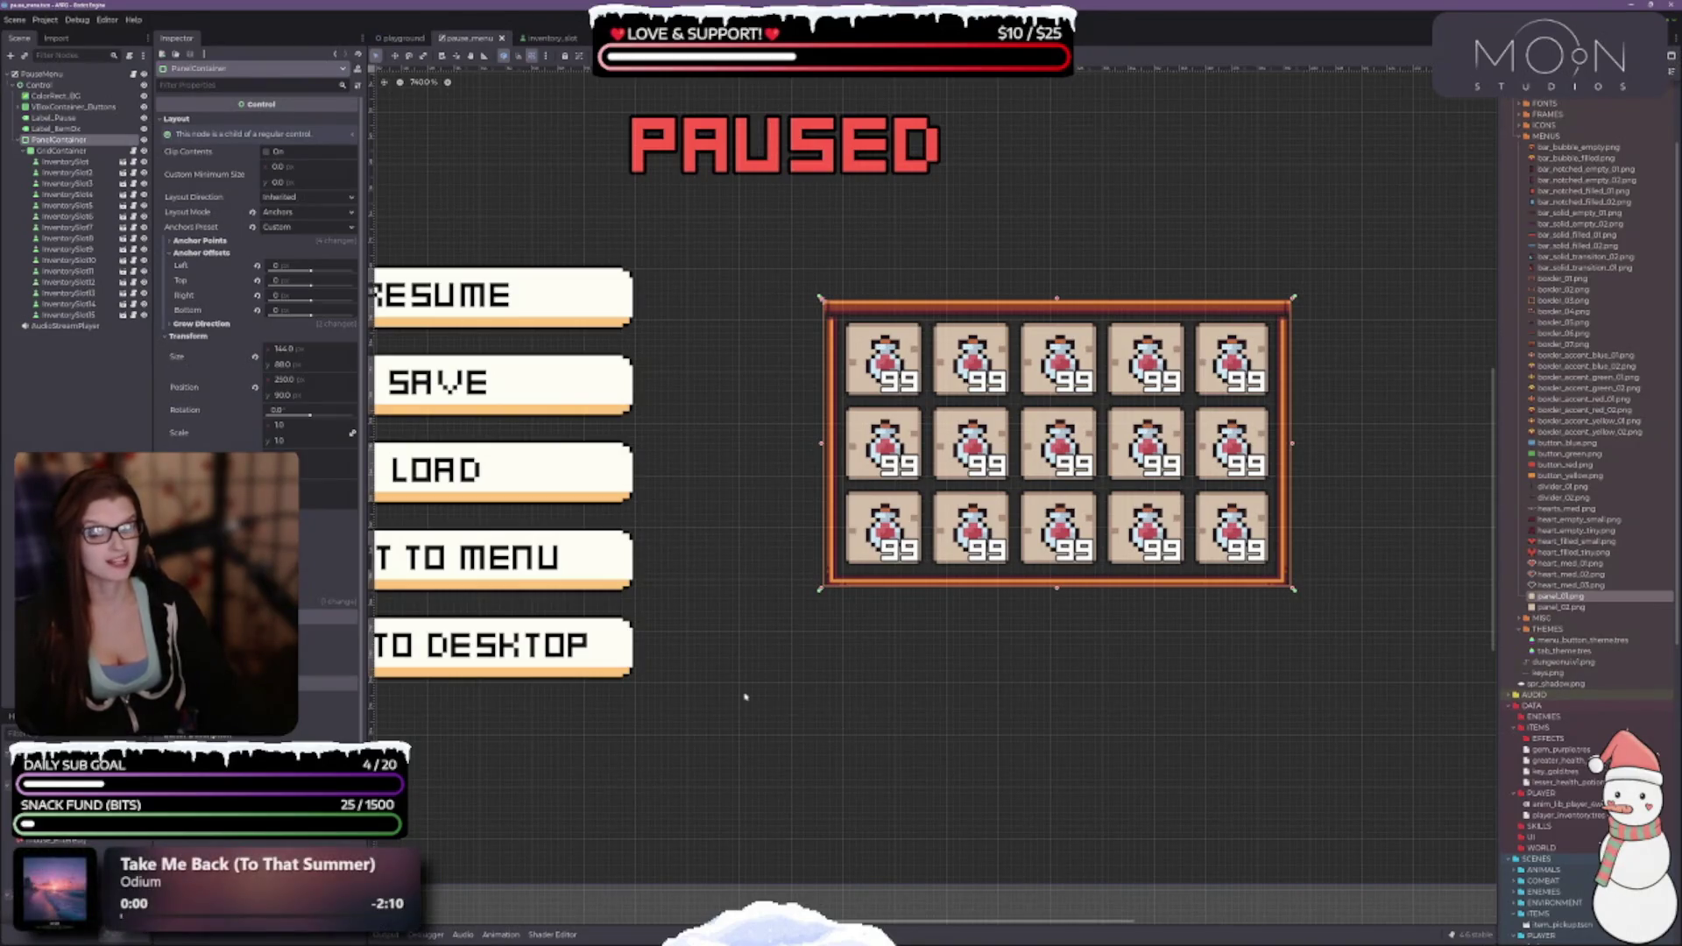
left_click_drag(1006, 732, 834, 720)
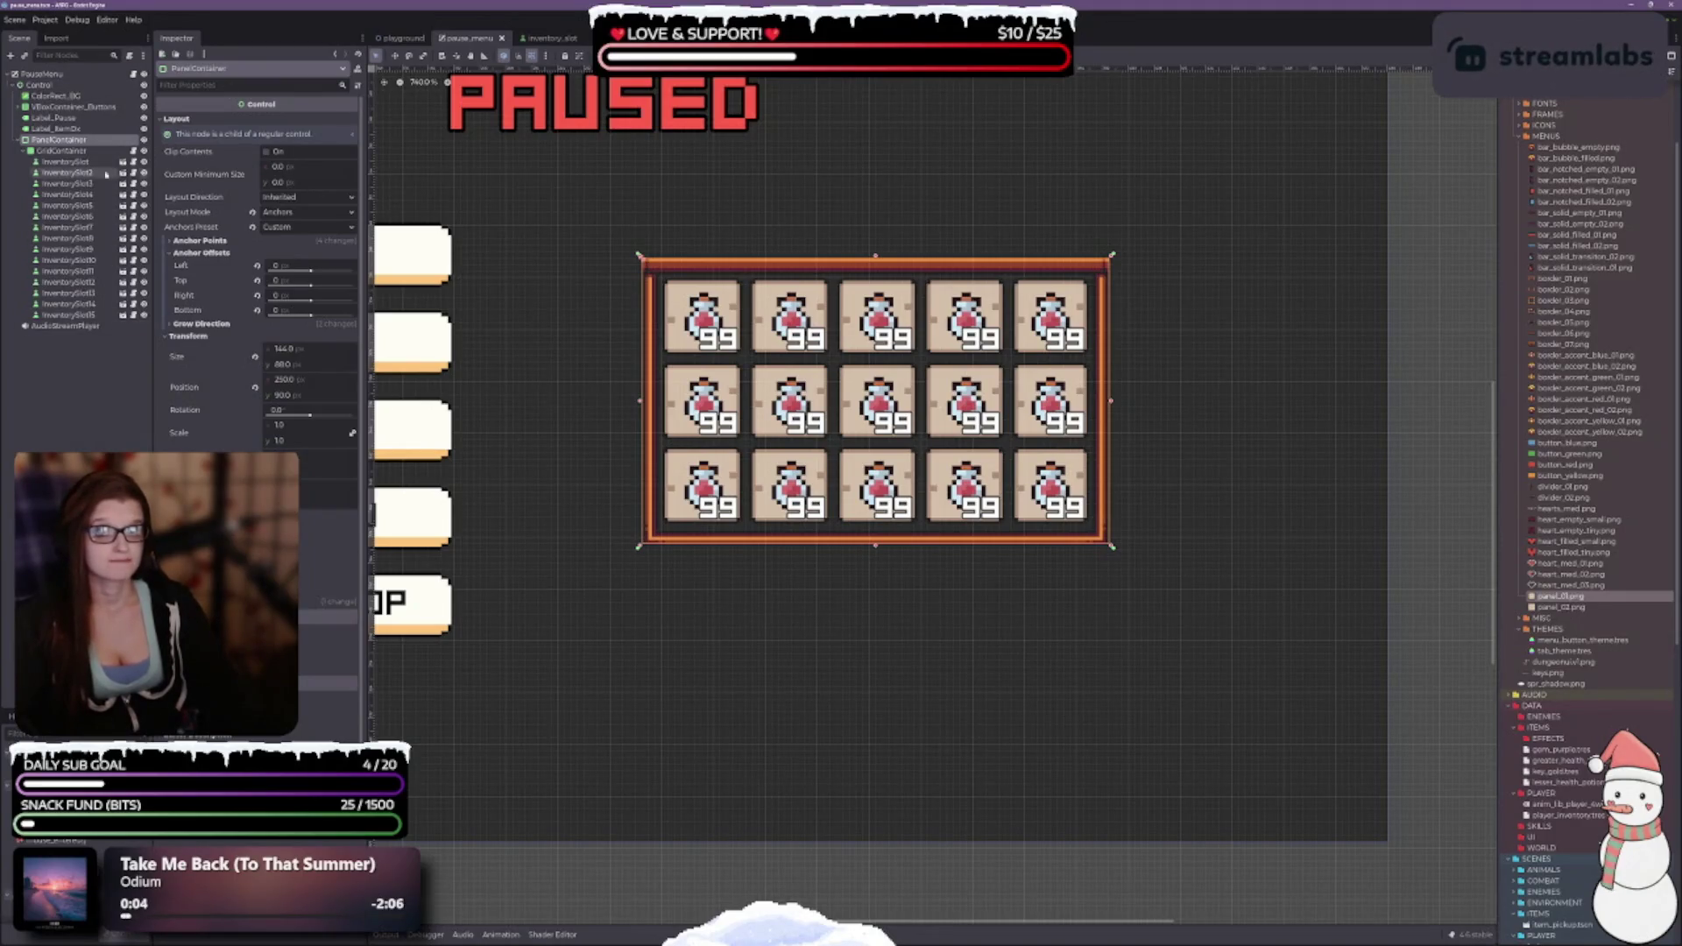
left_click_drag(375, 384, 396, 386)
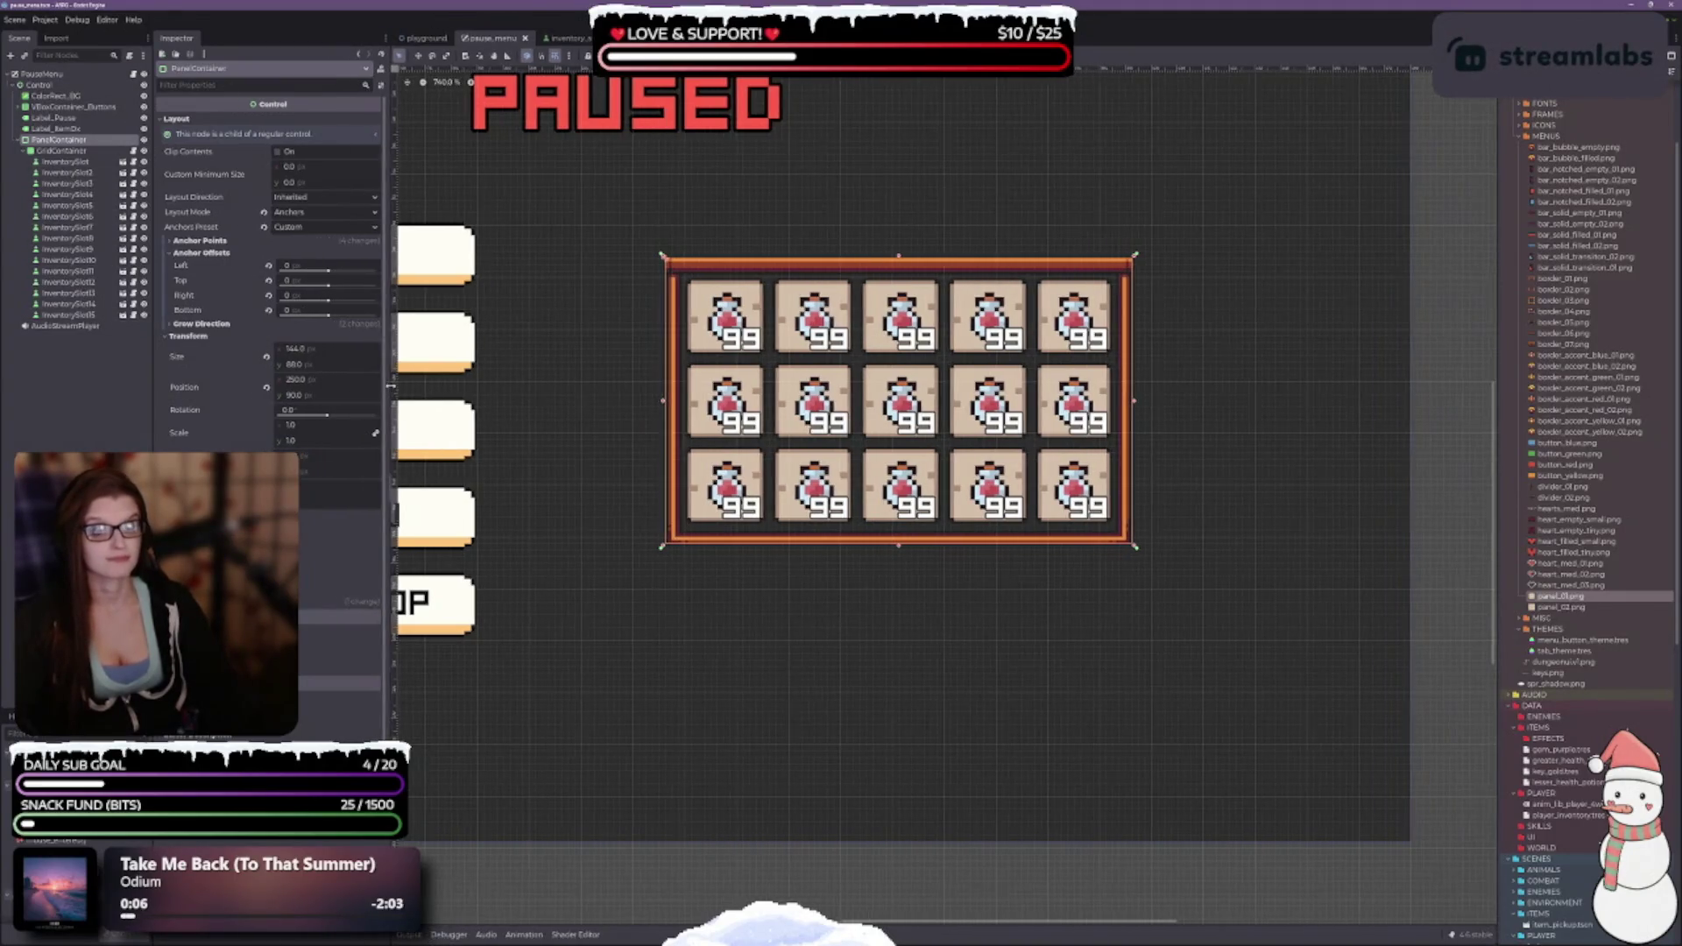
scroll(887, 585, "down", 3)
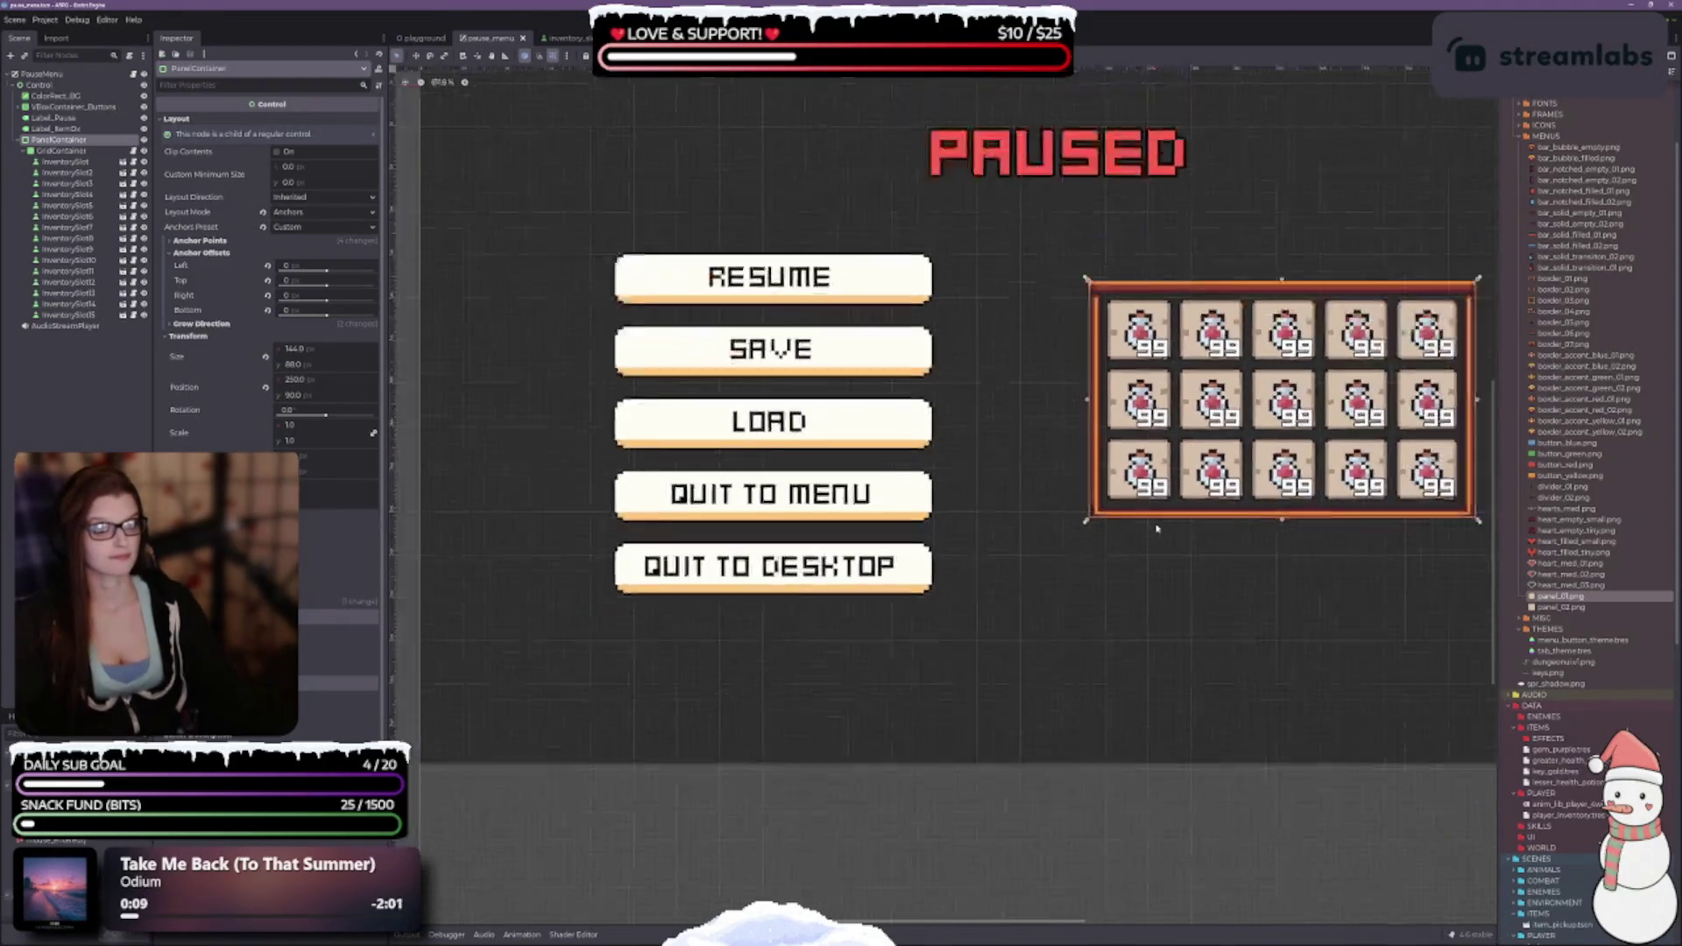
mouse_move(1130, 609)
left_mouse_down()
mouse_move(1037, 640)
mouse_move(821, 650)
left_mouse_up()
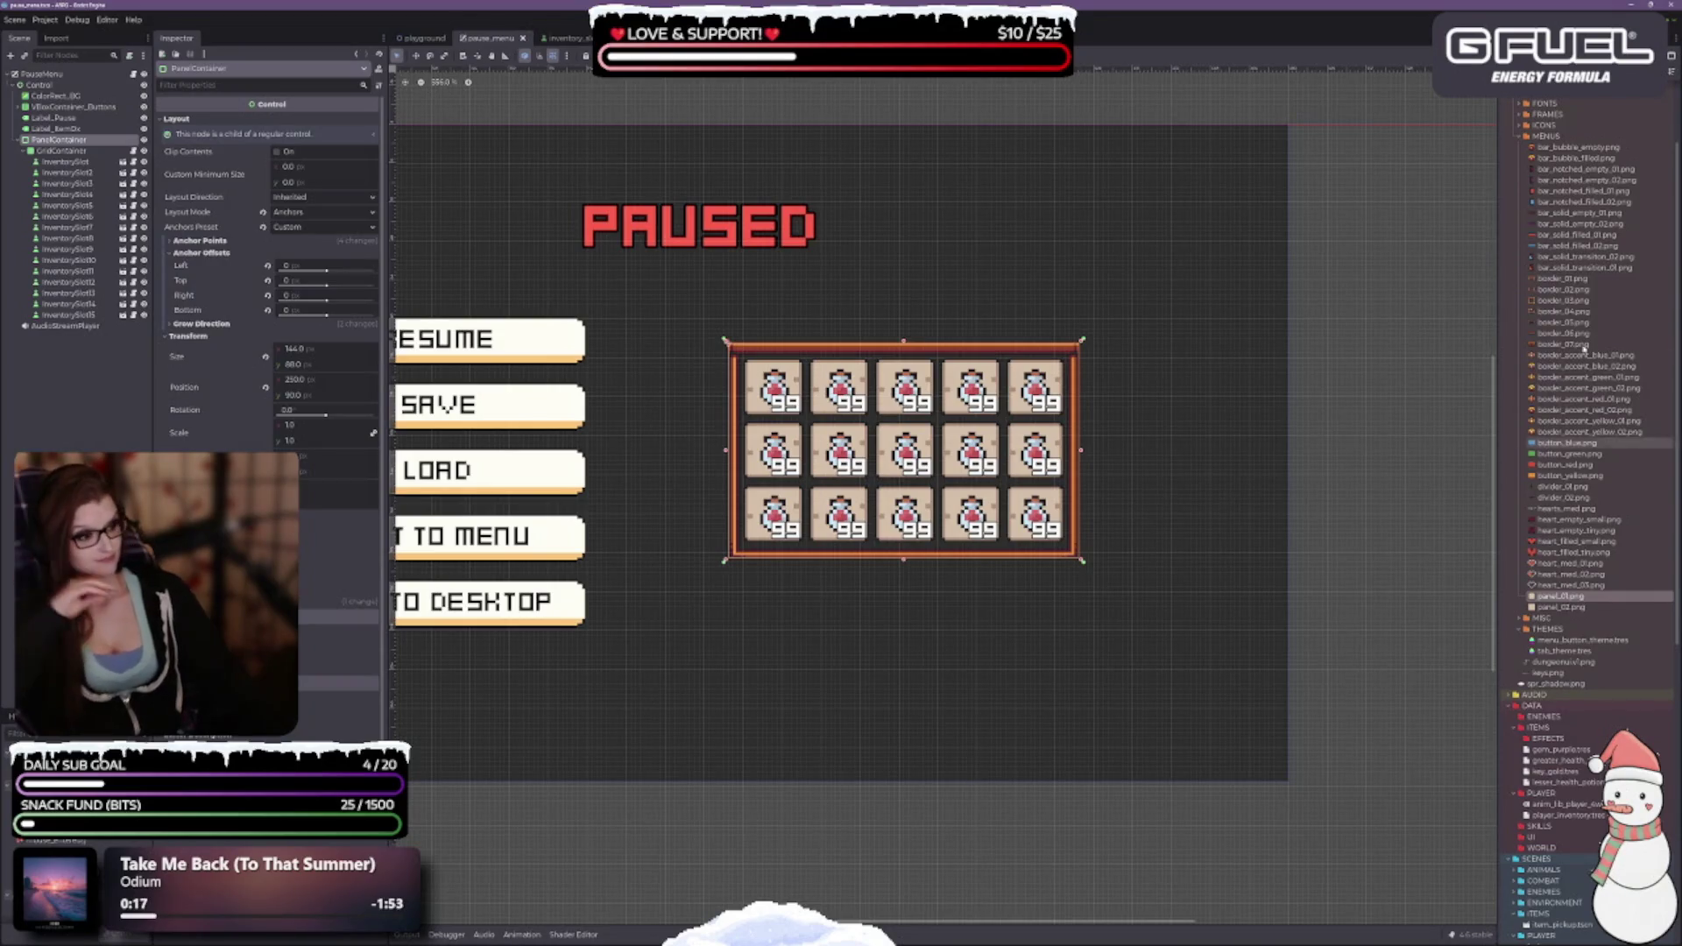
scroll(1586, 347, "down", 5)
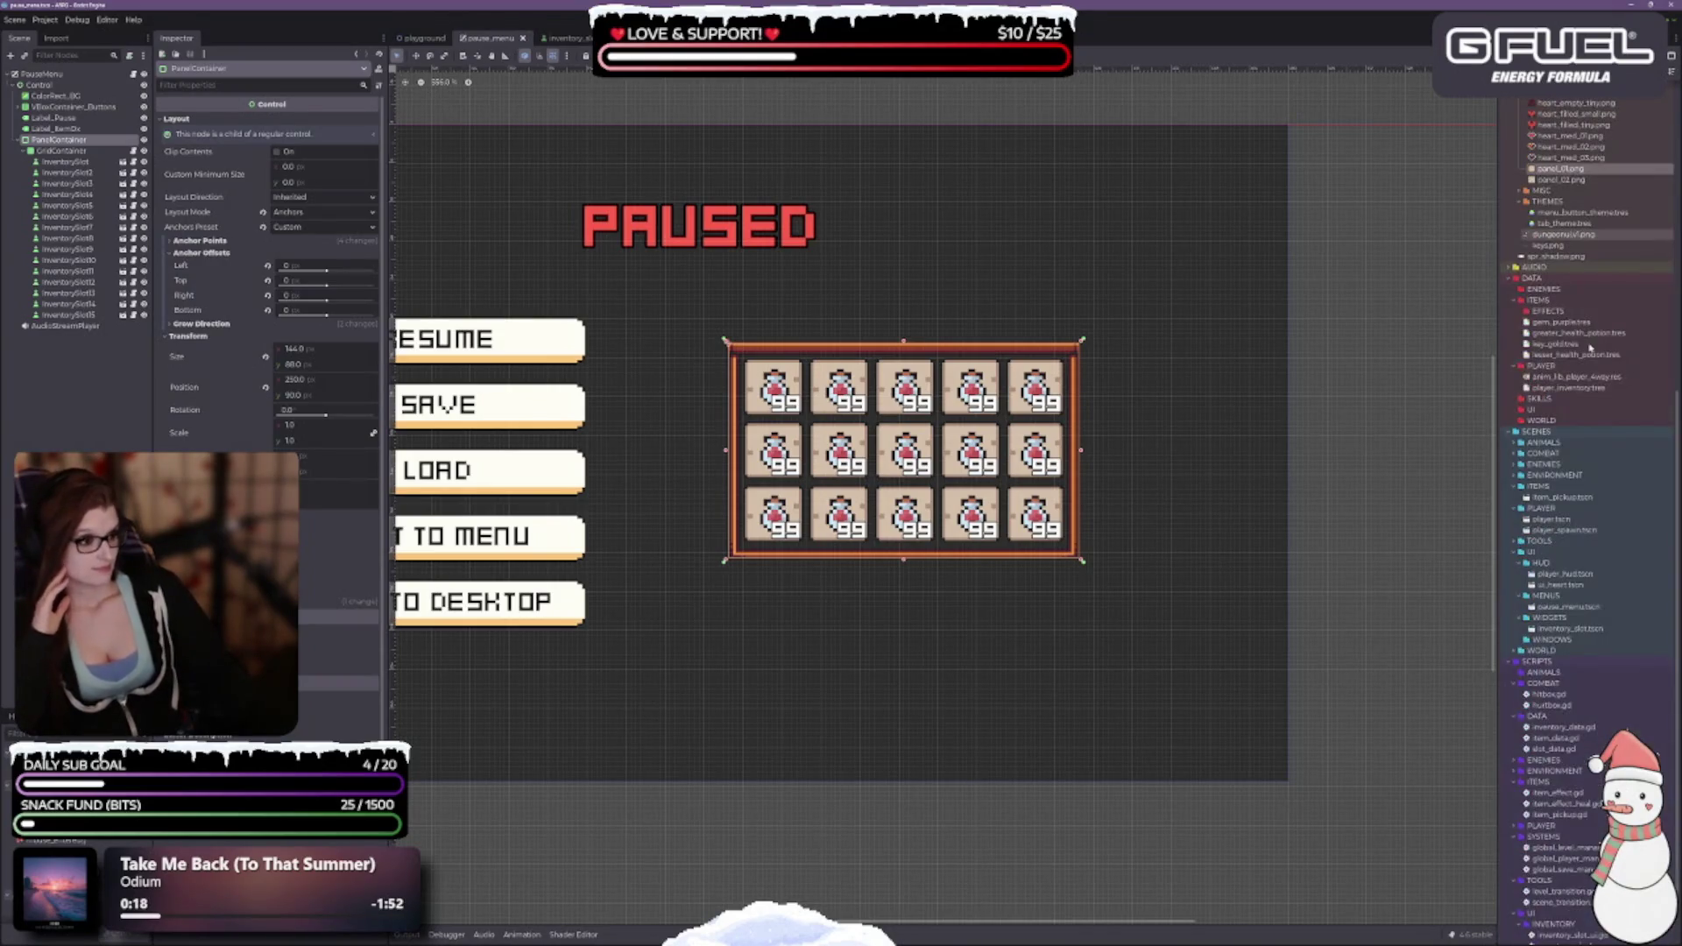
scroll(1590, 347, "down", 1)
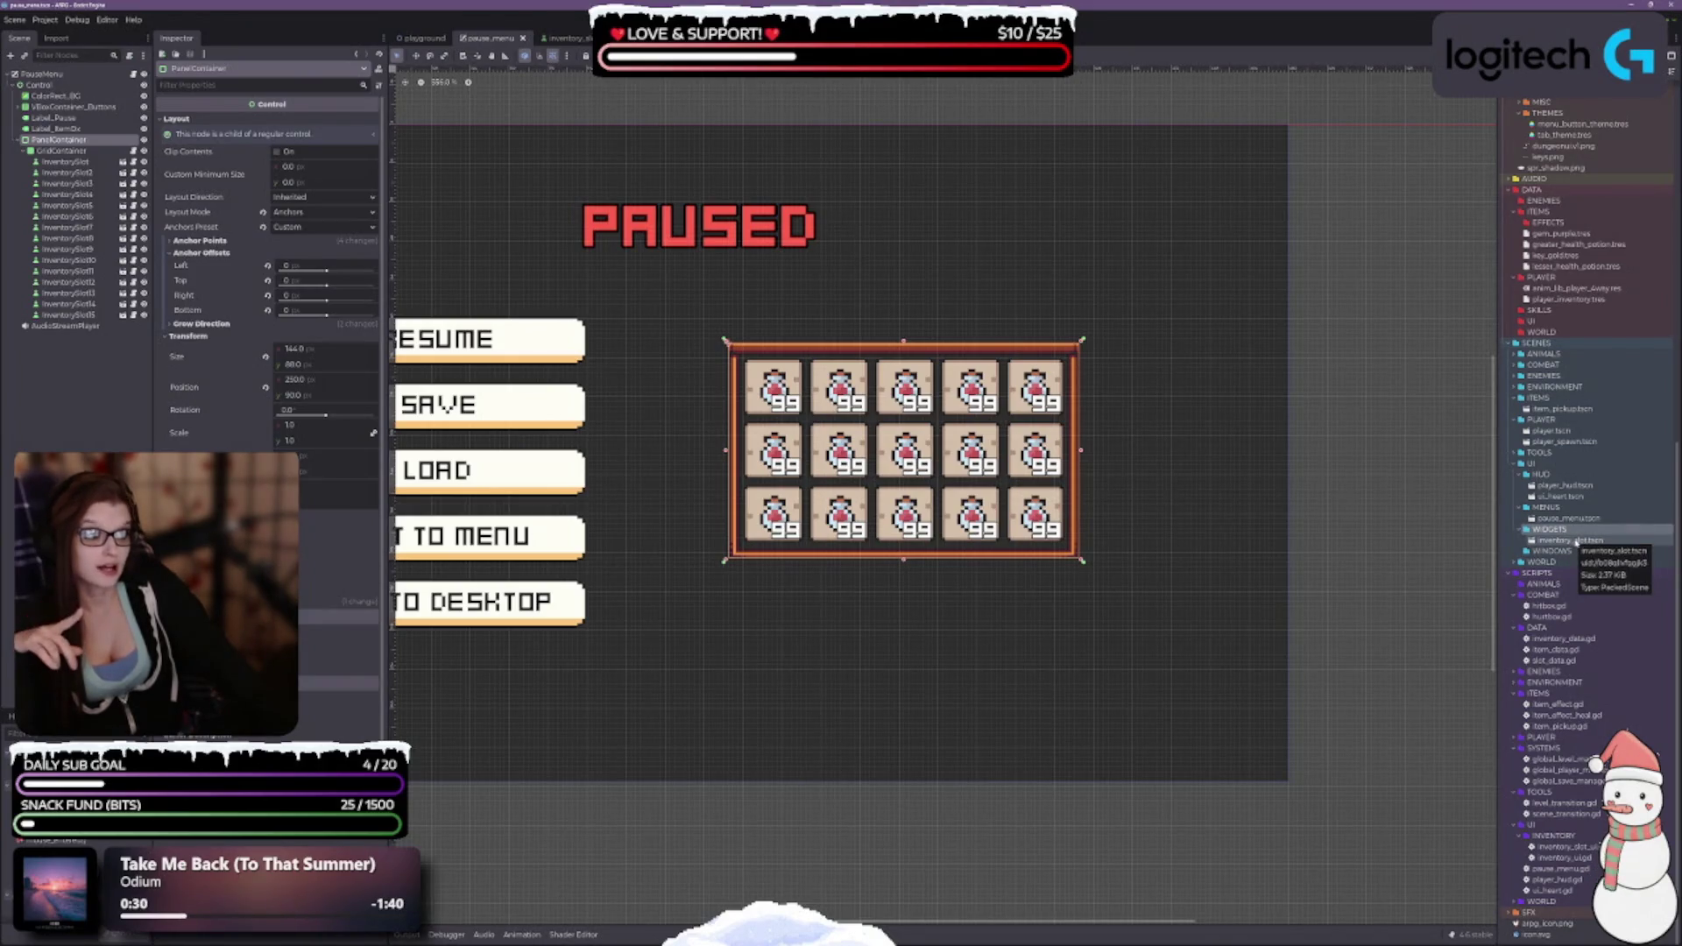
Remove the empty SCENES/UI/WINDOWS folder from the project, leaving the PanelContainer node intact.
left_click(1577, 542)
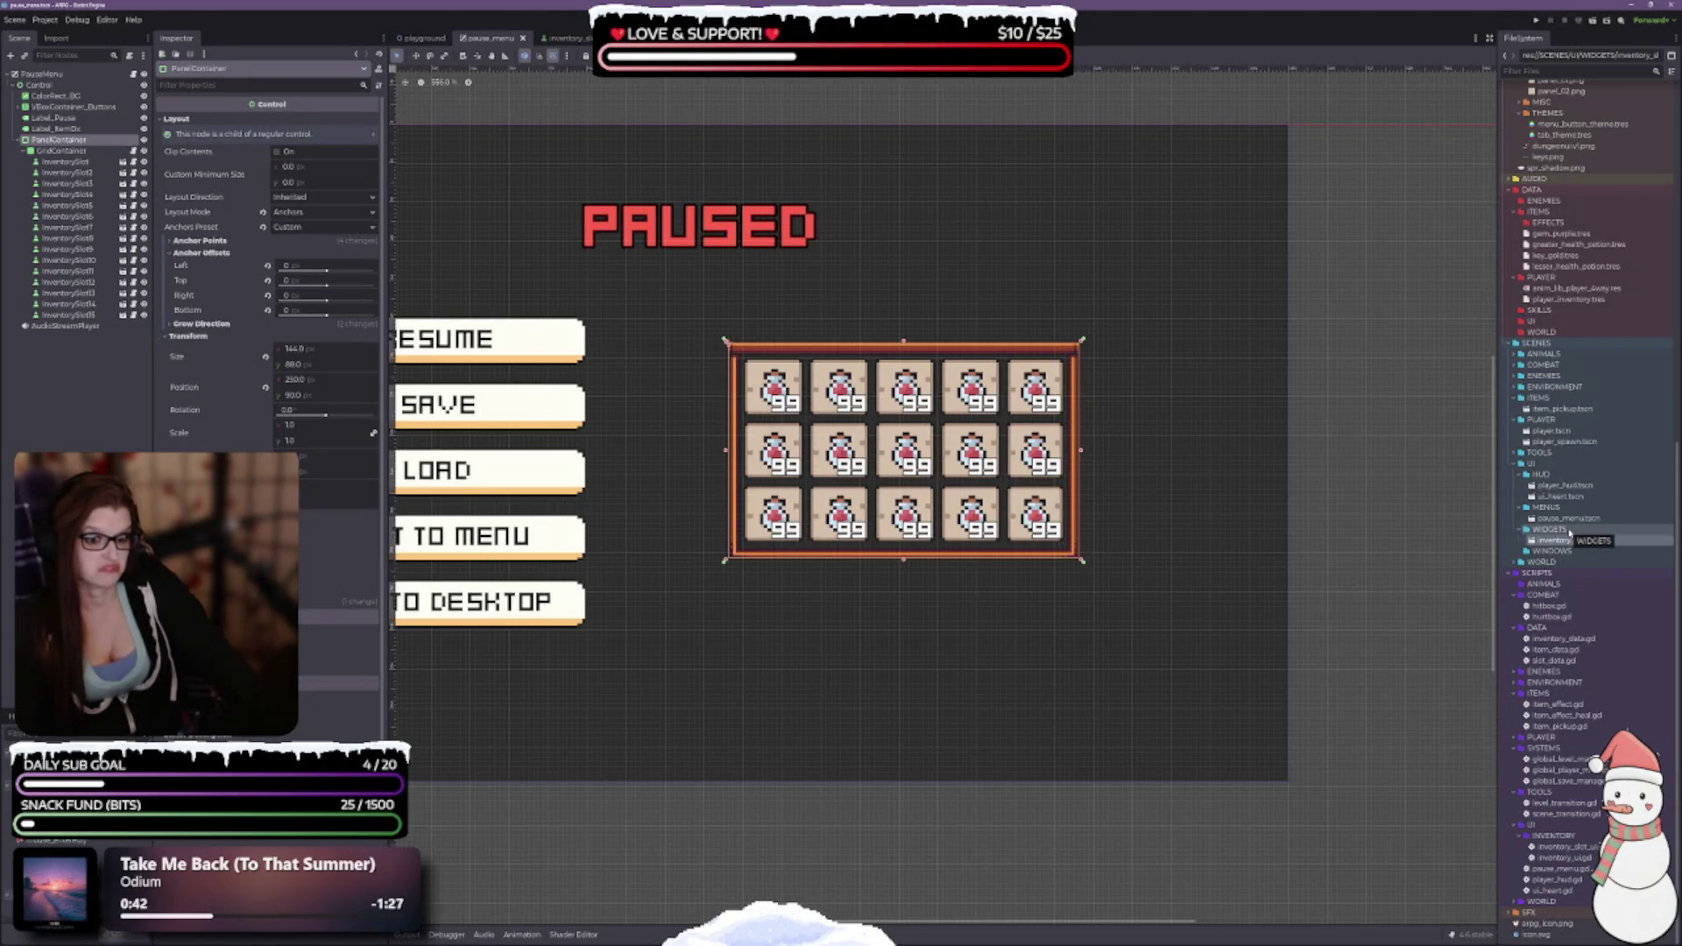
left_click(1568, 551)
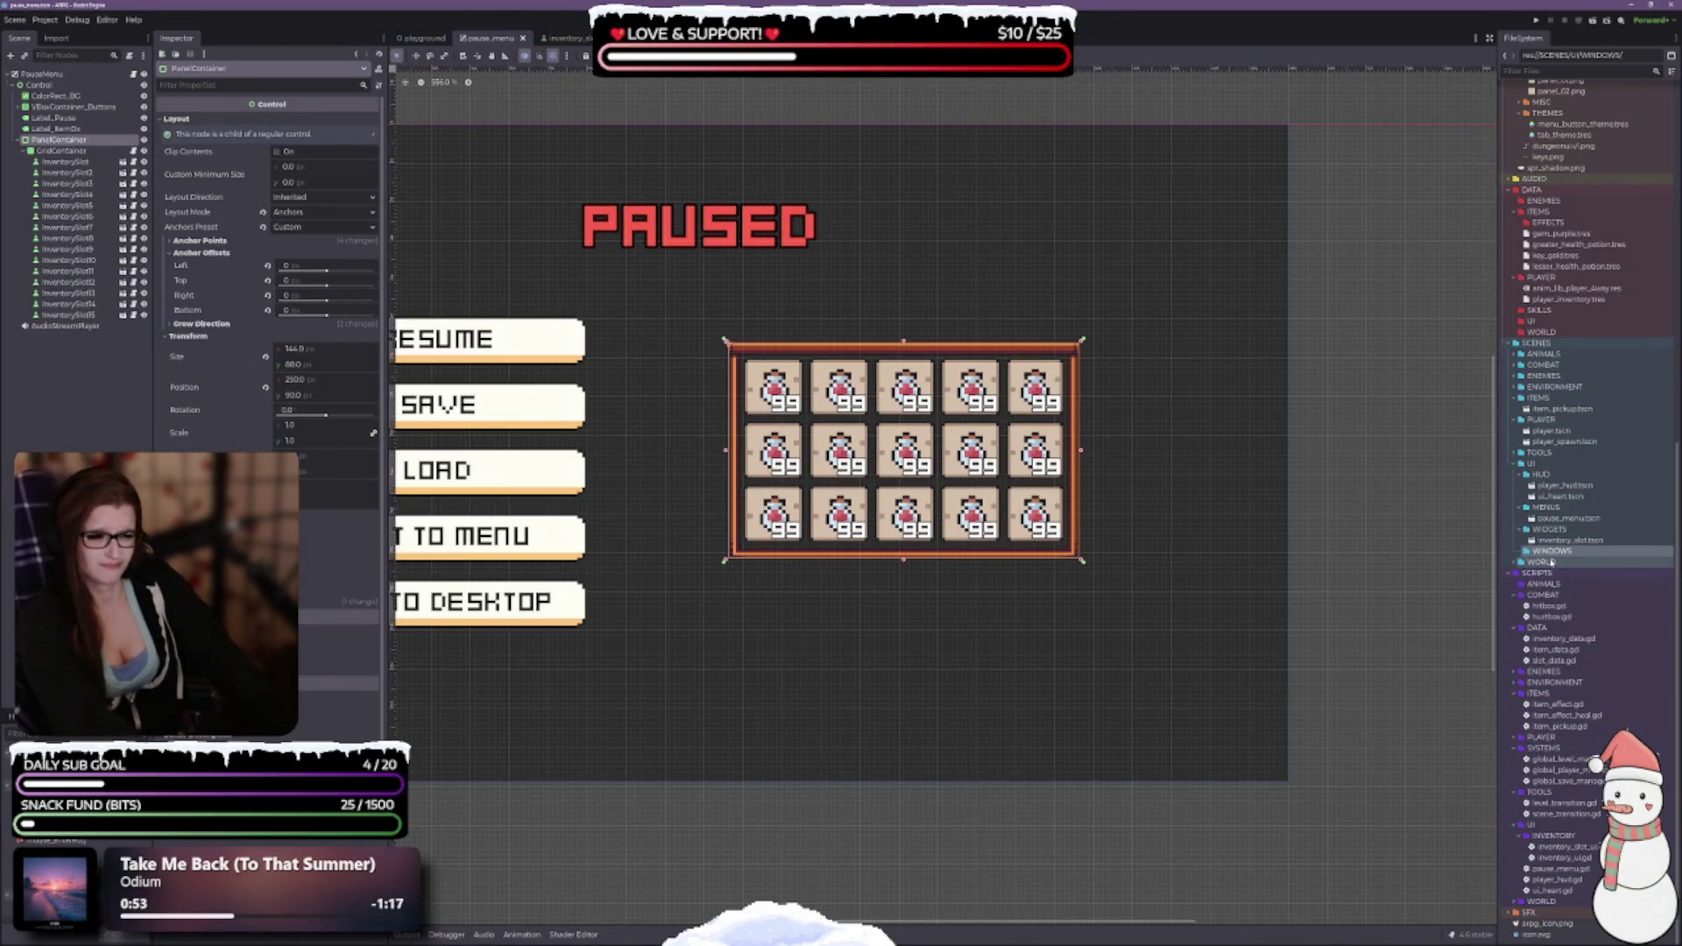
key("Delete")
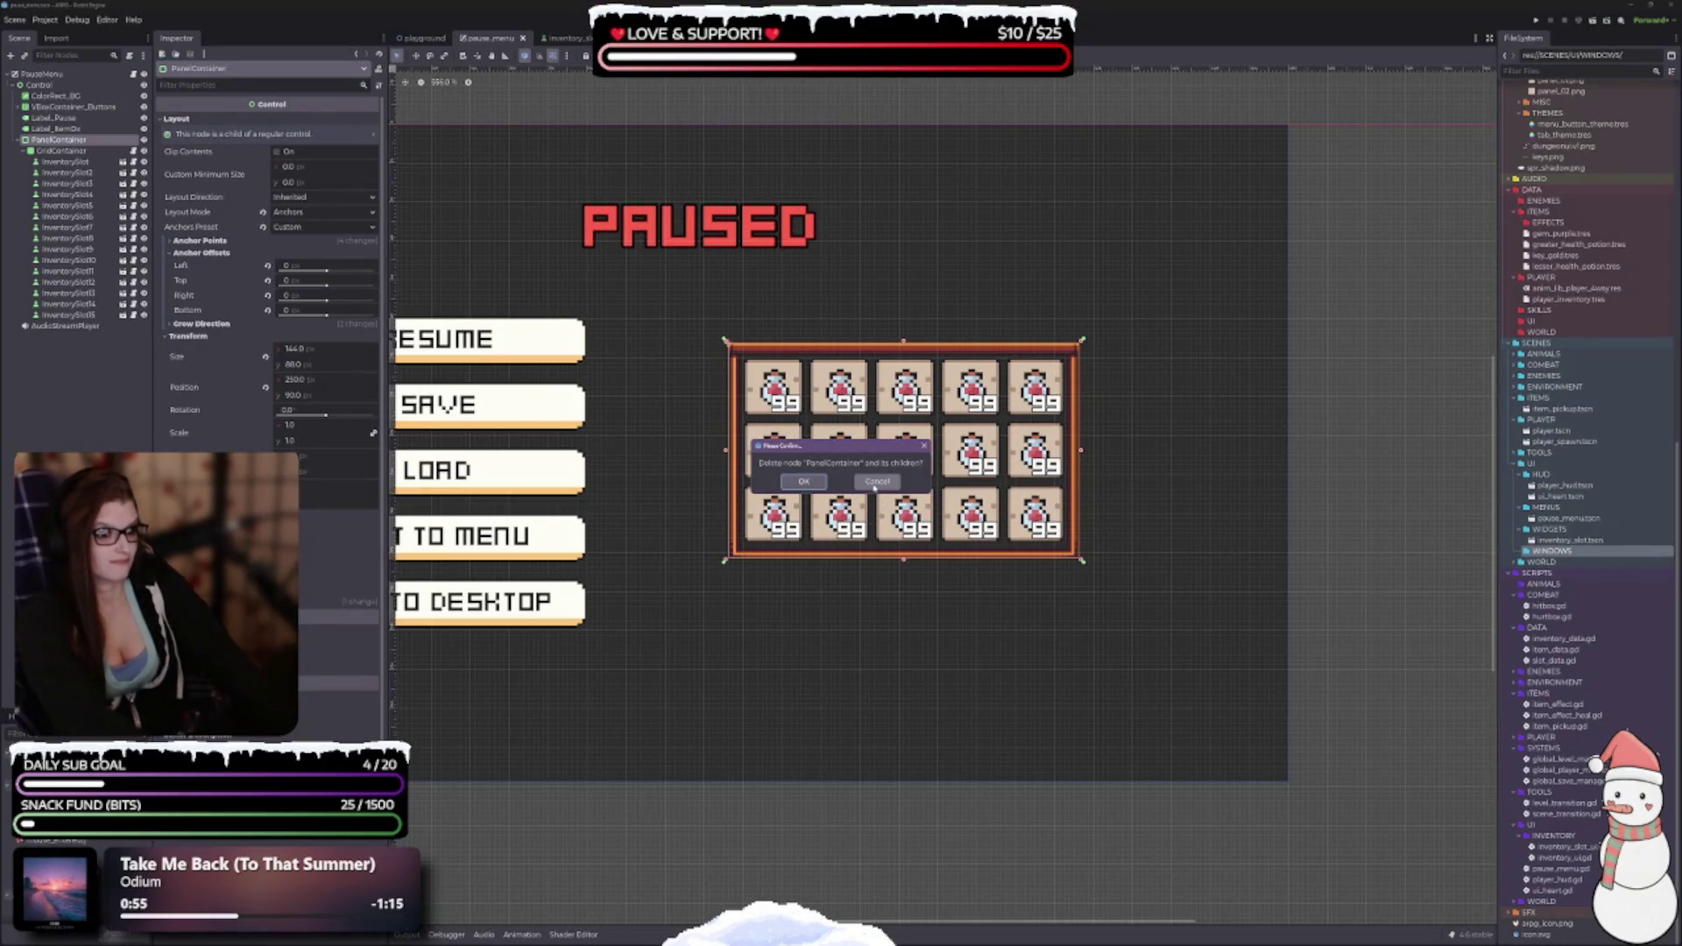
key("Escape")
left_click(1577, 541)
left_click(1555, 551)
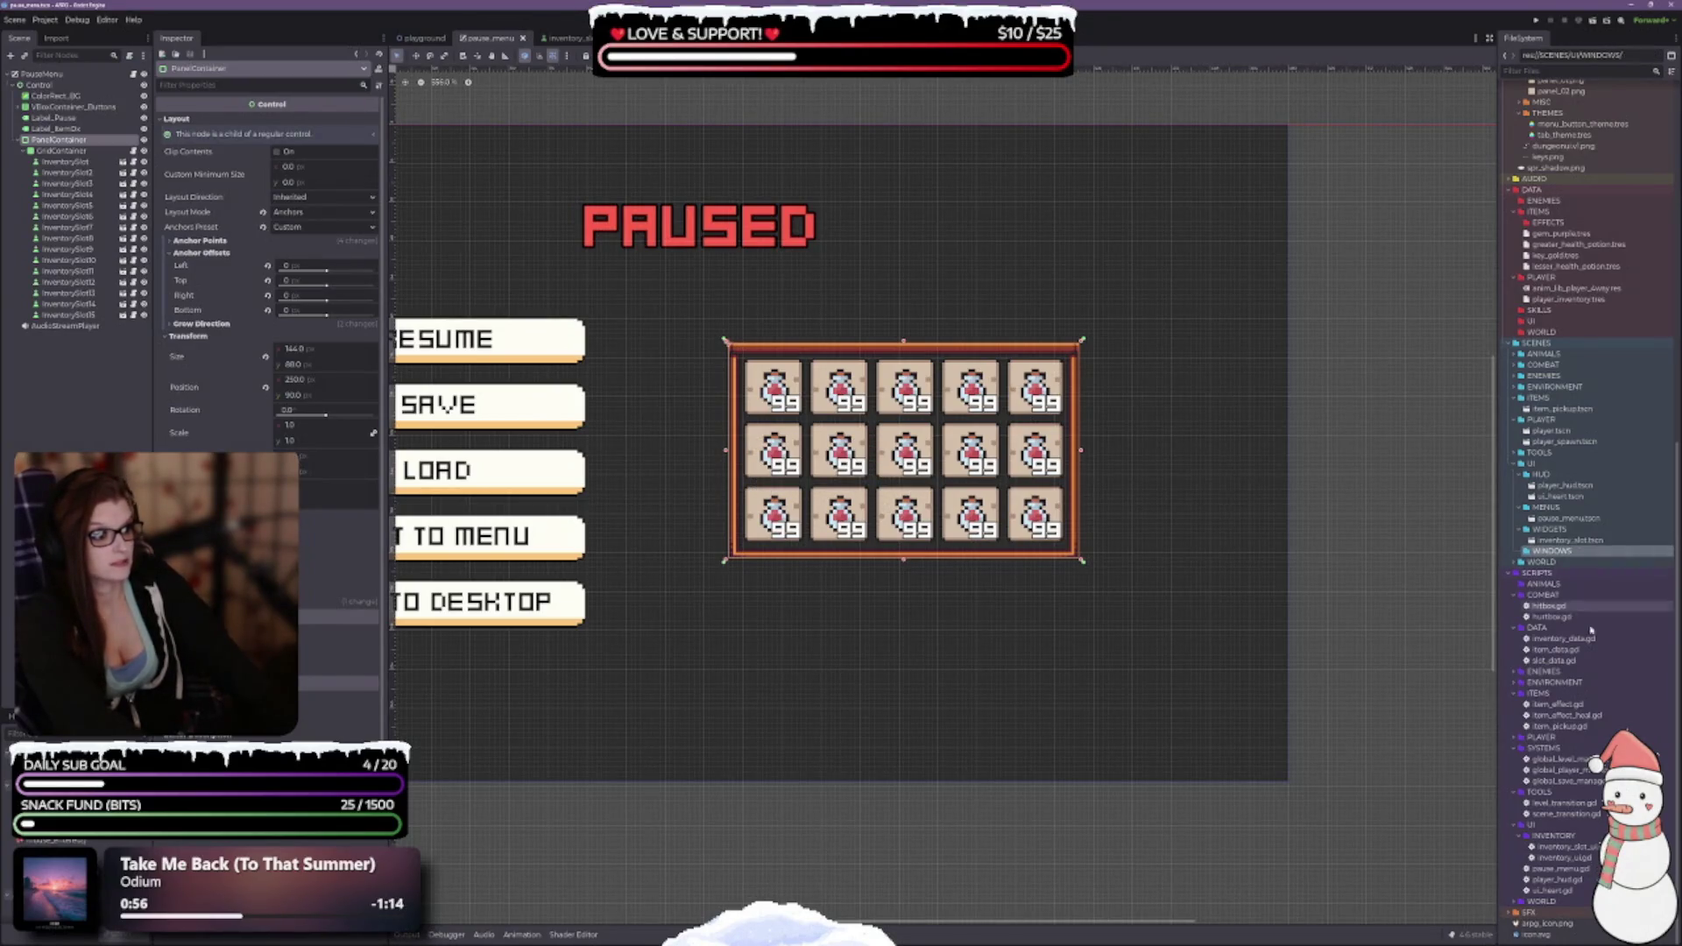
key("Delete")
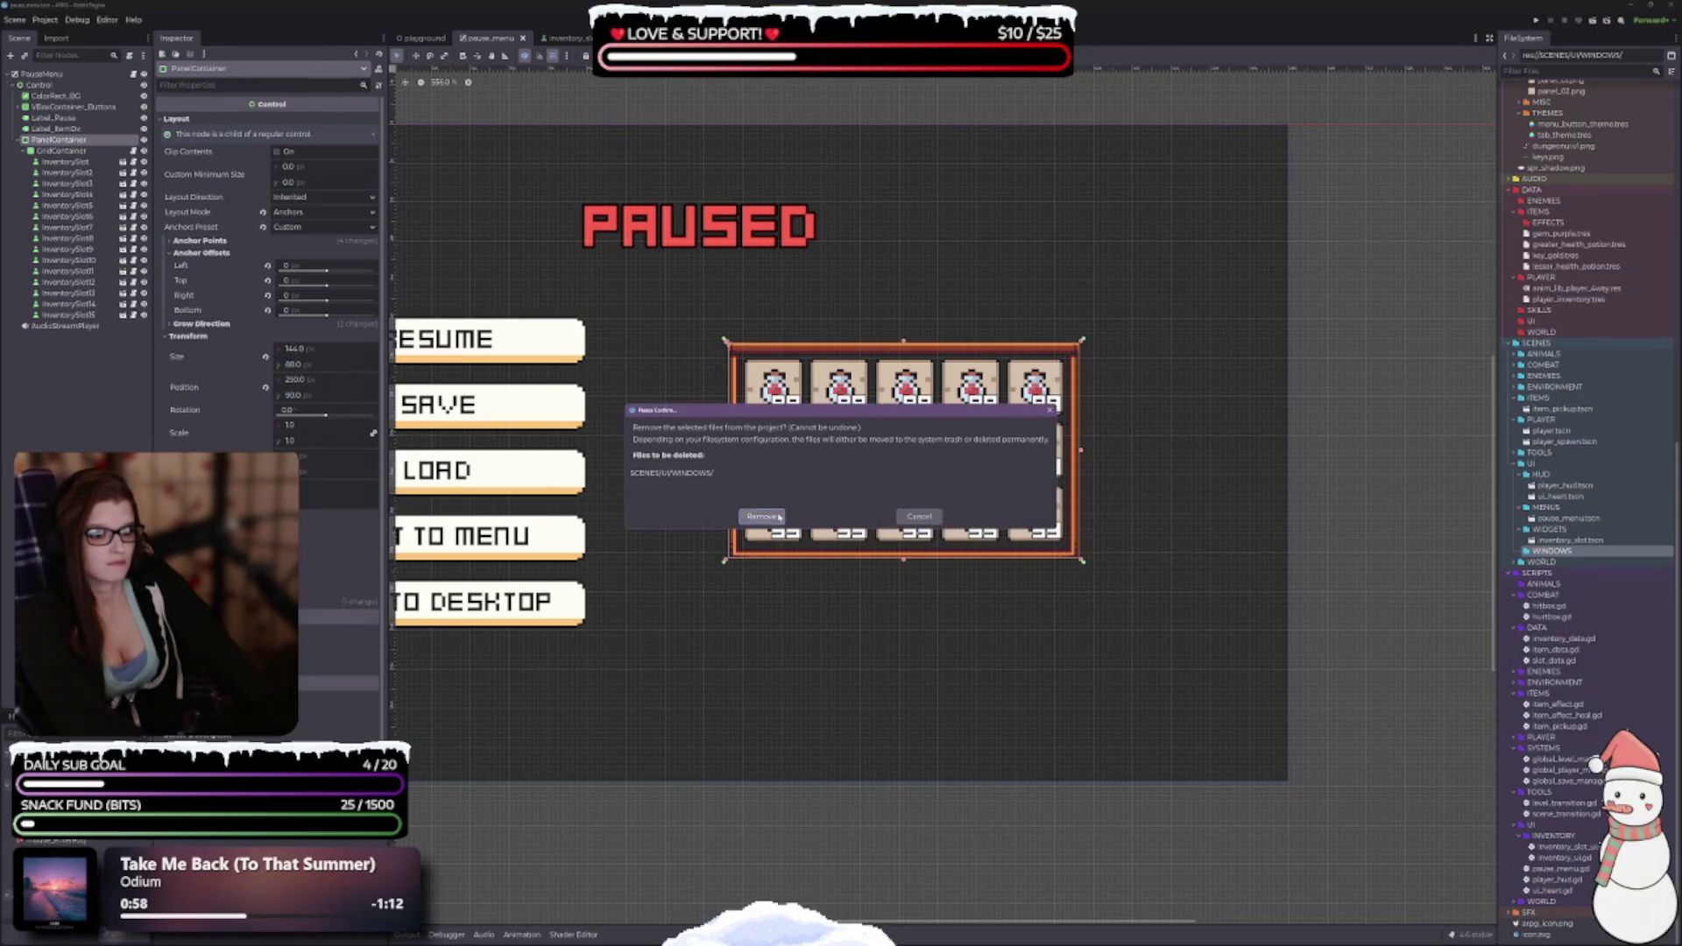
left_click(761, 517)
Start a new User Interface scene in the WIDGETS folder, naming it Inventory_ui.
right_click(1566, 542)
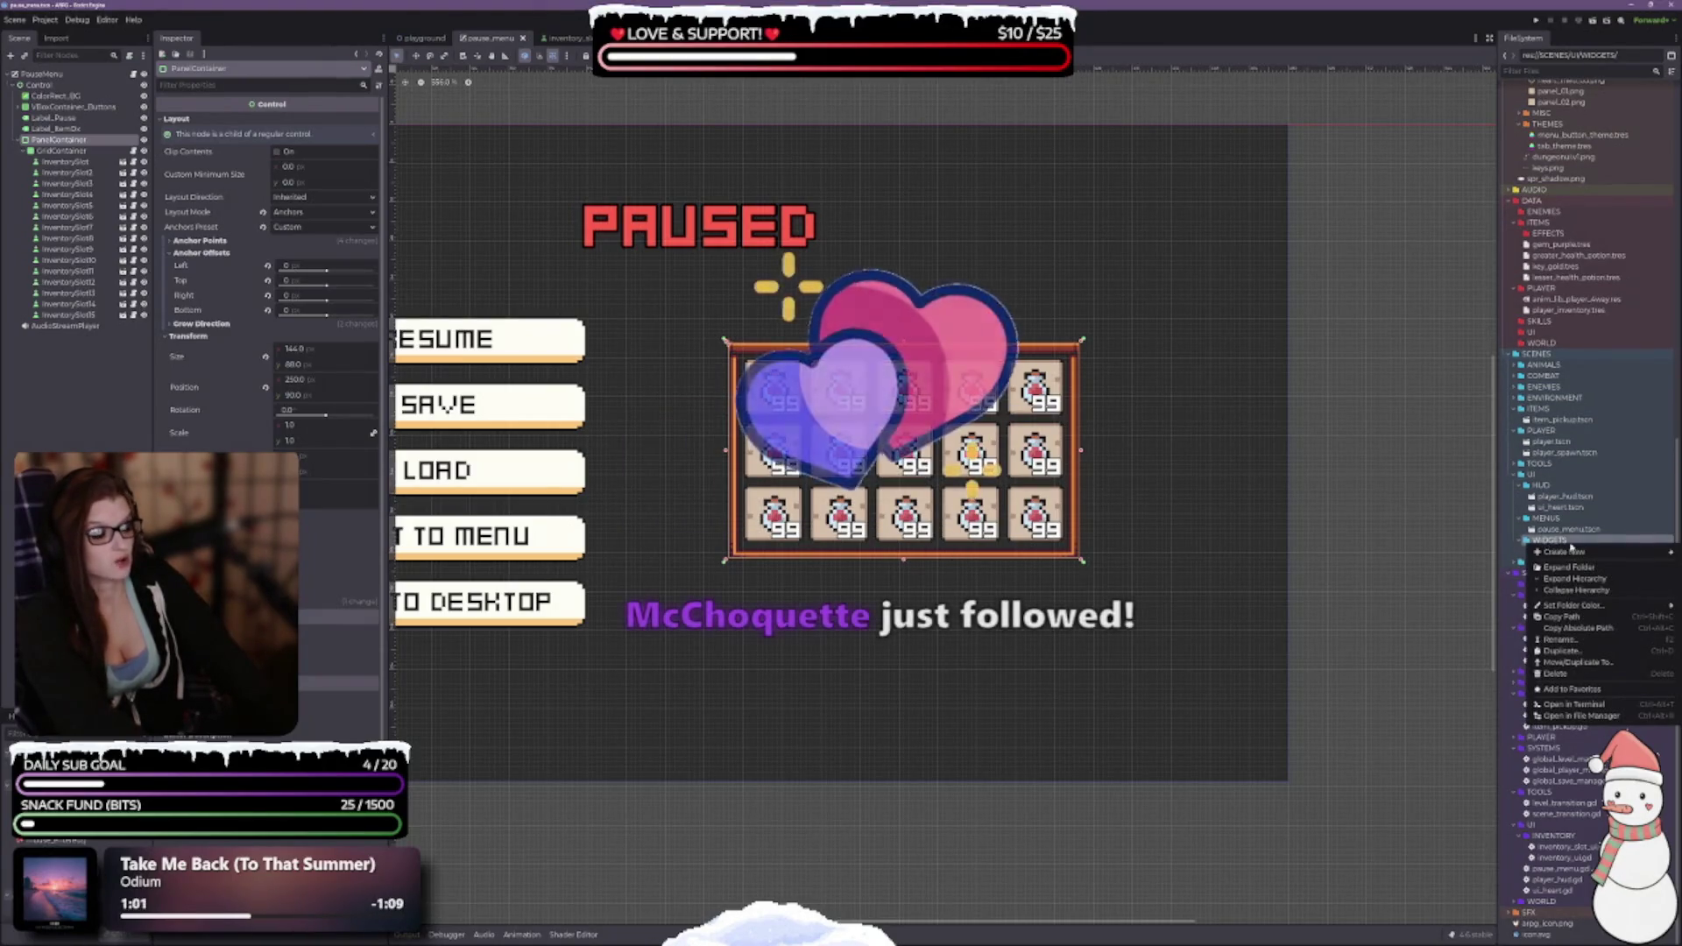
mouse_move(1595, 554)
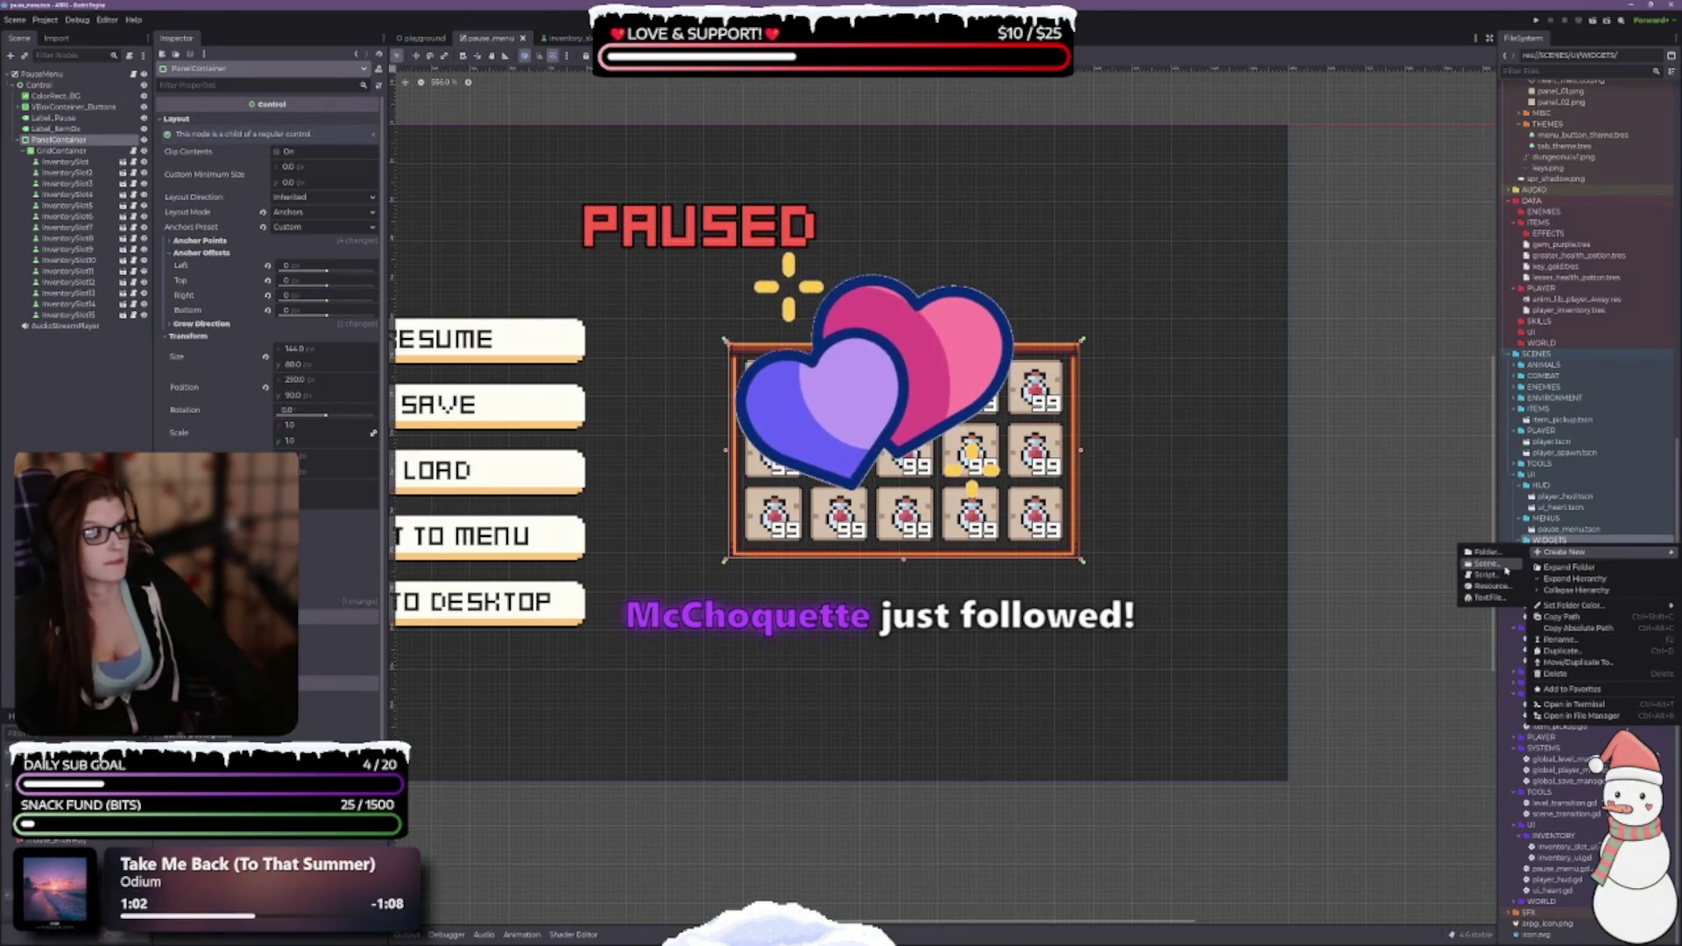
left_click(1567, 567)
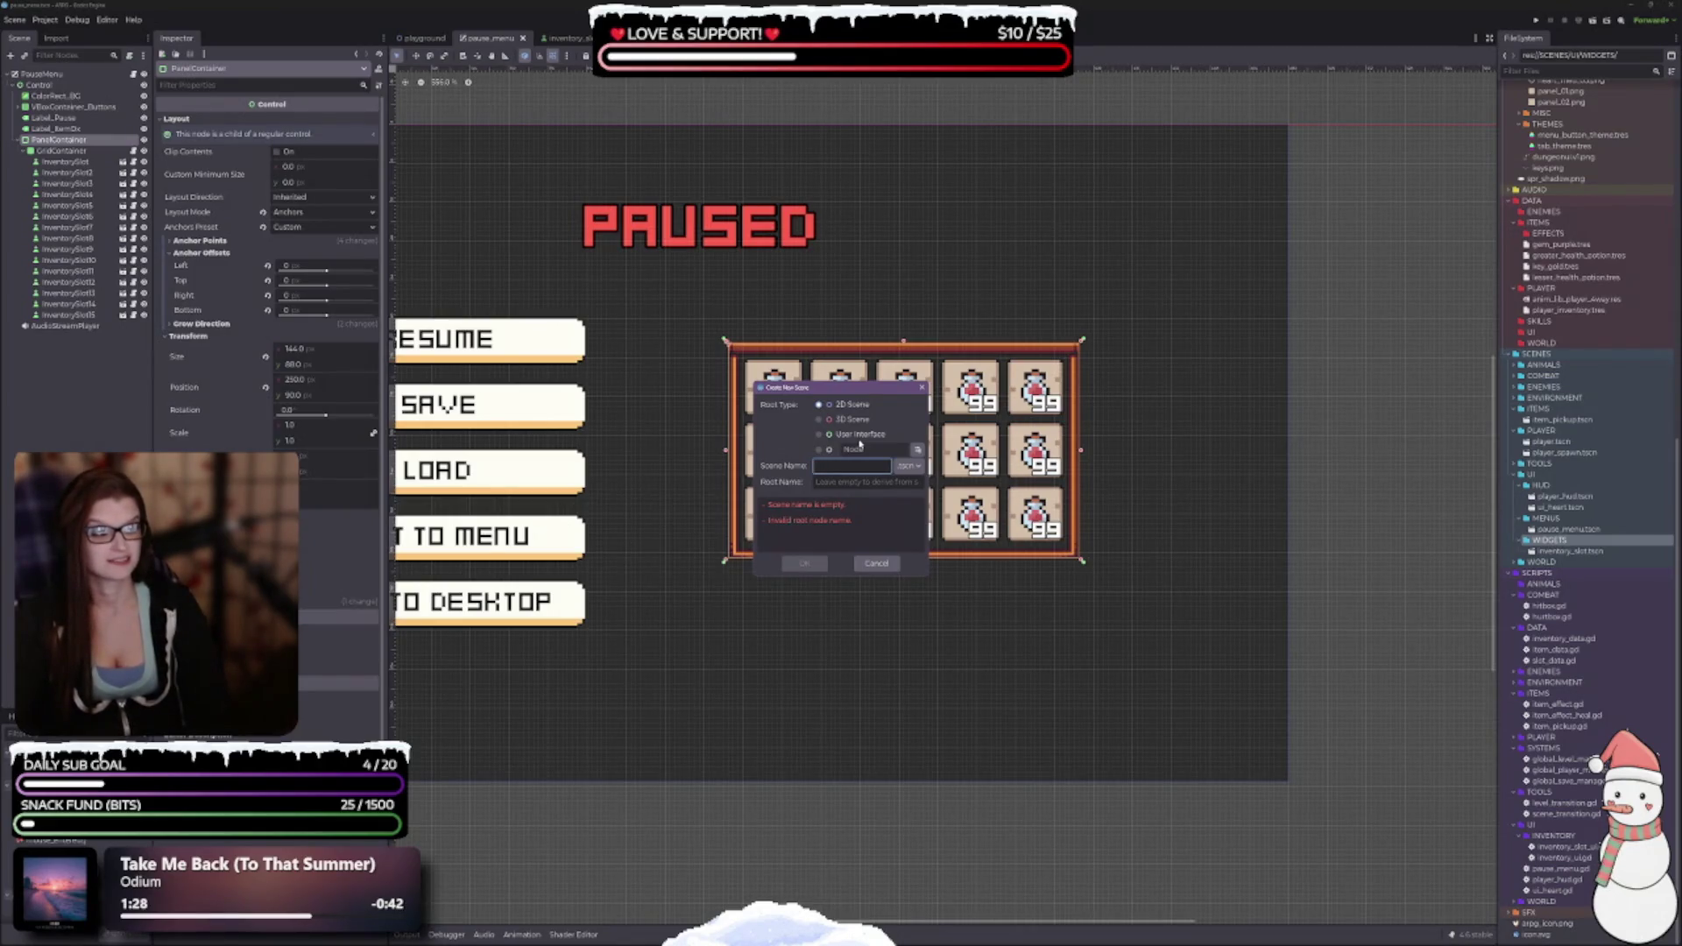
type("Inventory")
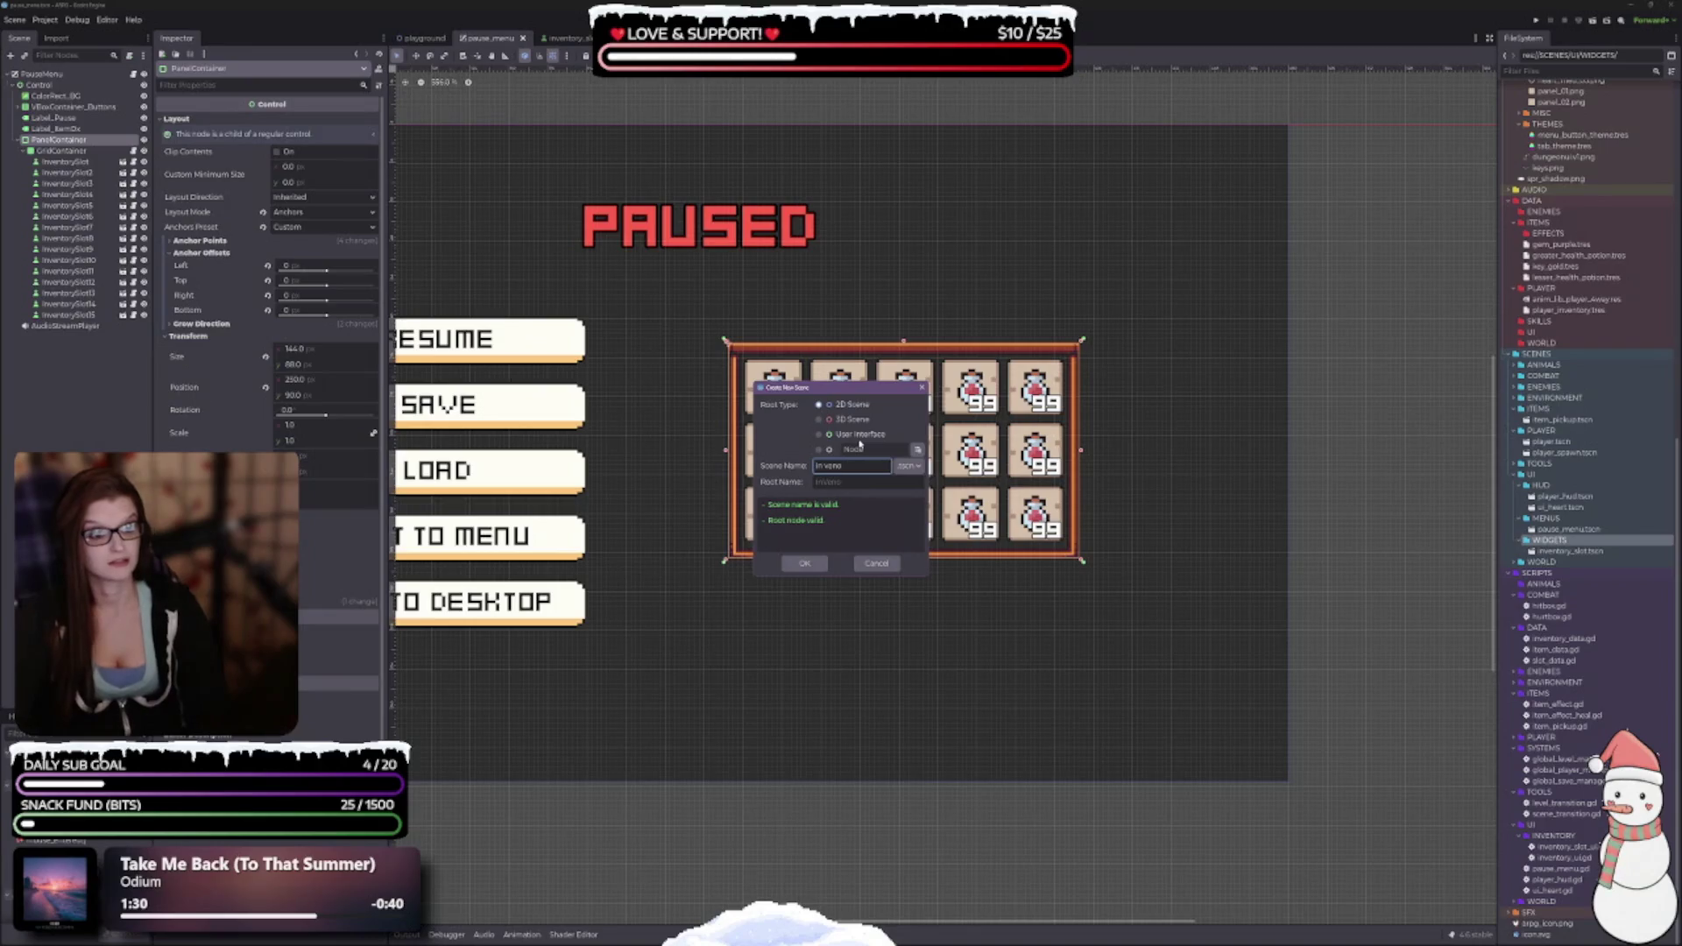
key("BackSpace")
key("BackSpace")
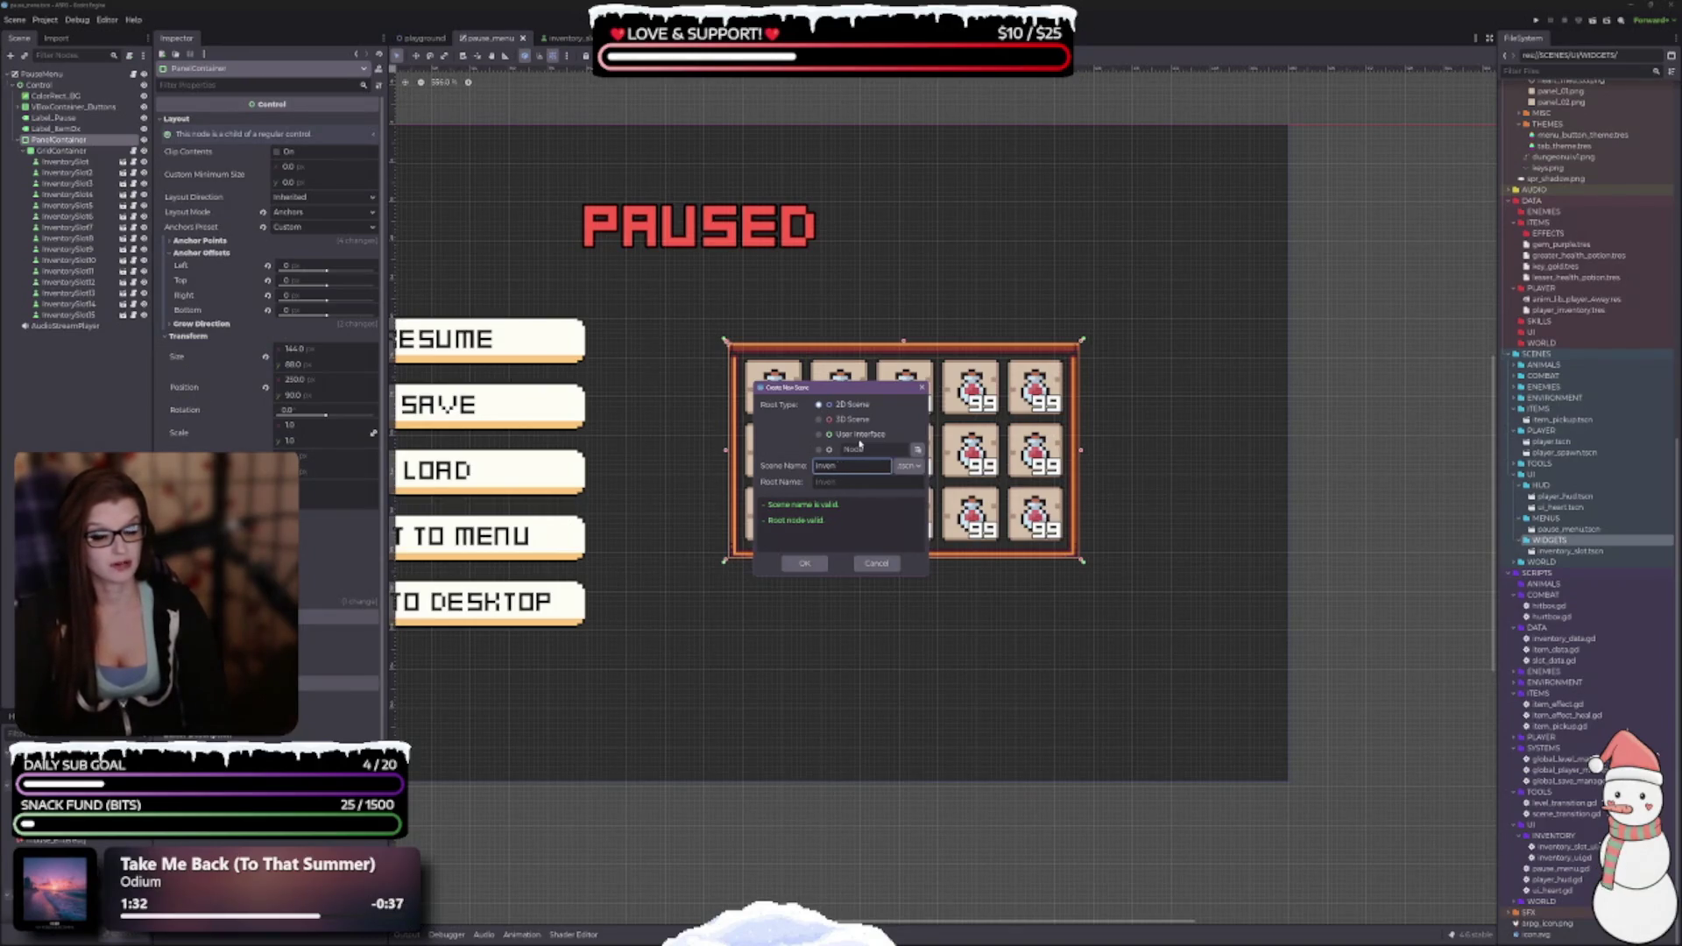
type("tory_")
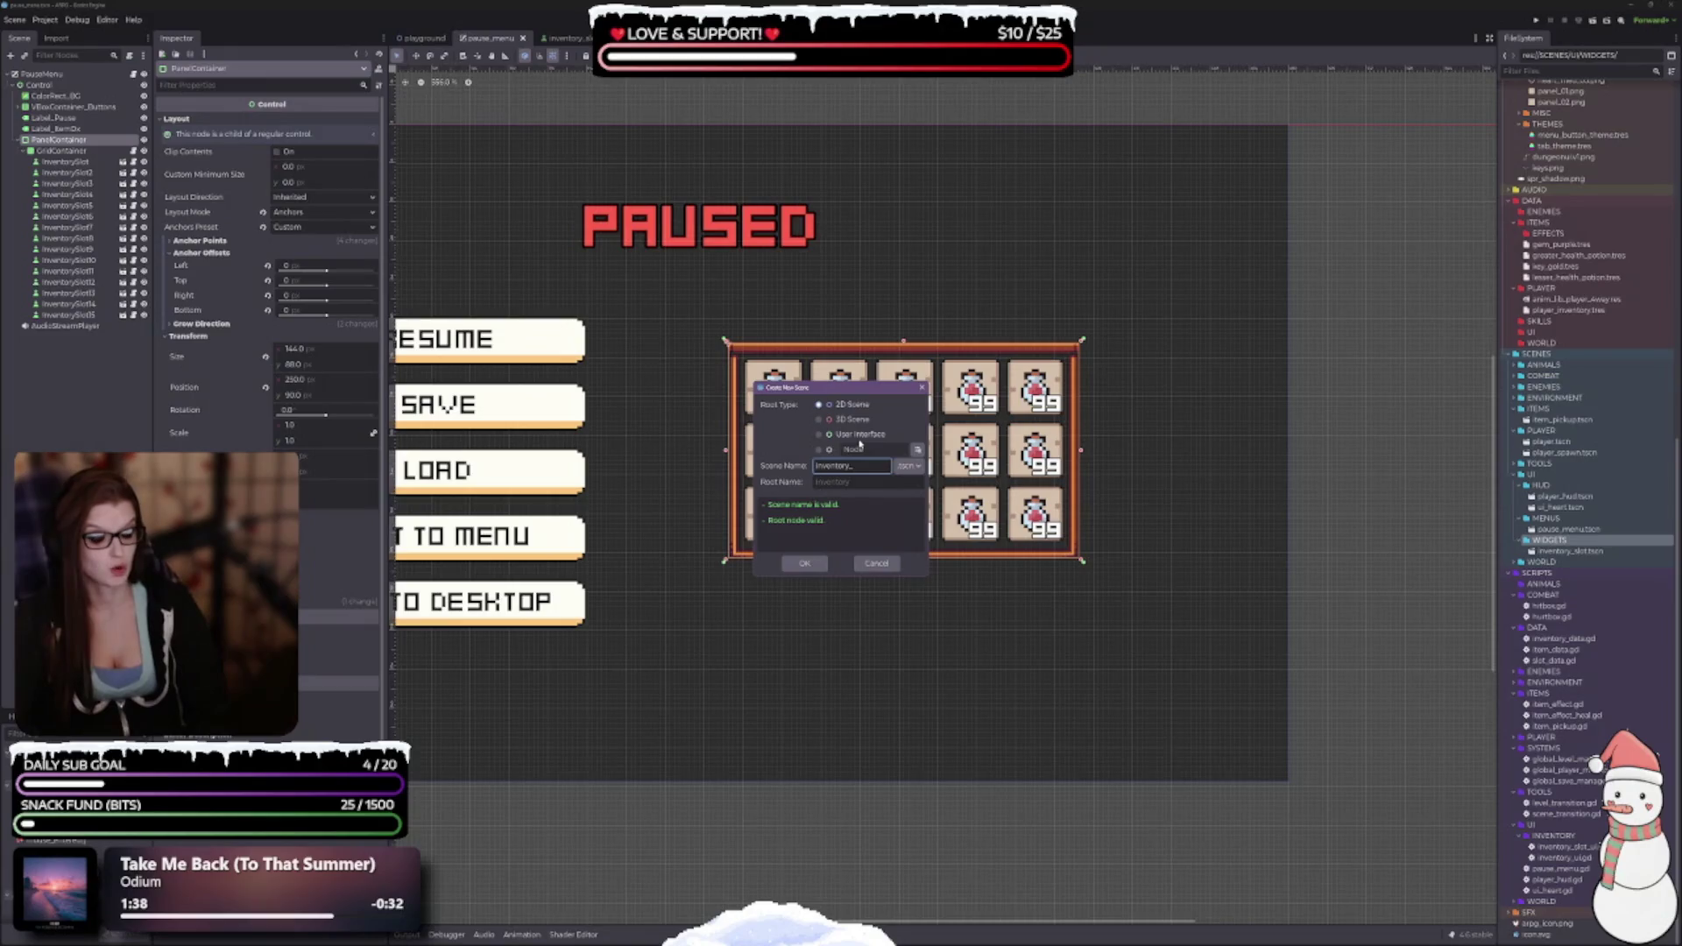
type("u")
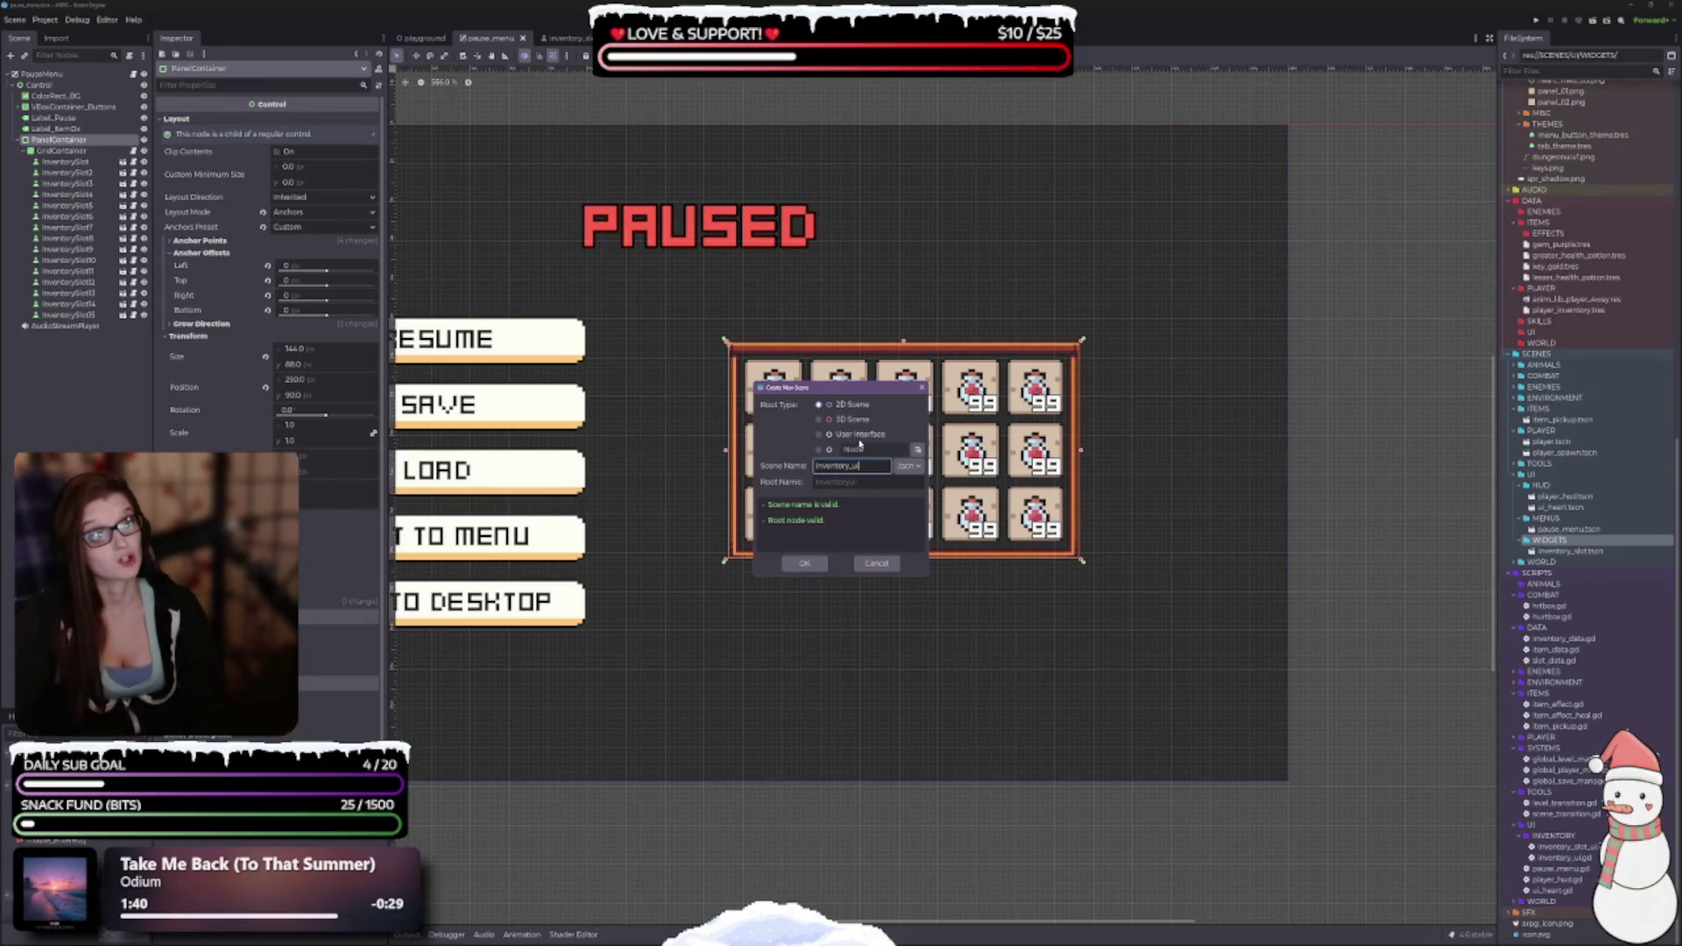
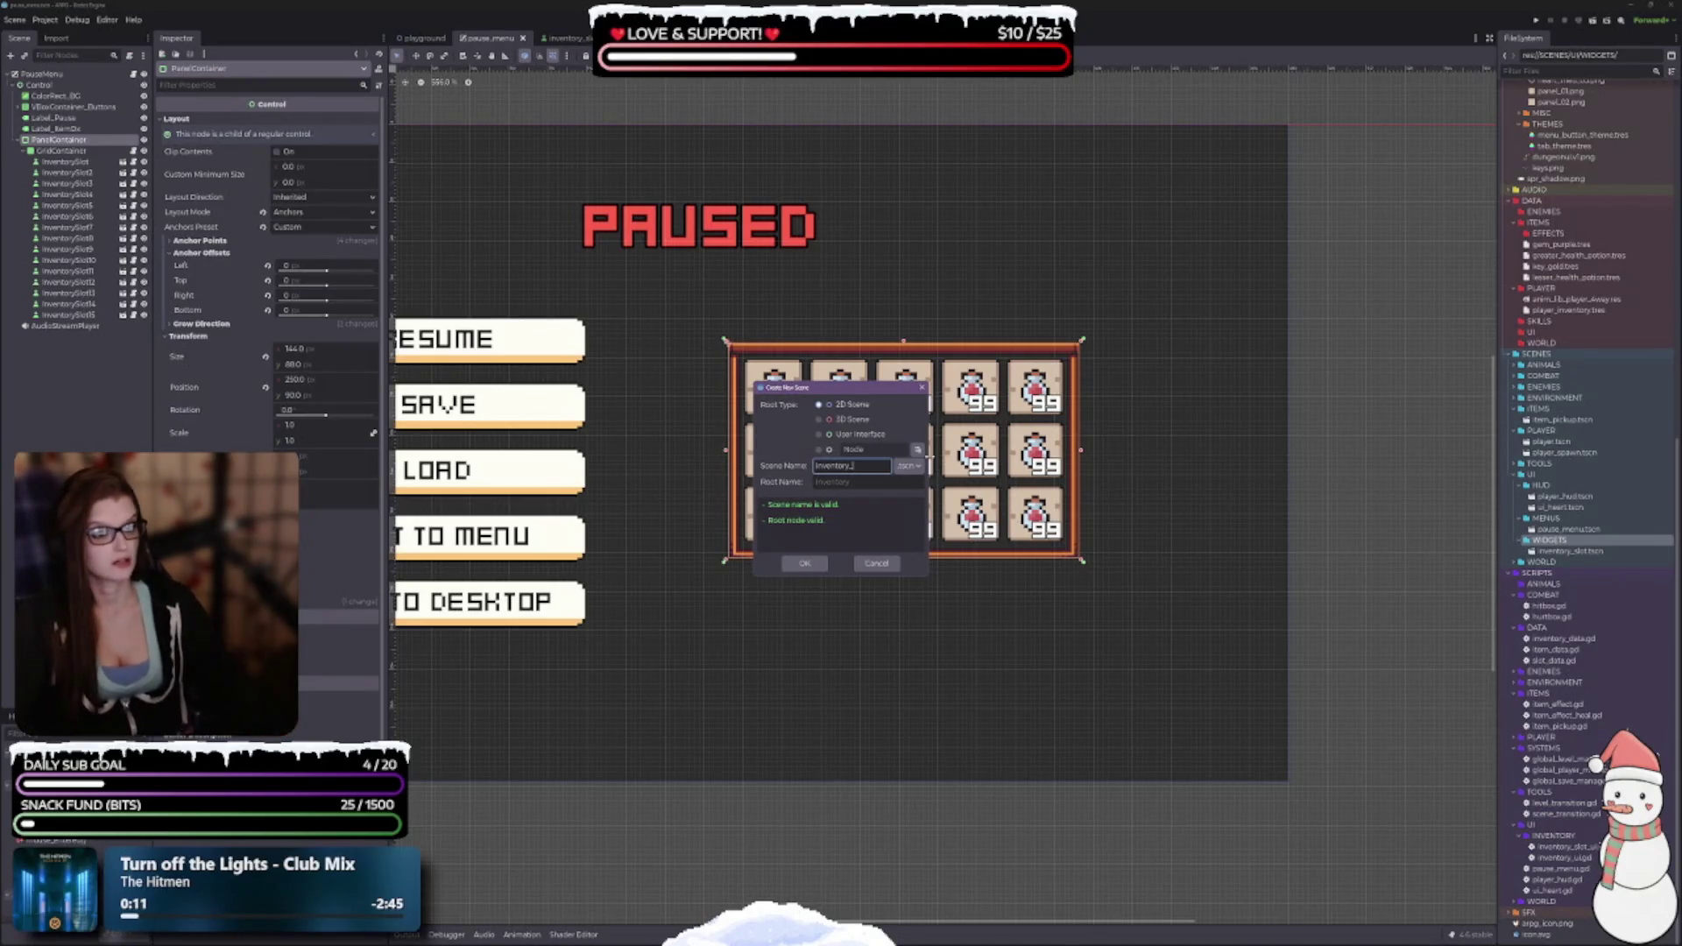
Create a User Interface scene with root InventoryPanel, then return to the pause_menu scene.
left_click(856, 434)
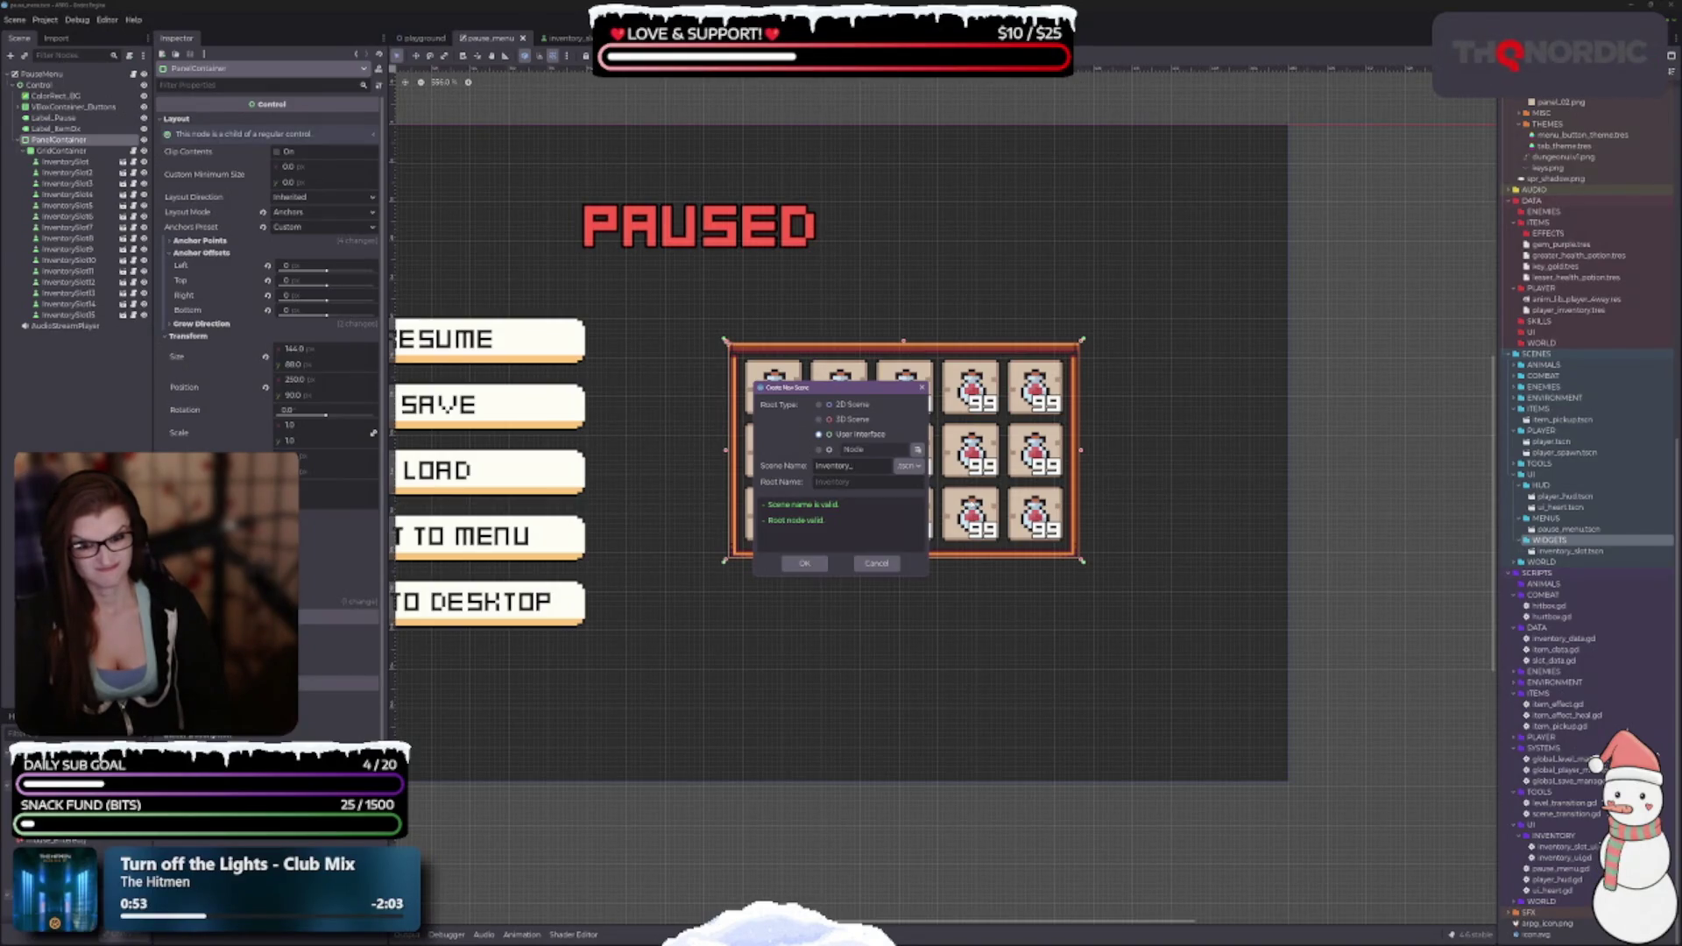
type("window")
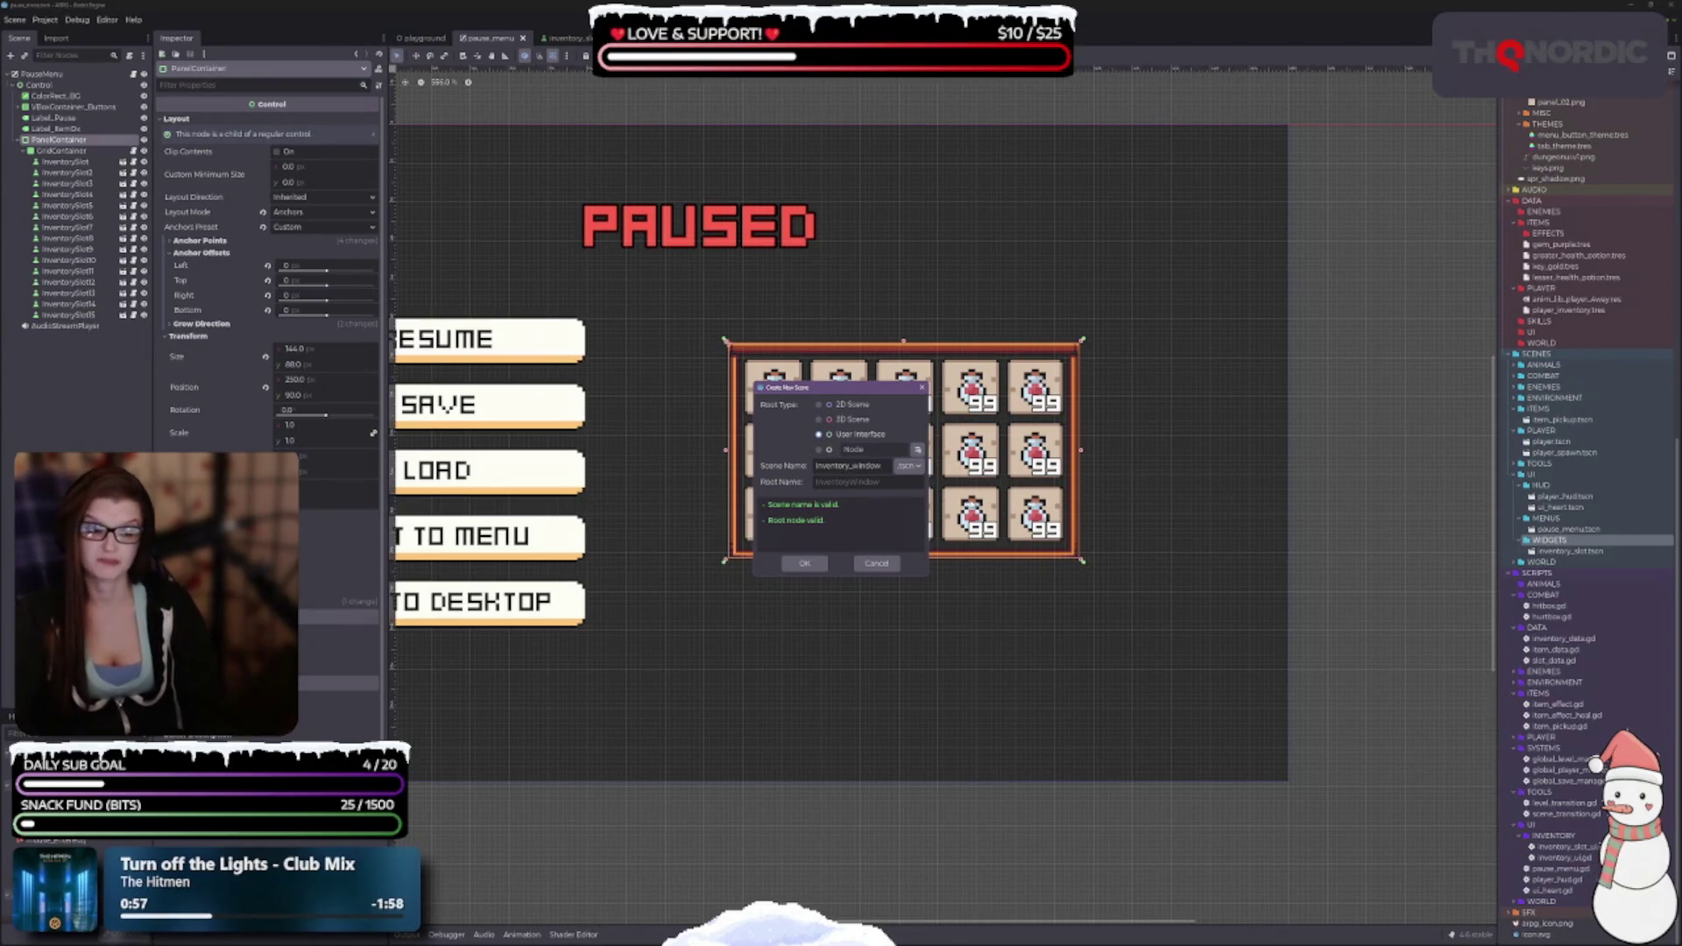
key("BackSpace")
key("BackSpace")
key("BackSpace")
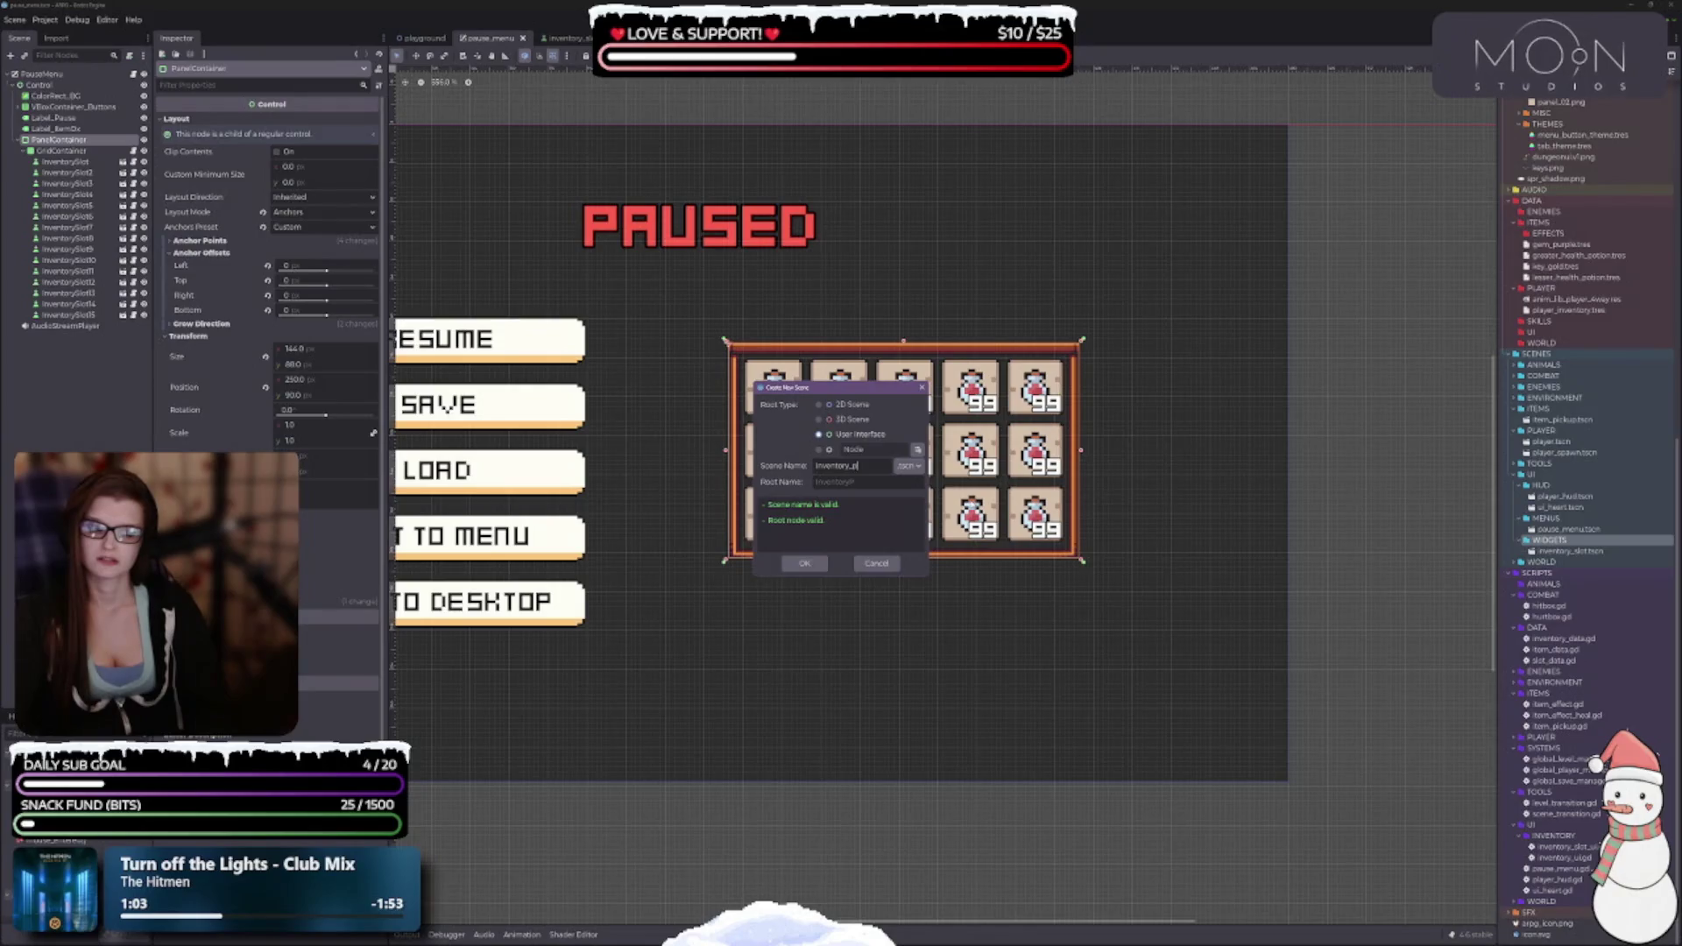
type("panel")
key("Return")
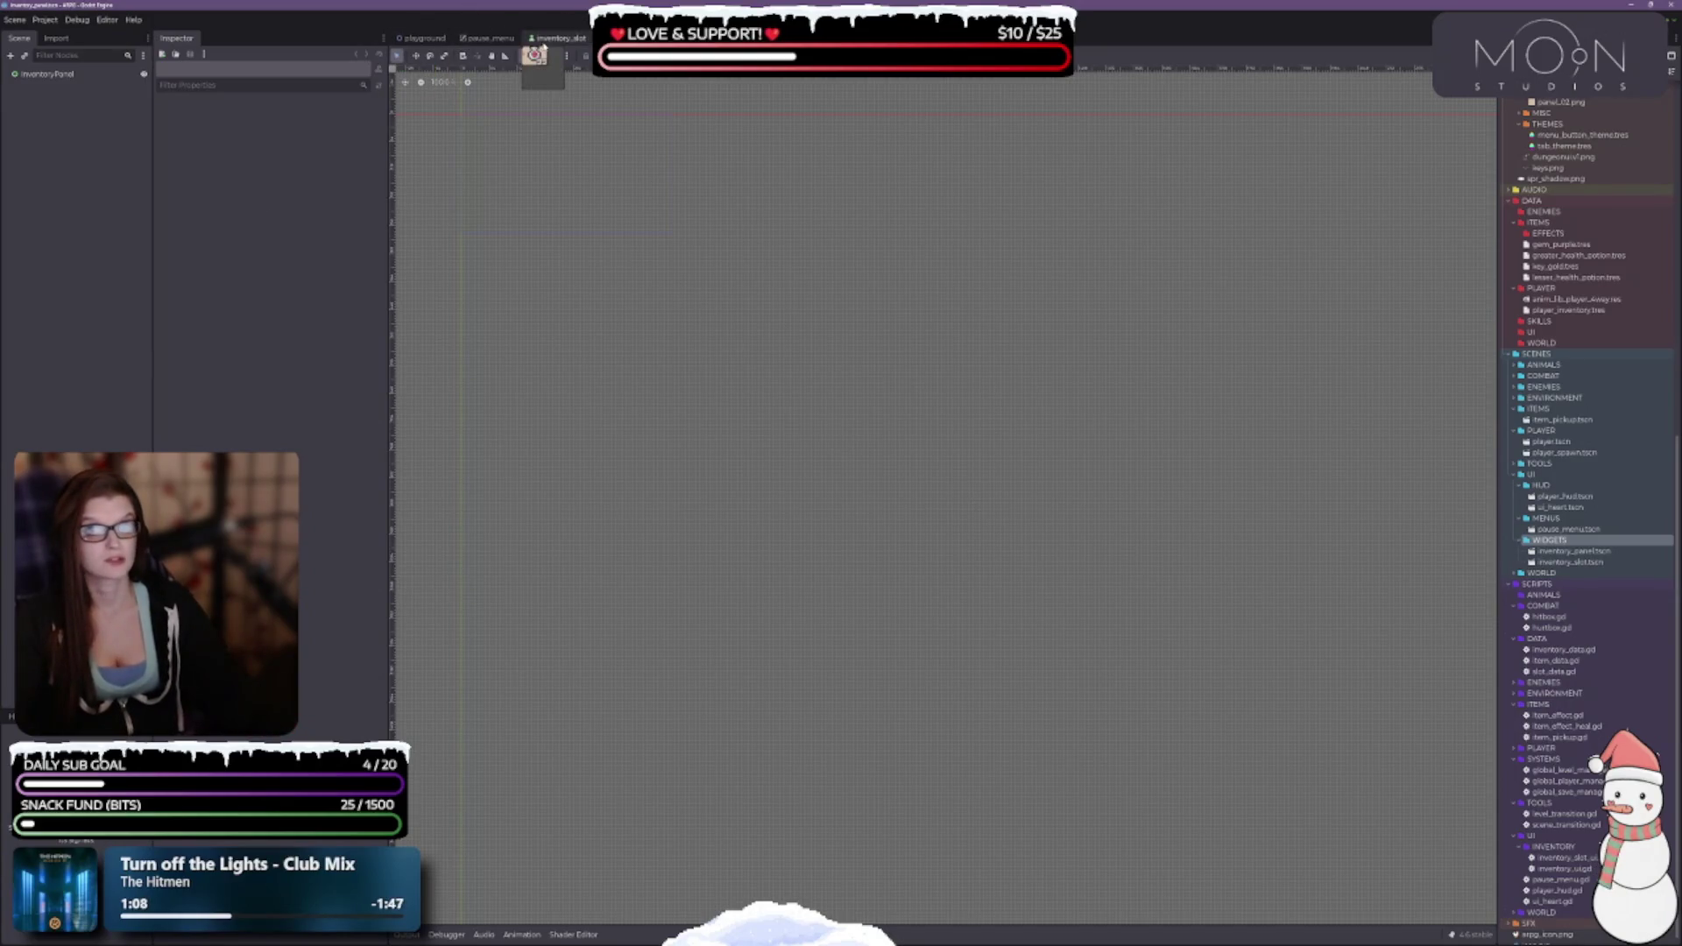
left_click(468, 39)
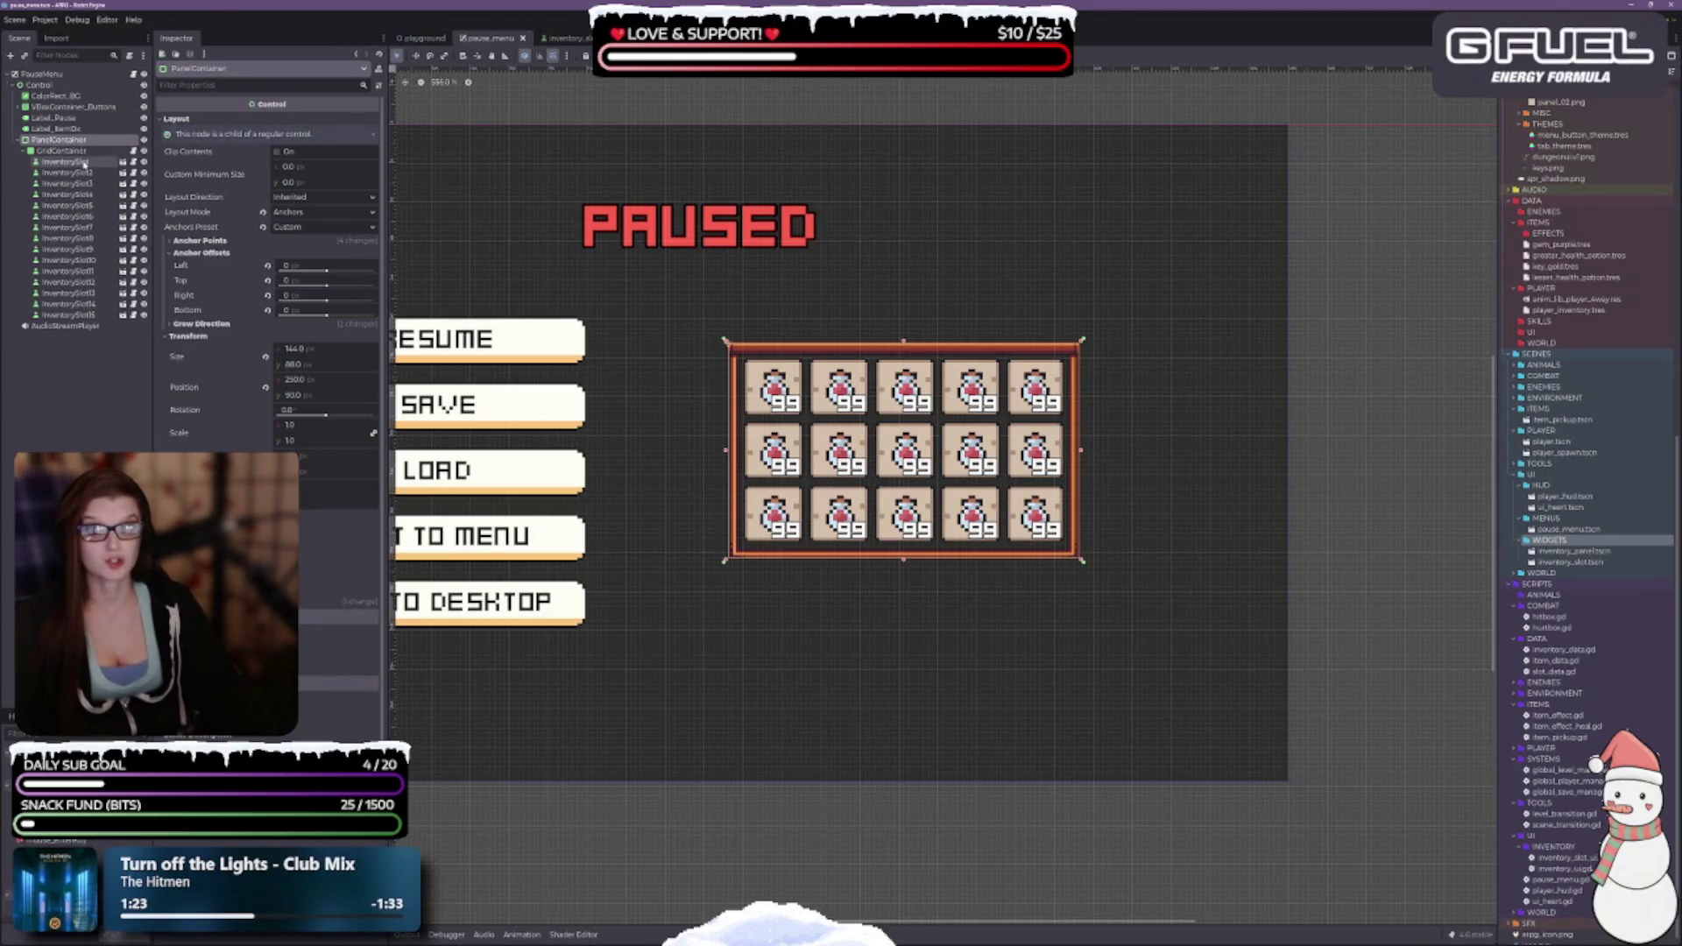
Delete the empty inventory_panel.tscn file from the WIDGETS folder.
left_click(66, 162)
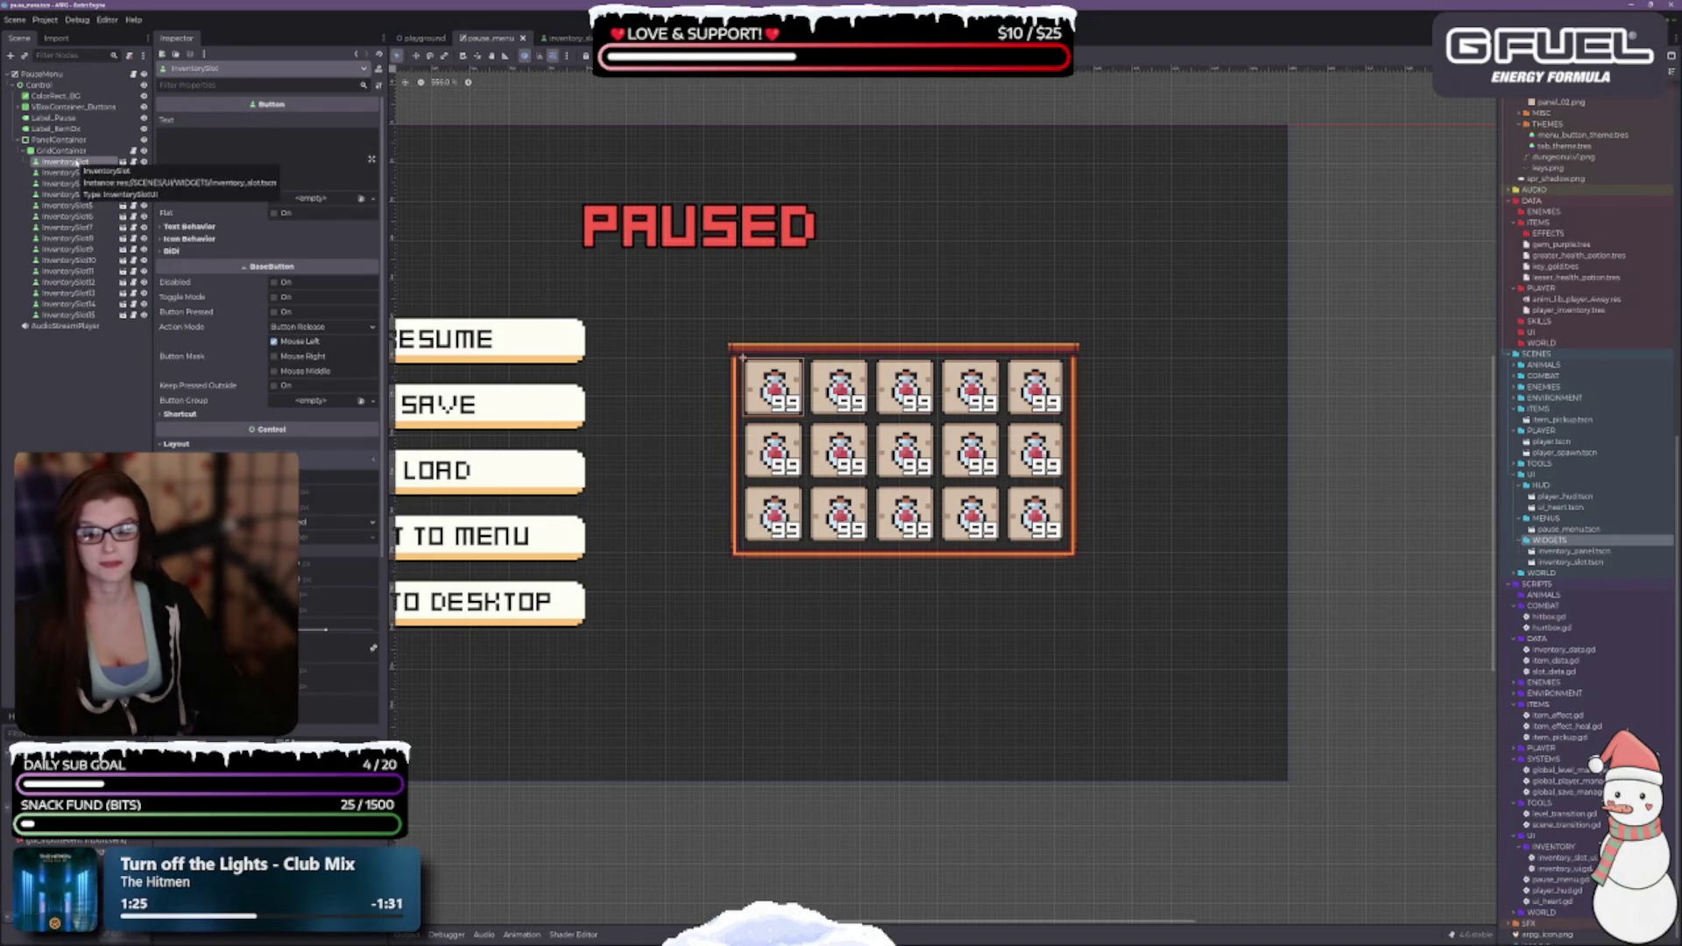
right_click(76, 162)
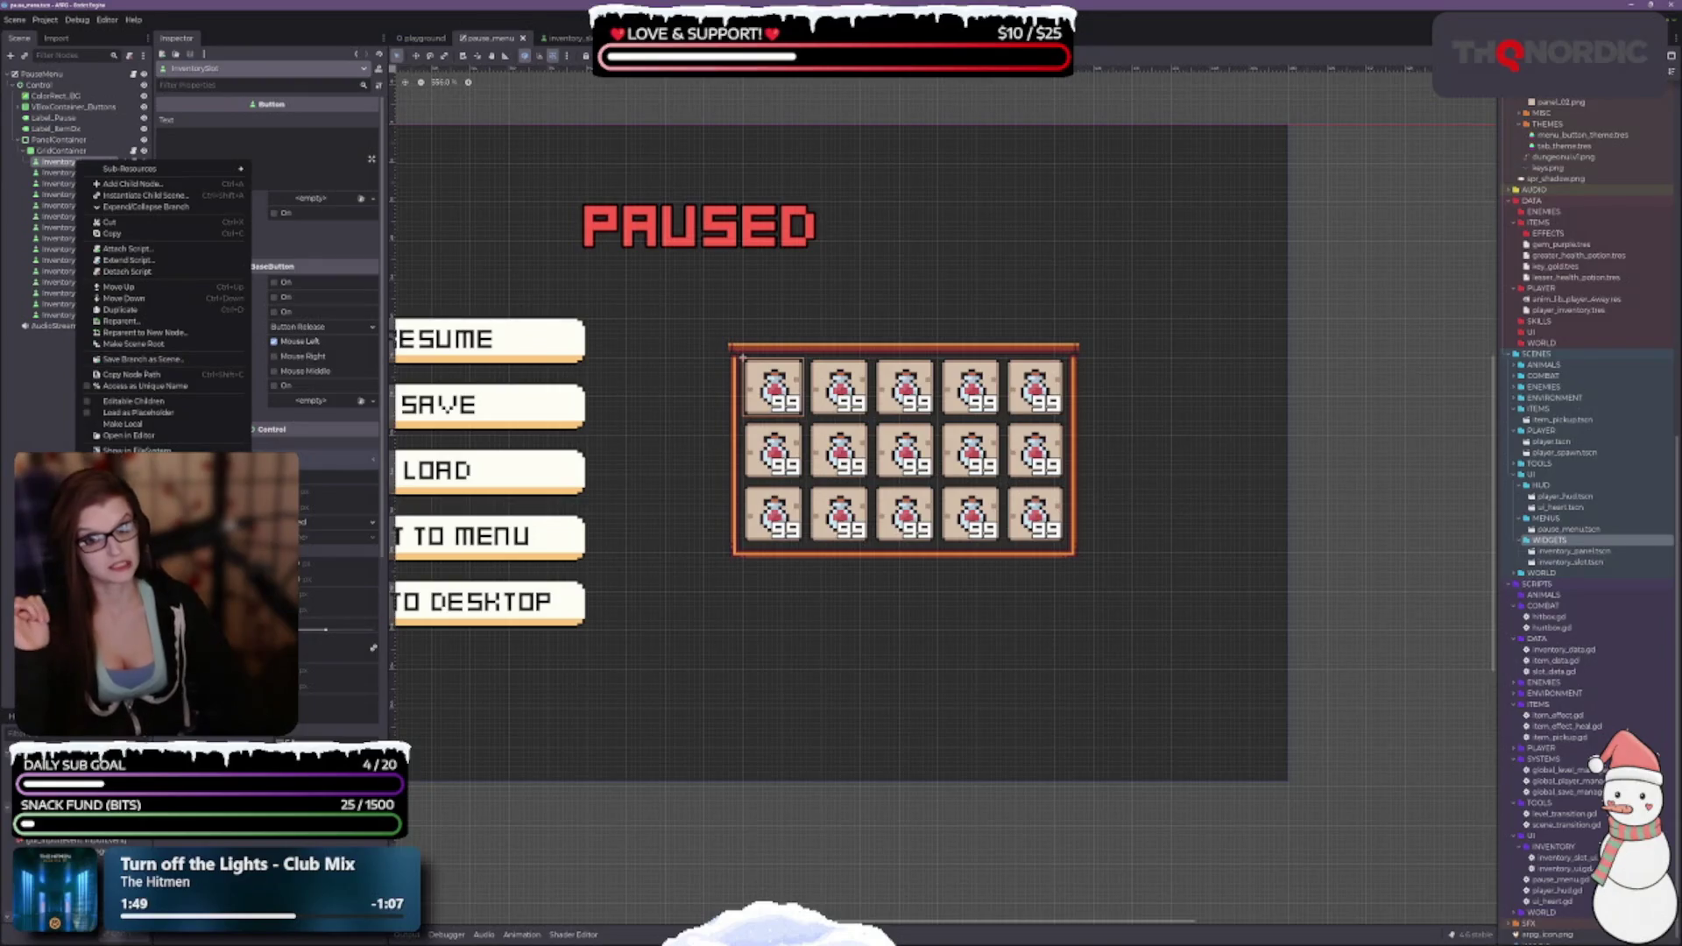
left_click(44, 391)
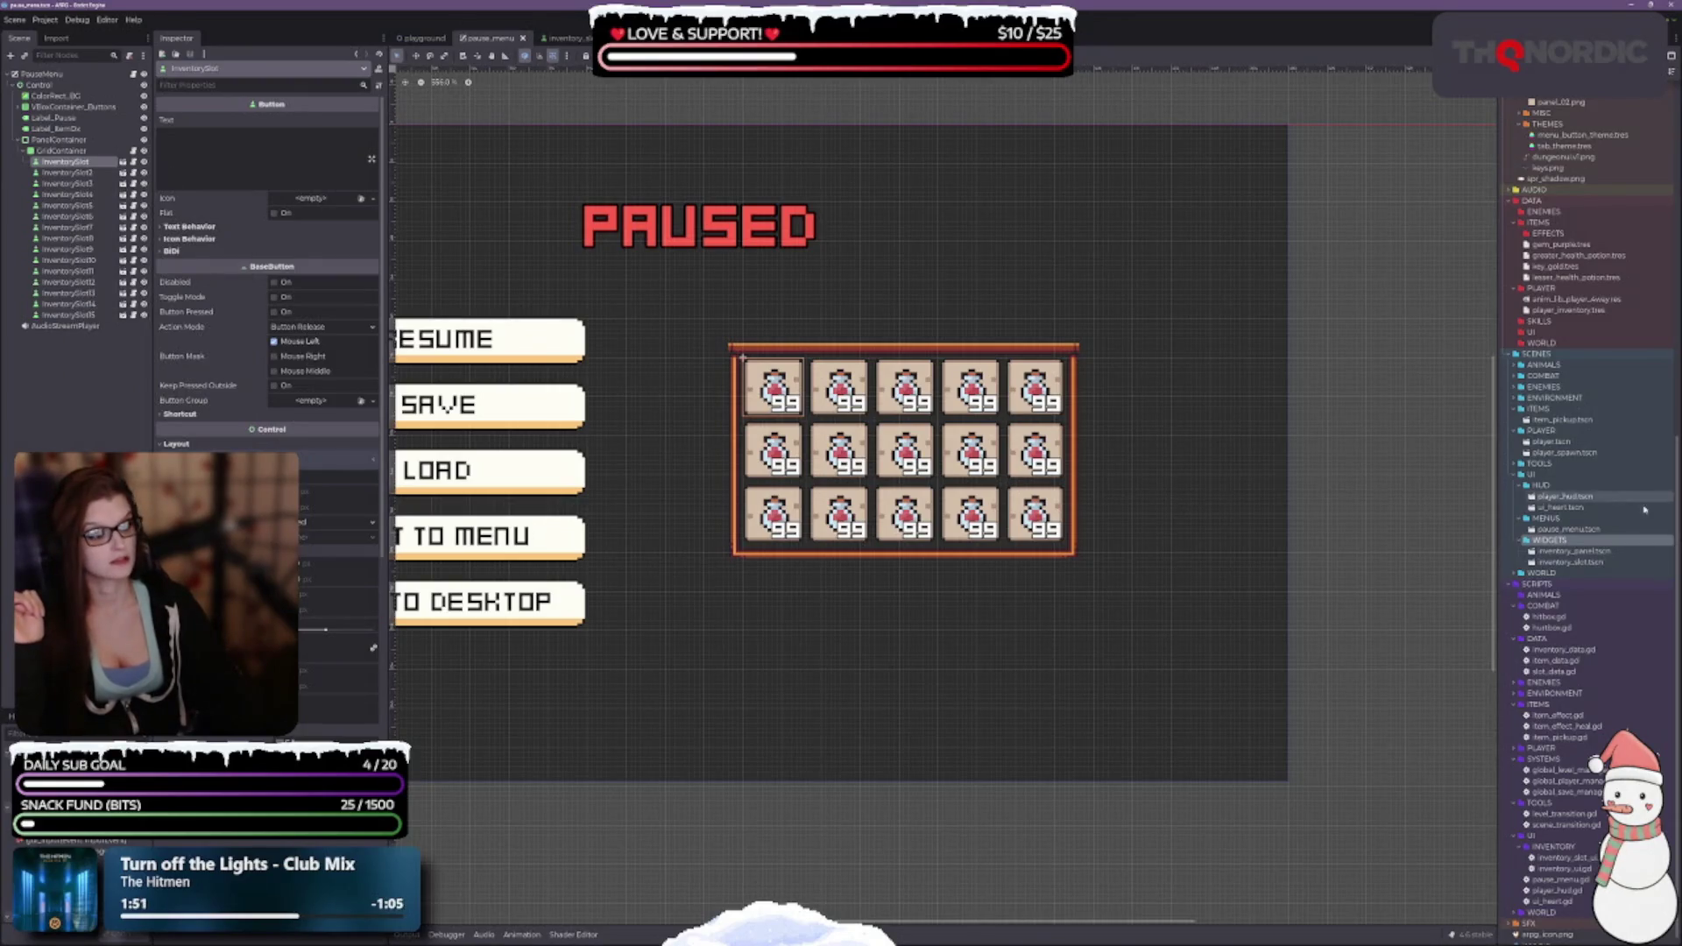
left_click(1573, 551)
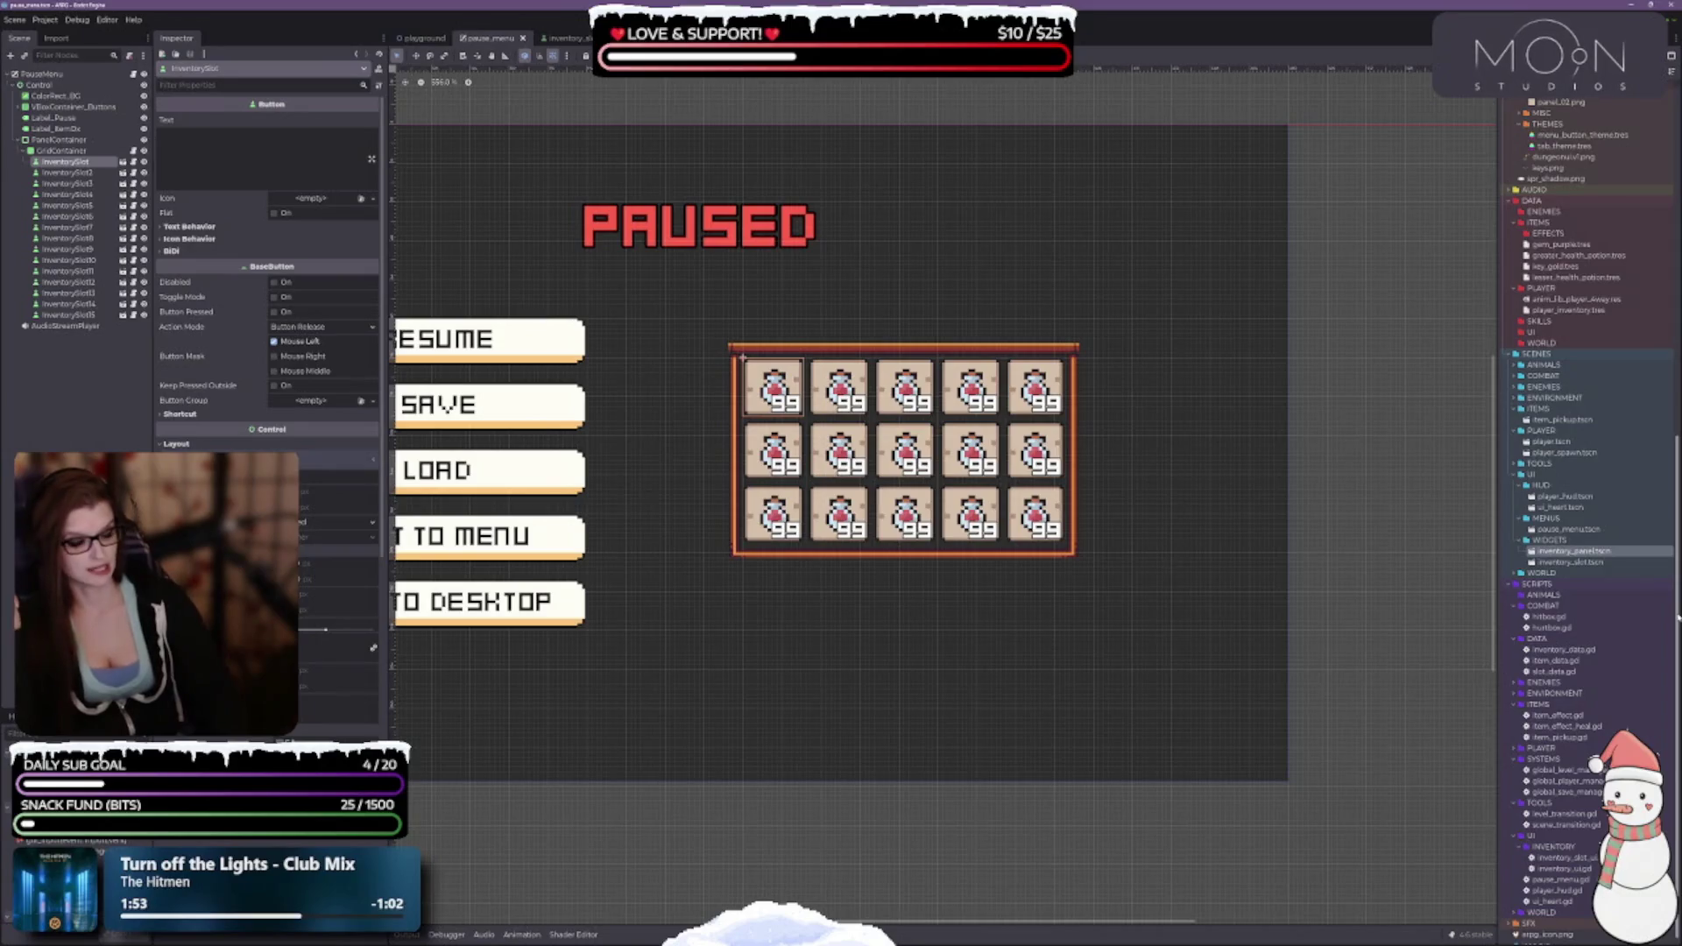
key("Delete")
key("Return")
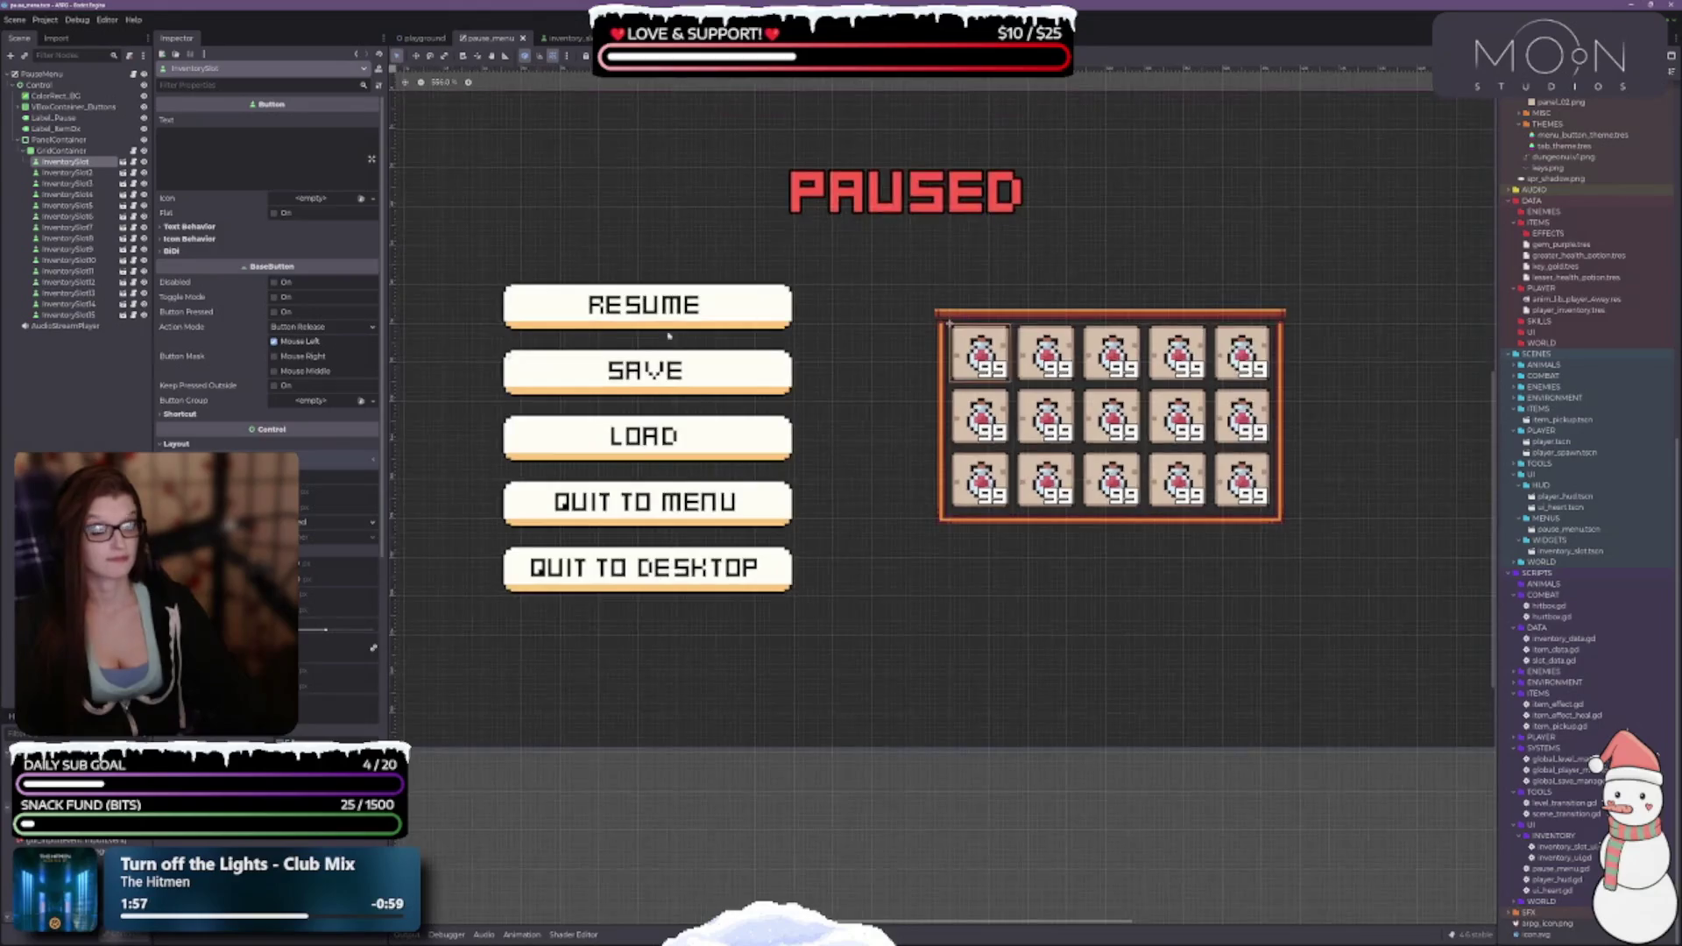
Collapse and re-expand the PanelContainer in the Scene tree, recentring the pause menu in view.
left_click(57, 140)
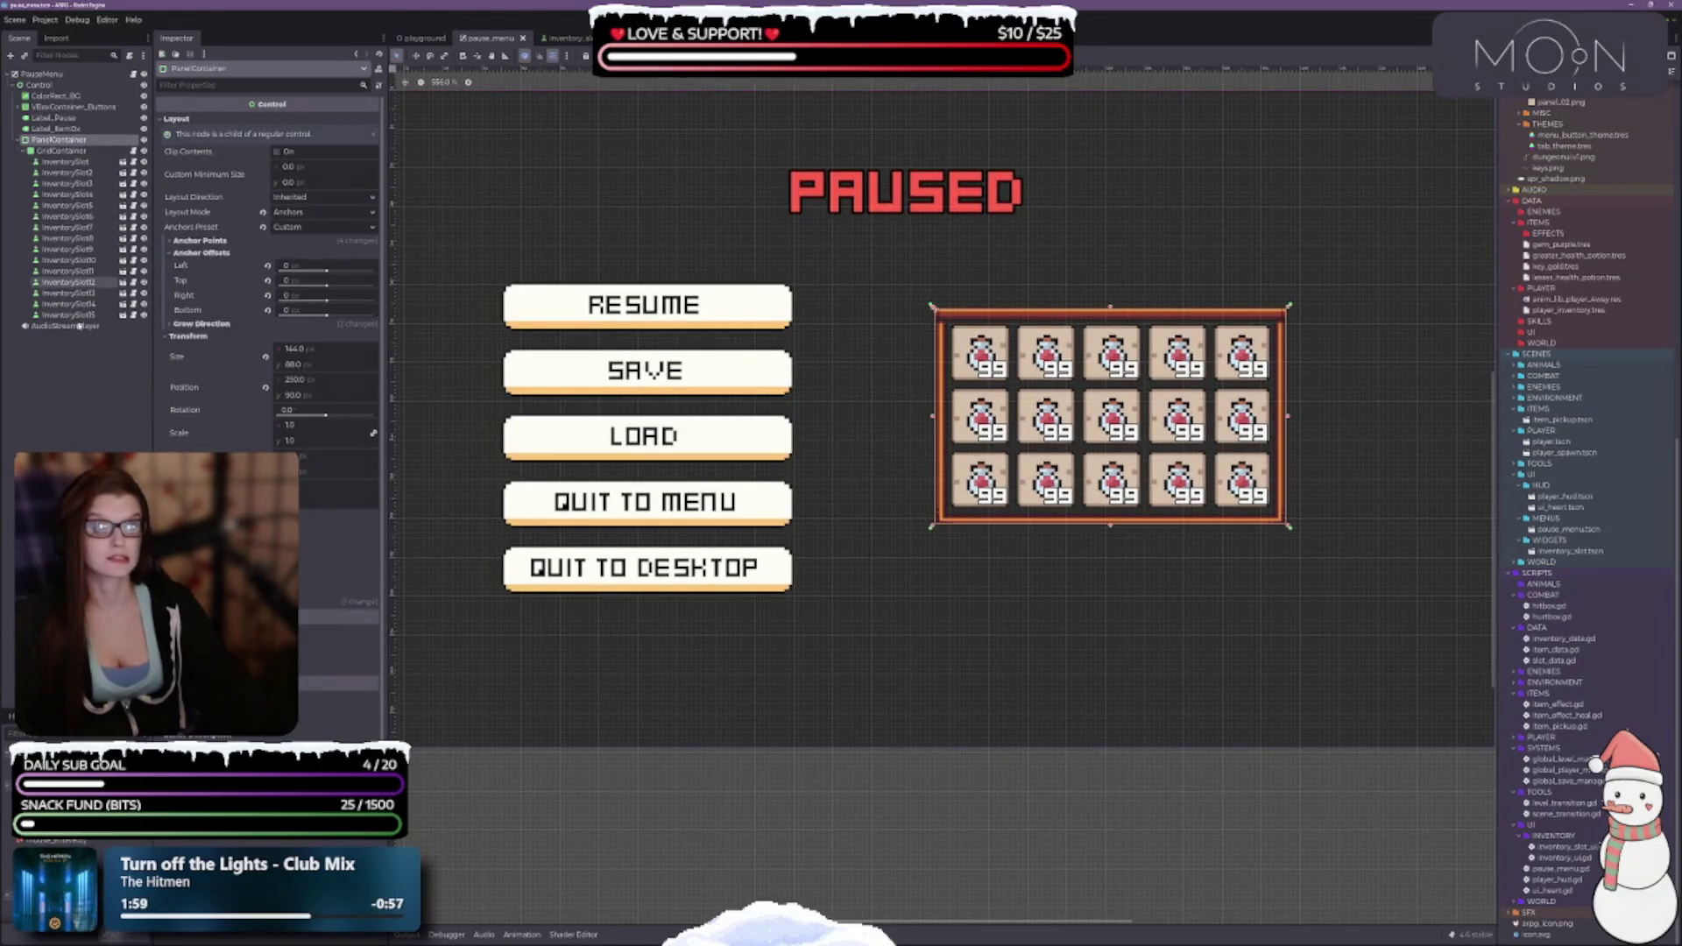
left_click(20, 140)
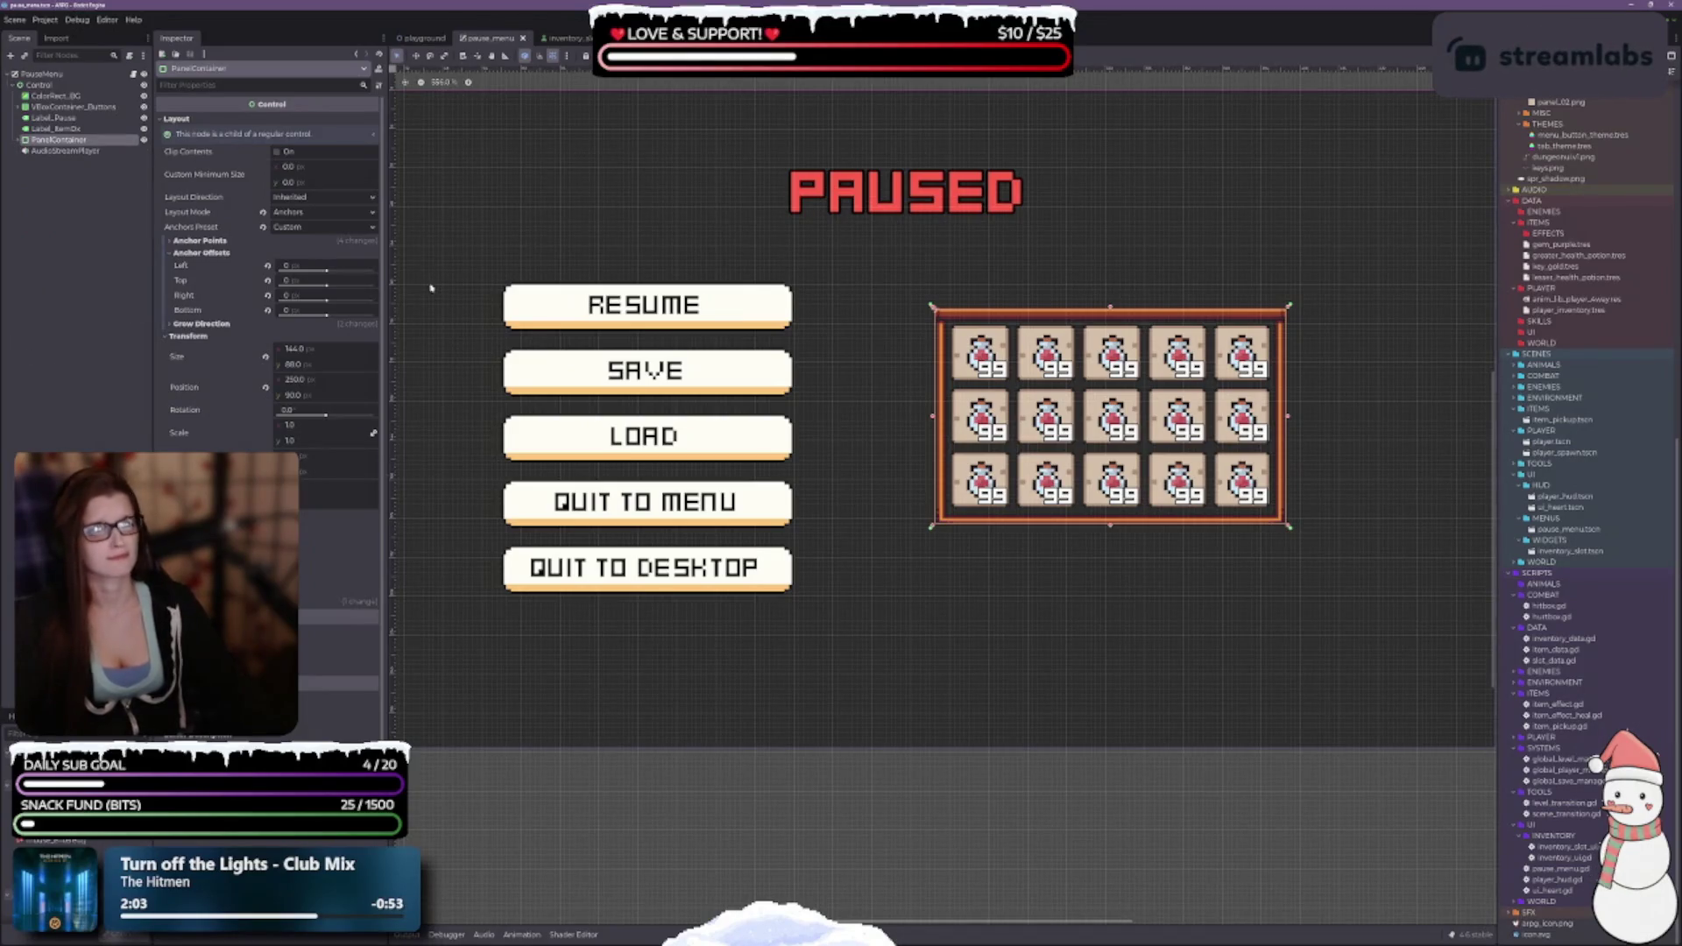
left_click_drag(428, 289, 712, 329)
left_click_drag(1013, 258, 843, 246)
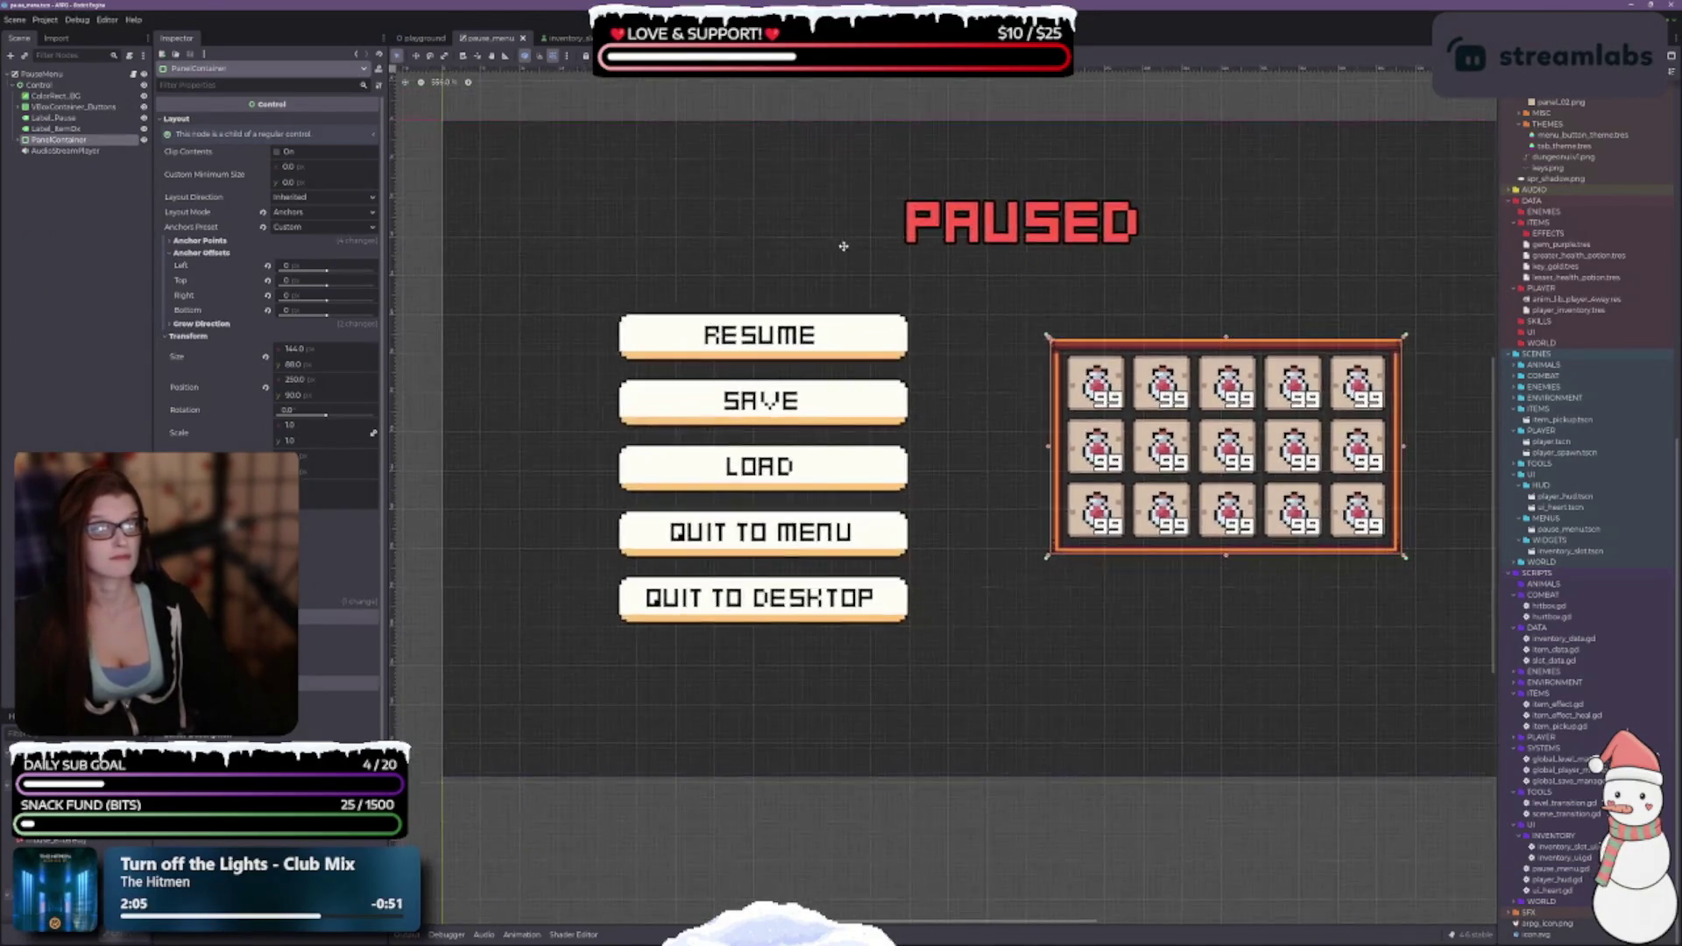
left_click(20, 140)
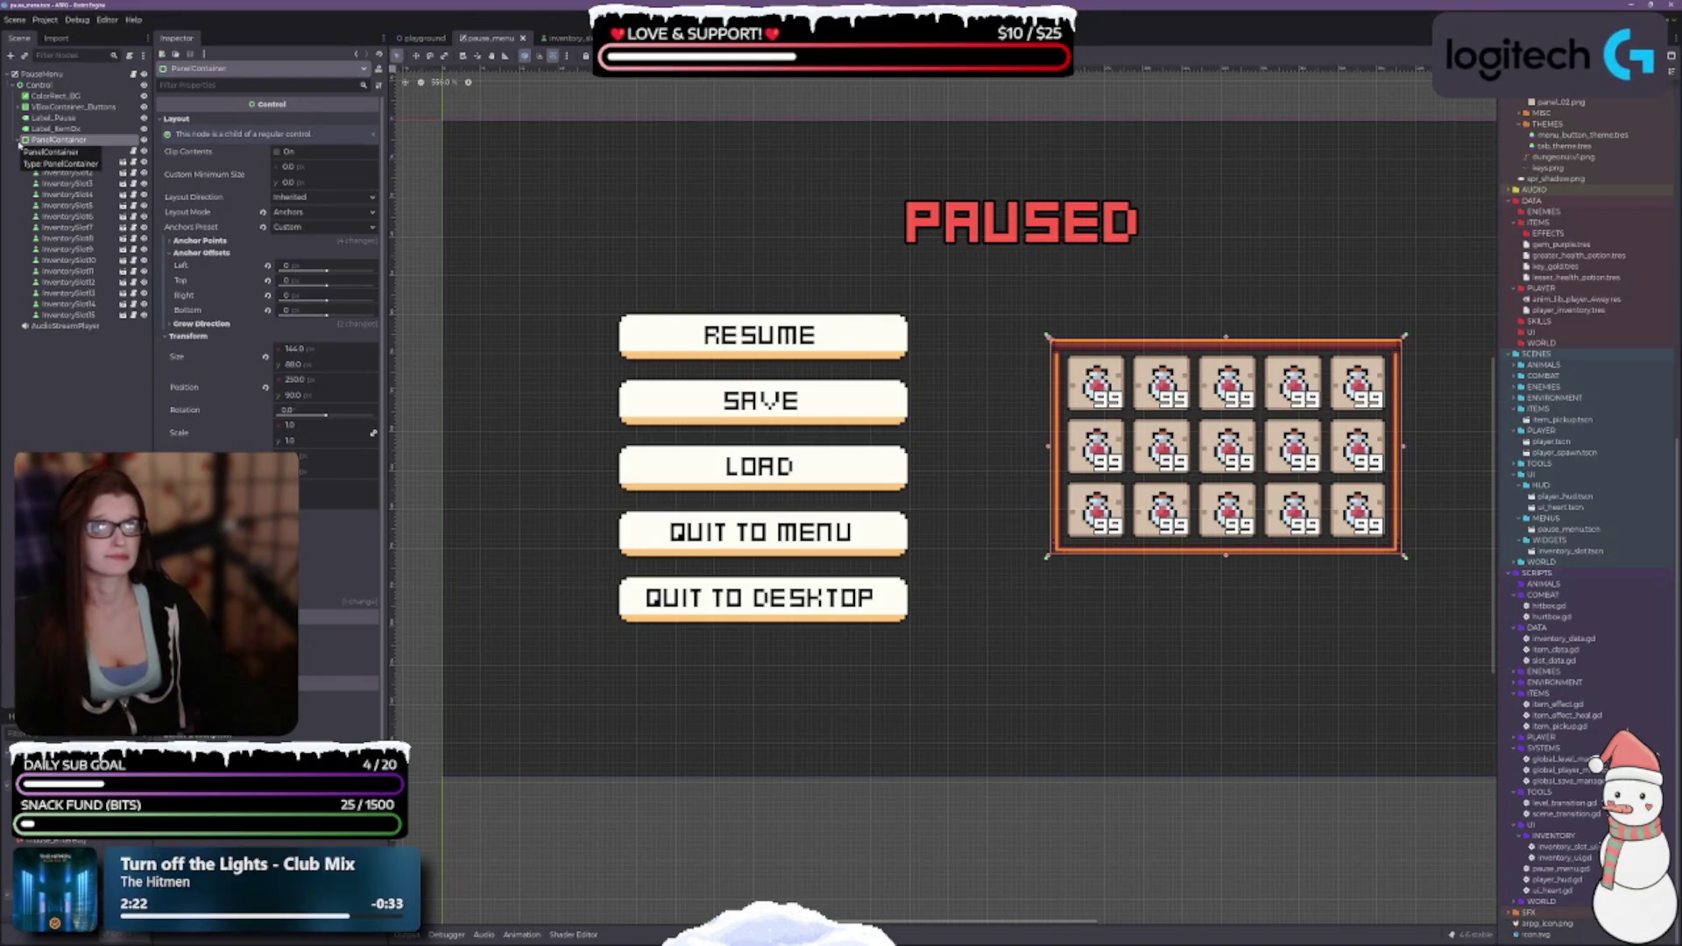
Try saving the PanelContainer branch as WIDGETS/inventory_panel.tscn, then dismiss the can't-overwrite warning.
left_click(19, 140)
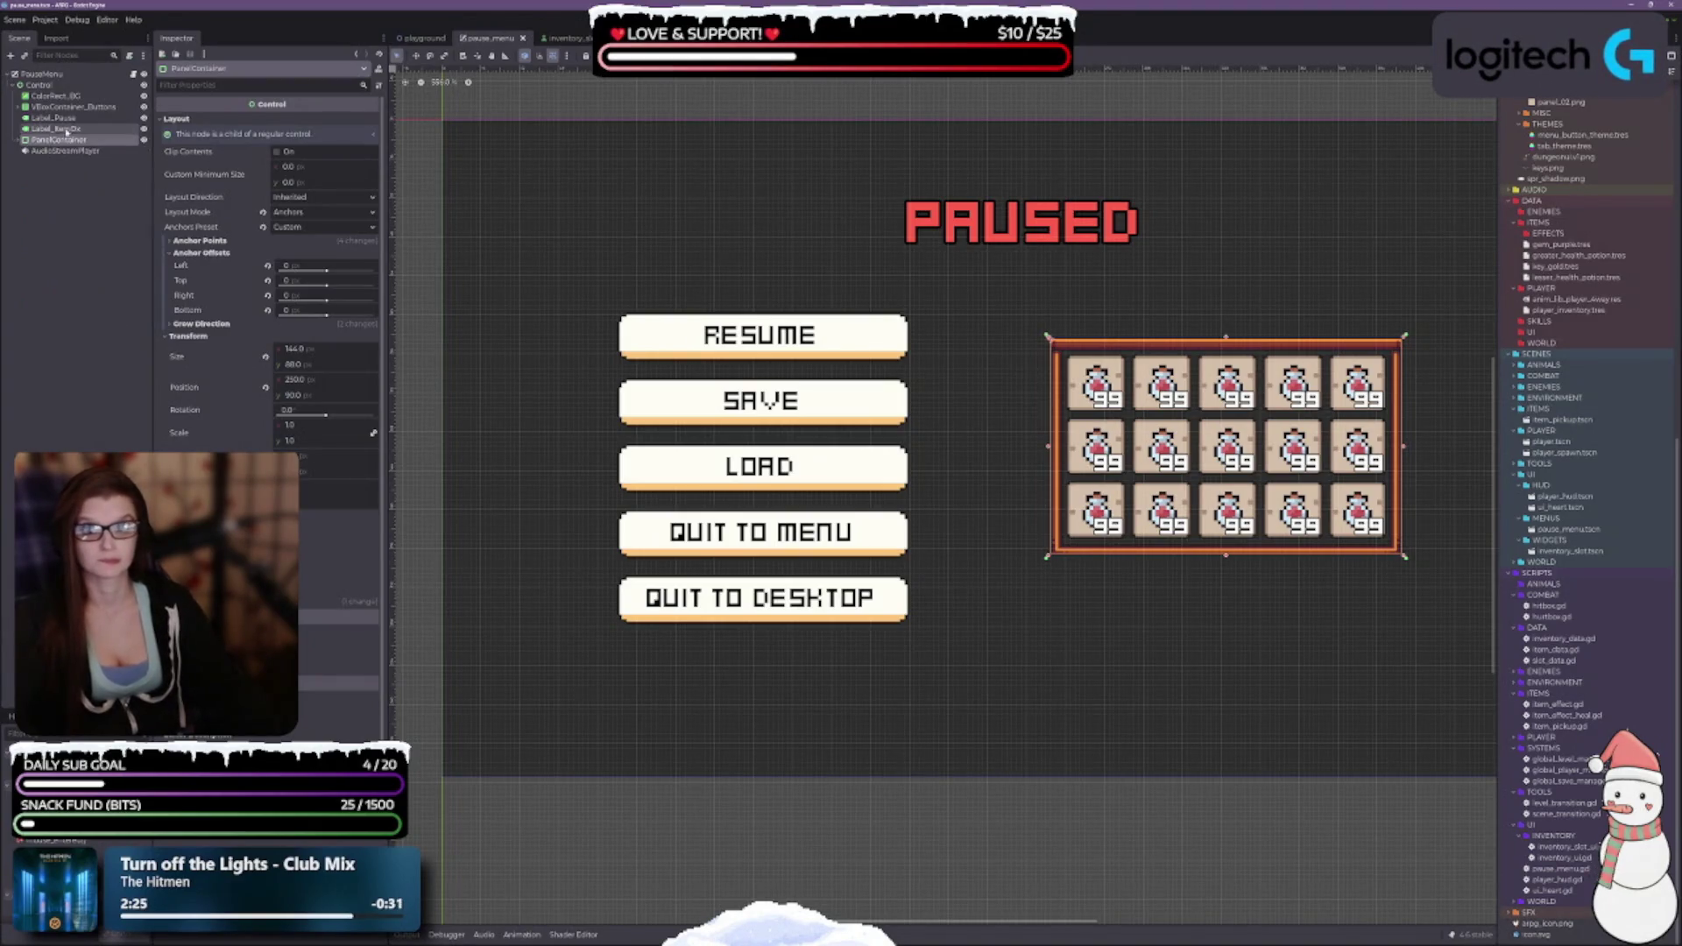
right_click(72, 141)
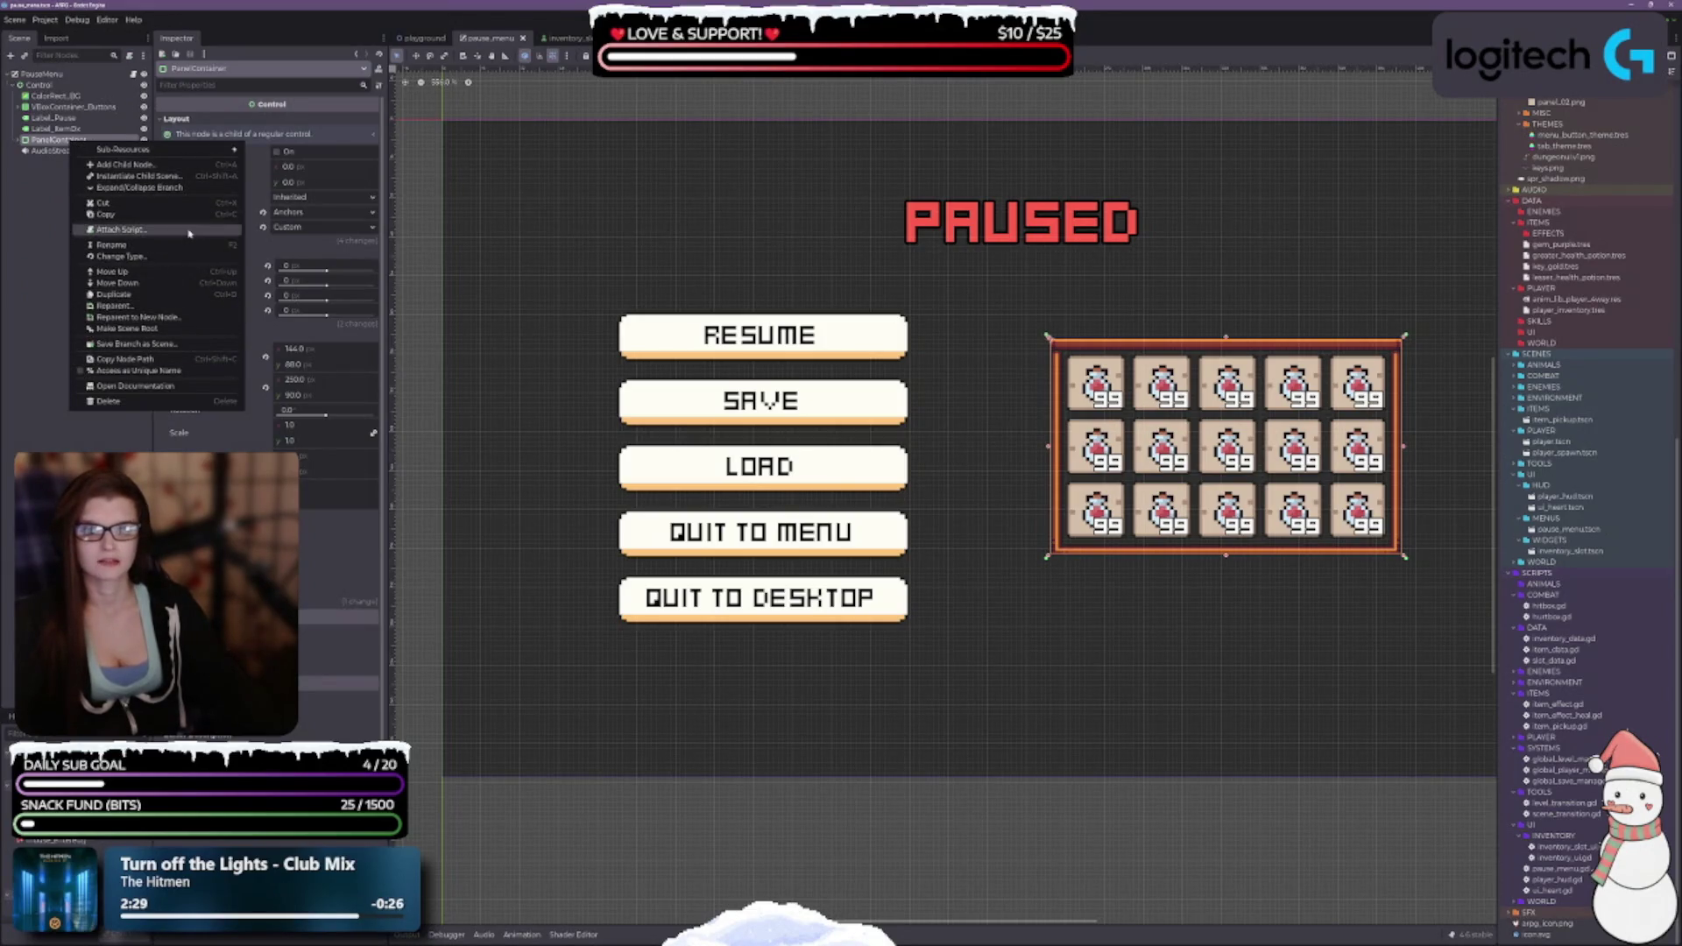
left_click(153, 345)
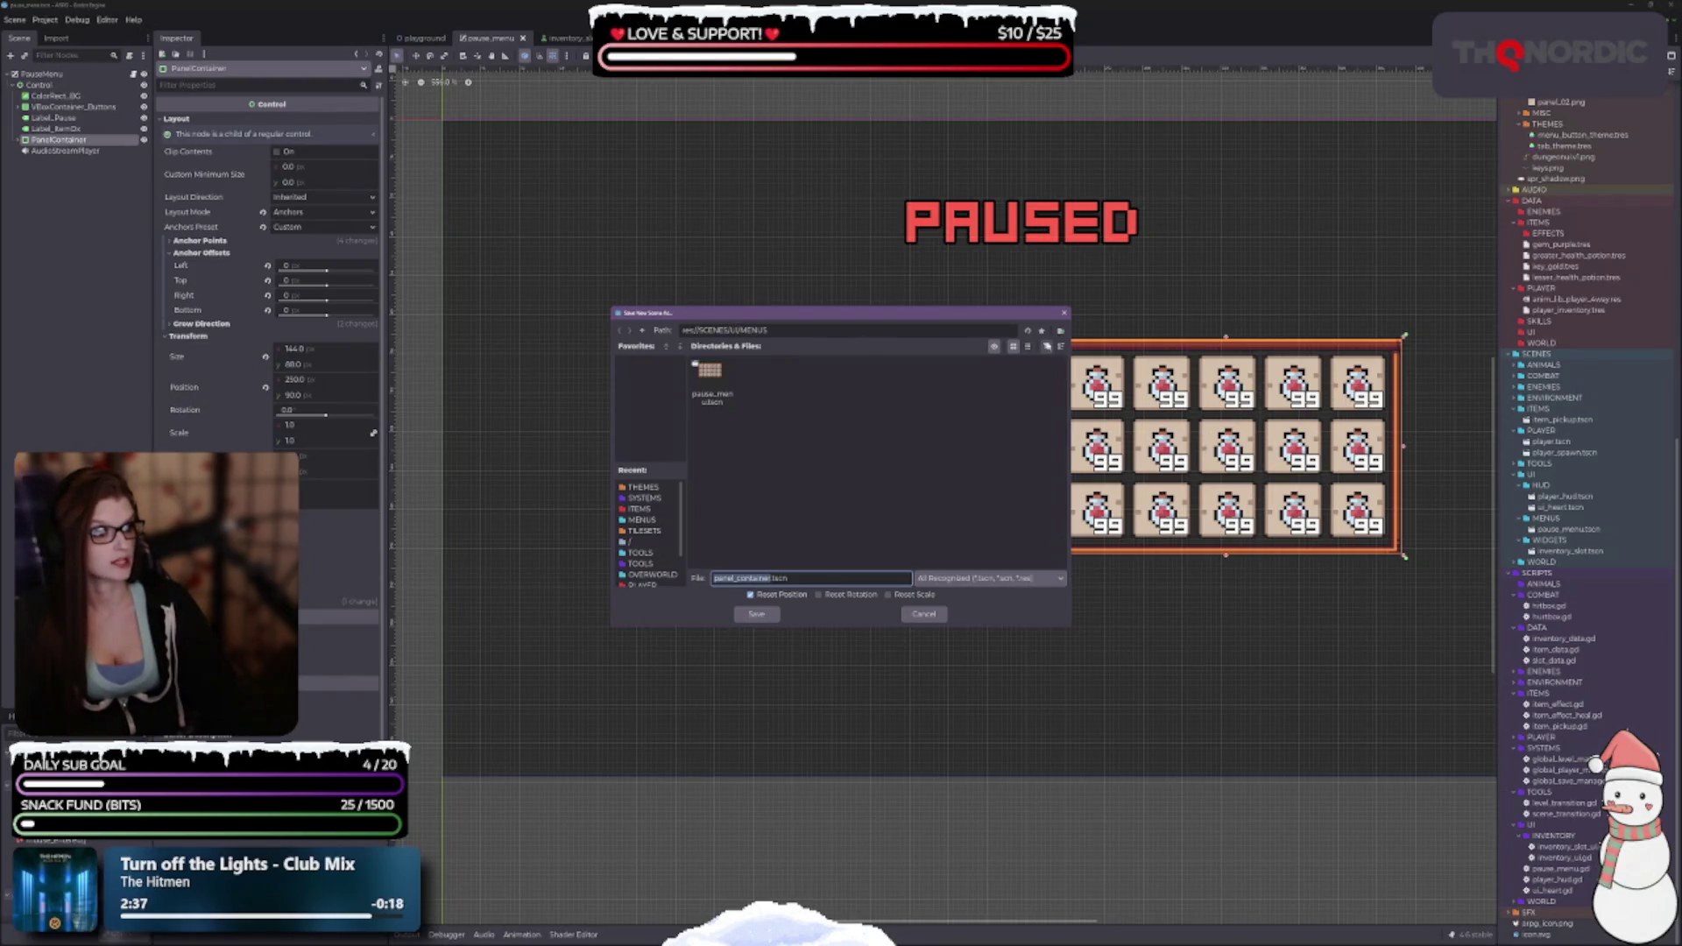
left_click(643, 330)
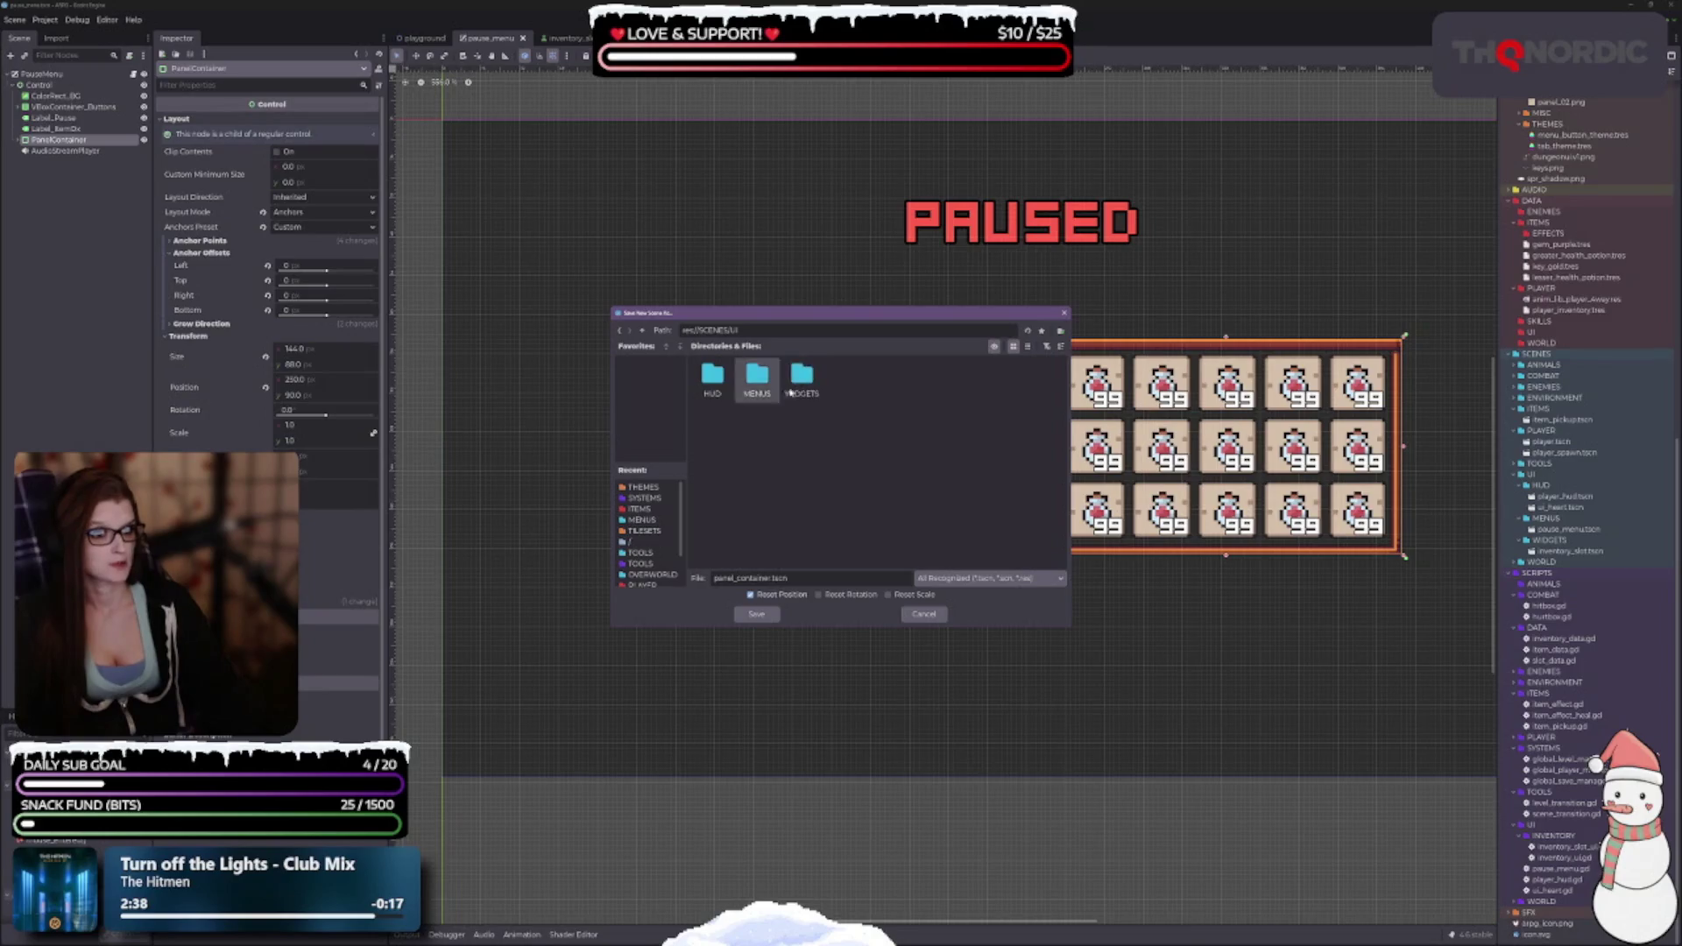
double_click(802, 375)
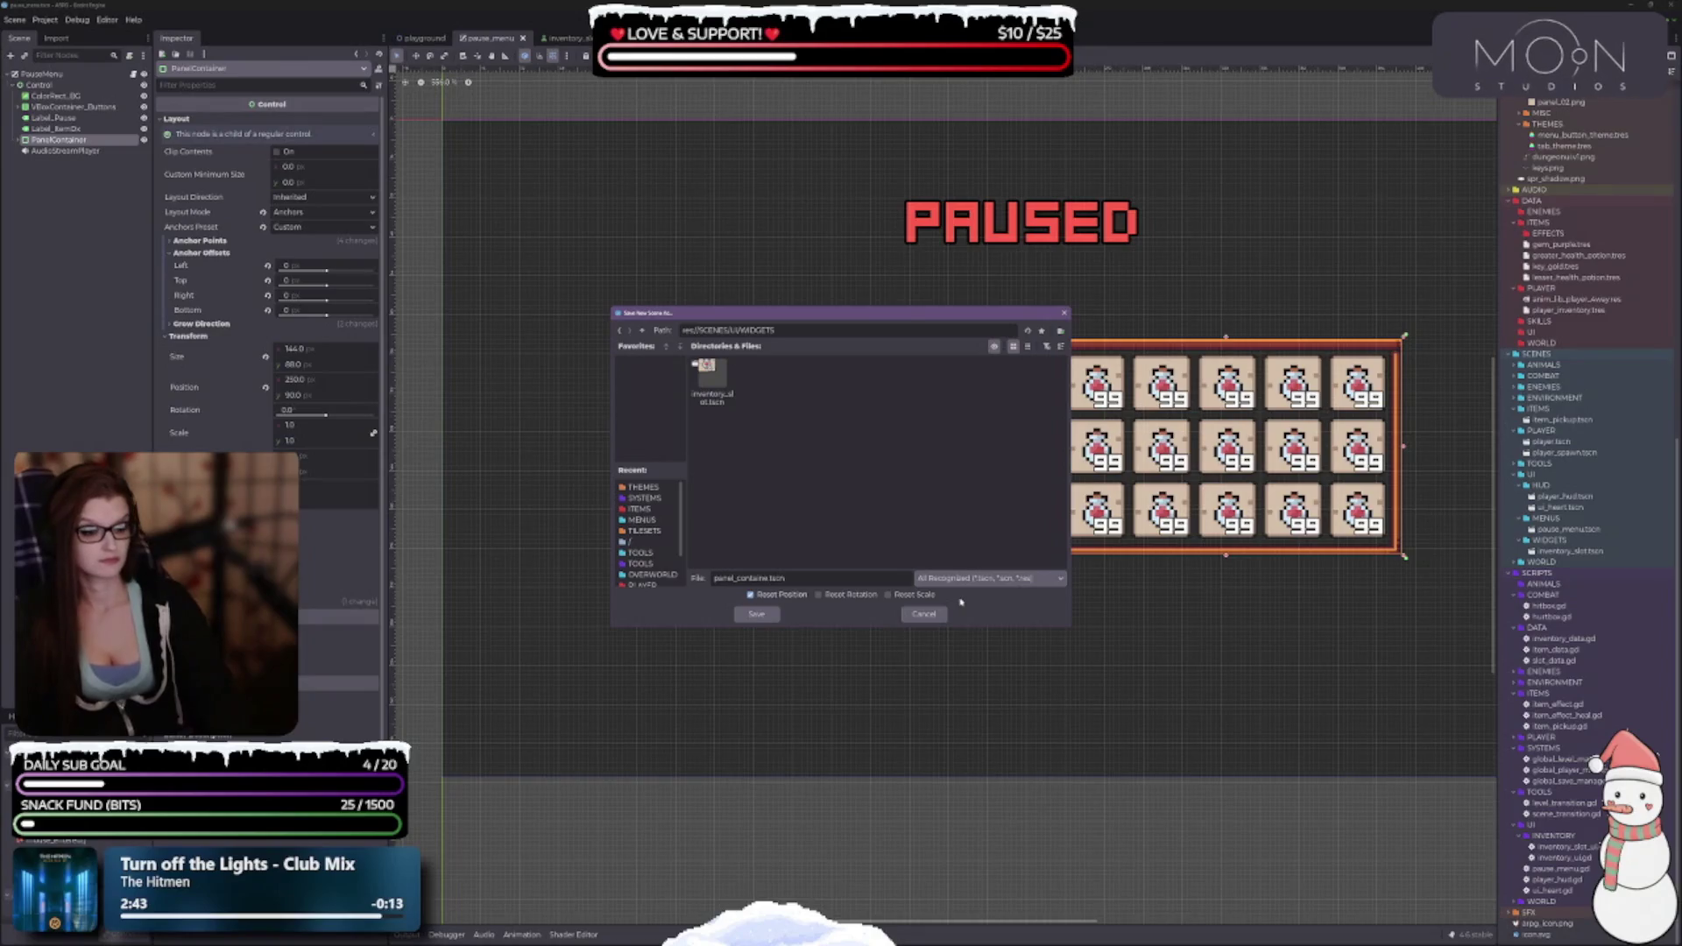
key("BackSpace")
key("BackSpace")
key("BackSpace")
type("in")
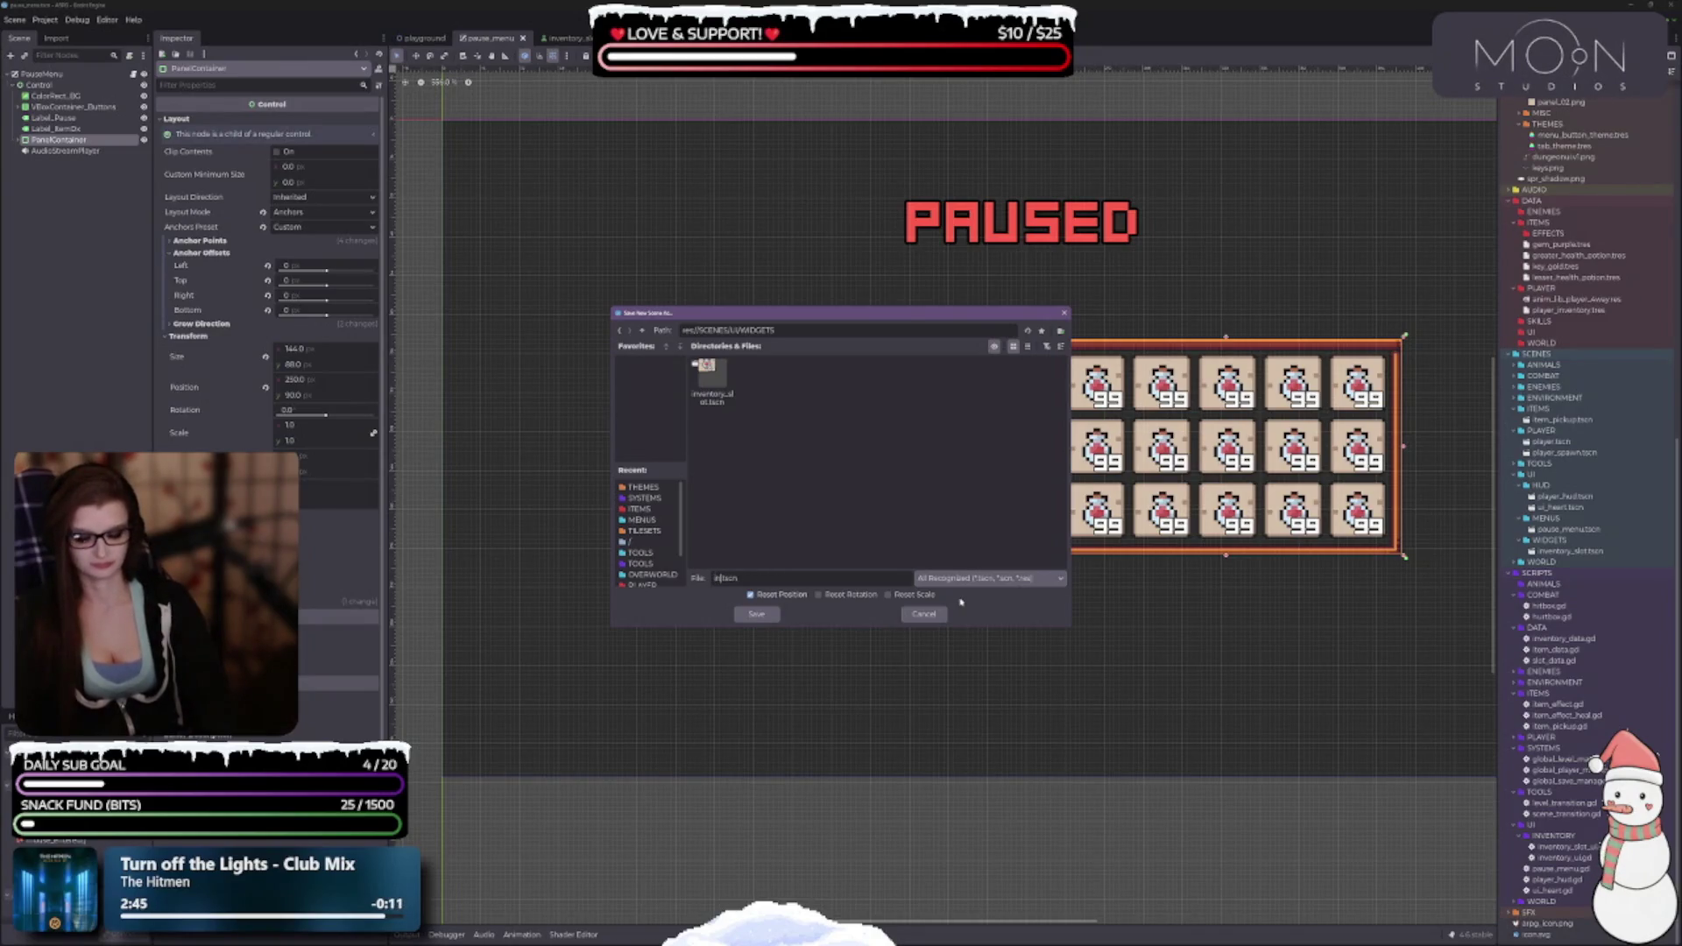
type("ventory_")
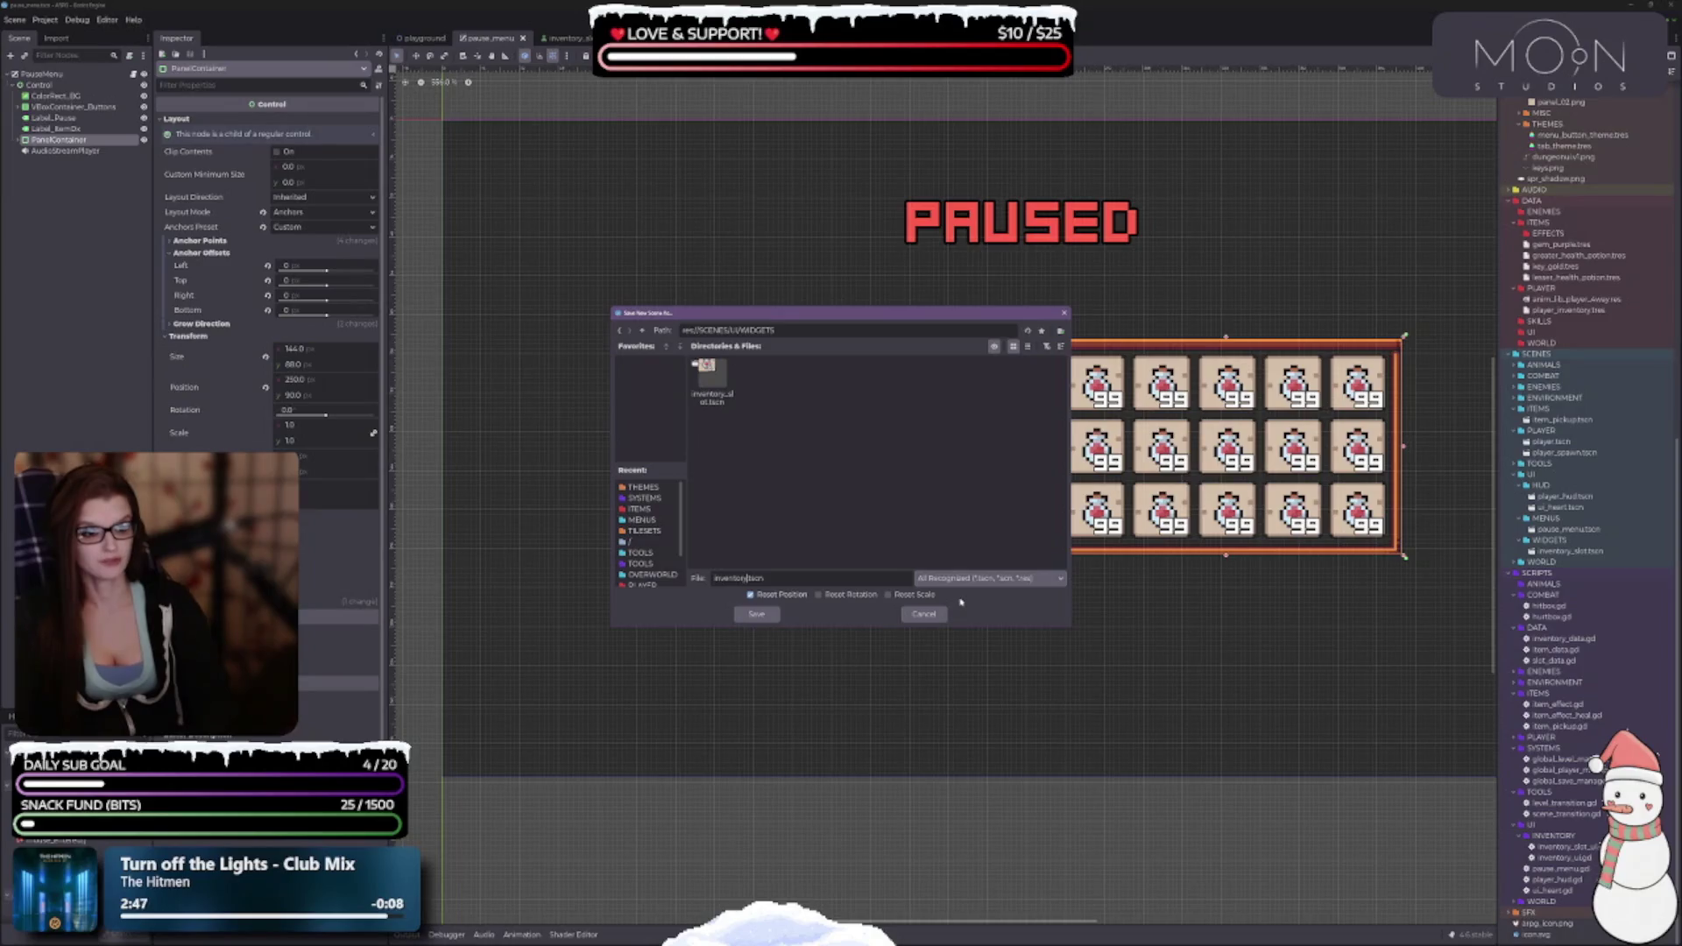
type("panel")
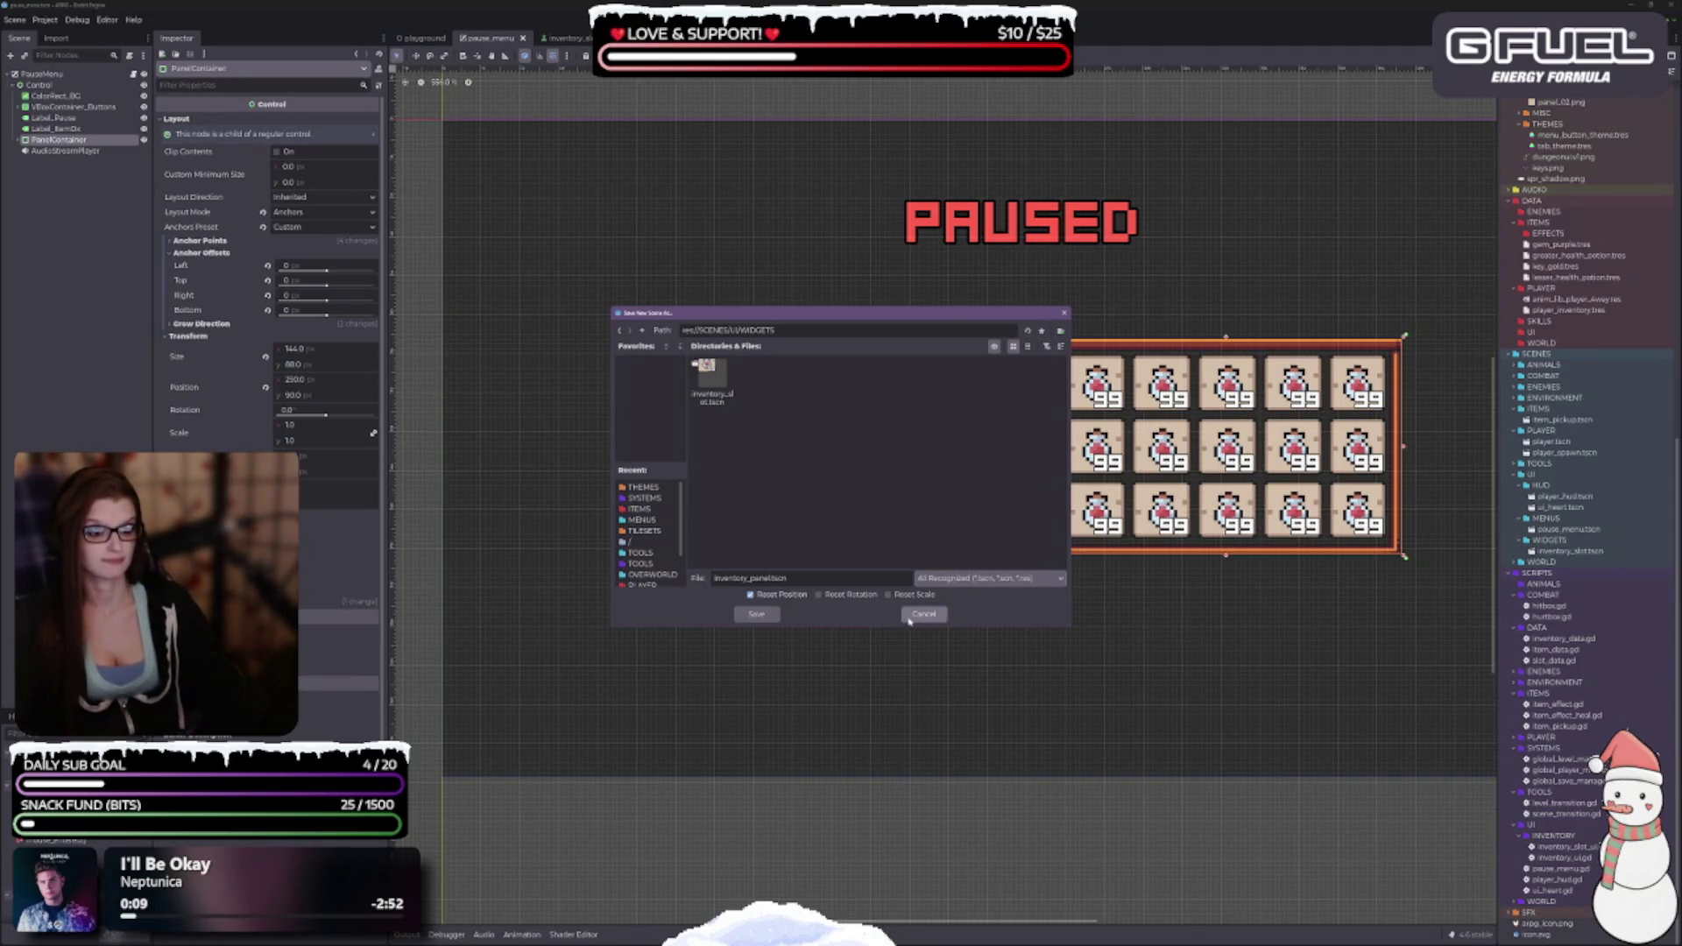
left_click(754, 615)
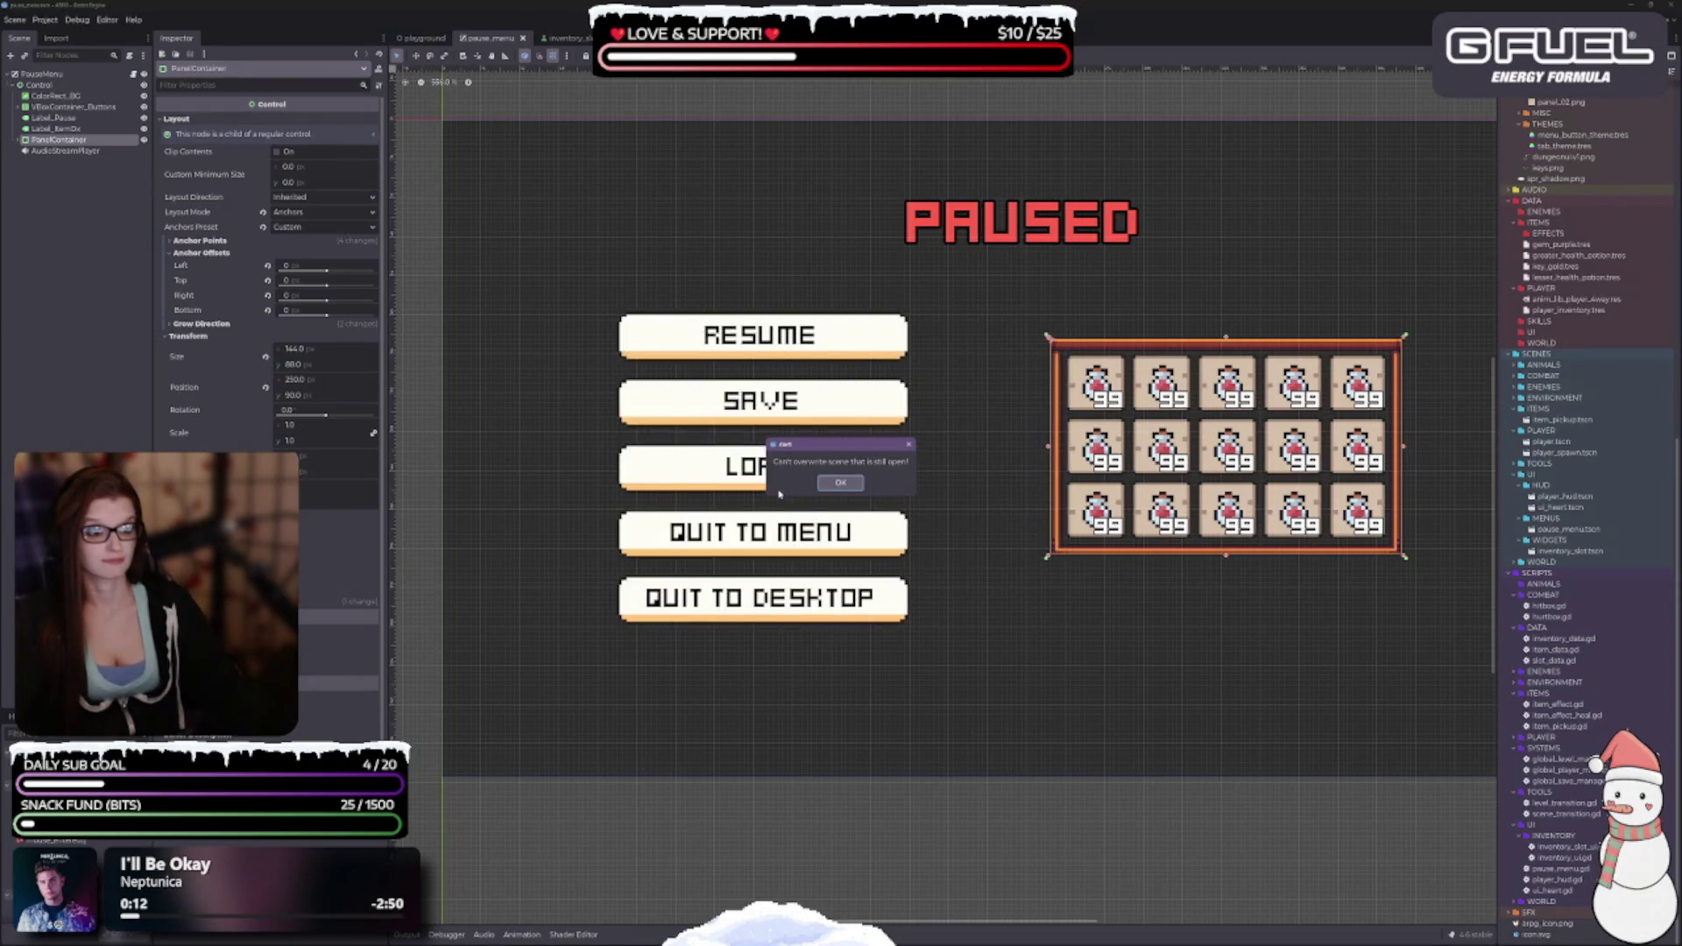
left_click(842, 483)
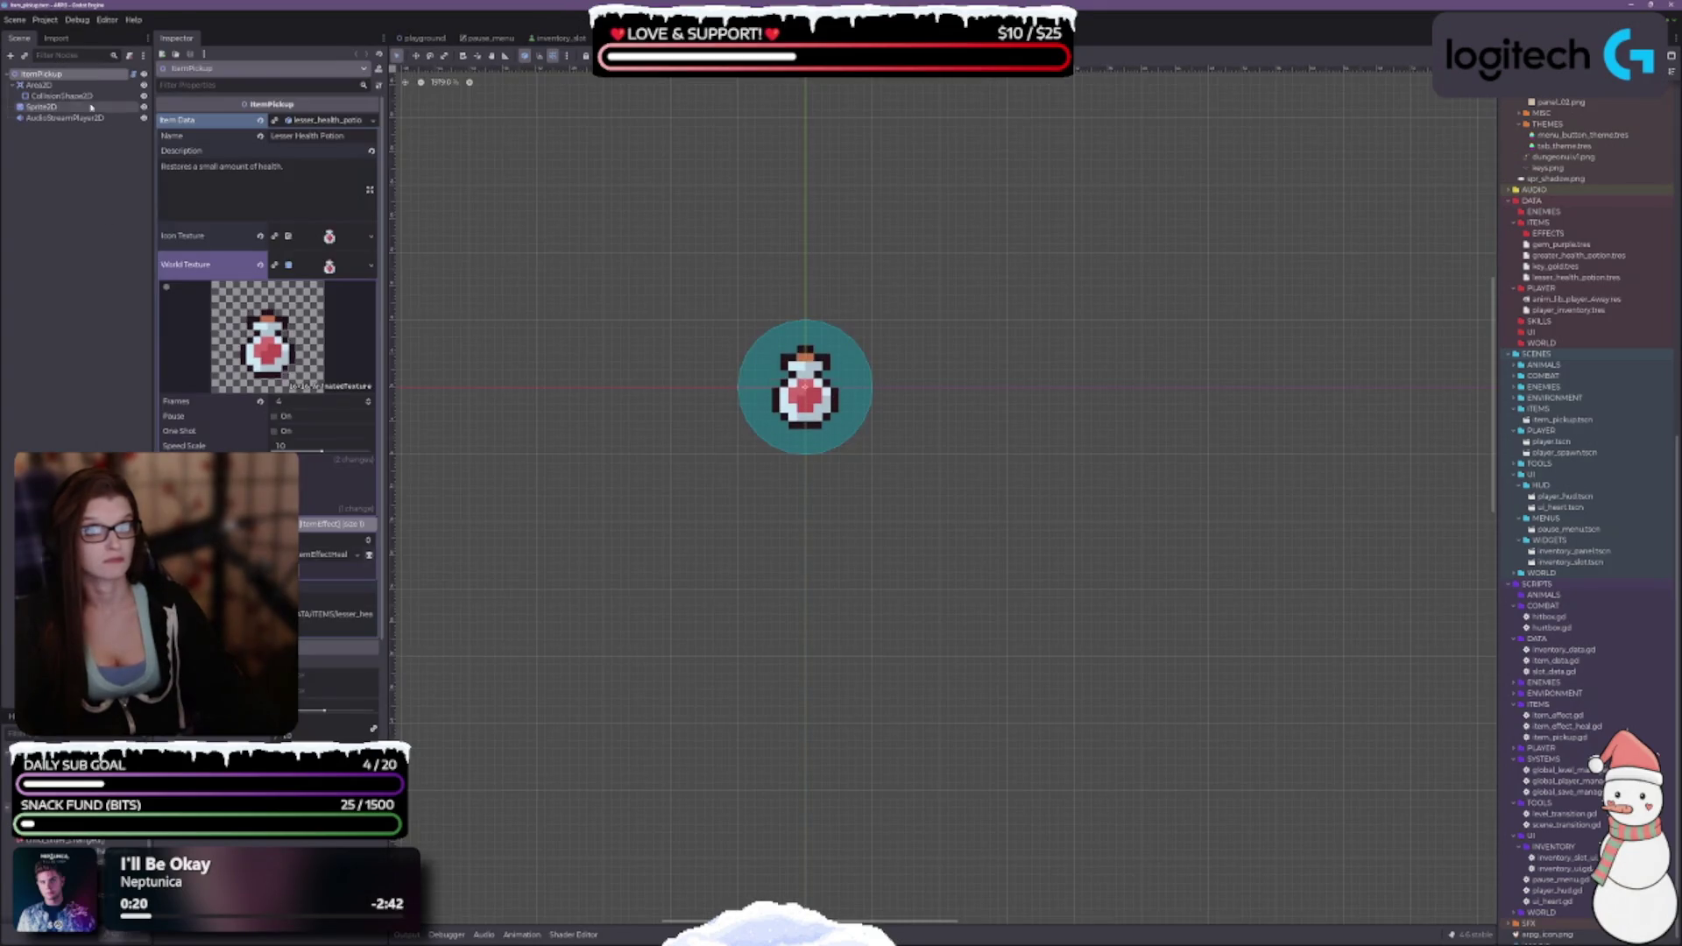
From pause_menu, save the PanelContainer branch over SCENES/UI/WIDGETS/inventory_panel.tscn, confirming Overwrite.
left_click(488, 38)
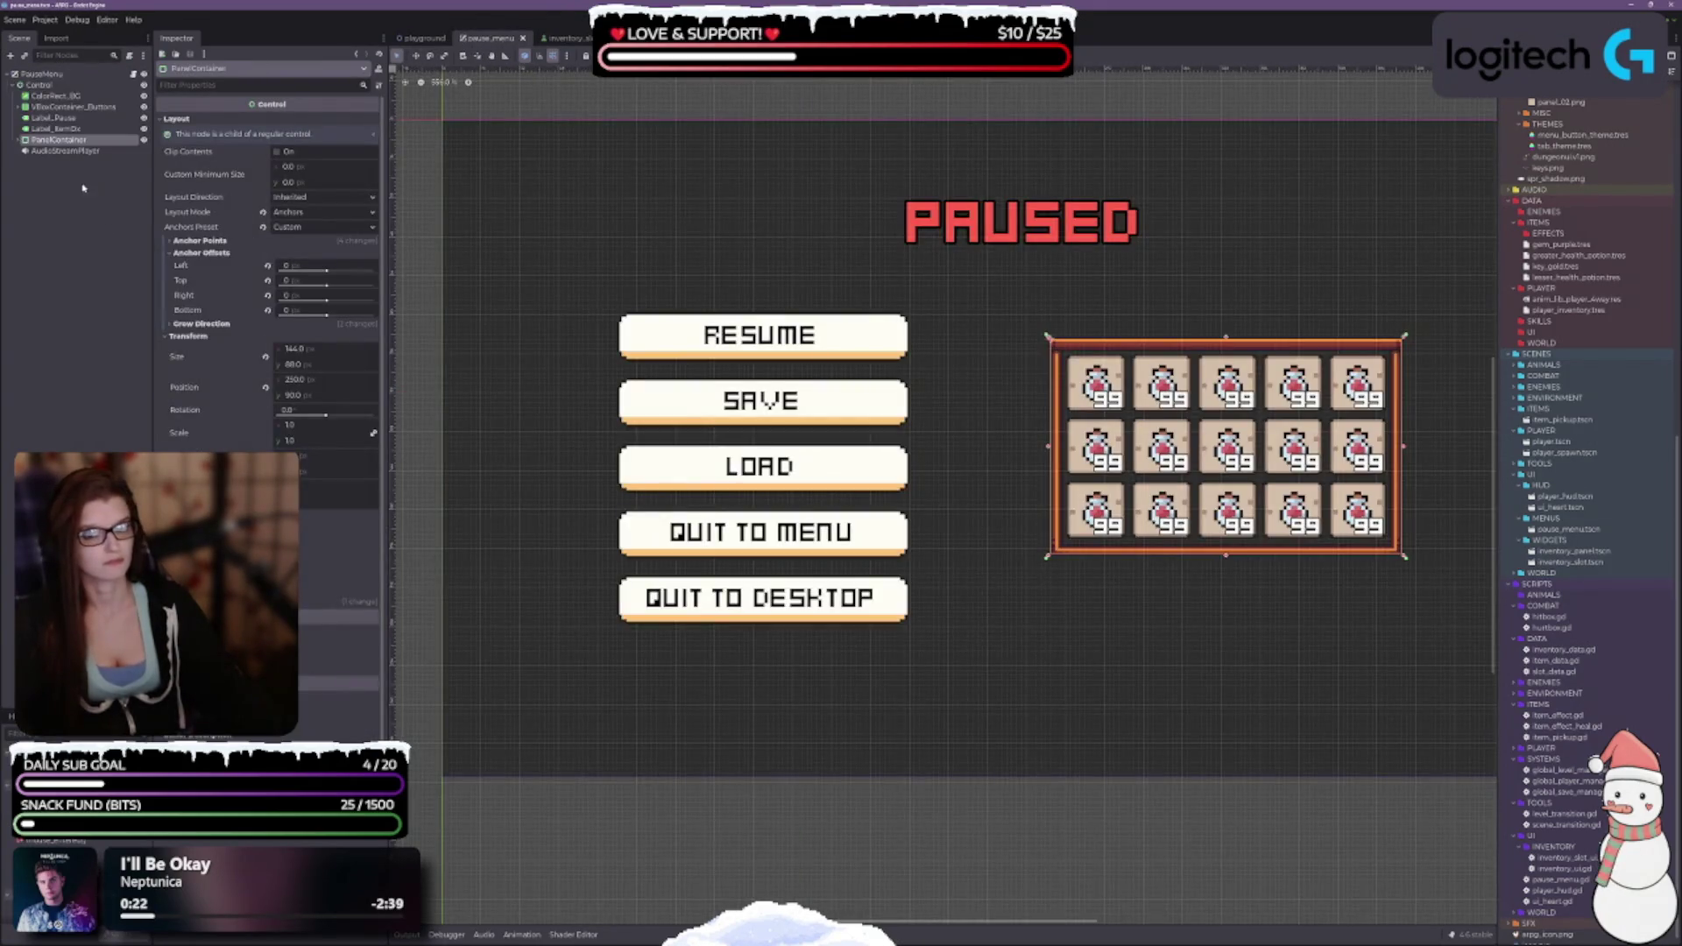
right_click(55, 141)
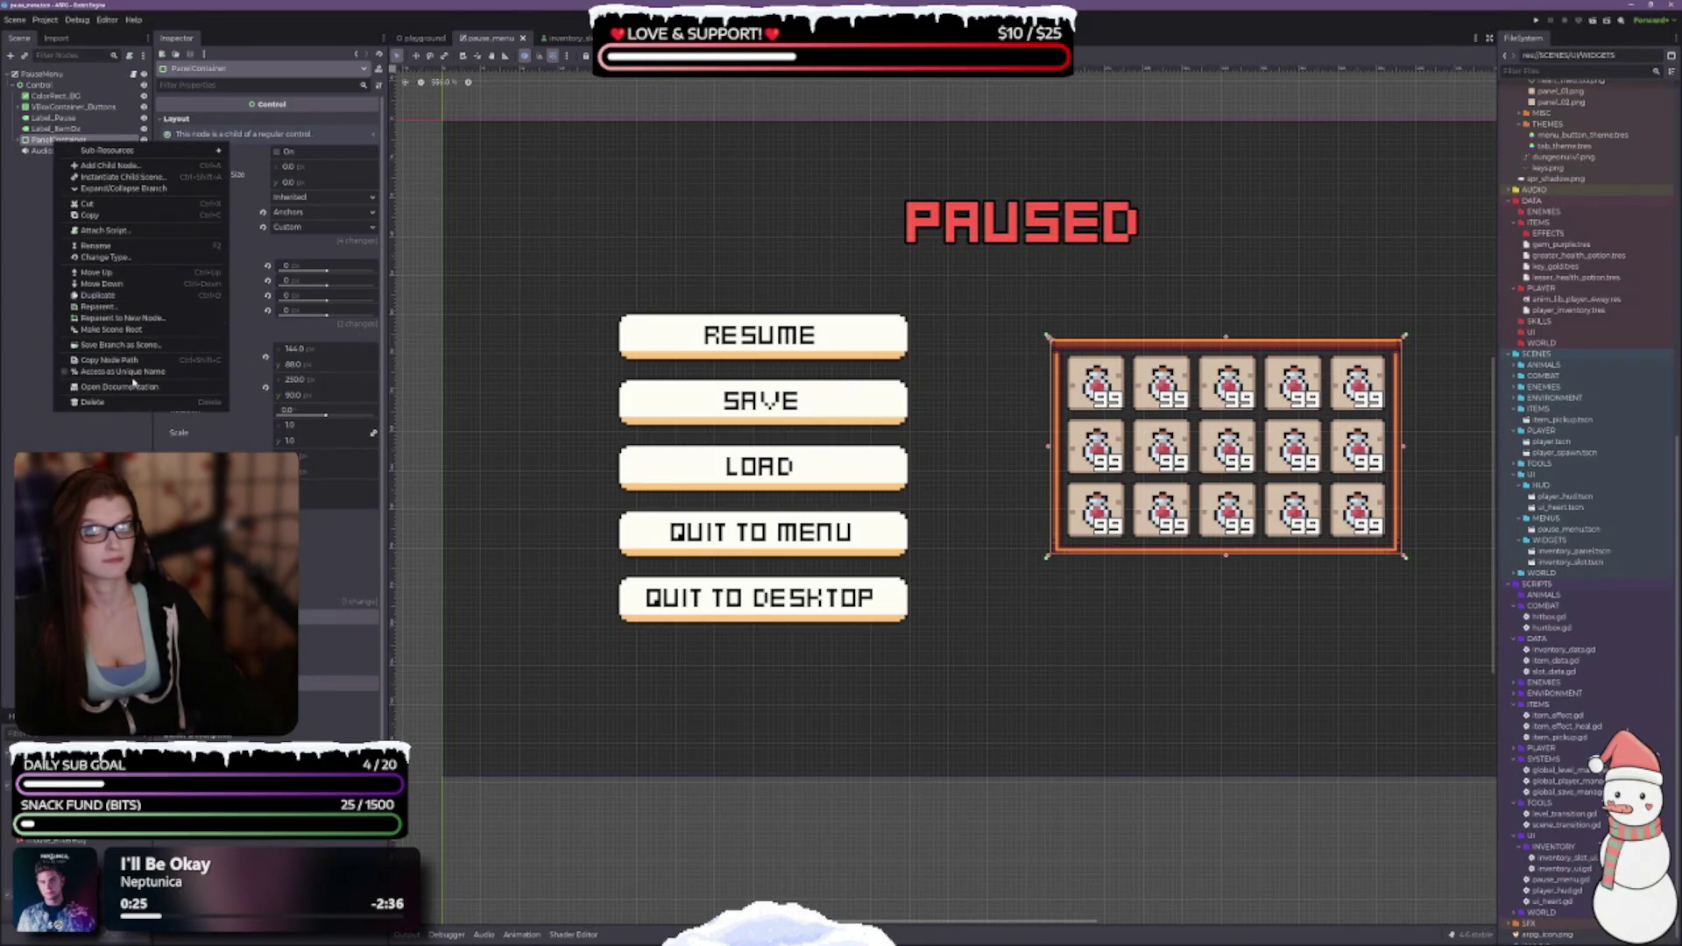
left_click(120, 345)
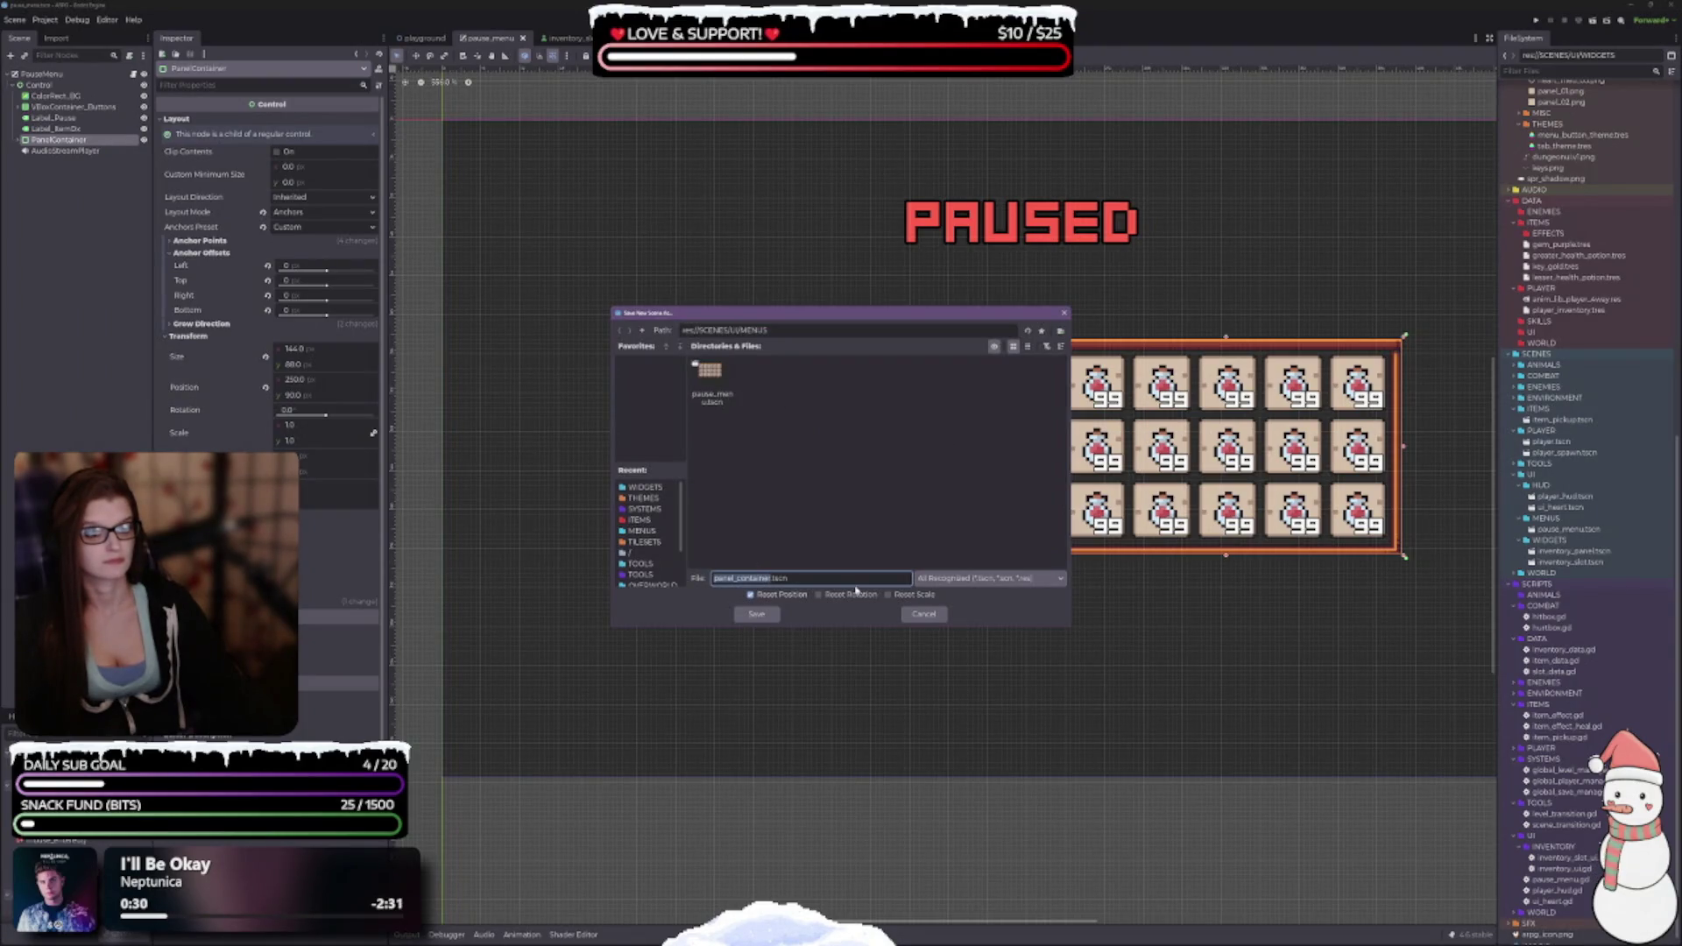
left_click(642, 331)
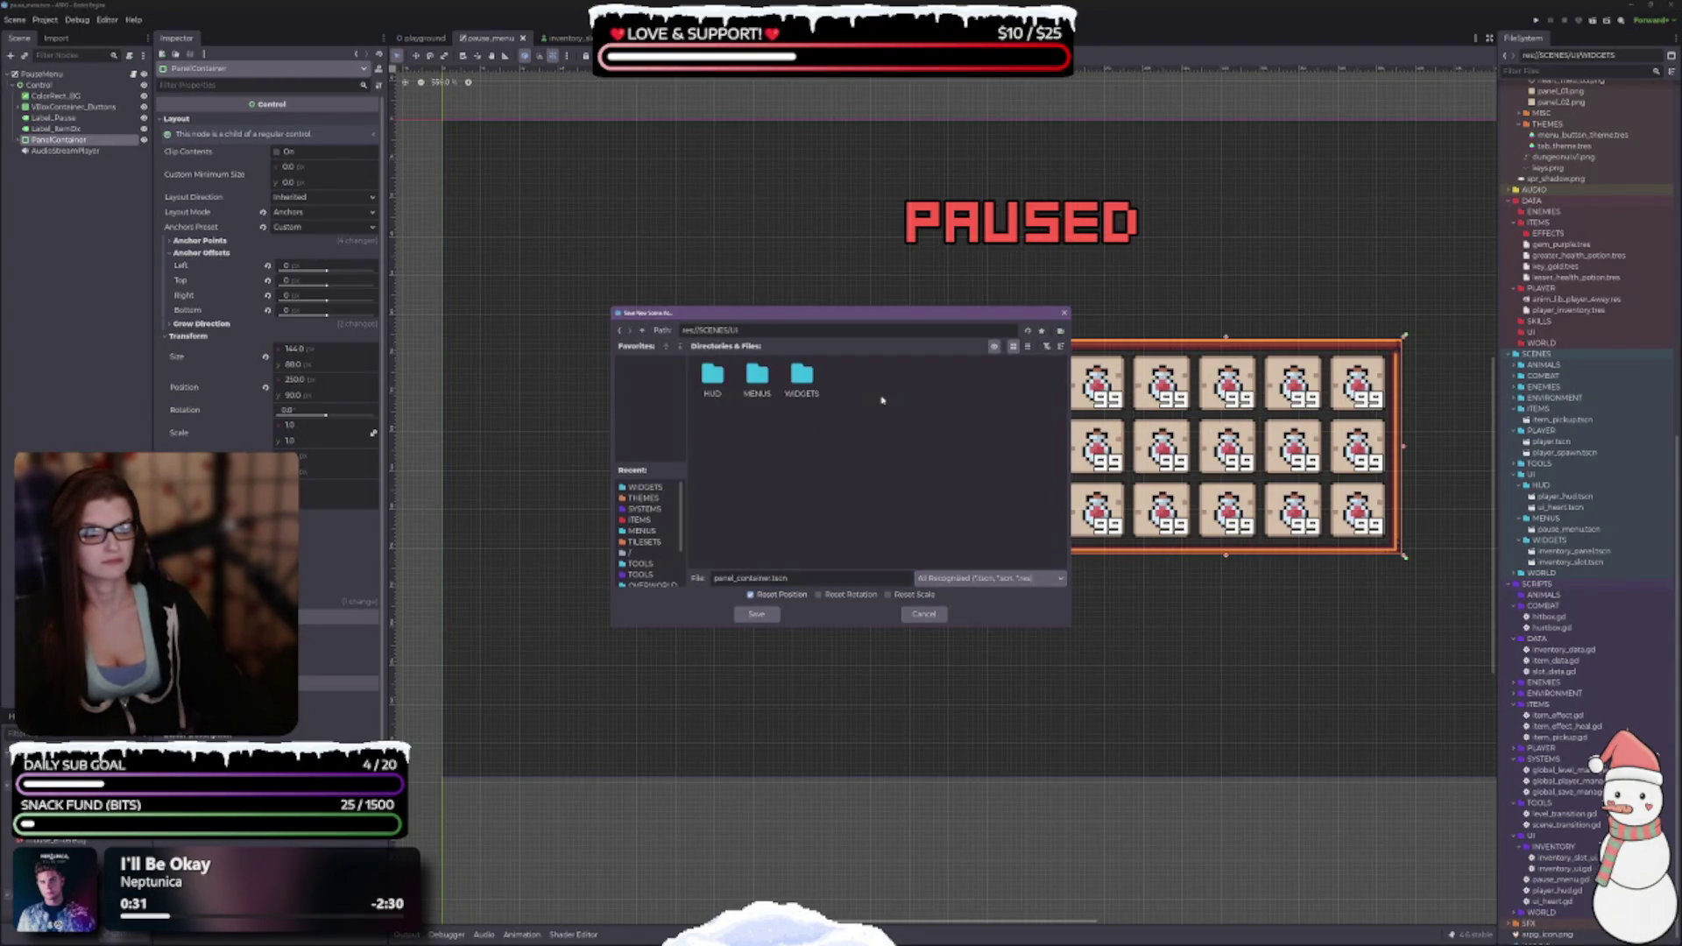
double_click(802, 376)
left_click(712, 381)
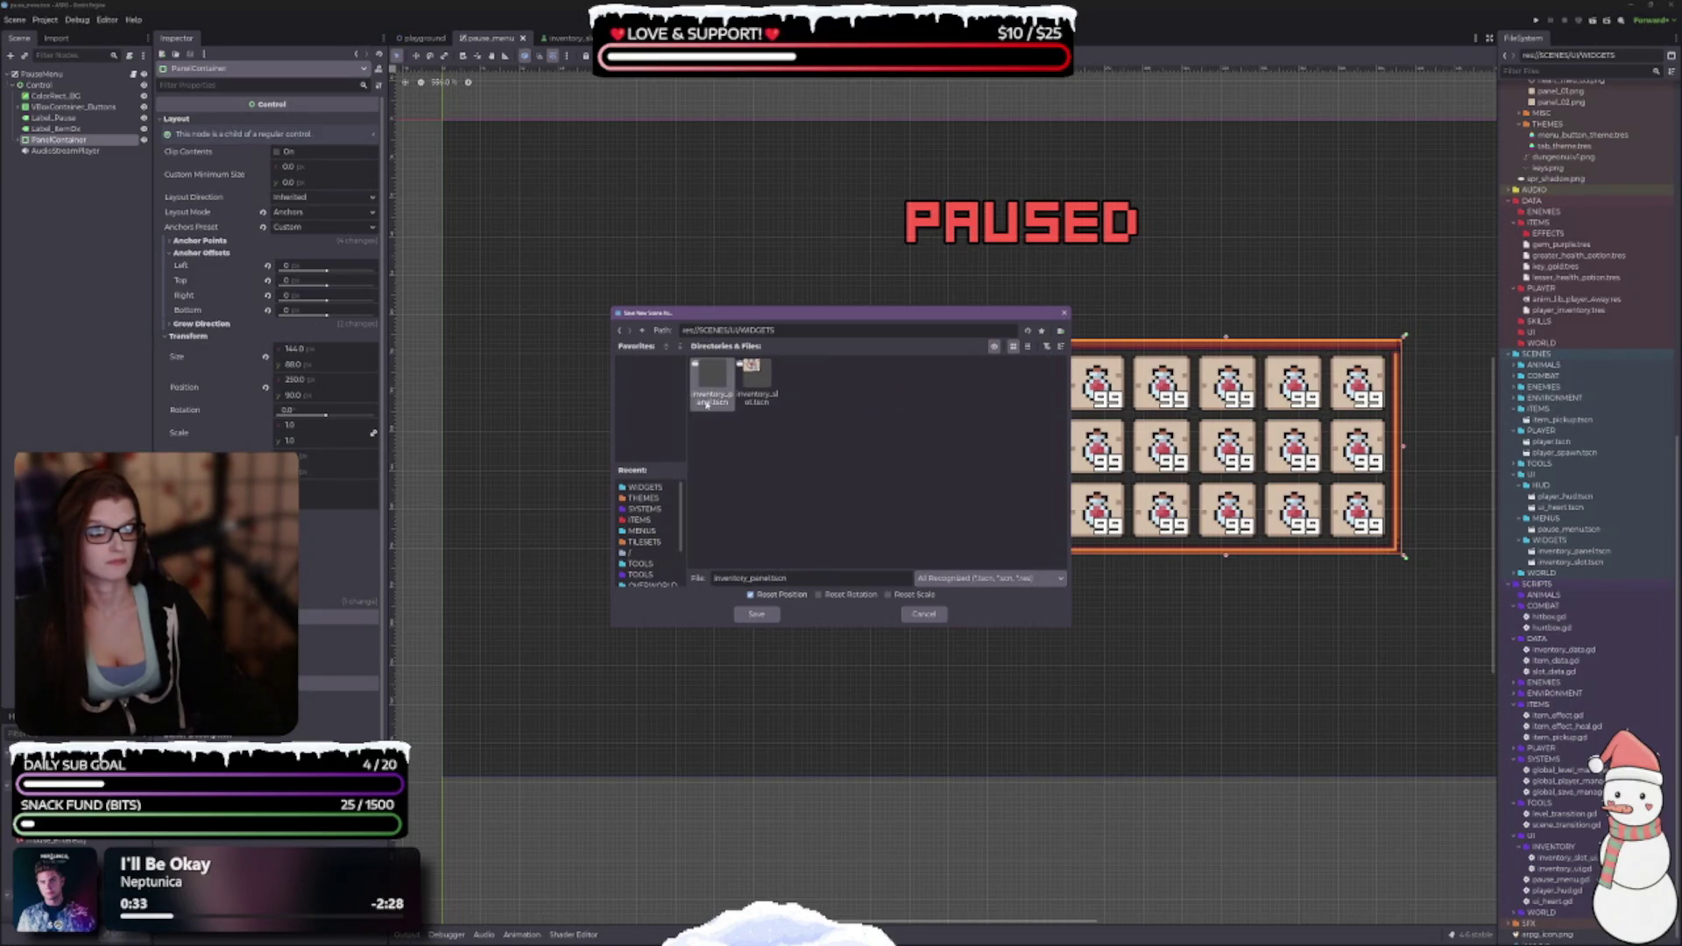
left_click(756, 614)
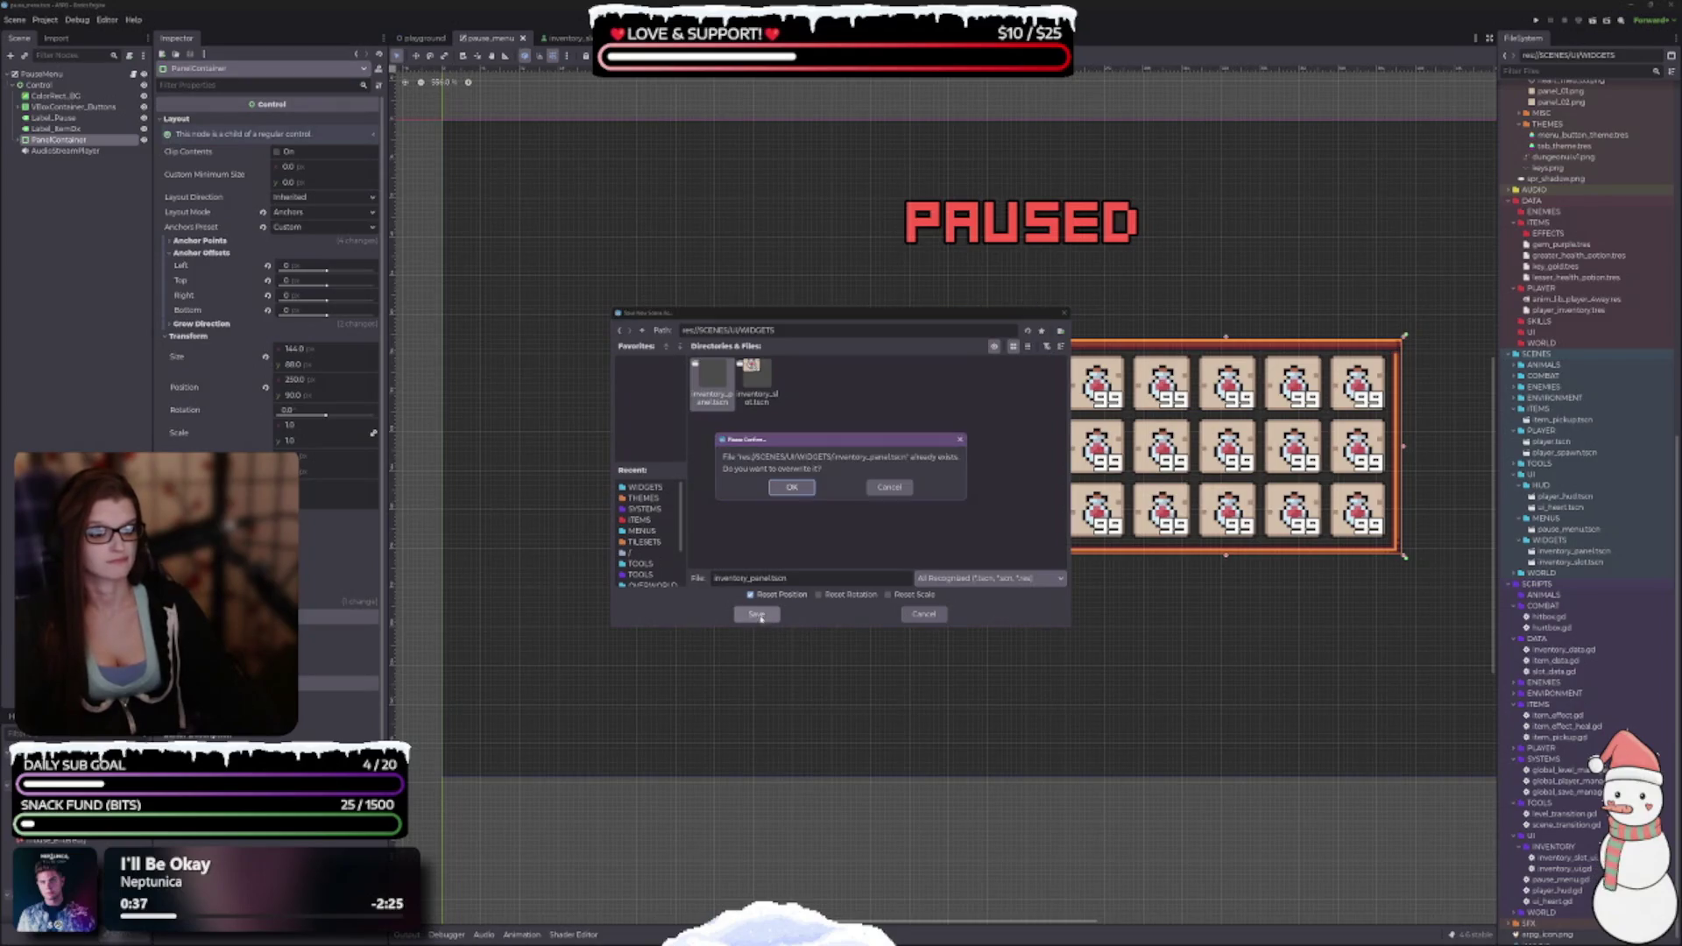
left_click(791, 487)
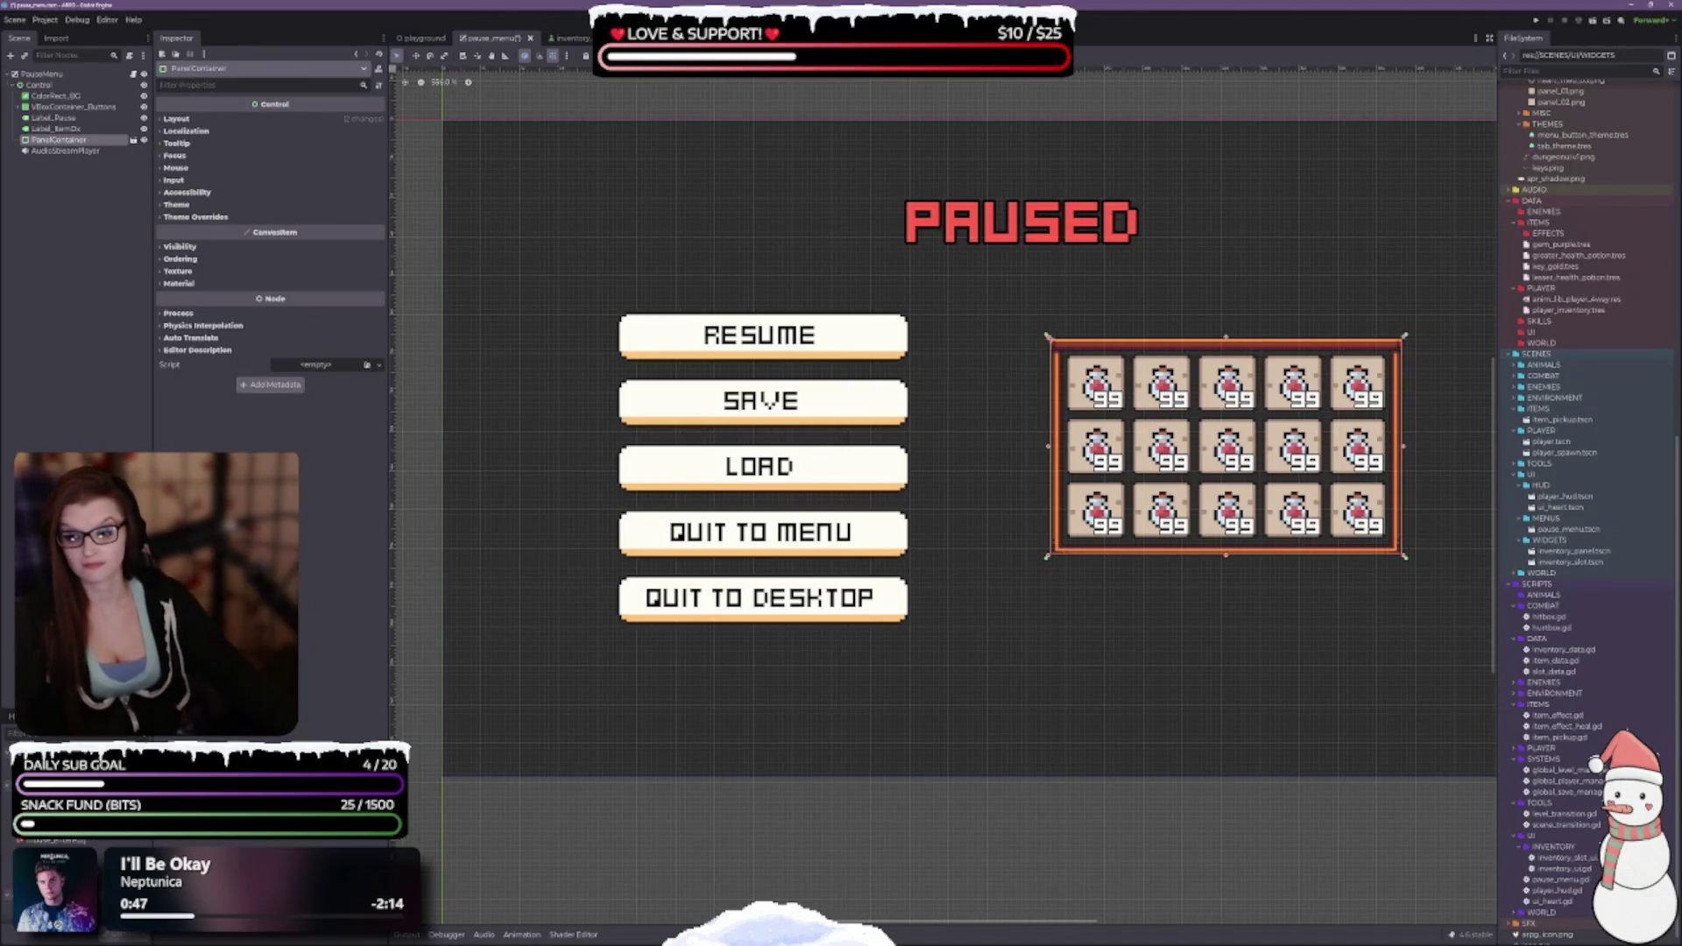
Save pause_menu.tscn with Ctrl+S and select the WIDGETS folder in FileSystem.
key("ctrl+s")
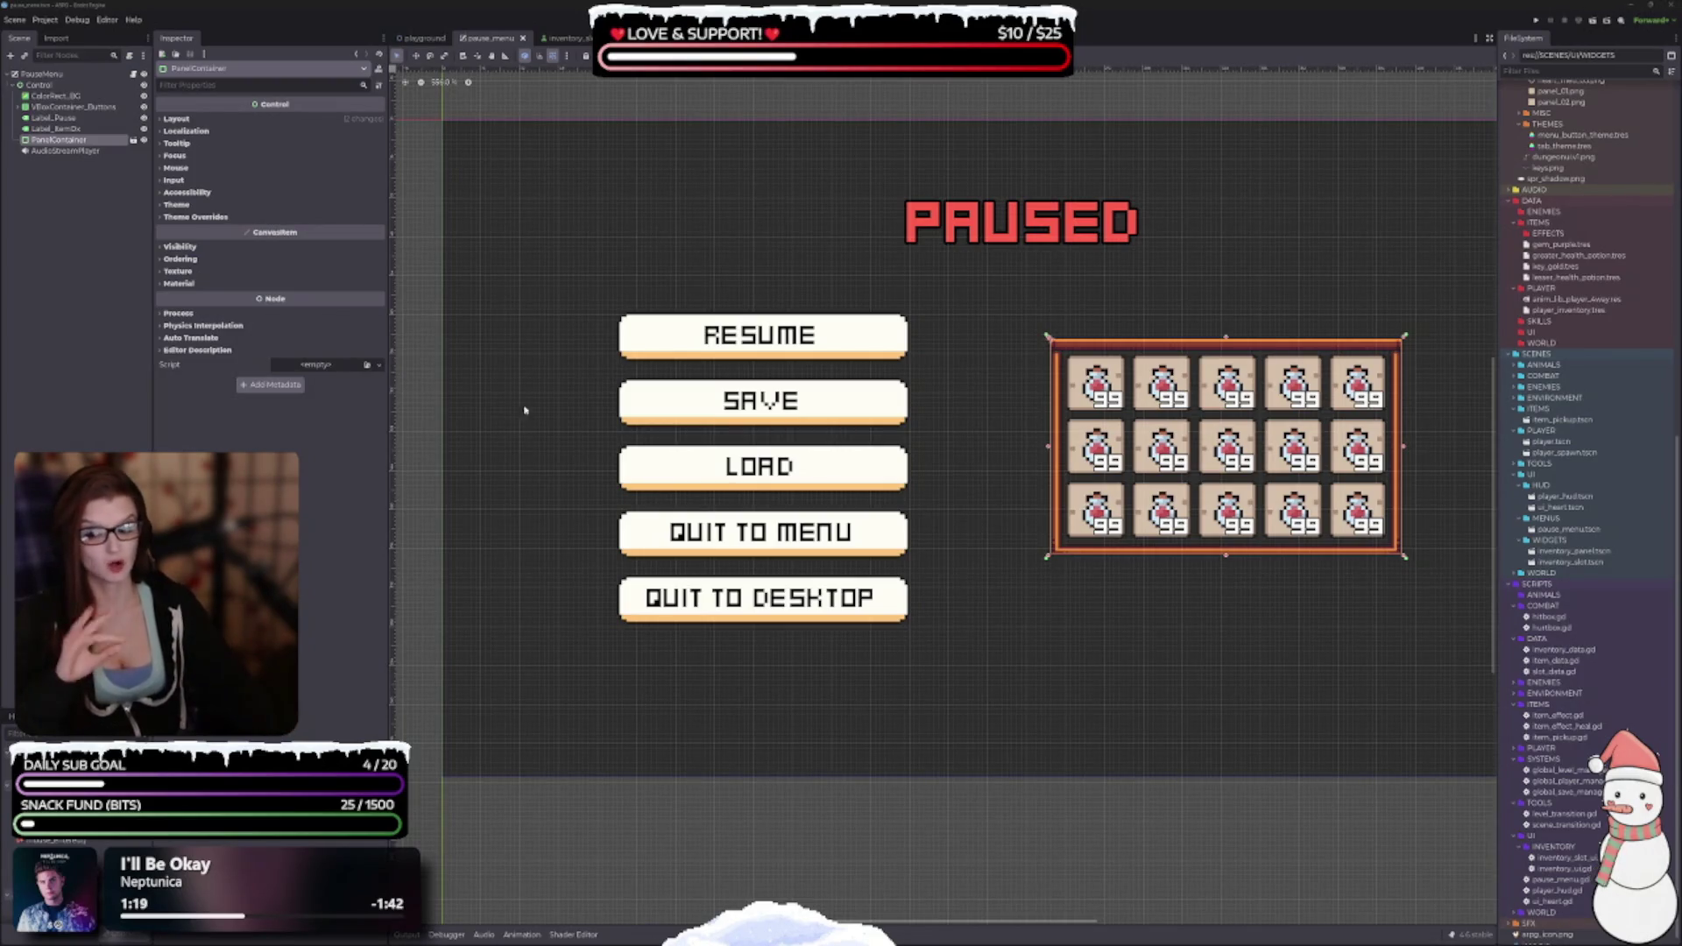
left_click_drag(1029, 651, 890, 633)
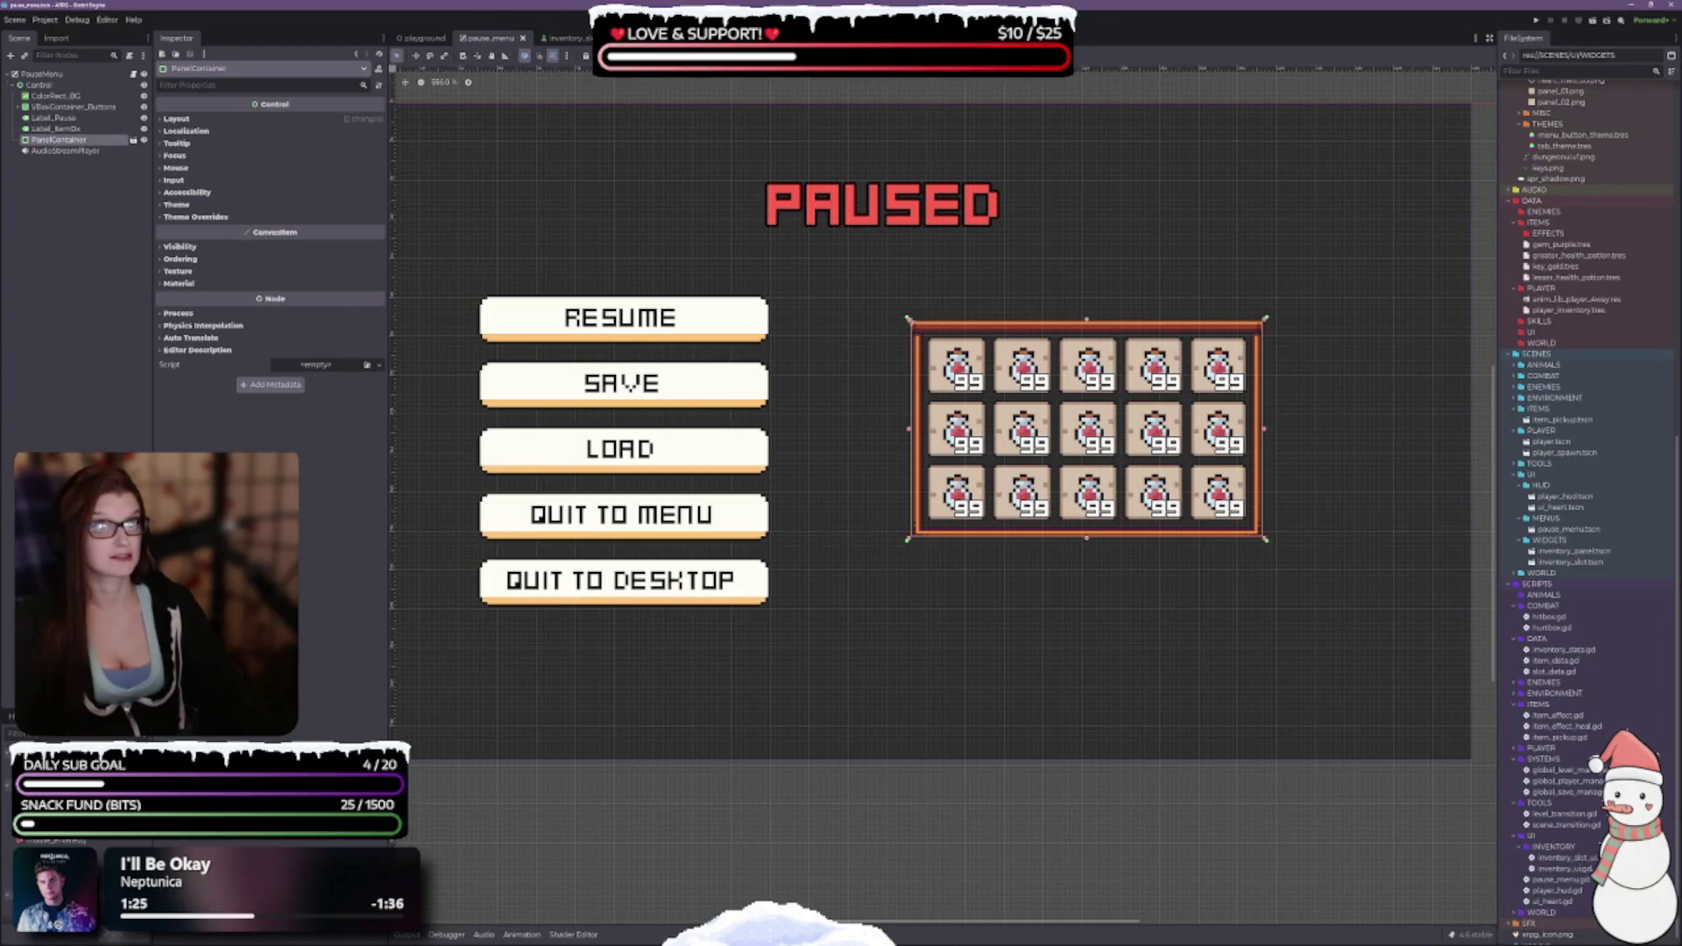
left_click(1558, 538)
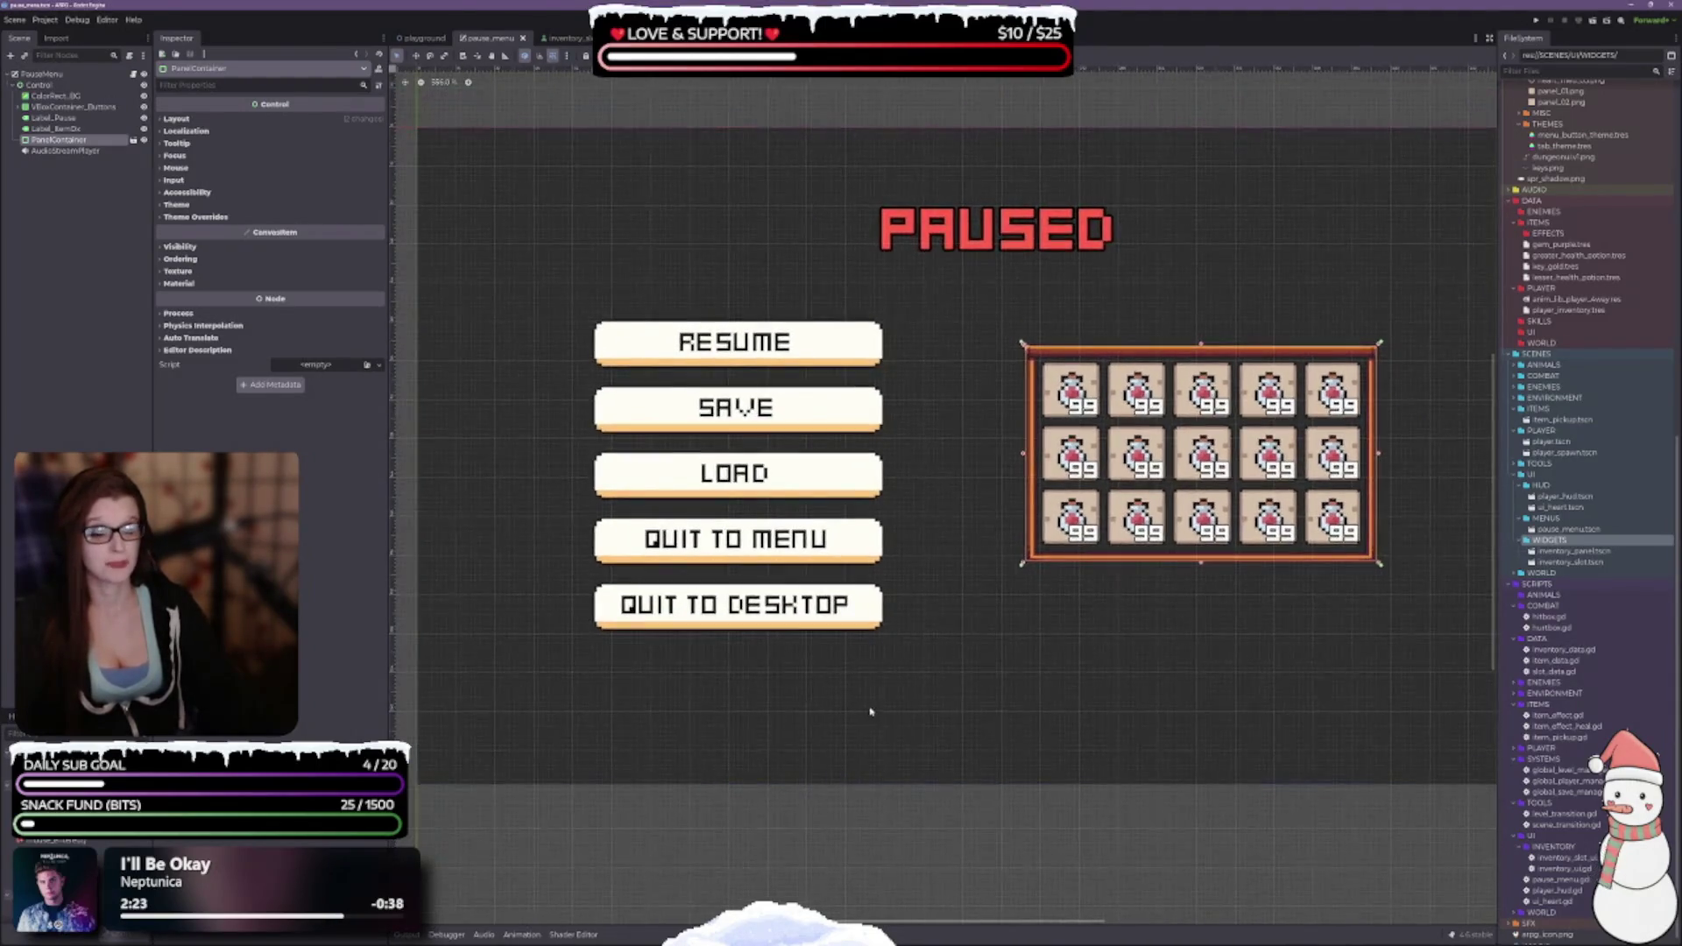
scroll(853, 662, "down", 2)
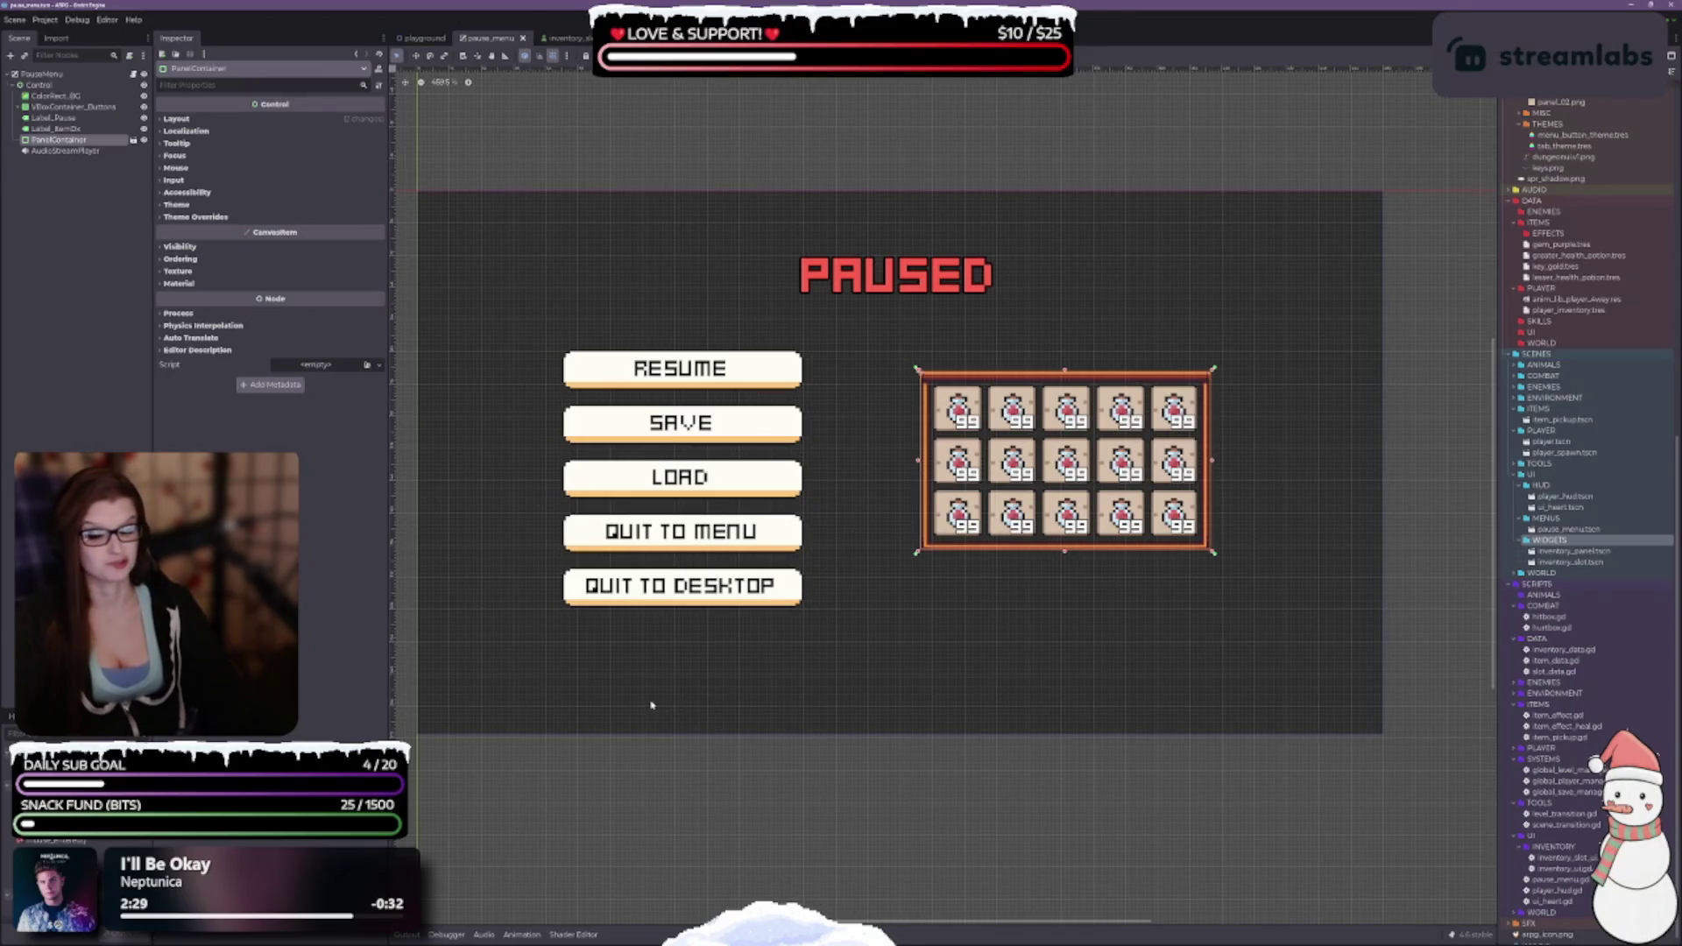
scroll(655, 702, "down", 1)
scroll(789, 666, "up", 2)
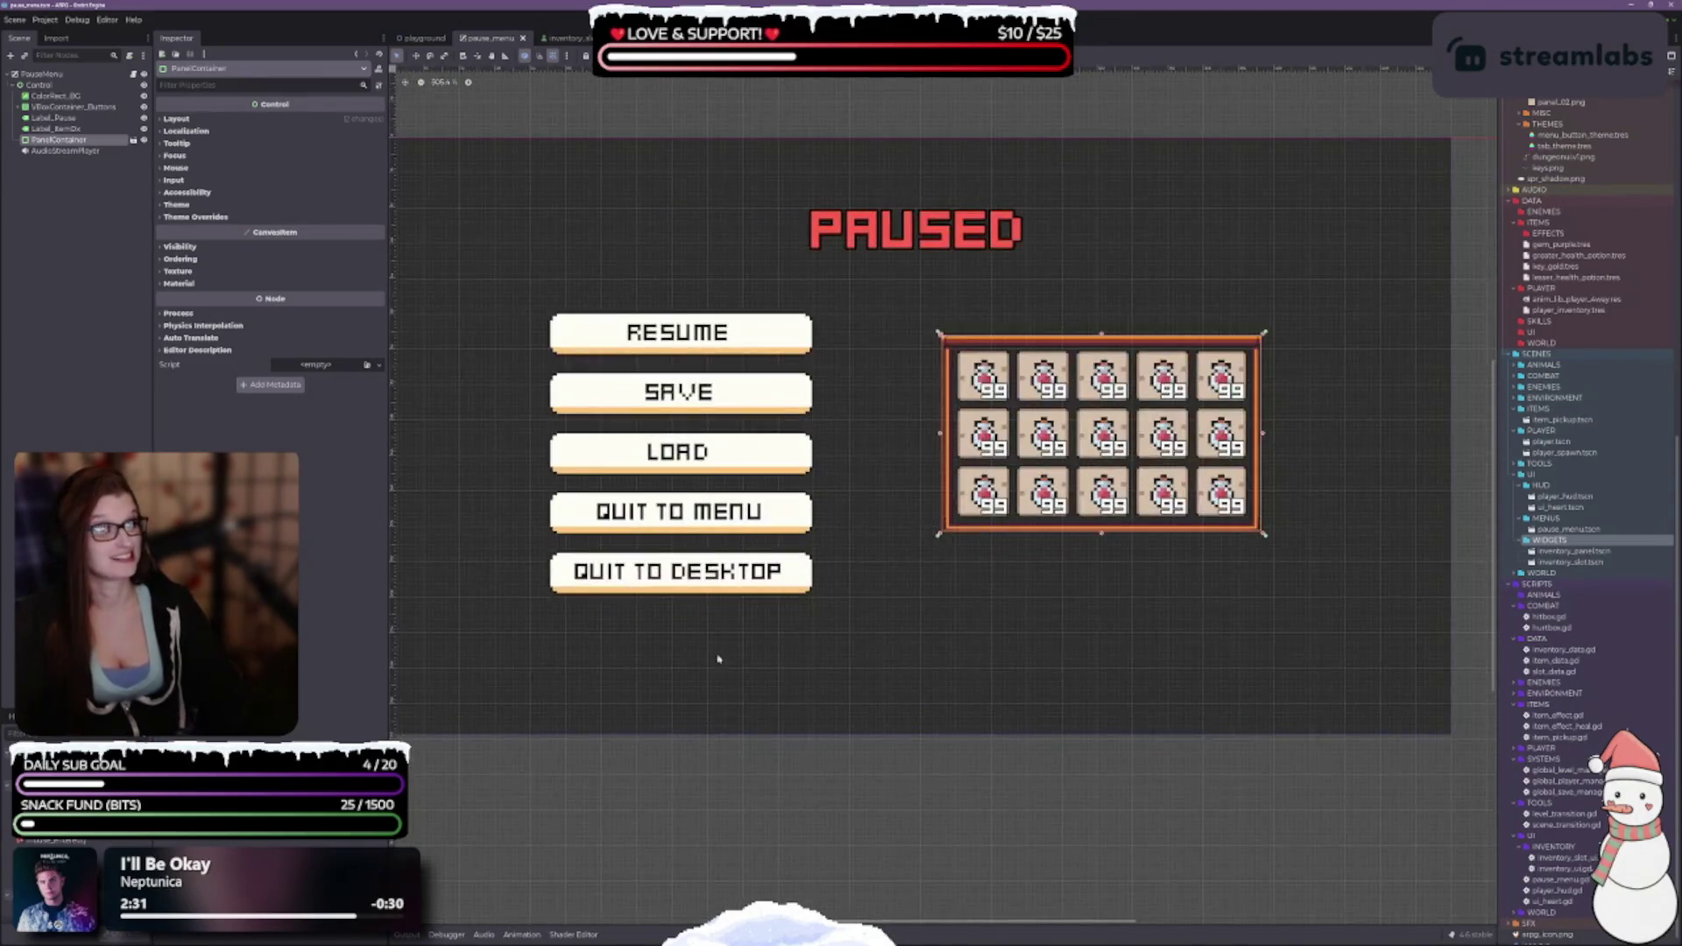
scroll(800, 644, "up", 2)
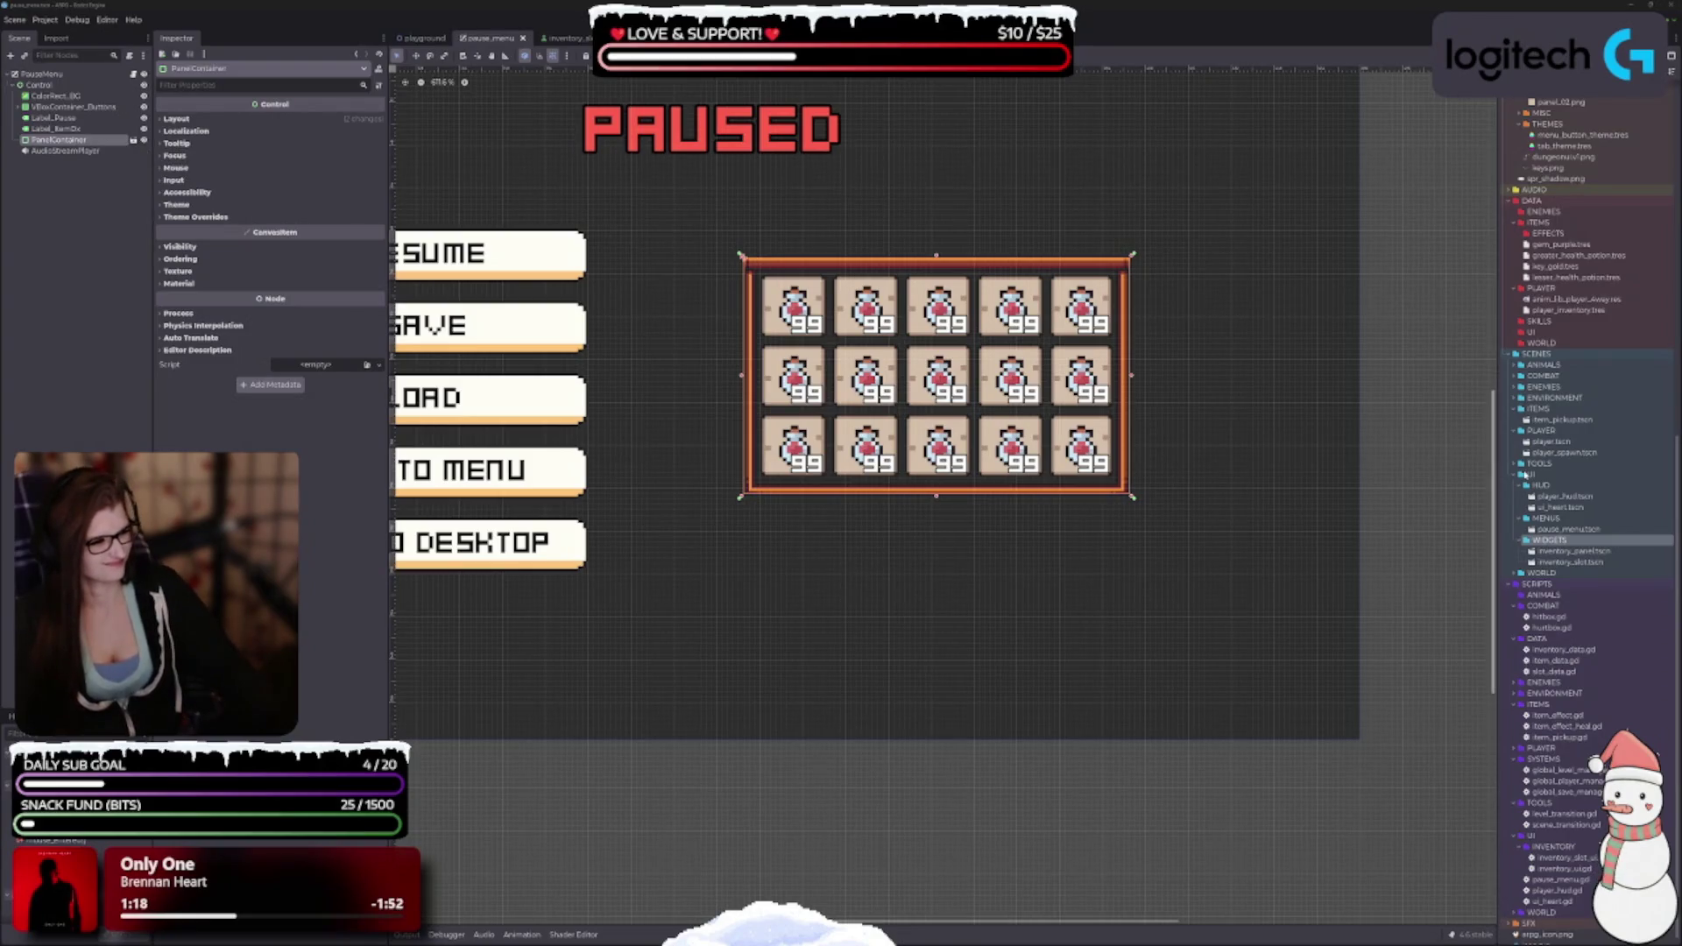
Open inventory_panel.tscn and select its PanelContainer root.
double_click(1573, 550)
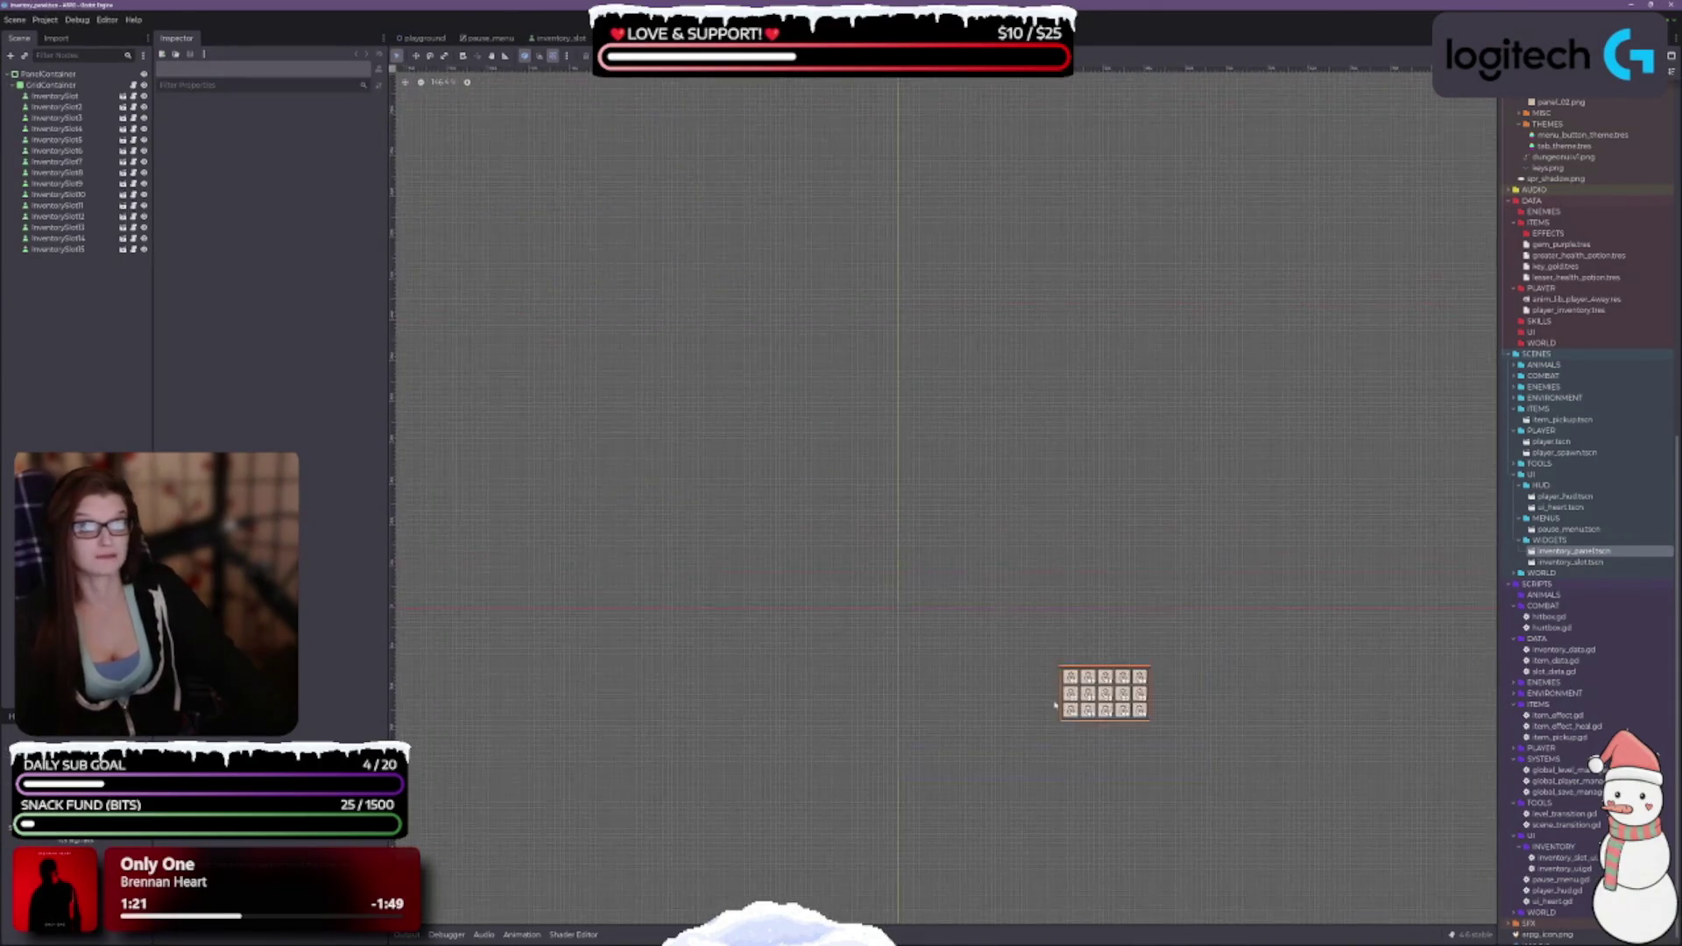
scroll(1148, 687, "up", 8)
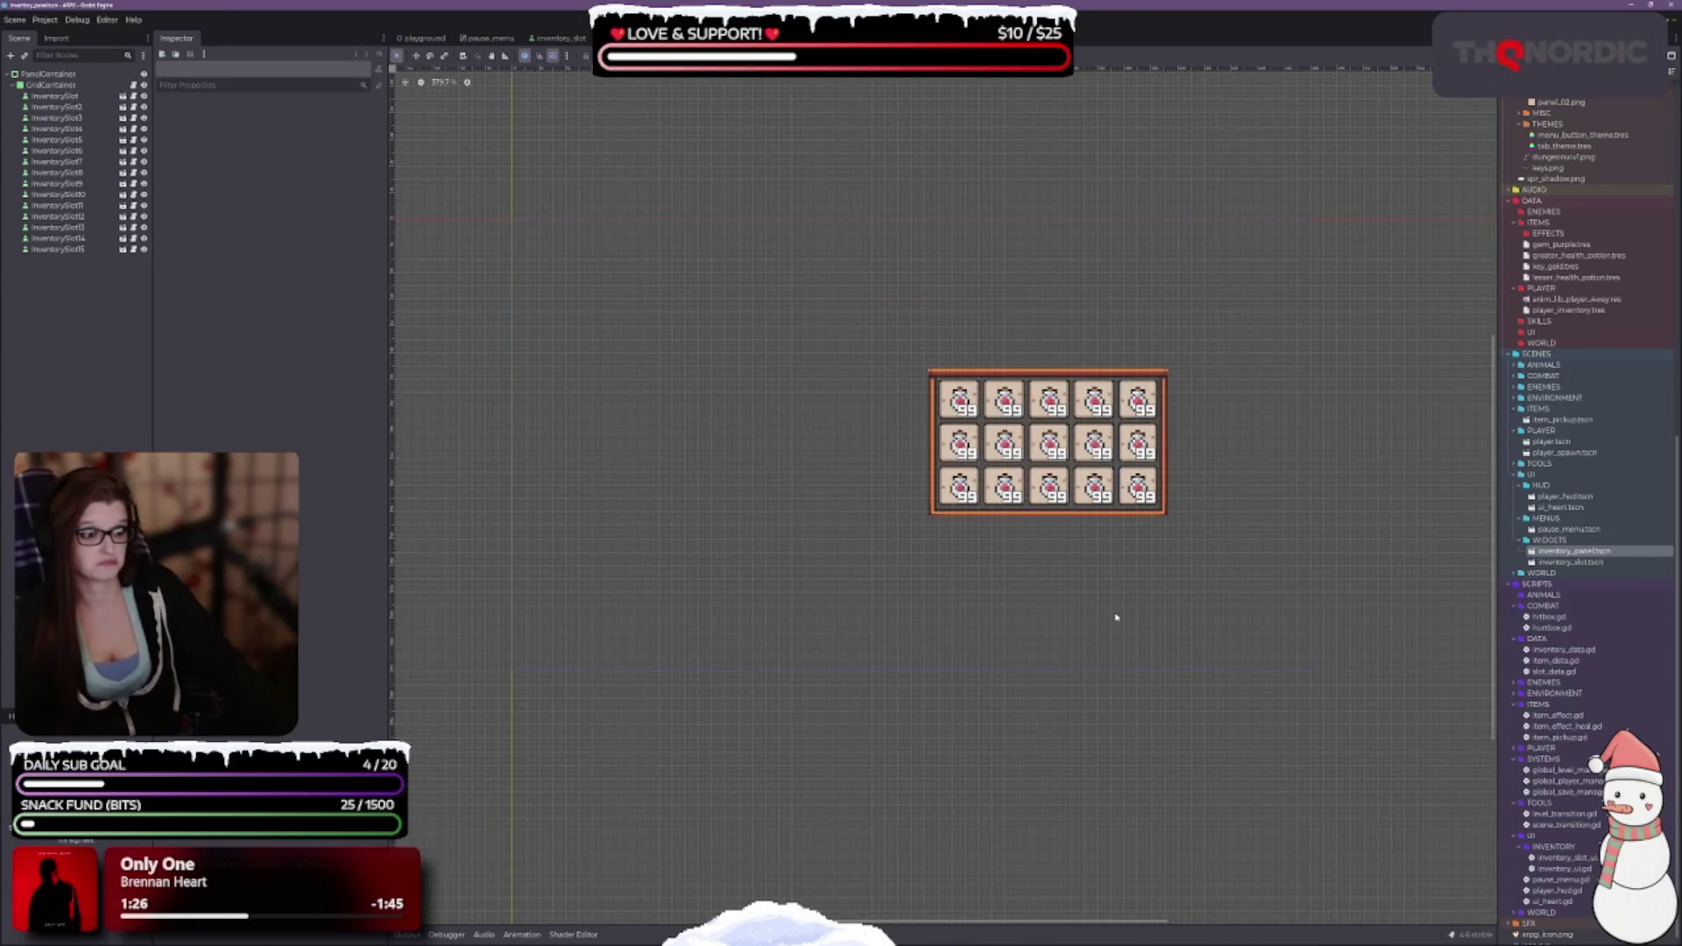
left_click_drag(1127, 571, 1138, 518)
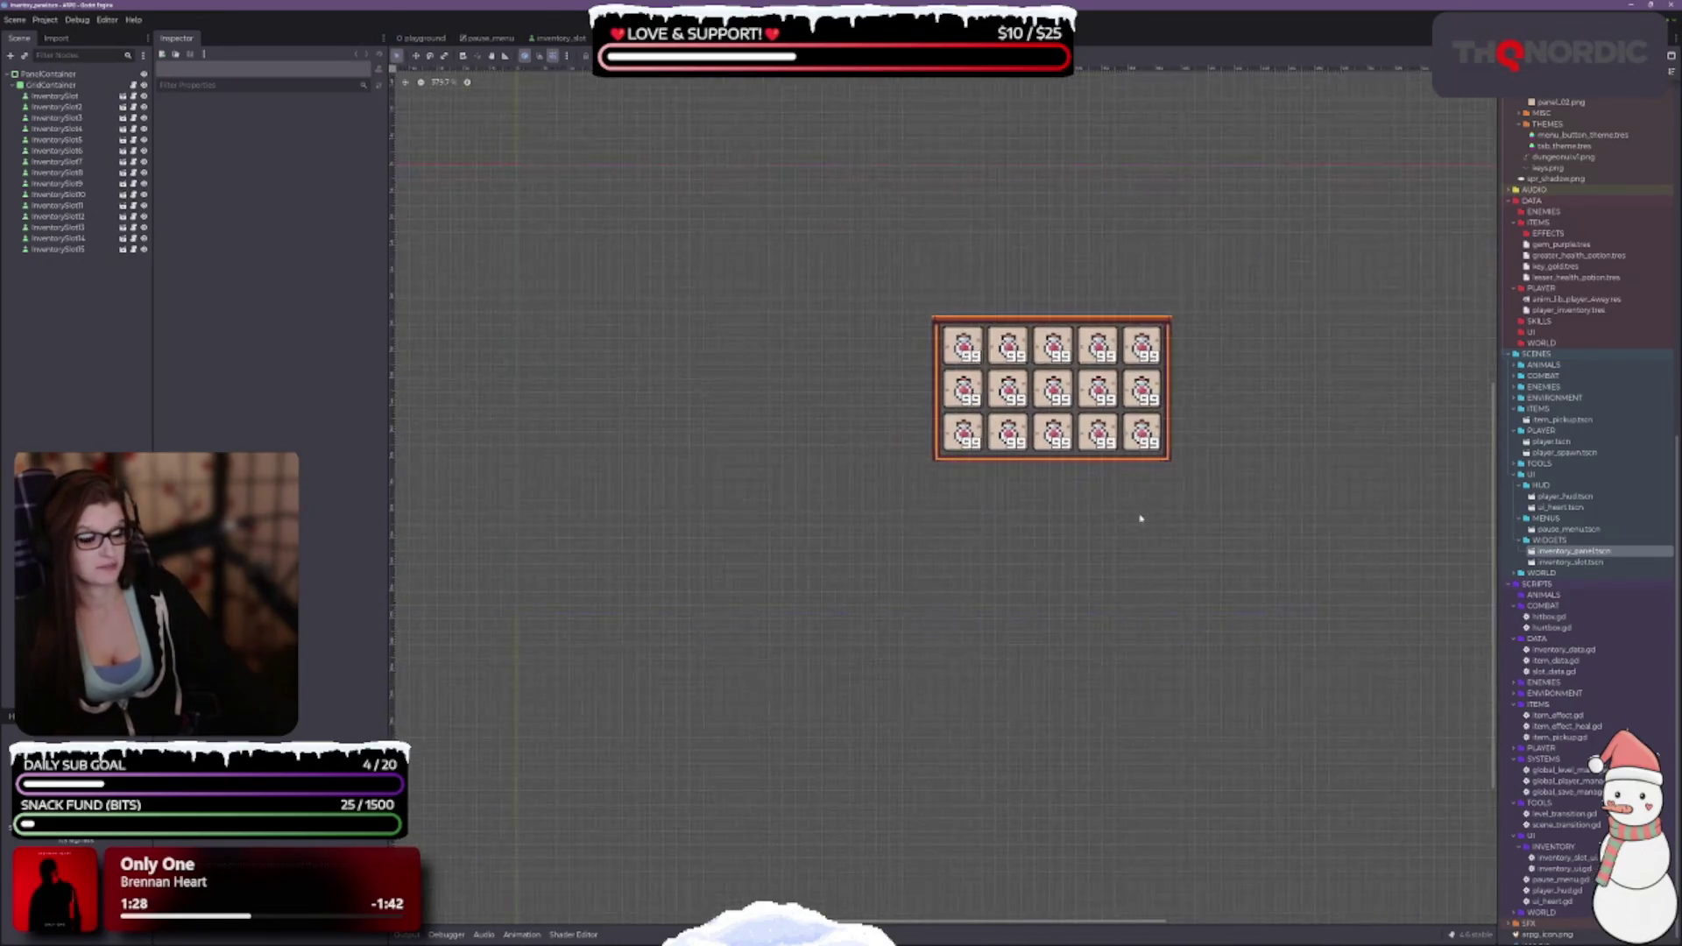
scroll(1569, 705, "down", 1)
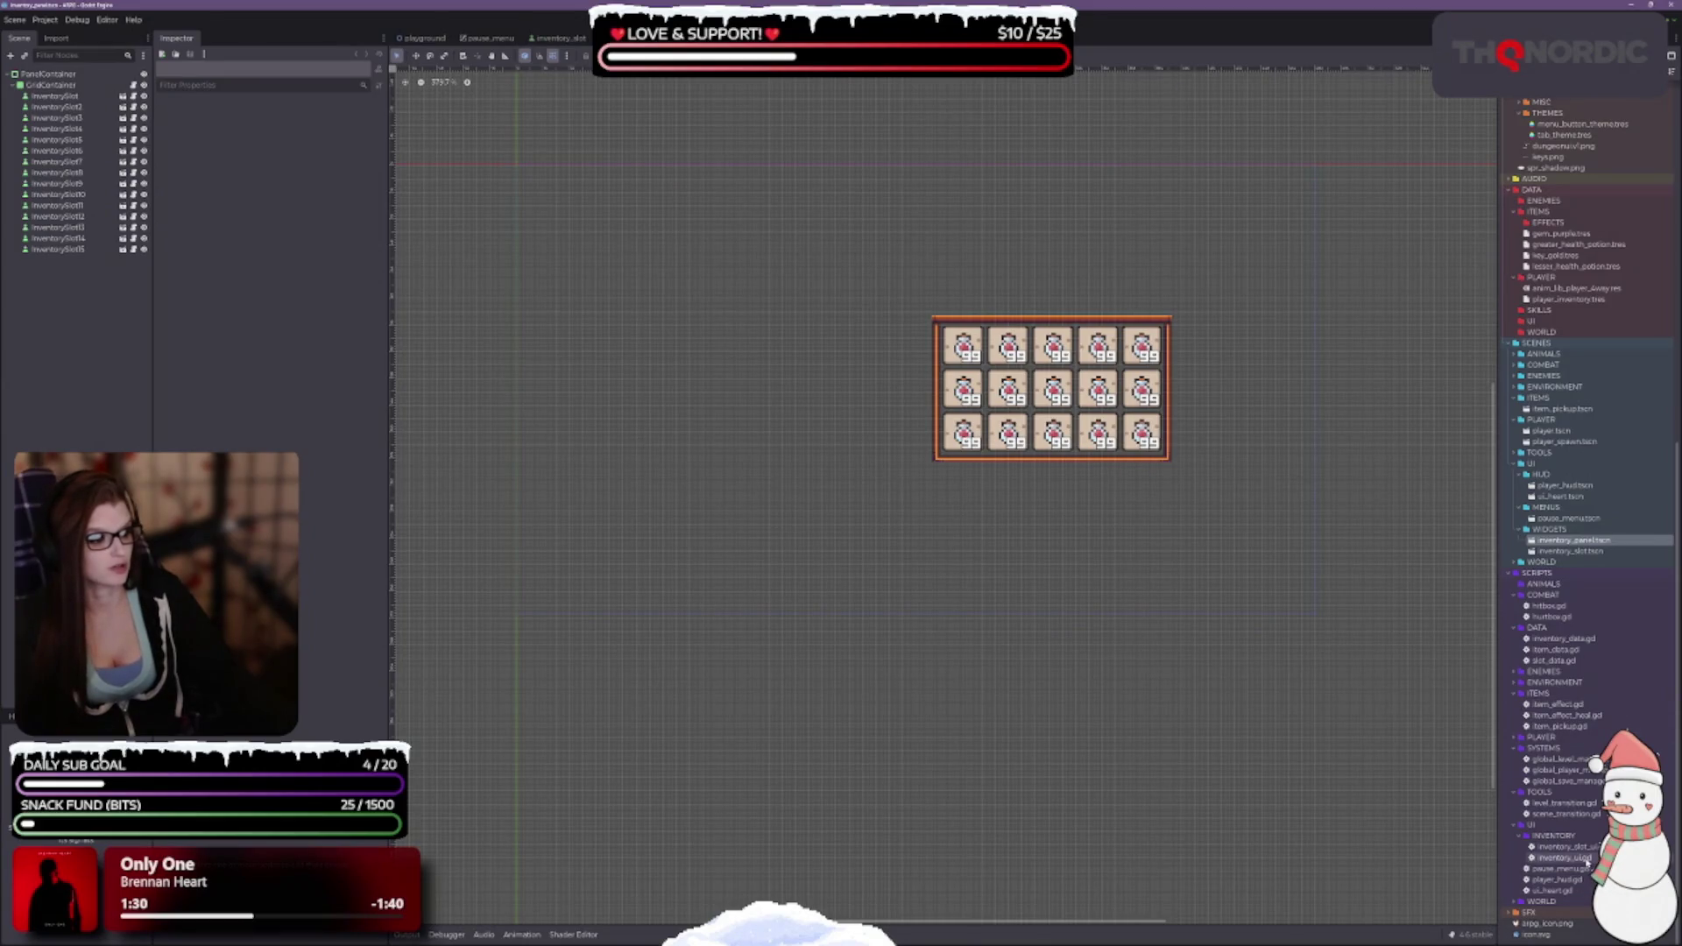
left_click(45, 74)
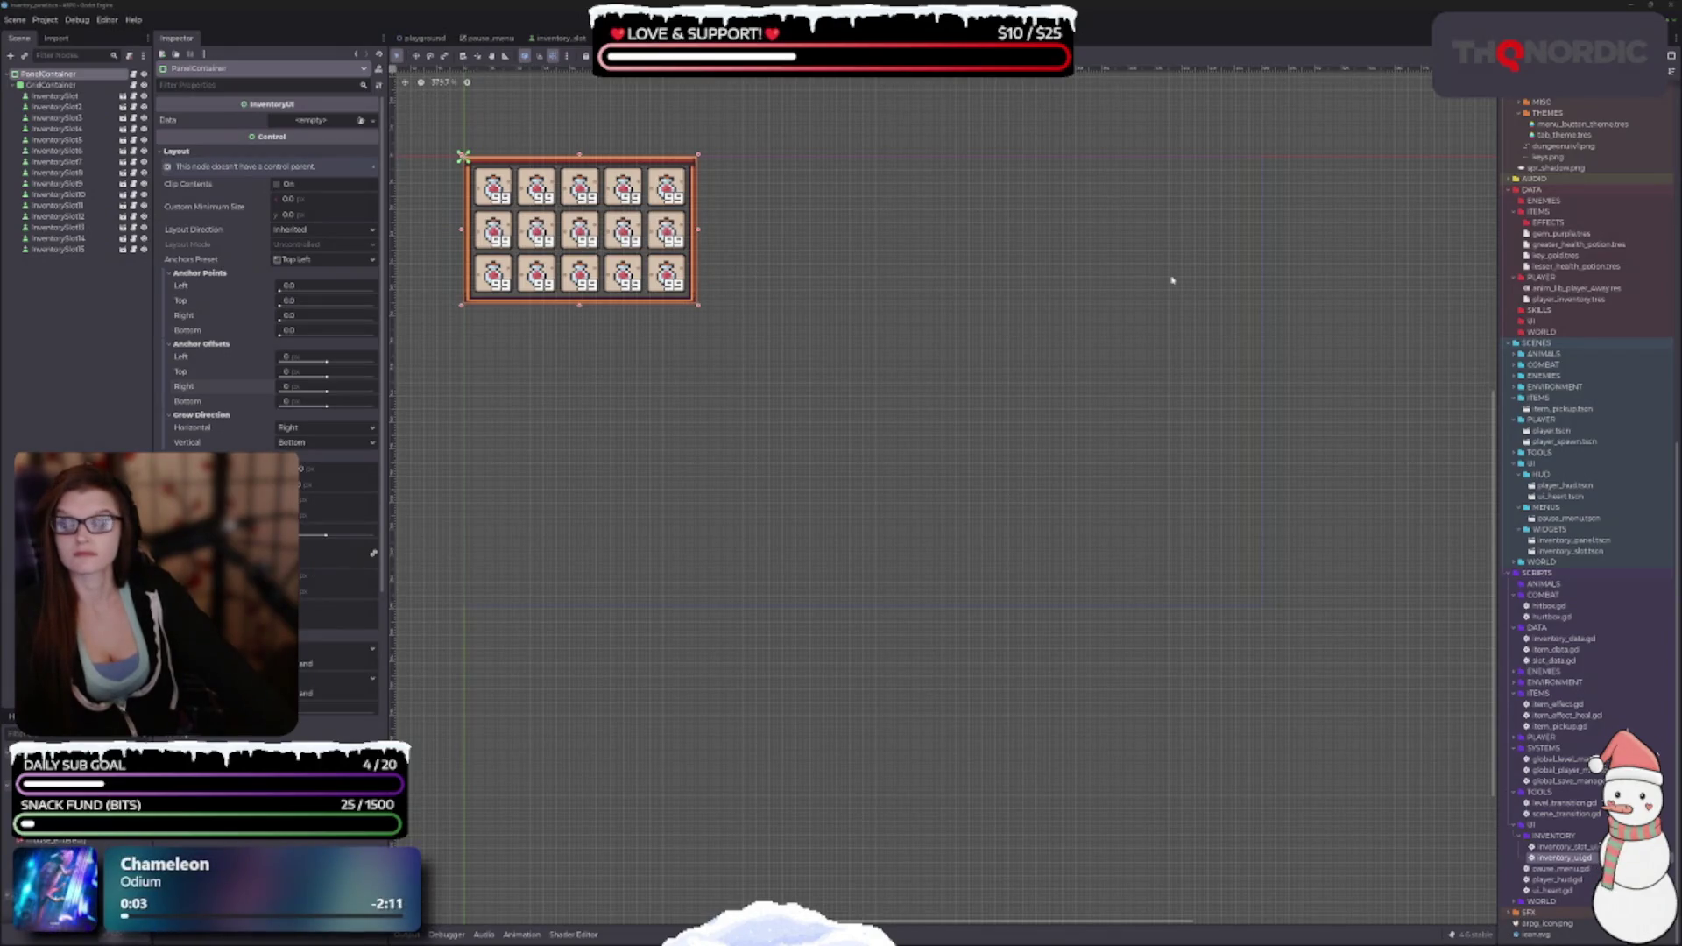
Pan and zoom the canvas to inspect the orange border around the 5x3 slot grid.
left_click_drag(713, 560, 758, 621)
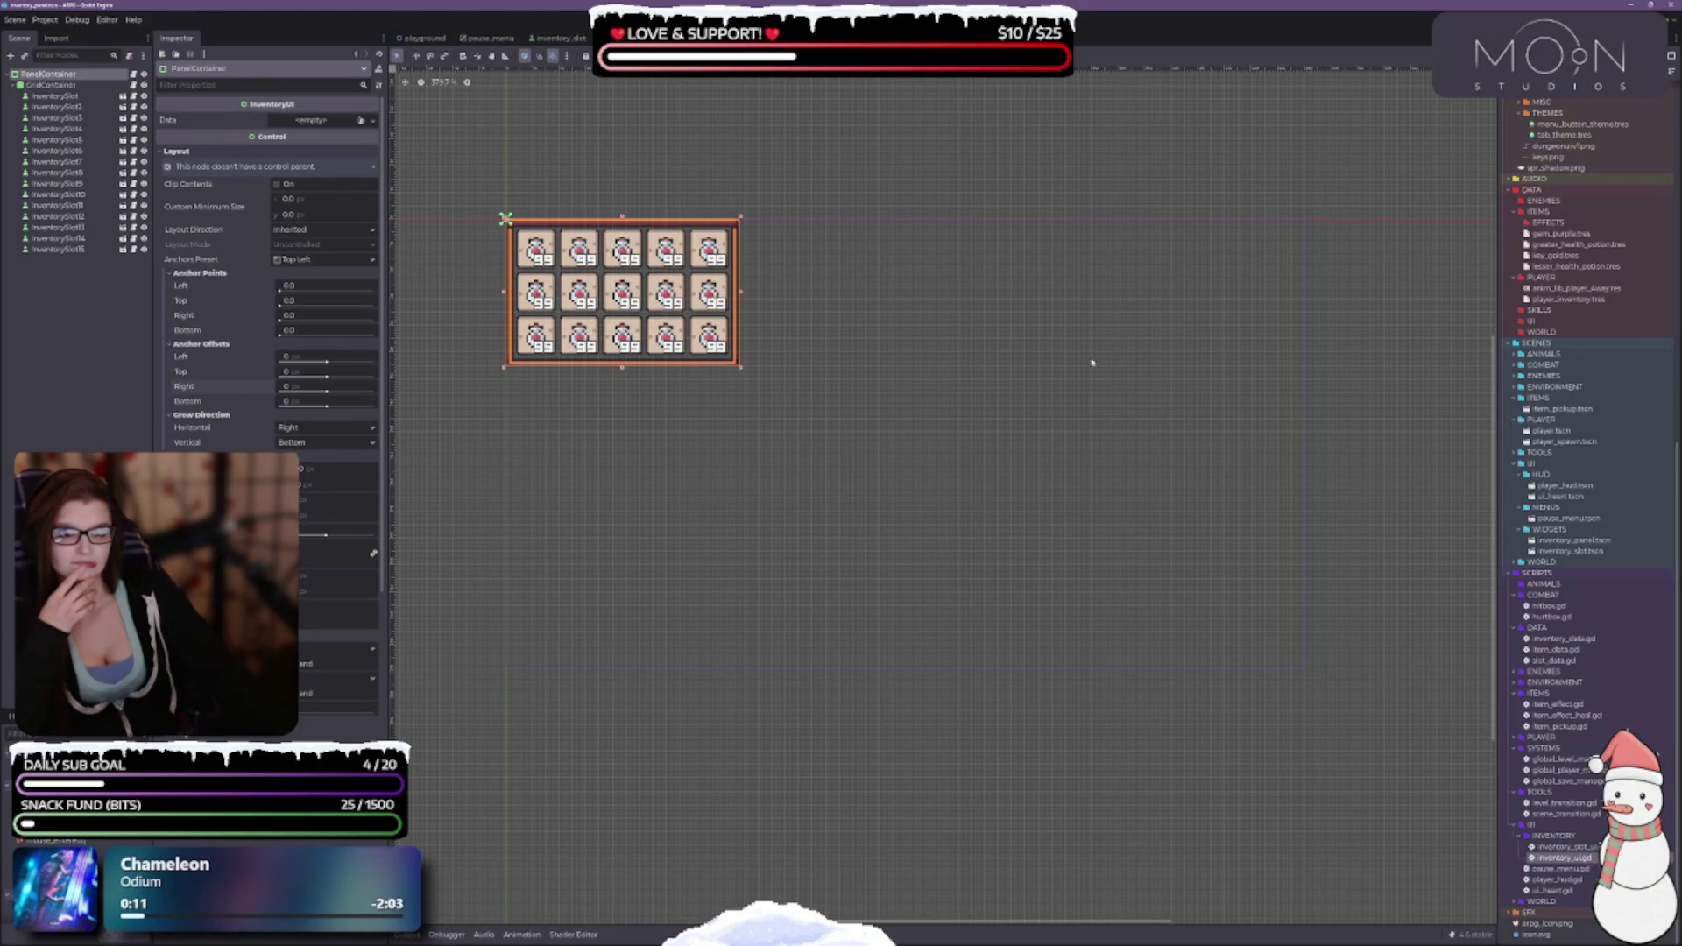
scroll(1092, 362, "down", 3)
scroll(958, 293, "up", 2)
scroll(1101, 348, "down", 3)
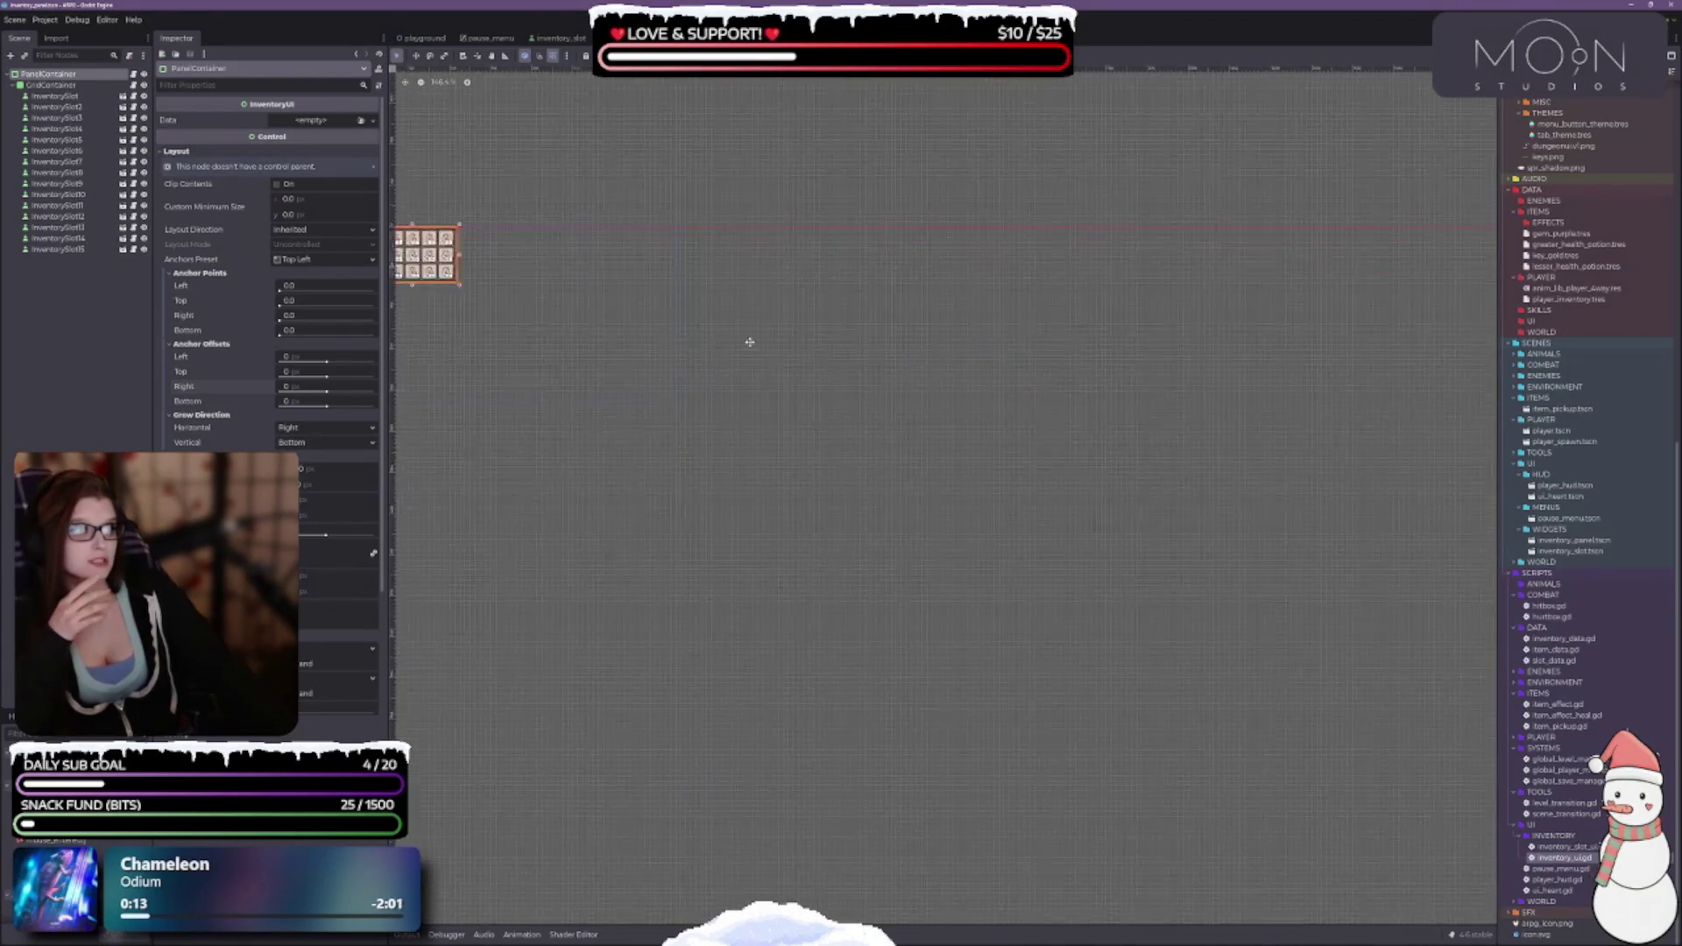
scroll(780, 400, "up", 3)
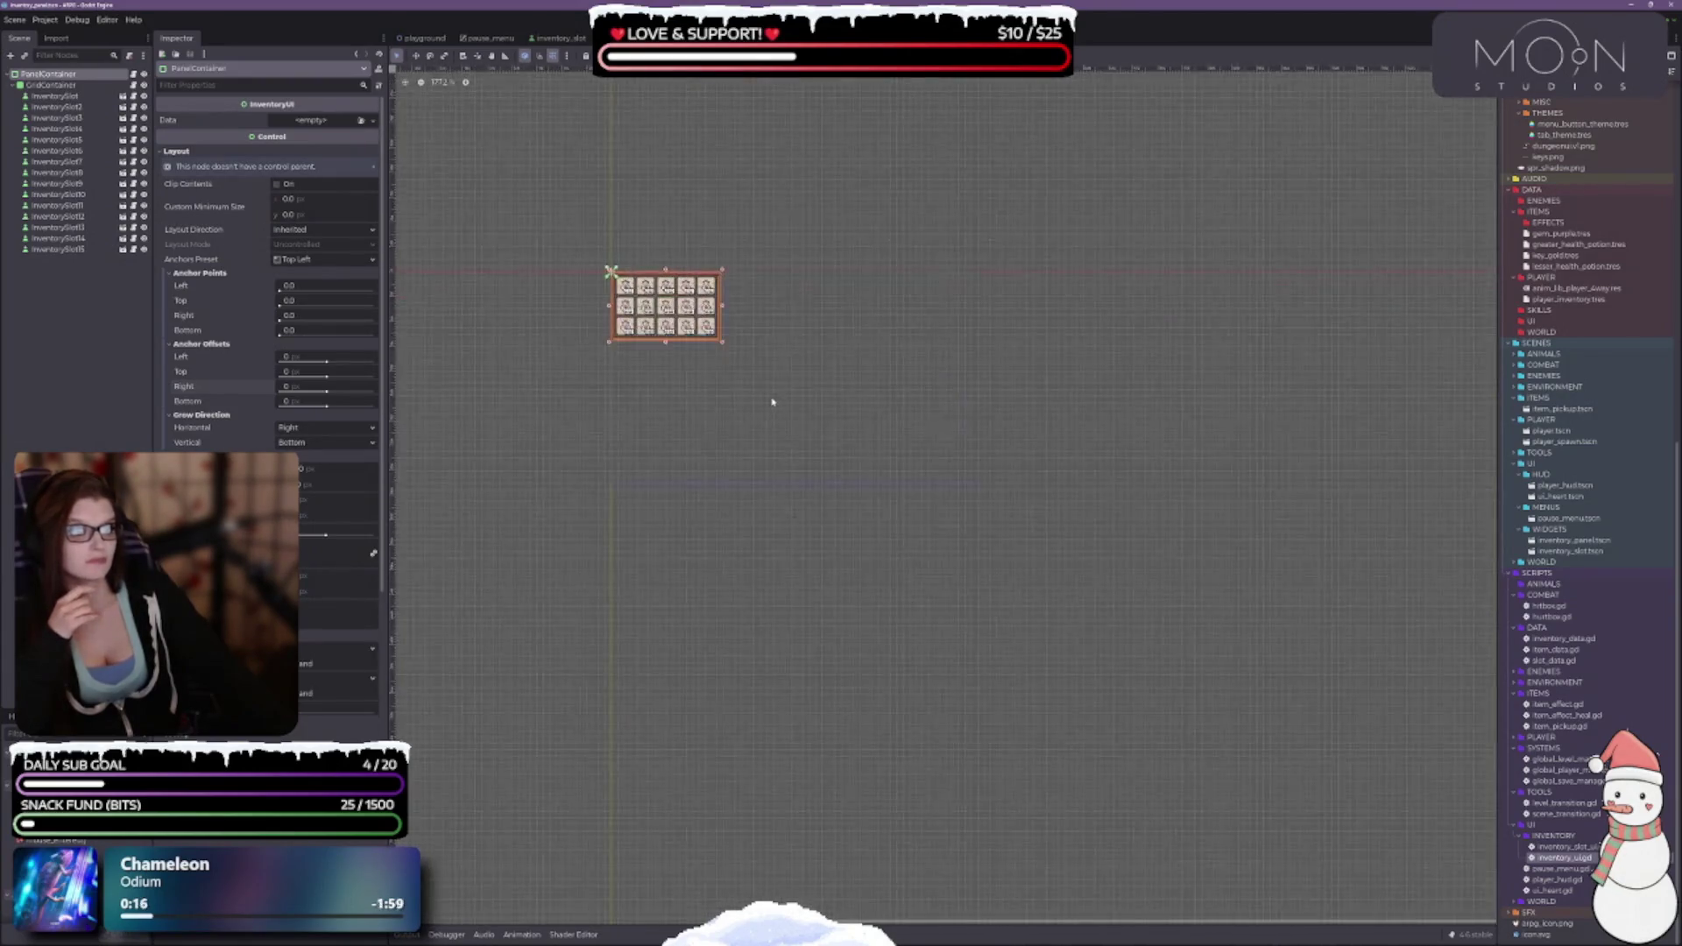
scroll(777, 395, "up", 3)
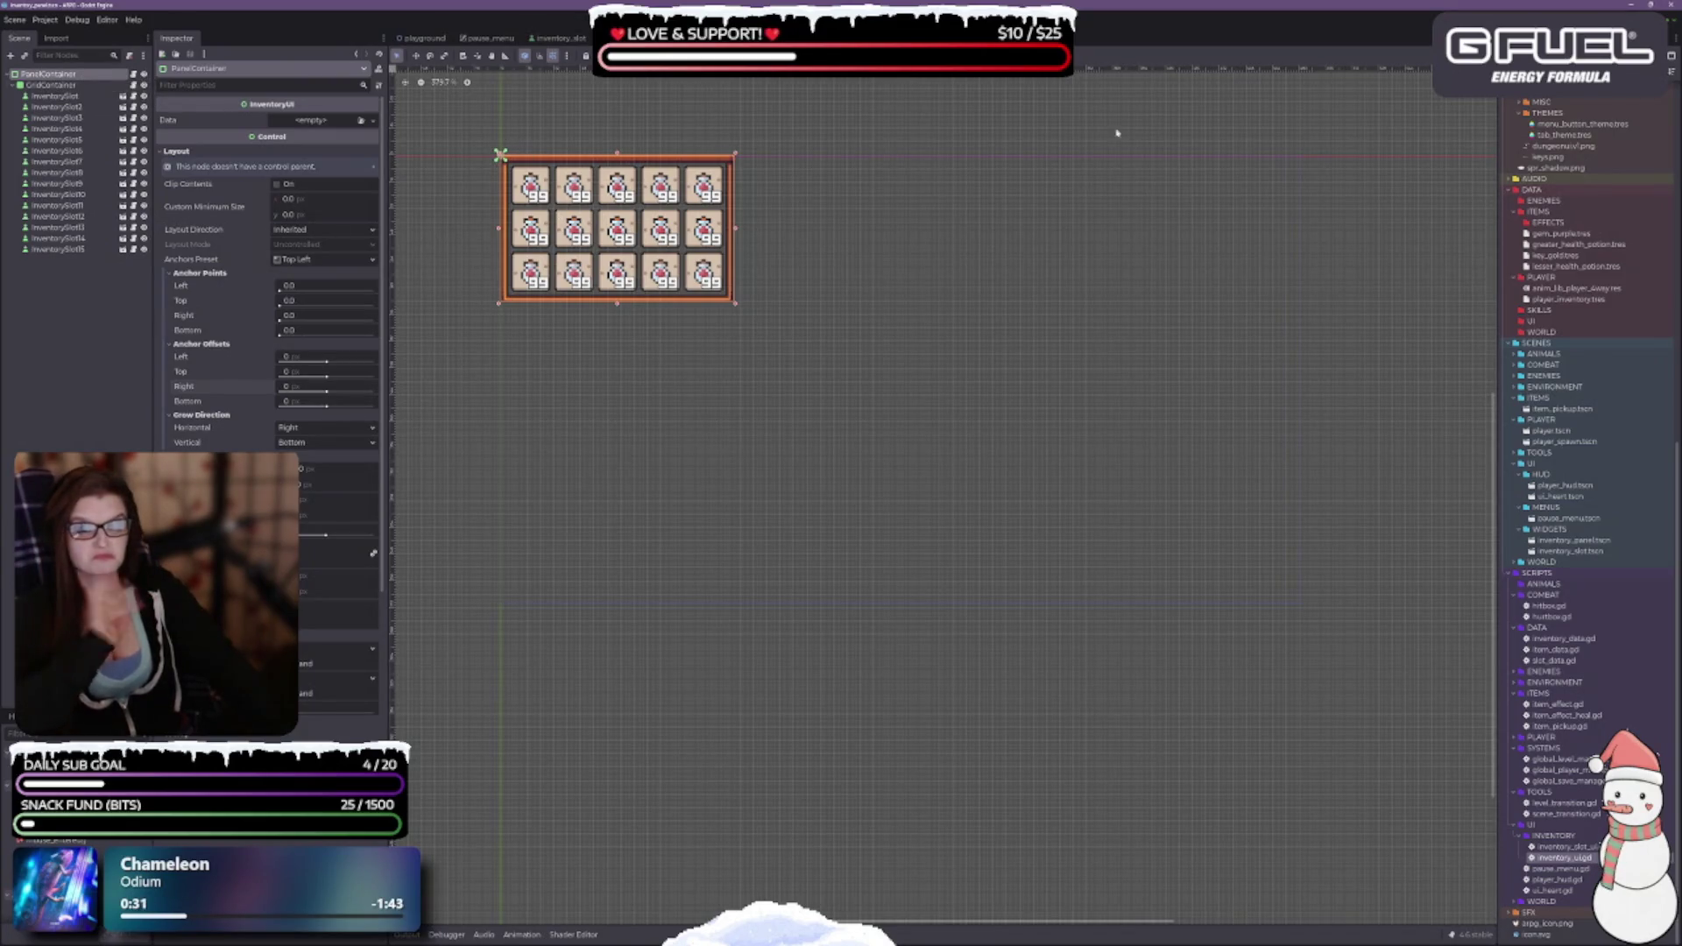
left_click_drag(644, 386, 850, 528)
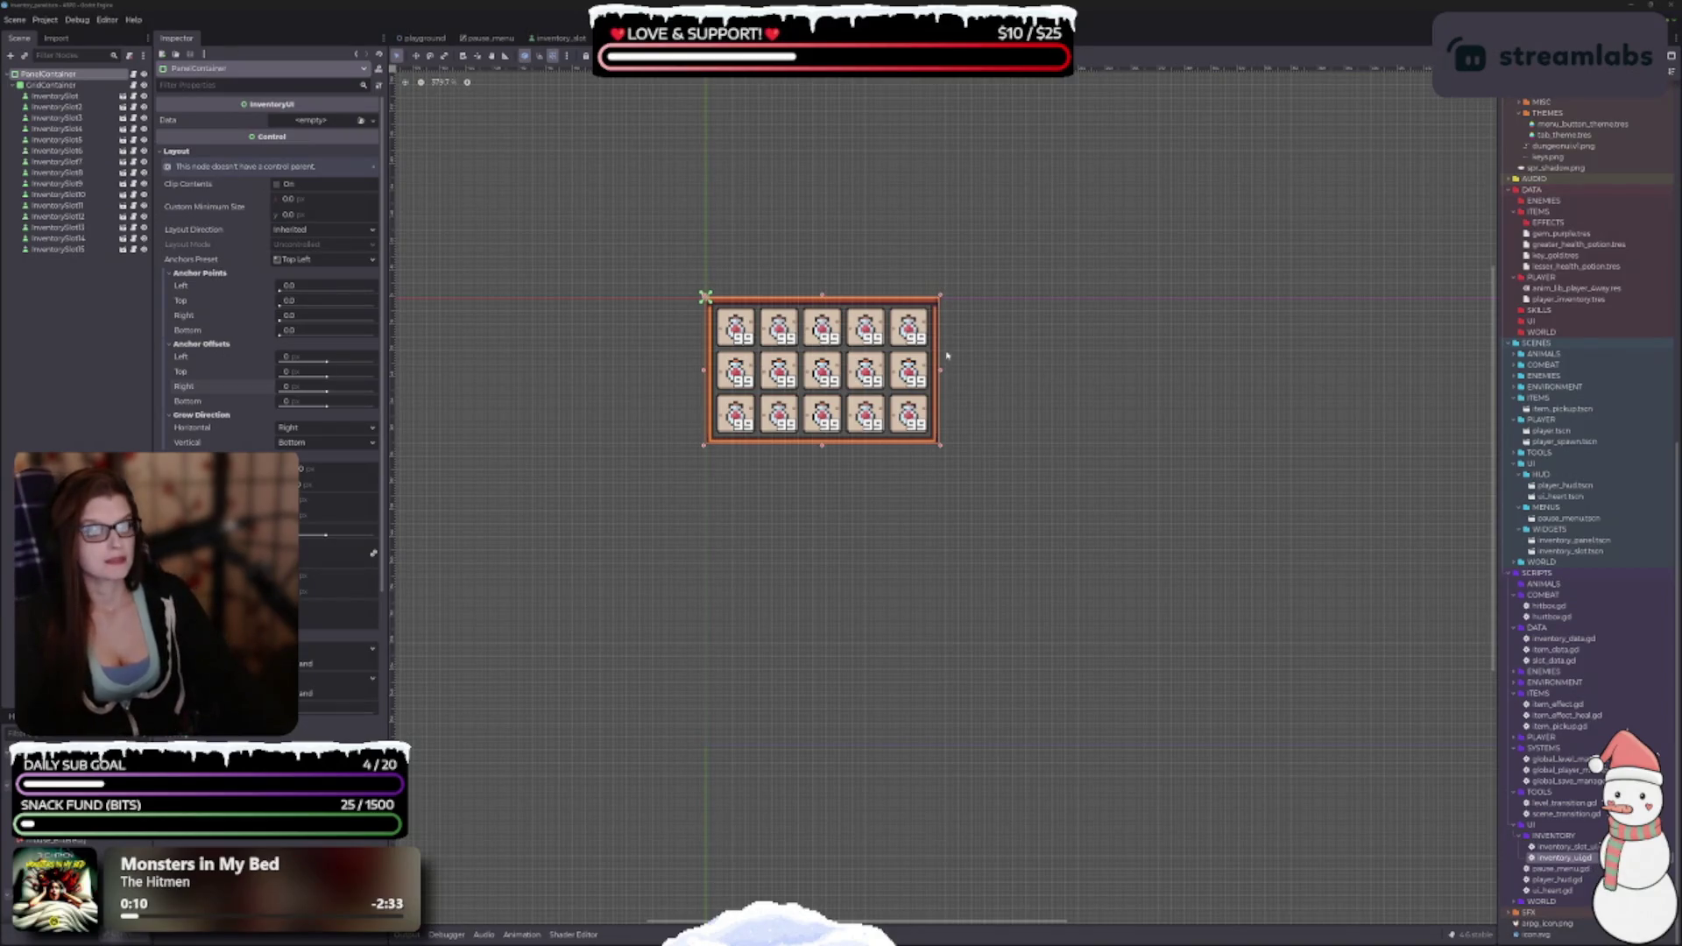
scroll(969, 509, "up", 2)
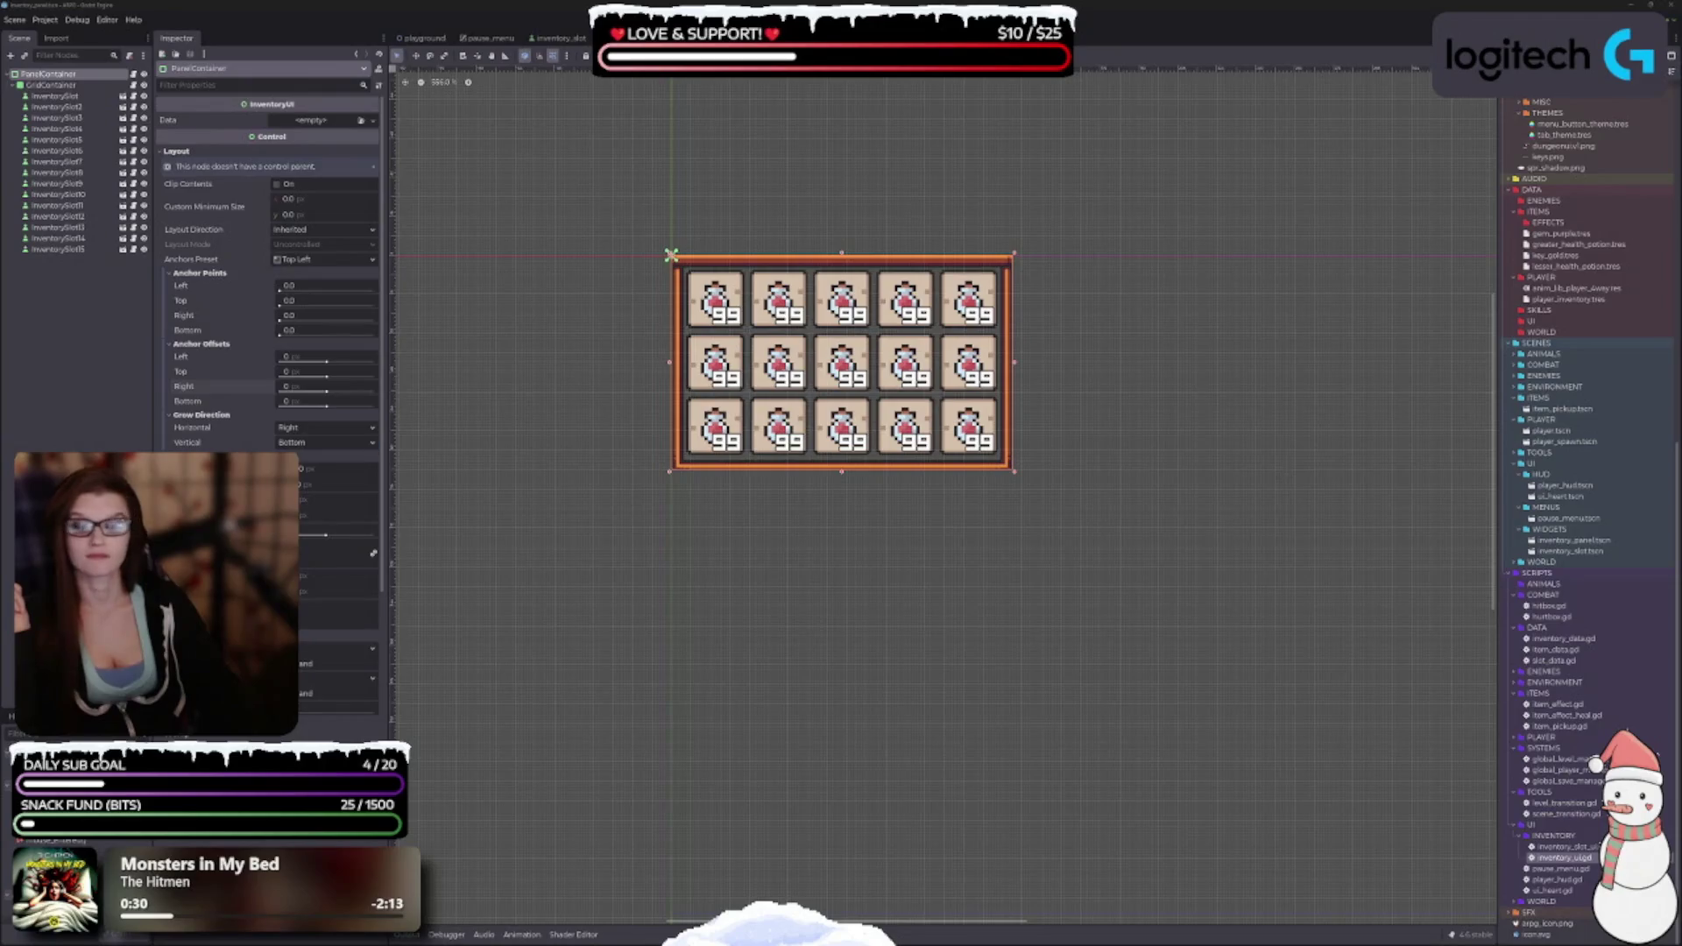
scroll(815, 473, "up", 5)
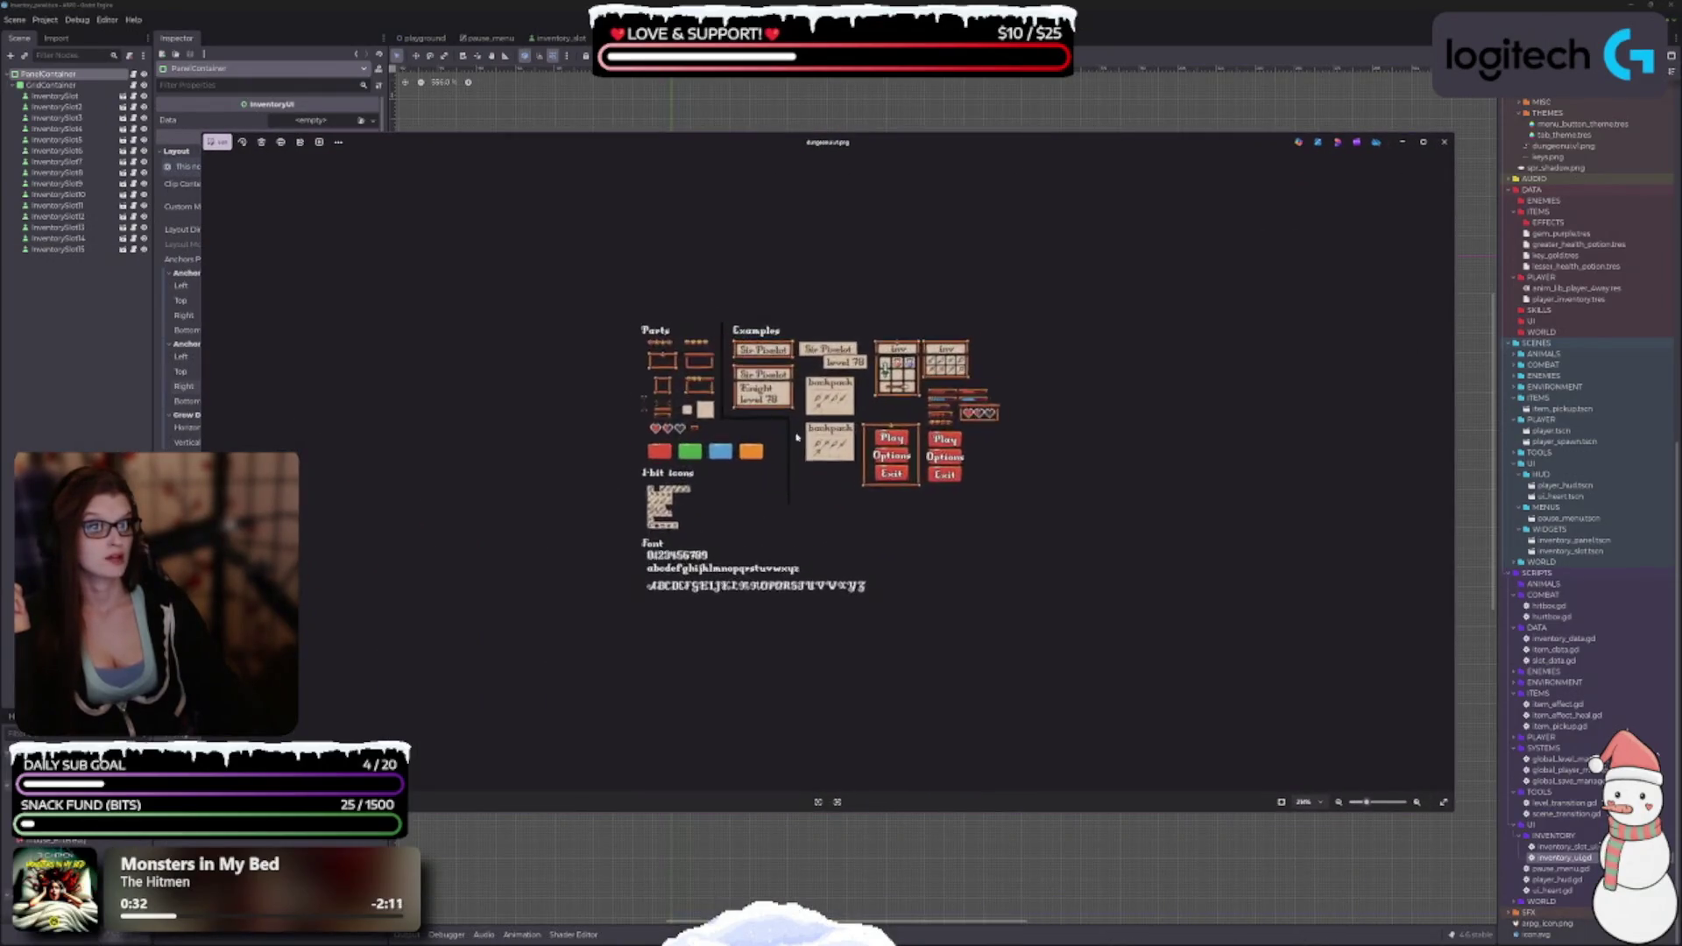
scroll(935, 527, "up", 2)
scroll(935, 527, "up", 3)
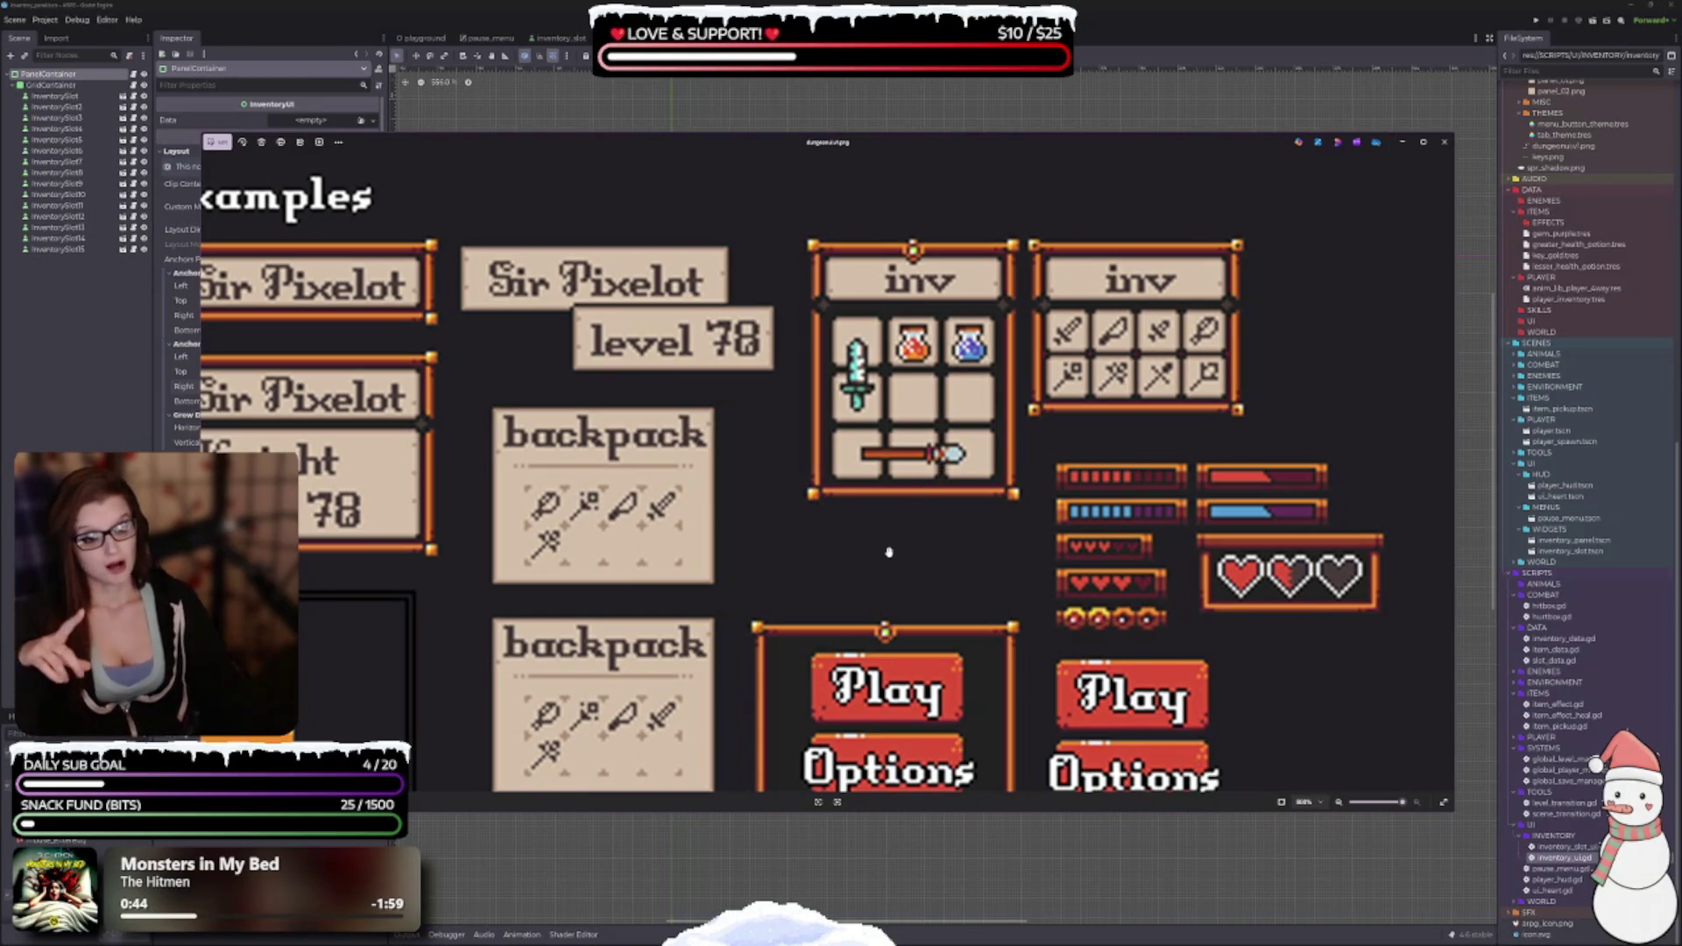
scroll(936, 543, "down", 1)
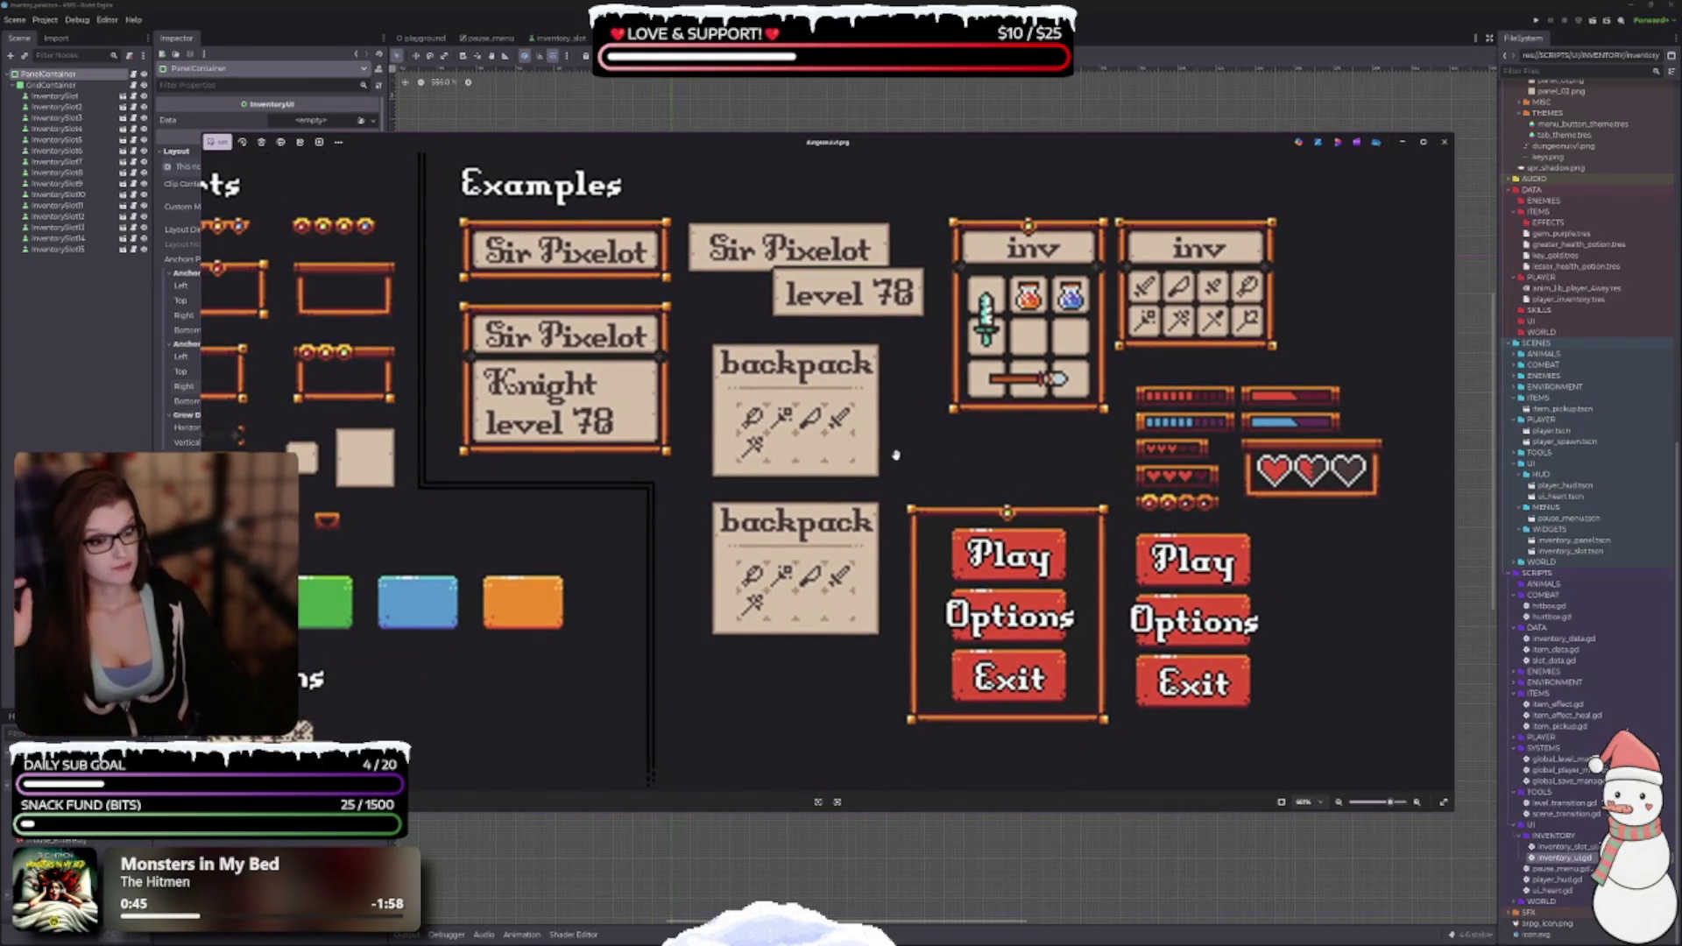
scroll(894, 458, "down", 1)
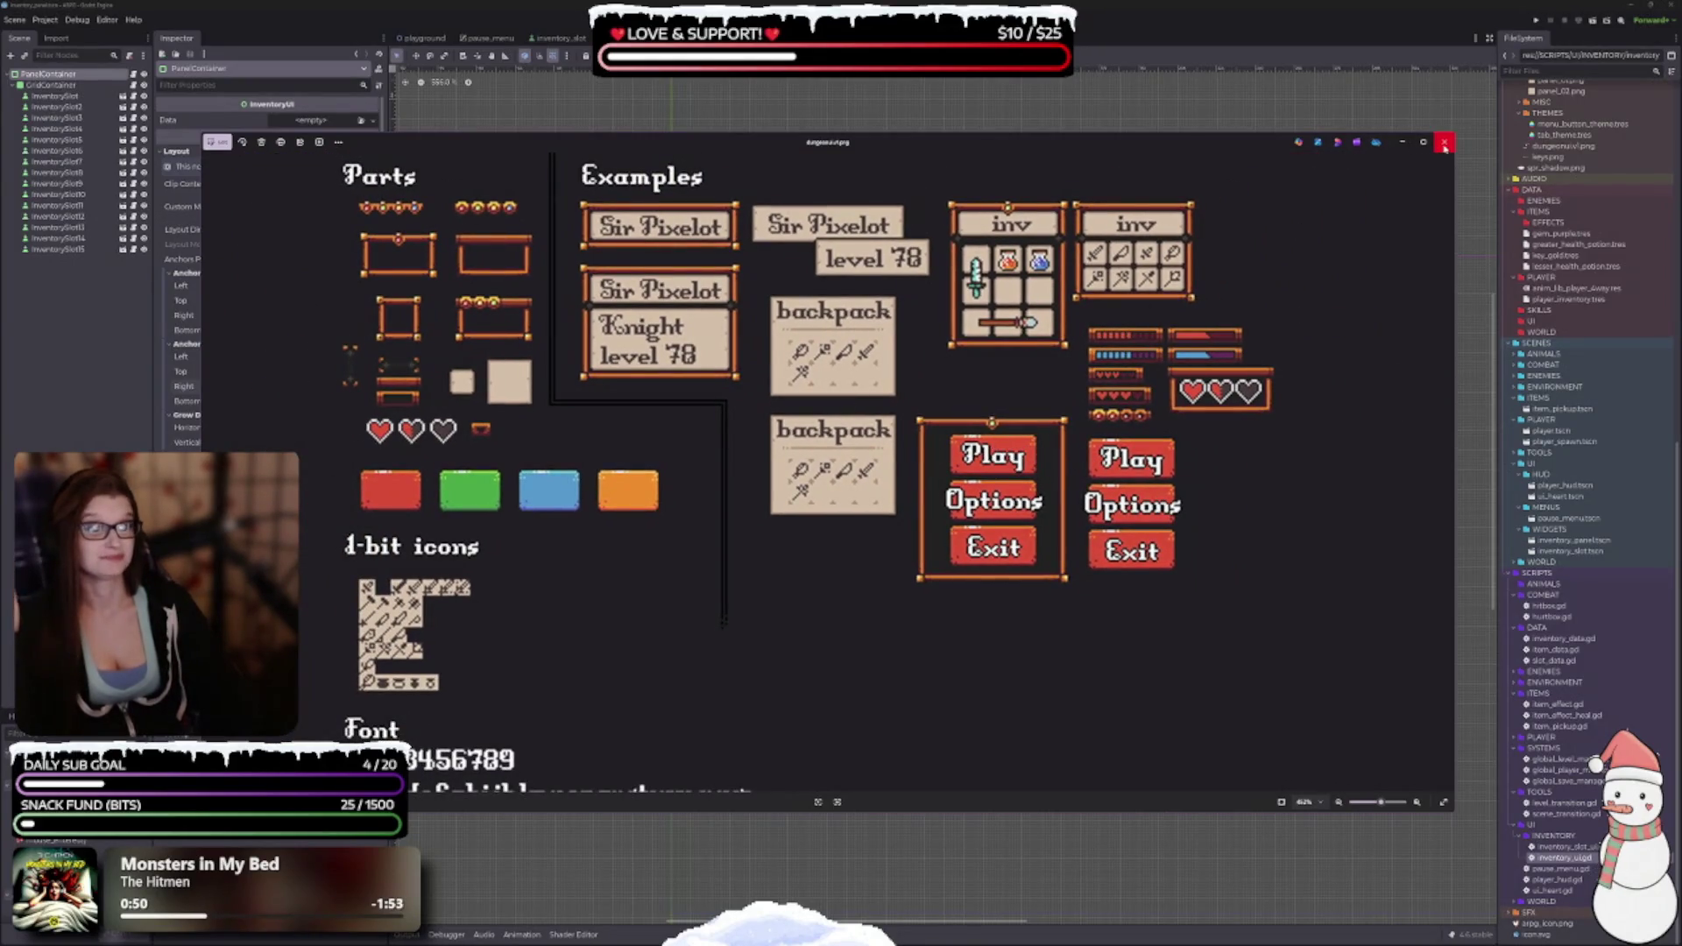
left_click(1445, 141)
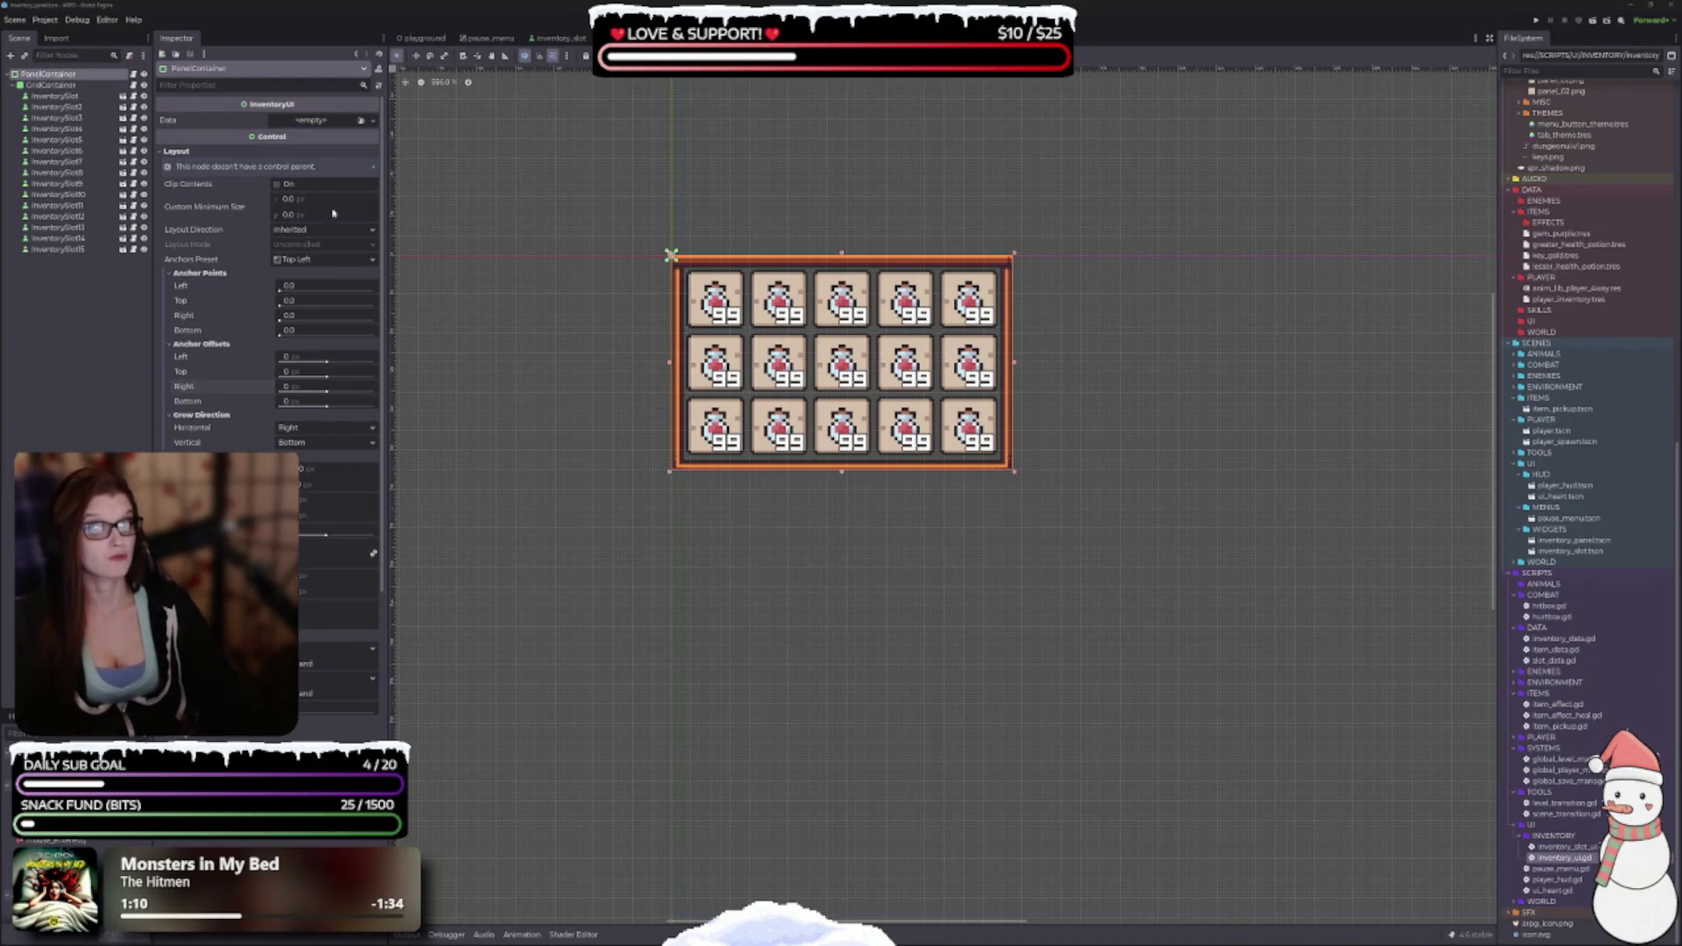
Add a VBoxContainer child to the root PanelContainer.
right_click(48, 76)
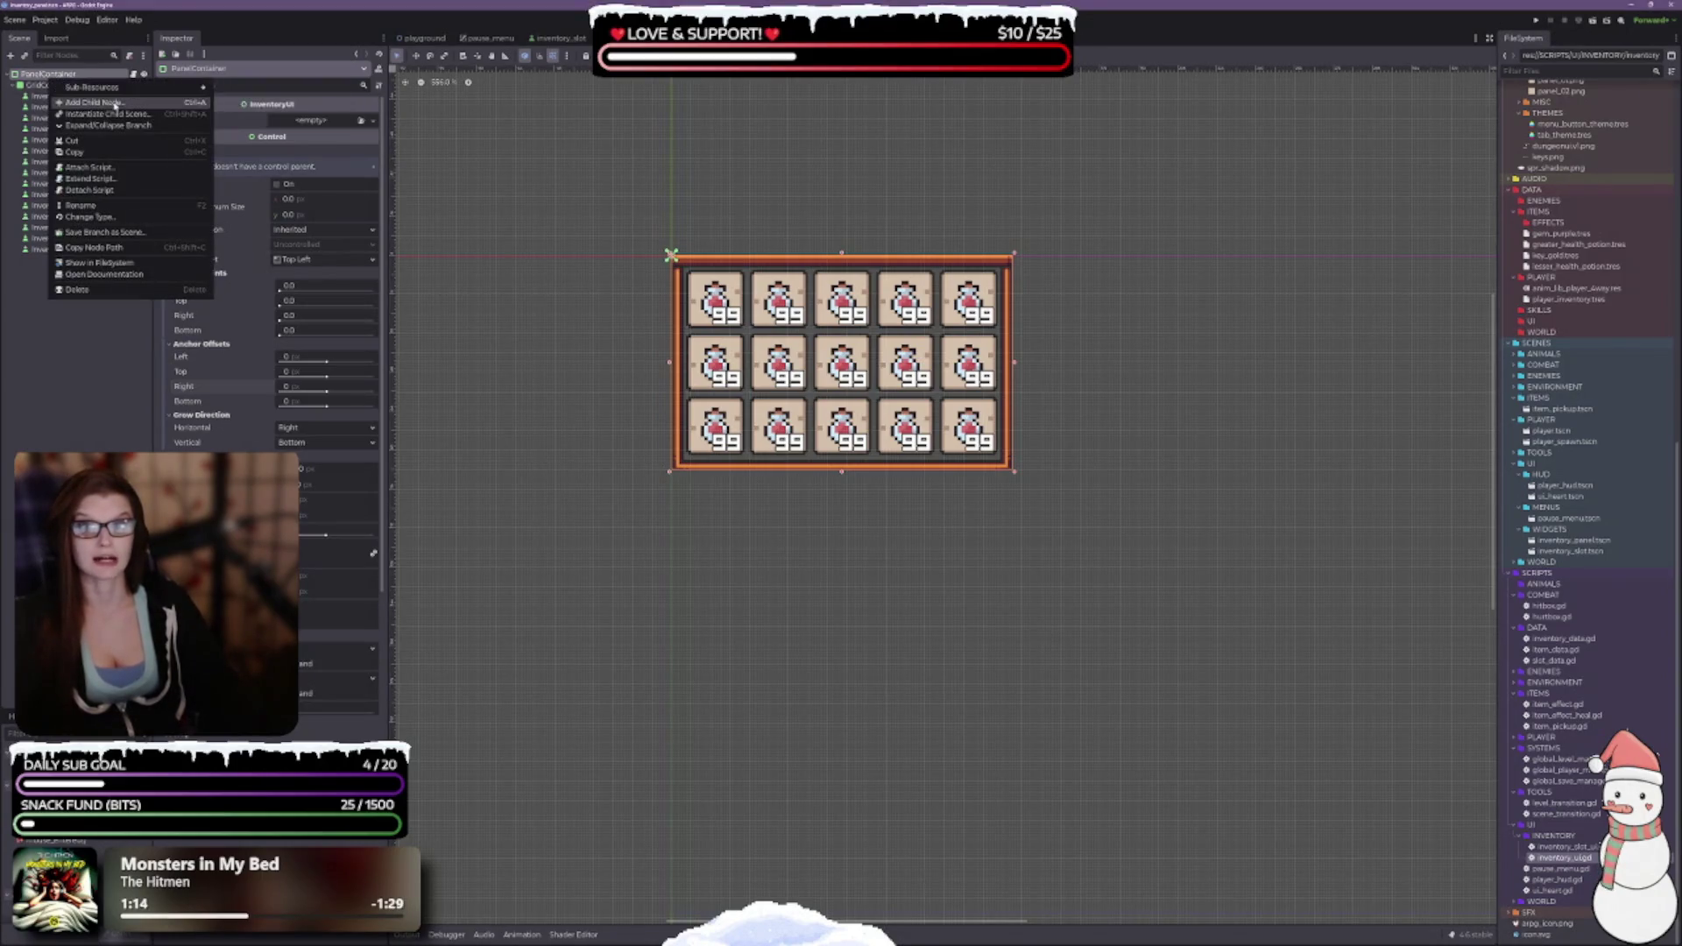
left_click(93, 103)
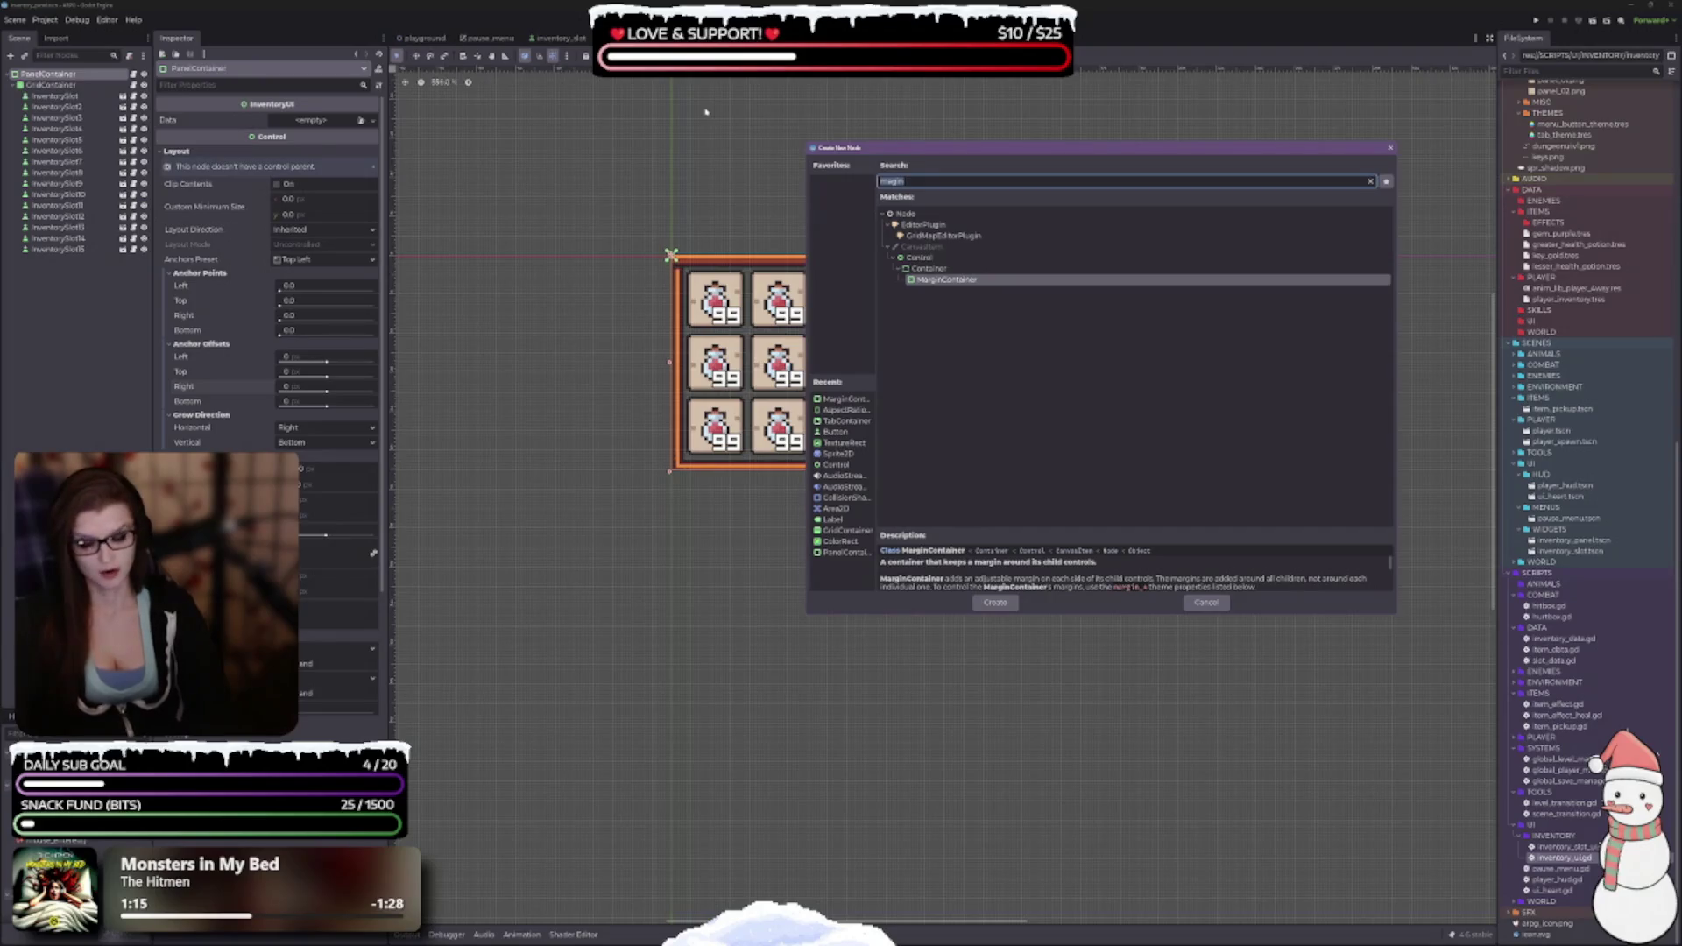
type("vert")
key("BackSpace")
key("BackSpace")
key("BackSpace")
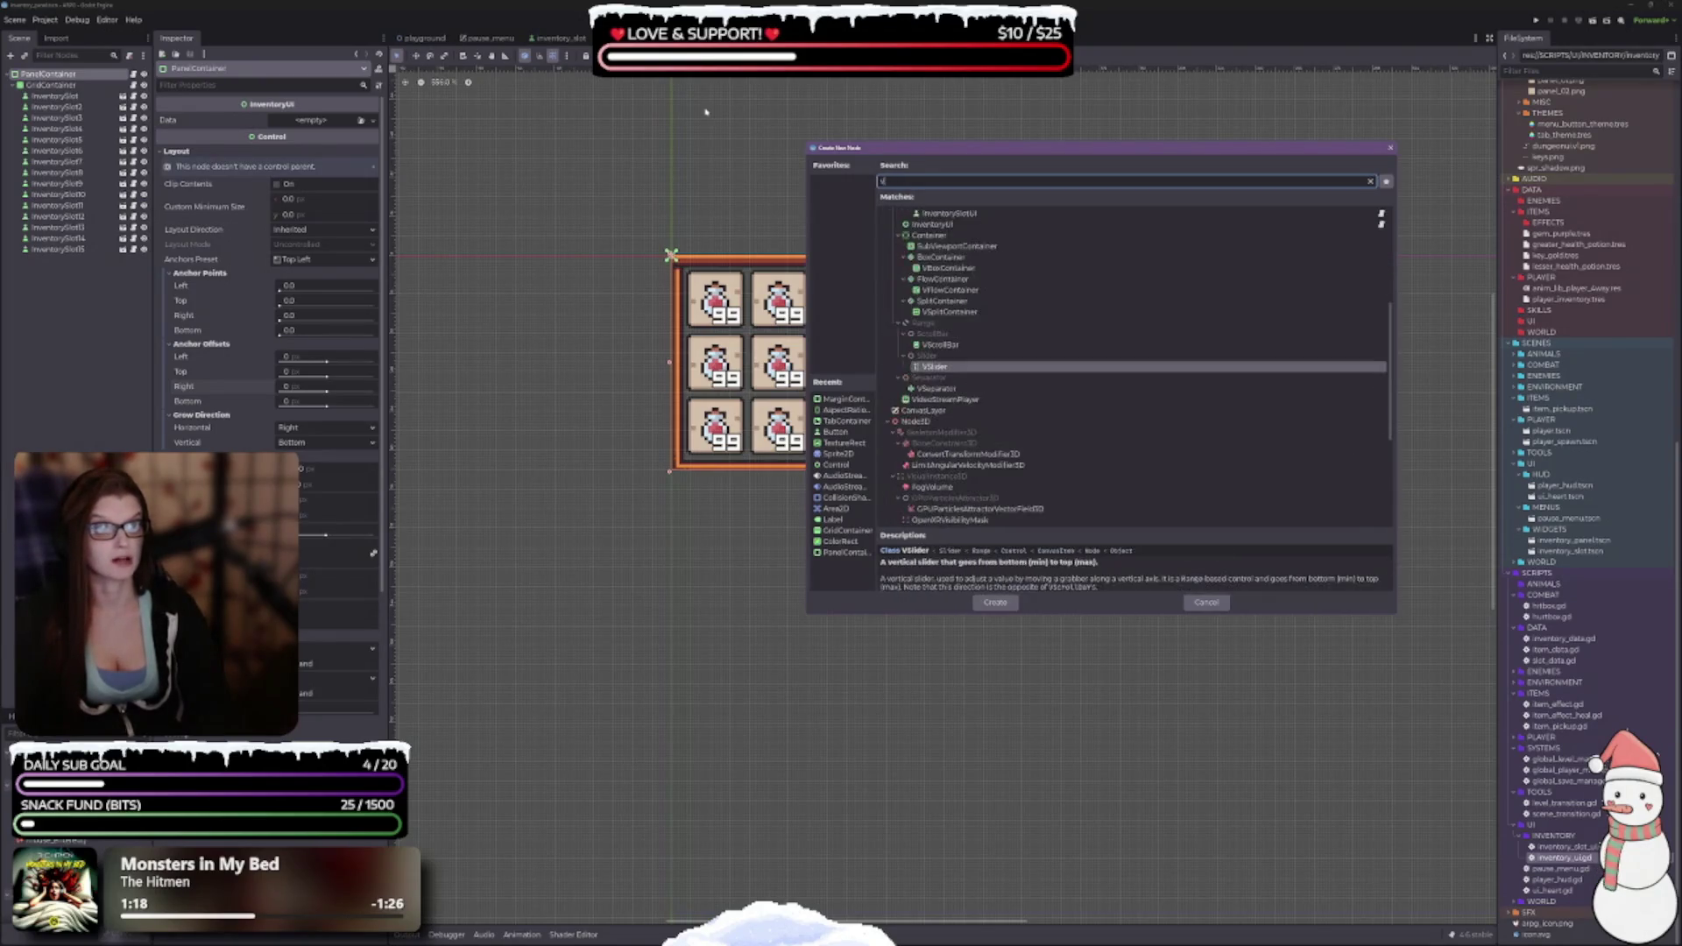
type("vb")
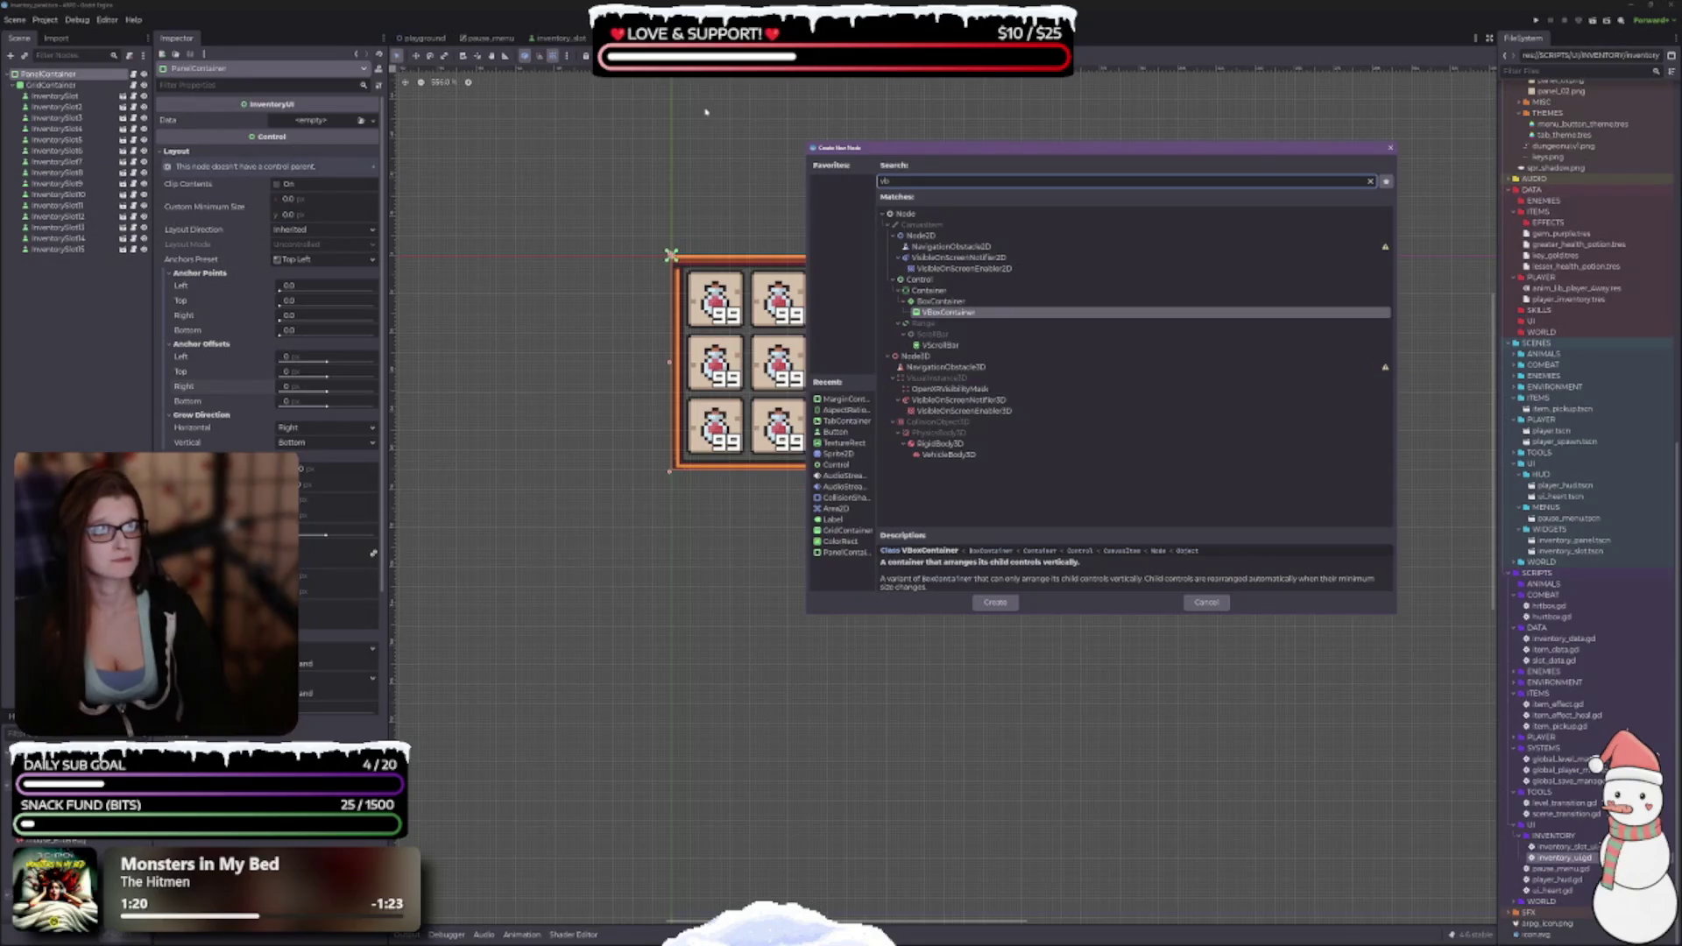
key("Return")
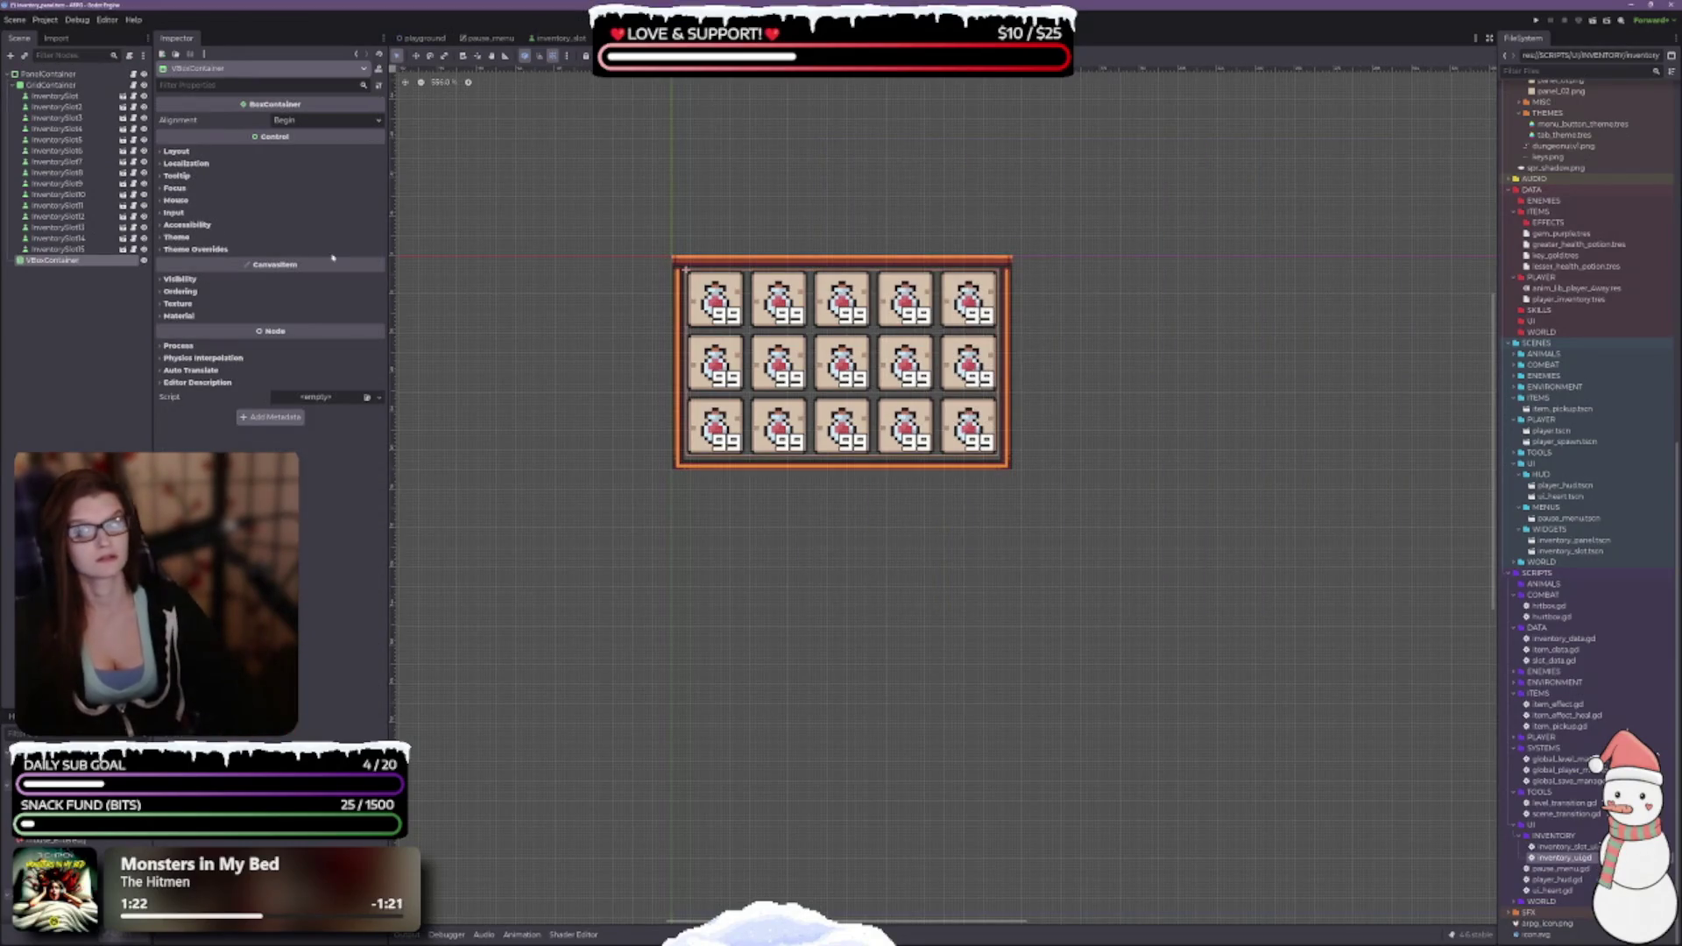
Place VBoxContainer directly under the root and nest the GridContainer inside it.
left_click_drag(63, 263, 52, 82)
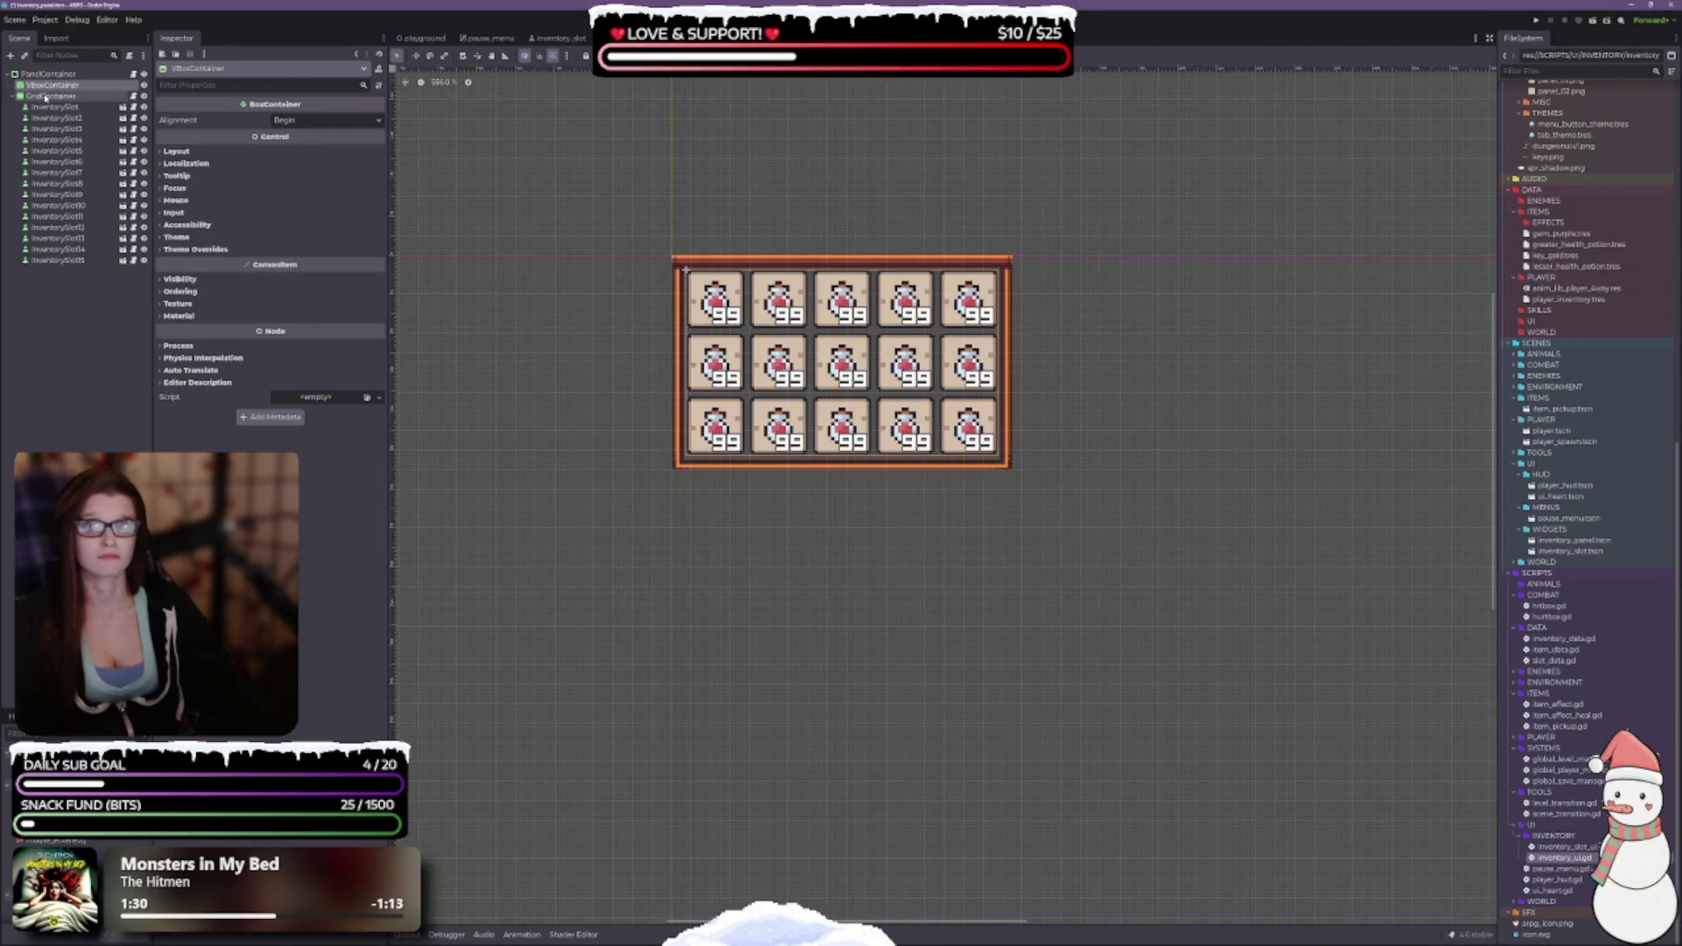
left_click_drag(46, 97, 60, 90)
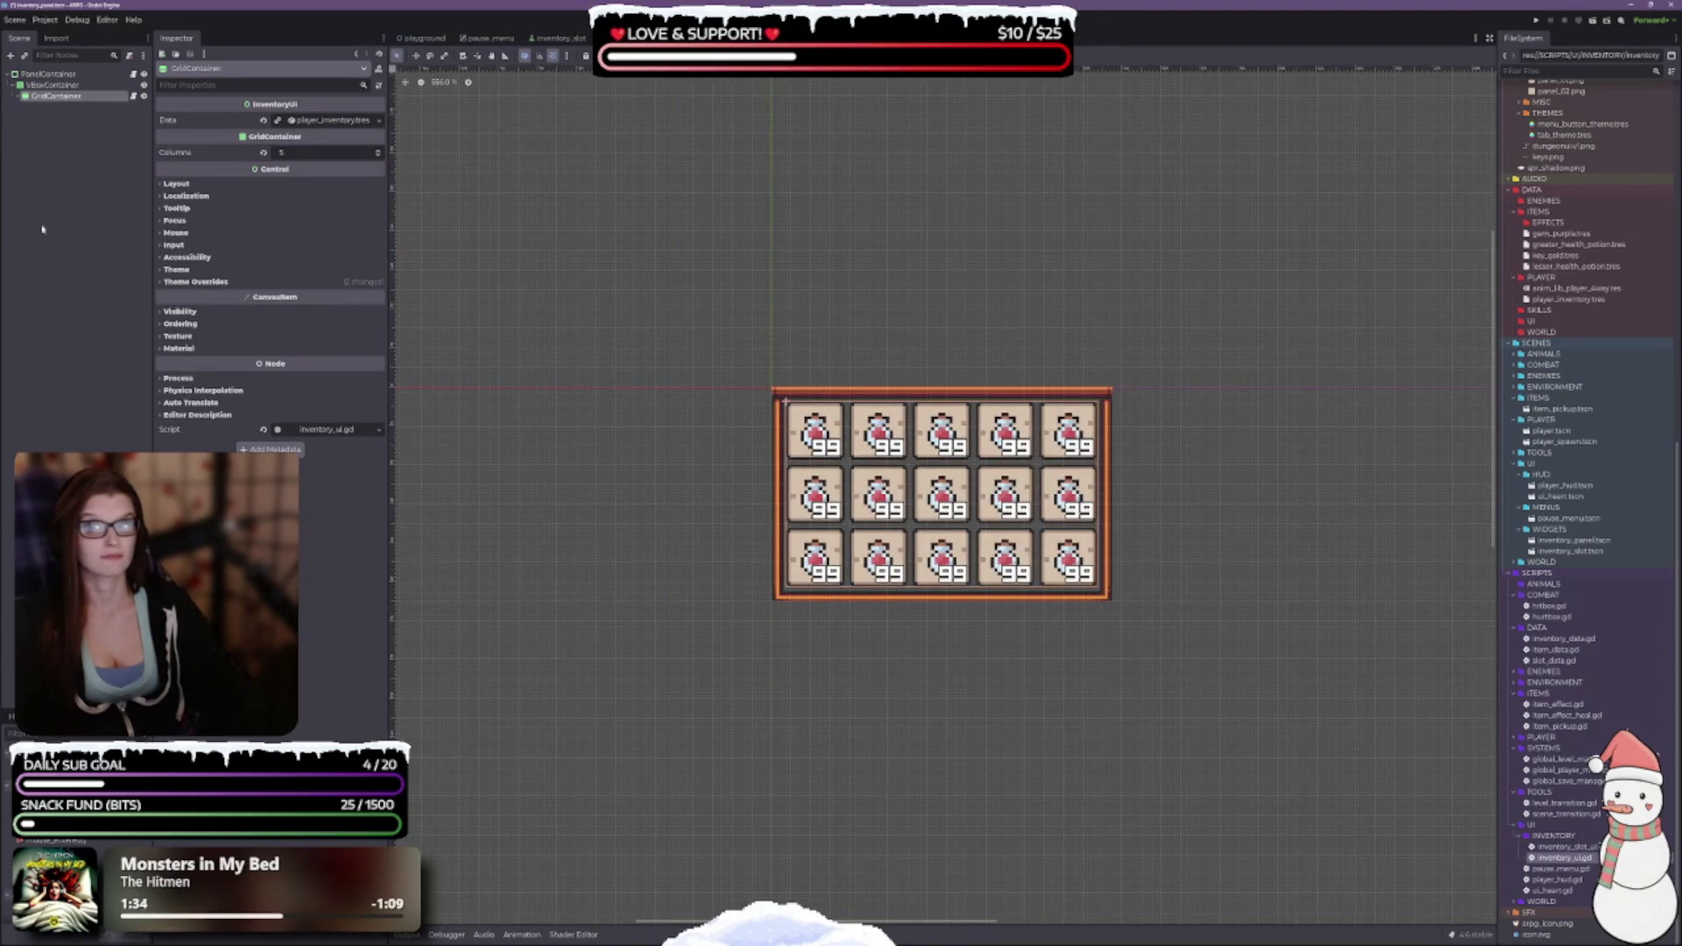
scroll(800, 364, "down", 3)
left_click(54, 88)
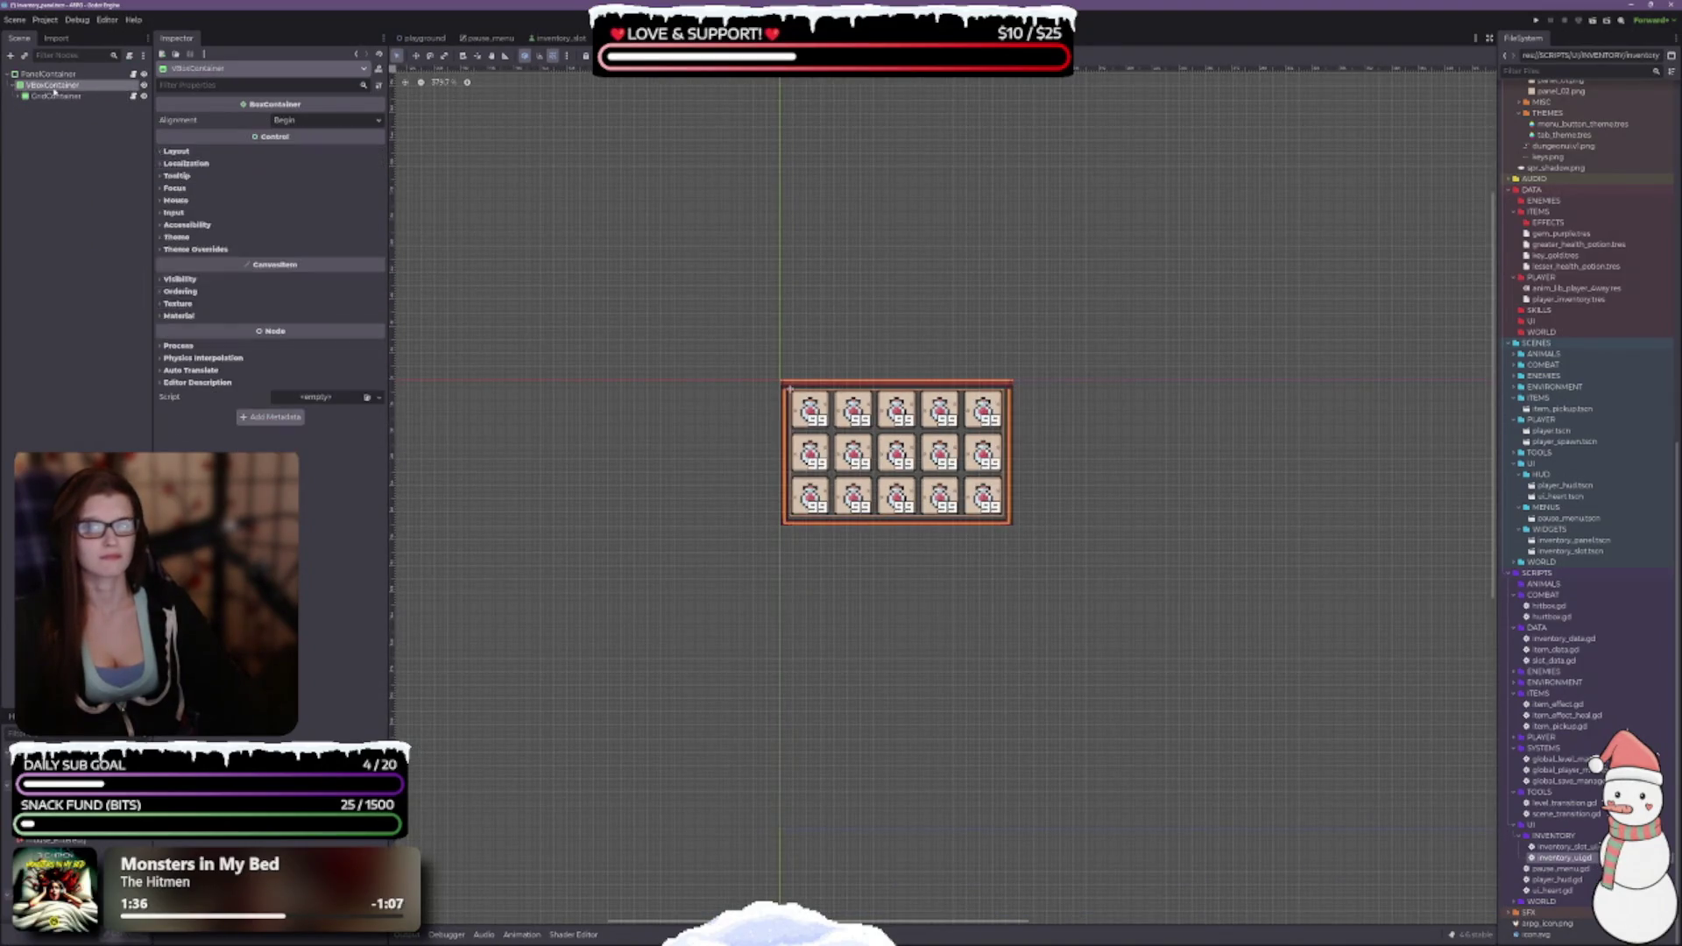
right_click(54, 87)
left_click(97, 99)
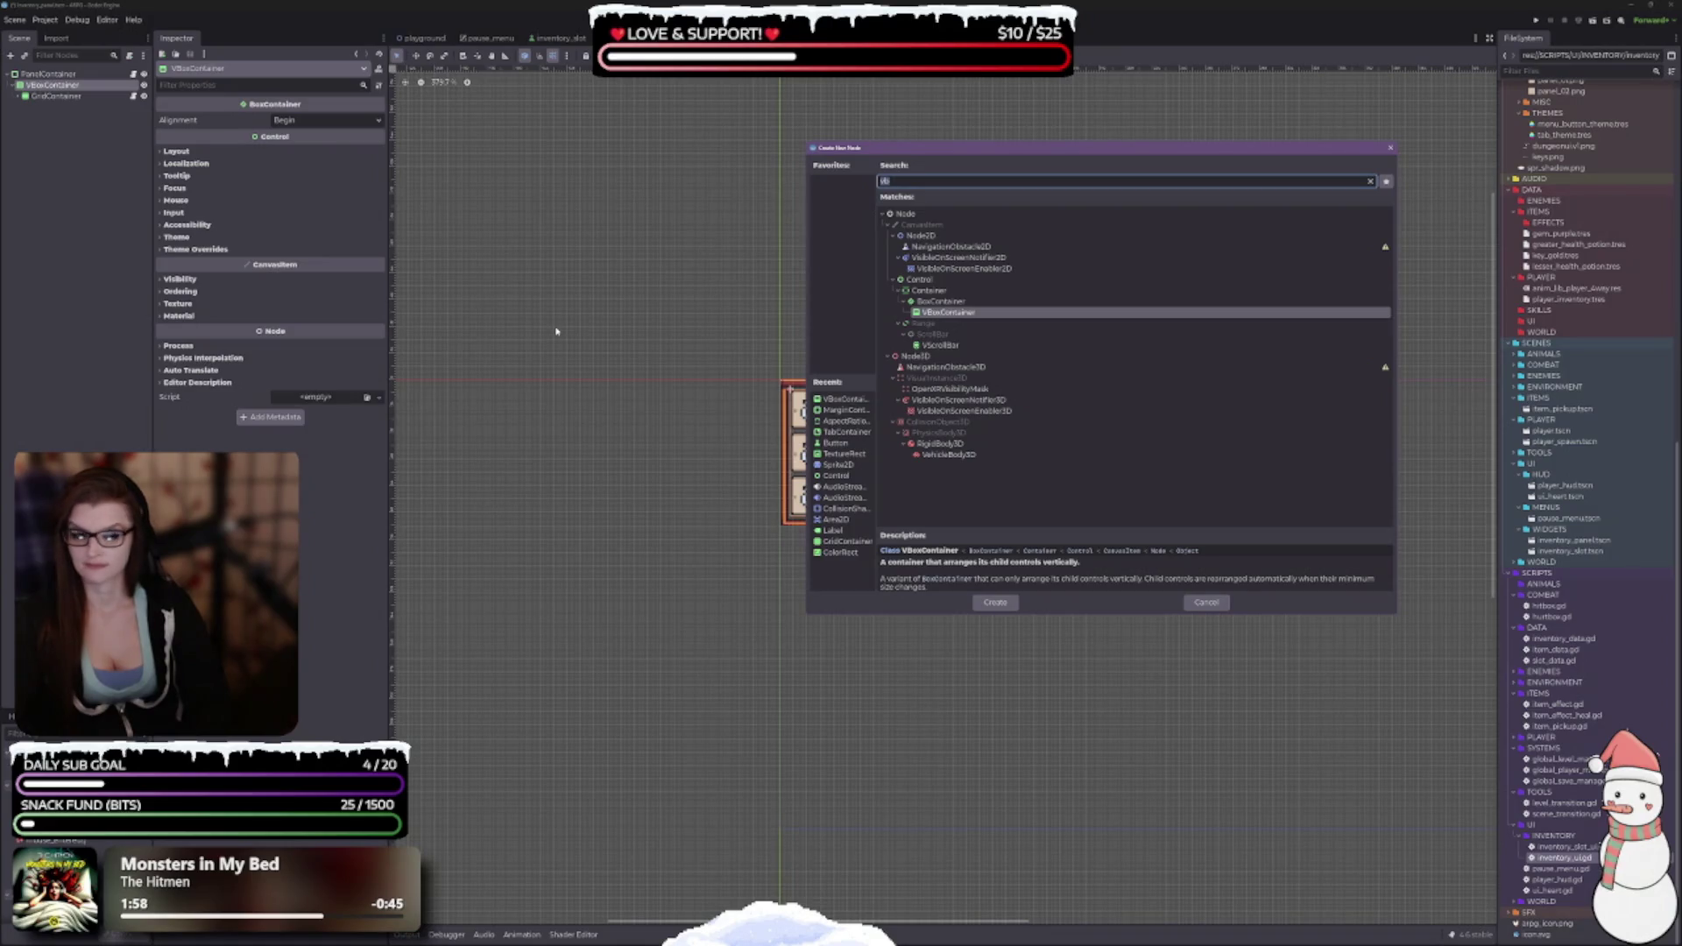
Create a second PanelContainer and move it above the VBoxContainer under the root.
type("p")
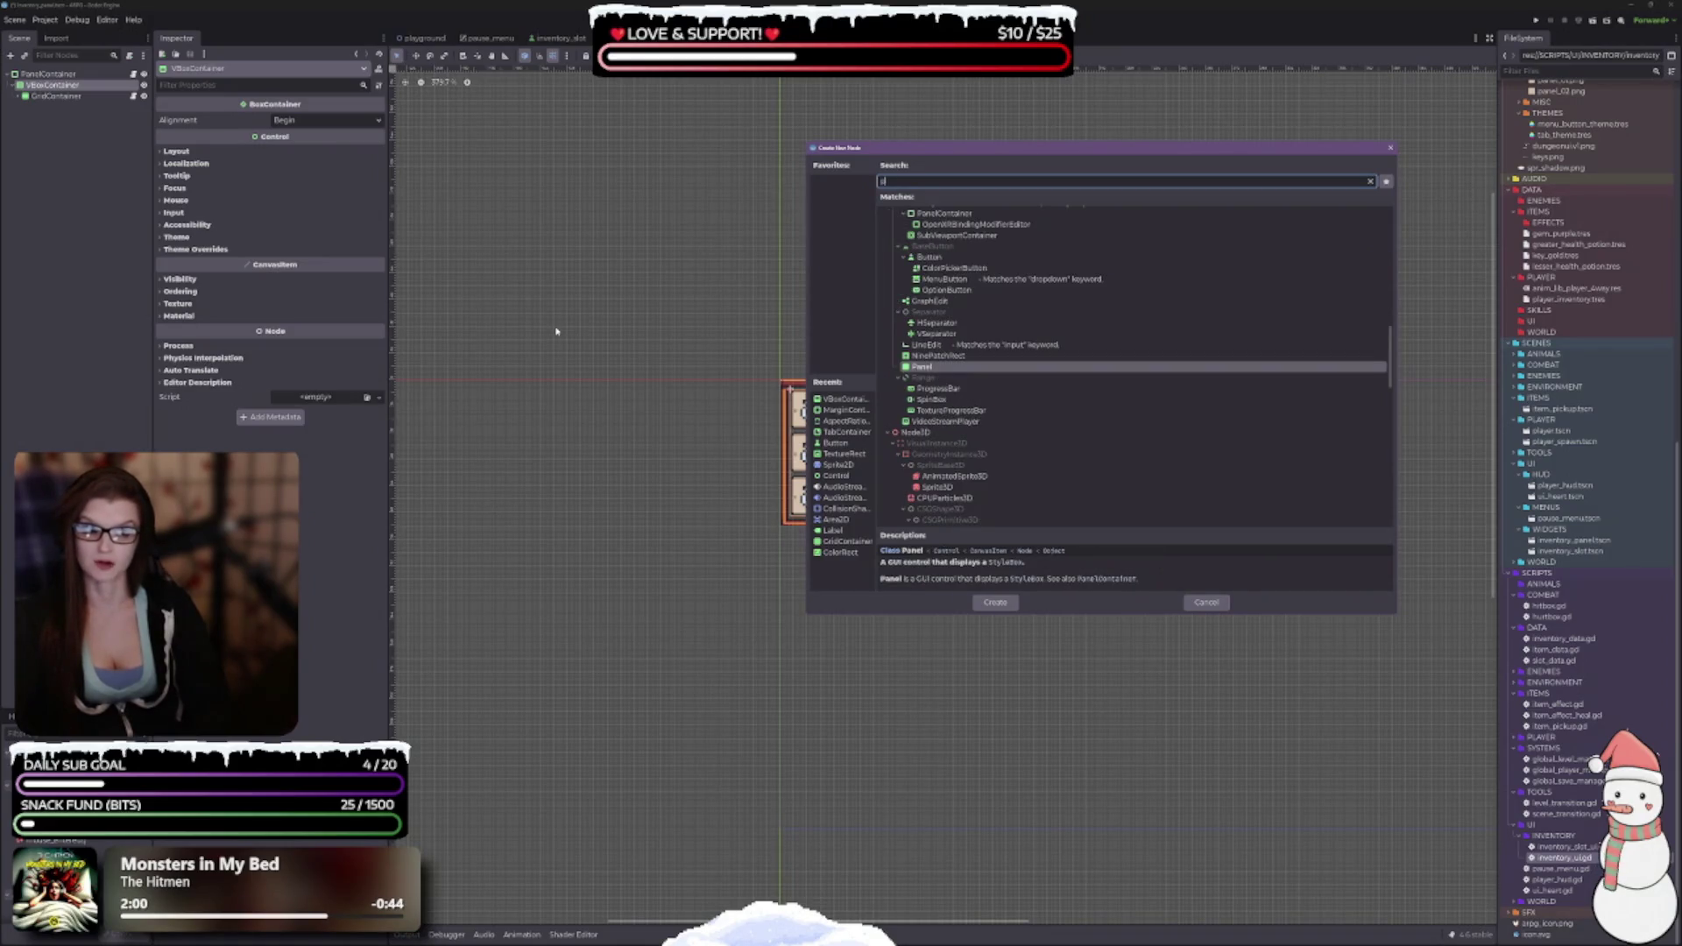
type("anel")
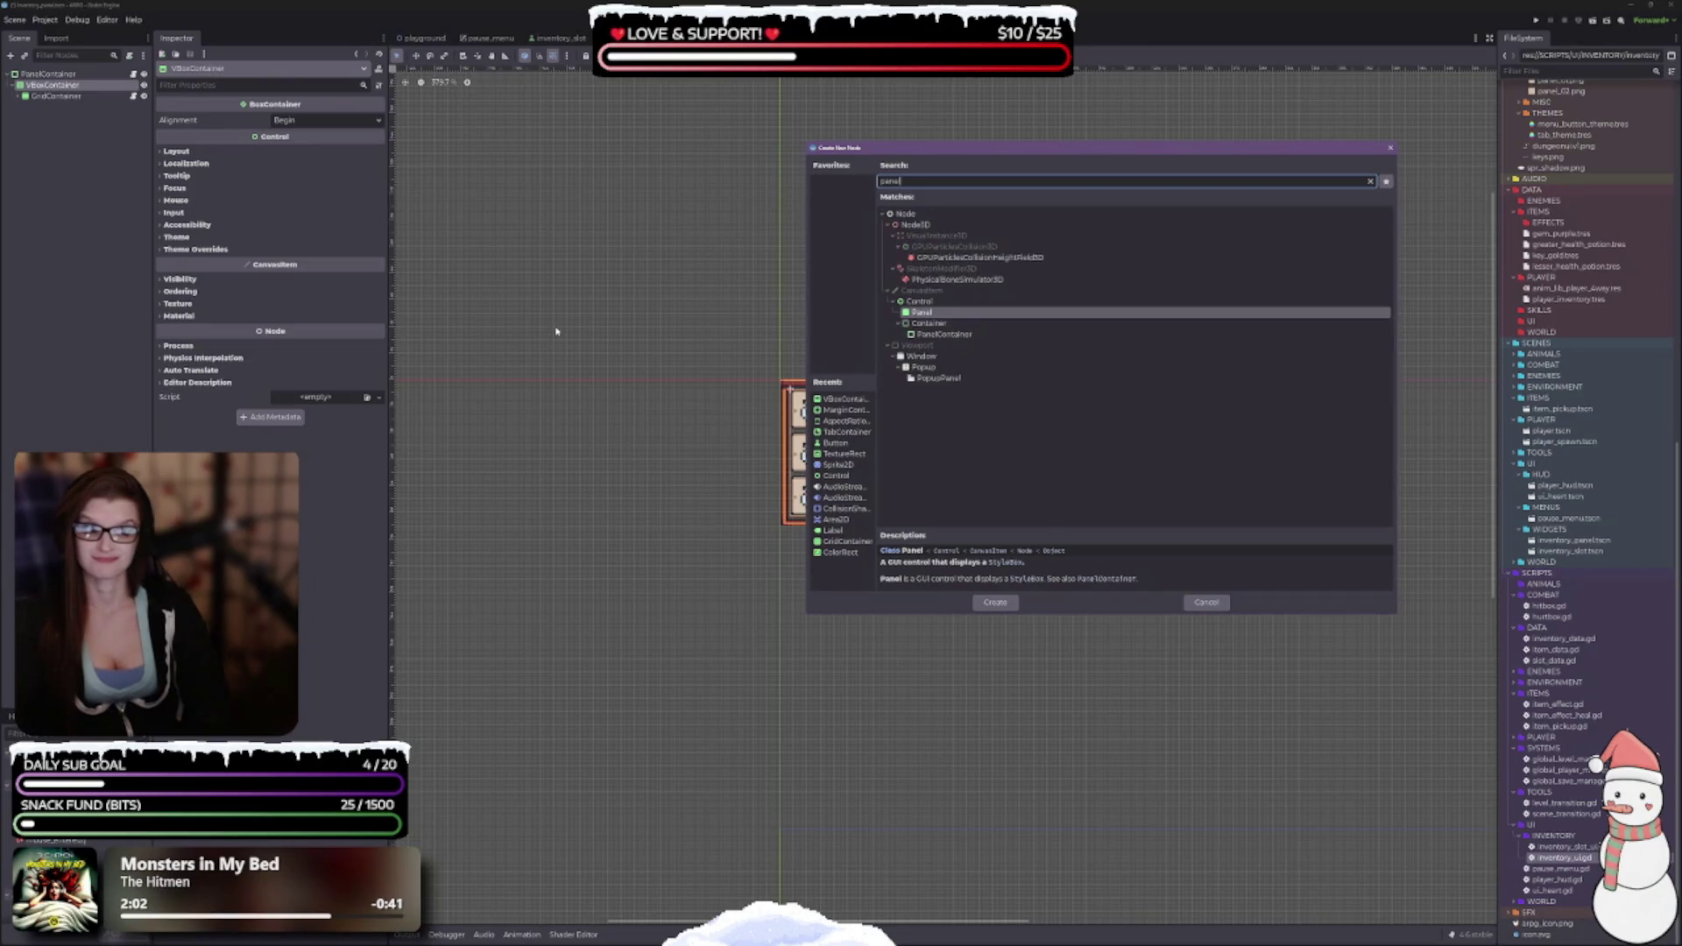
key("Down")
key("Down")
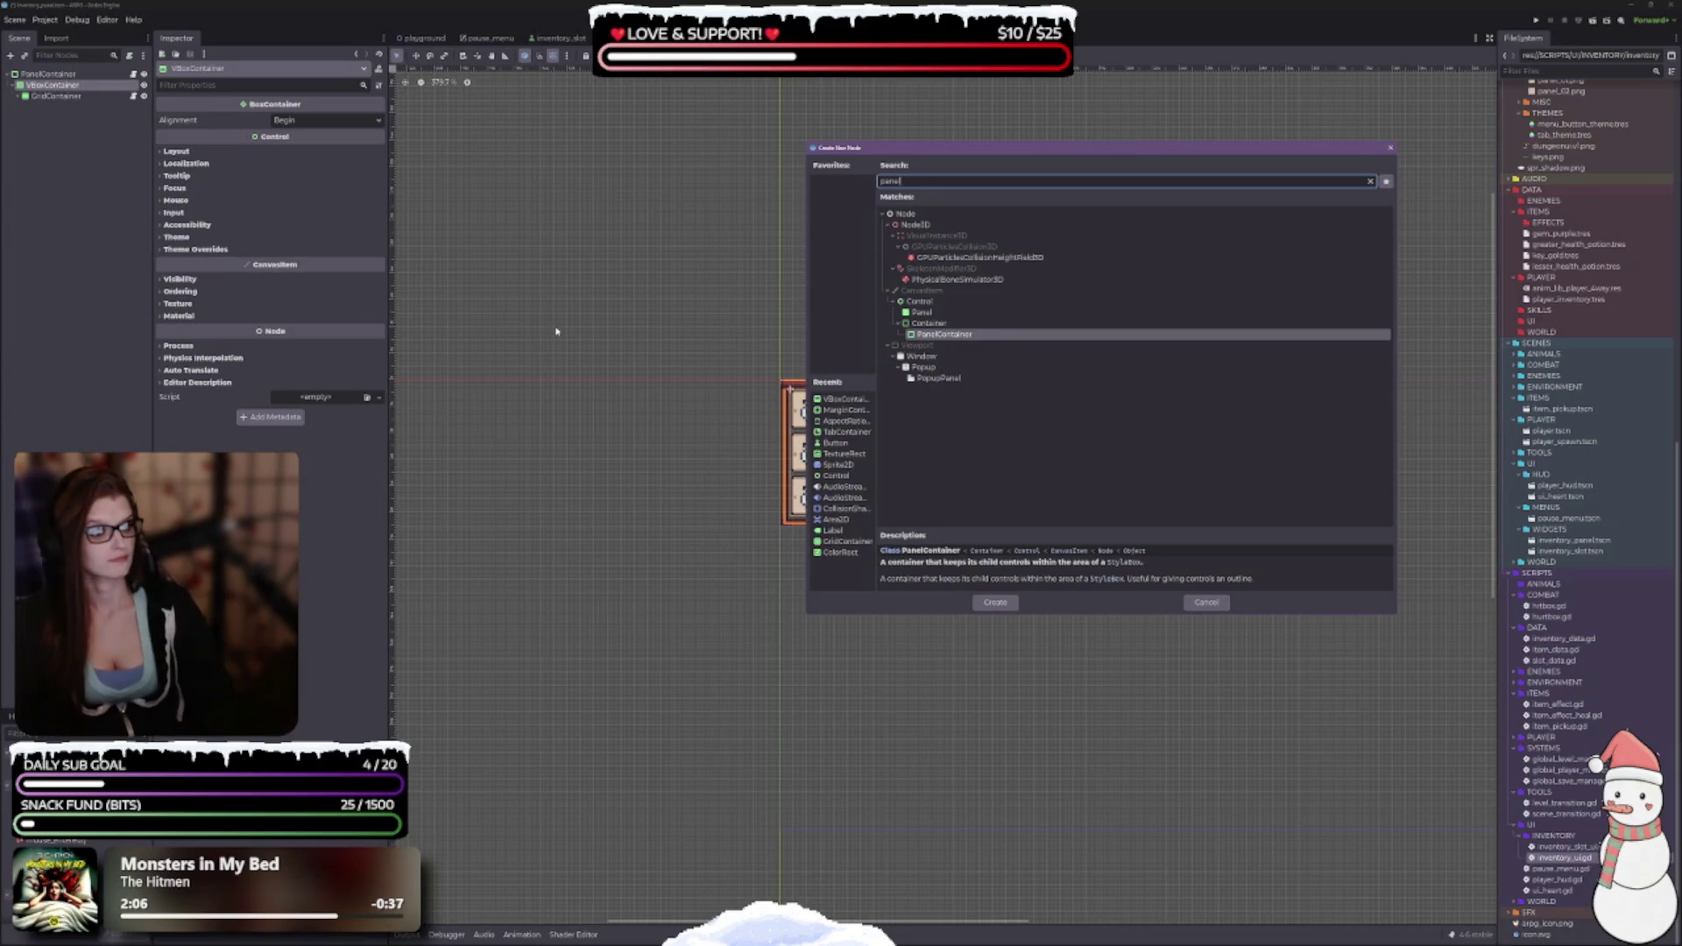
key("Return")
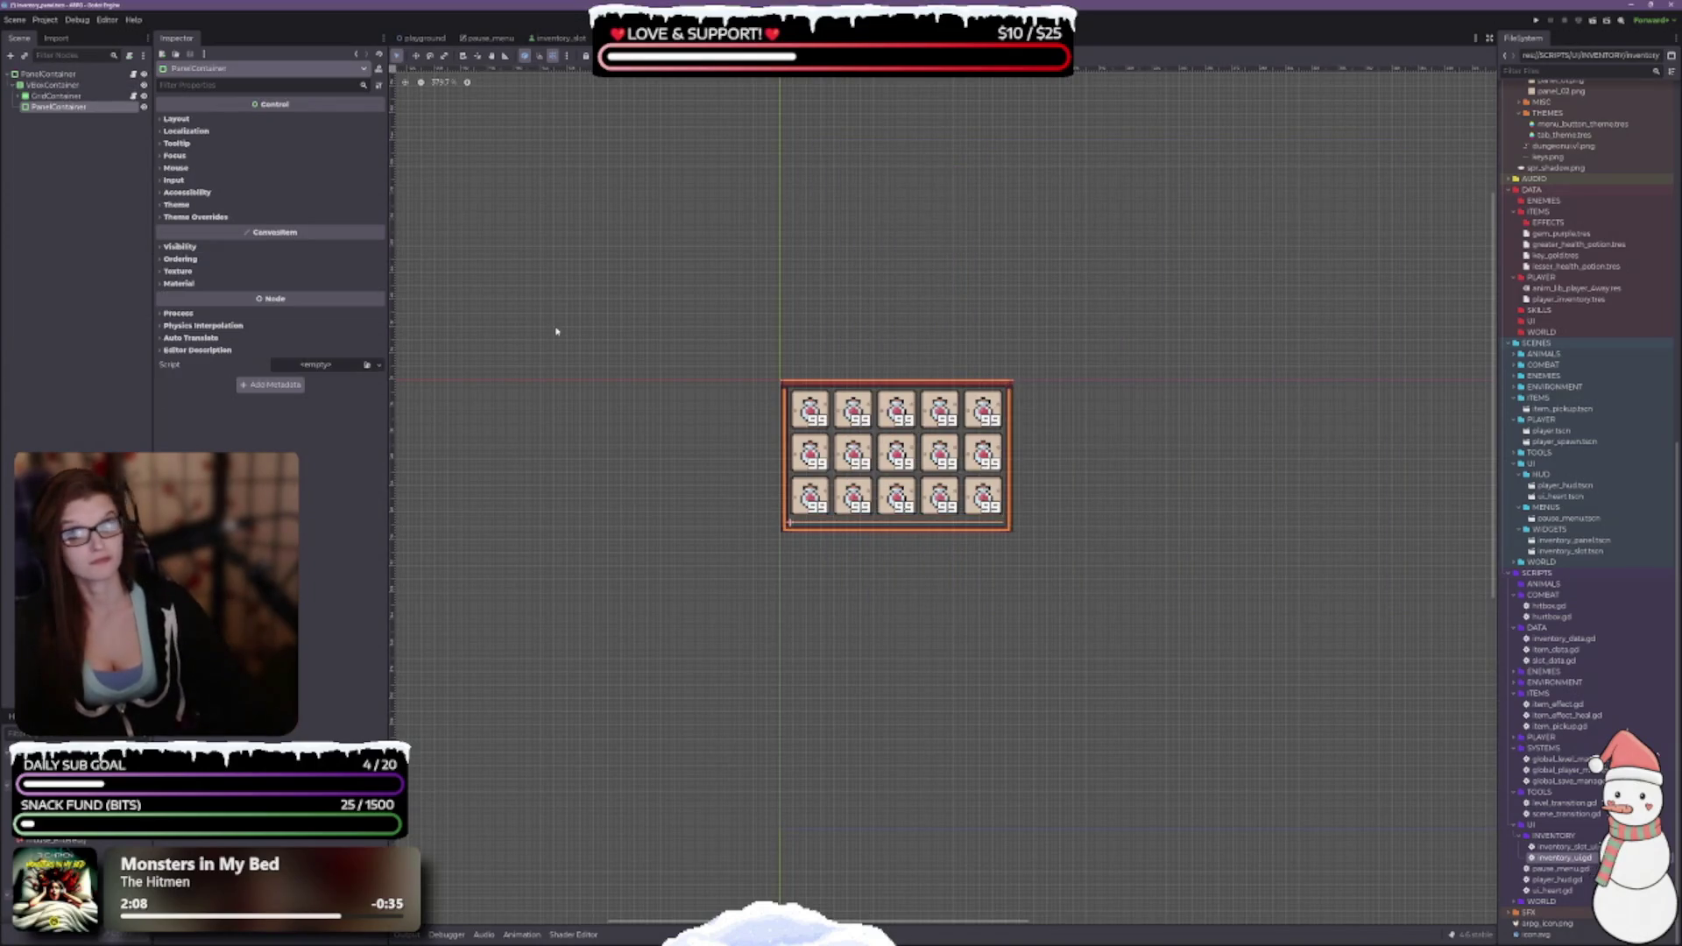
left_click_drag(75, 101, 51, 81)
left_click(48, 74)
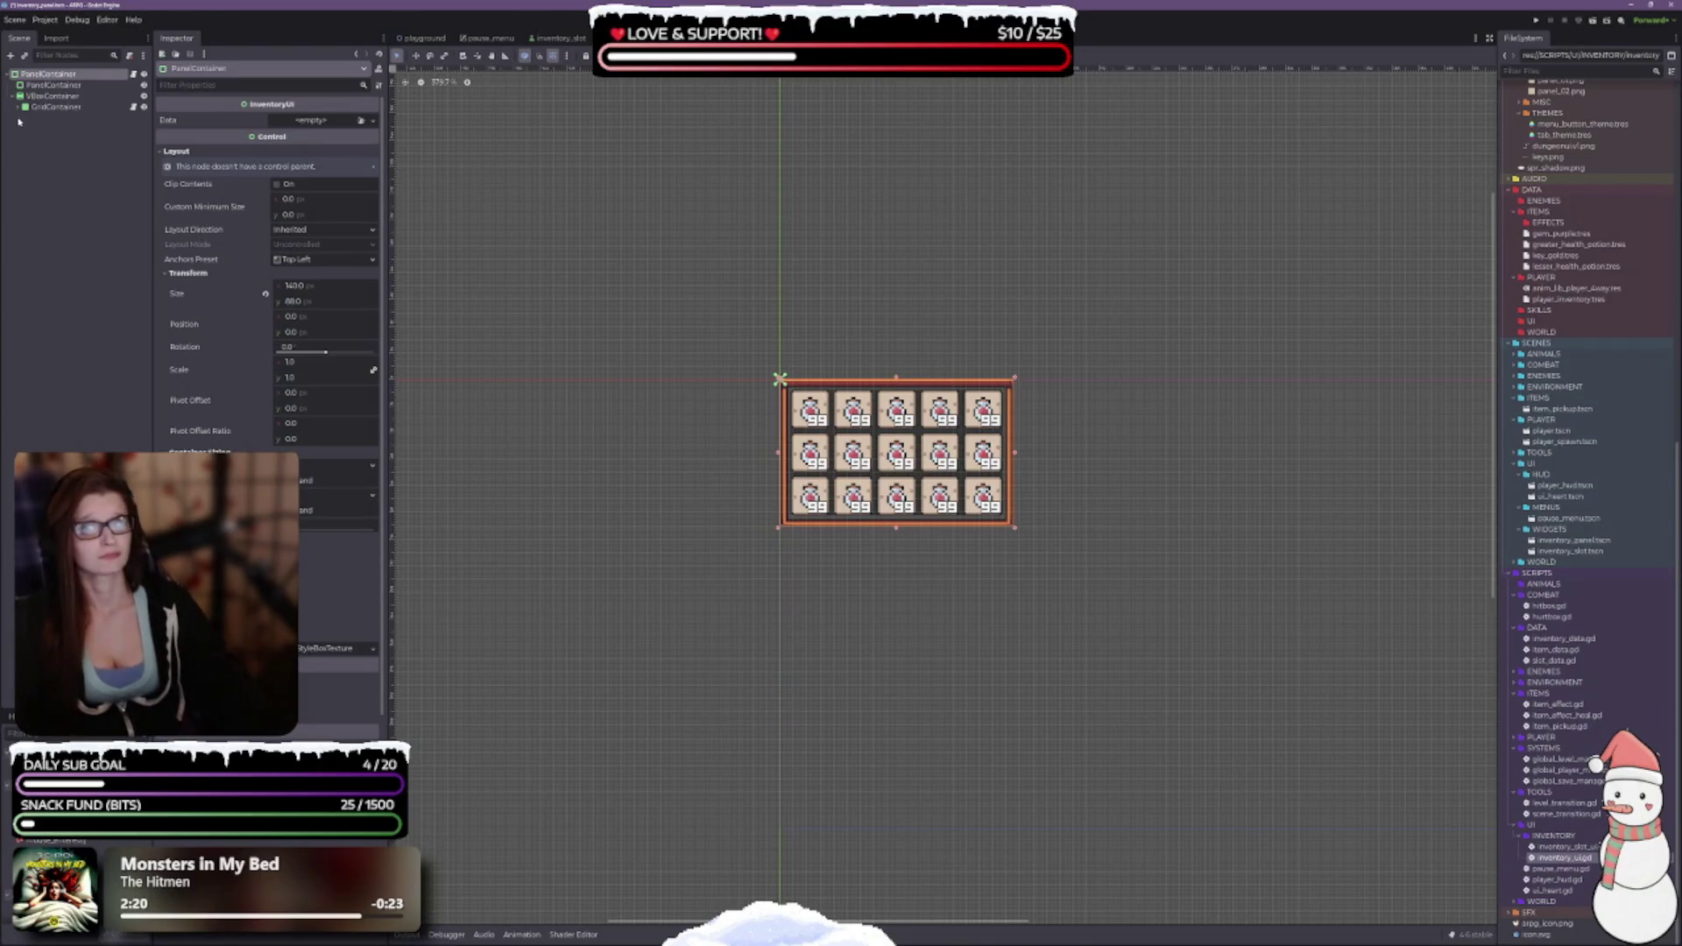
Move the second PanelContainer into the VBoxContainer, above the GridContainer.
left_click(50, 85)
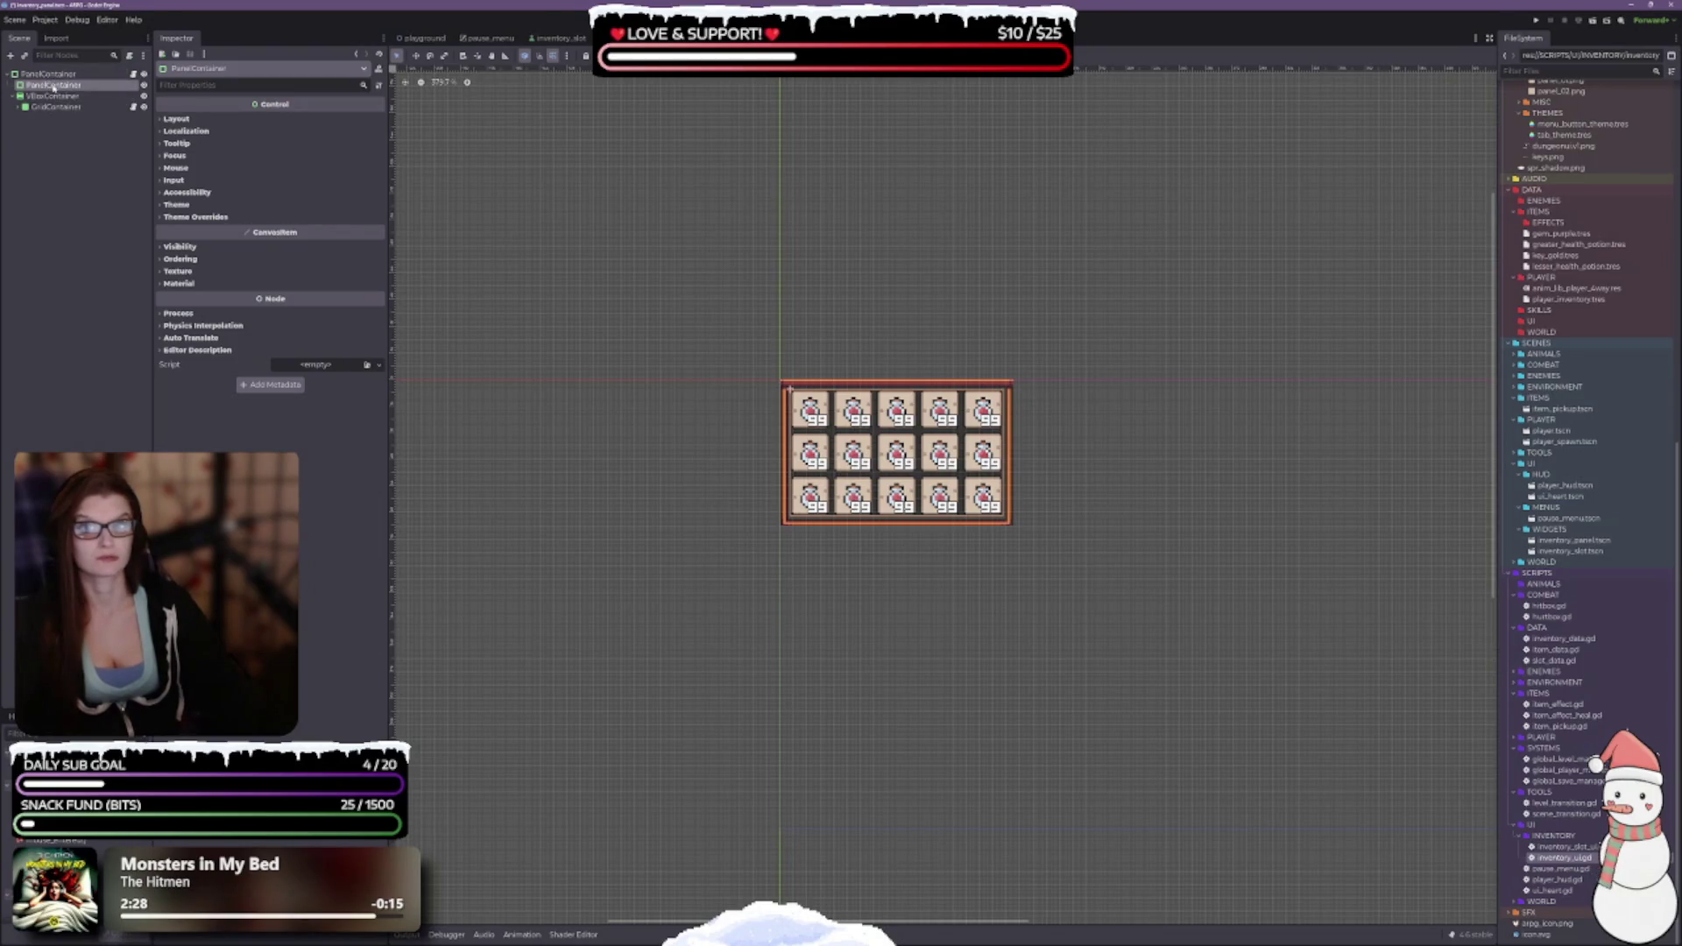
left_click_drag(53, 86, 53, 96)
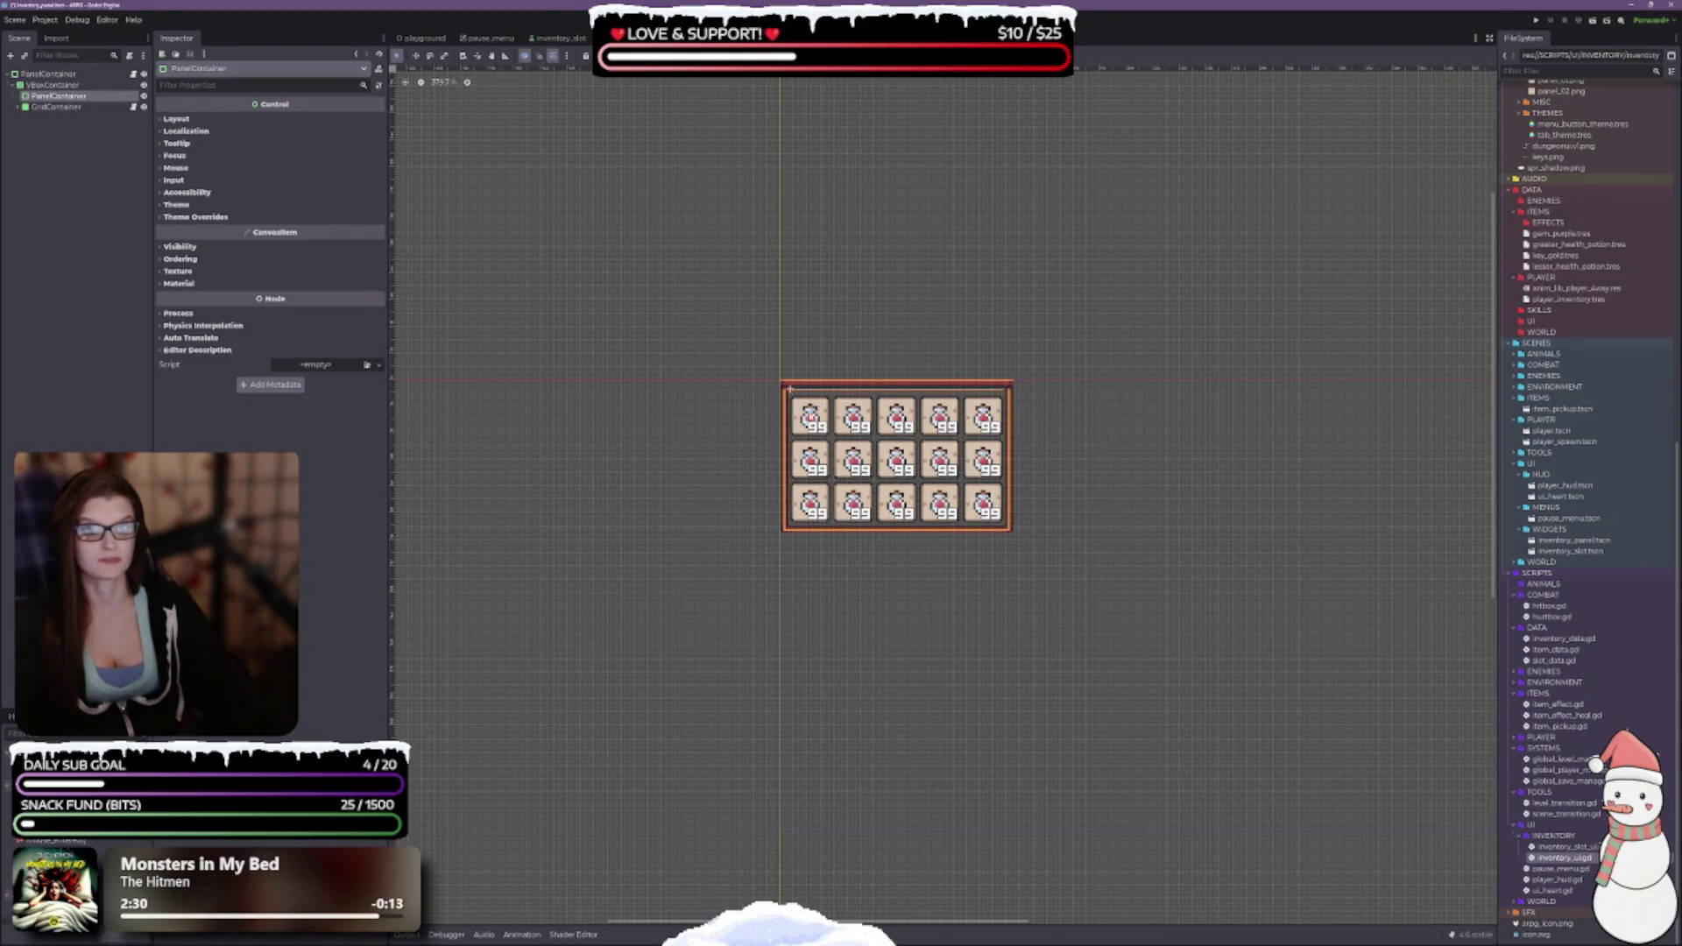
scroll(842, 437, "up", 5)
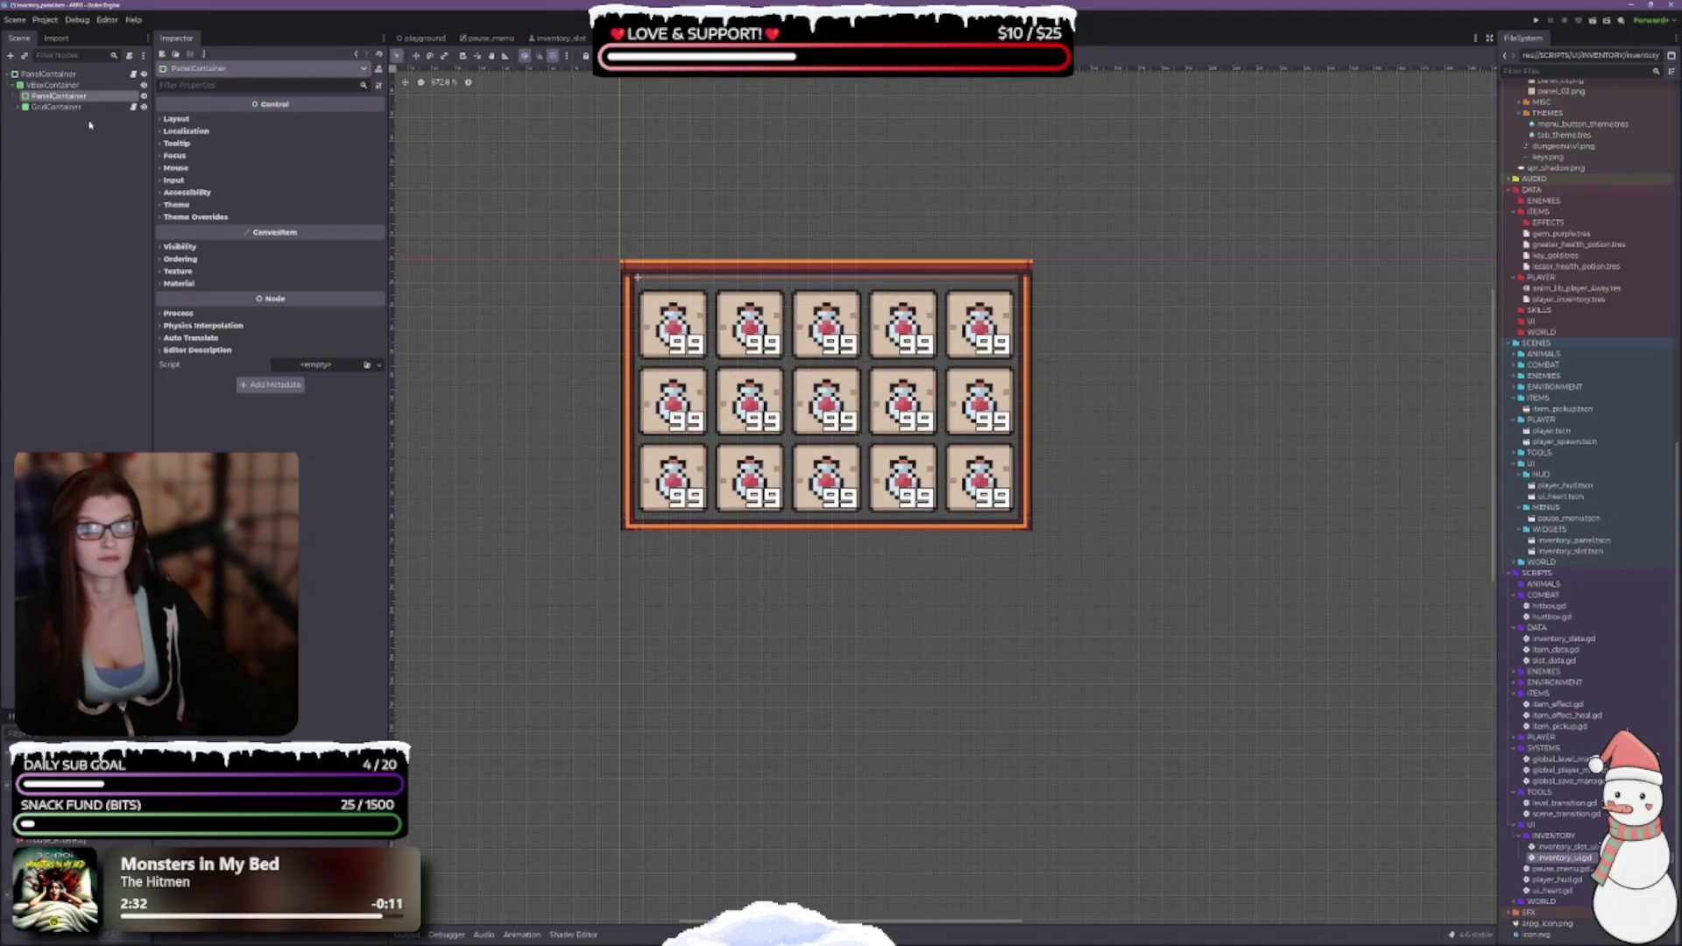
Review the VBoxContainer's Layout, Transform and Container Sizing, then reselect the inner PanelContainer.
left_click(57, 85)
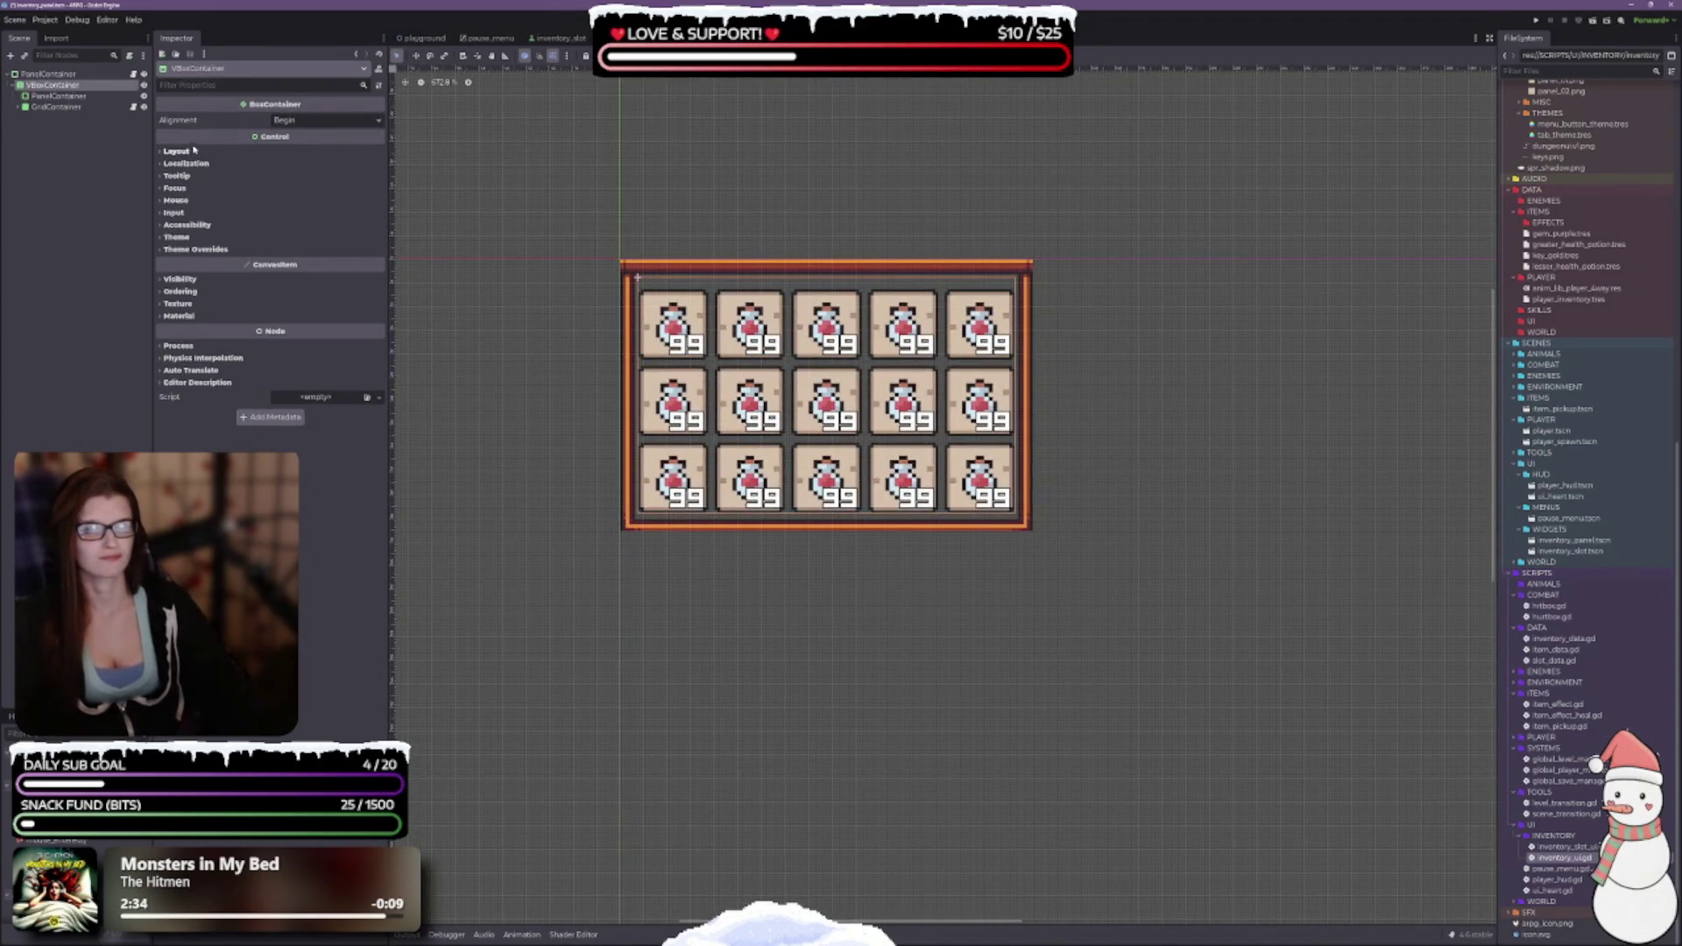
left_click(177, 150)
left_click(188, 257)
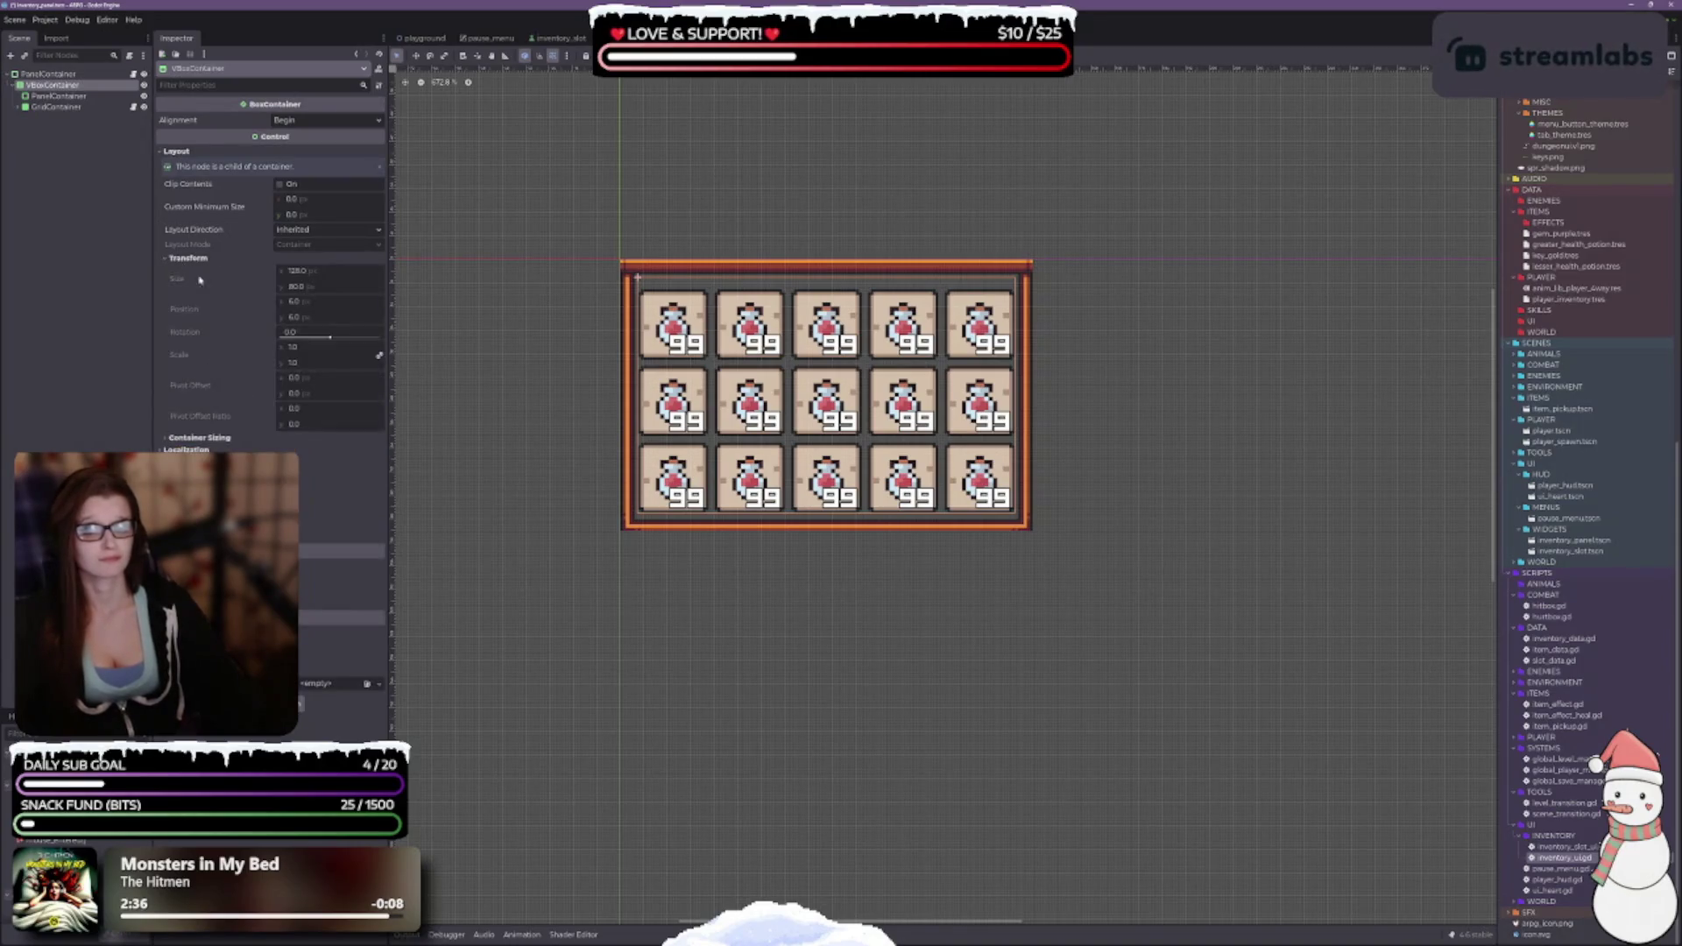
left_click(202, 438)
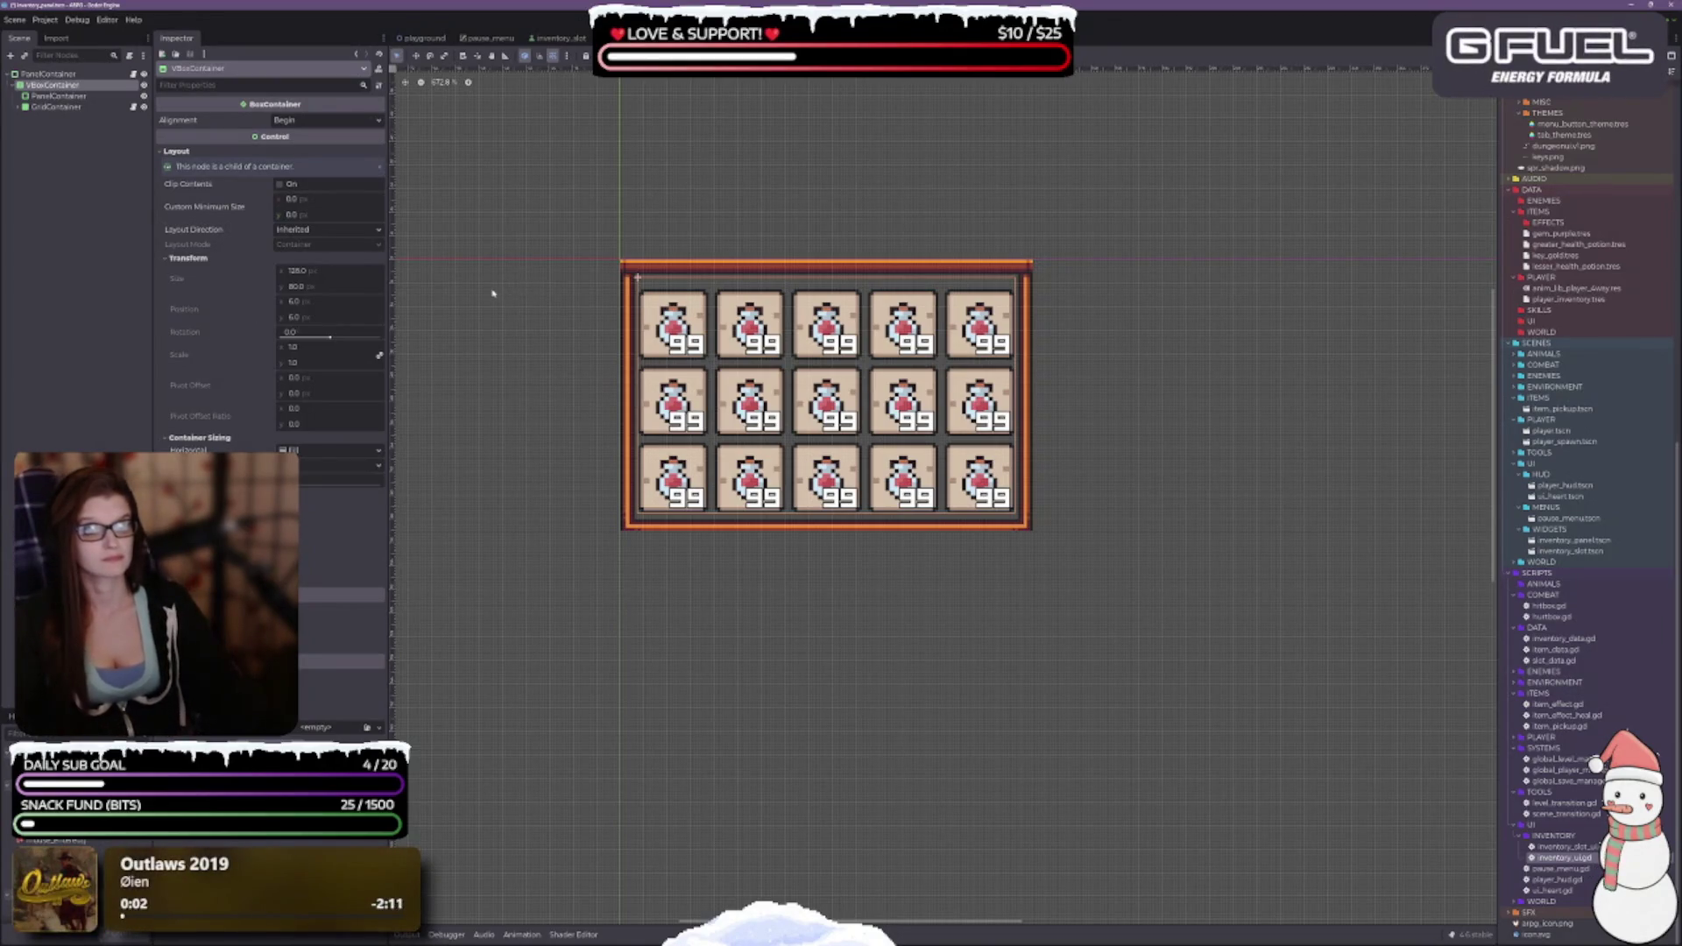
left_click(58, 96)
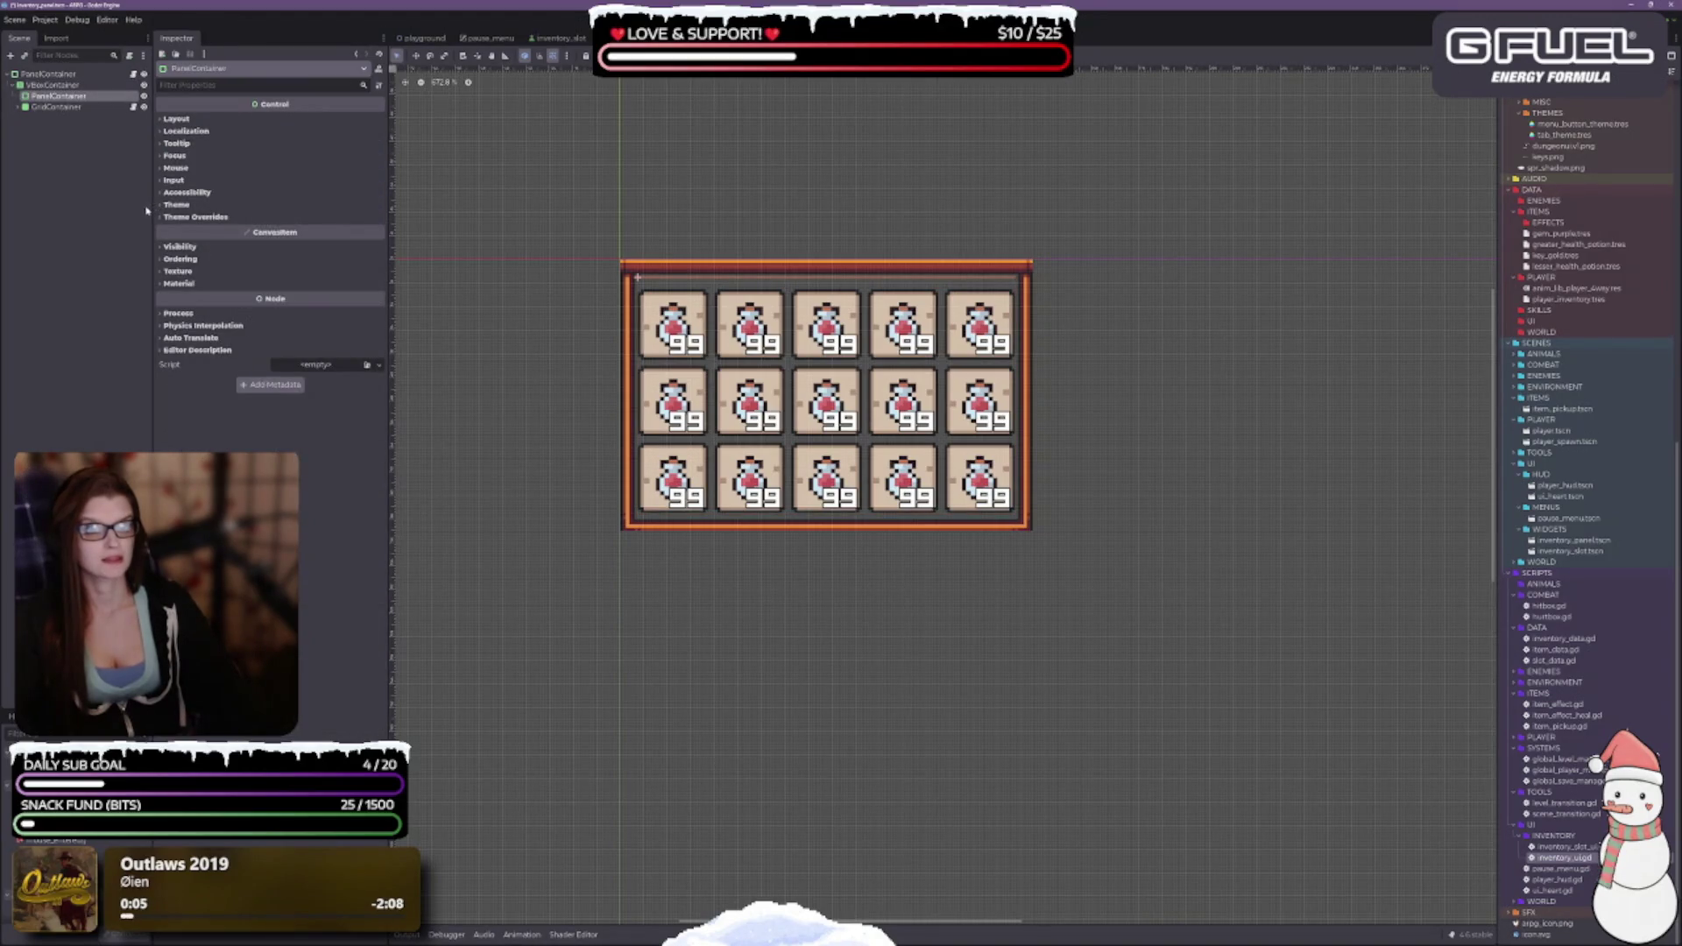
left_click(17, 107)
left_click(17, 107)
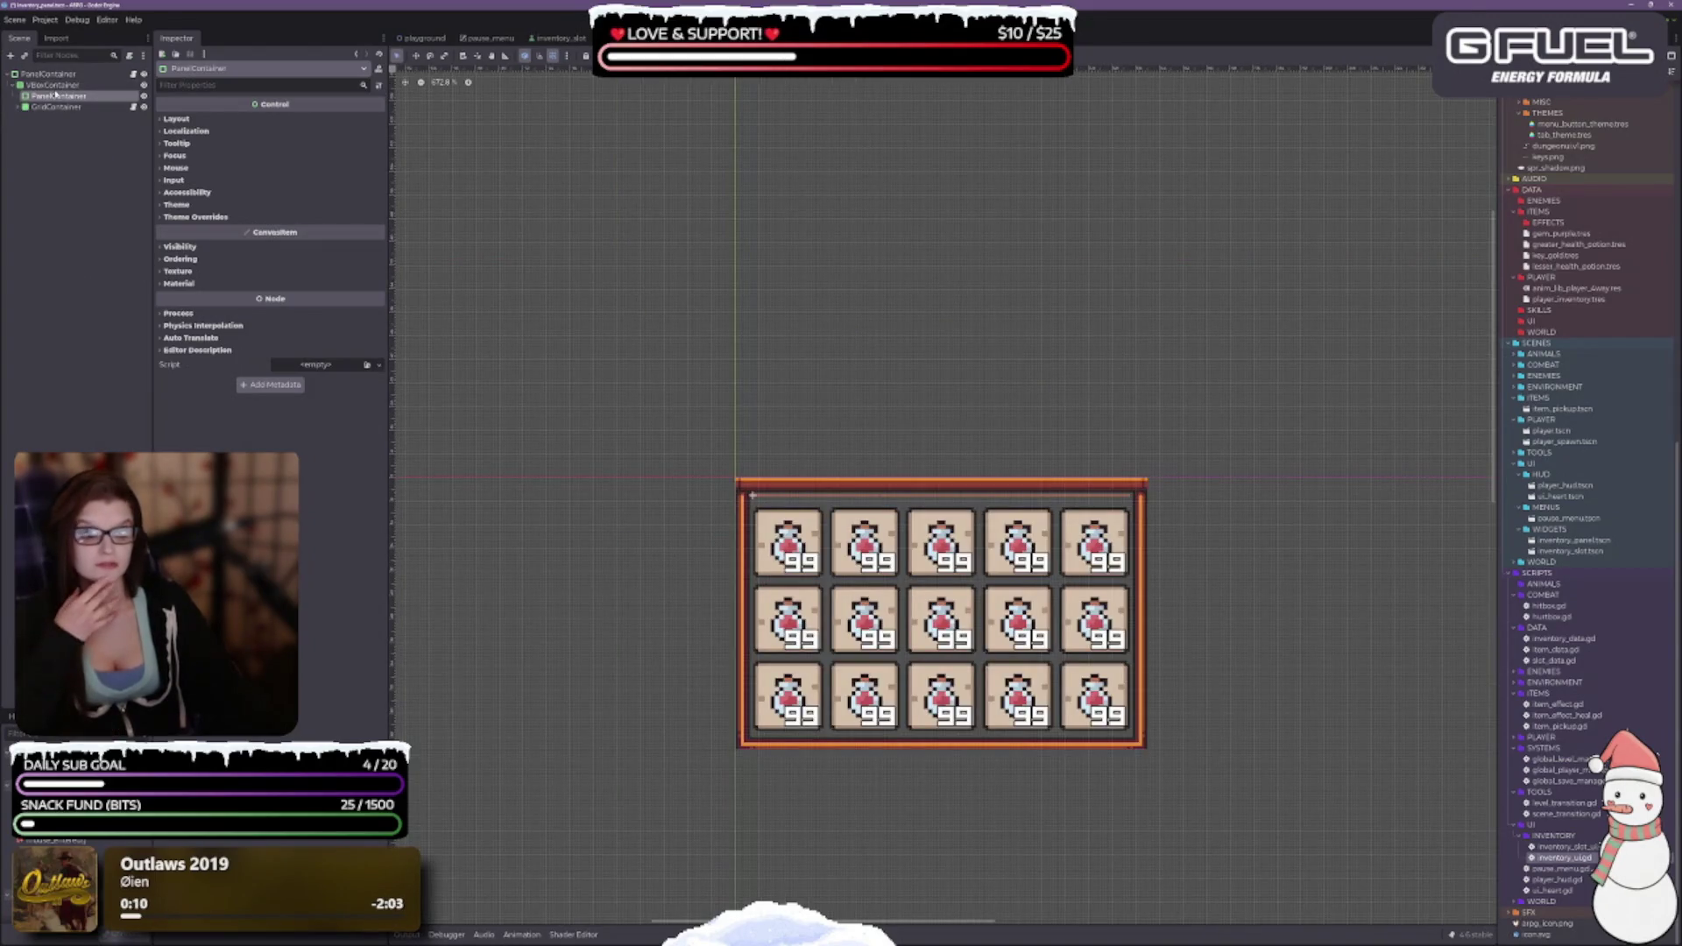
left_click(52, 86)
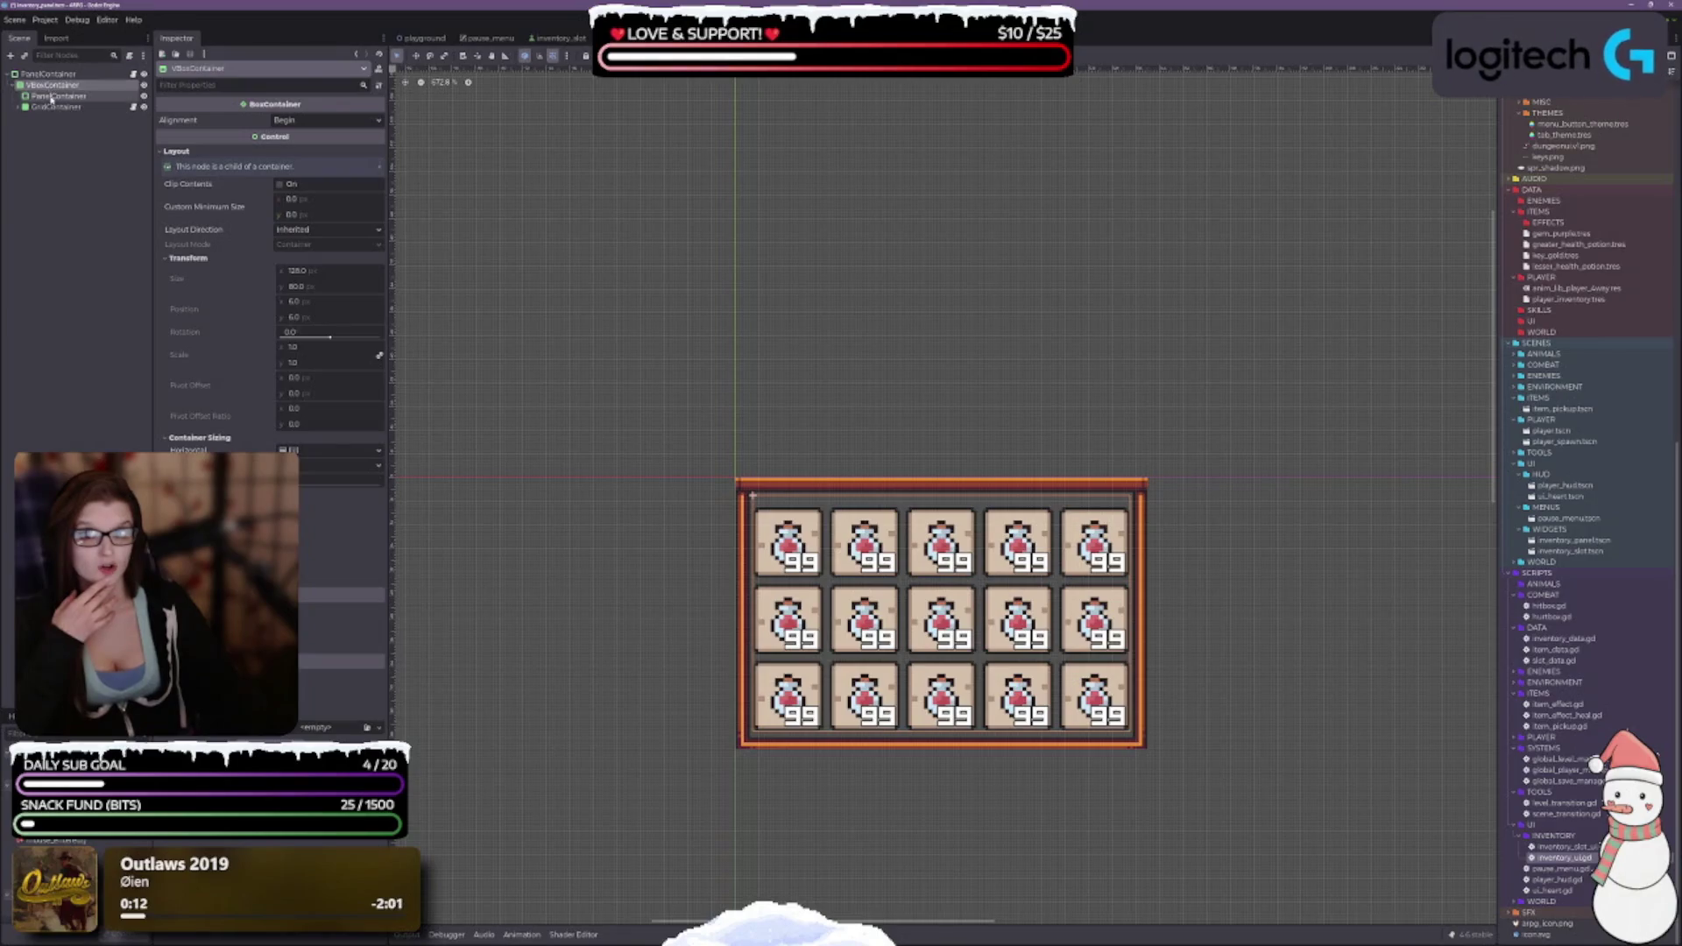
left_click(54, 96)
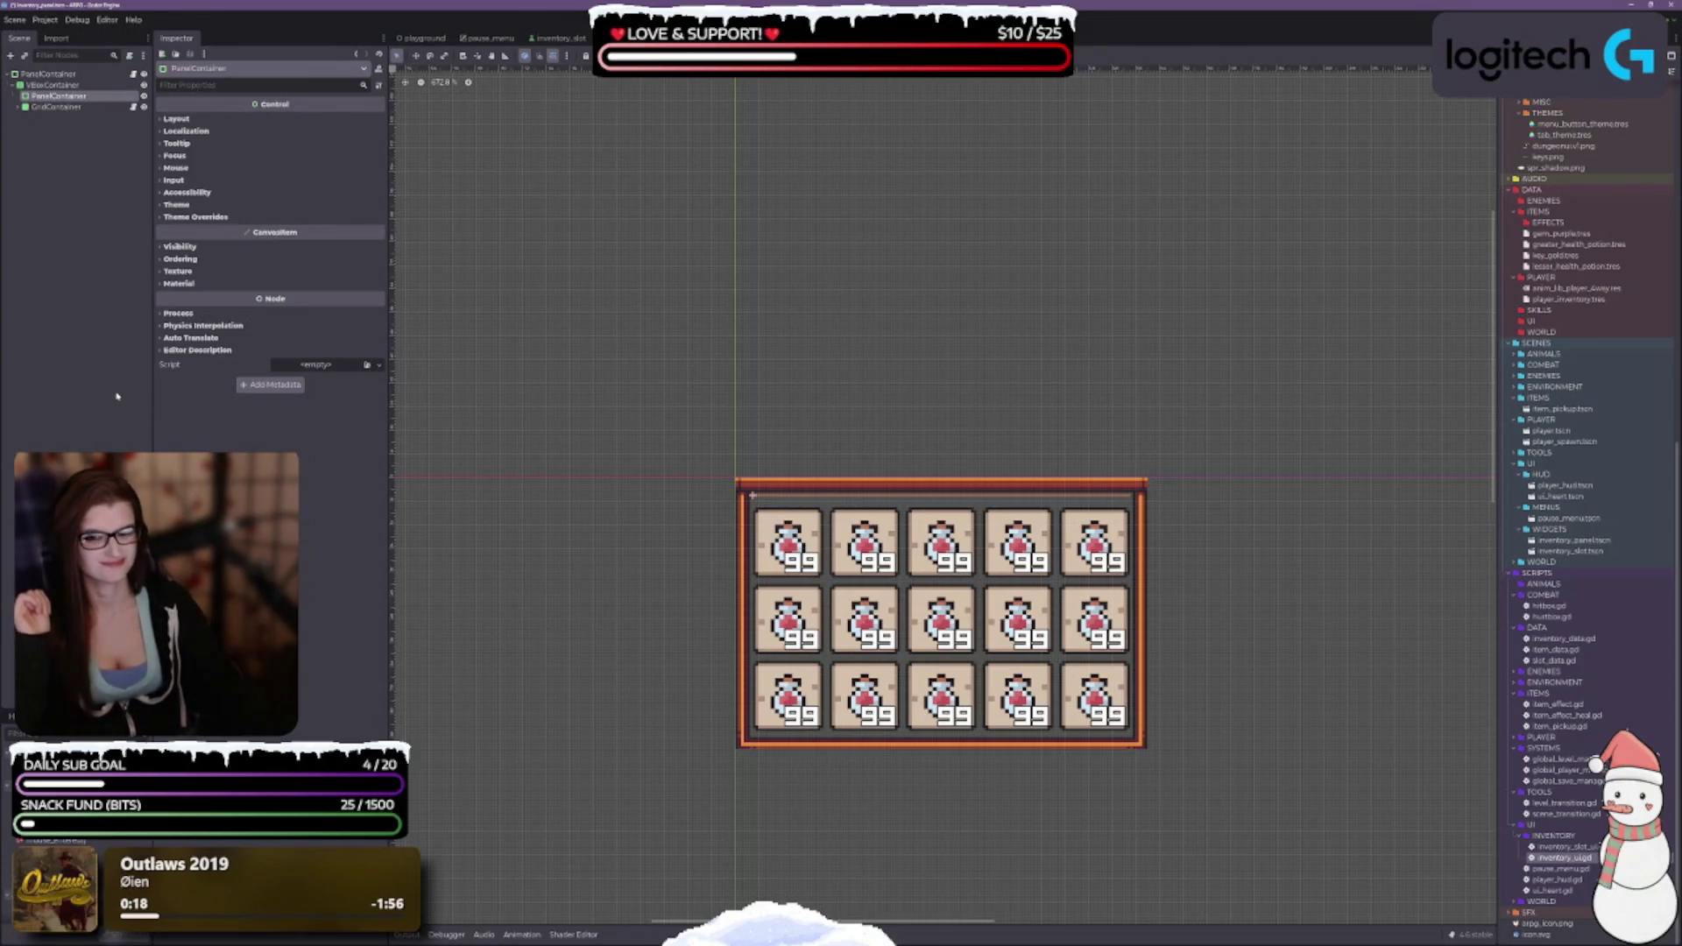
Give the inner PanelContainer a StyleBoxTexture panel style with panel_02.png as its texture.
left_click(175, 119)
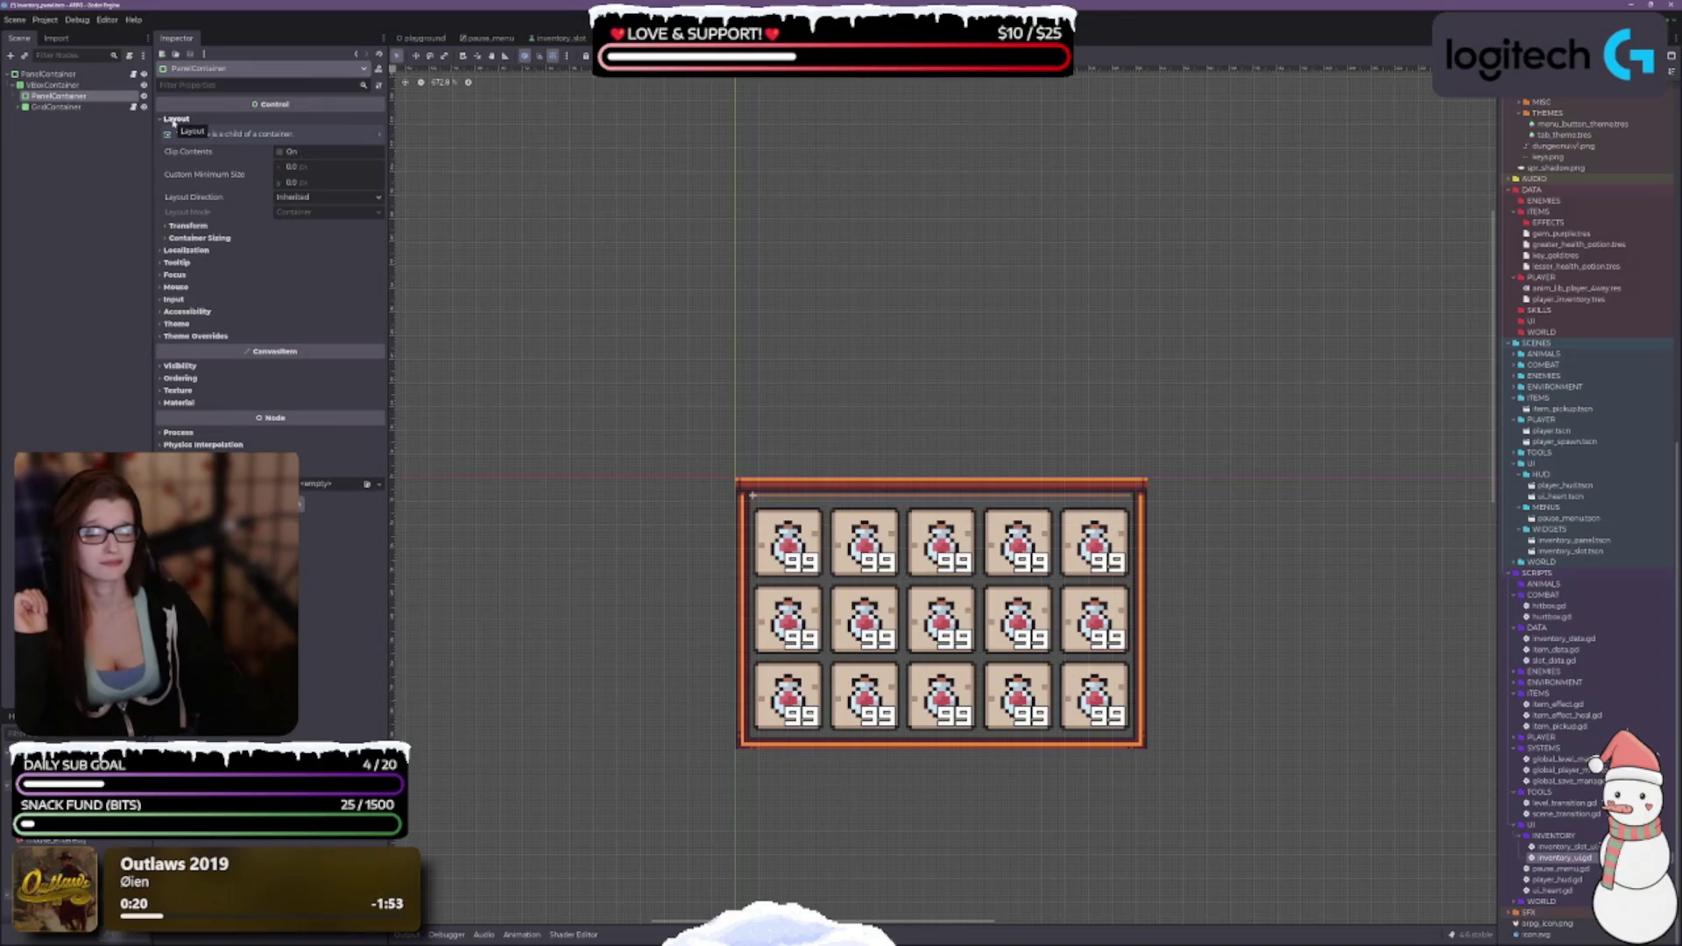
left_click(190, 226)
left_click(200, 405)
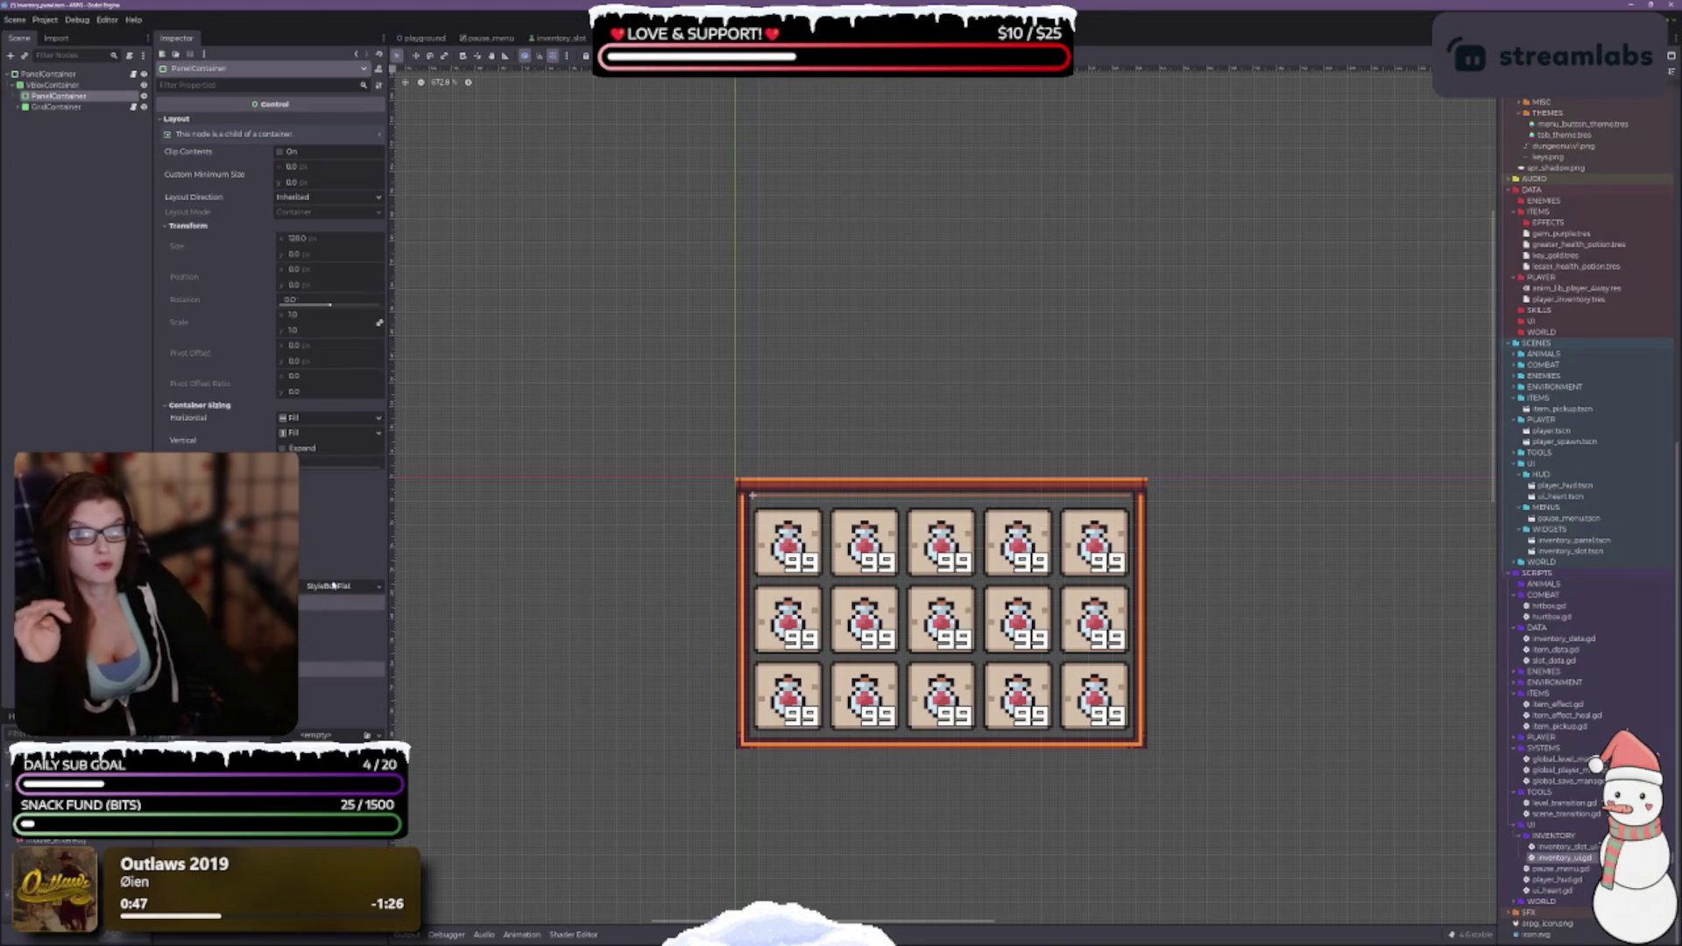
left_click(378, 589)
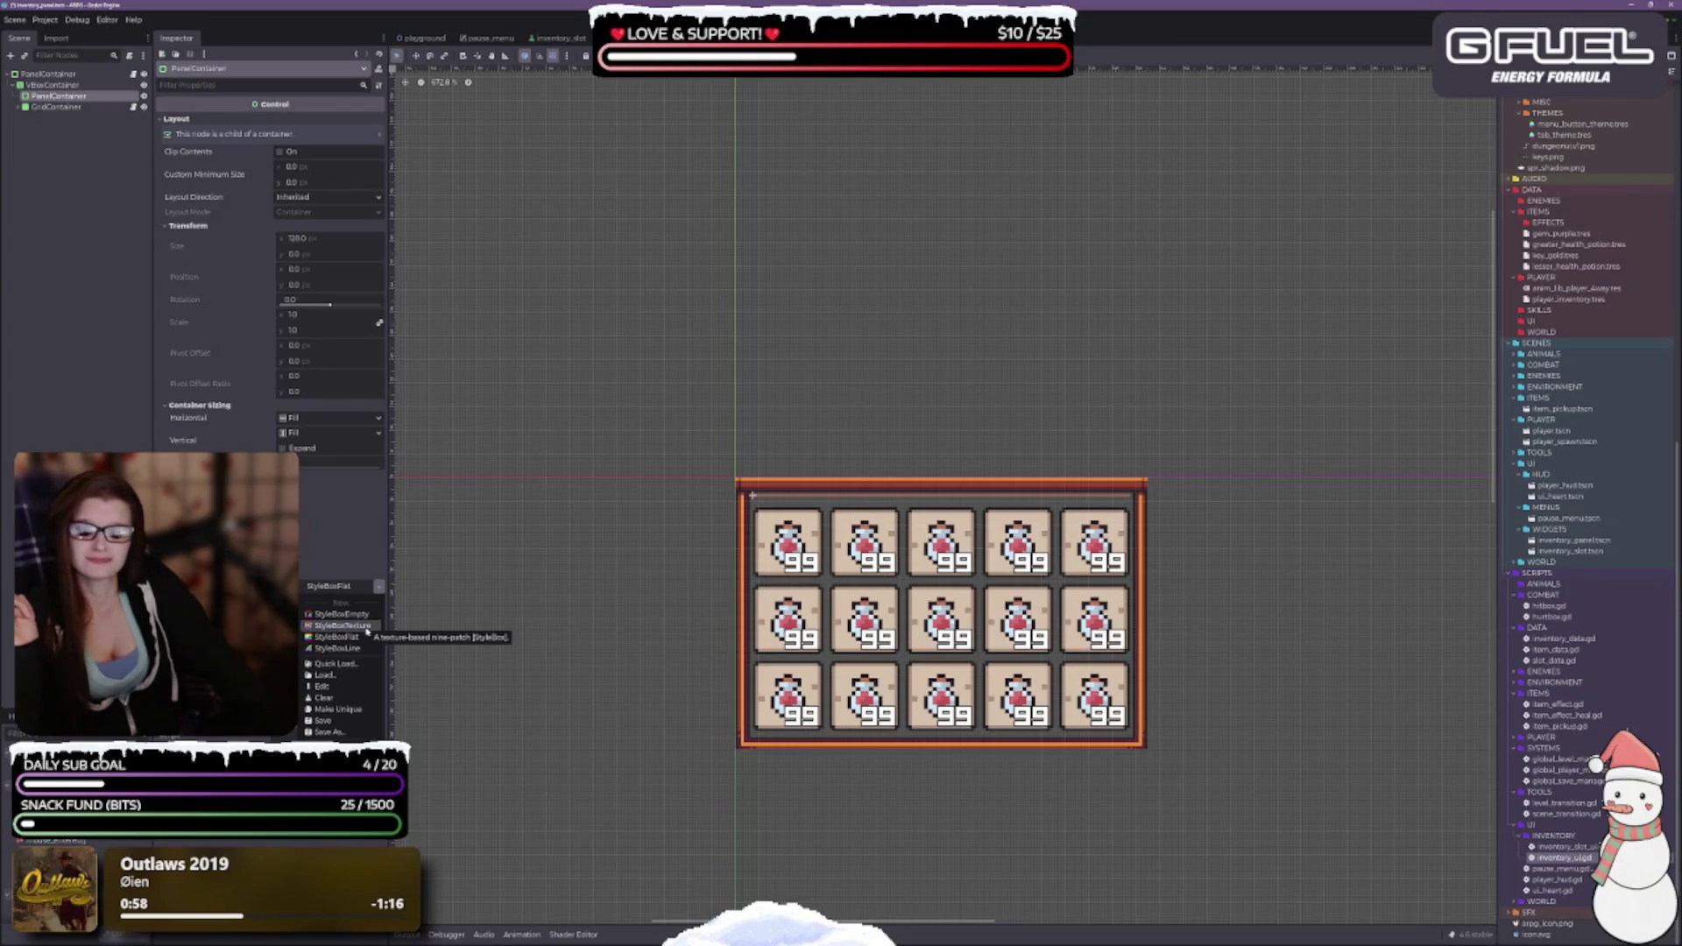
left_click(367, 627)
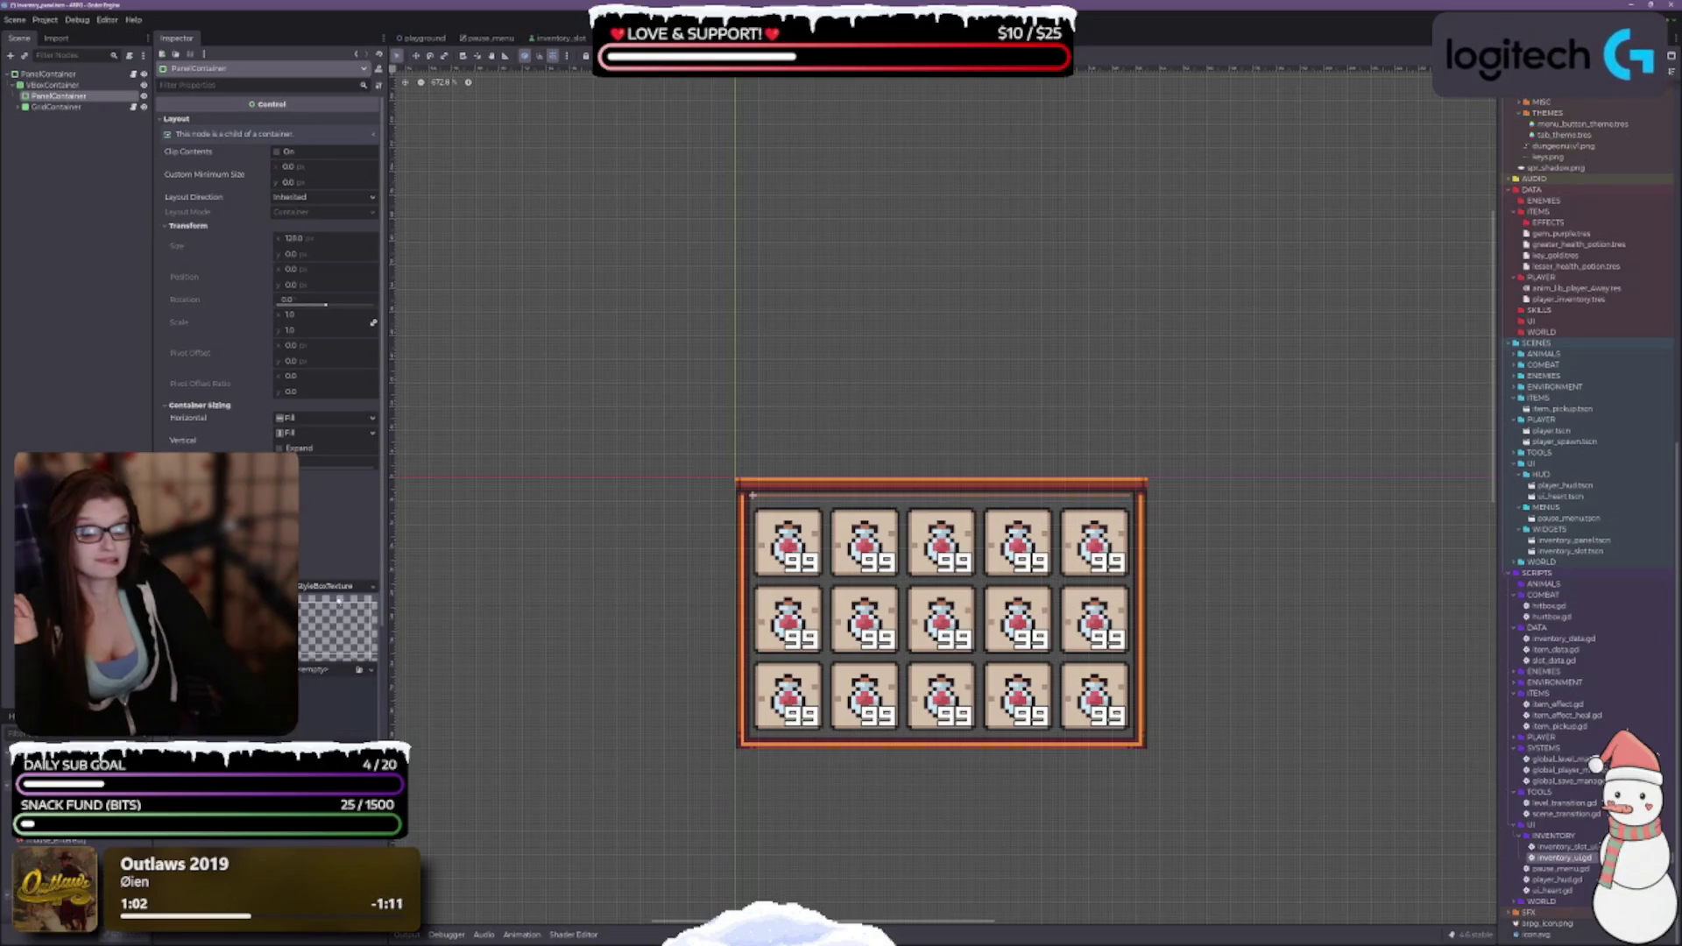
scroll(341, 609, "down", 3)
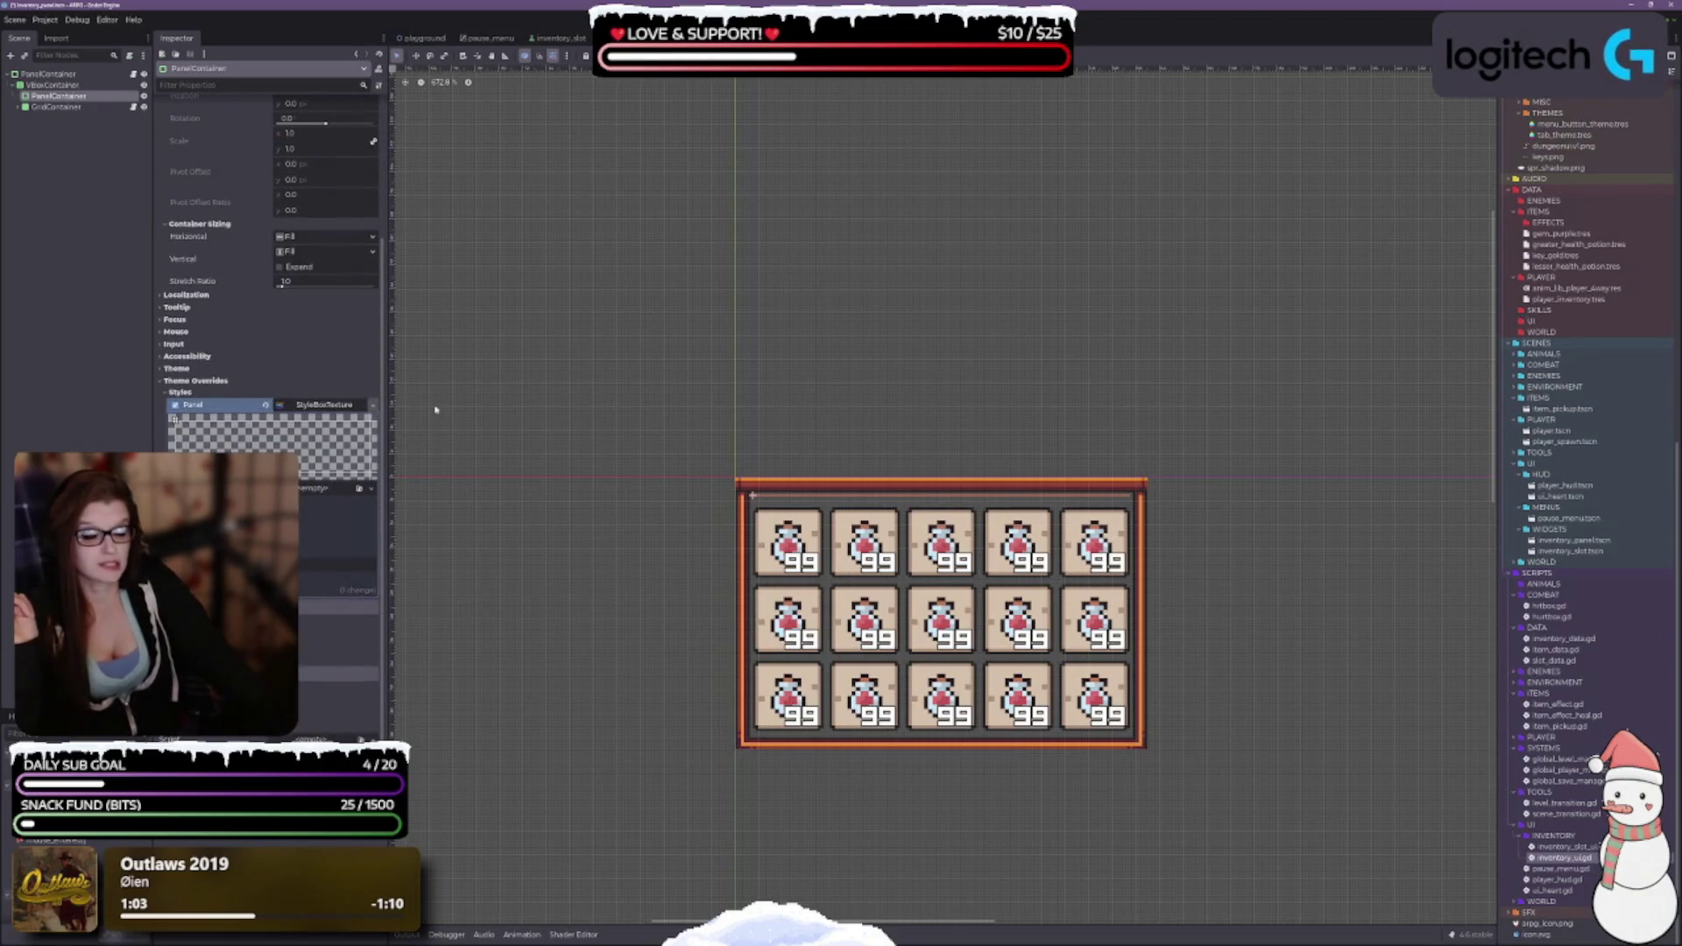
scroll(1595, 736, "up", 6)
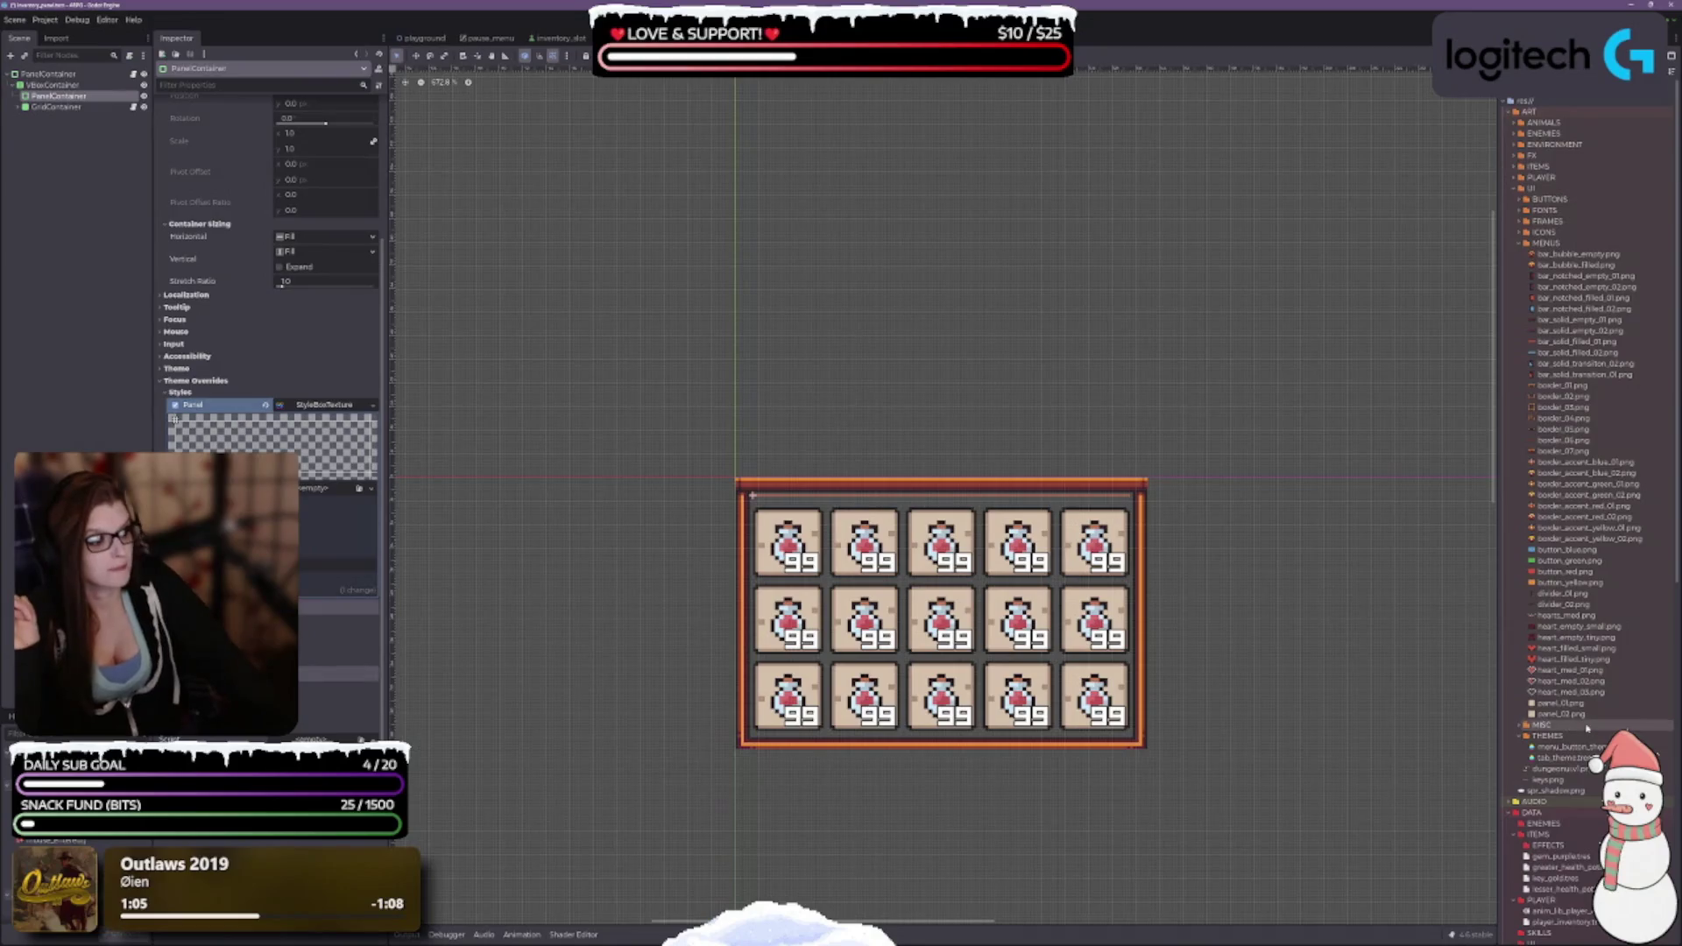
mouse_move(1562, 715)
left_mouse_down()
mouse_move(473, 503)
mouse_move(326, 512)
mouse_move(318, 412)
mouse_move(309, 493)
left_mouse_up()
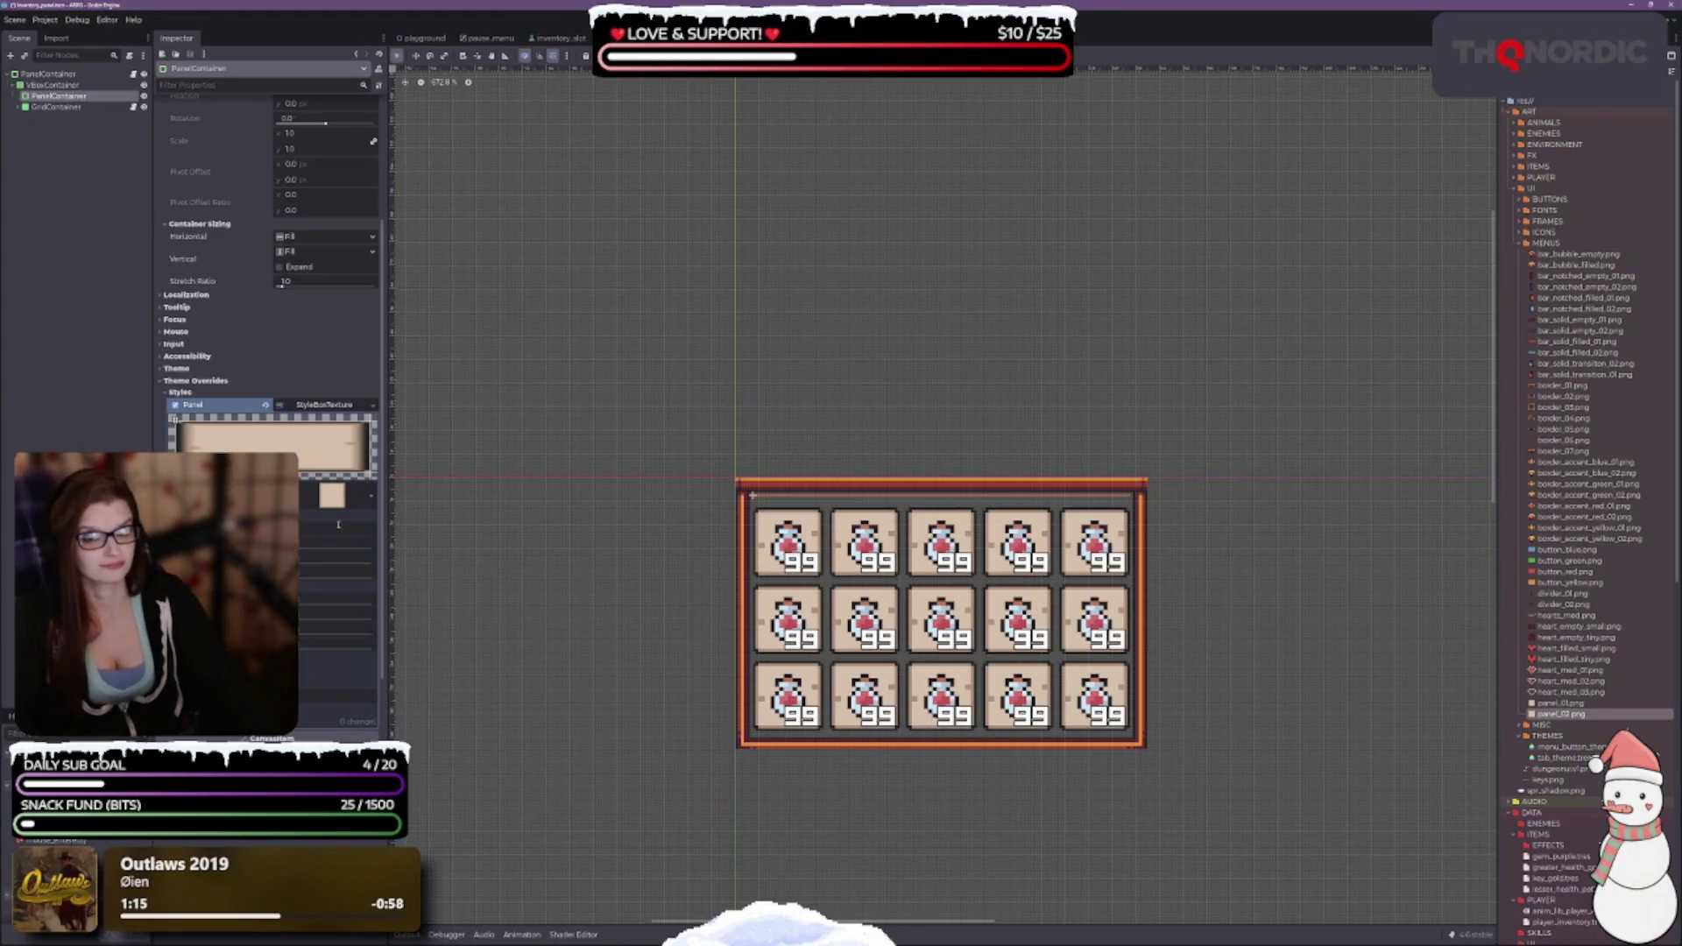
Centre and zoom the panel in the canvas, then select the GridContainer.
left_click_drag(864, 448, 794, 339)
scroll(803, 473, "up", 1)
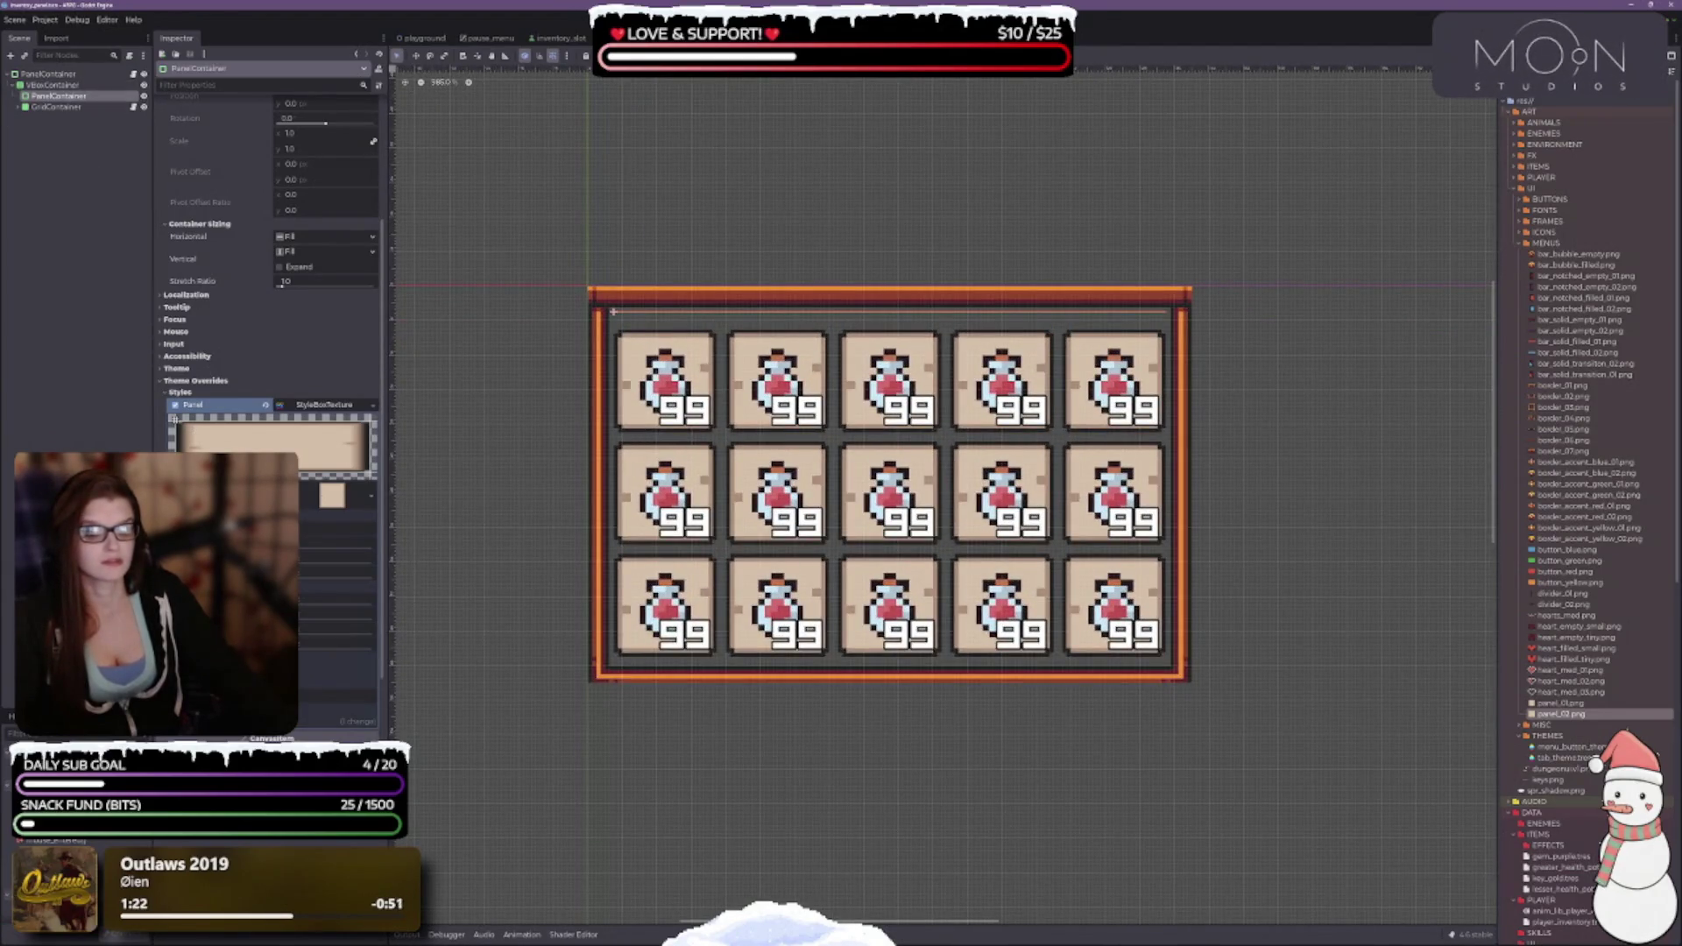
left_click(56, 106)
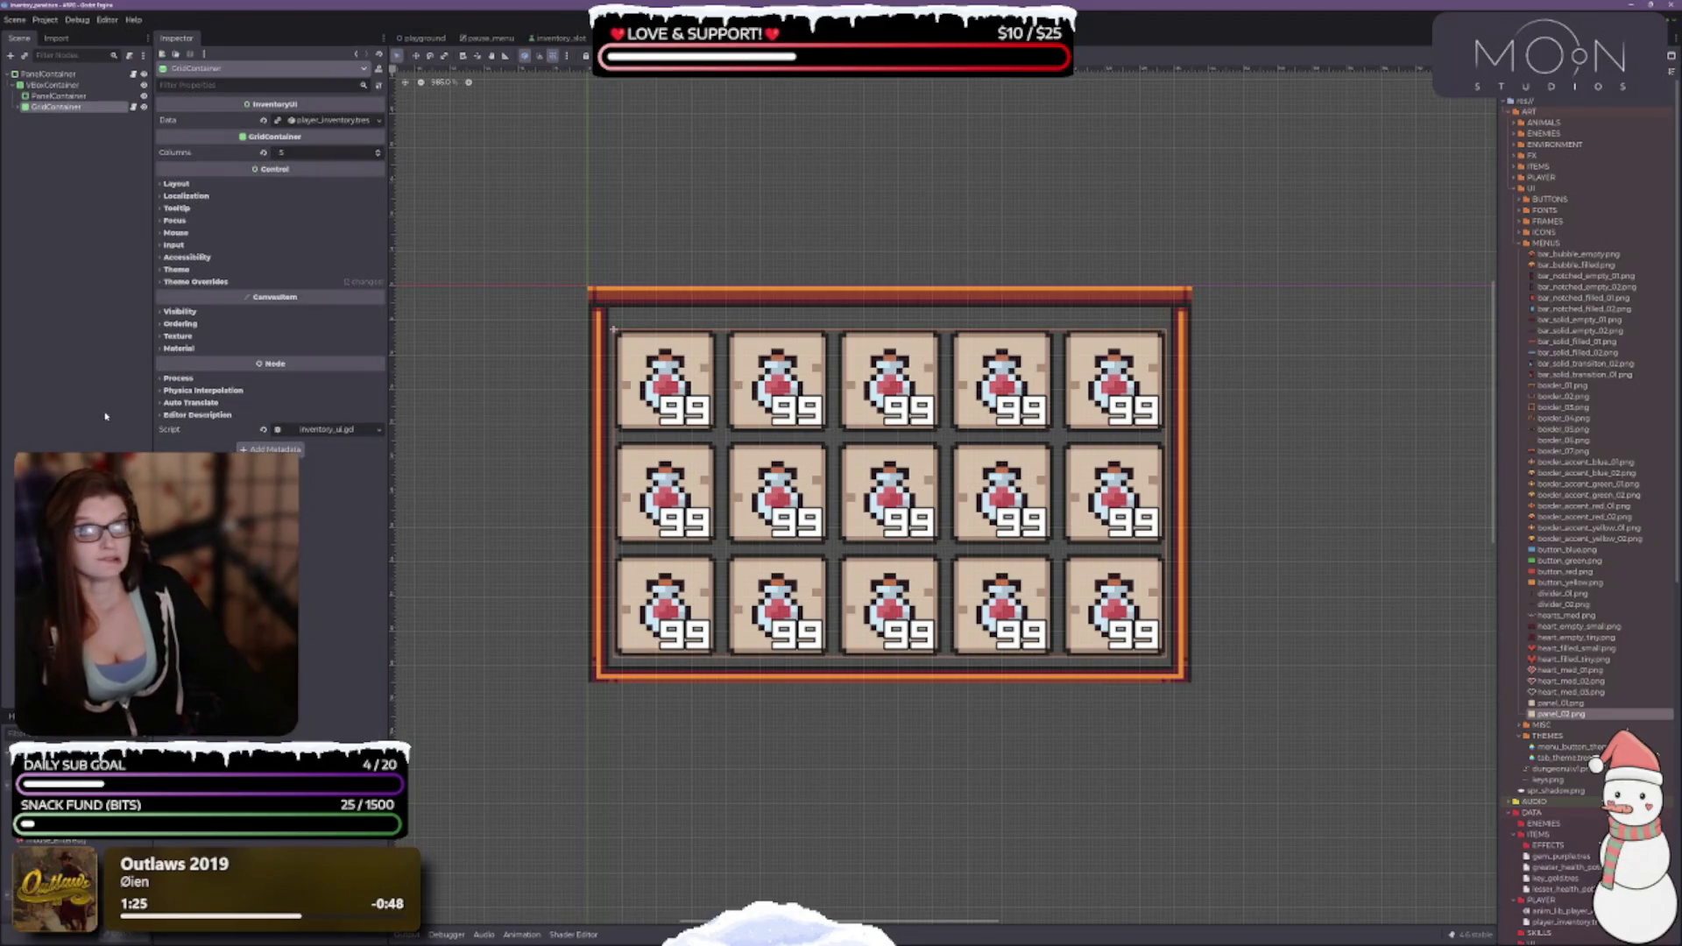
Expand GridContainer's Layout, Transform and Container Sizing, check PanelContainer, then reselect GridContainer.
left_click(185, 187)
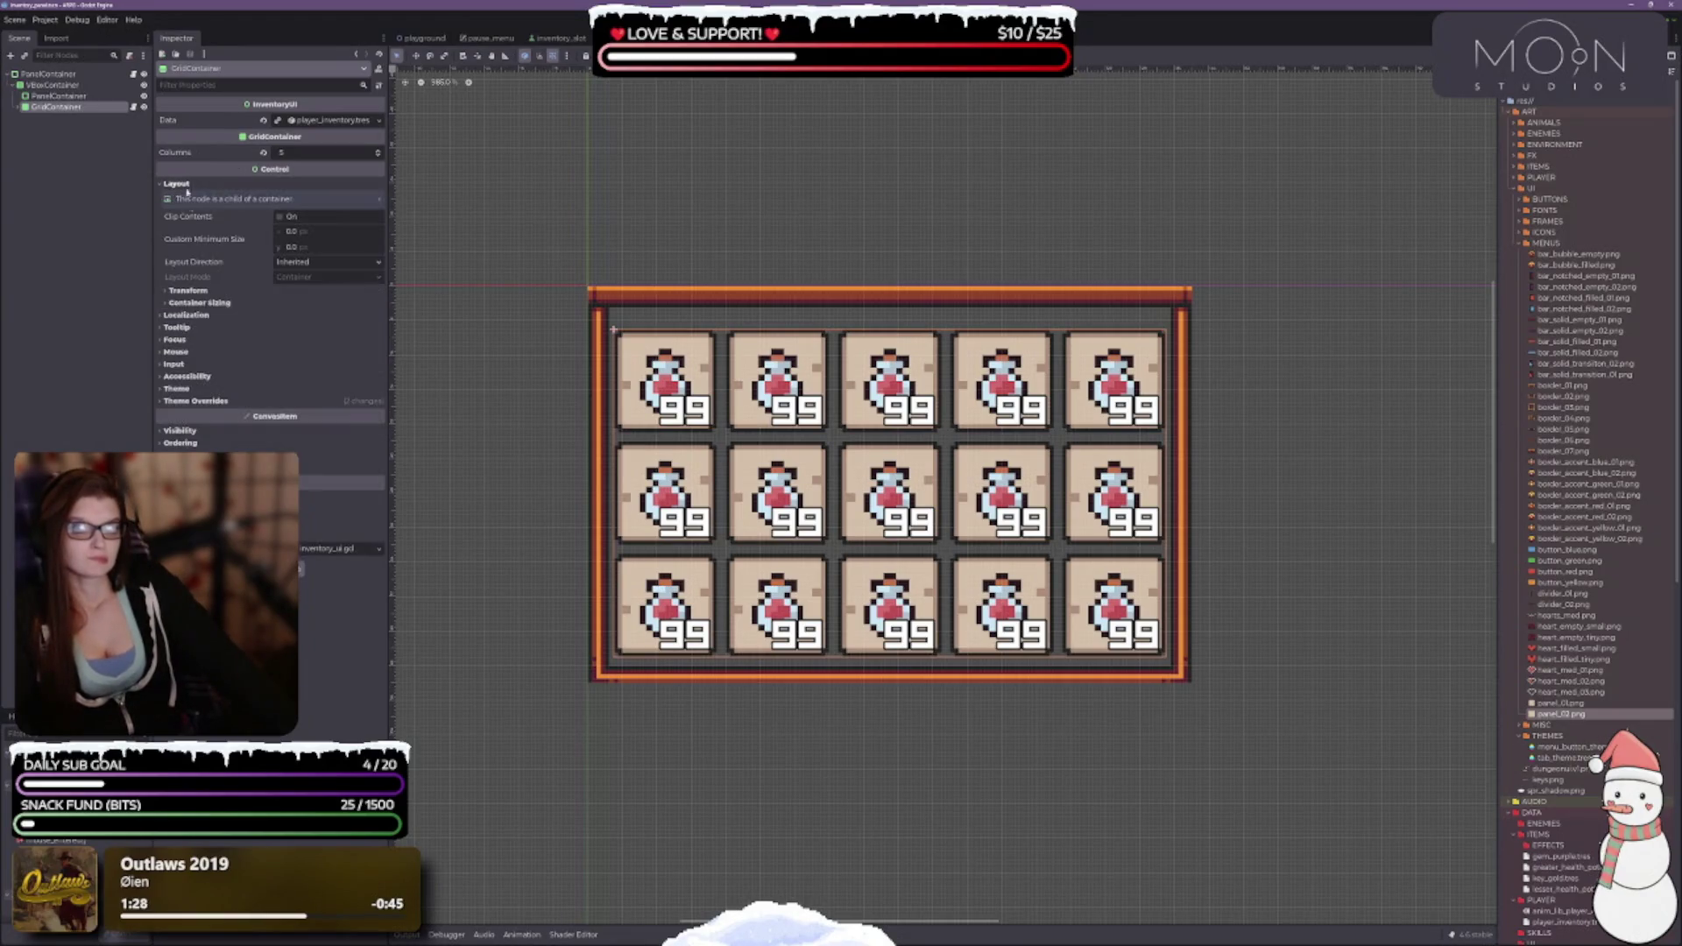
left_click(187, 290)
left_click(189, 466)
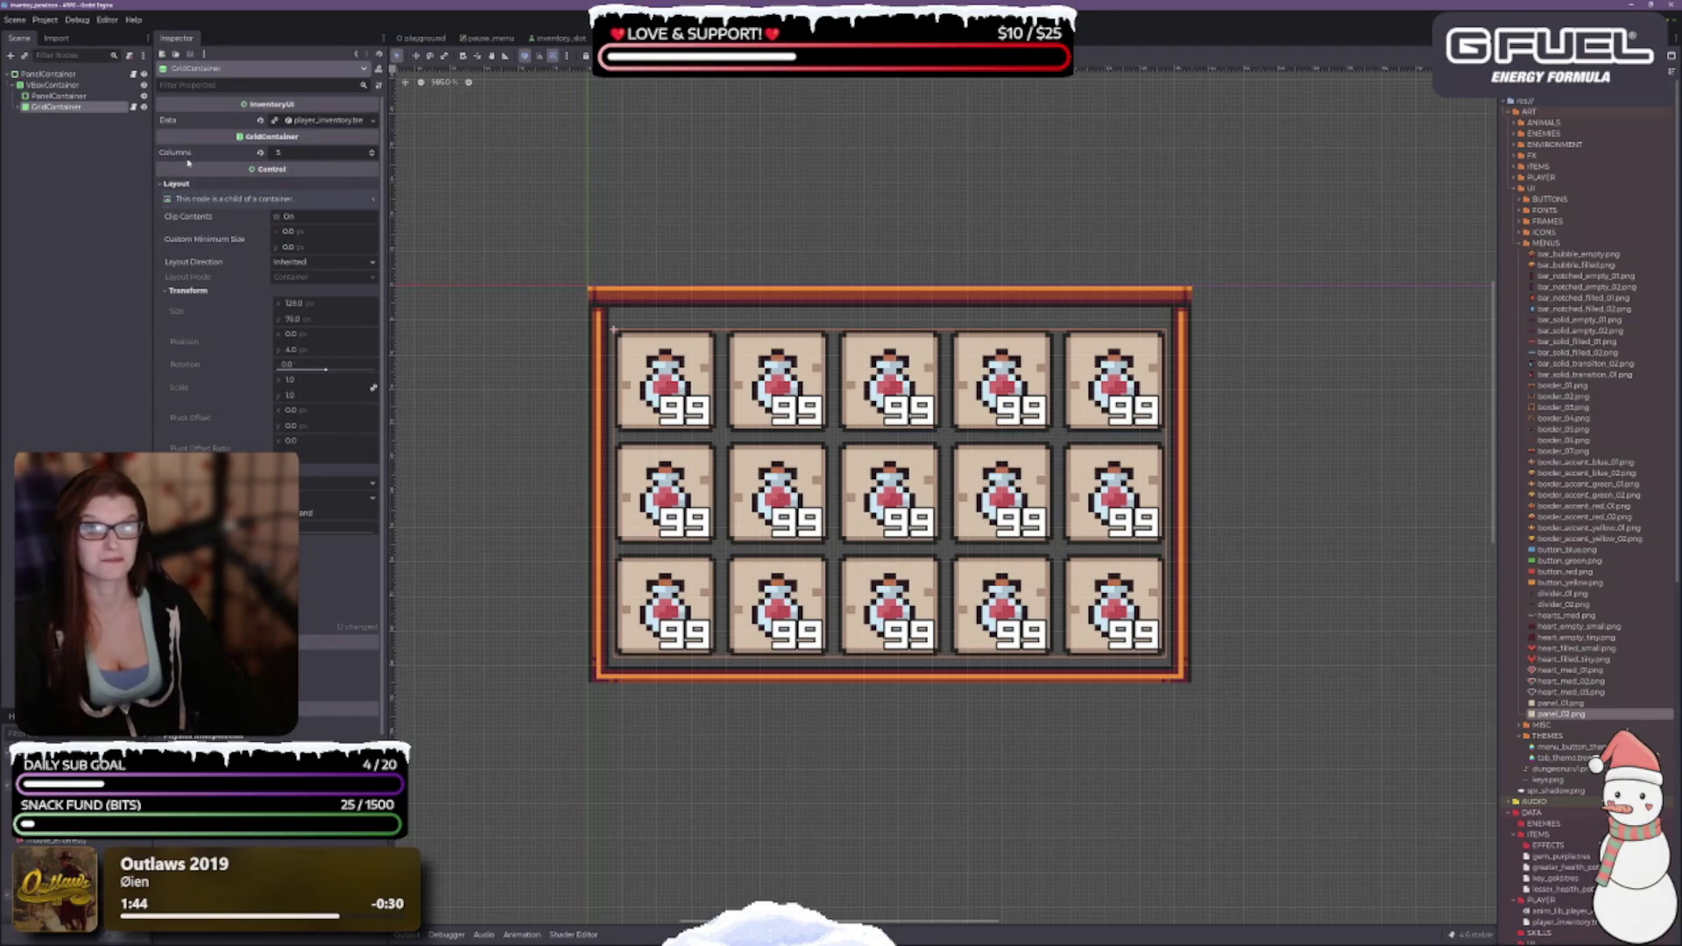
left_click(61, 98)
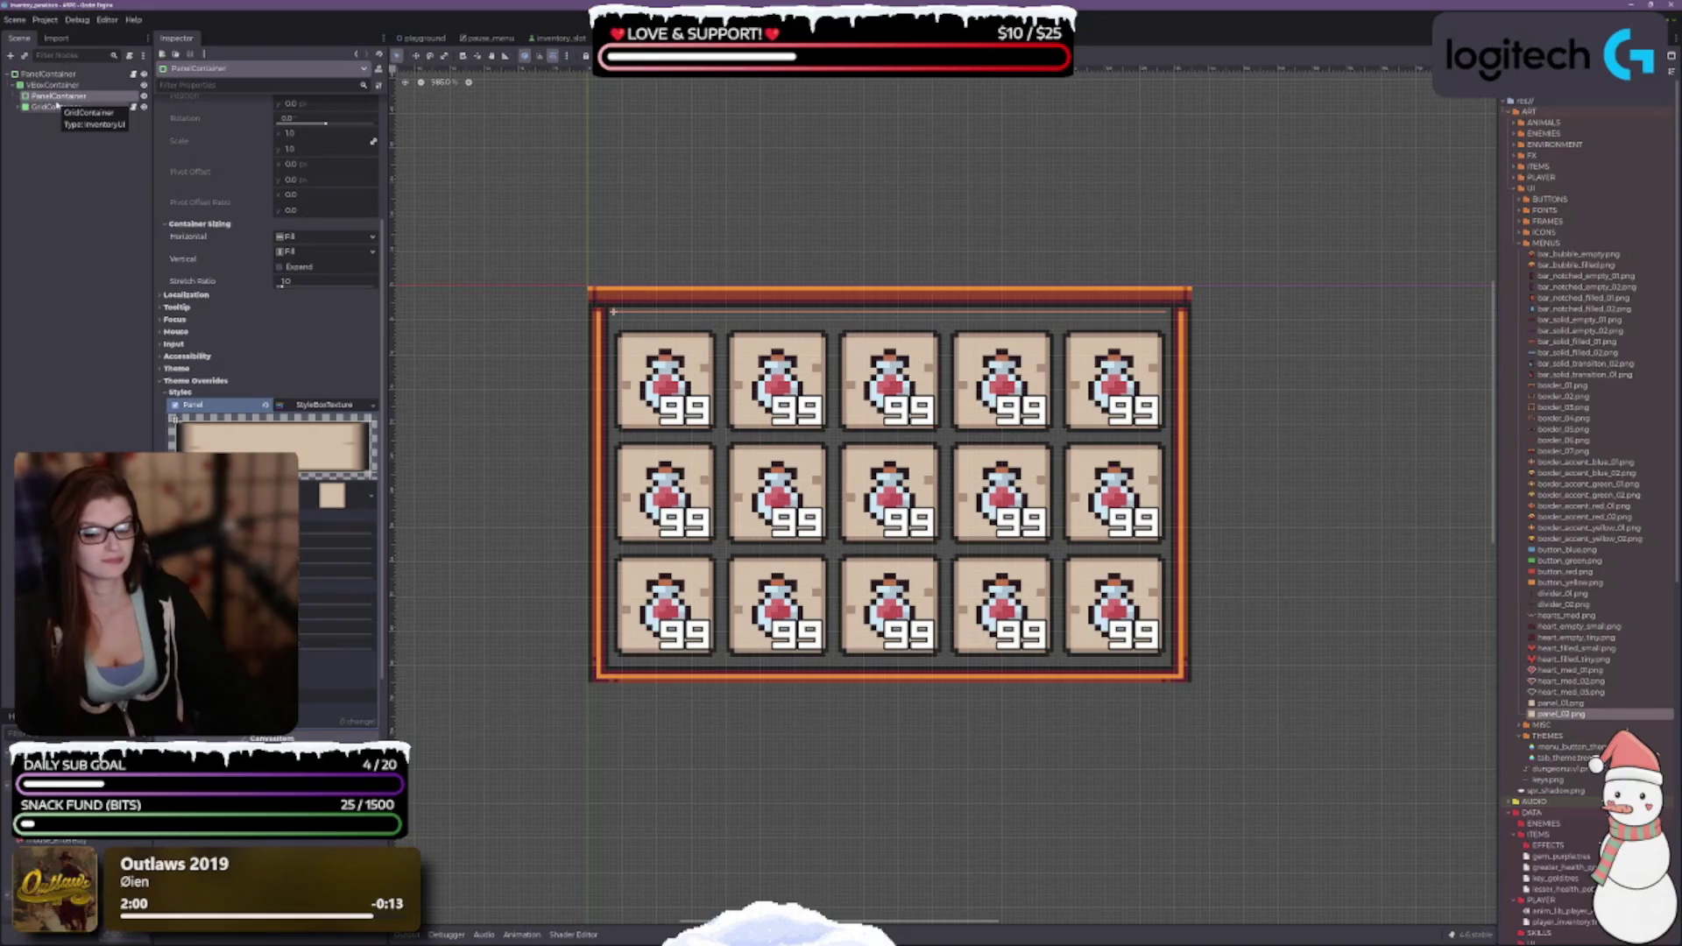
left_click(73, 108)
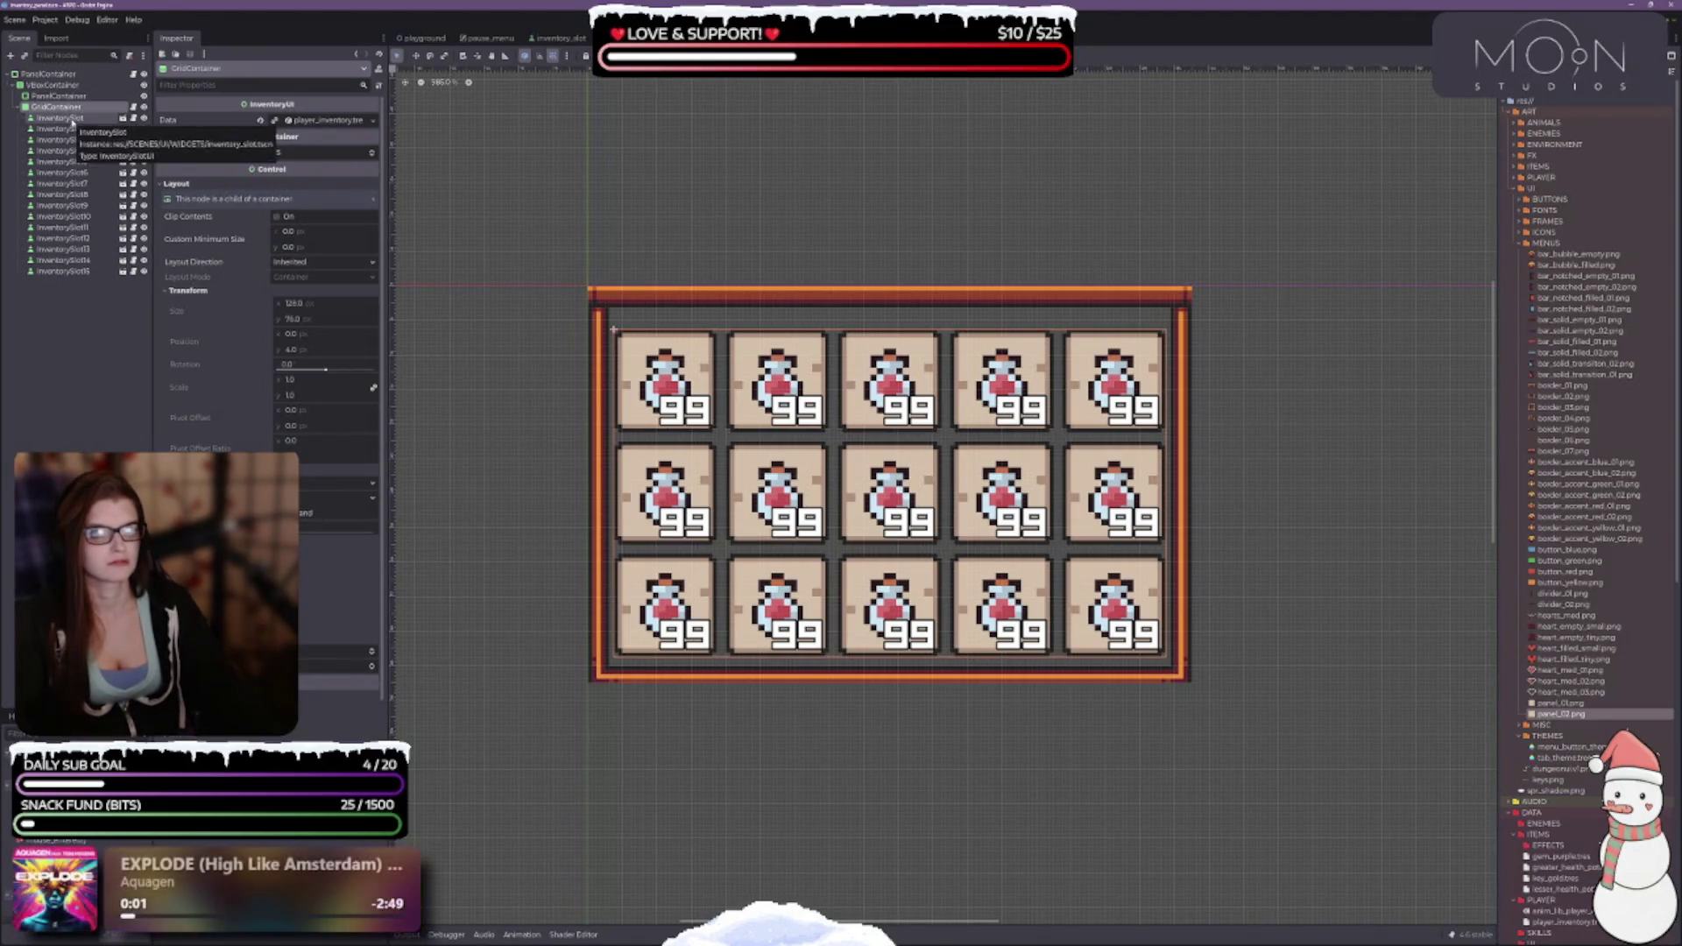
Inspect the VBoxContainer's and root PanelContainer's properties.
left_click(62, 85)
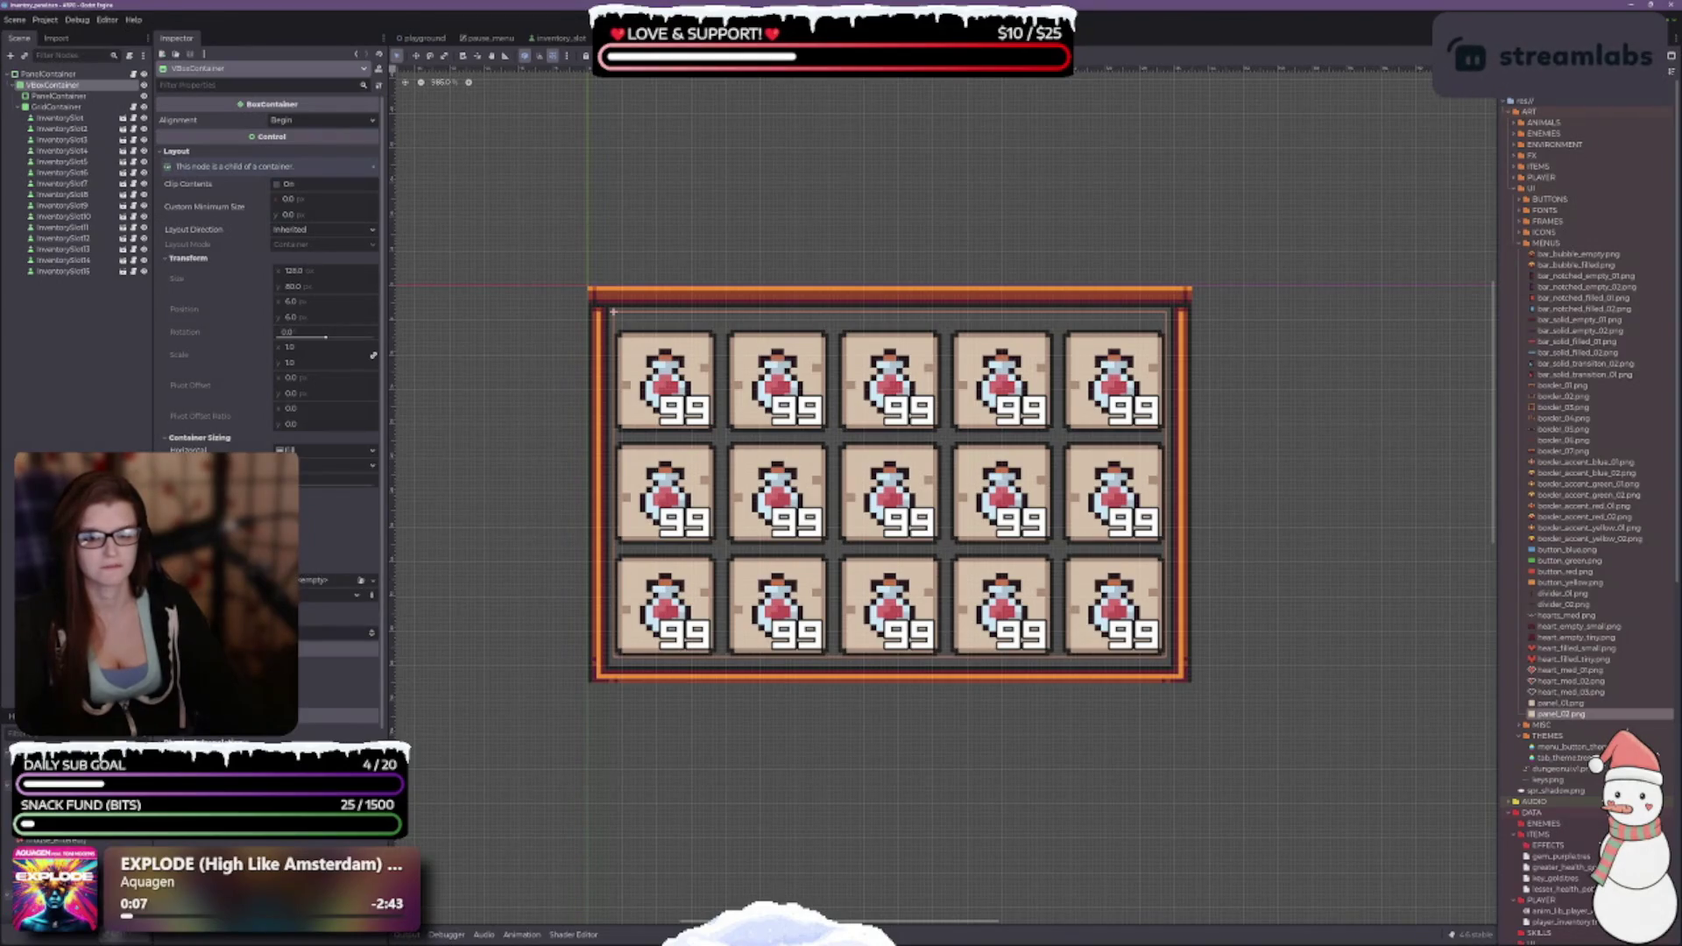
left_click(78, 74)
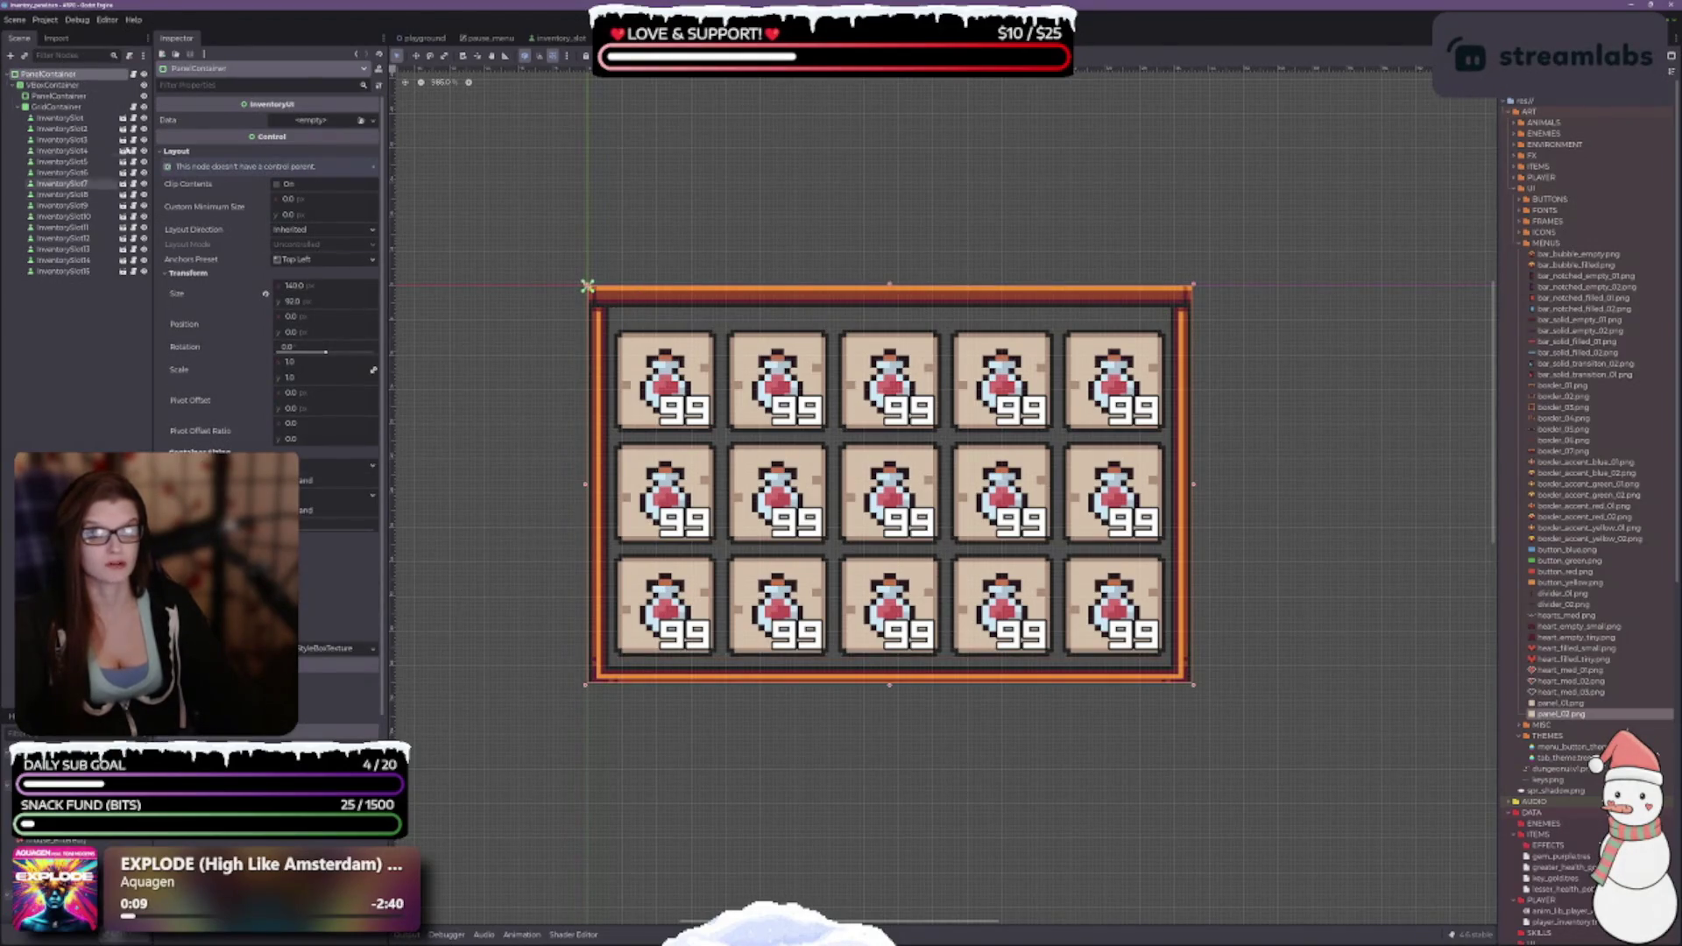
scroll(263, 263, "down", 1)
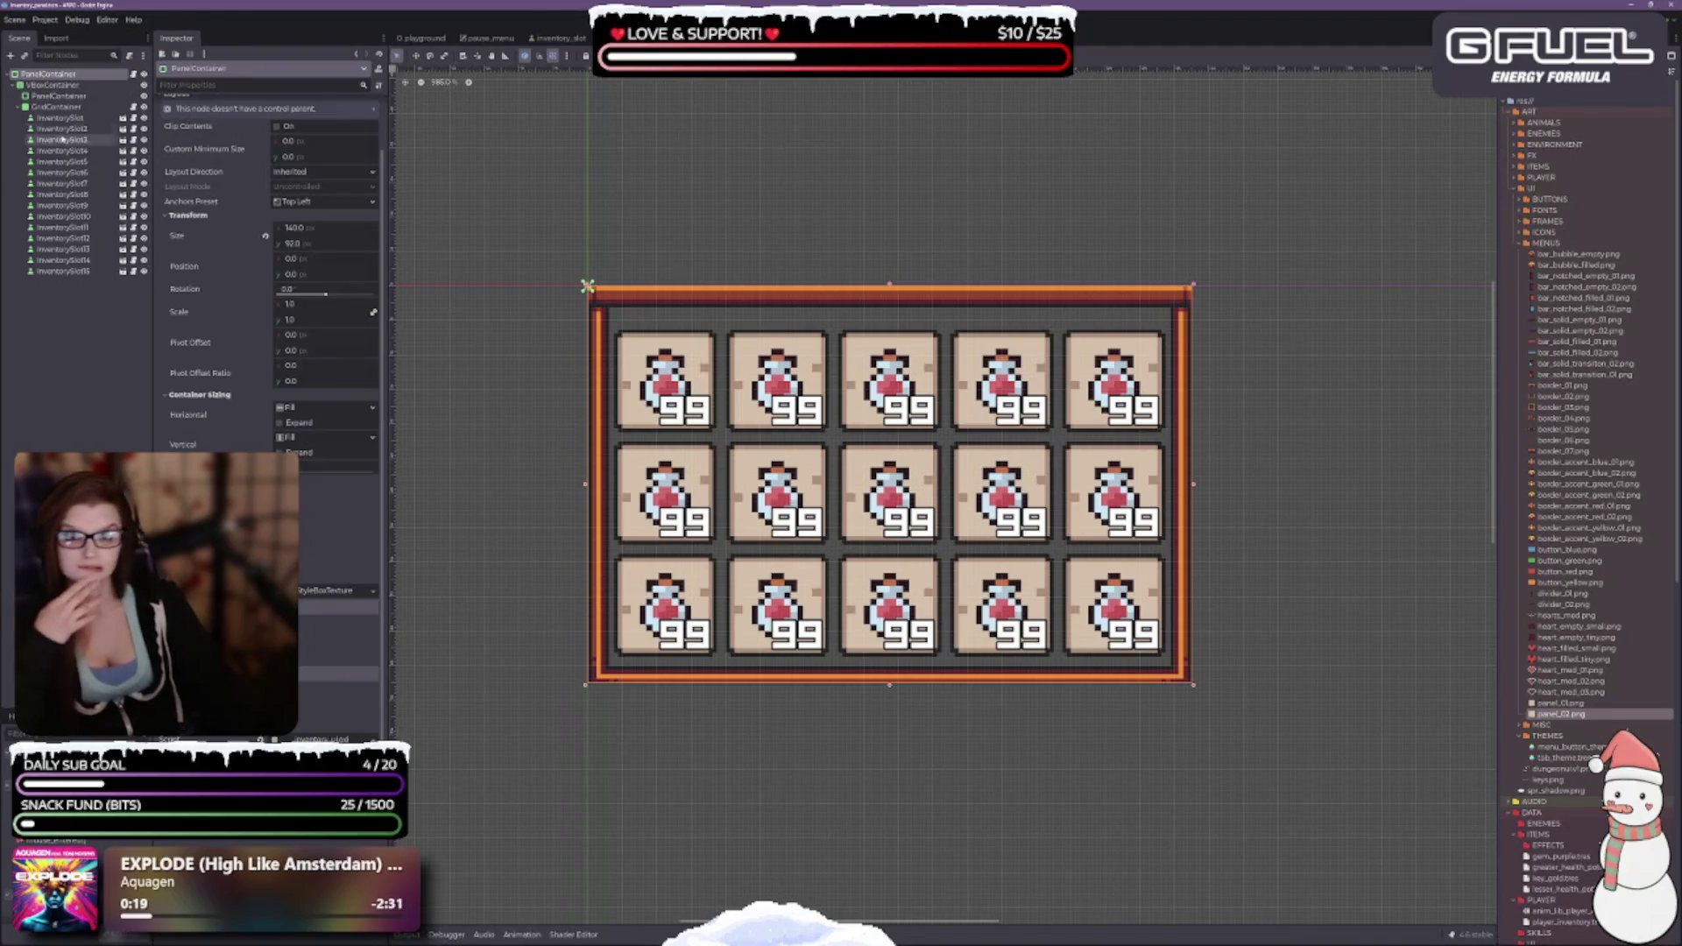
Revert the inner PanelContainer's Panel style override, leaving the textured border only on the root.
left_click(59, 96)
scroll(368, 521, "down", 3)
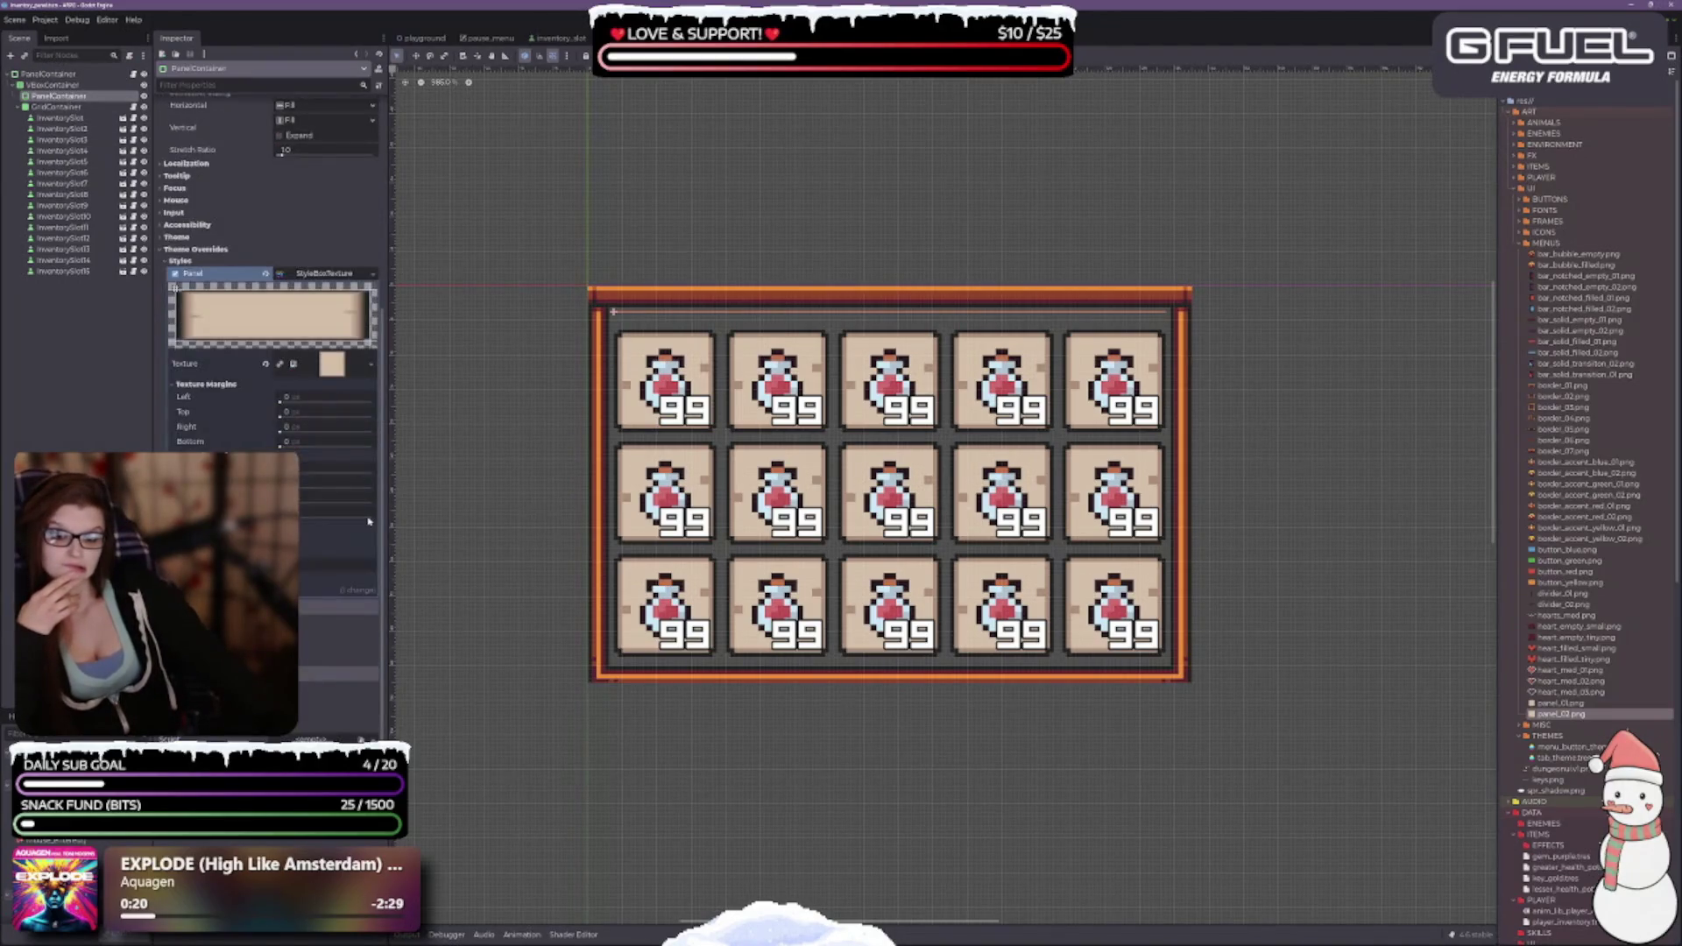
left_click(266, 274)
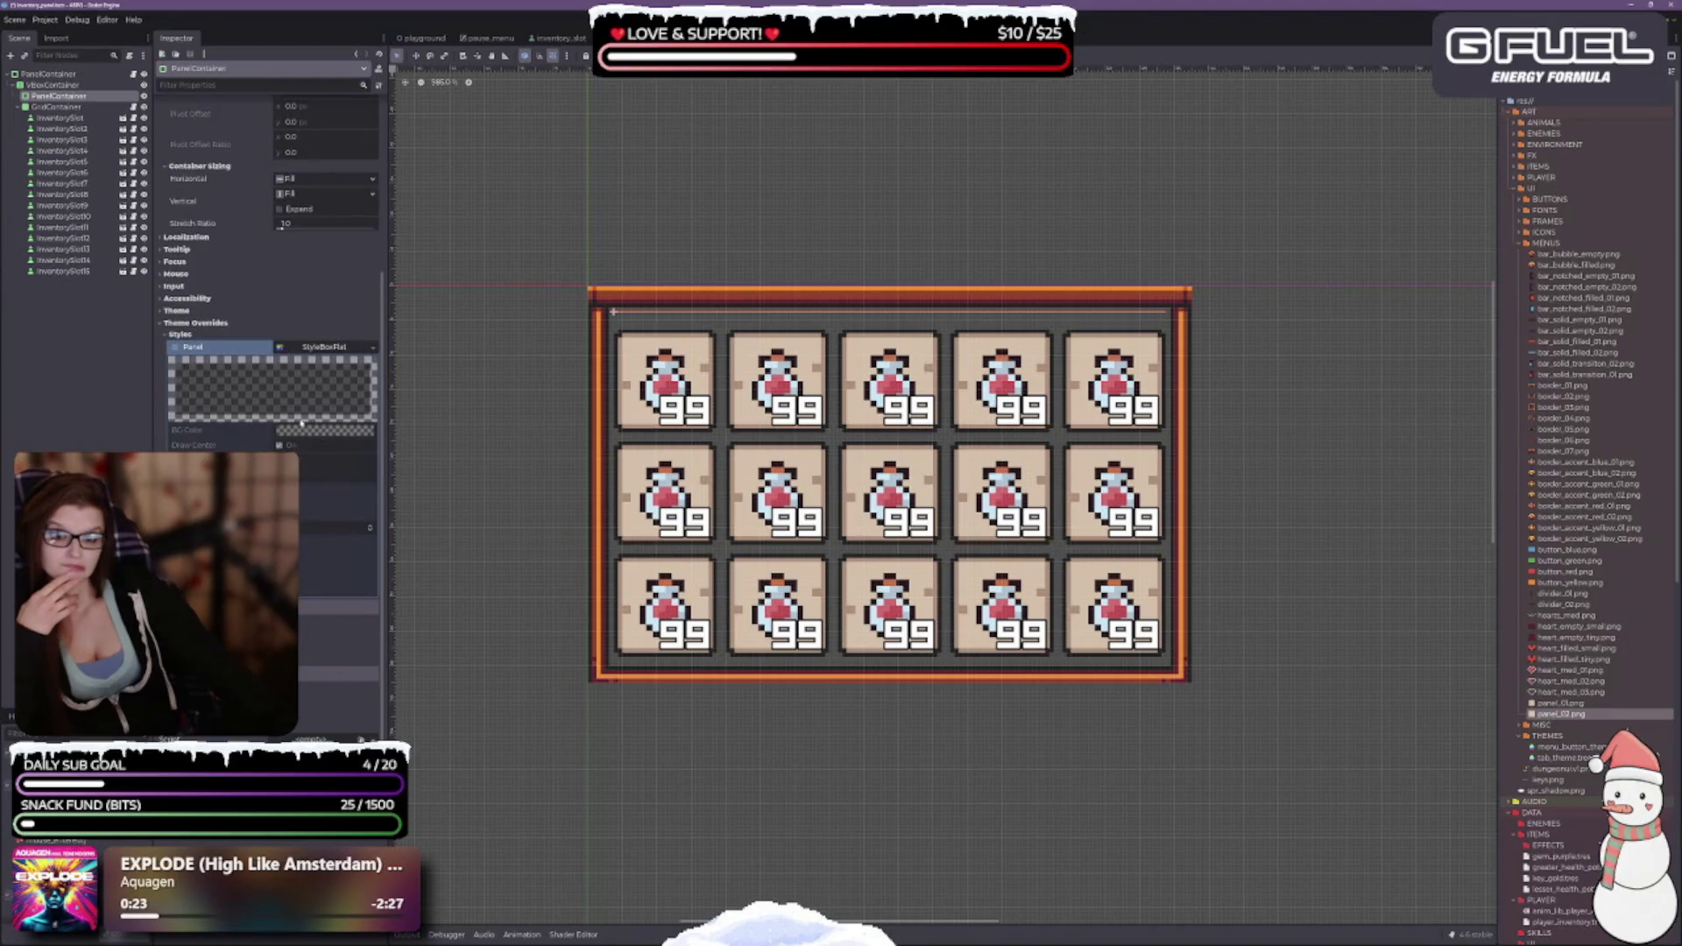
scroll(282, 226, "up", 5)
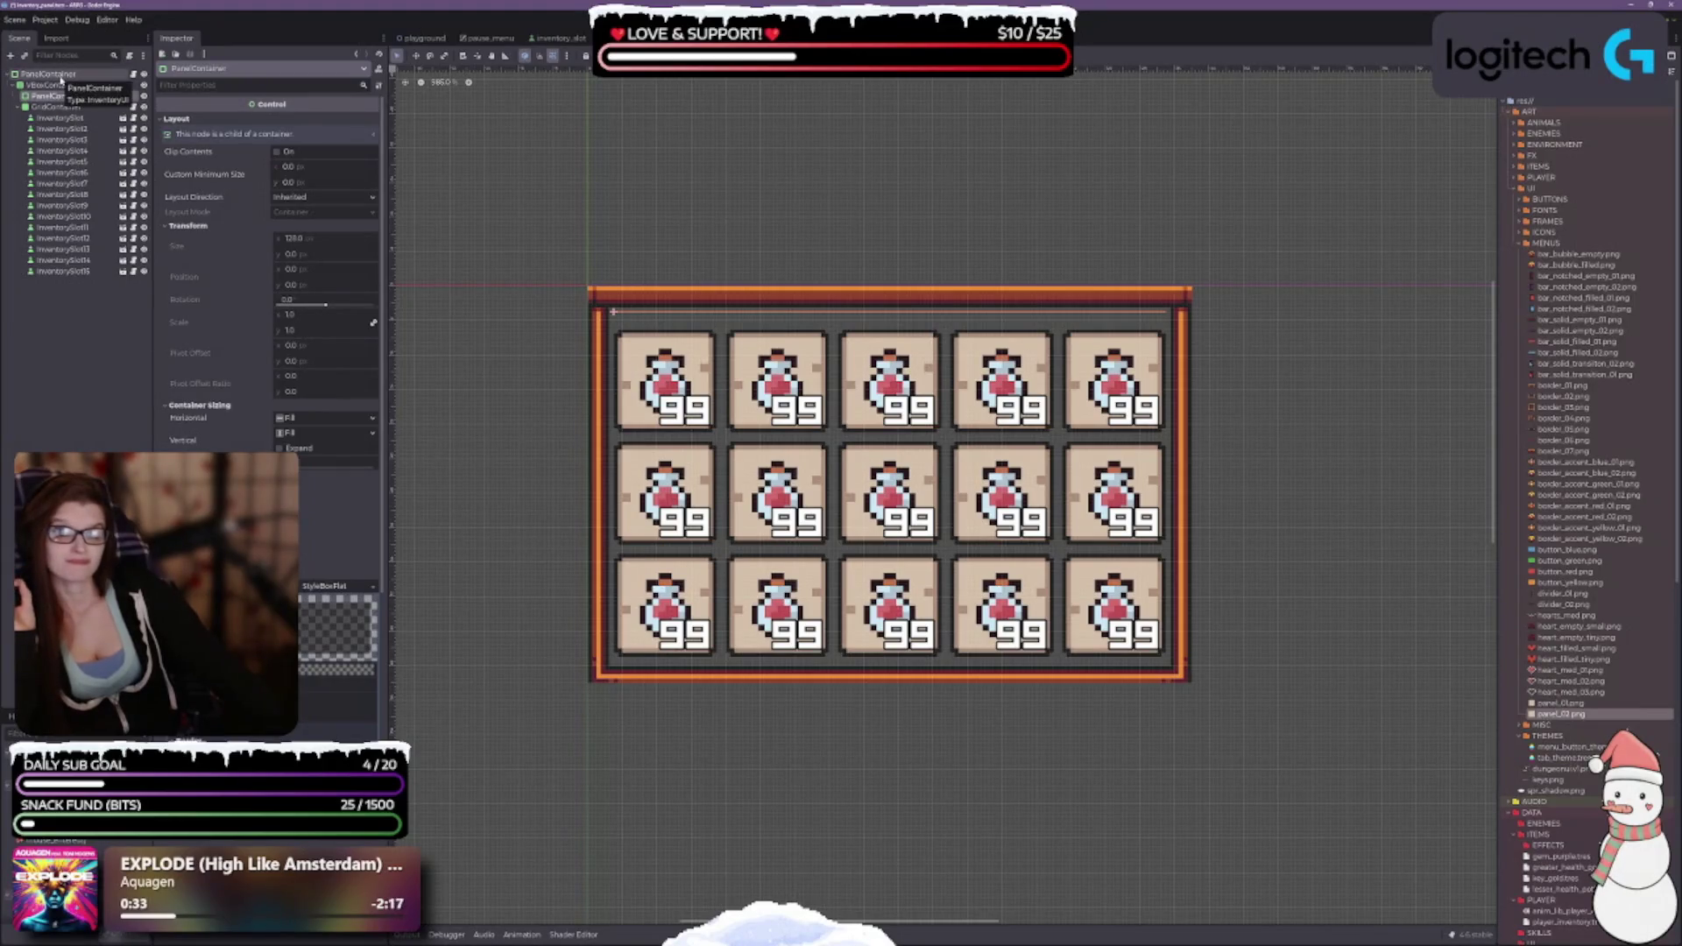
left_click(61, 76)
left_click(372, 591)
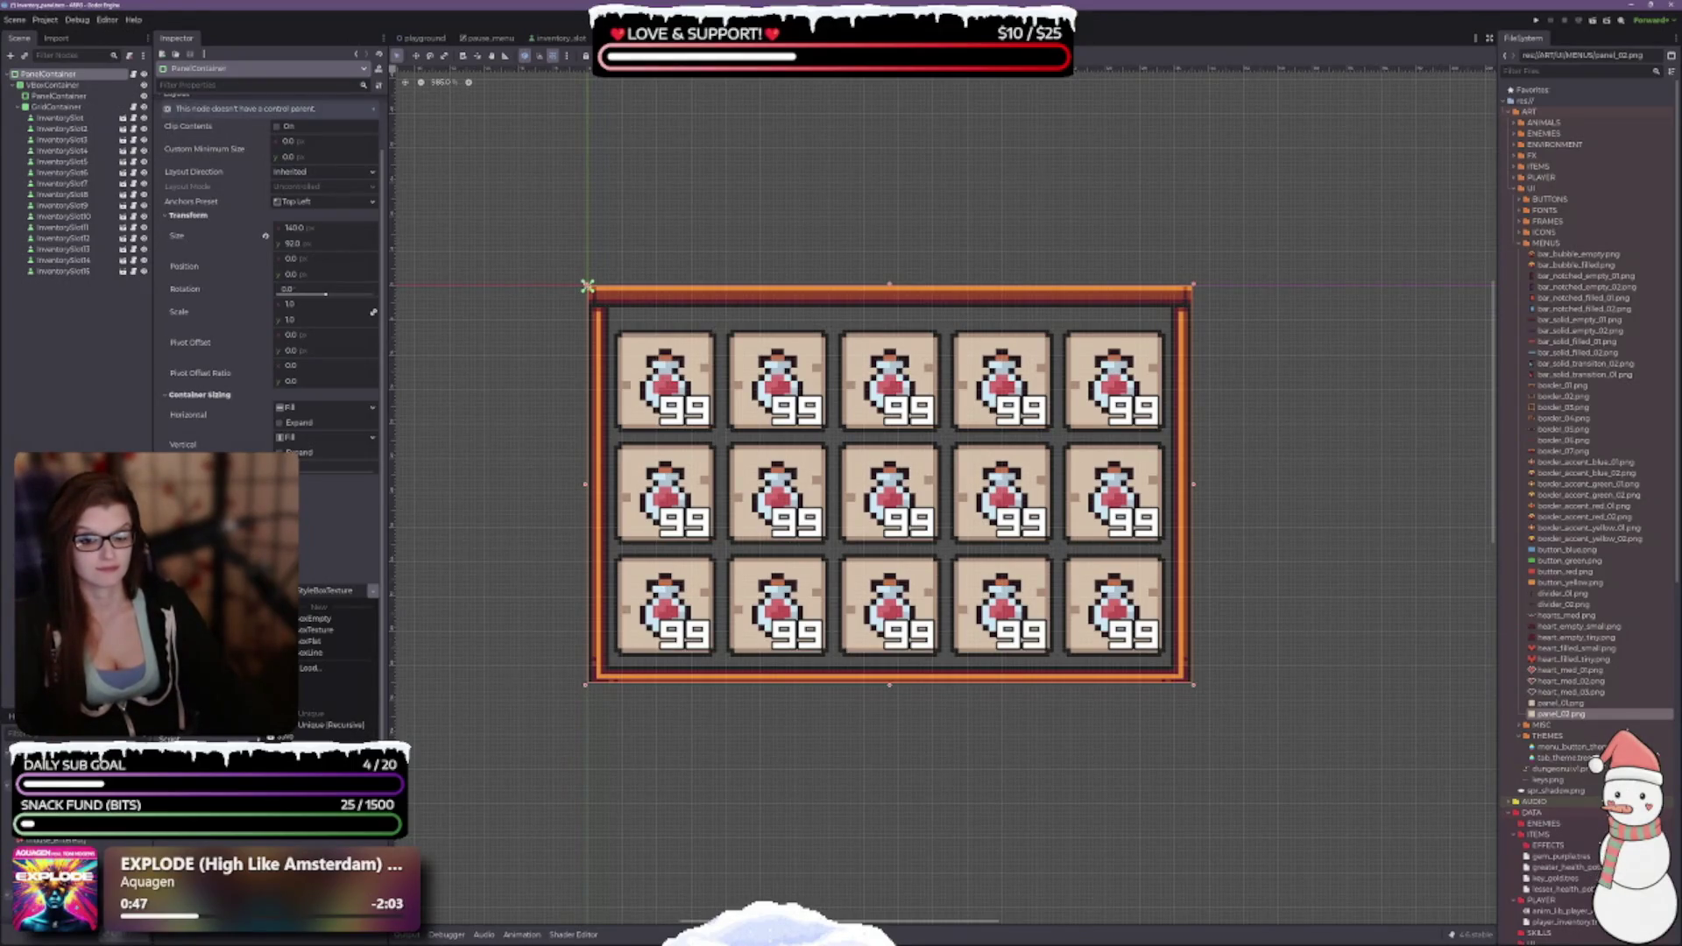
Save the root's StyleBoxTexture as a resource in the ART/UI/THEMES folder.
left_click(324, 737)
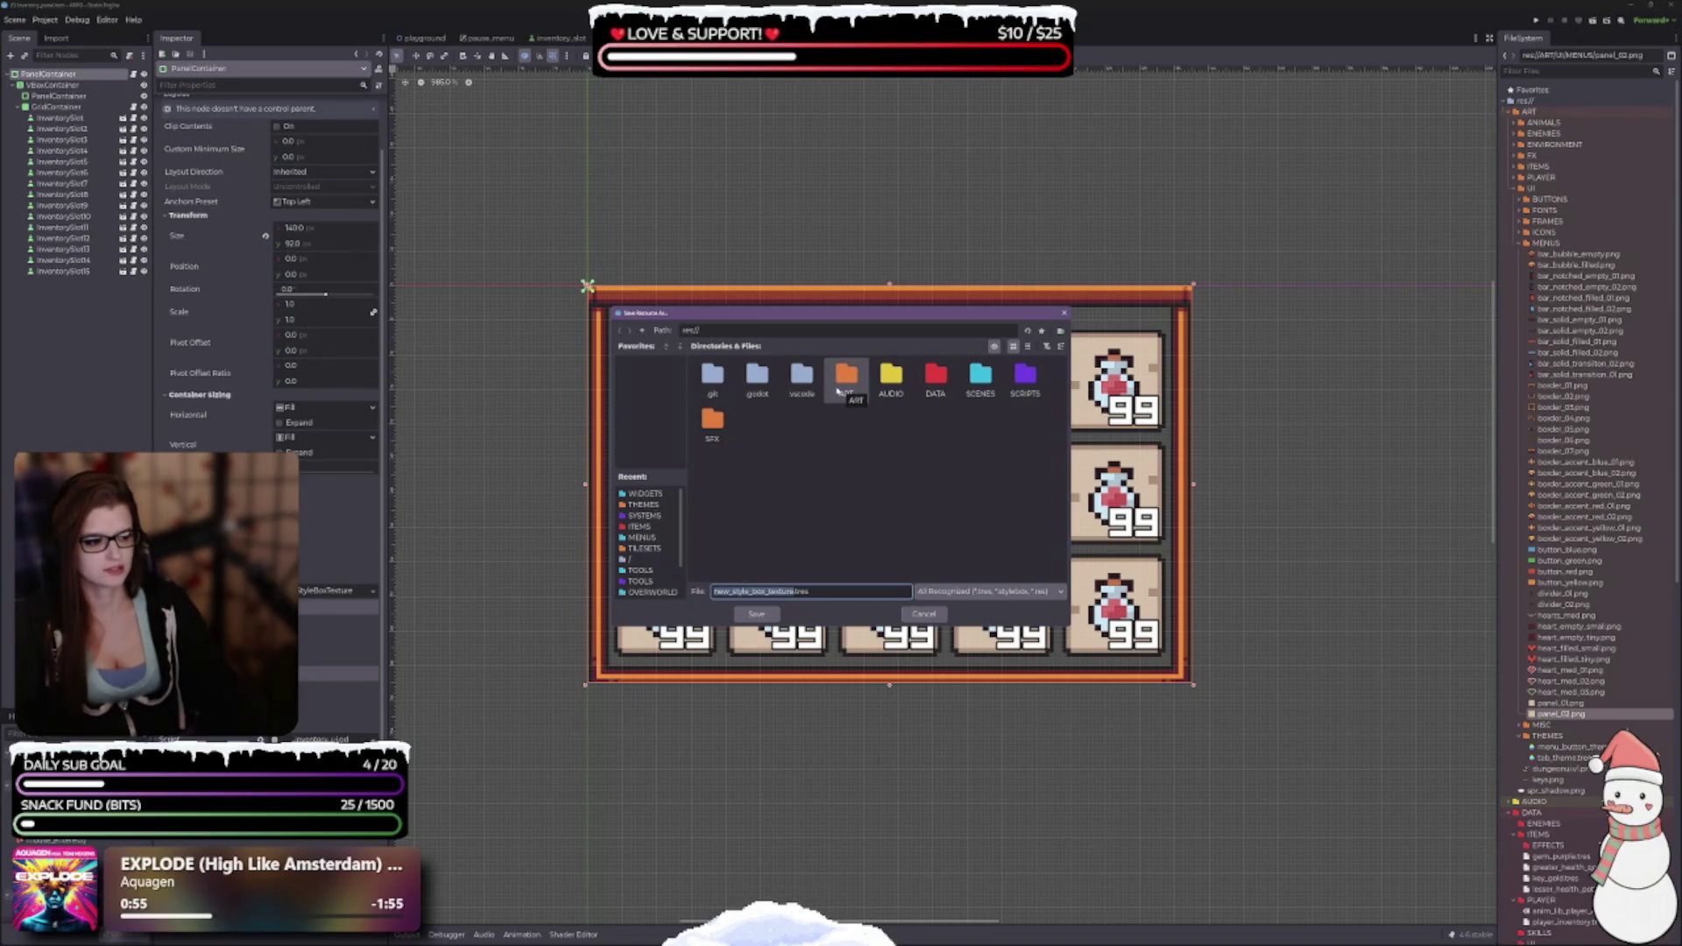
double_click(843, 379)
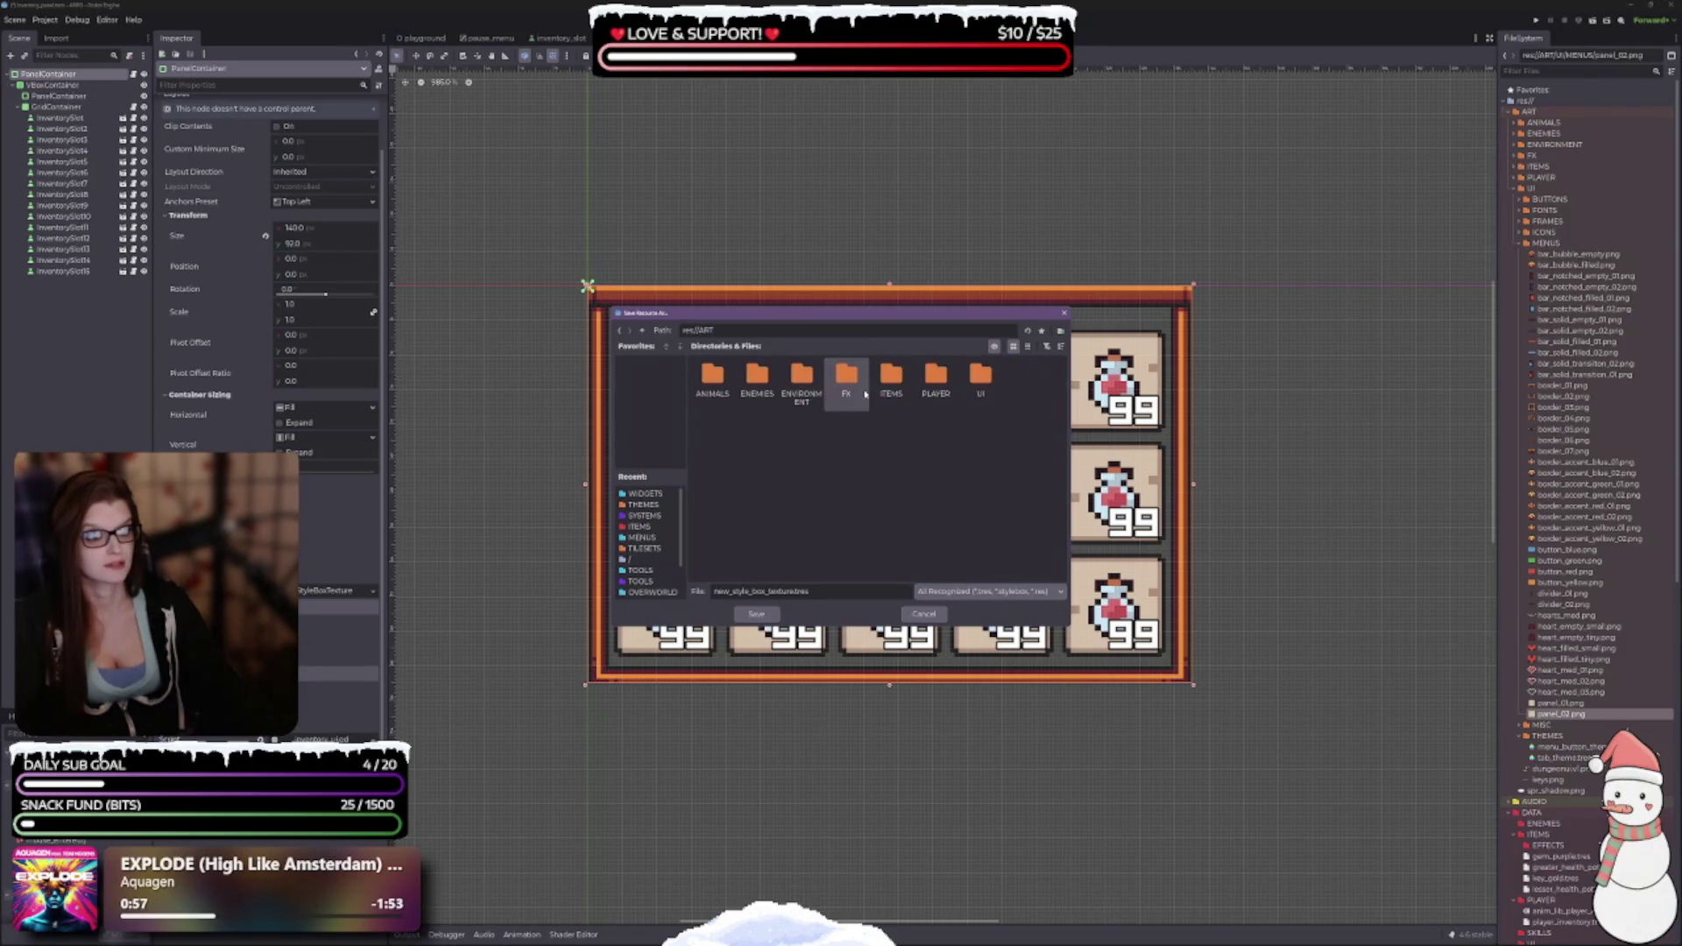
double_click(980, 384)
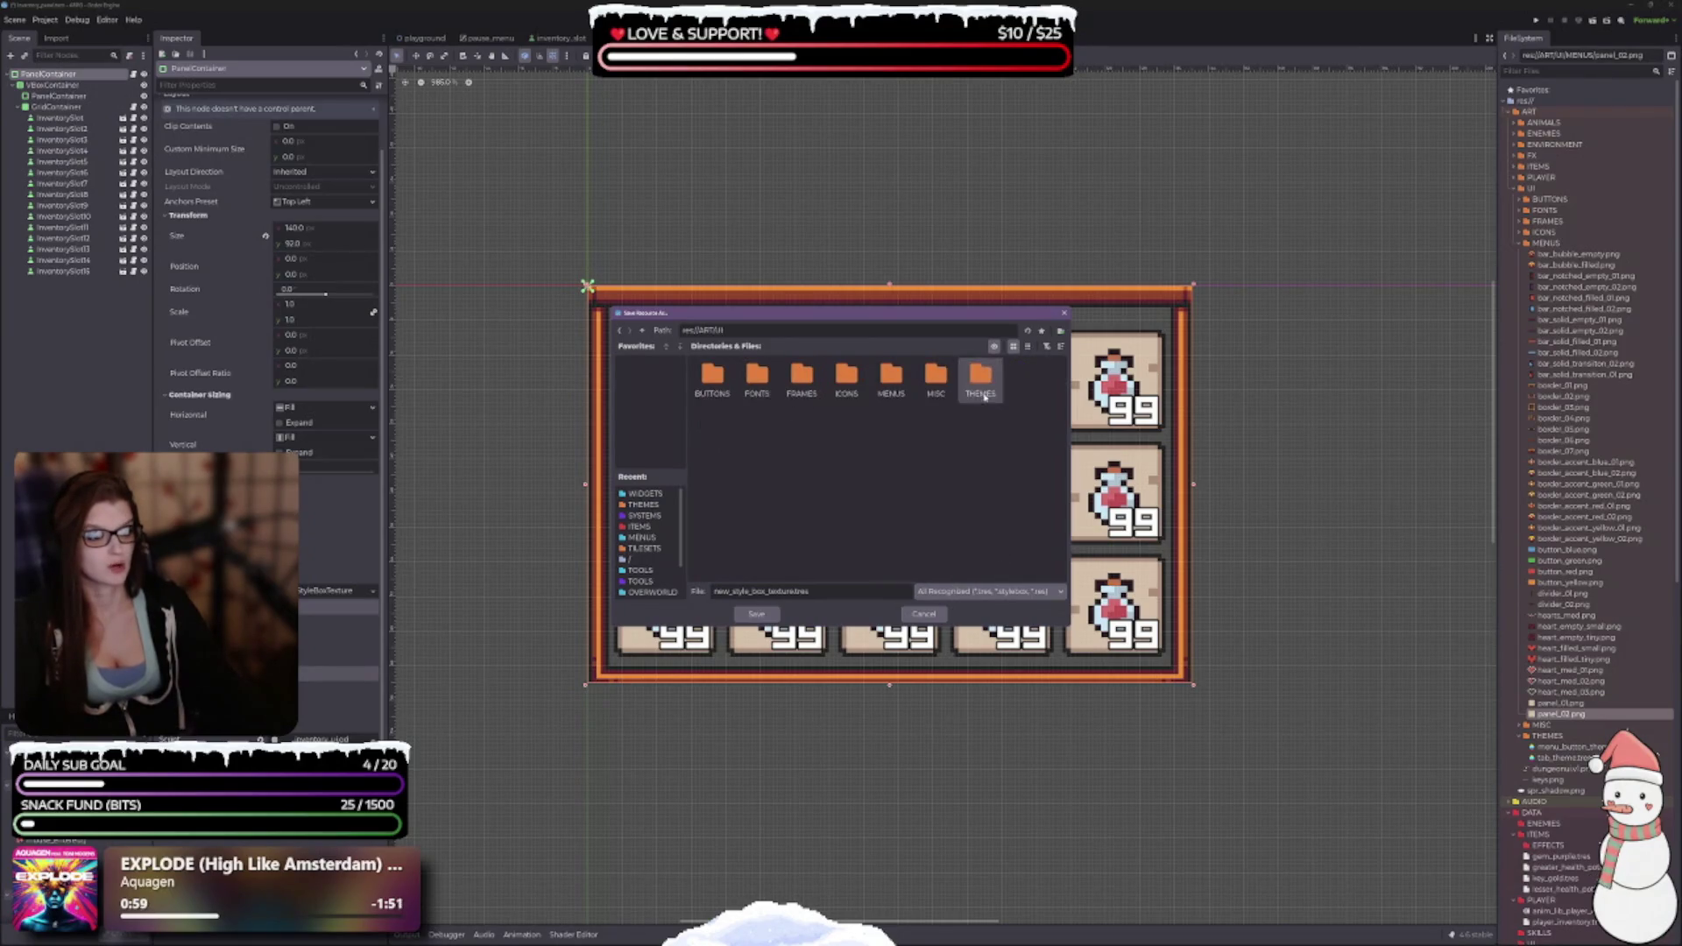
double_click(979, 383)
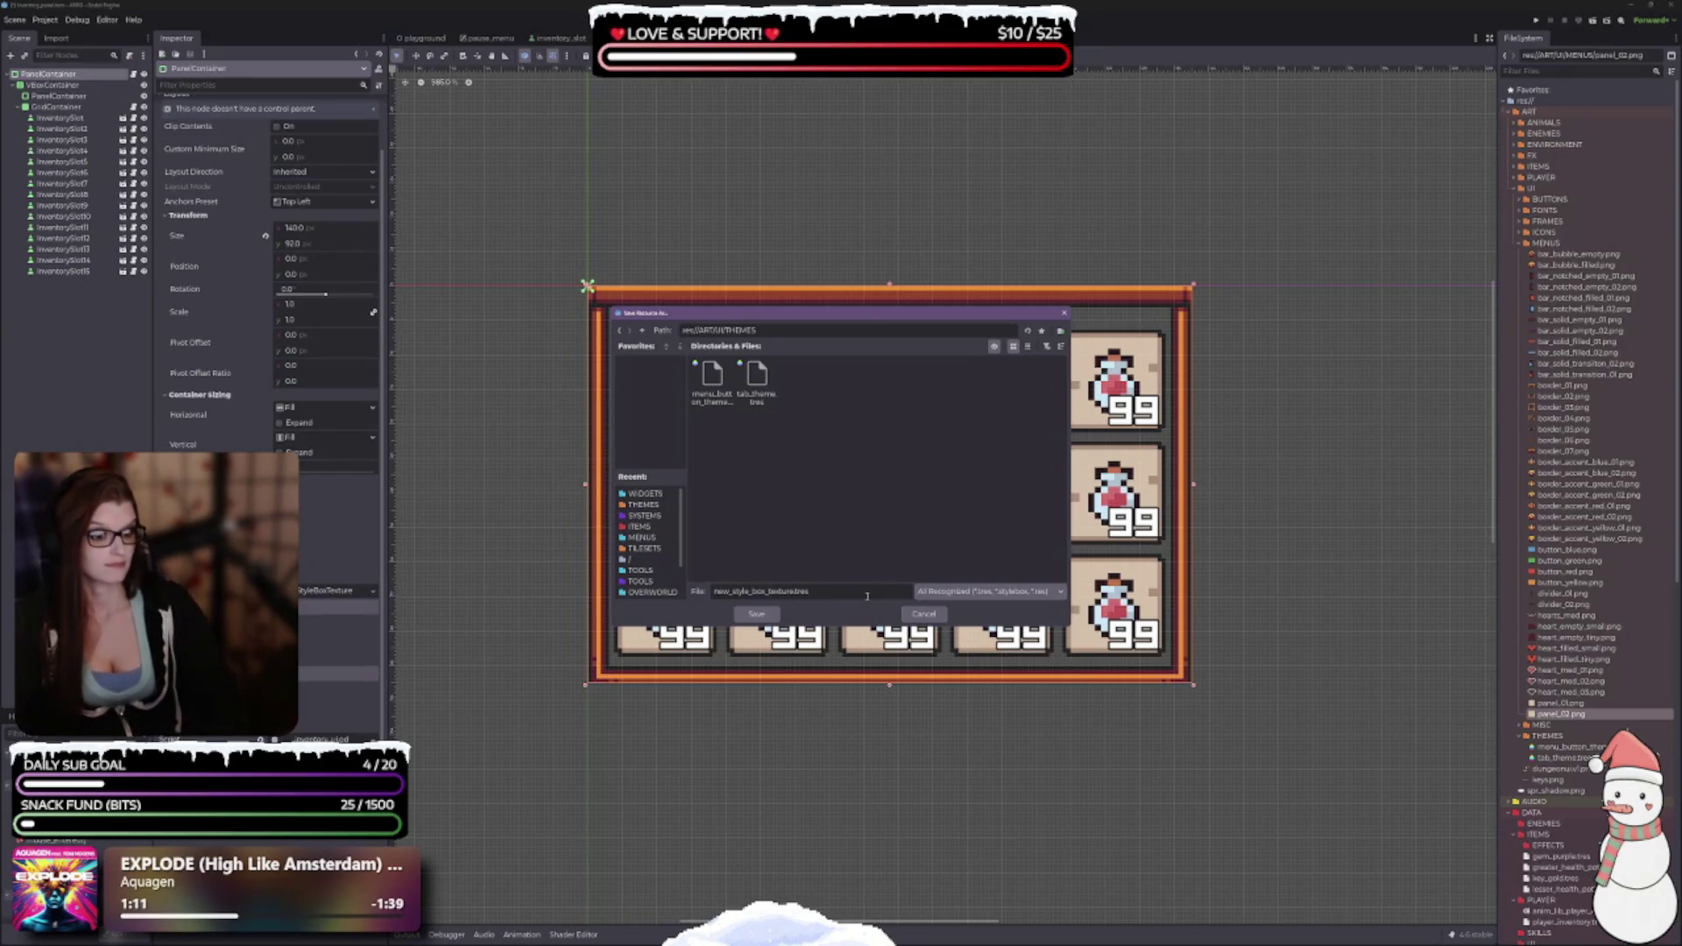
Name the resource border_stylebox_texture_01.tres without the ui_ prefix and save it.
key("BackSpace")
key("BackSpace")
key("BackSpace")
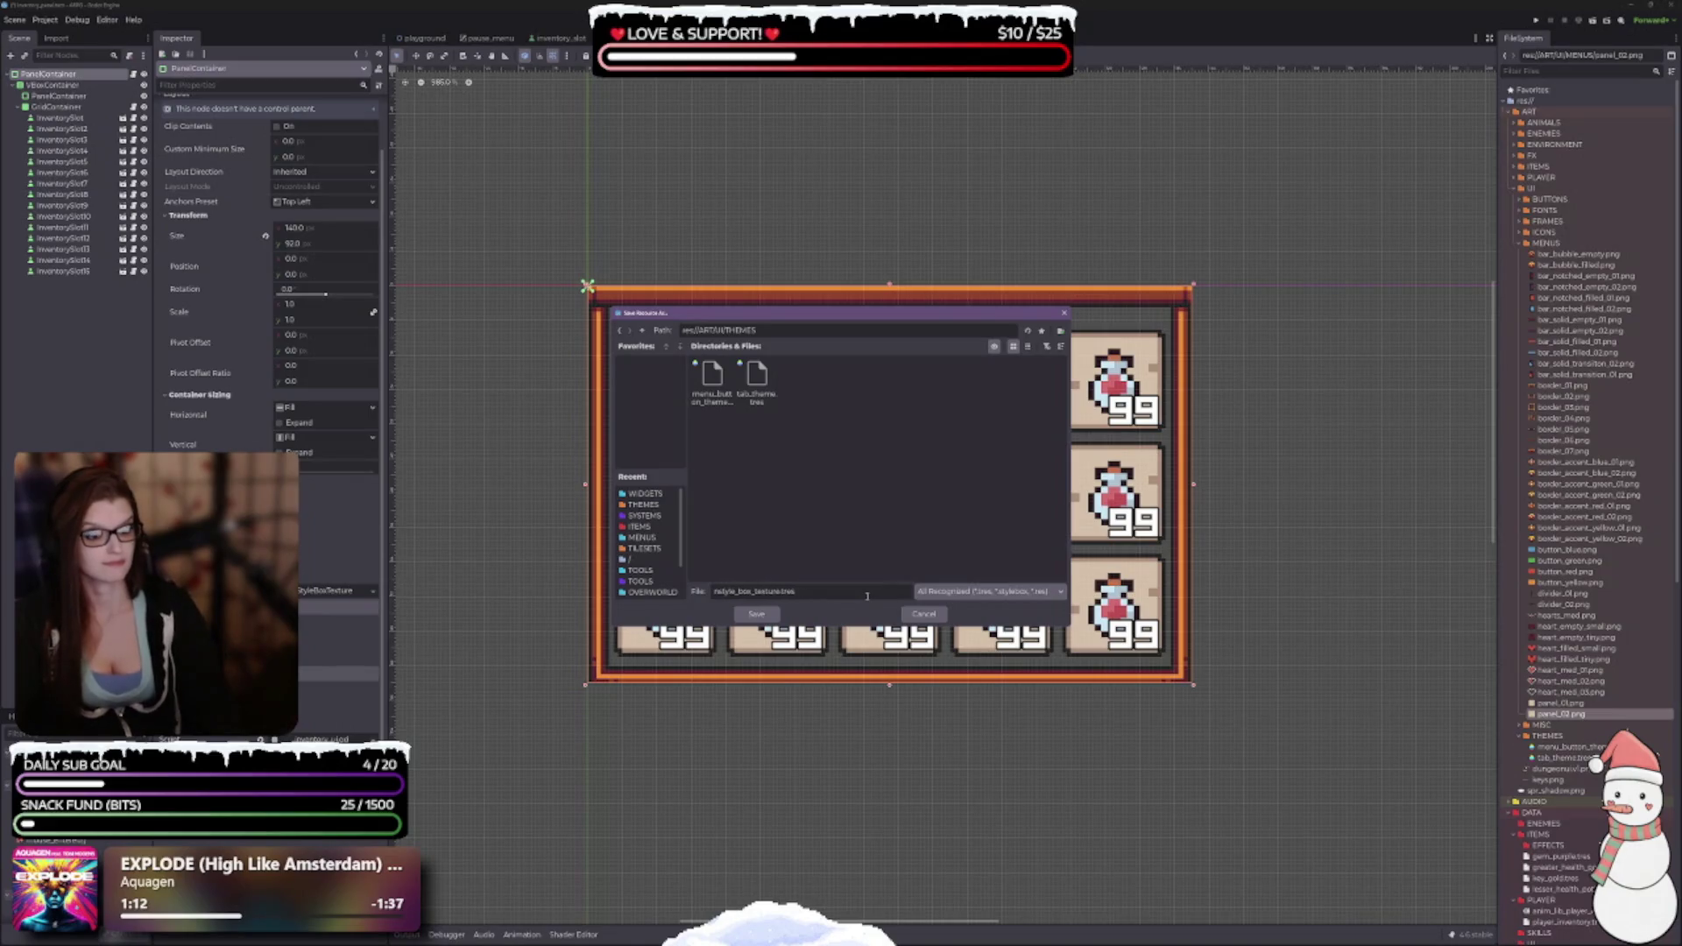
type("ui_border_style")
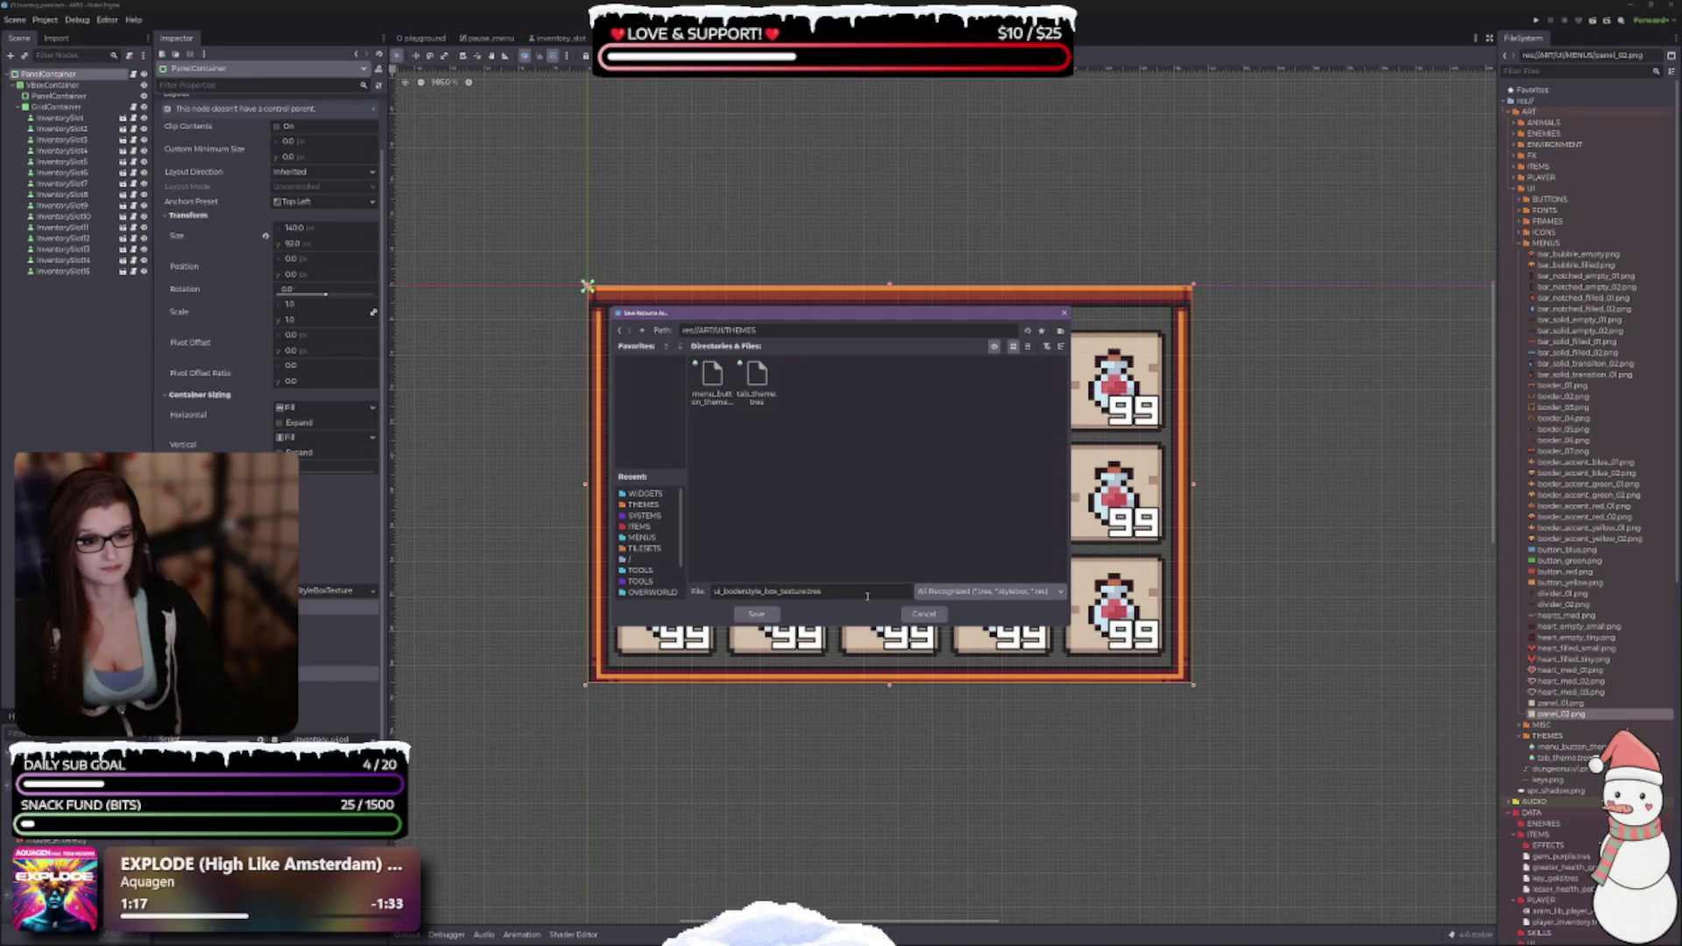
type("_box")
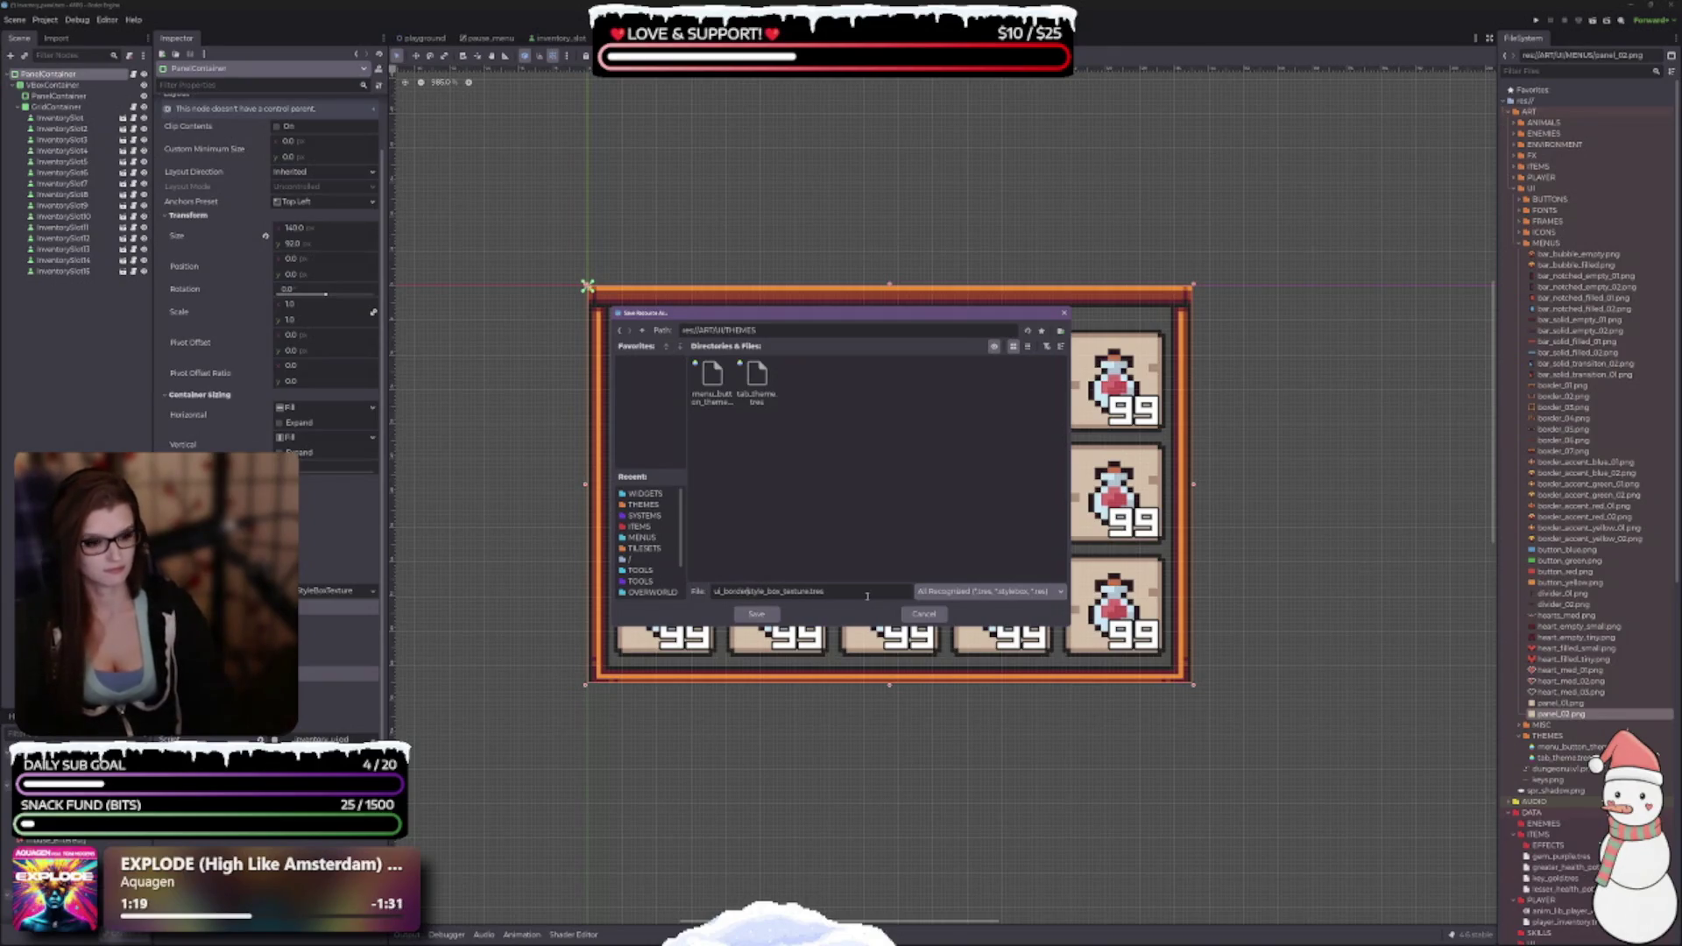
type("_")
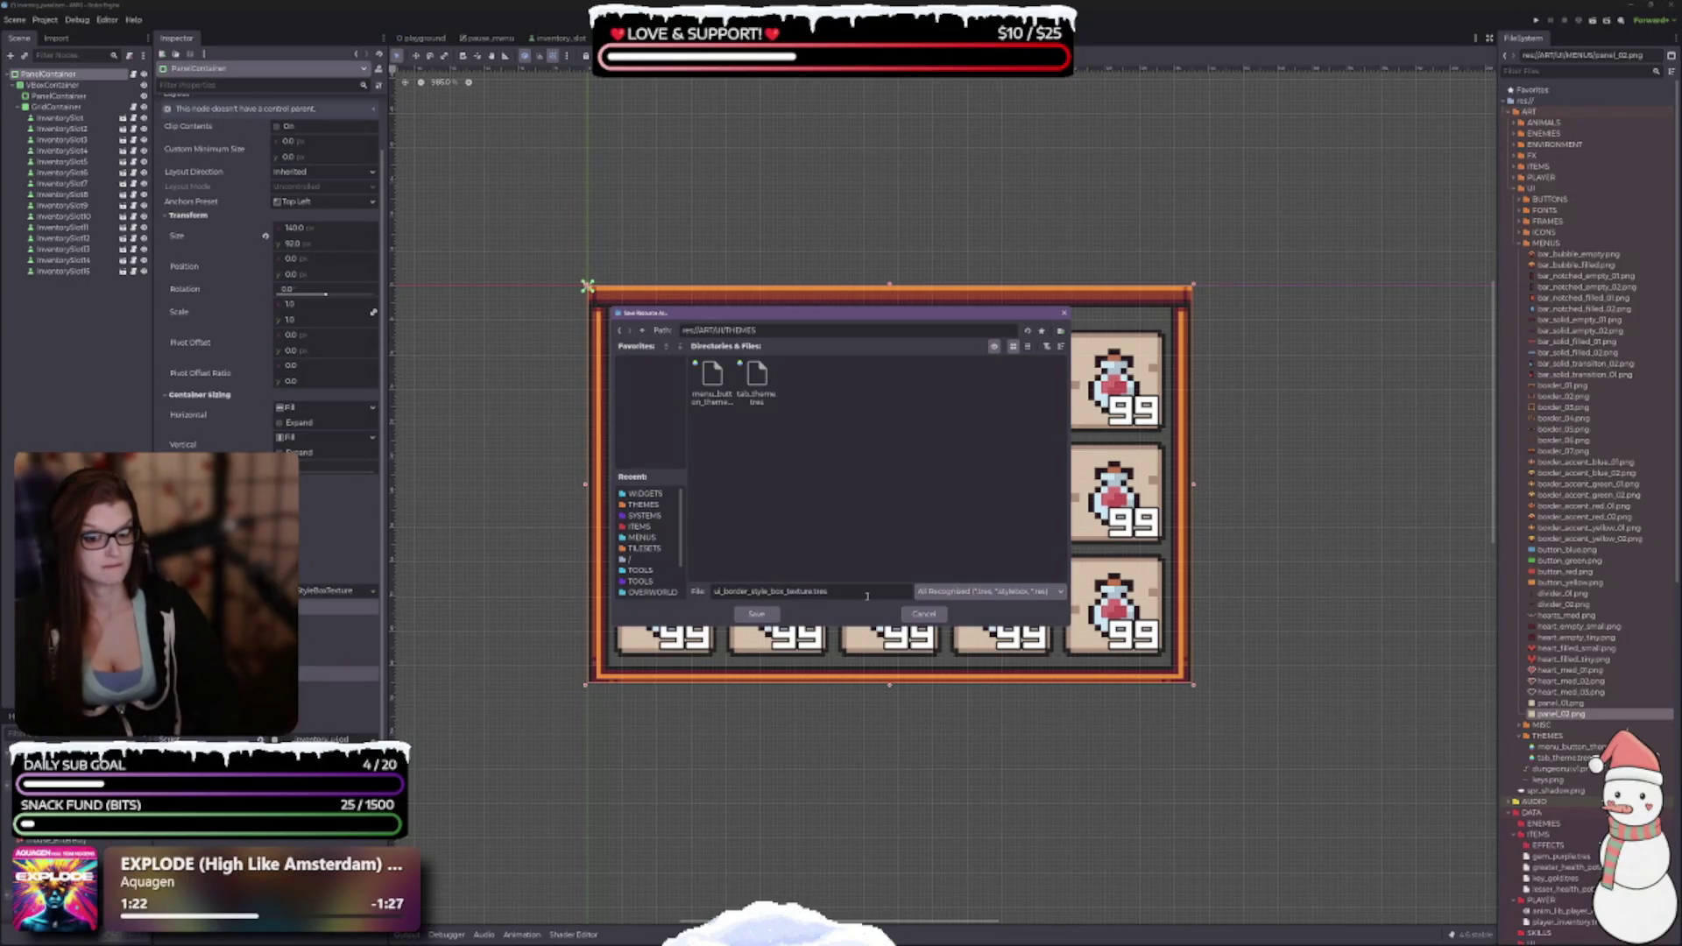
key("BackSpace")
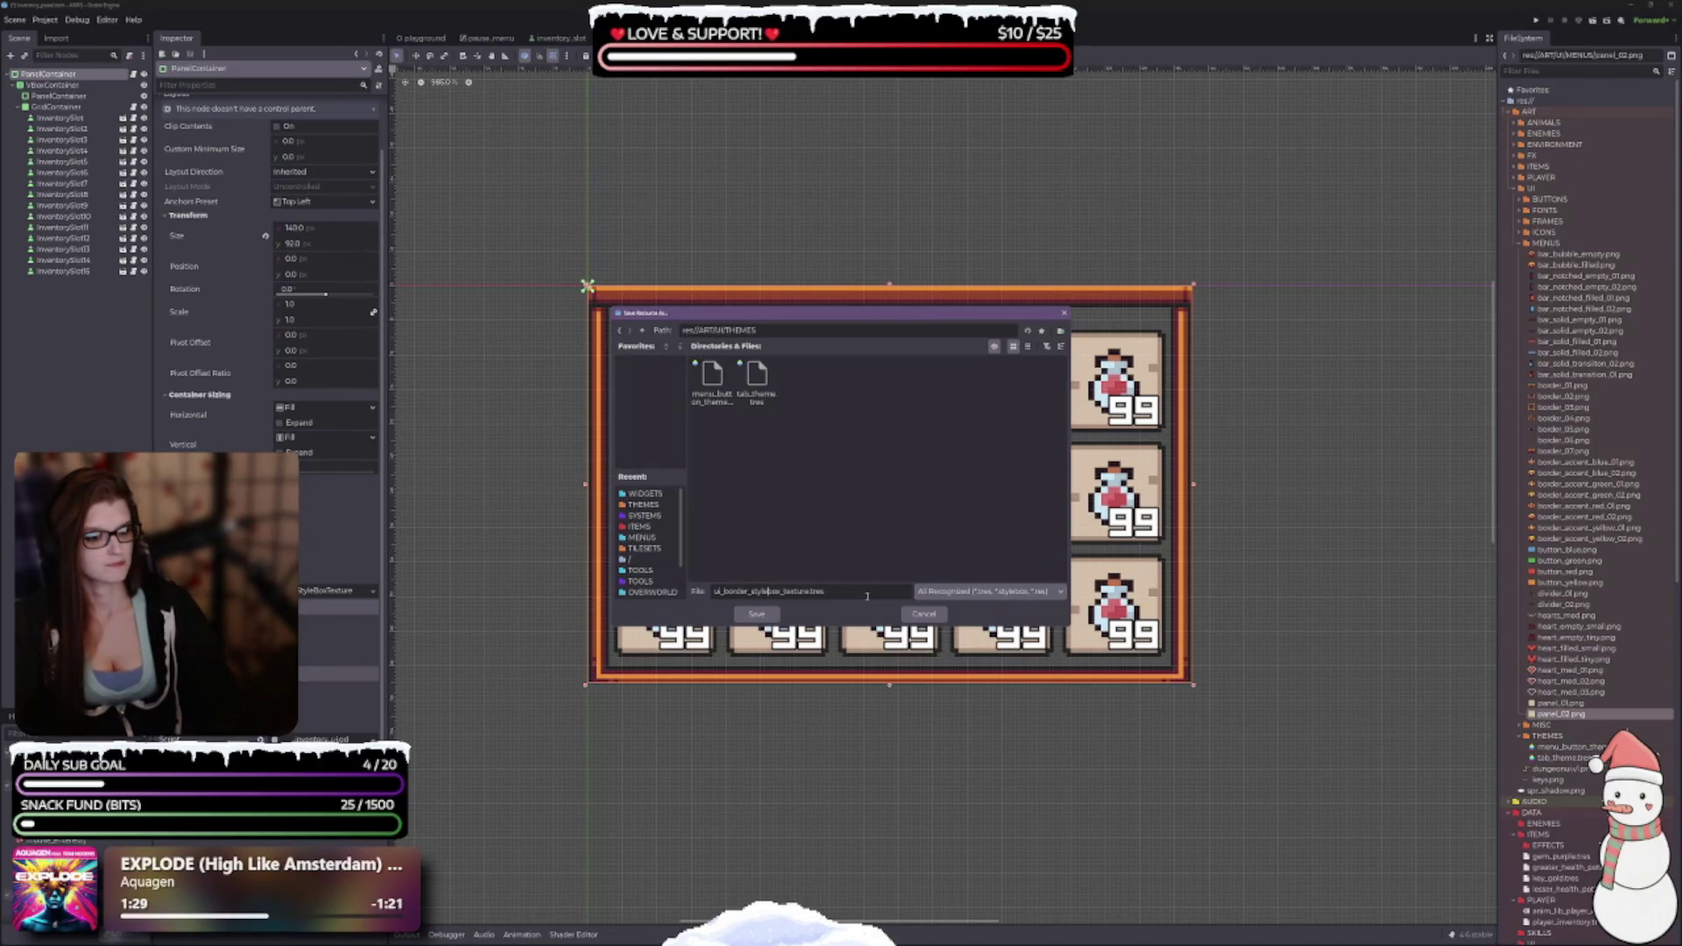
key("Right")
key("Right")
key("Right")
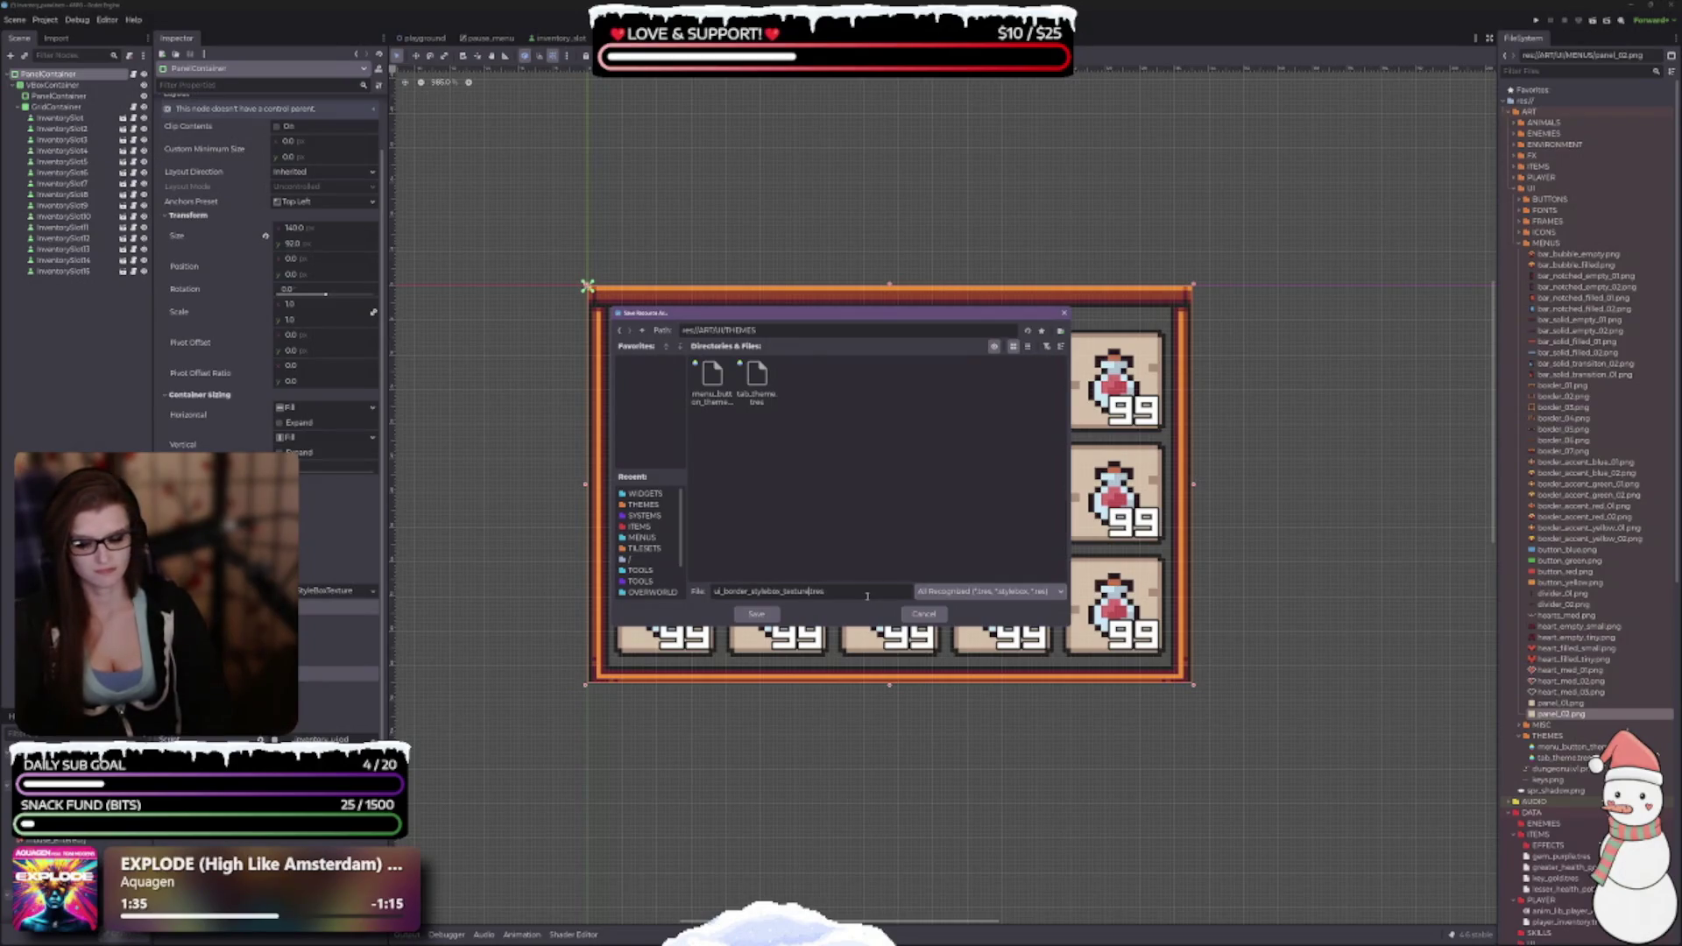
type("_01")
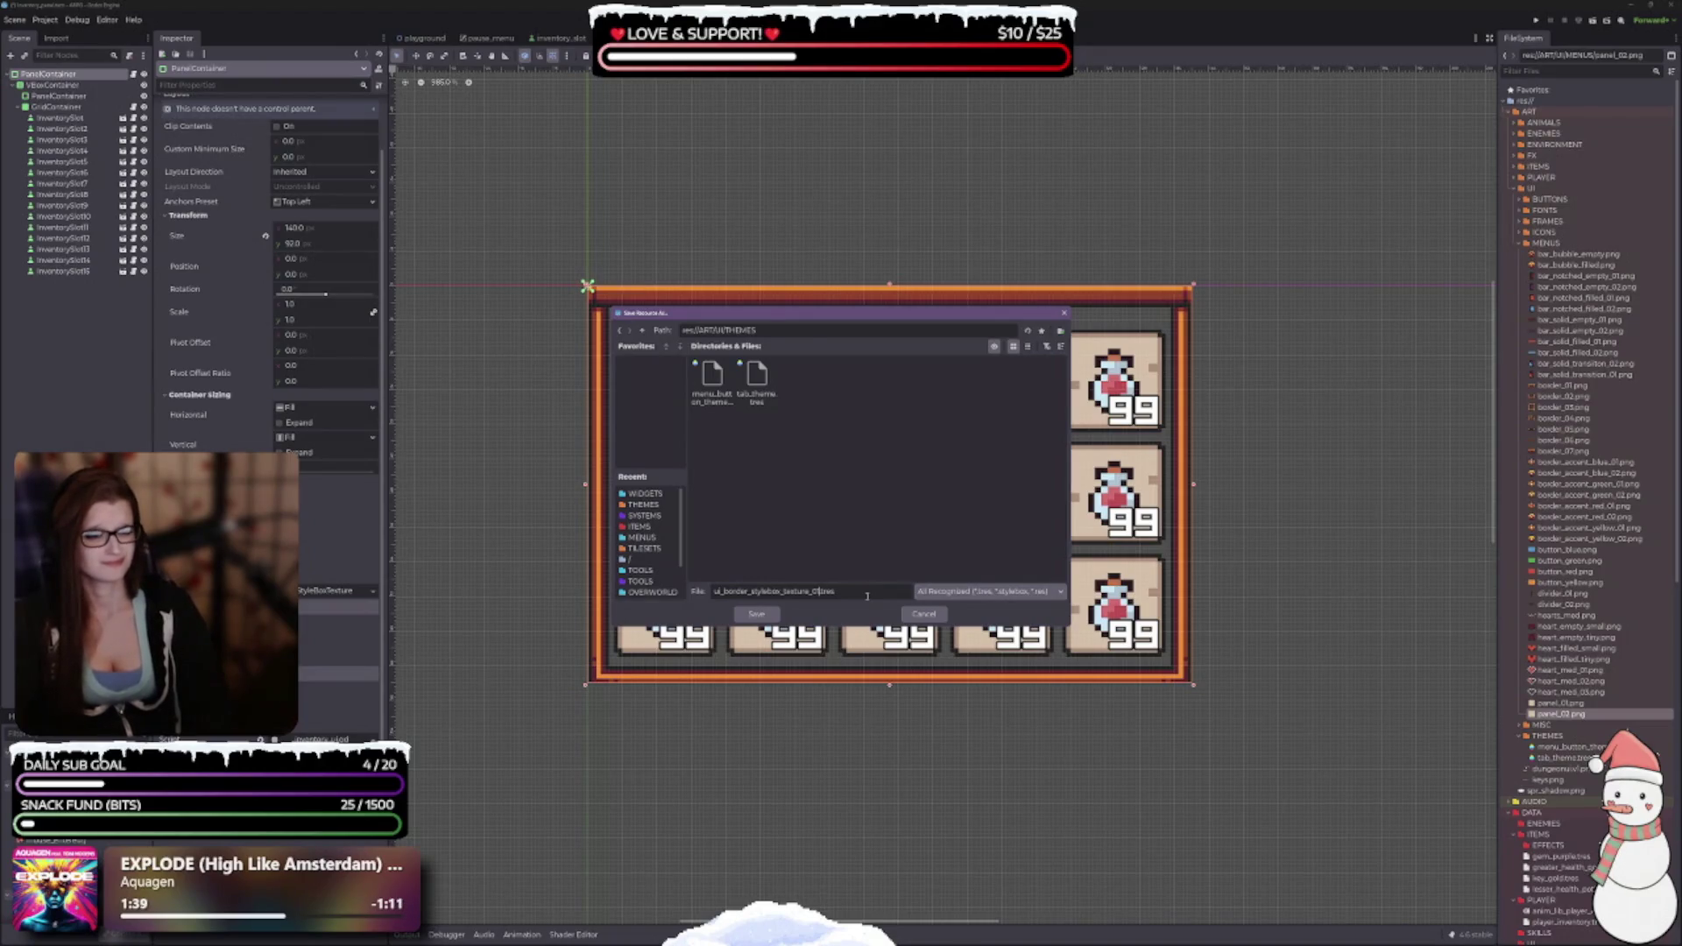
key("Home")
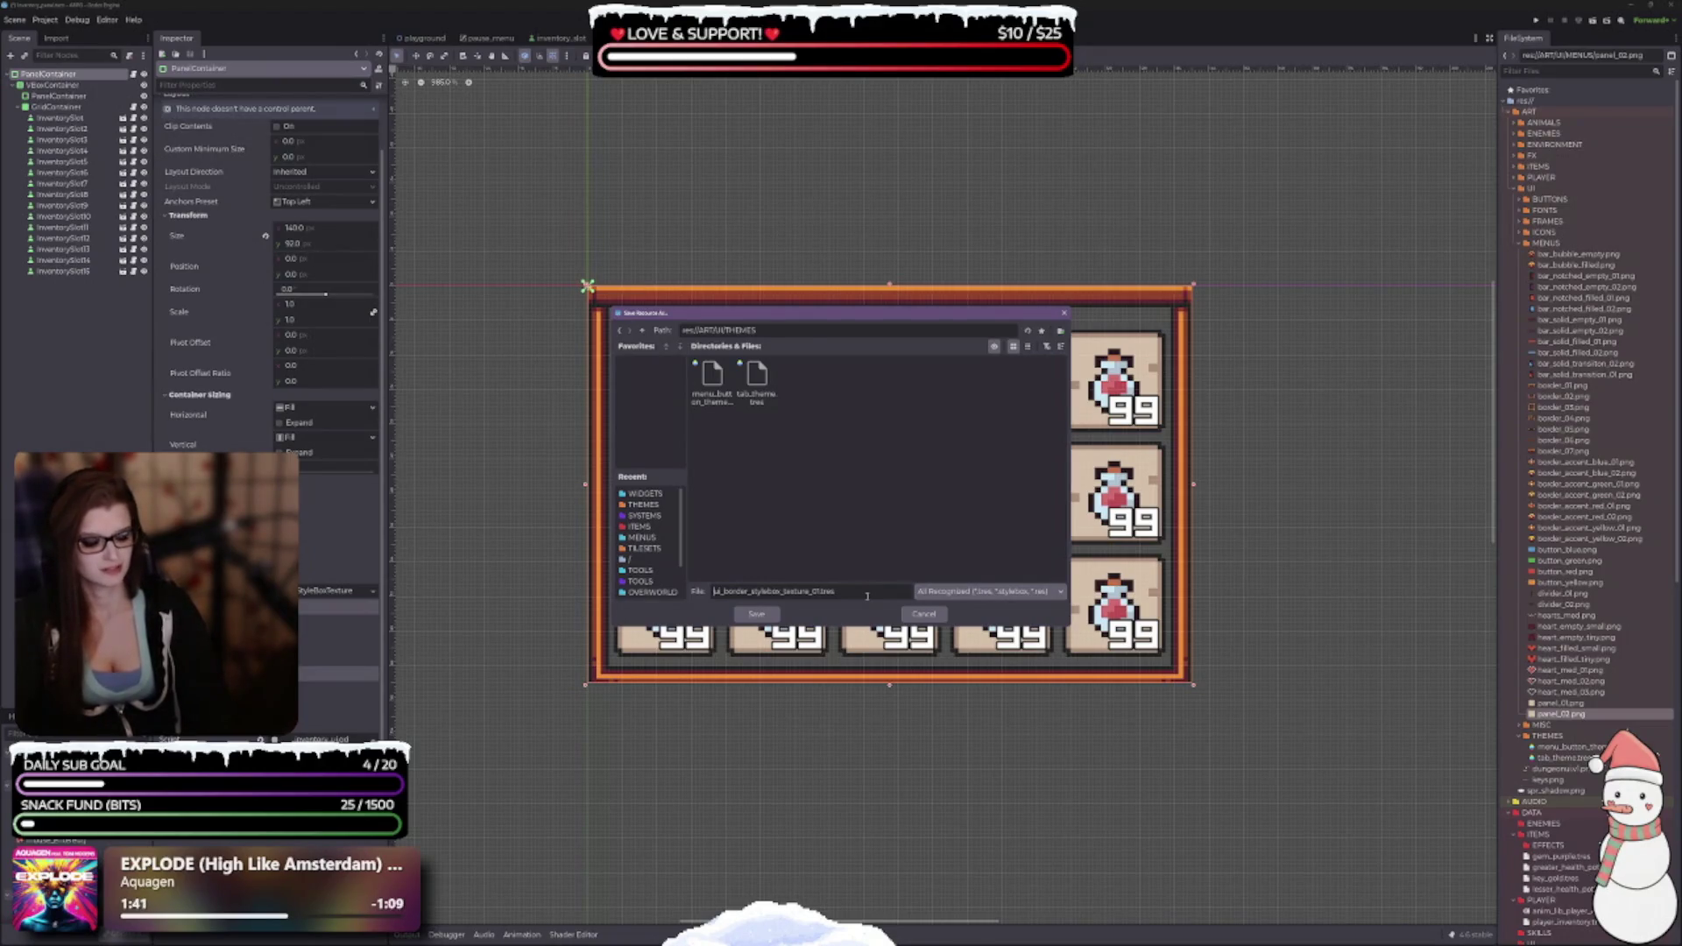
key("Delete")
key("Delete")
key("Delete")
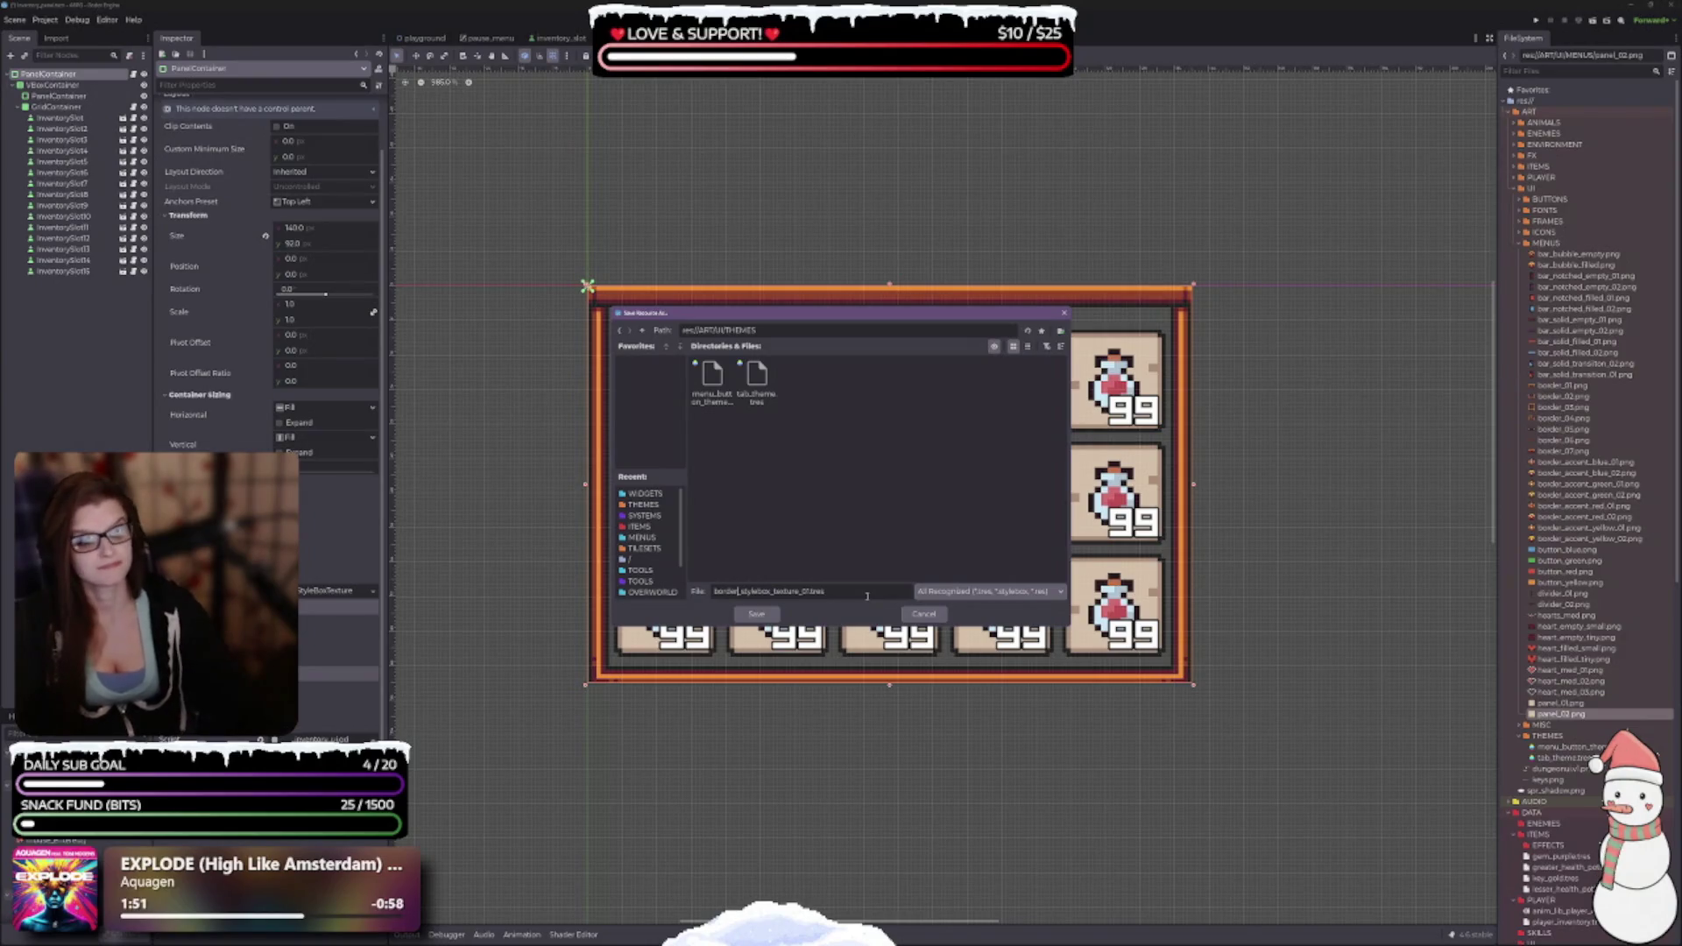
left_click(756, 613)
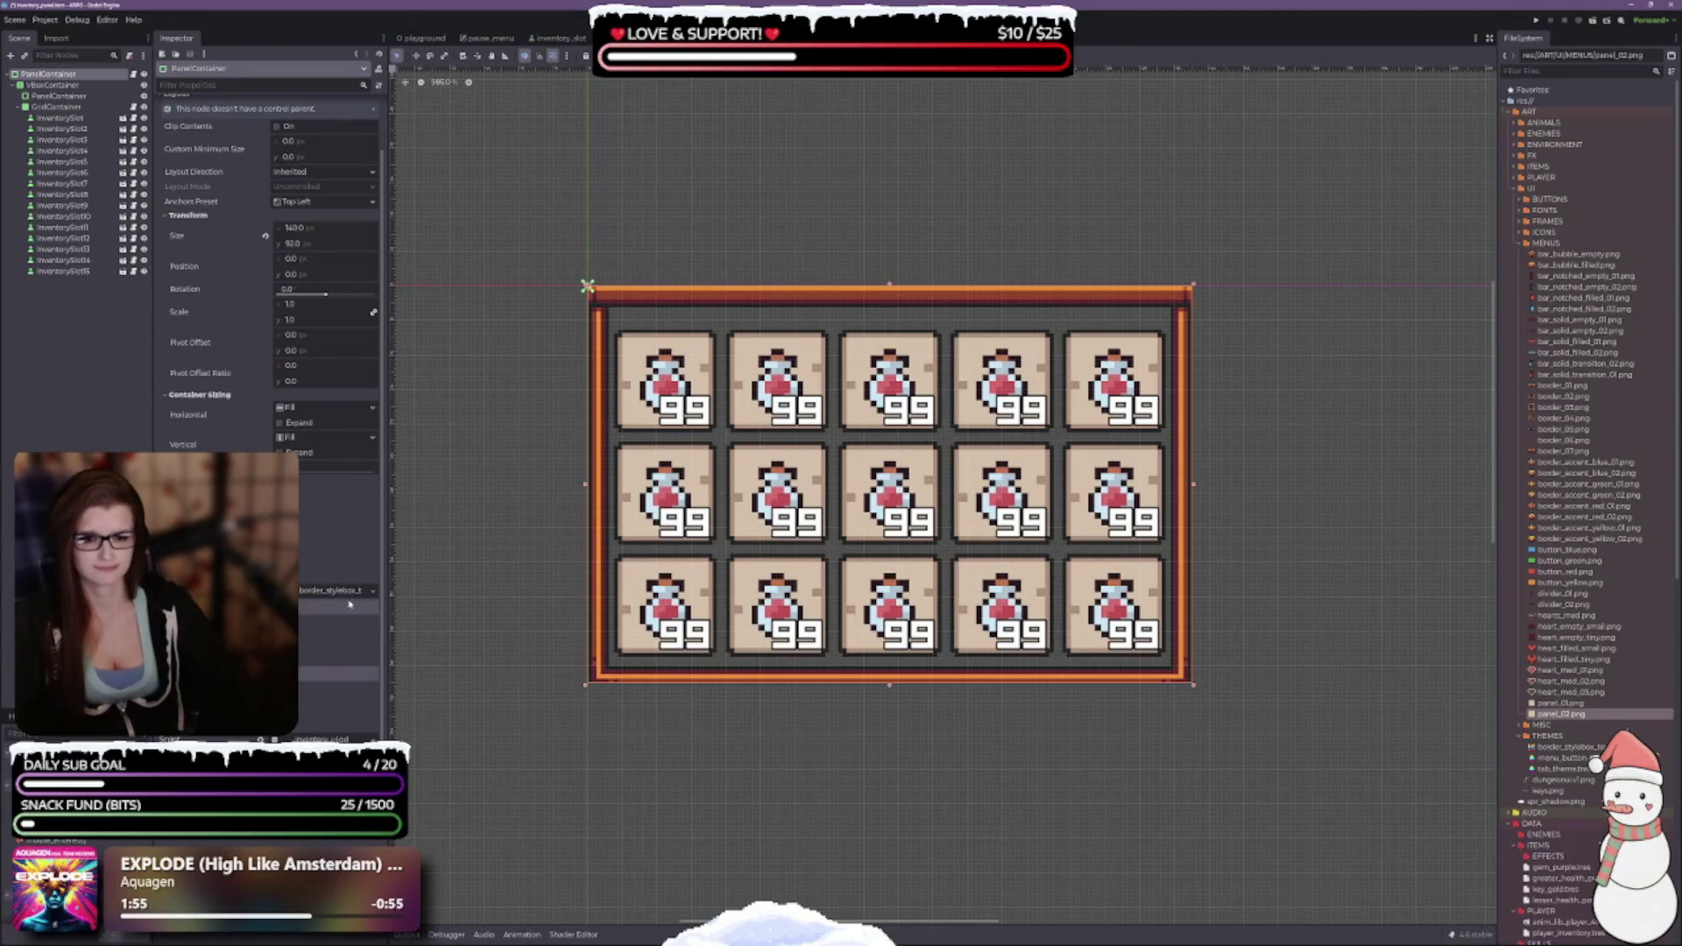
Undo the style change and make the inner PanelContainer's StyleBoxFlat unique.
key("ctrl+z")
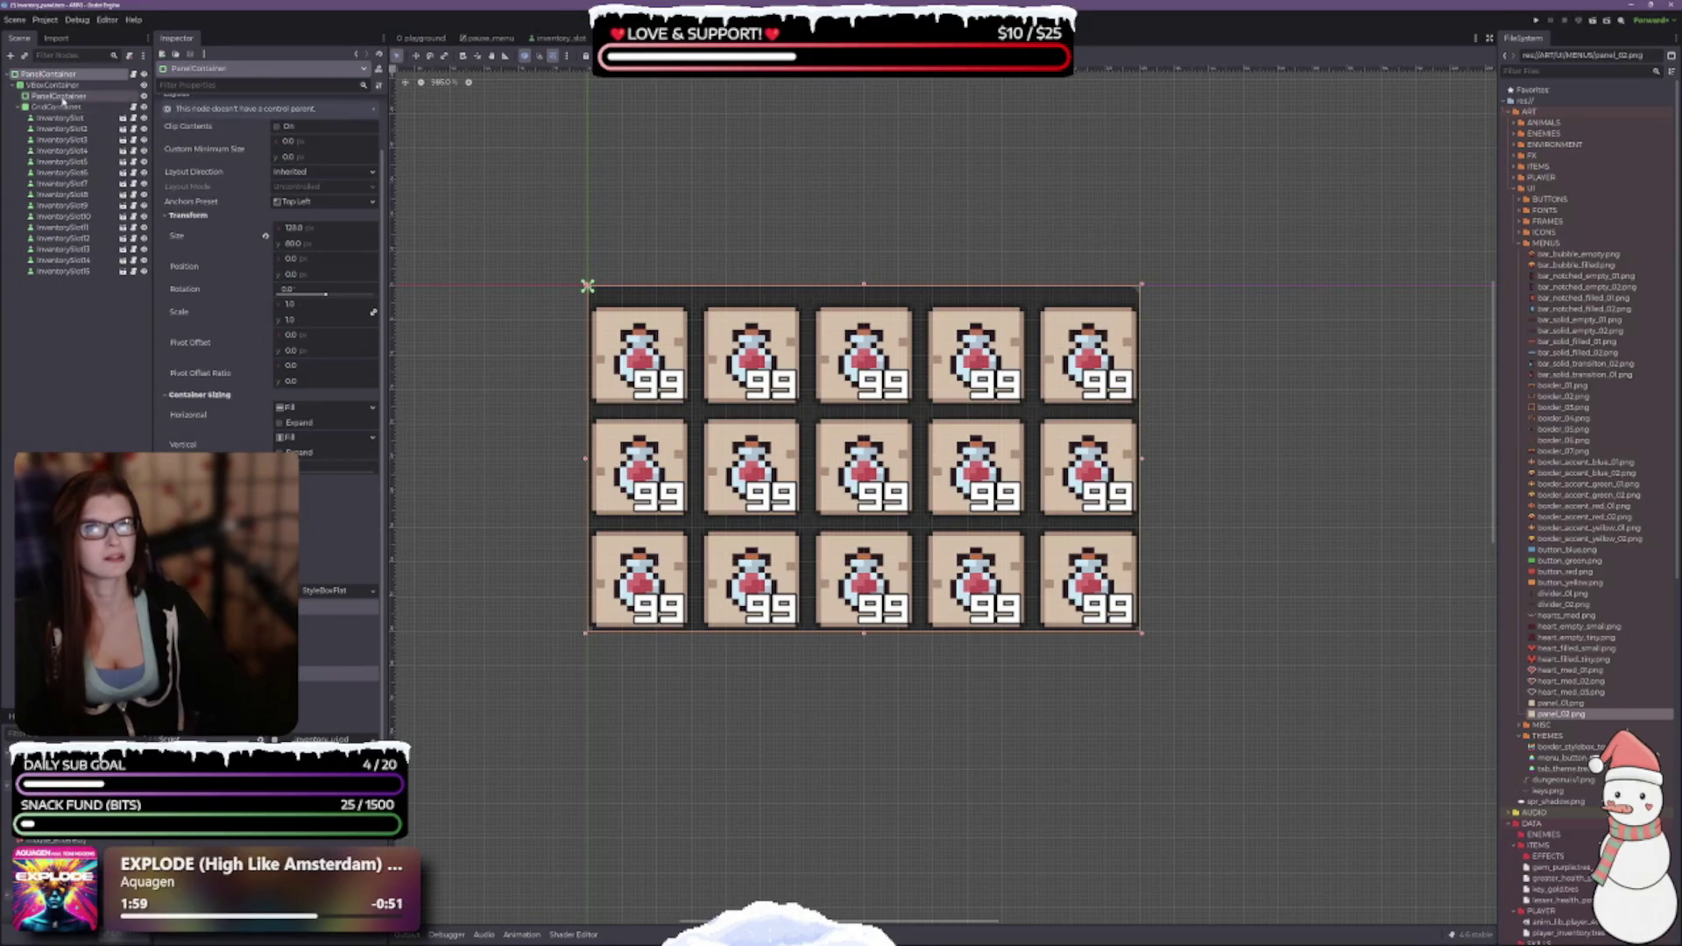
left_click(57, 98)
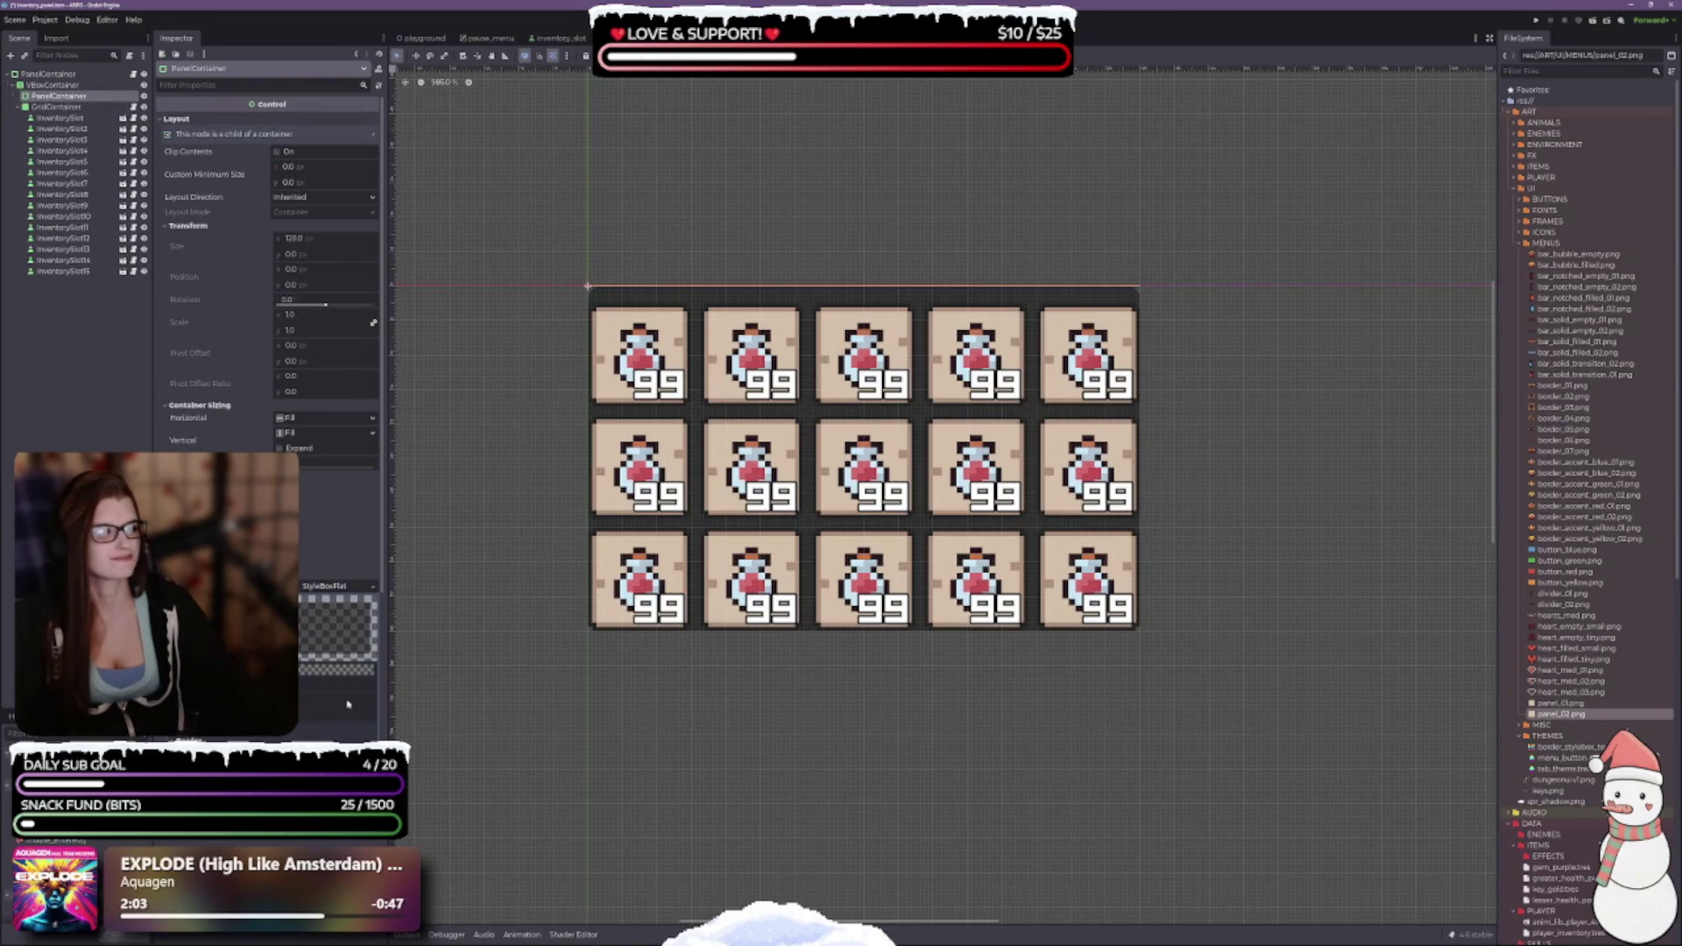
scroll(270, 374, "down", 3)
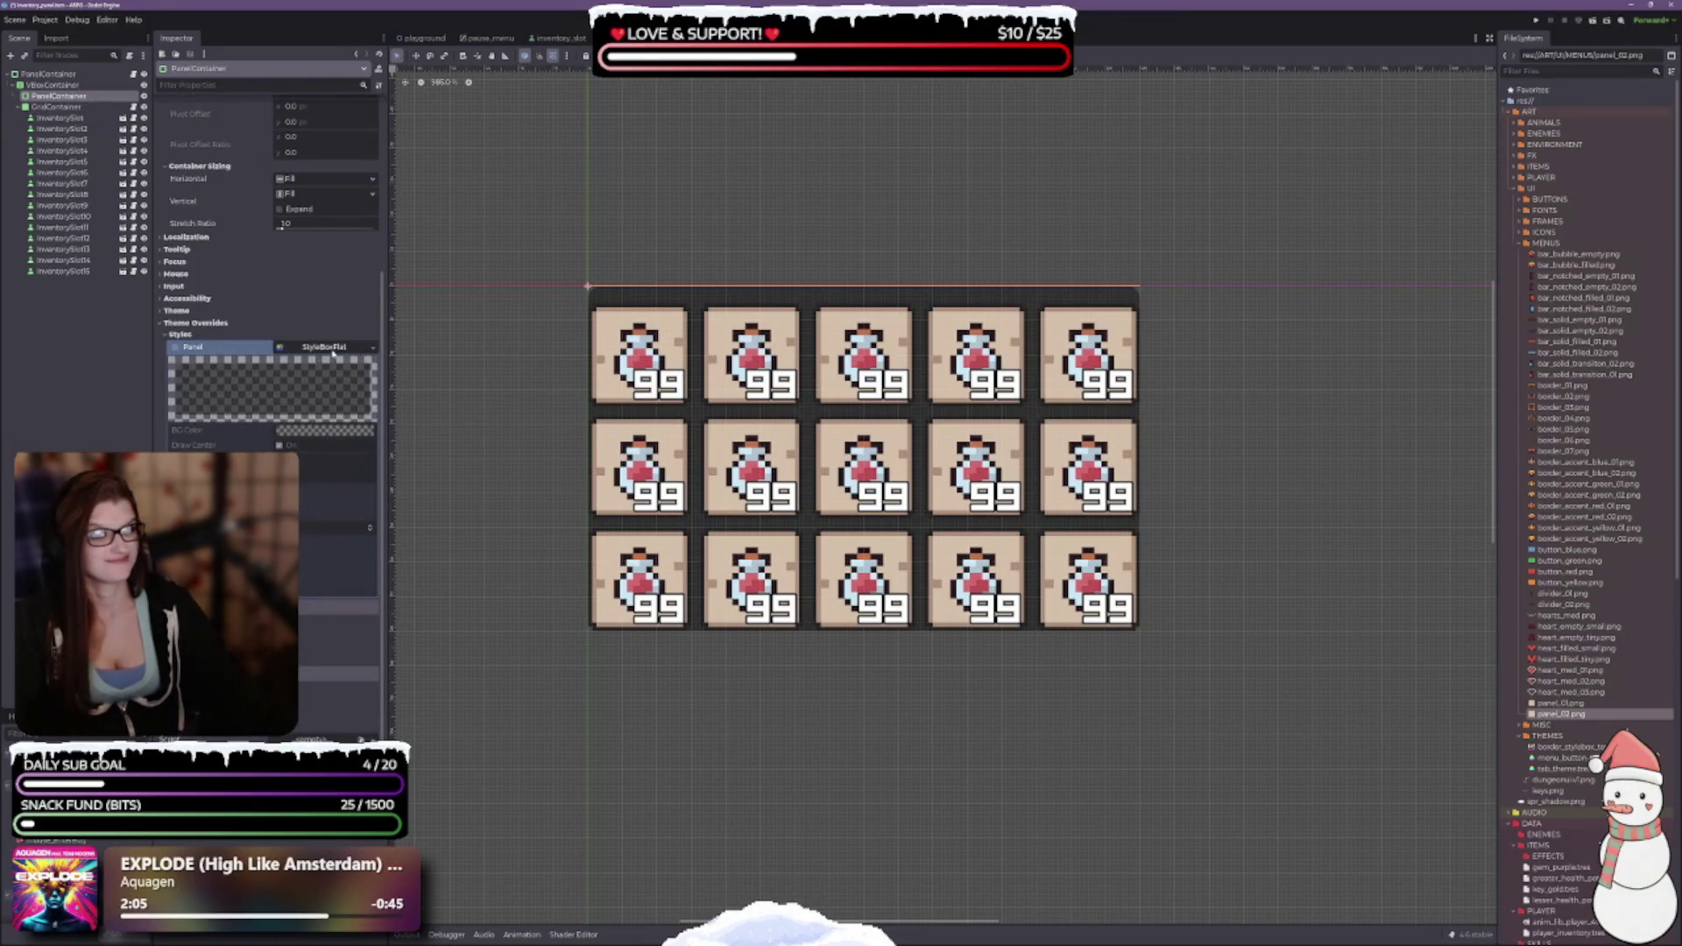
scroll(333, 353, "up", 3)
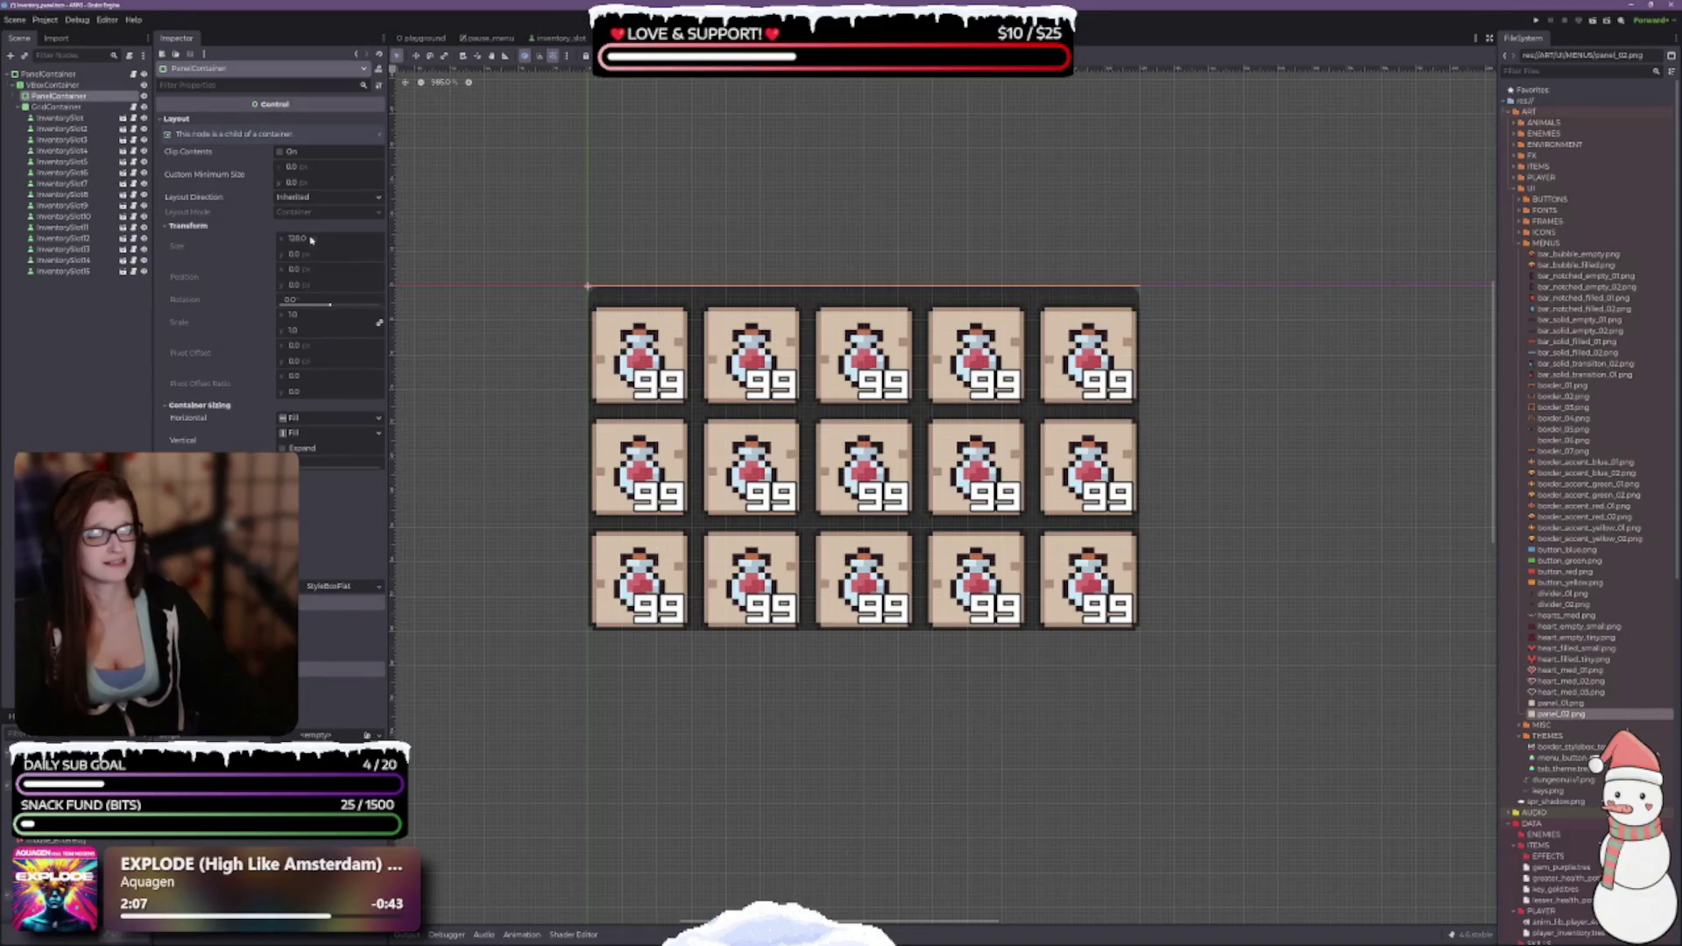
left_click(377, 587)
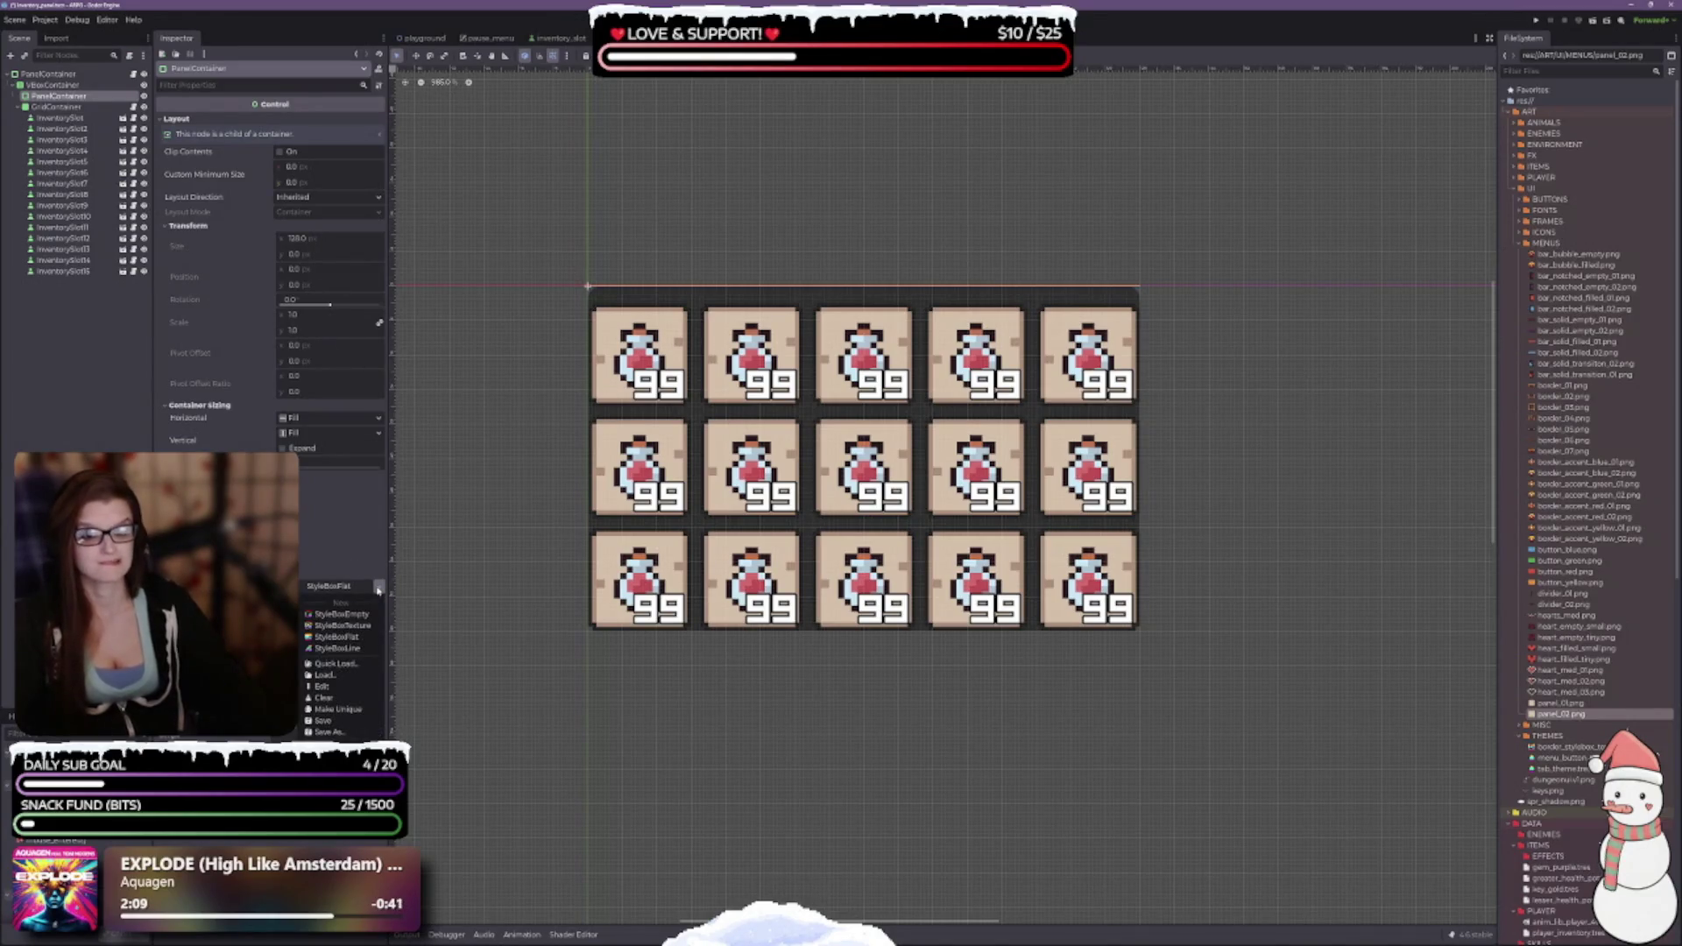
left_click(348, 710)
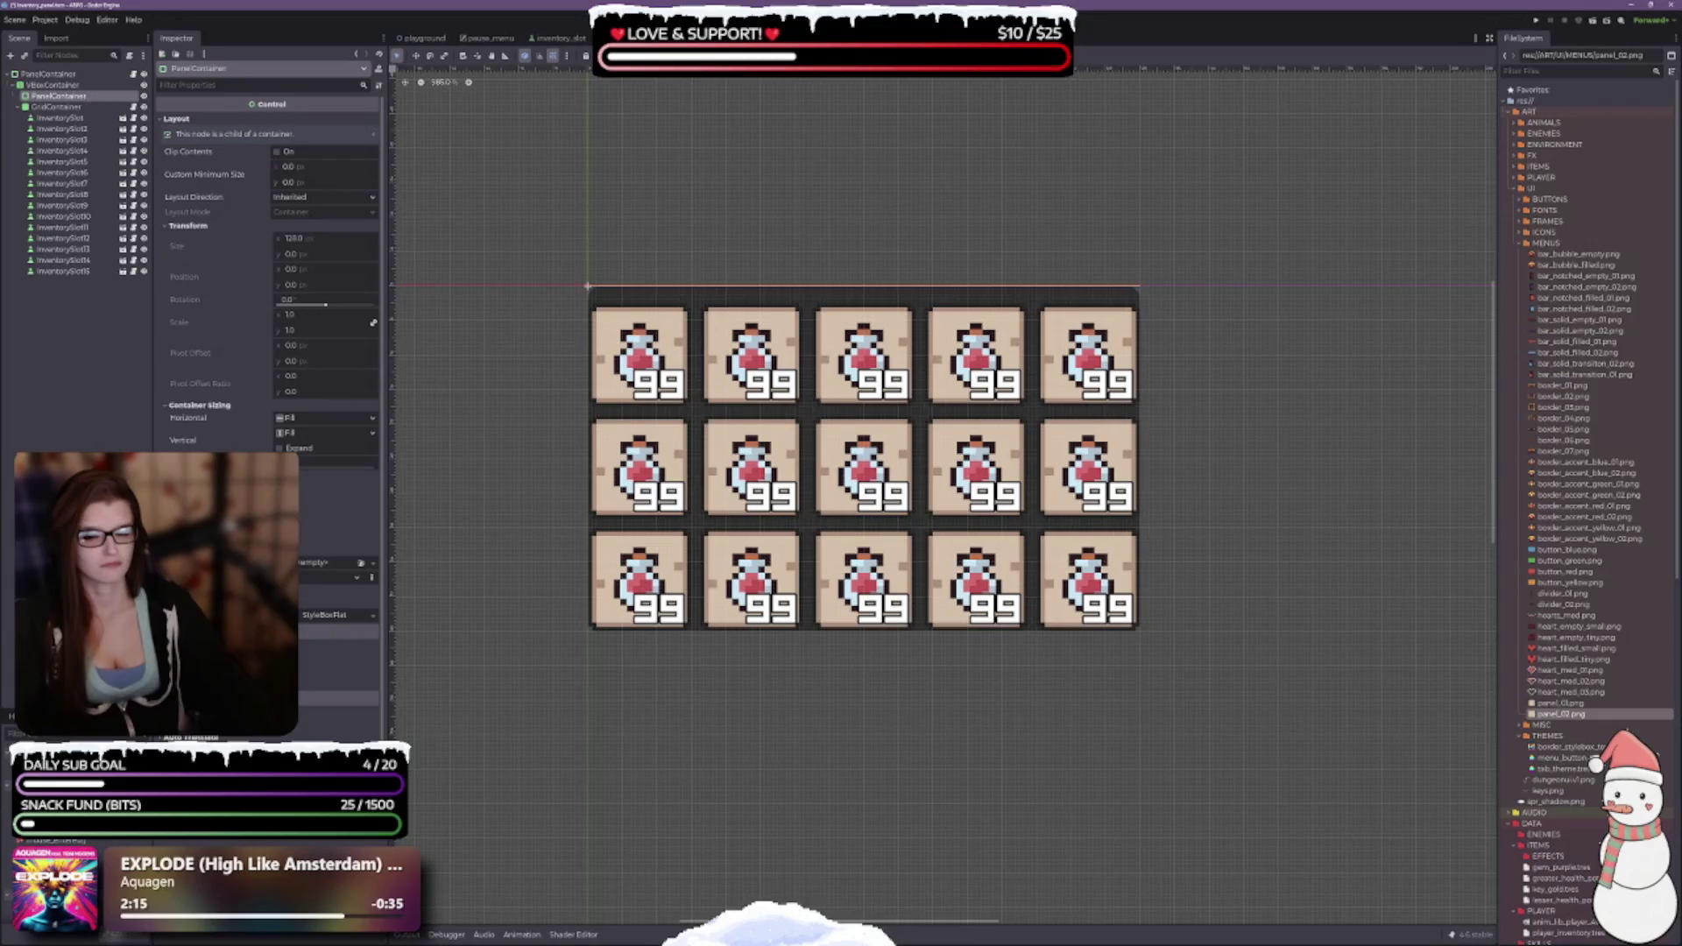
Expand the panel style preview and dismiss its options menu unchanged.
left_click(351, 618)
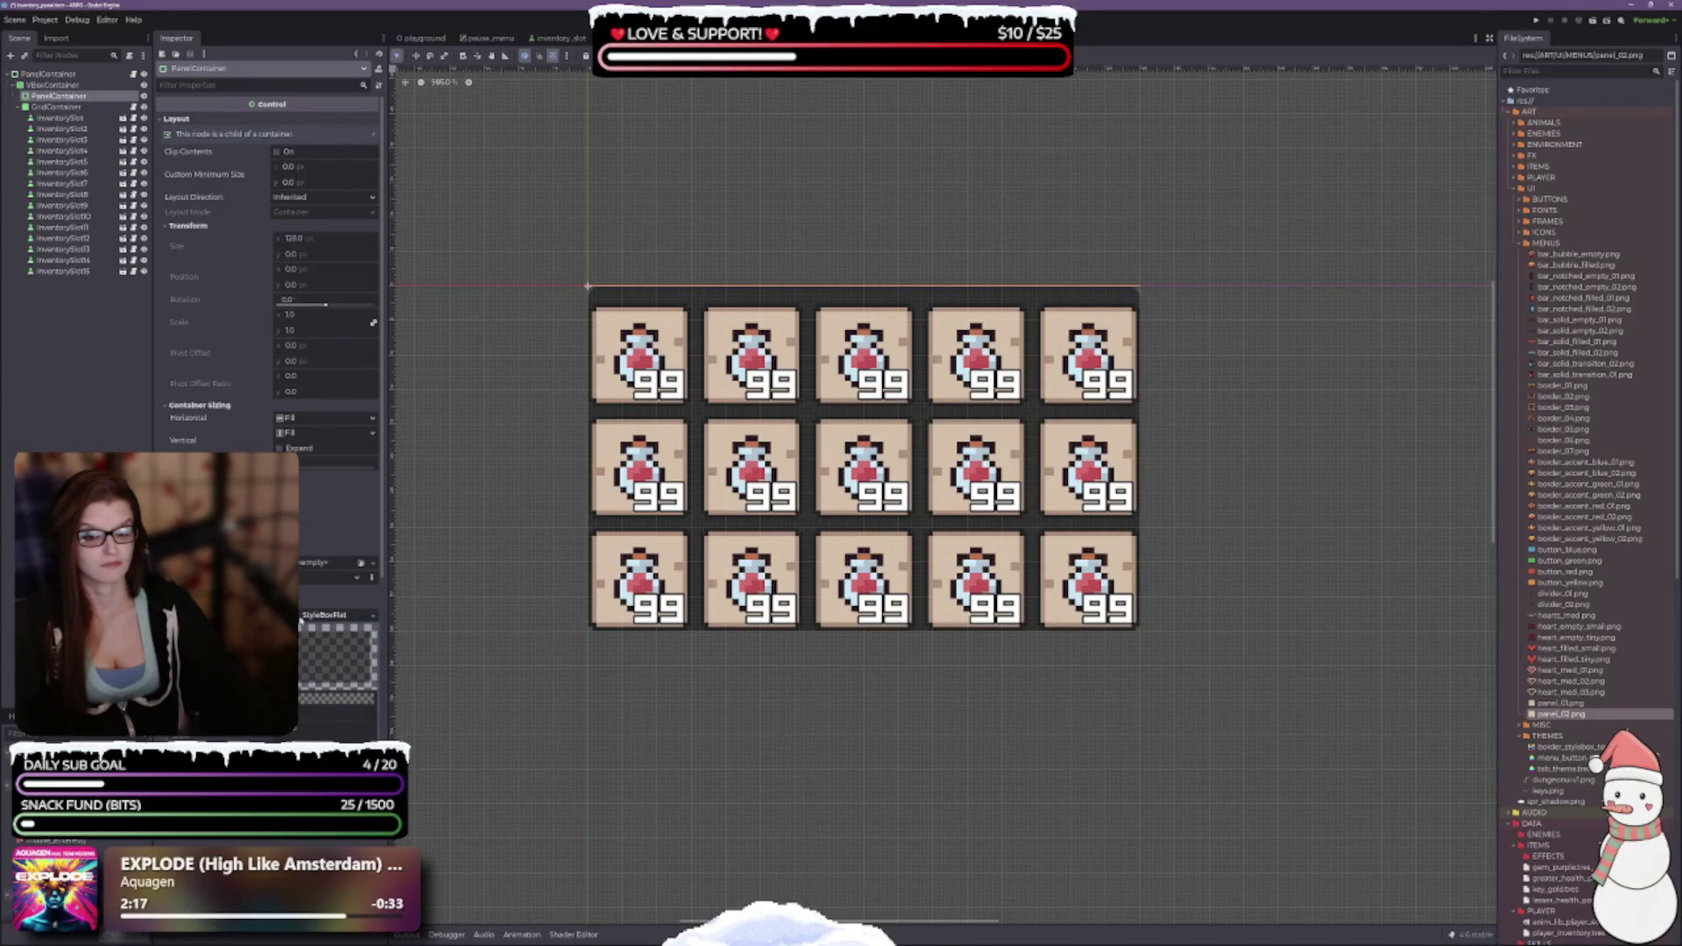
left_click(372, 616)
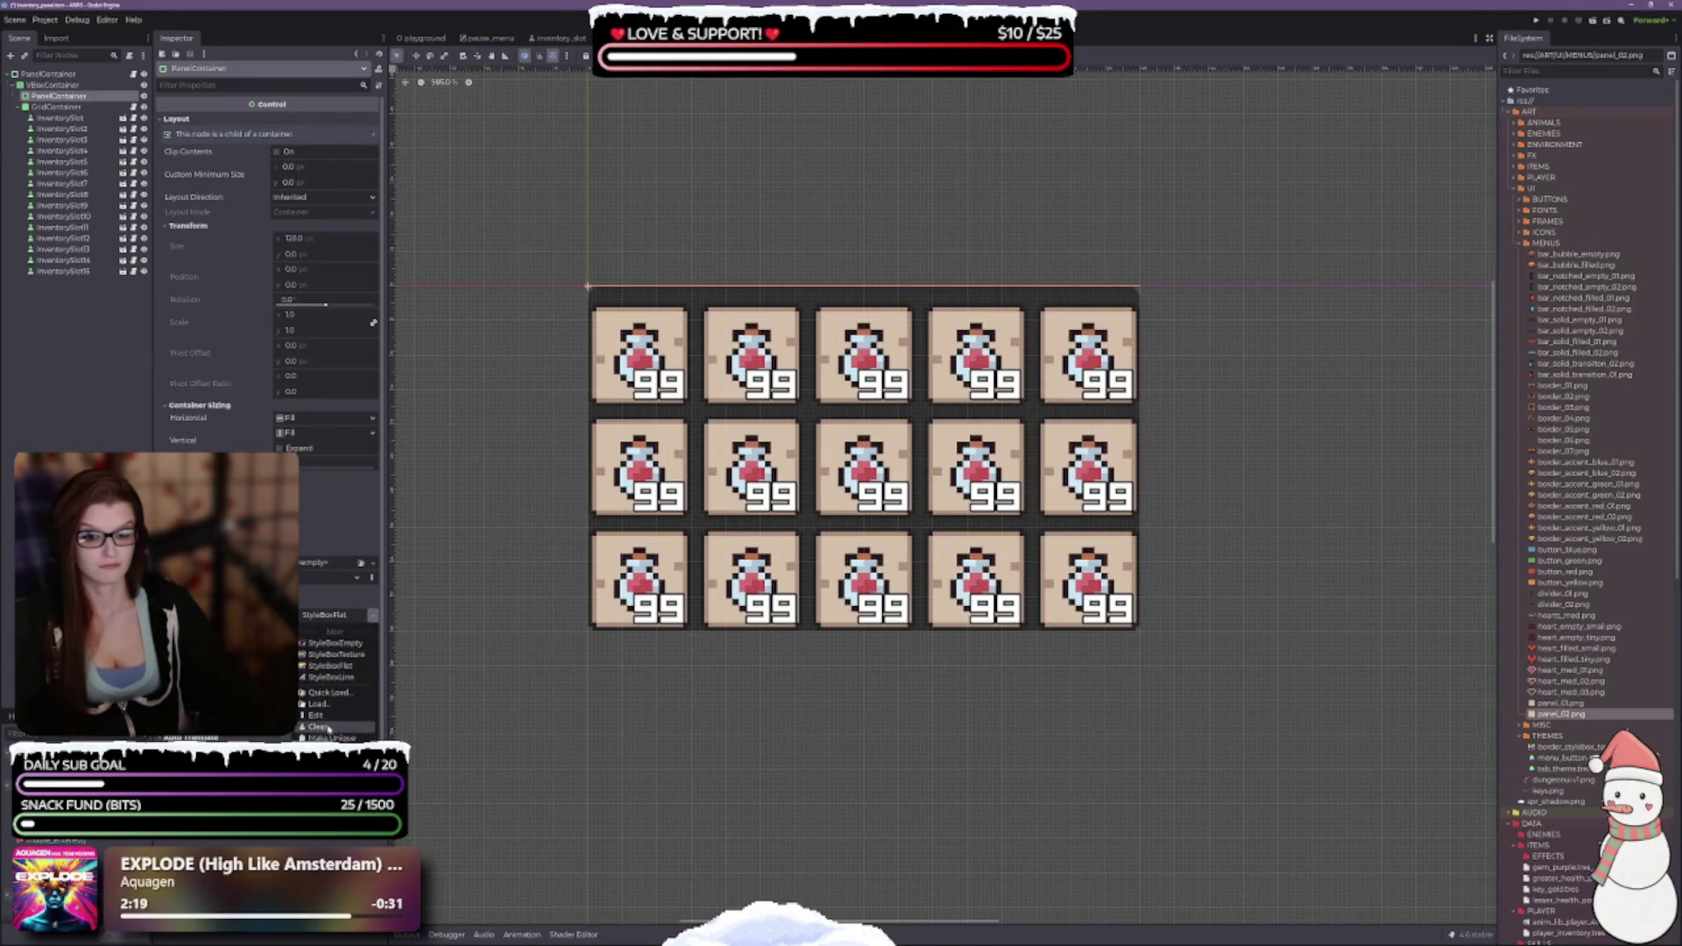
key("Escape")
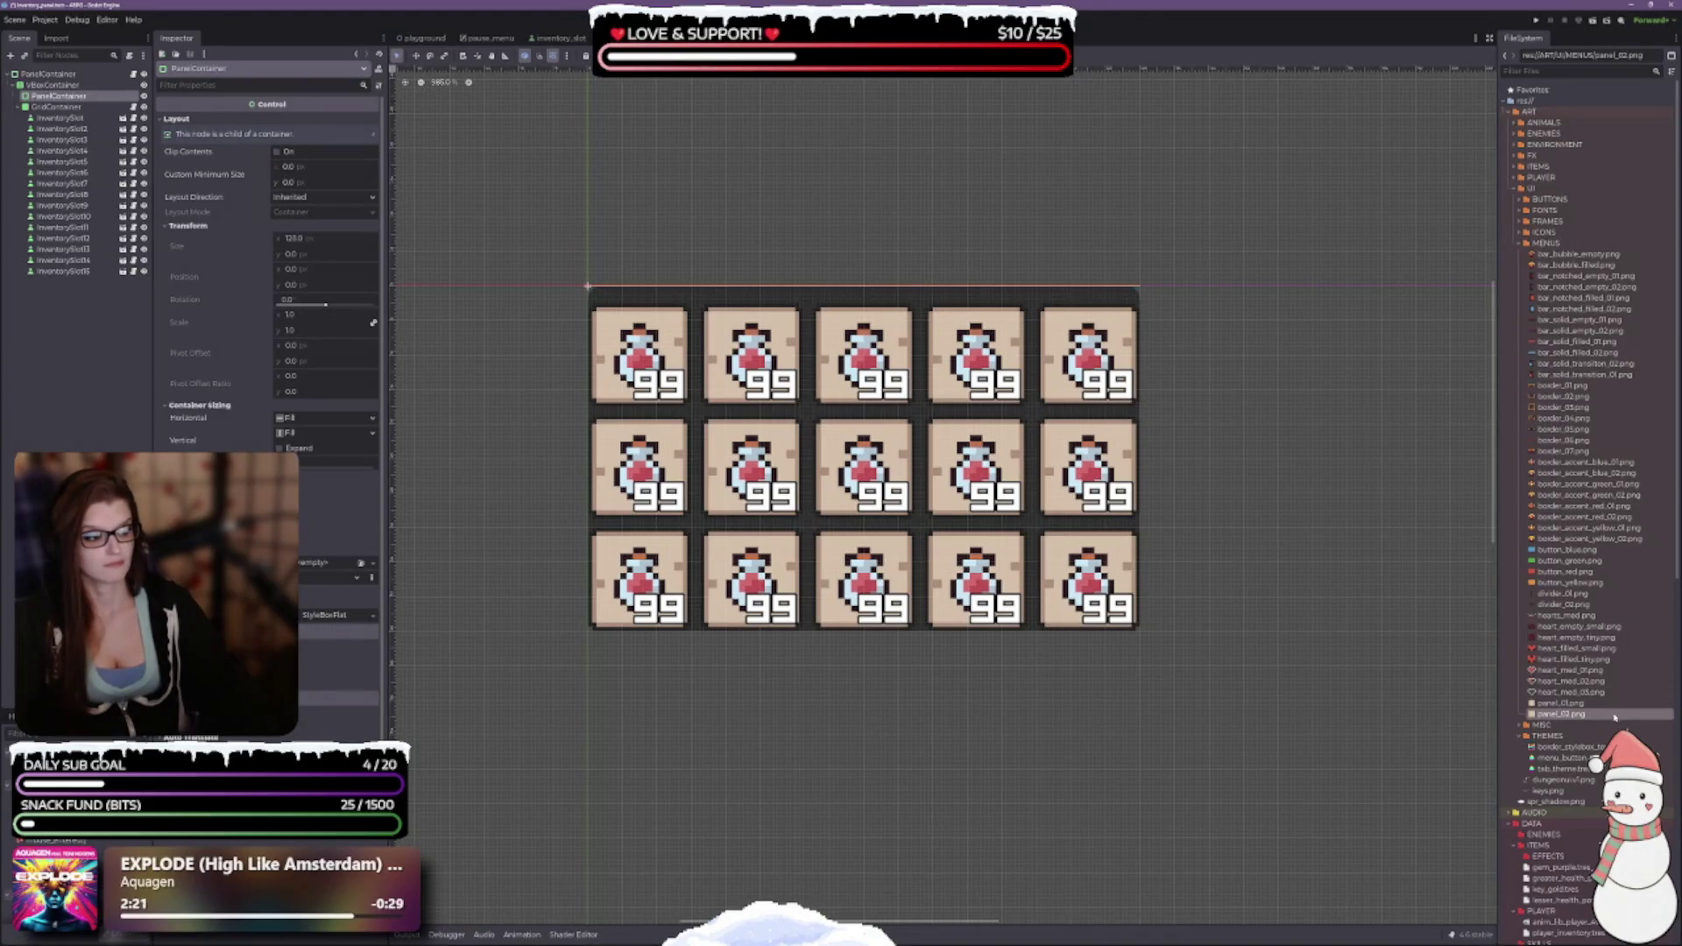
Attempt assigning the border stylebox file to the panel, and save the scene.
left_click(1573, 748)
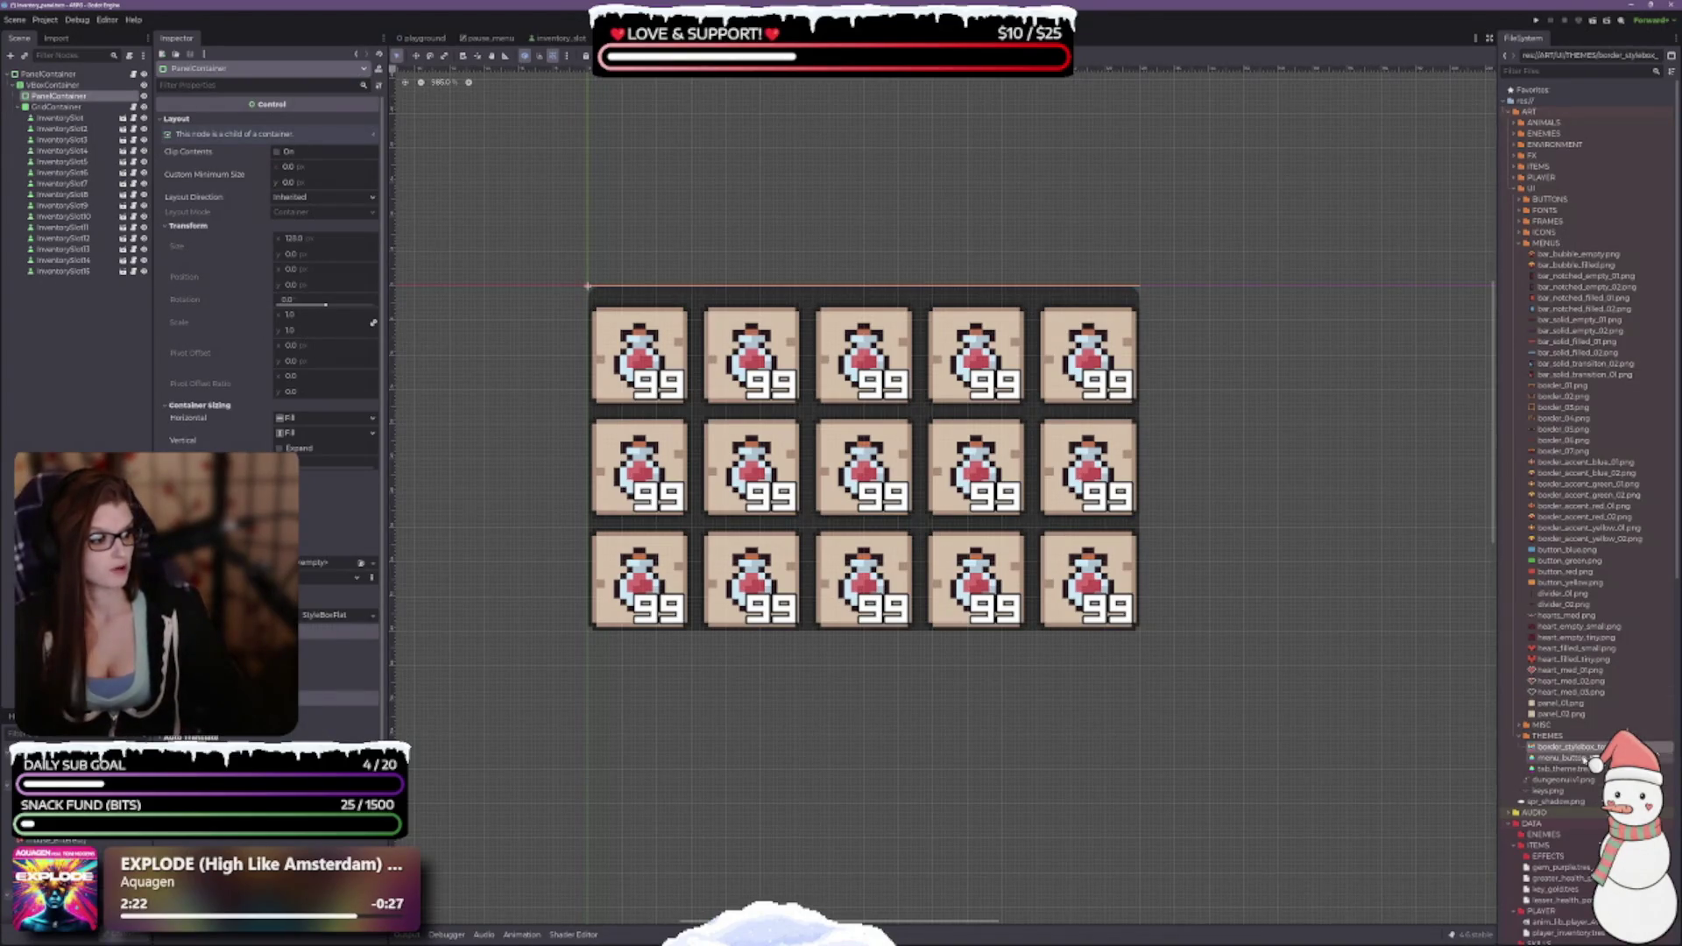
mouse_move(1588, 758)
left_mouse_down()
mouse_move(964, 709)
mouse_move(352, 614)
mouse_move(308, 580)
mouse_move(351, 565)
left_mouse_up()
left_click(360, 563)
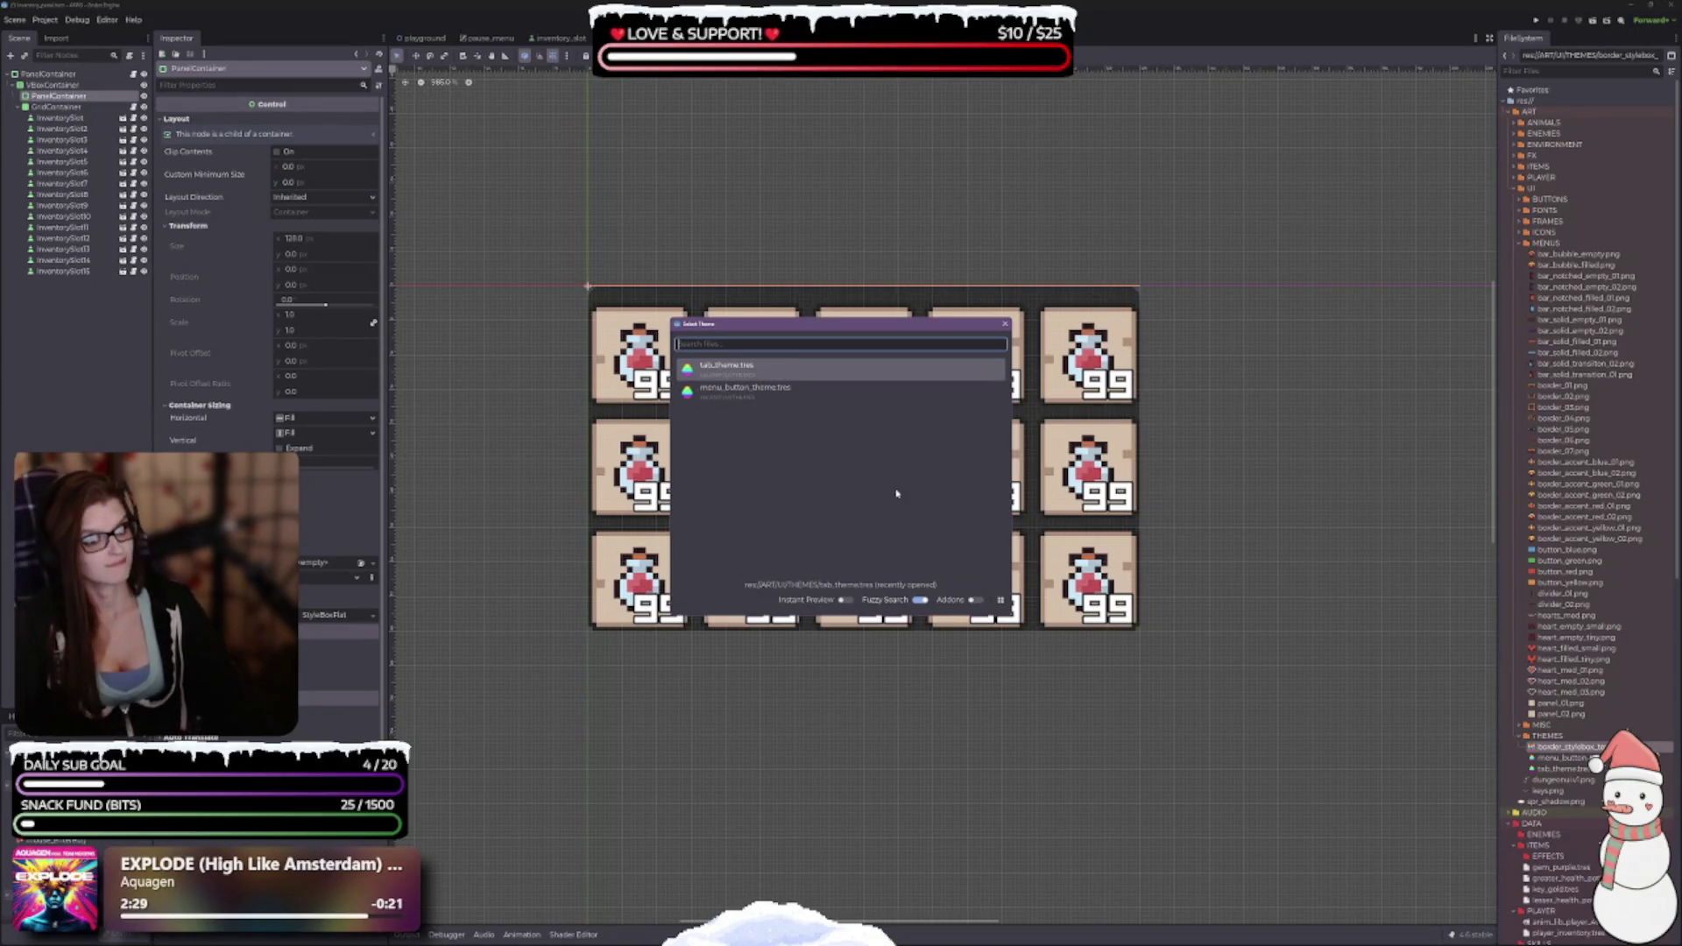
key("Escape")
key("ctrl+s")
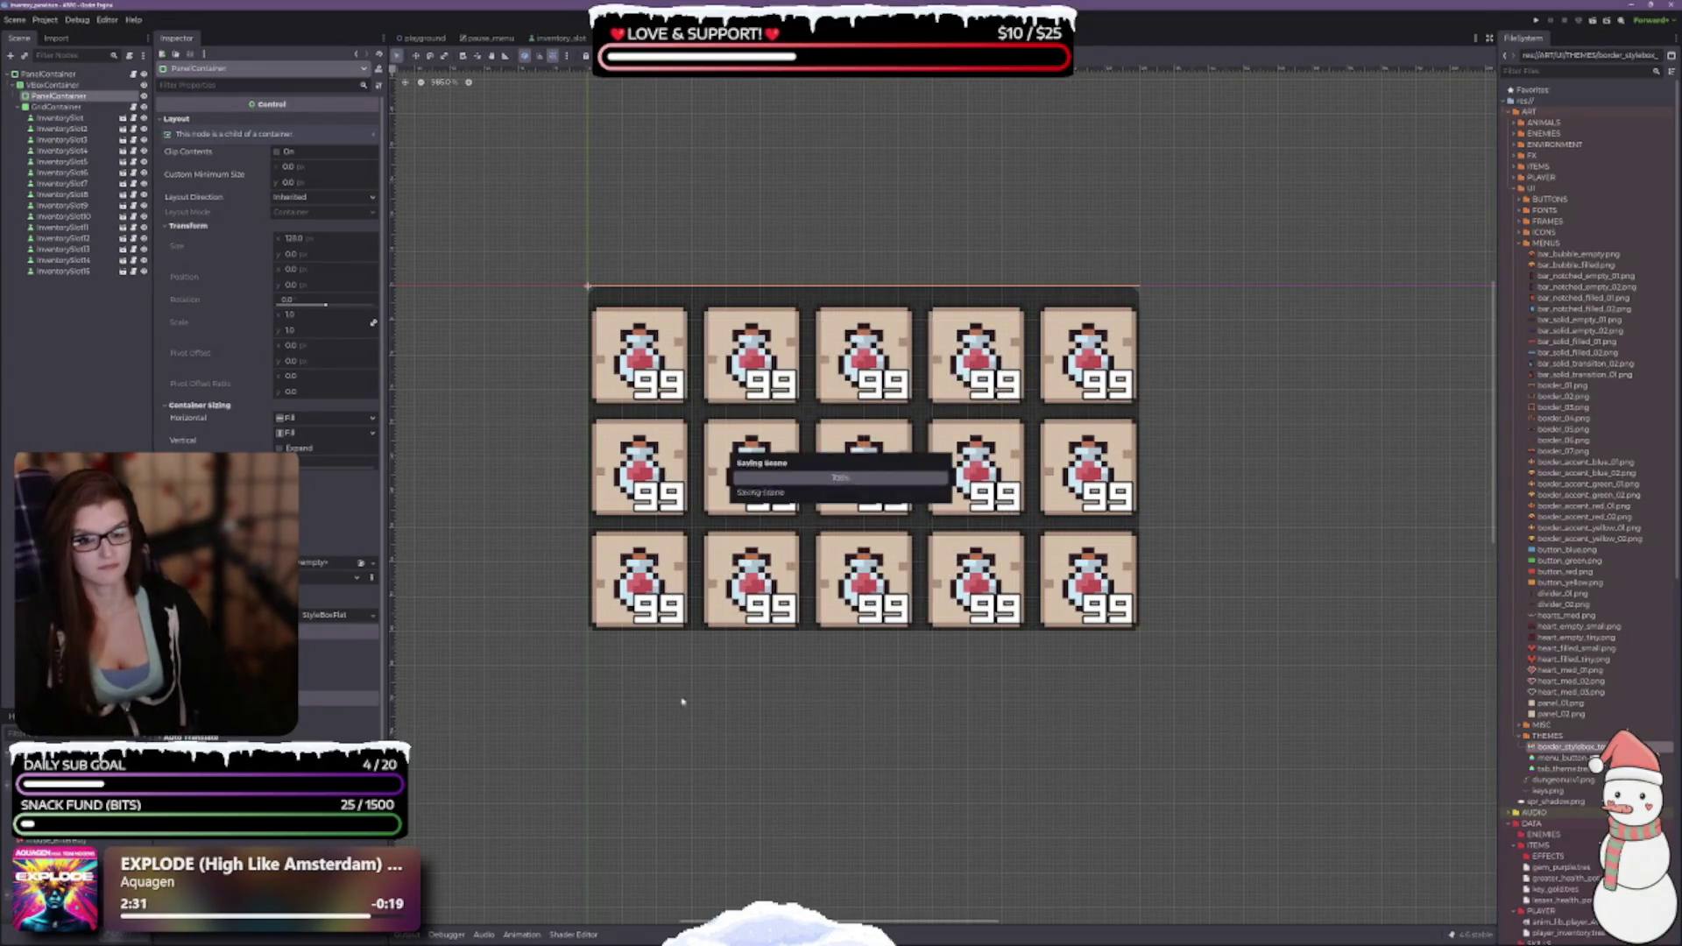
left_click(361, 564)
left_click(347, 615)
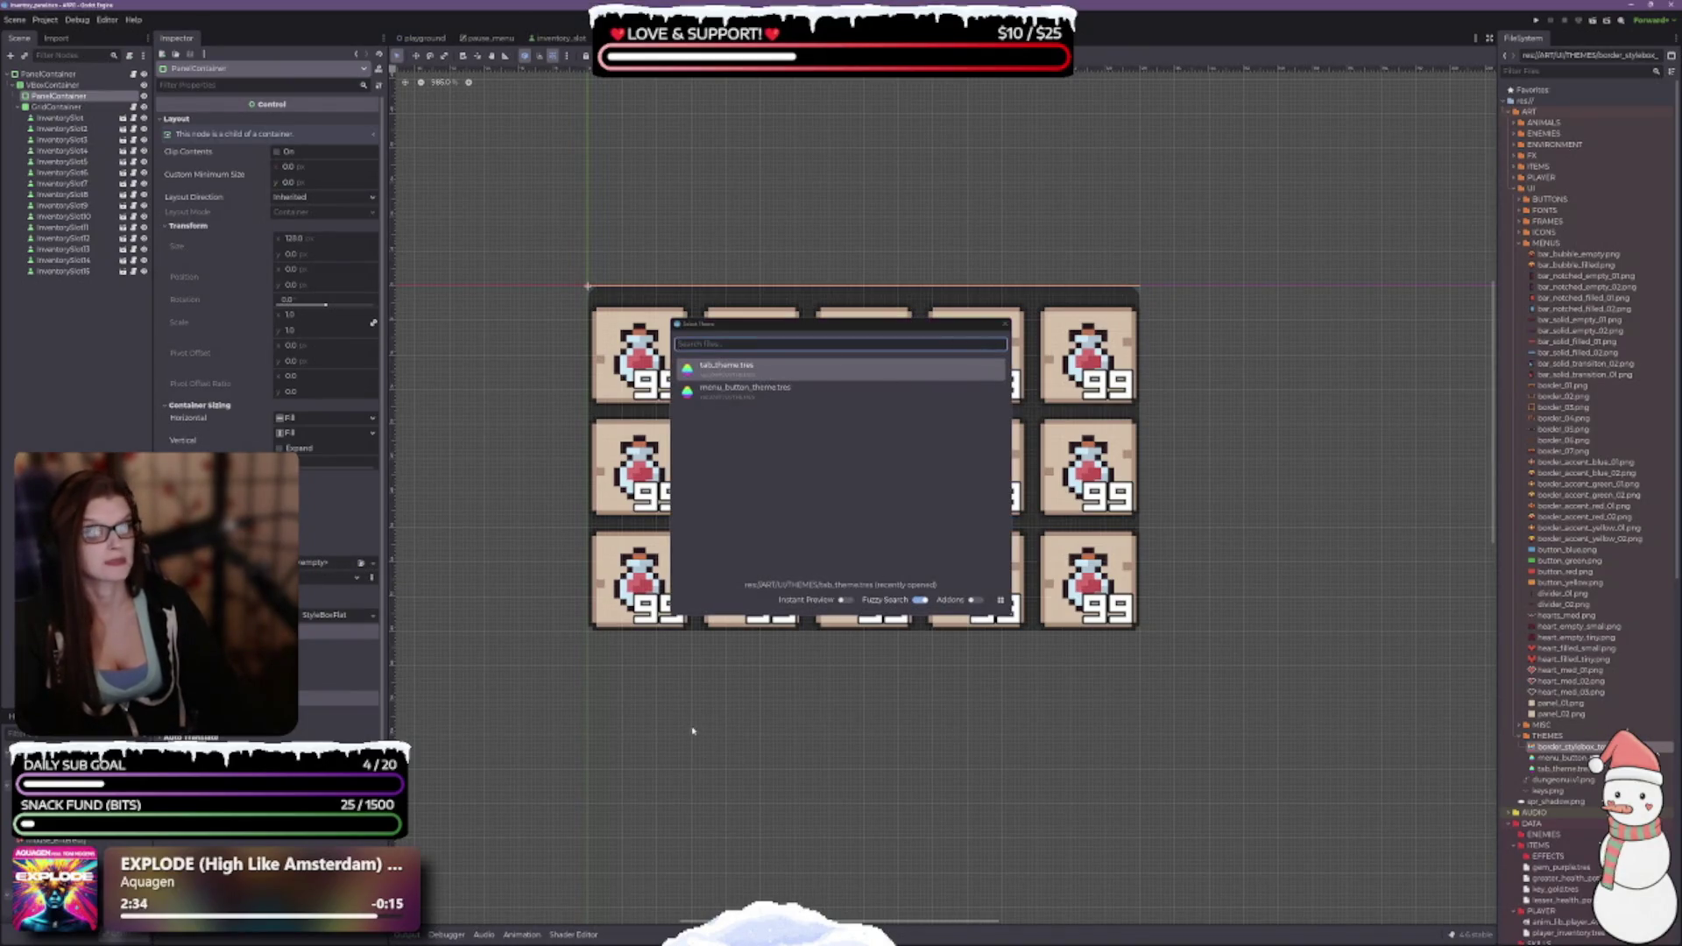
left_click(313, 648)
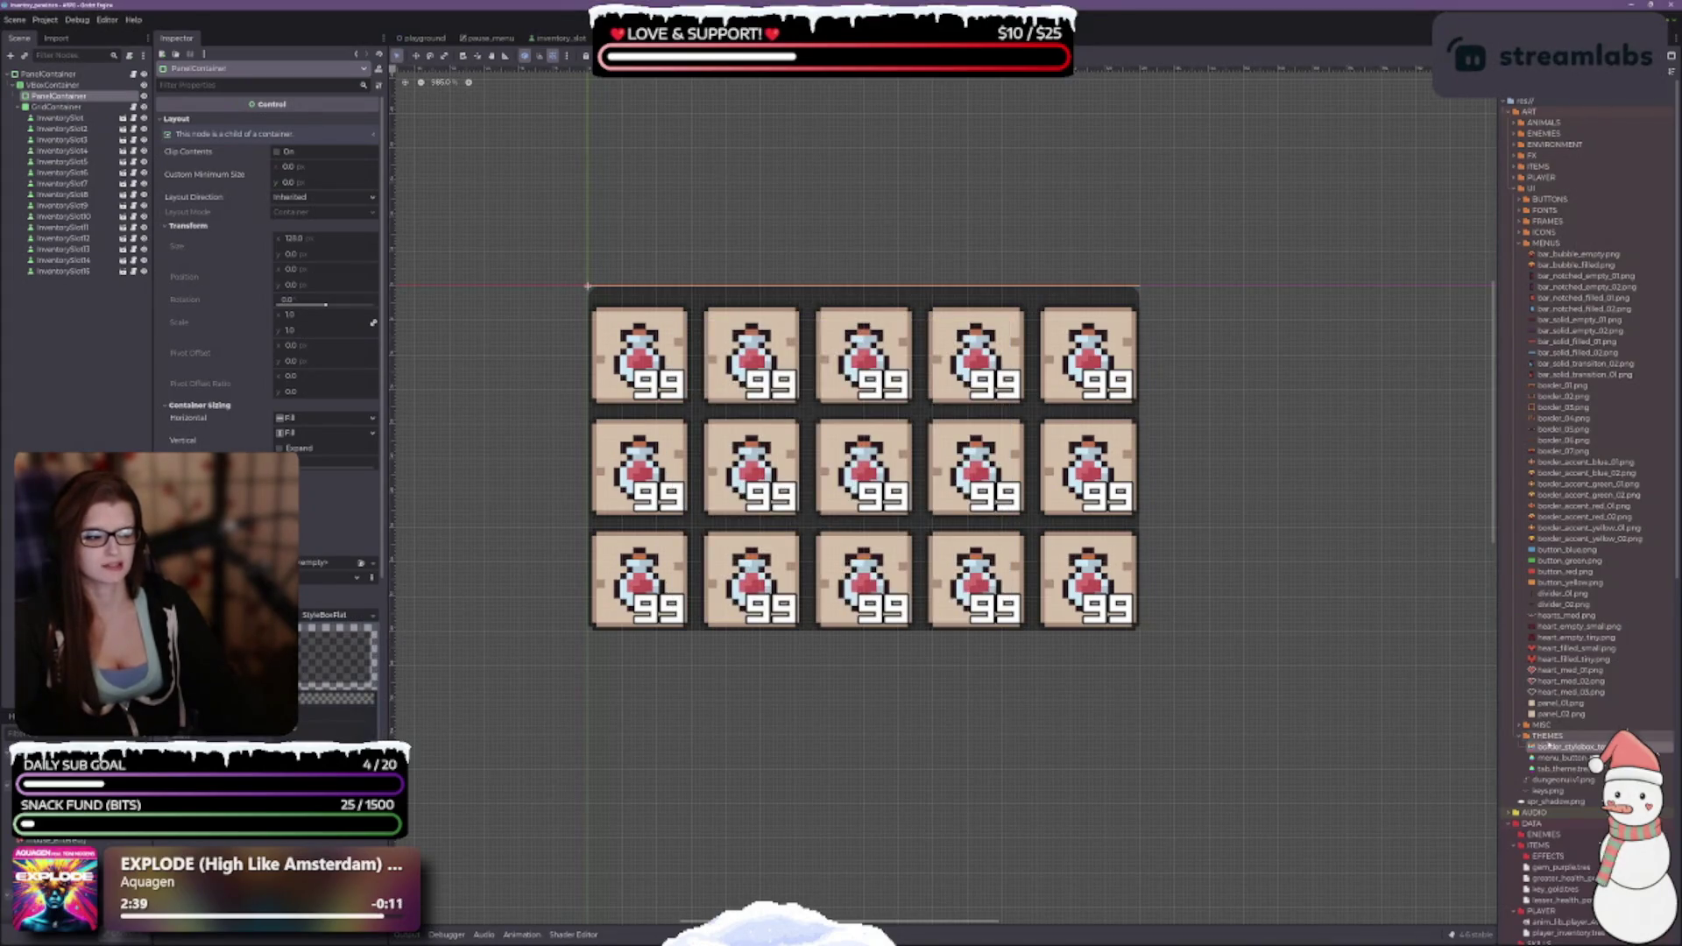
Assign the saved border stylebox to the inner PanelContainer's Panel style override.
mouse_move(1556, 749)
left_mouse_down()
mouse_move(1558, 771)
mouse_move(377, 692)
mouse_move(336, 618)
left_mouse_up()
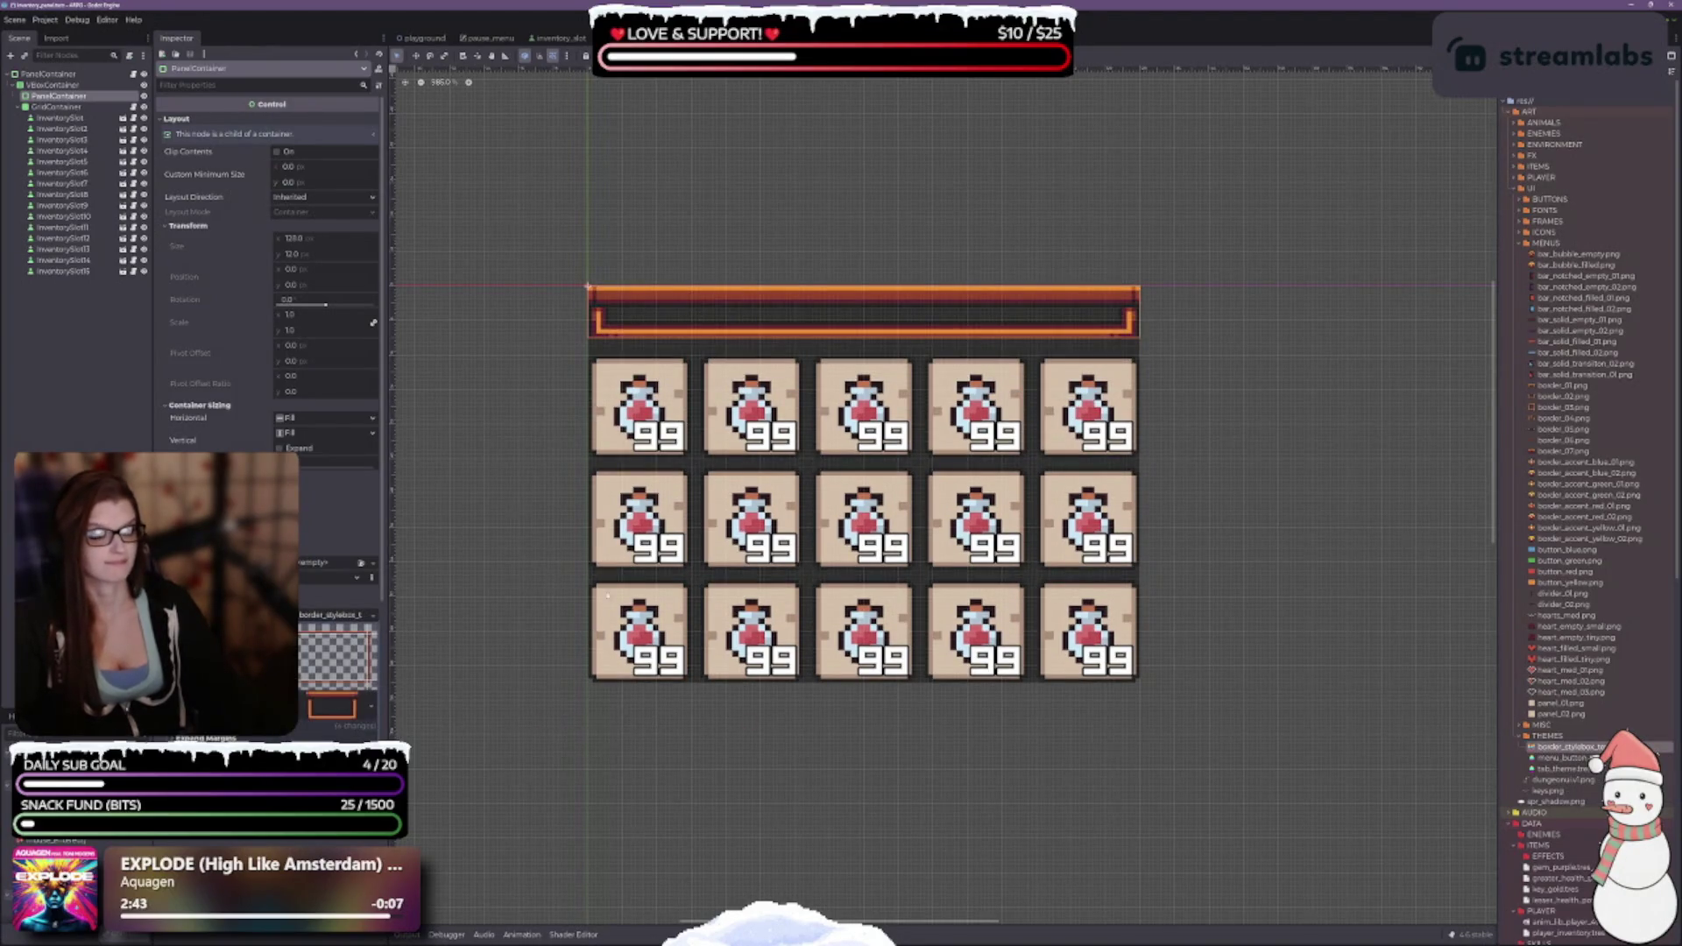
scroll(370, 730, "down", 3)
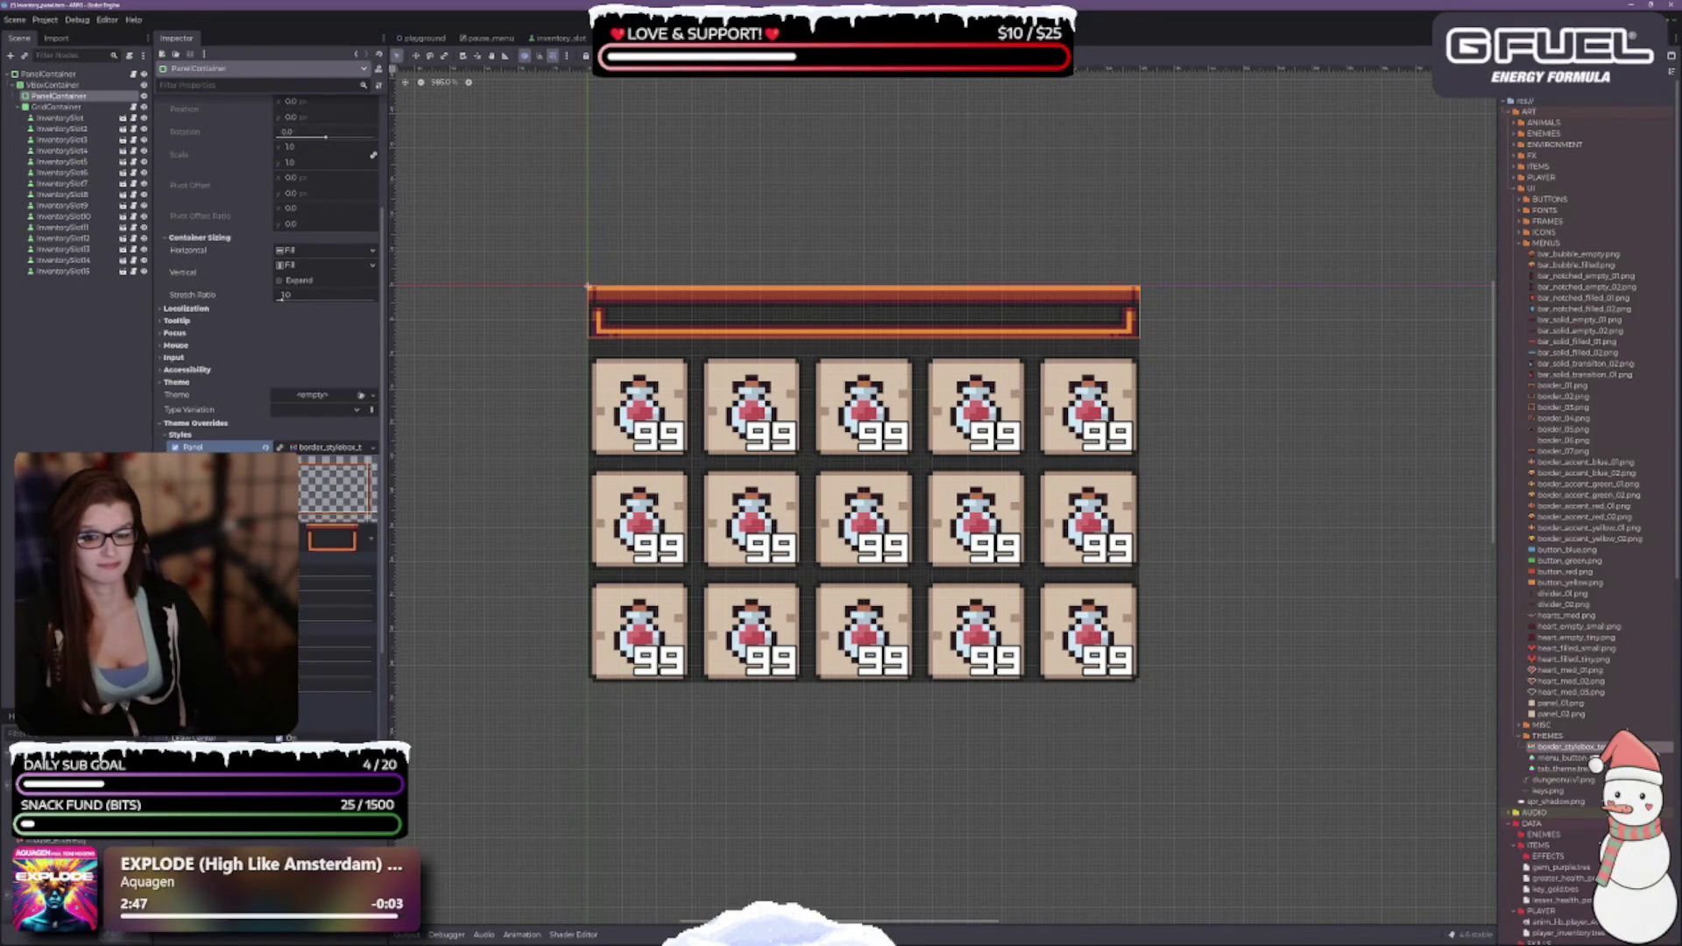
scroll(351, 718, "down", 4)
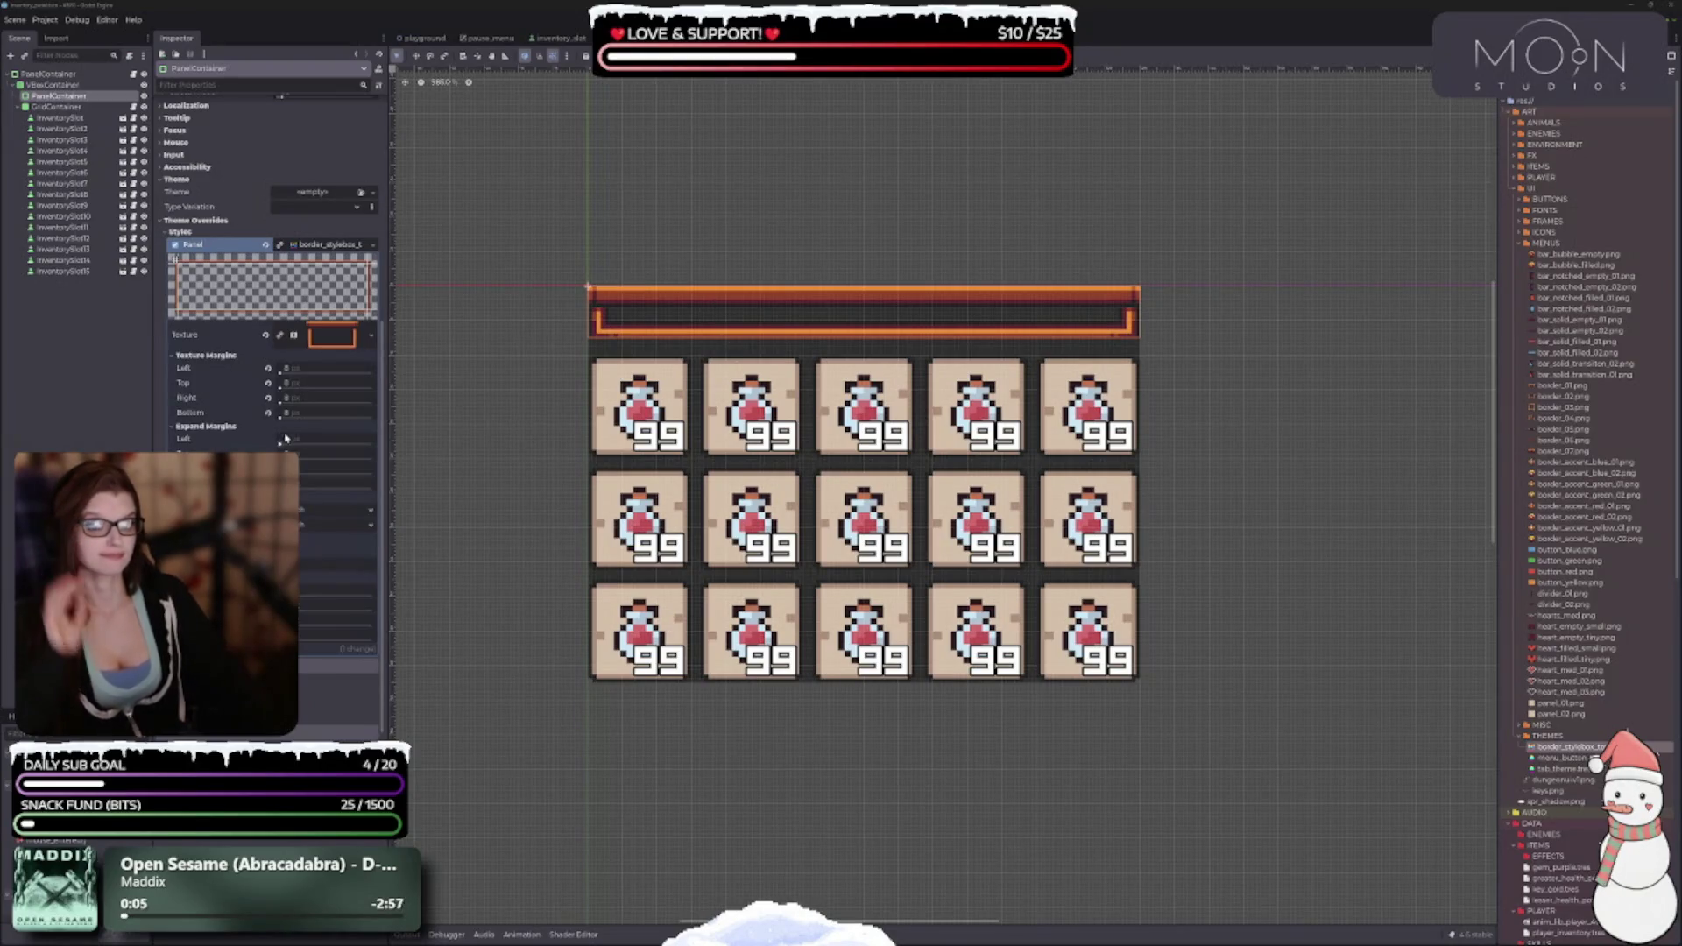
scroll(283, 437, "up", 3)
scroll(272, 394, "up", 3)
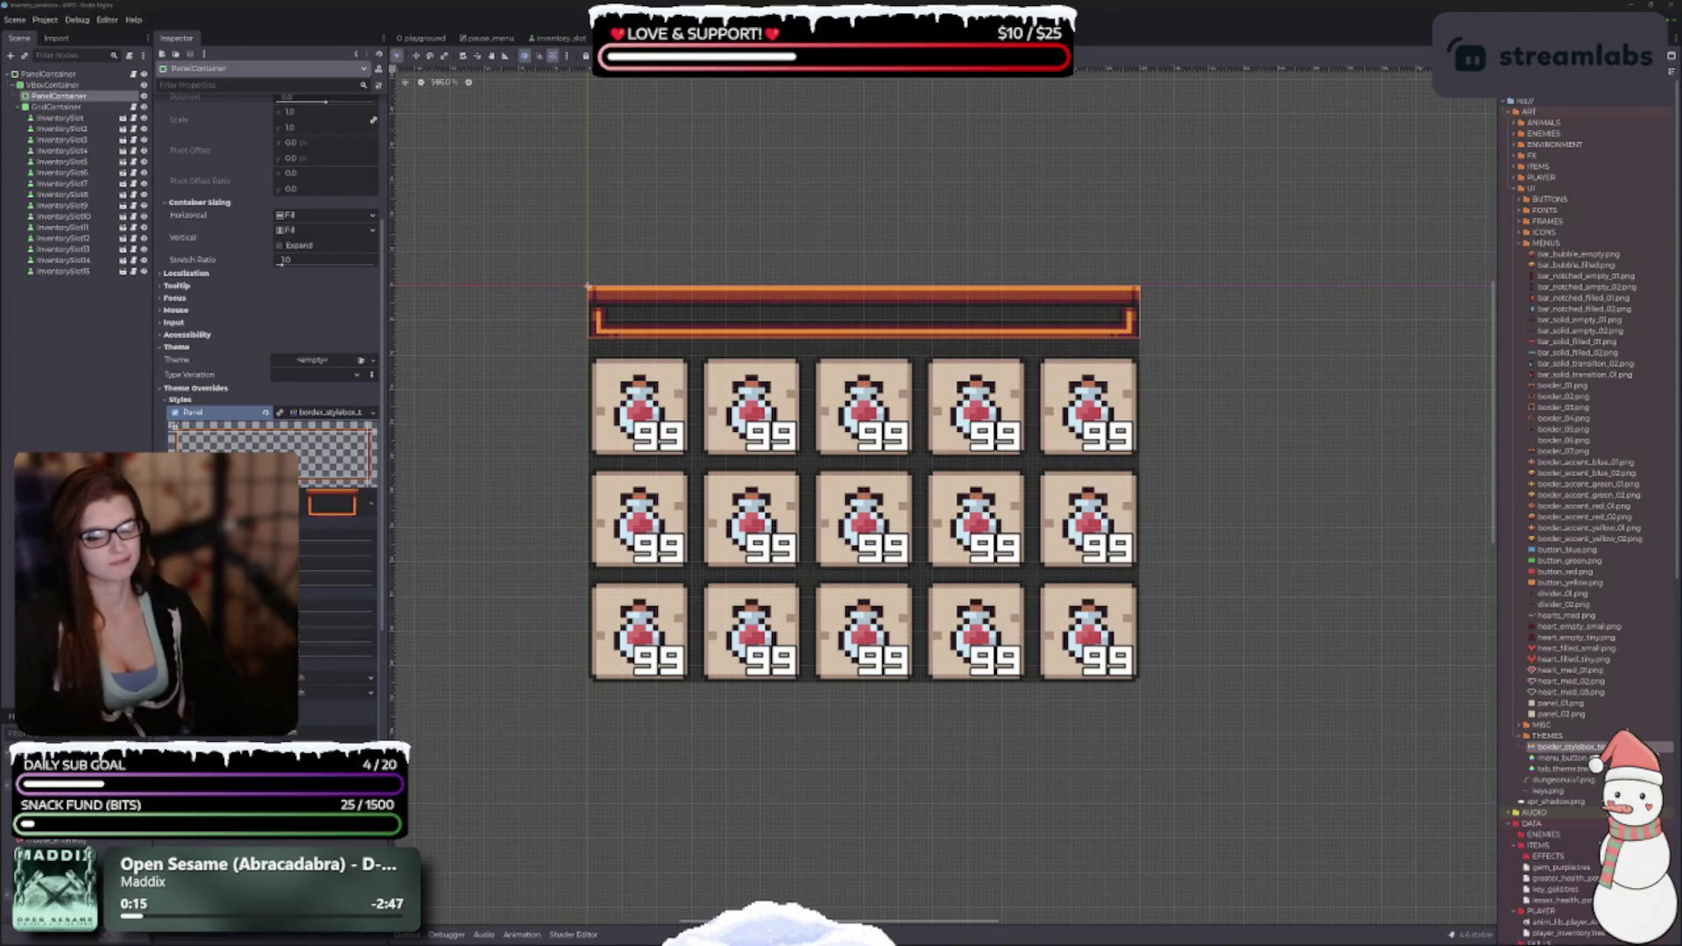
Replace the inner panel's style with a new StyleBoxFlat and delete border_stylebox_texture_01.tres.
left_click(372, 412)
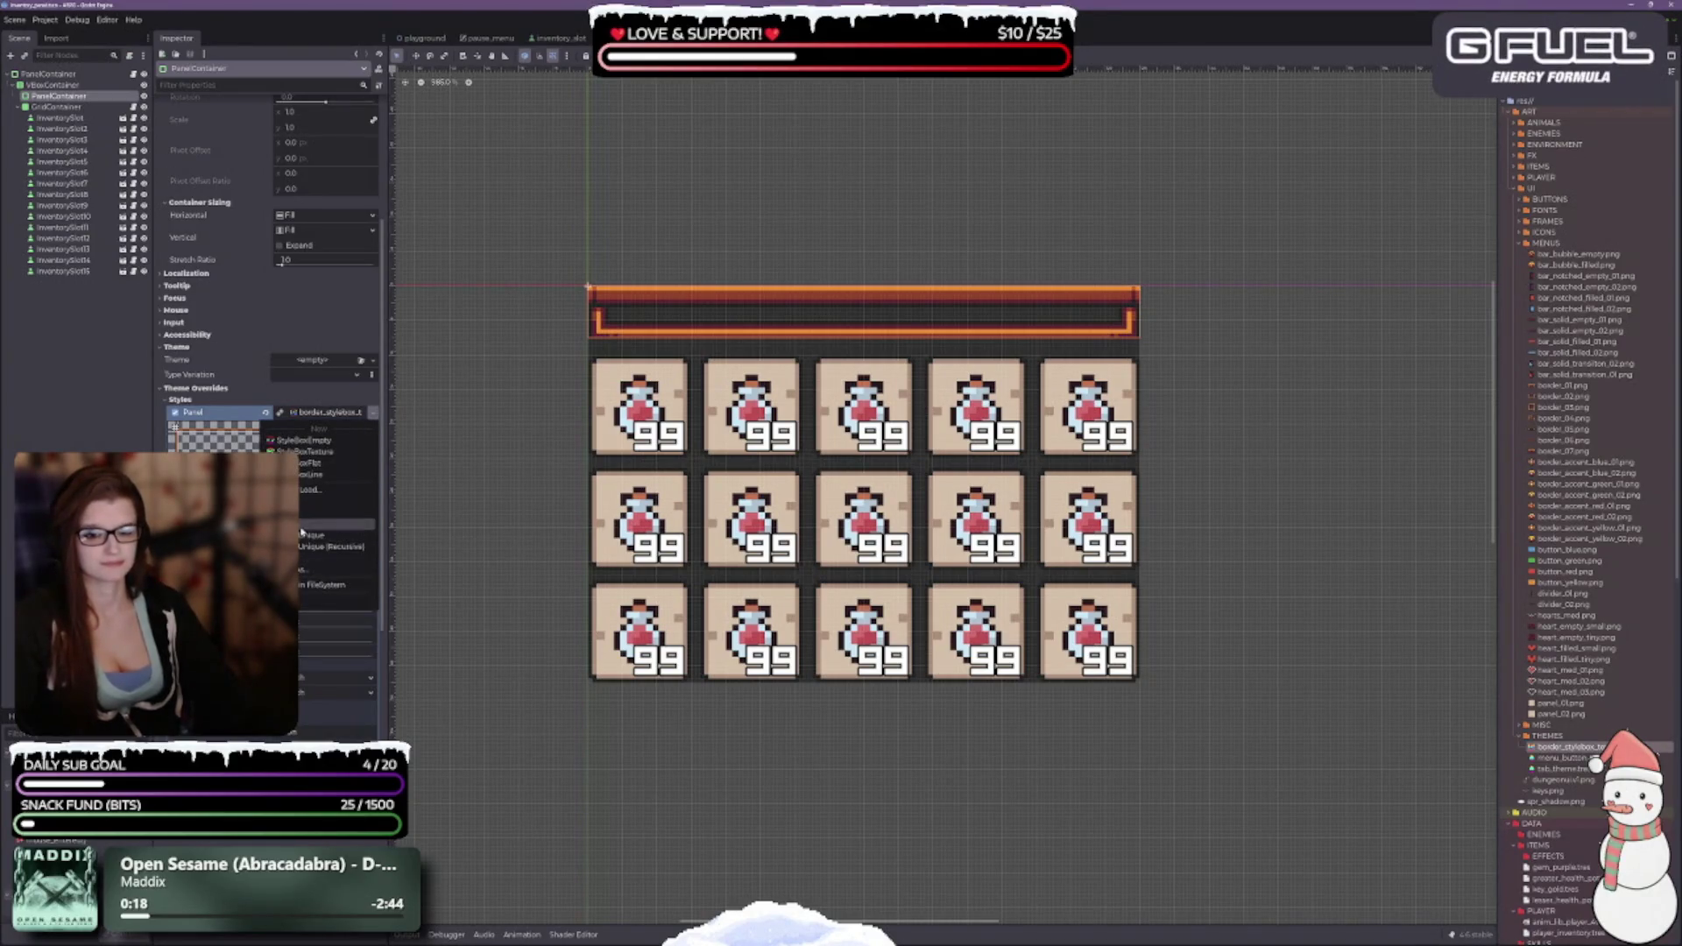
left_click(315, 463)
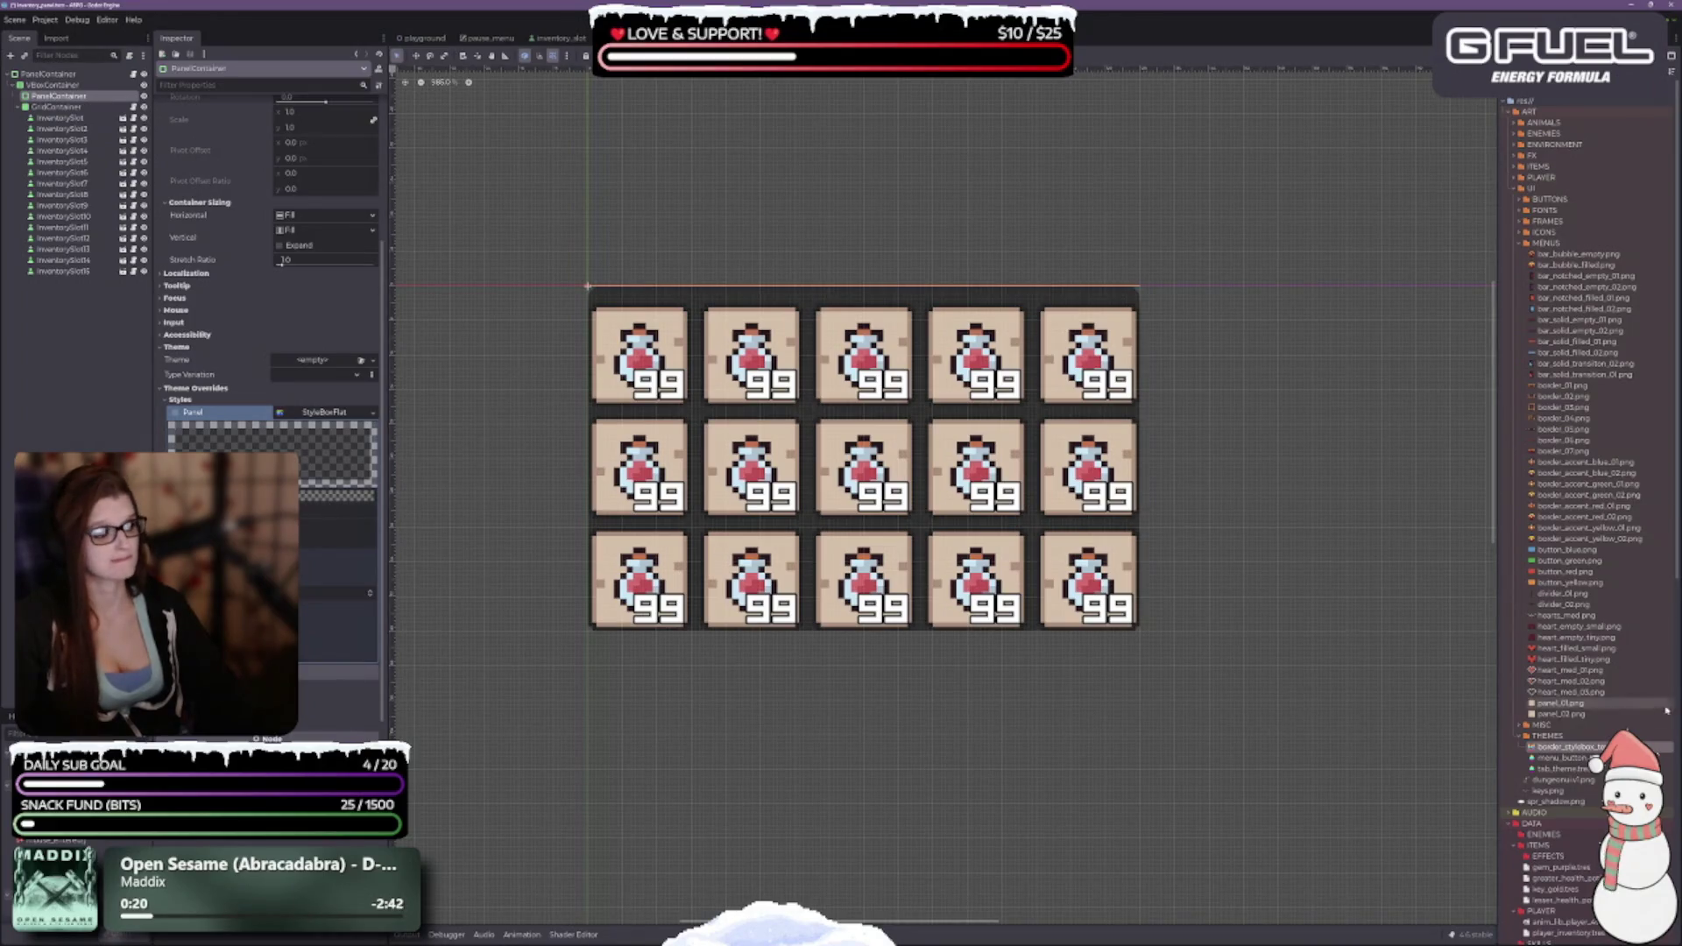
left_click(1569, 747)
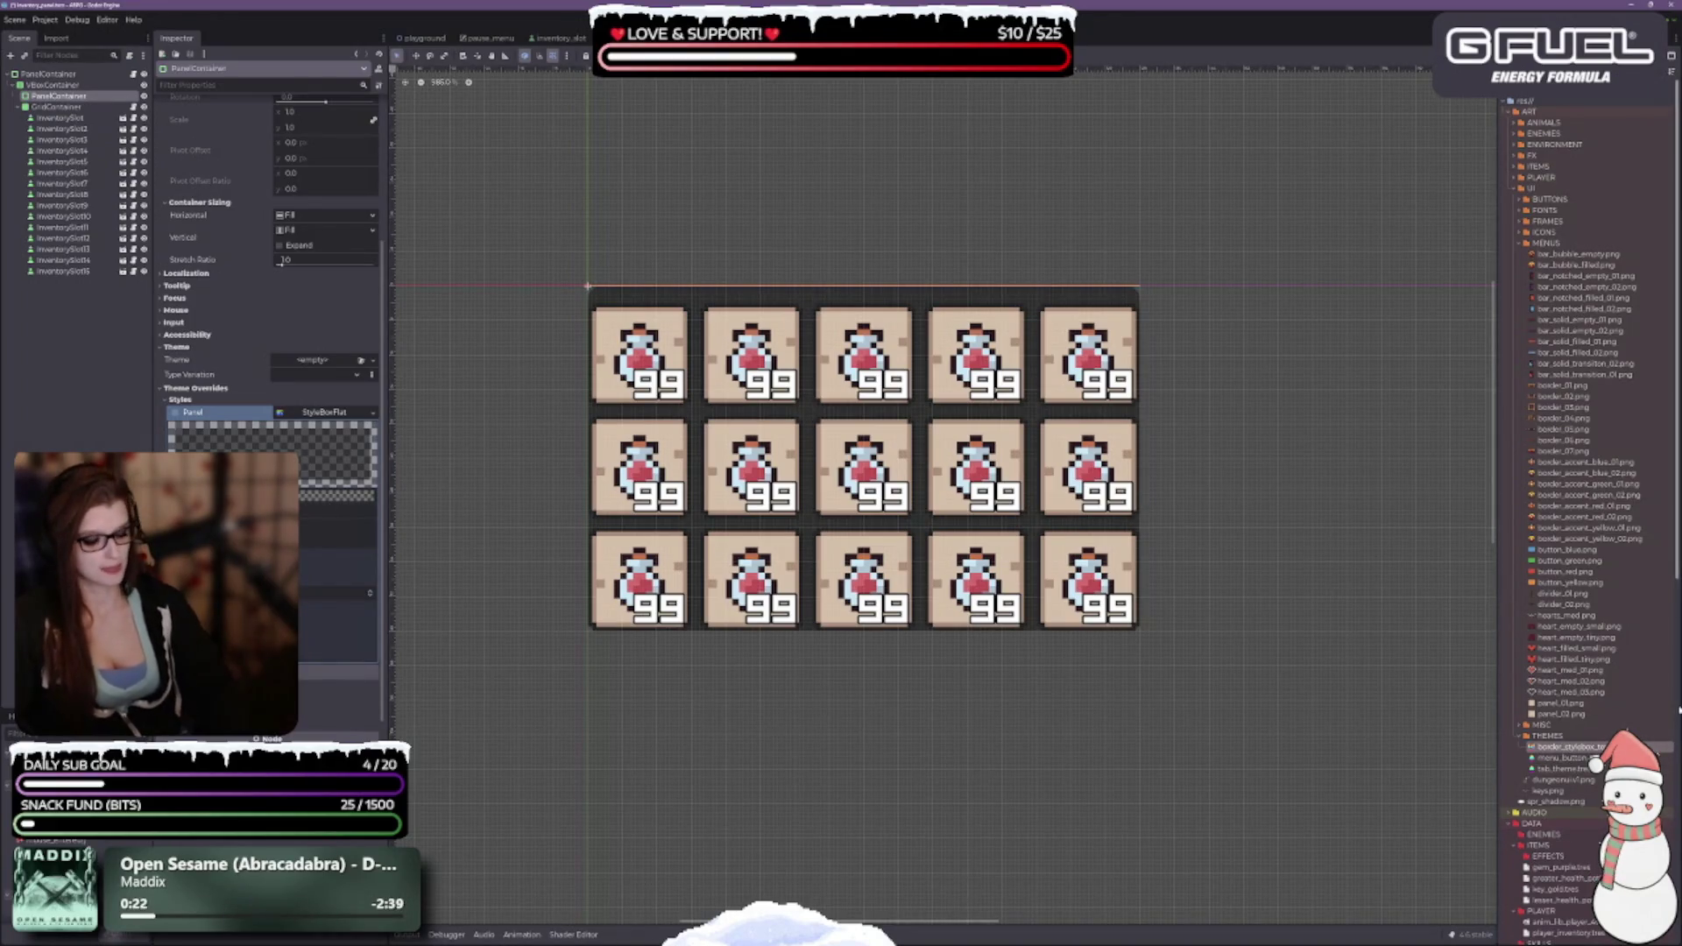
key("Delete")
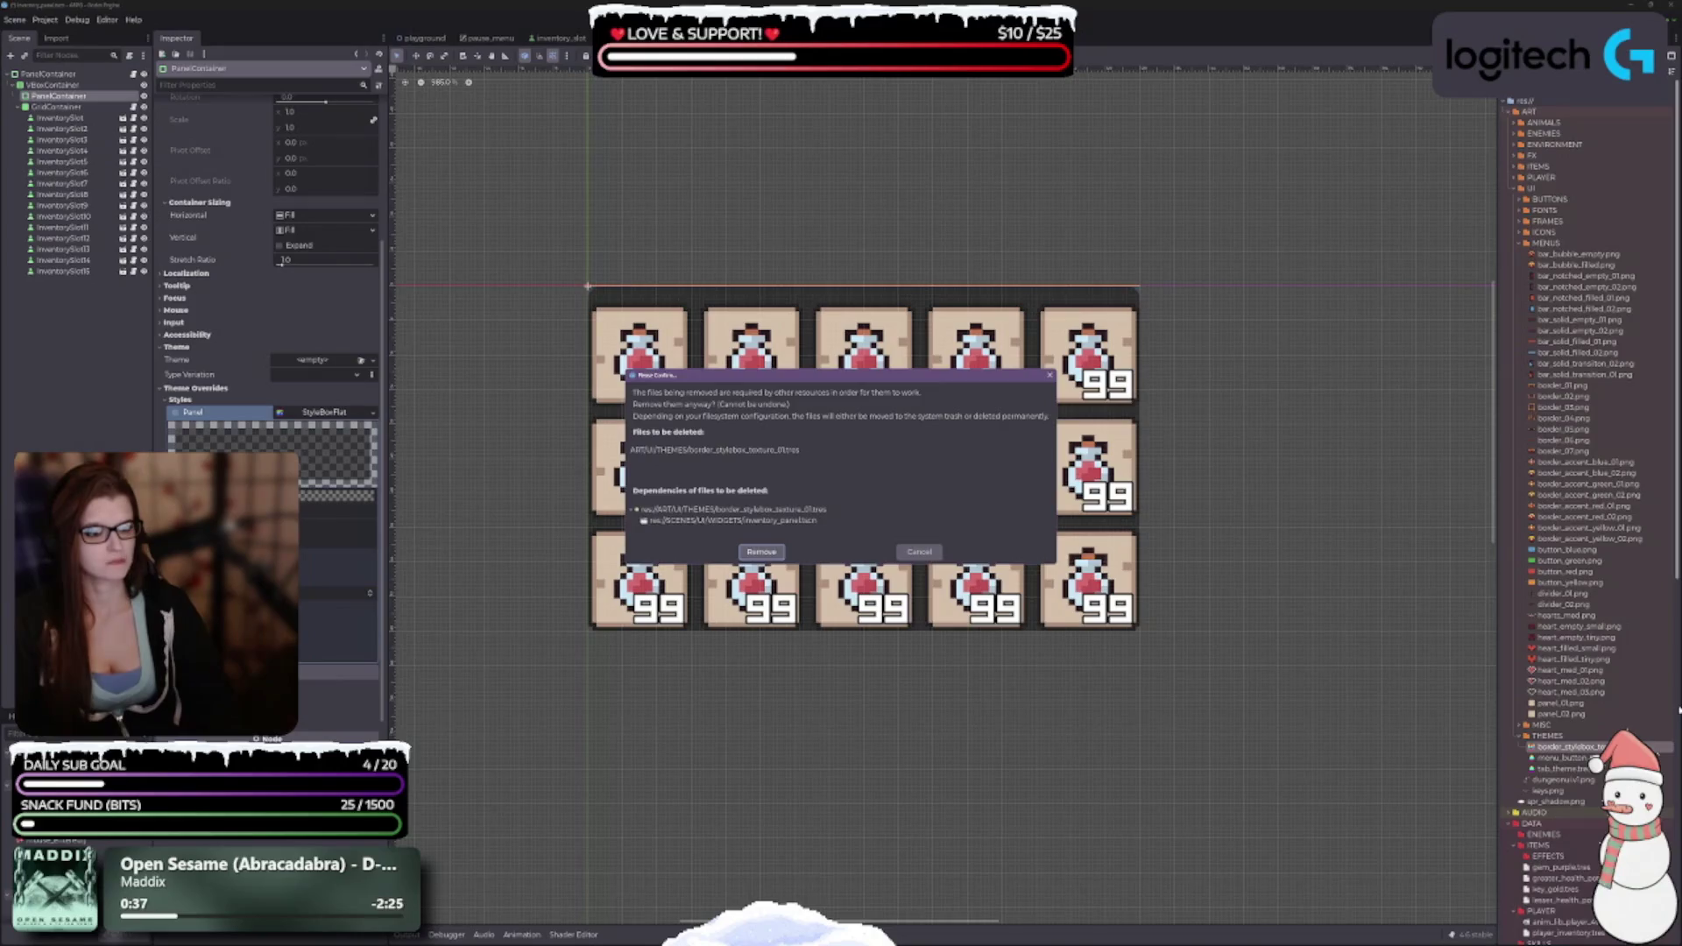
left_click(762, 552)
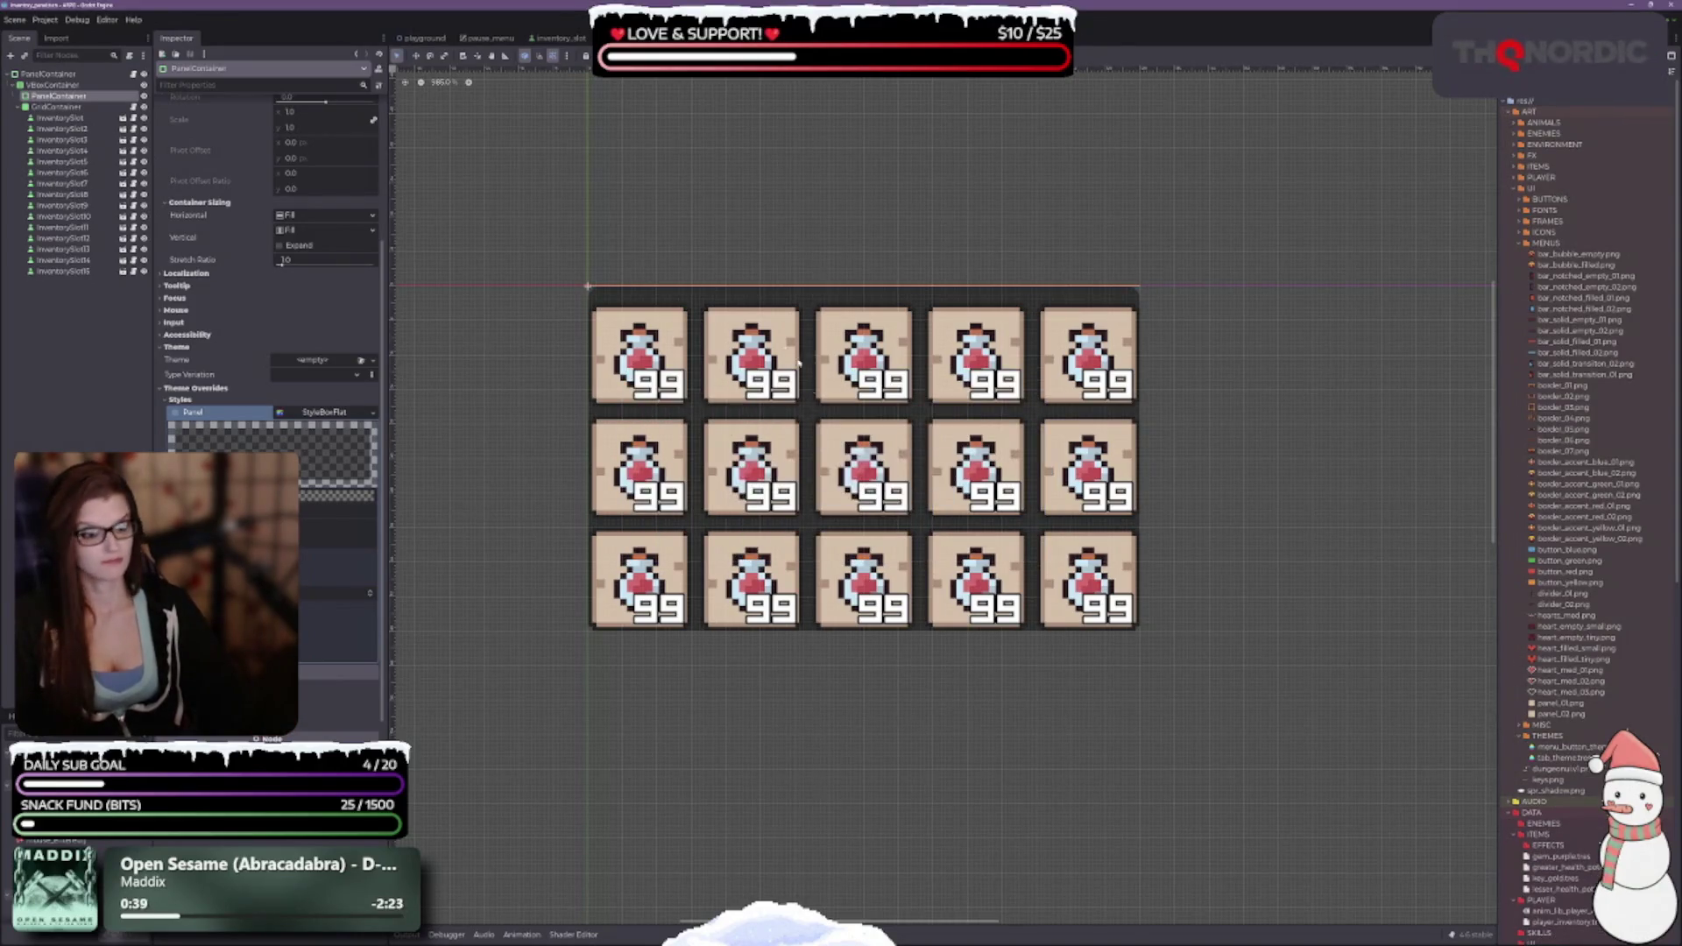
left_click(48, 74)
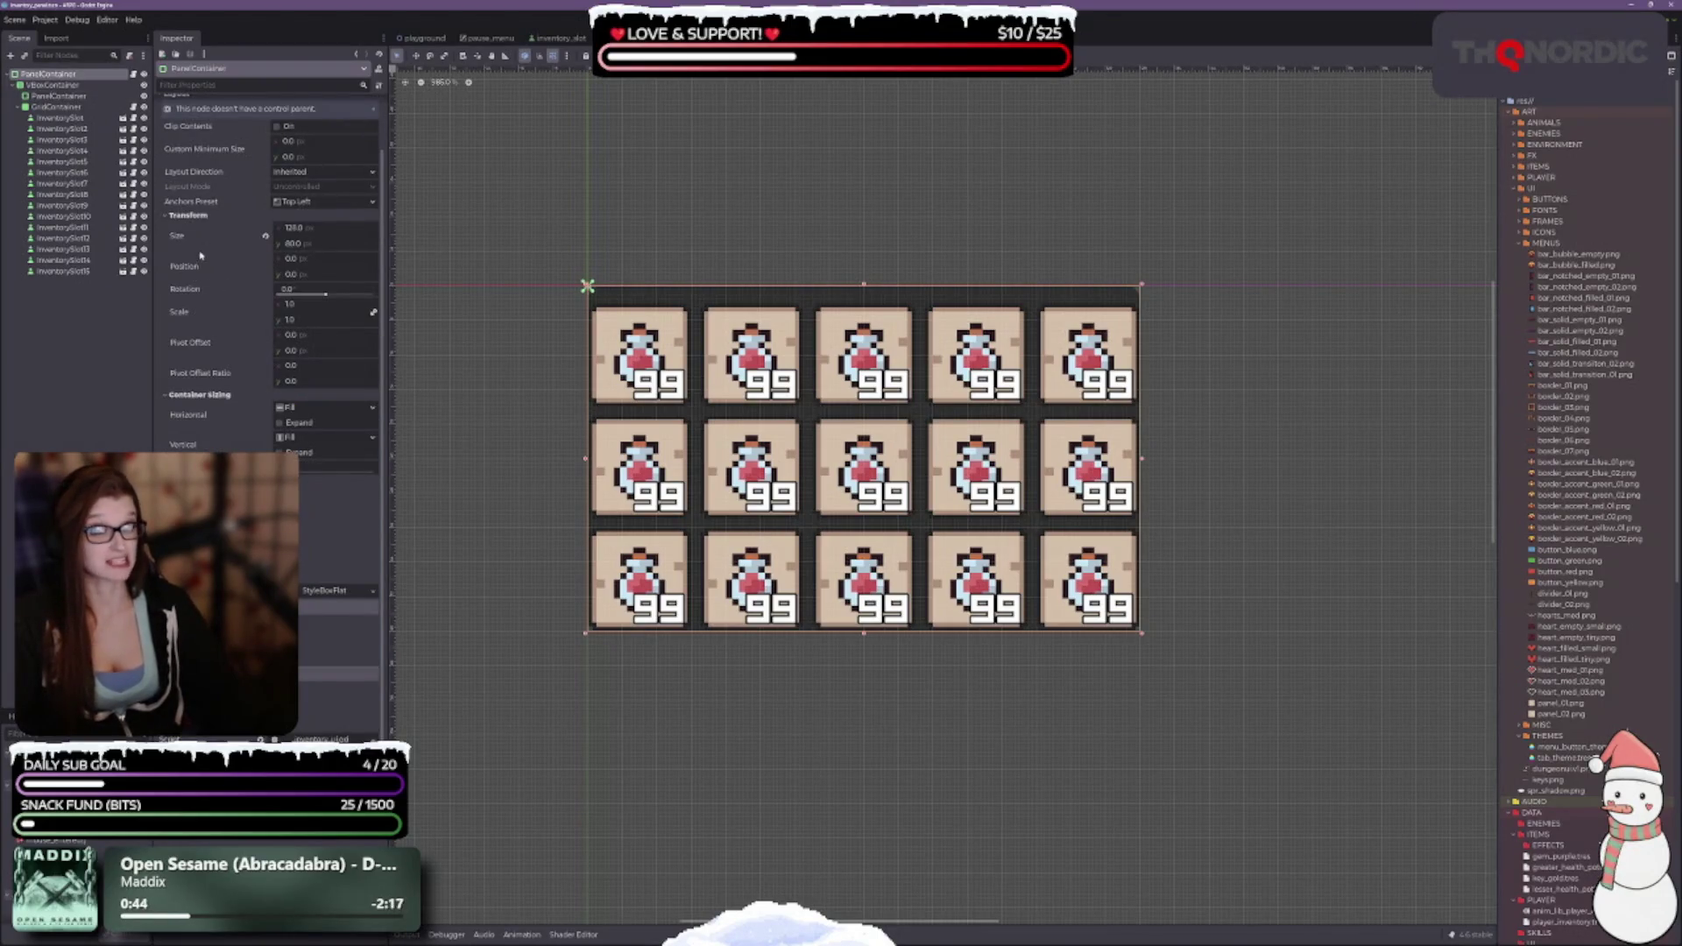
Switch the root PanelContainer's Panel style from StyleBoxFlat to a new StyleBoxTexture.
scroll(210, 342, "up", 2)
scroll(267, 351, "down", 2)
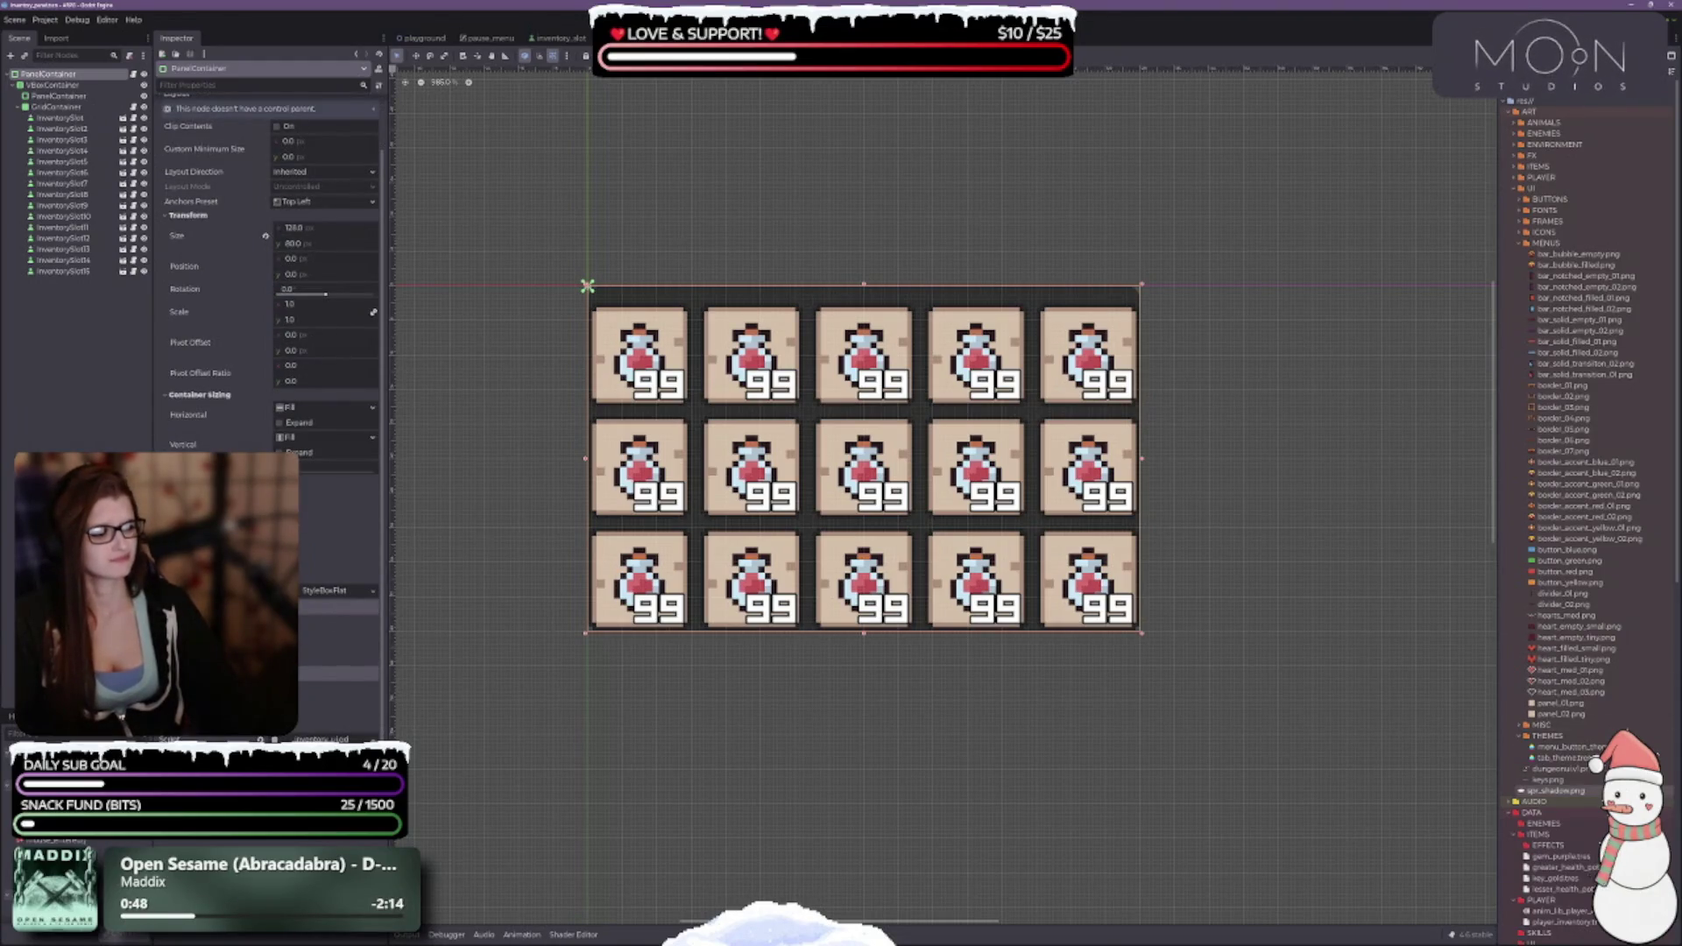
left_click(349, 593)
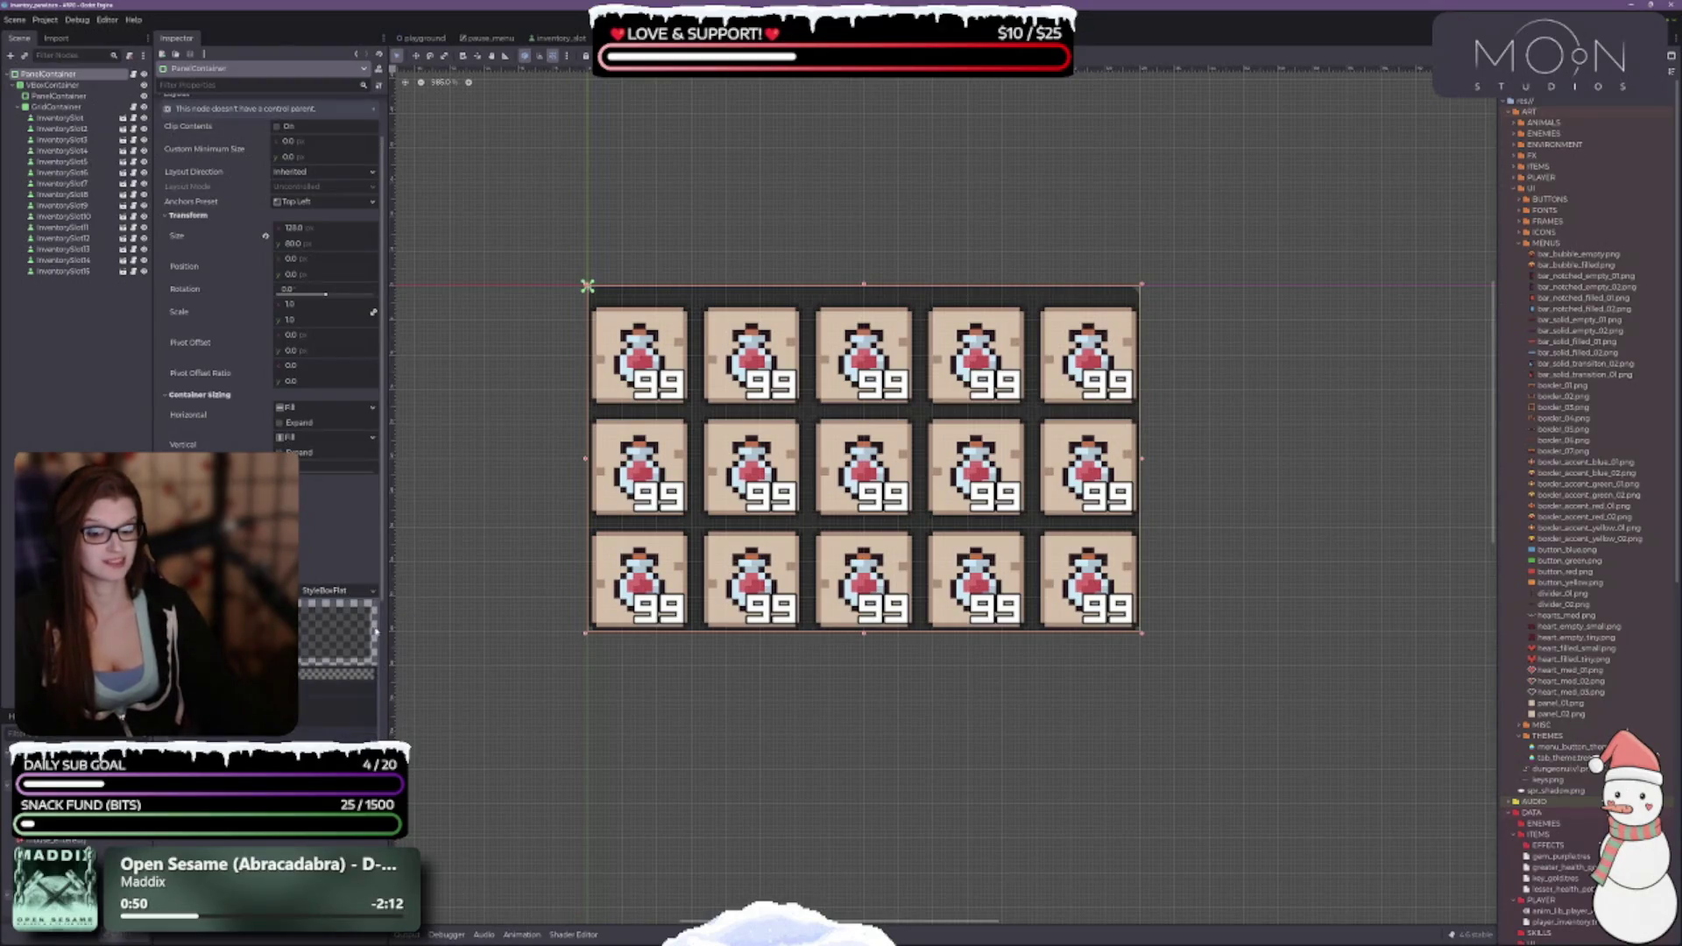
left_click(374, 592)
left_click(335, 630)
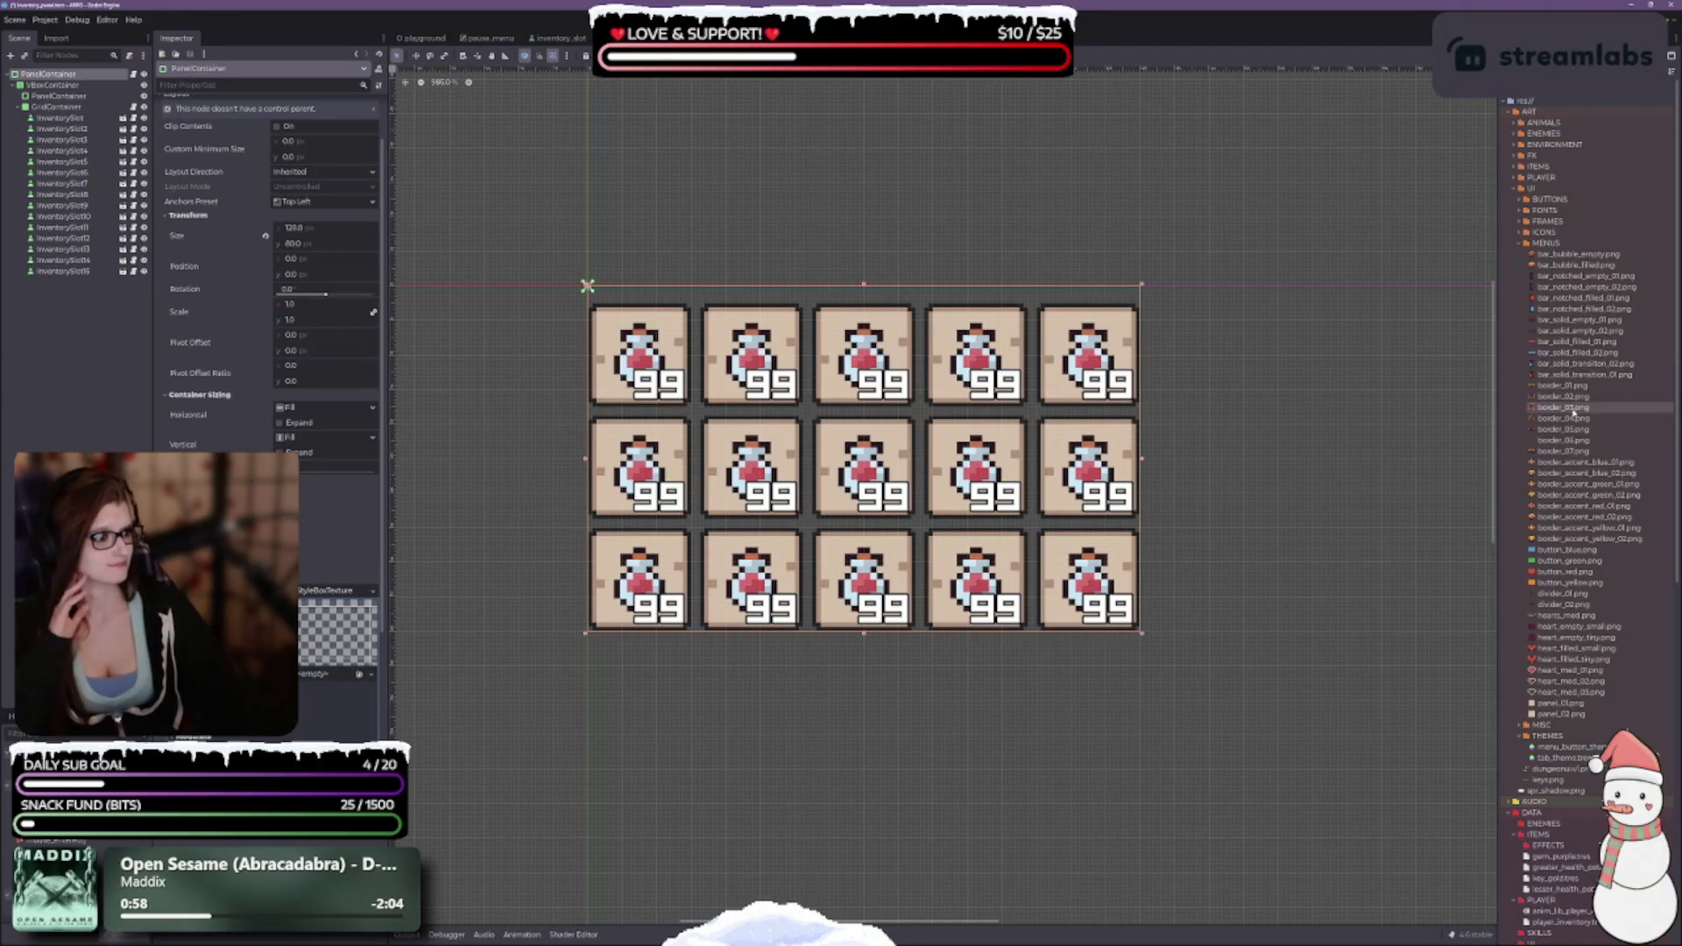
mouse_move(1573, 415)
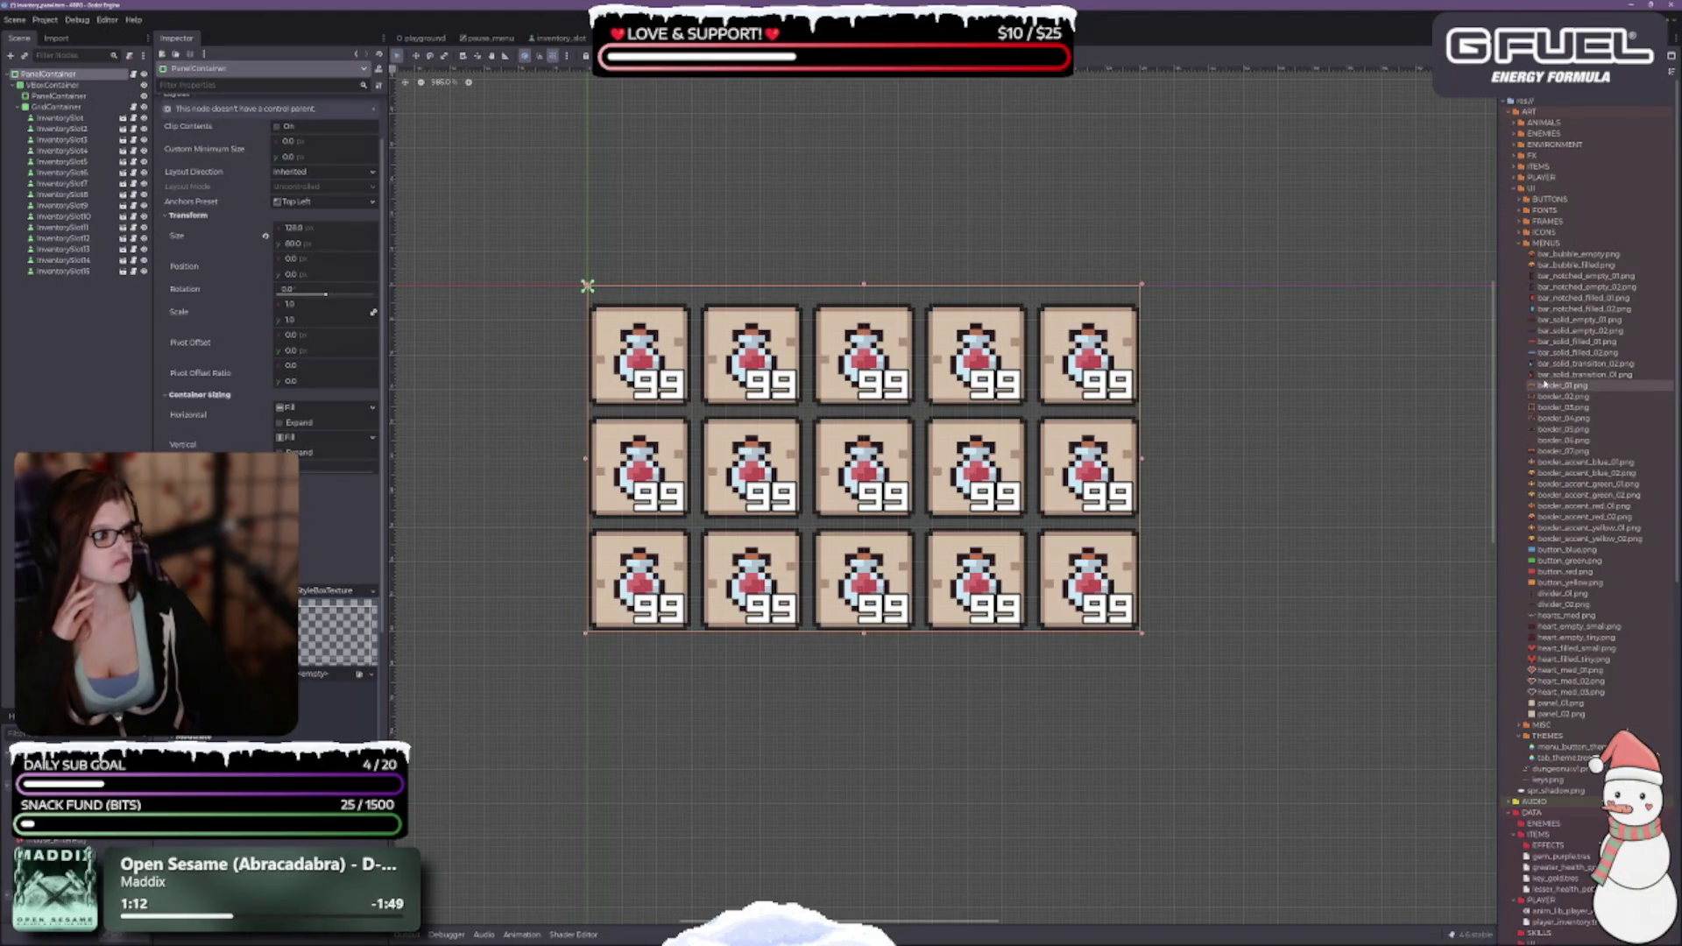
mouse_move(1544, 383)
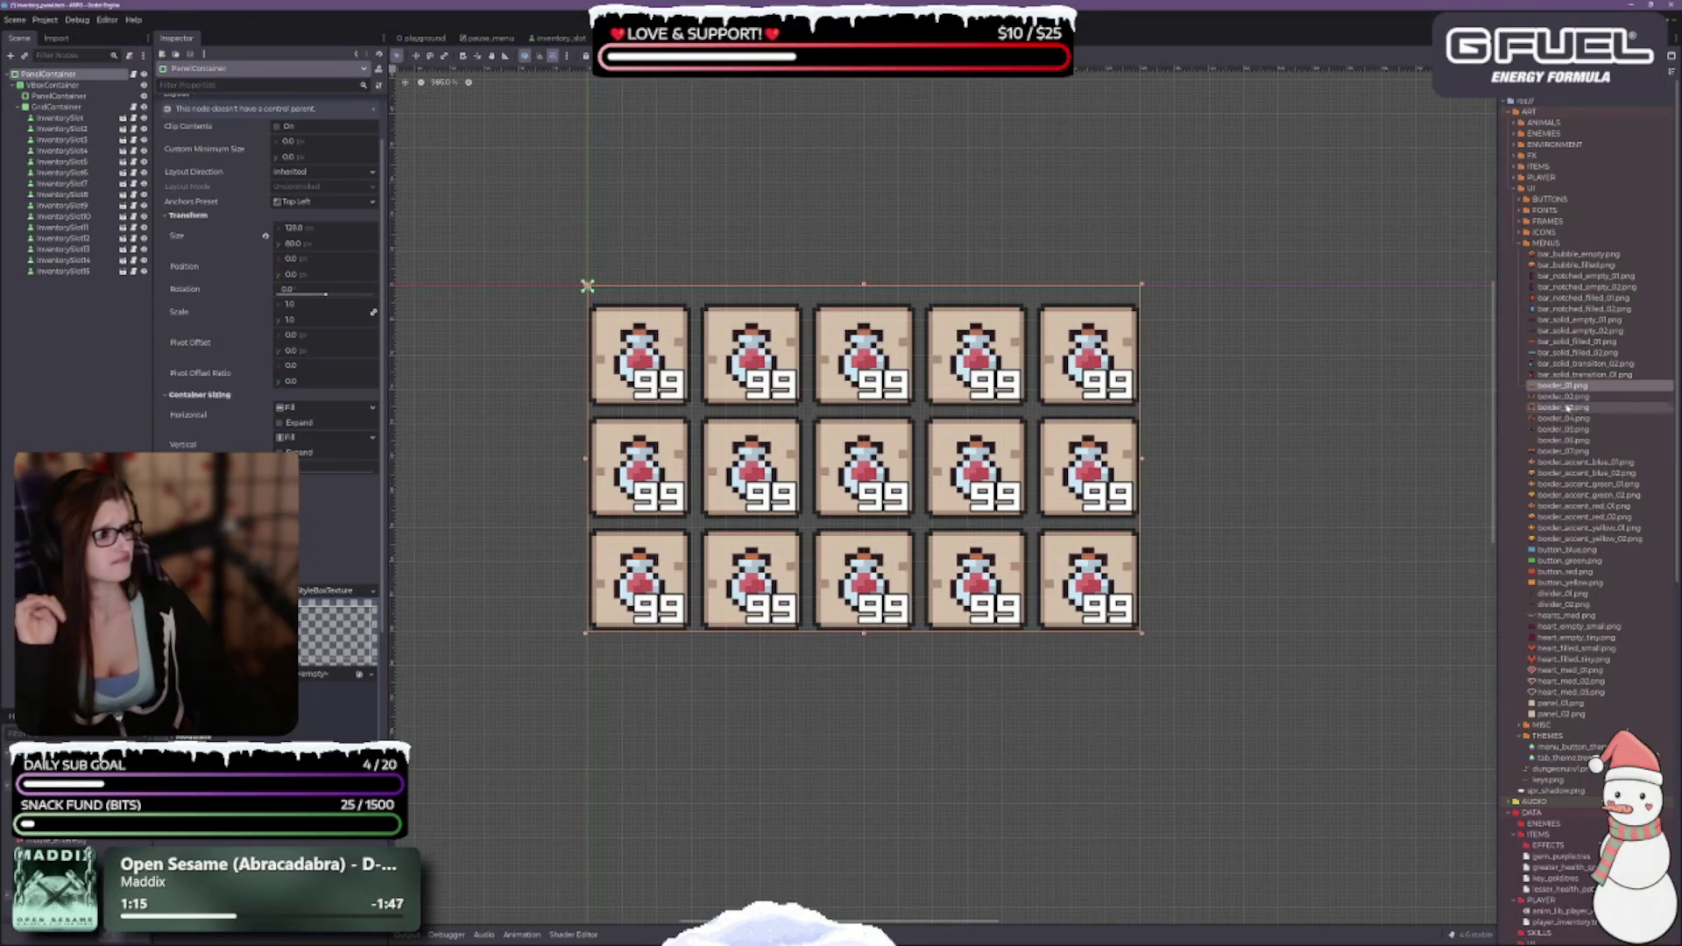
Apply border_01.png as the StyleBoxTexture texture and raise its Left, Top, Right, Bottom margins.
left_click_drag(1571, 390, 335, 671)
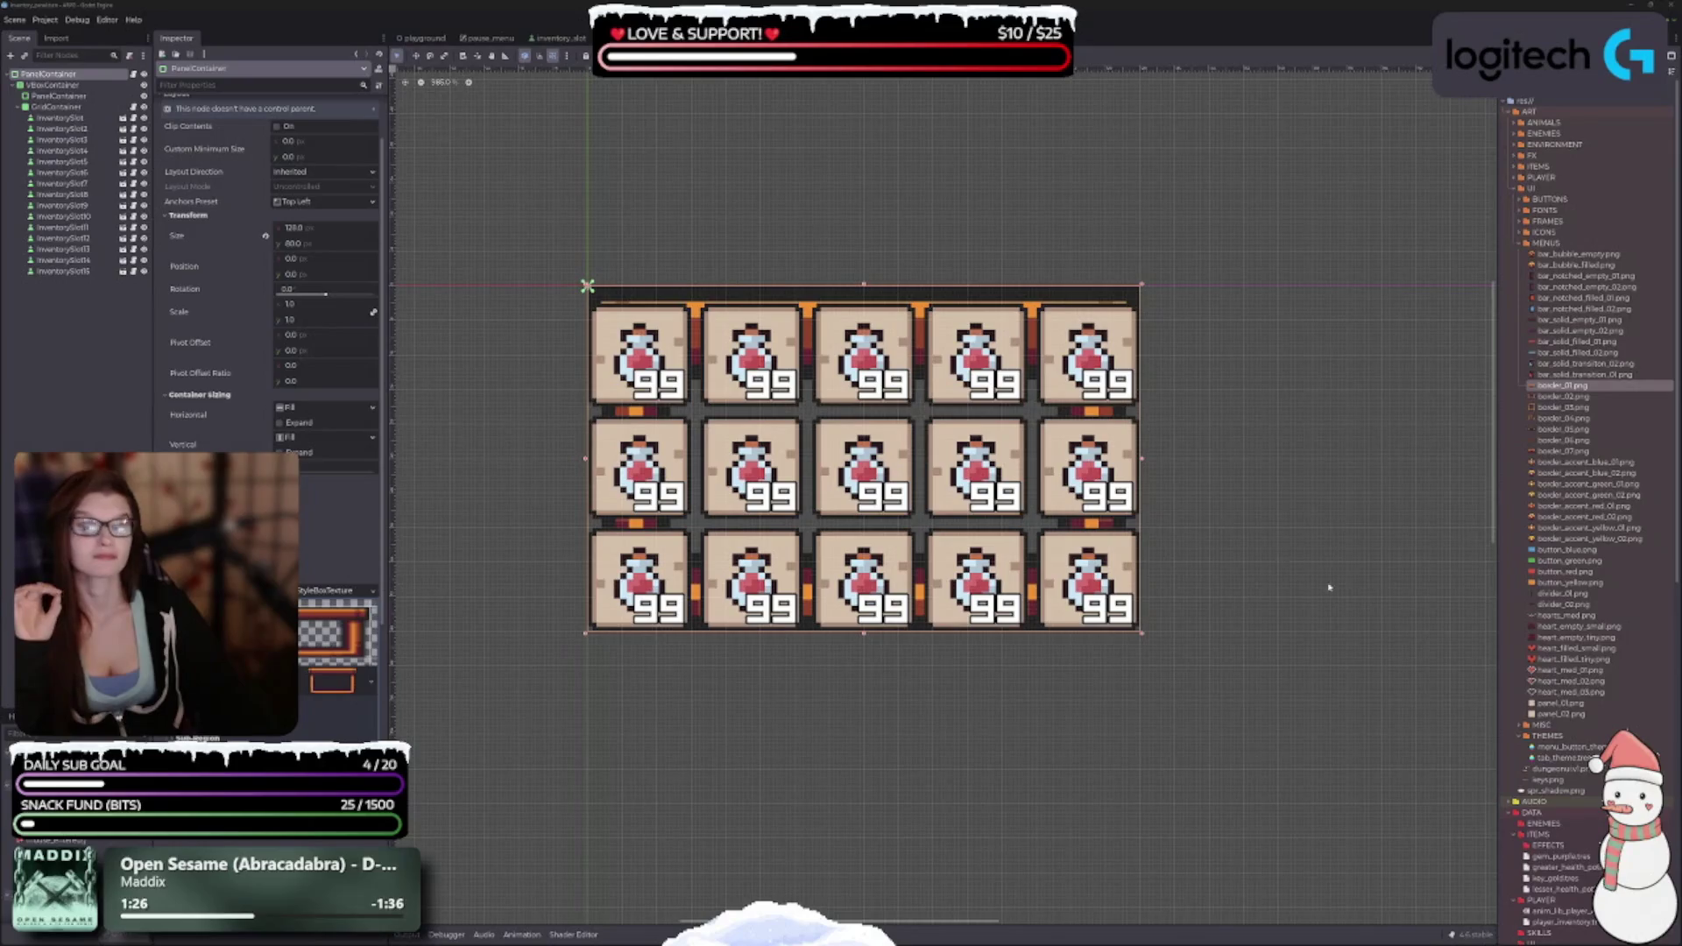
scroll(272, 263, "down", 5)
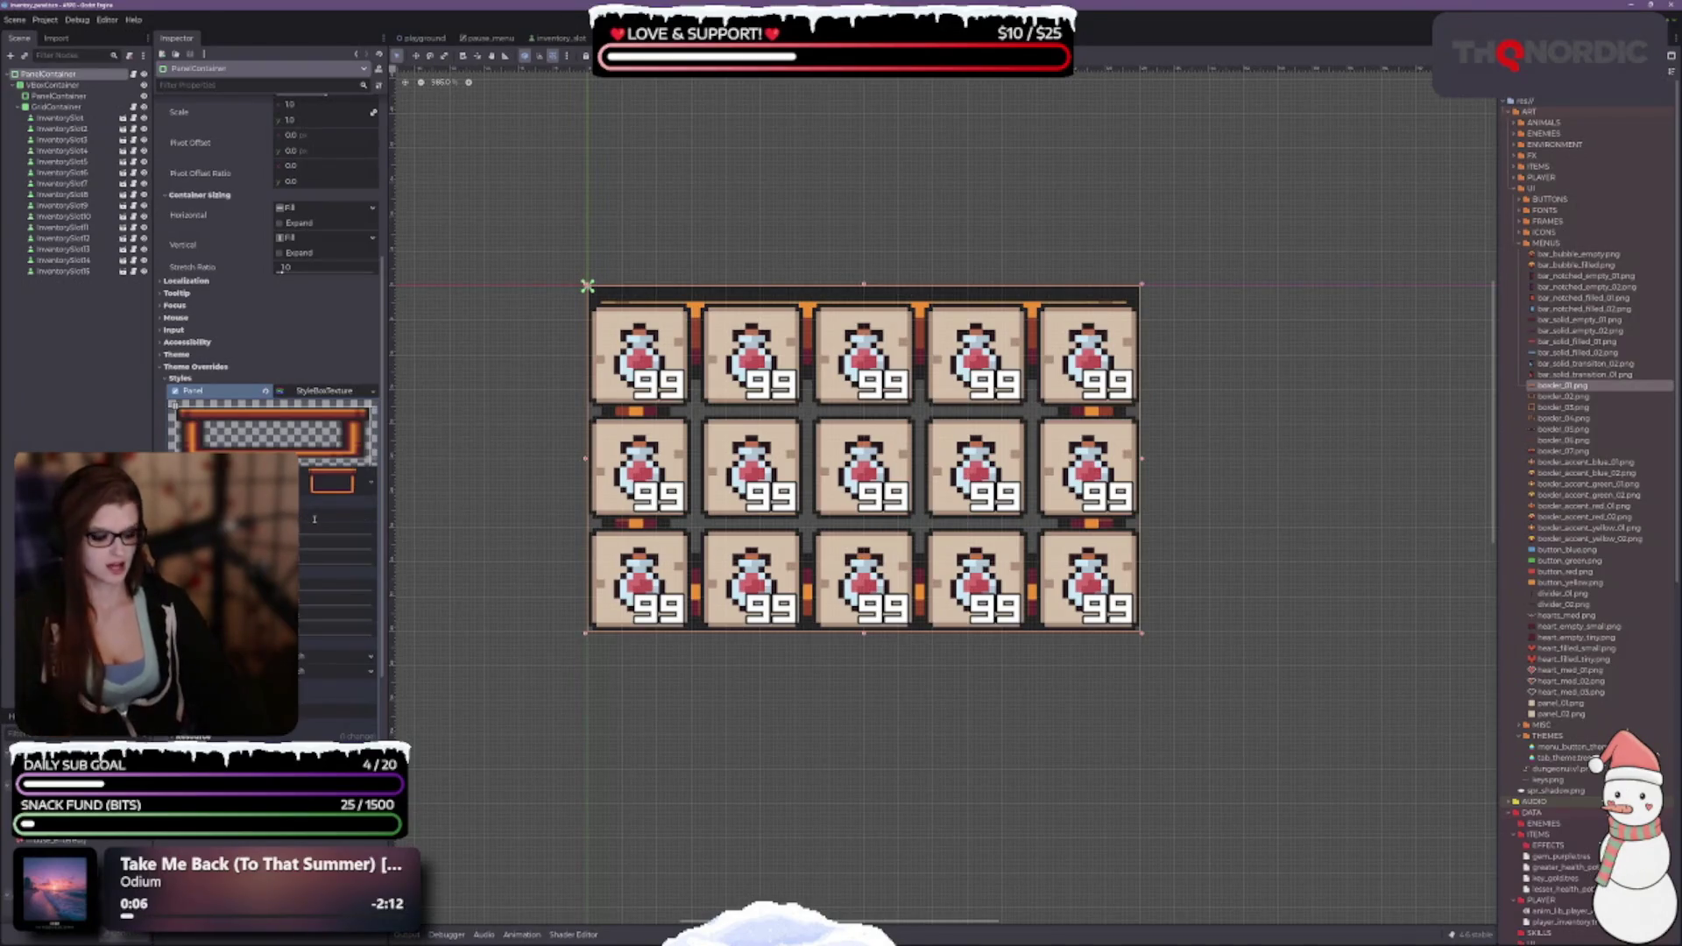
left_click_drag(314, 519, 319, 519)
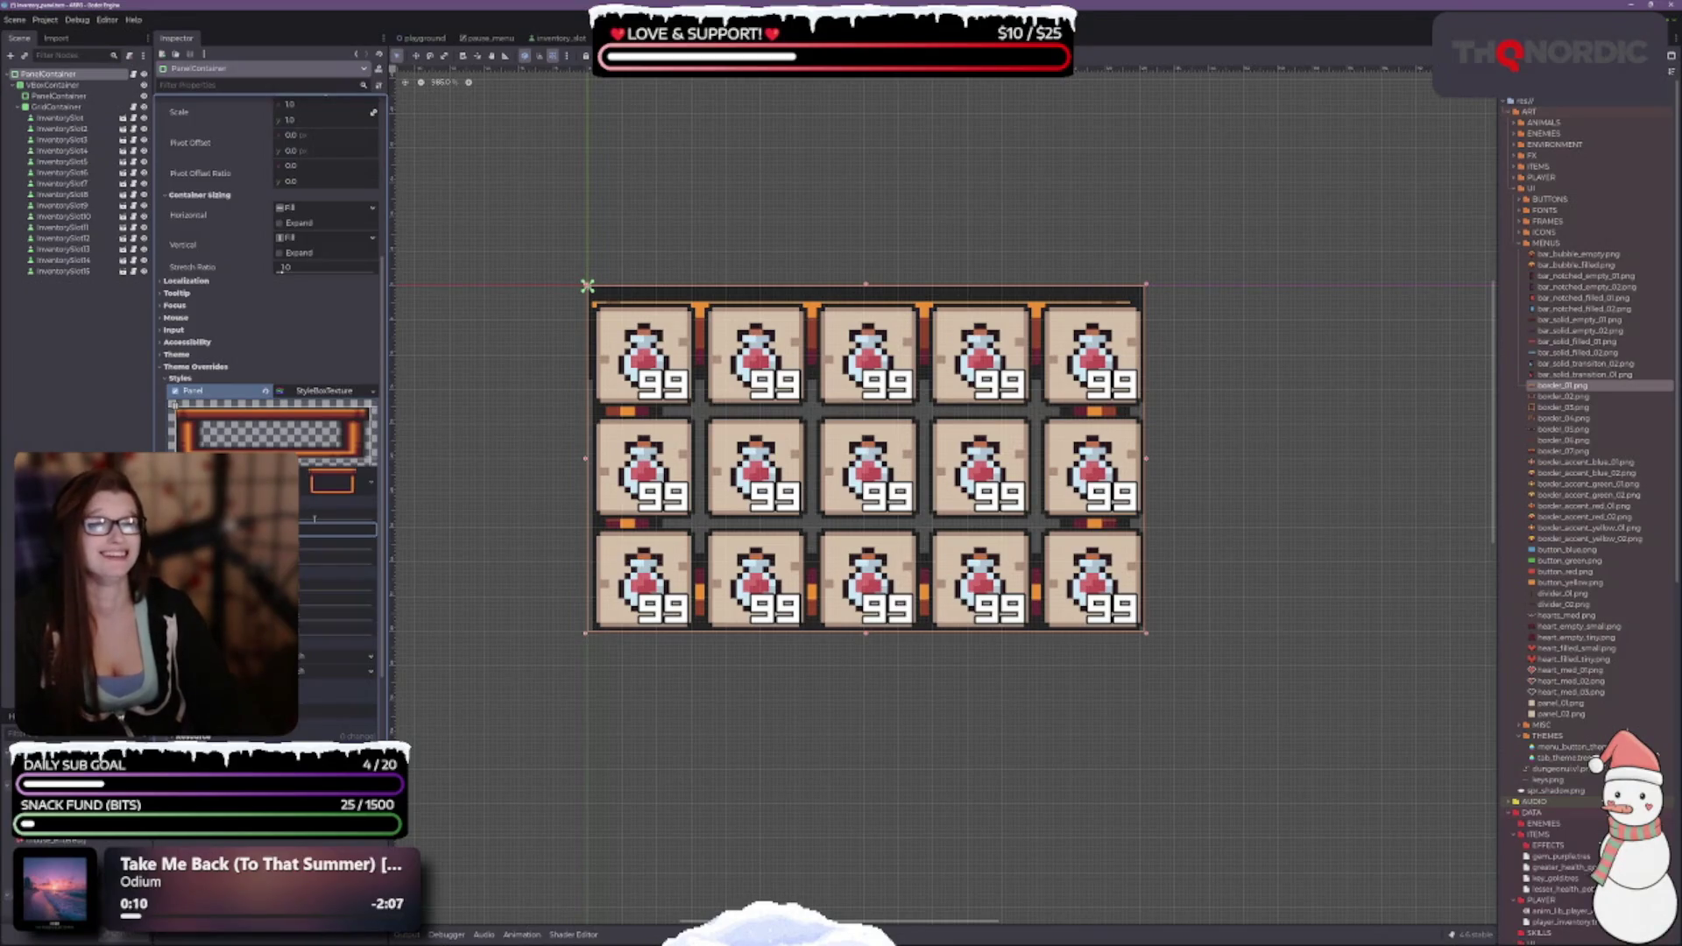
left_click(314, 519)
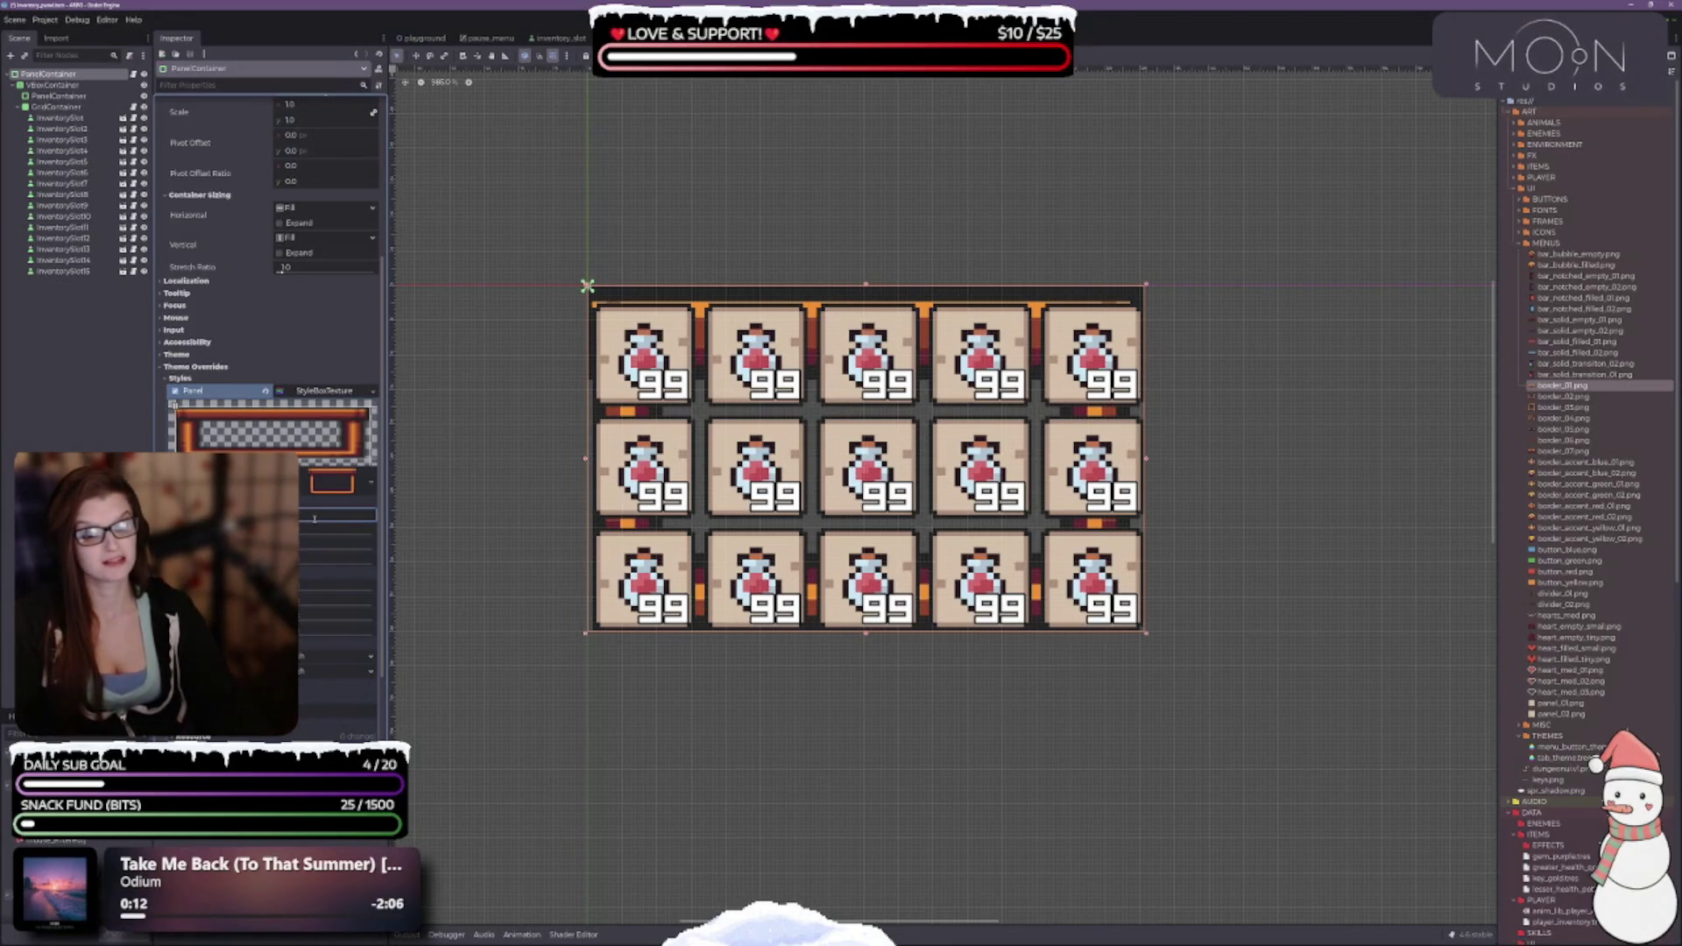
key("Return")
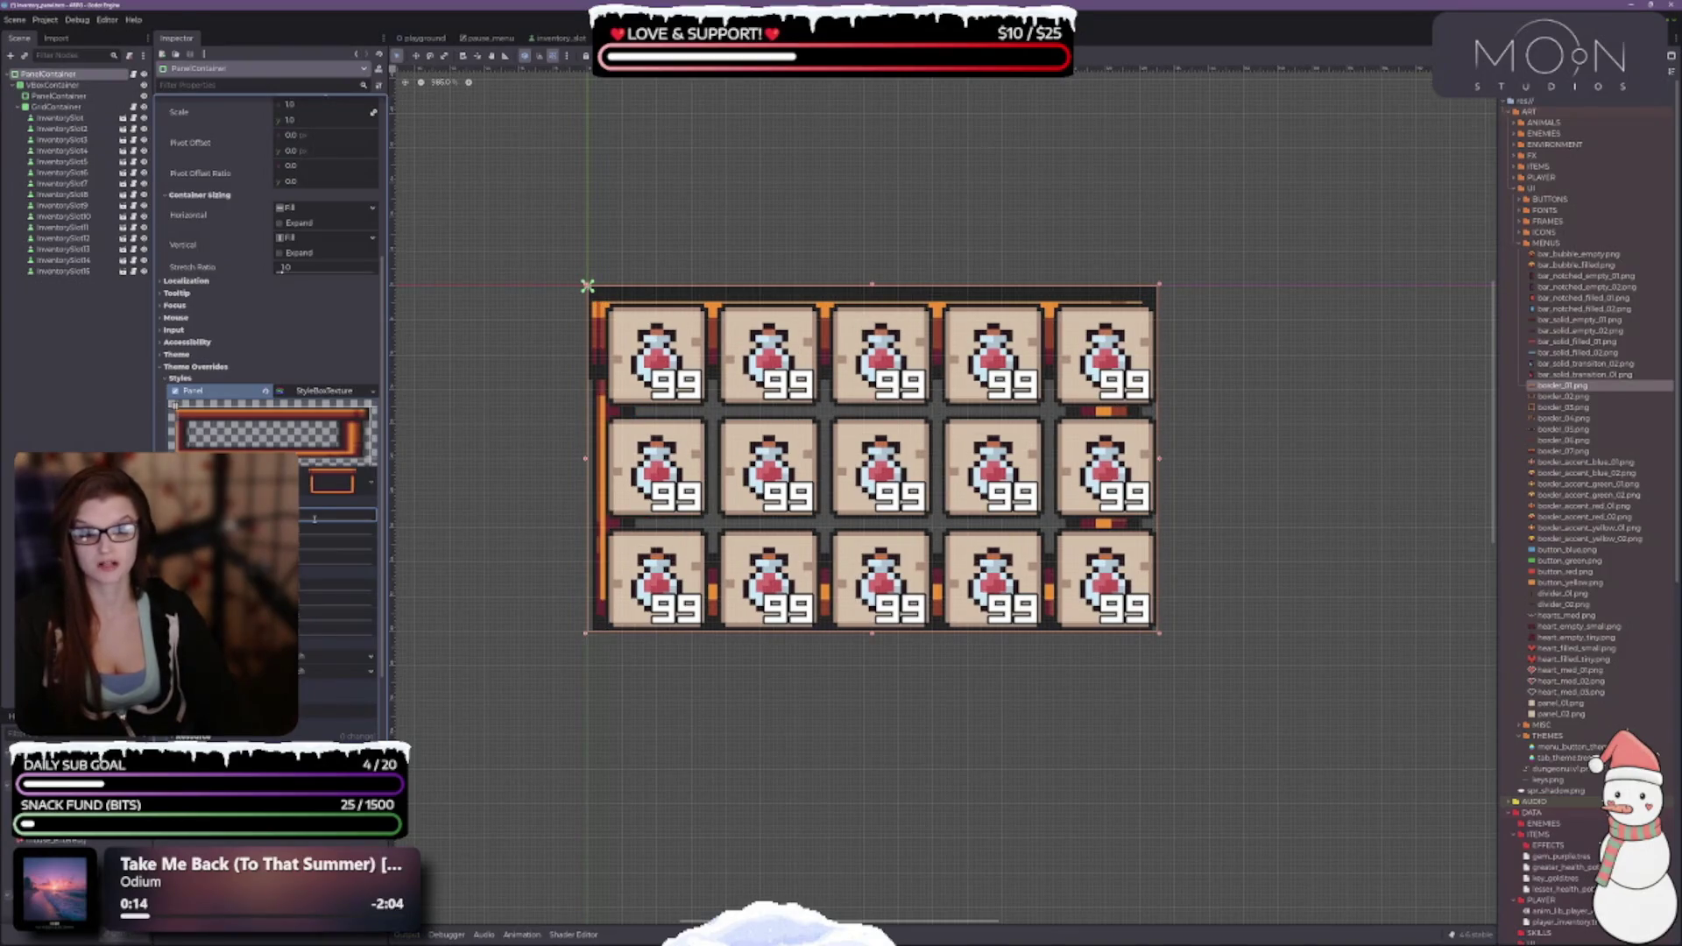
key("Return")
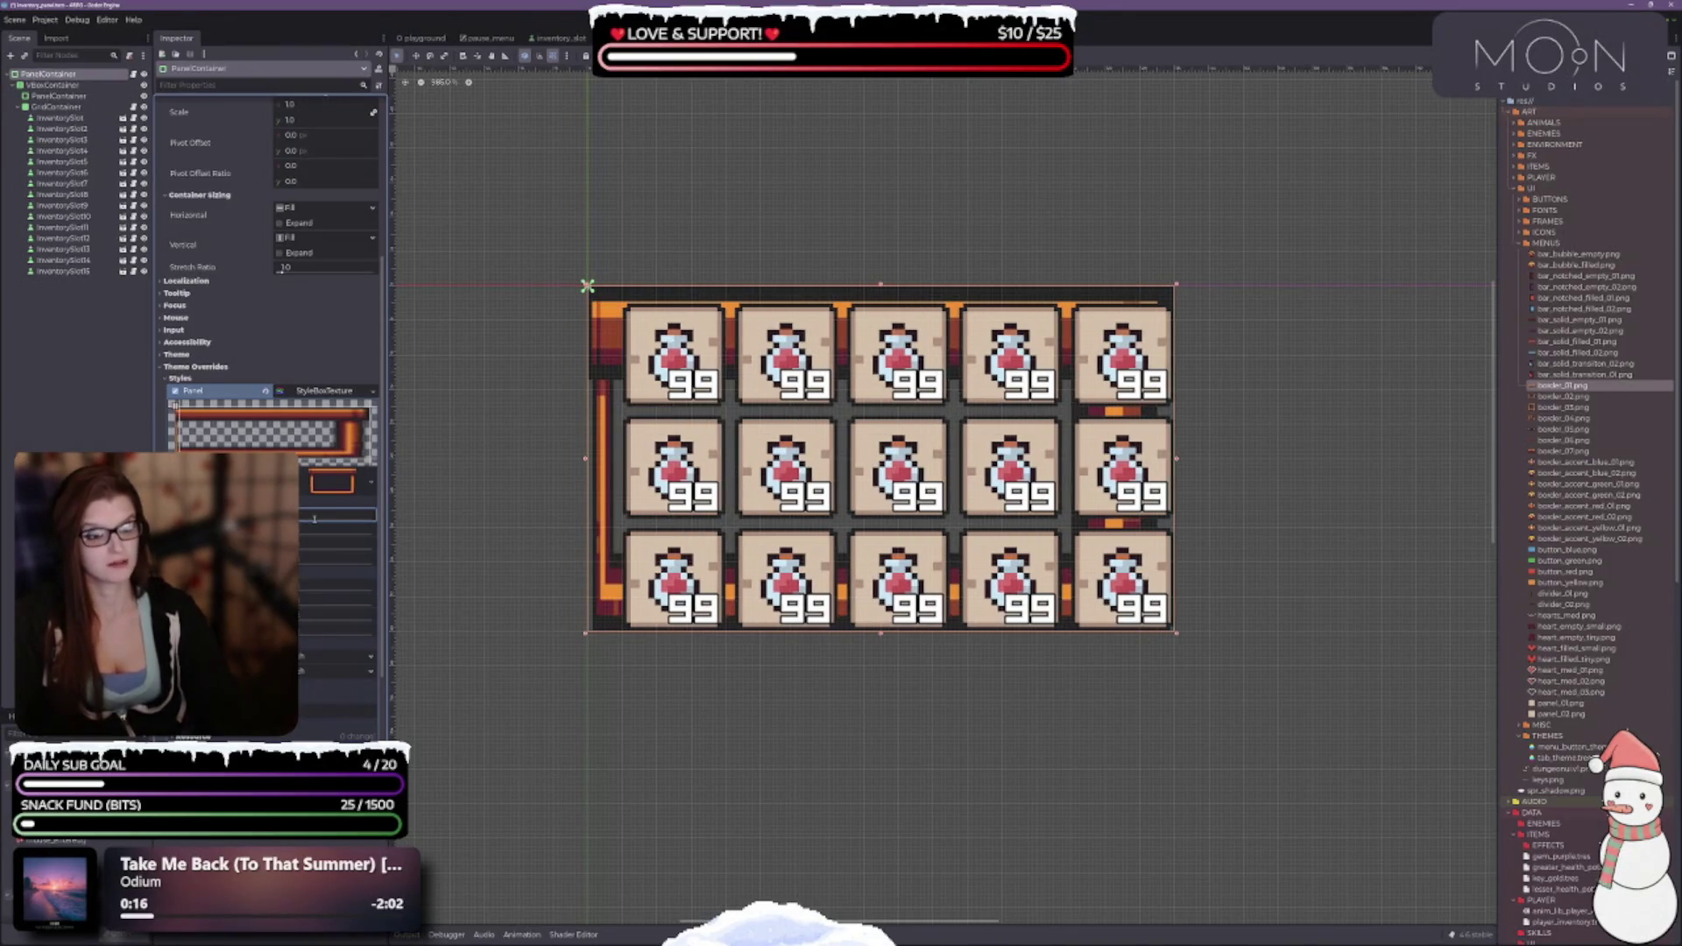
key("Tab")
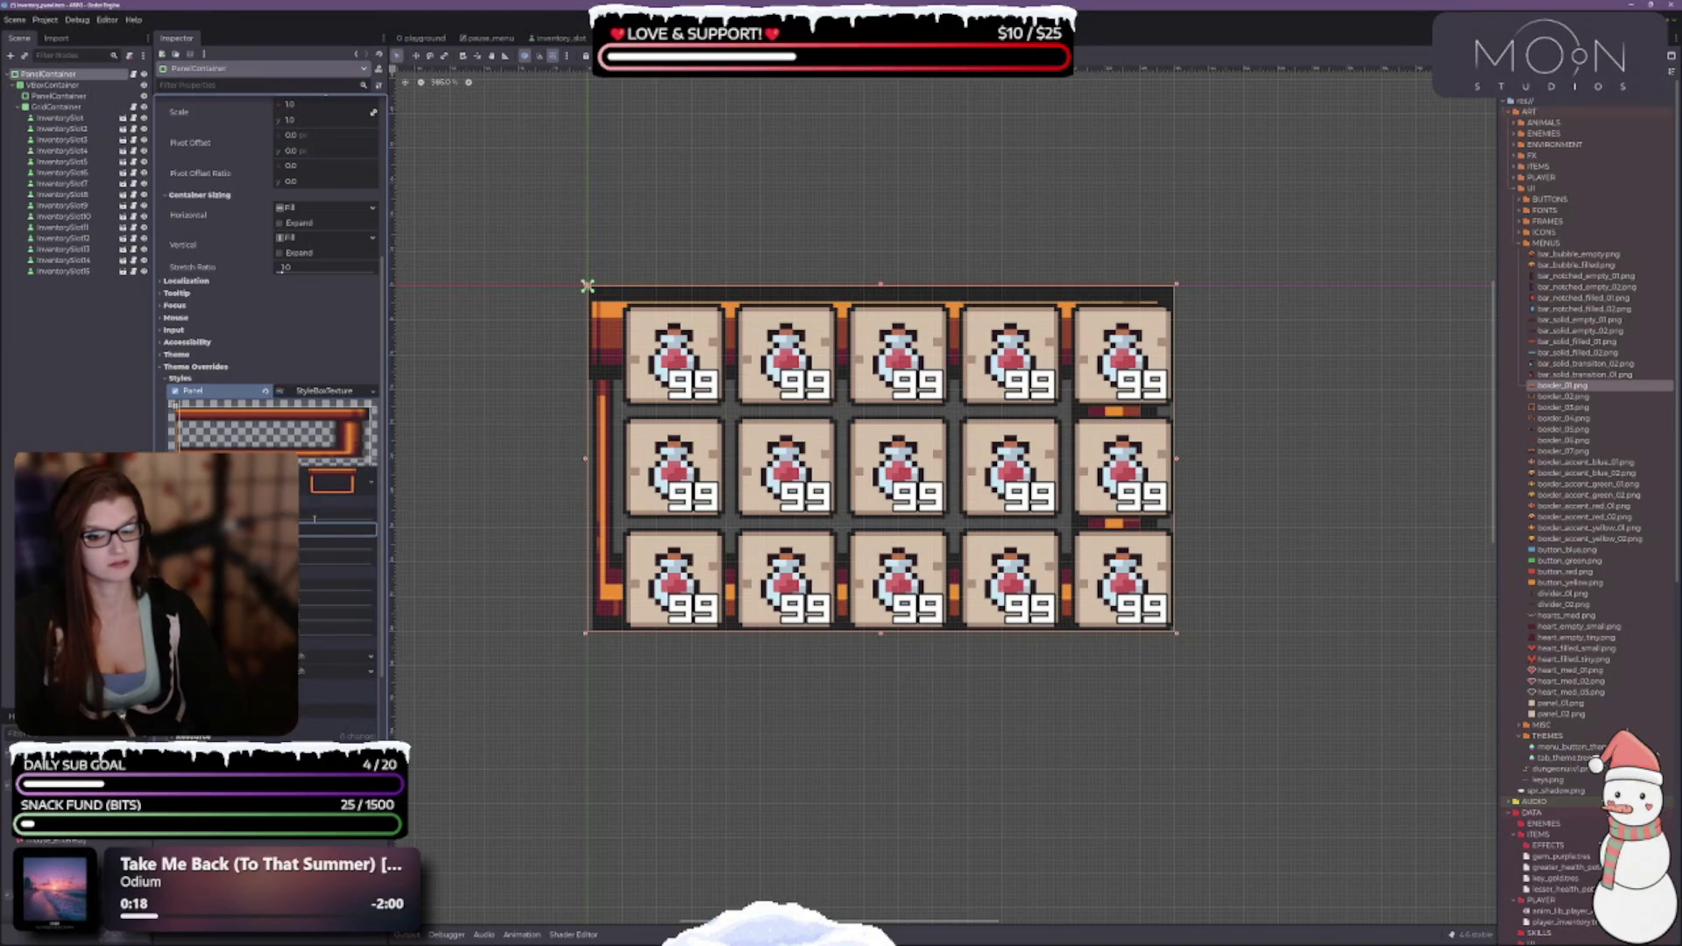
key("Tab")
key("Tab")
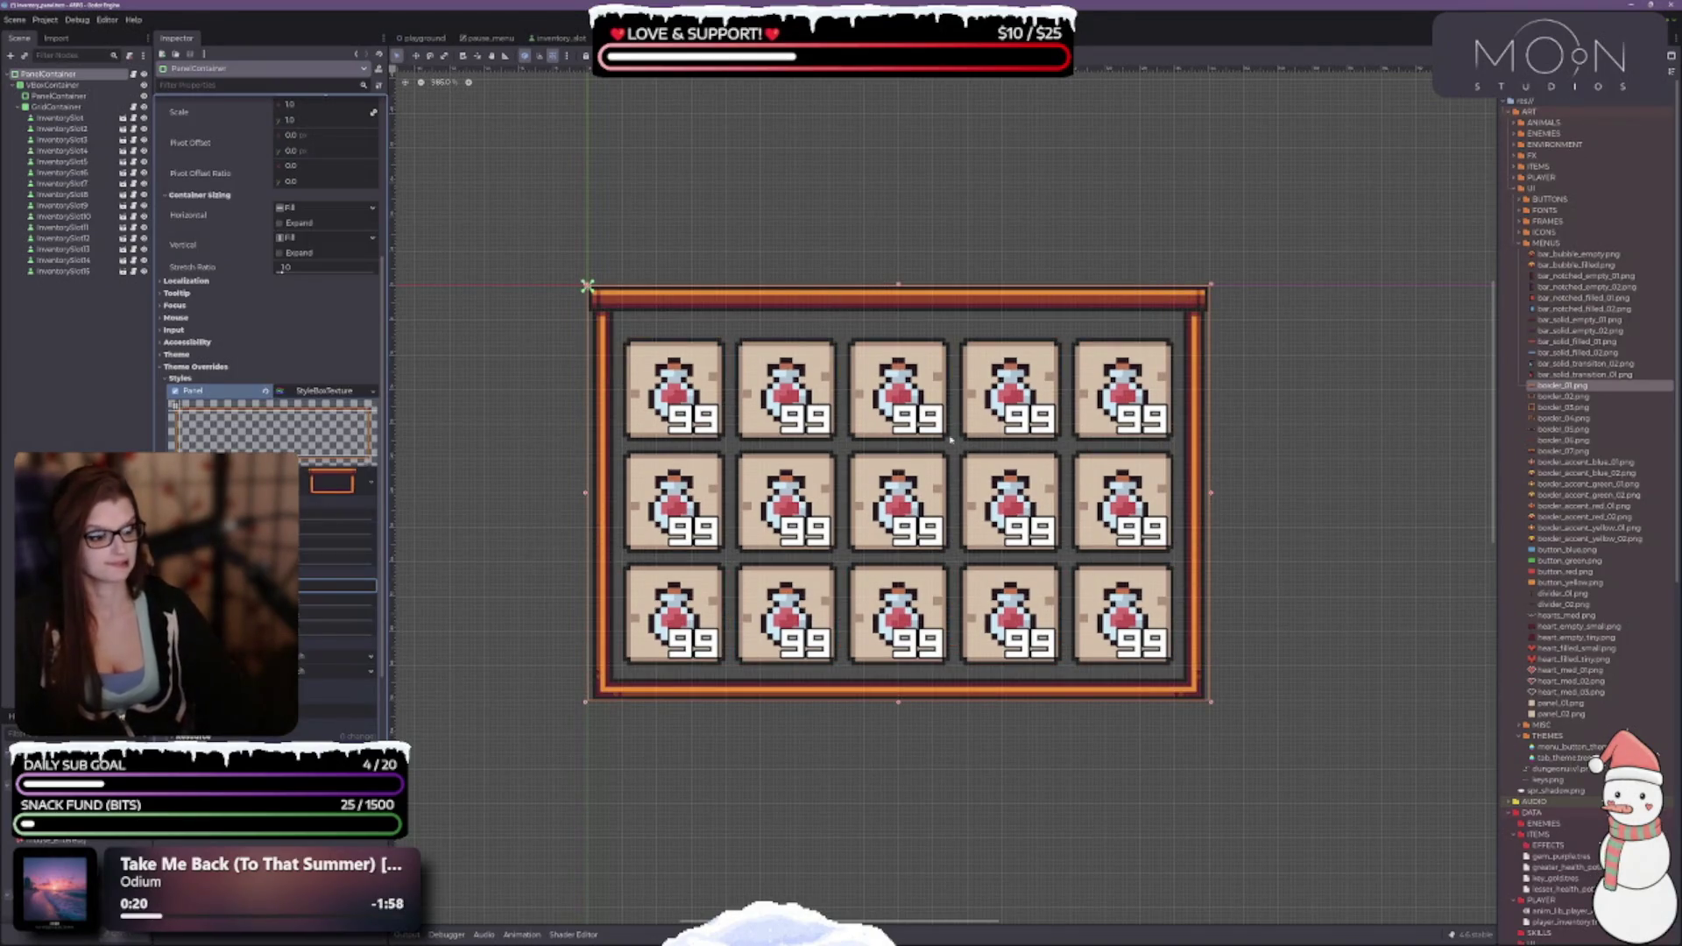
Tune the four texture margins to 7 so the border frames the grid.
scroll(887, 426, "up", 1)
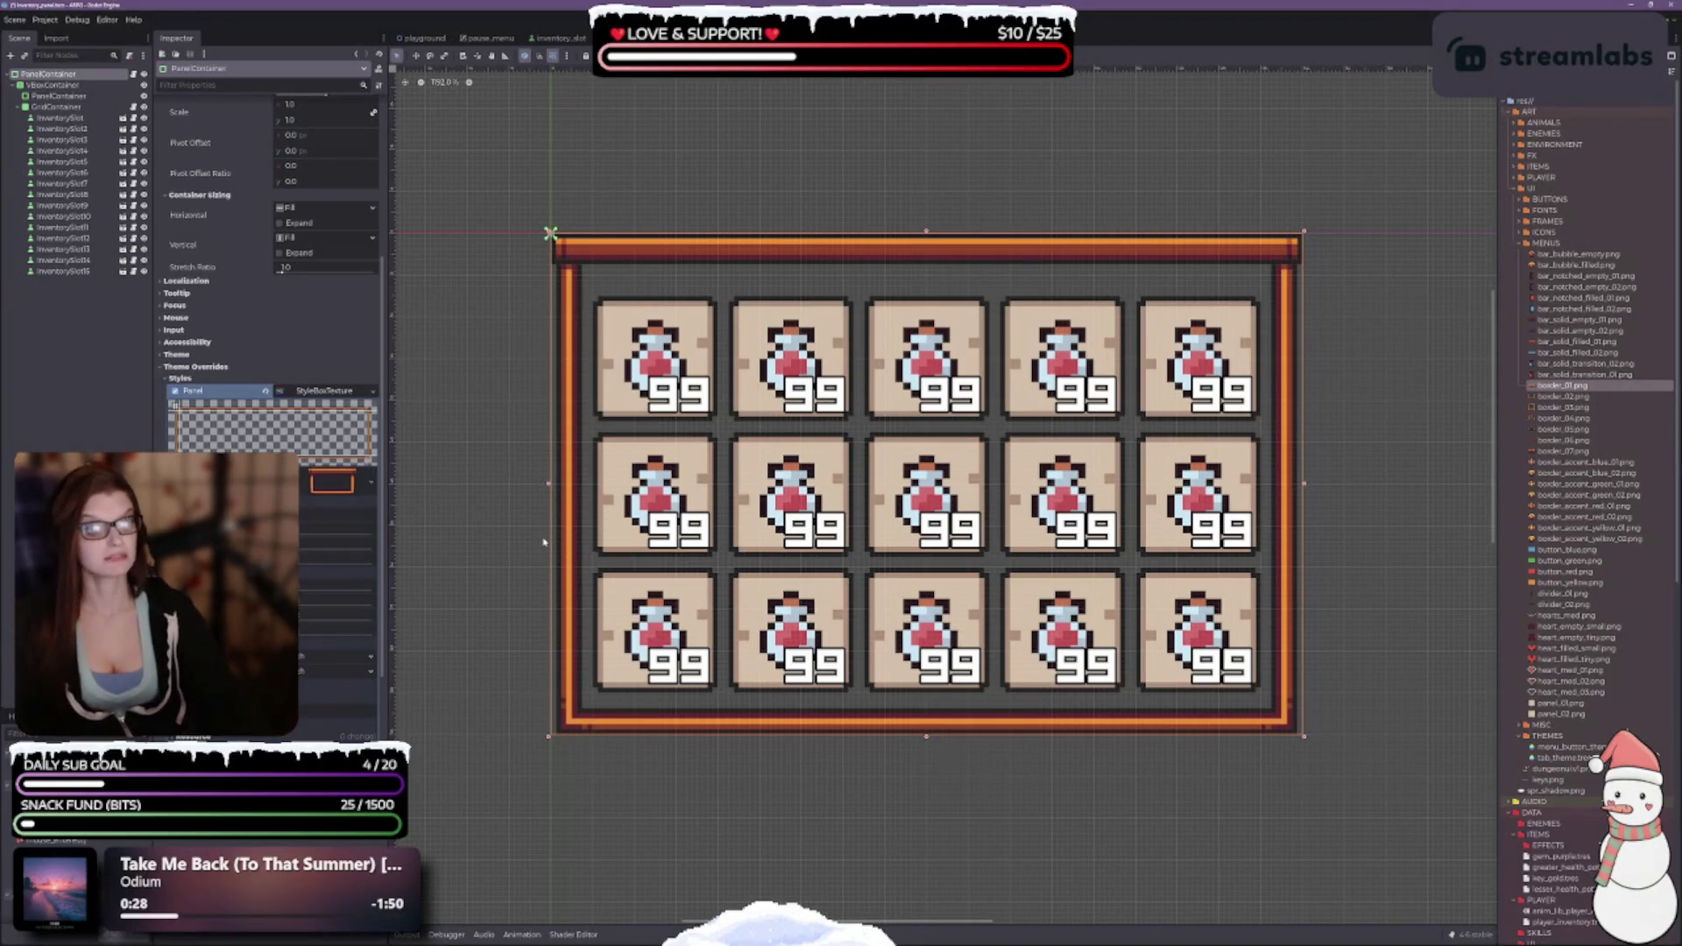
key("Tab")
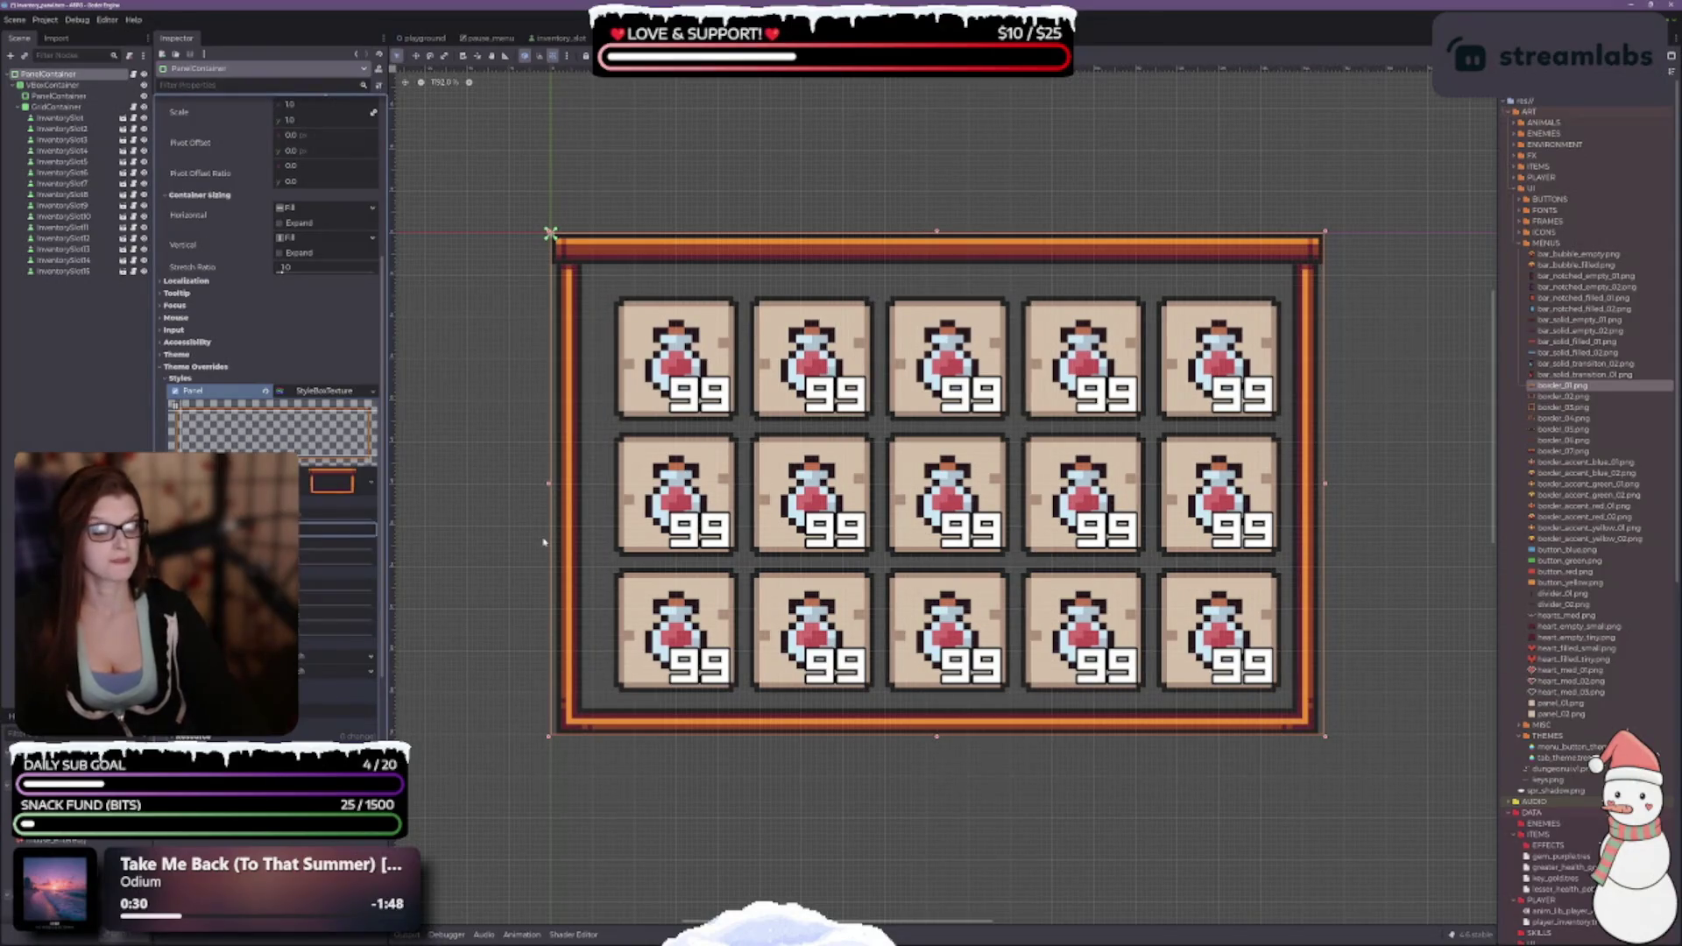
key("shift+Tab")
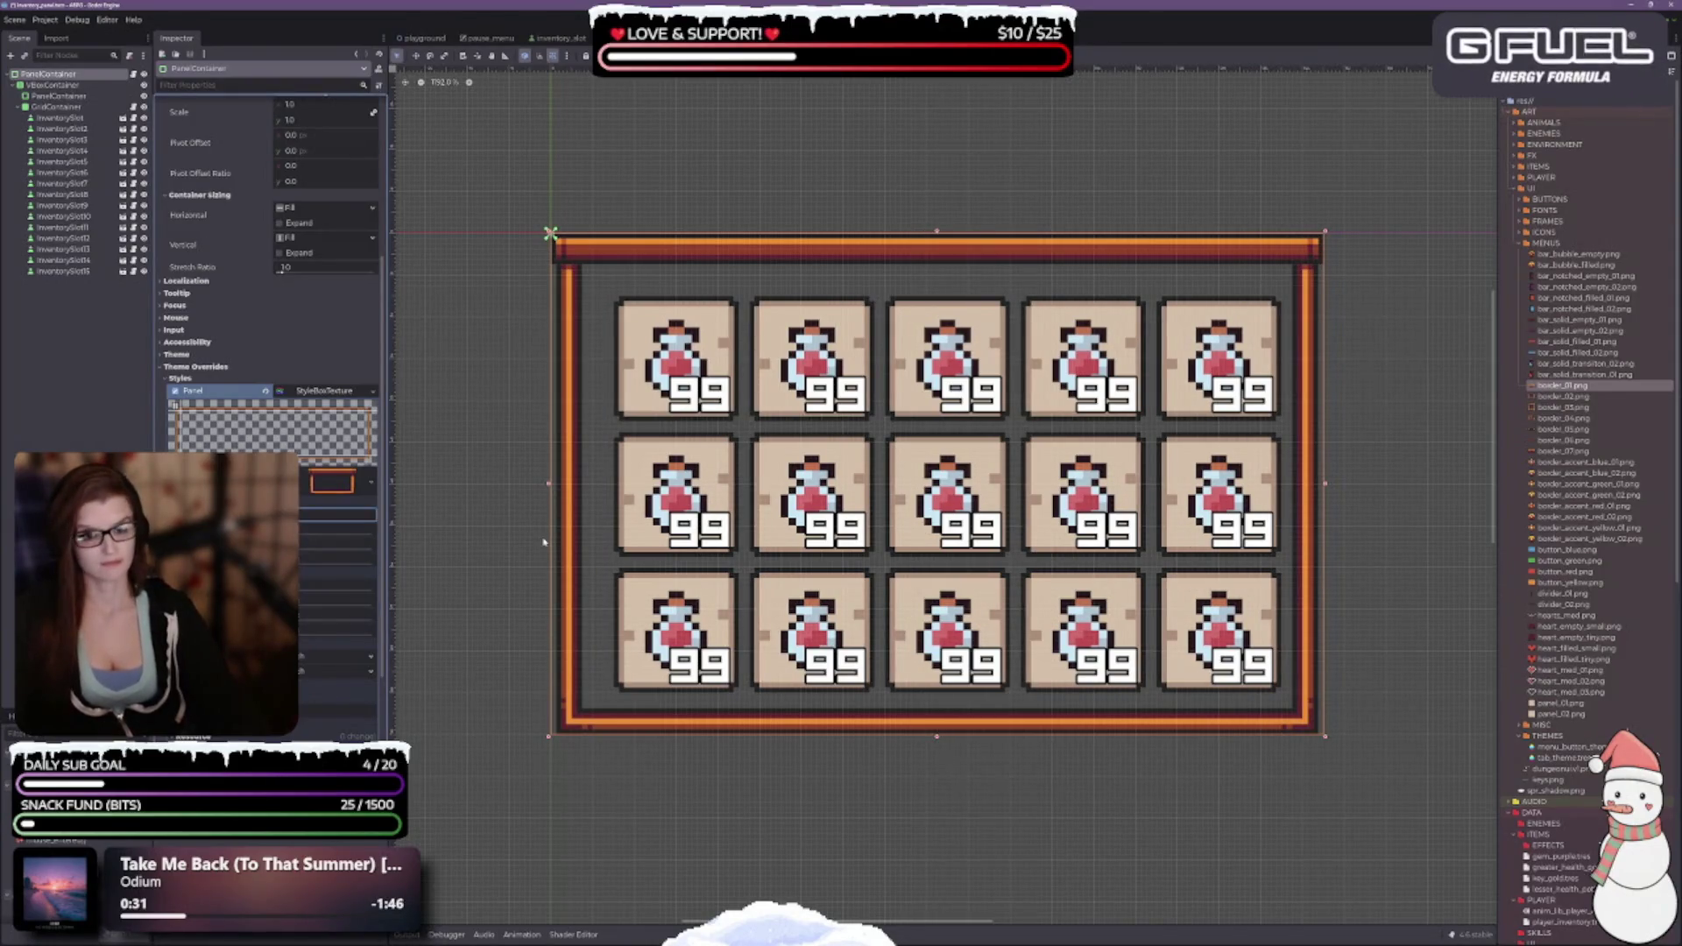
key("Tab")
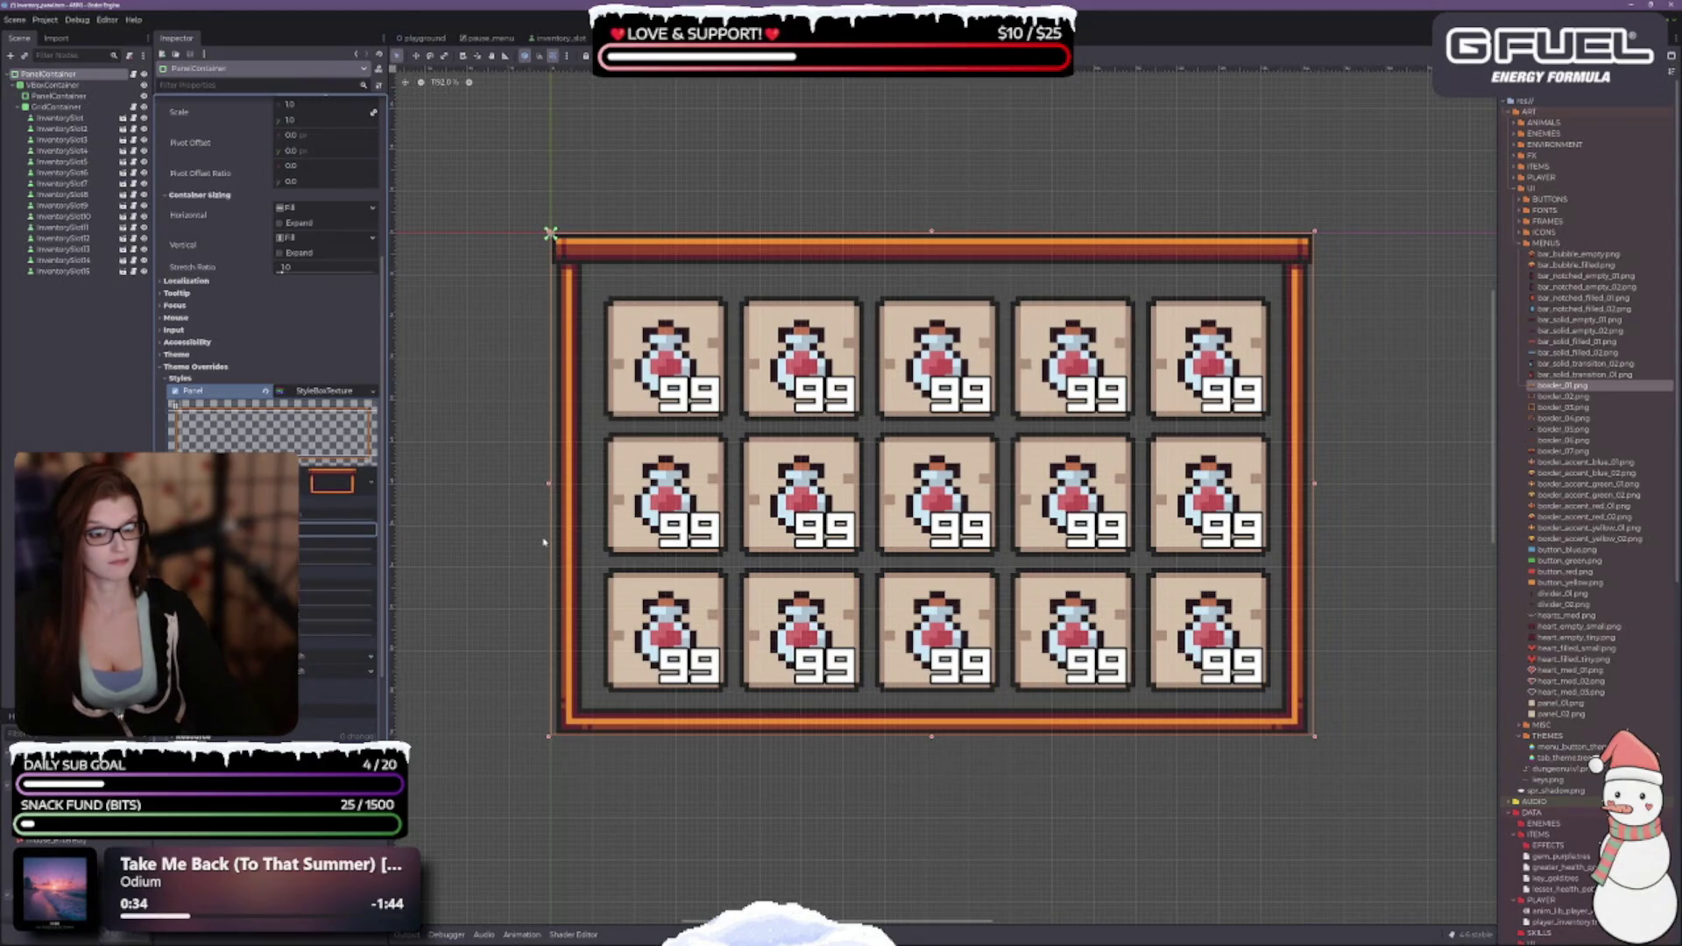
key("shift+Tab")
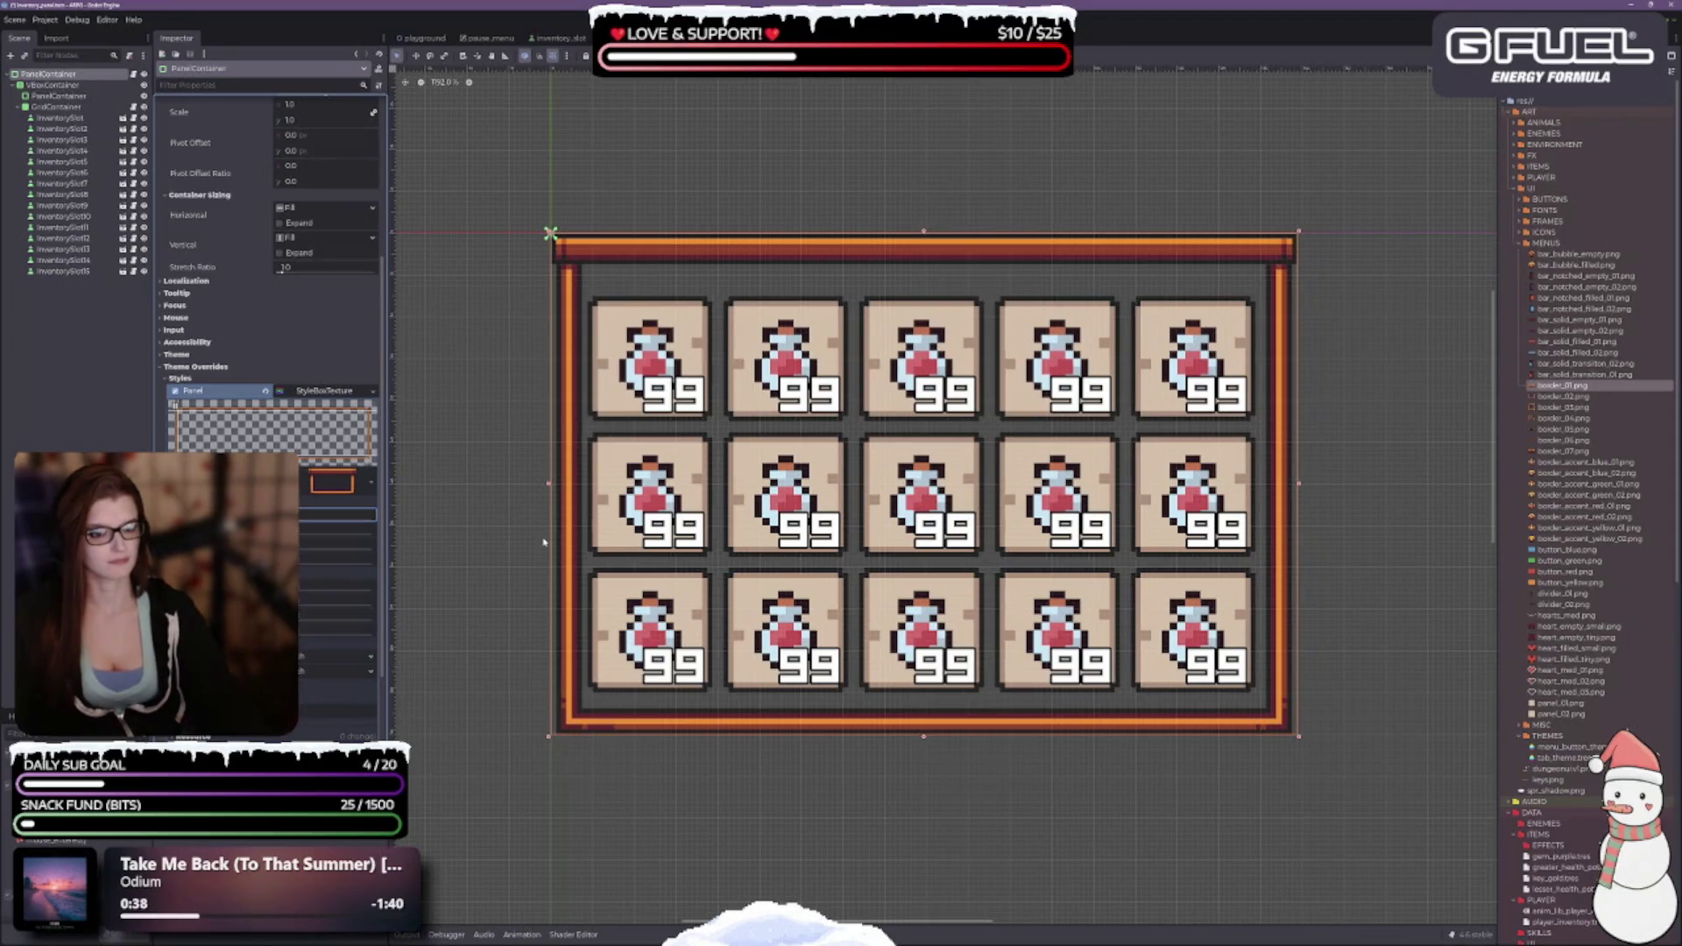
key("Tab")
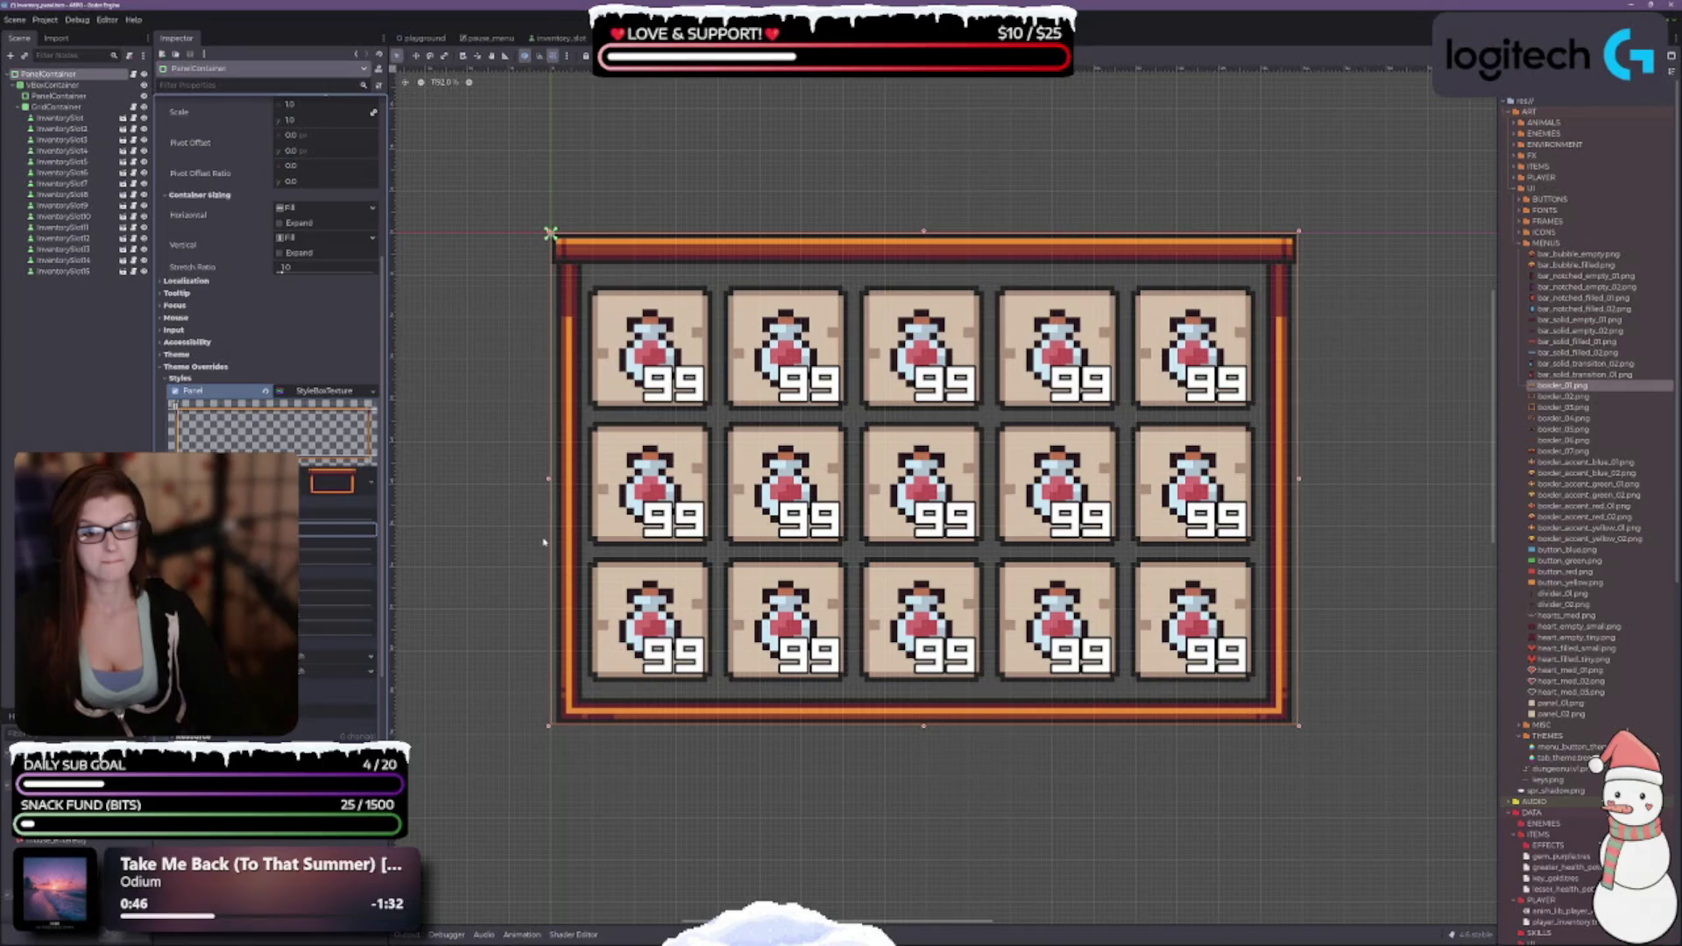
key("Tab")
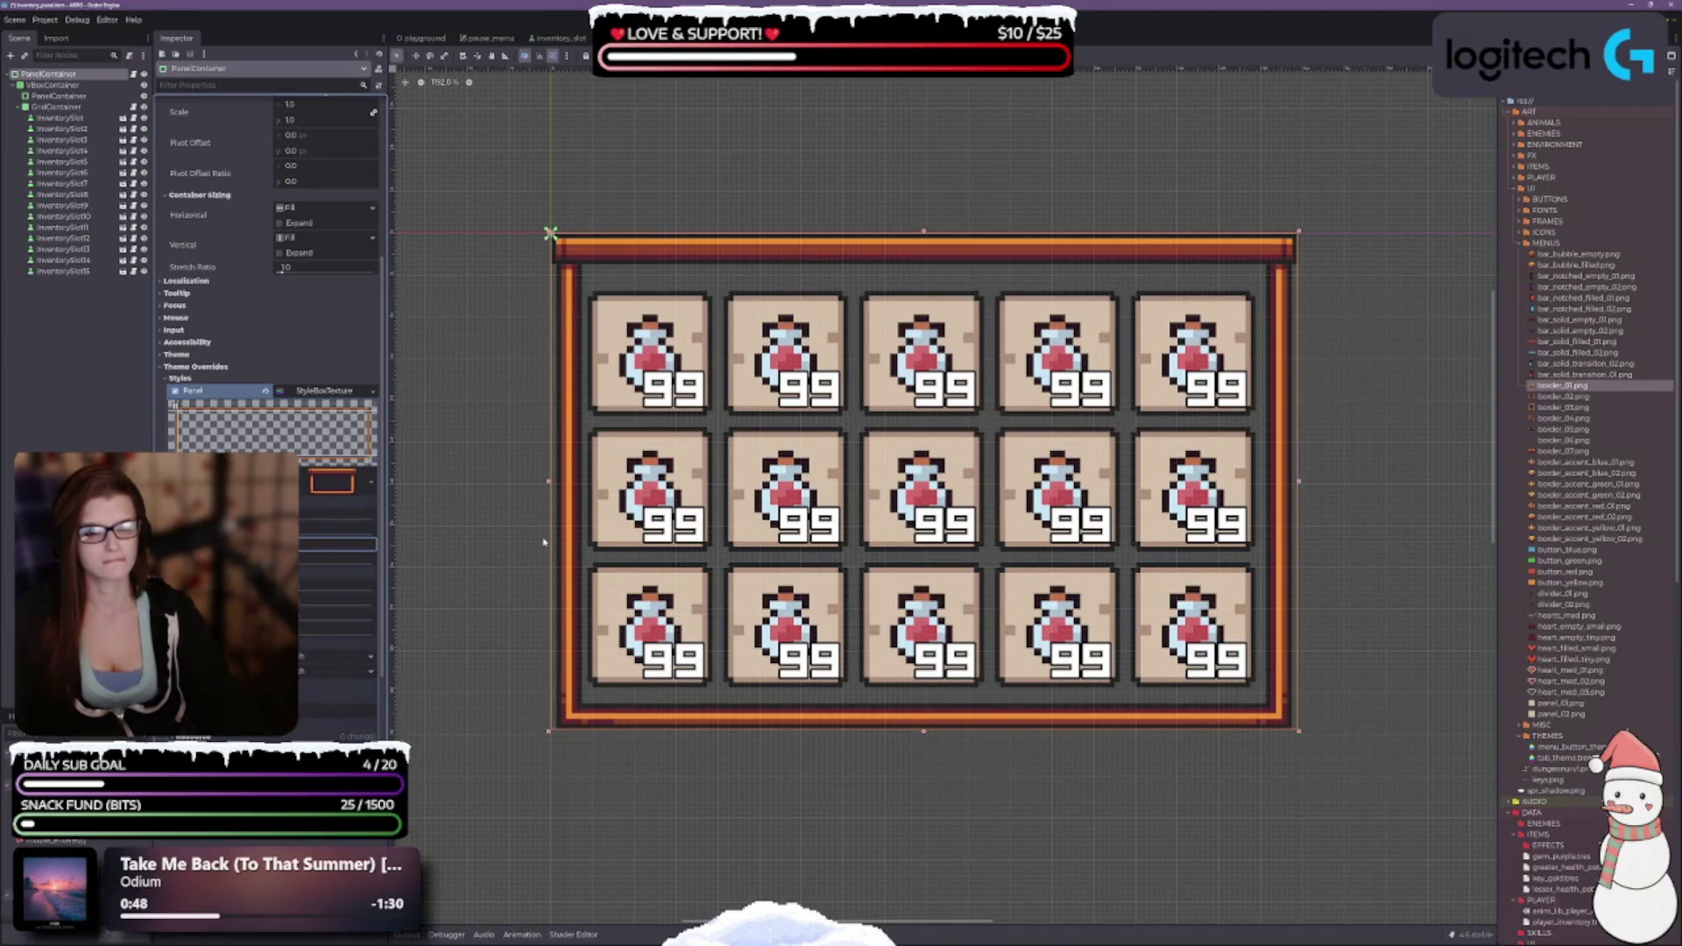
key("Tab")
key("Tab")
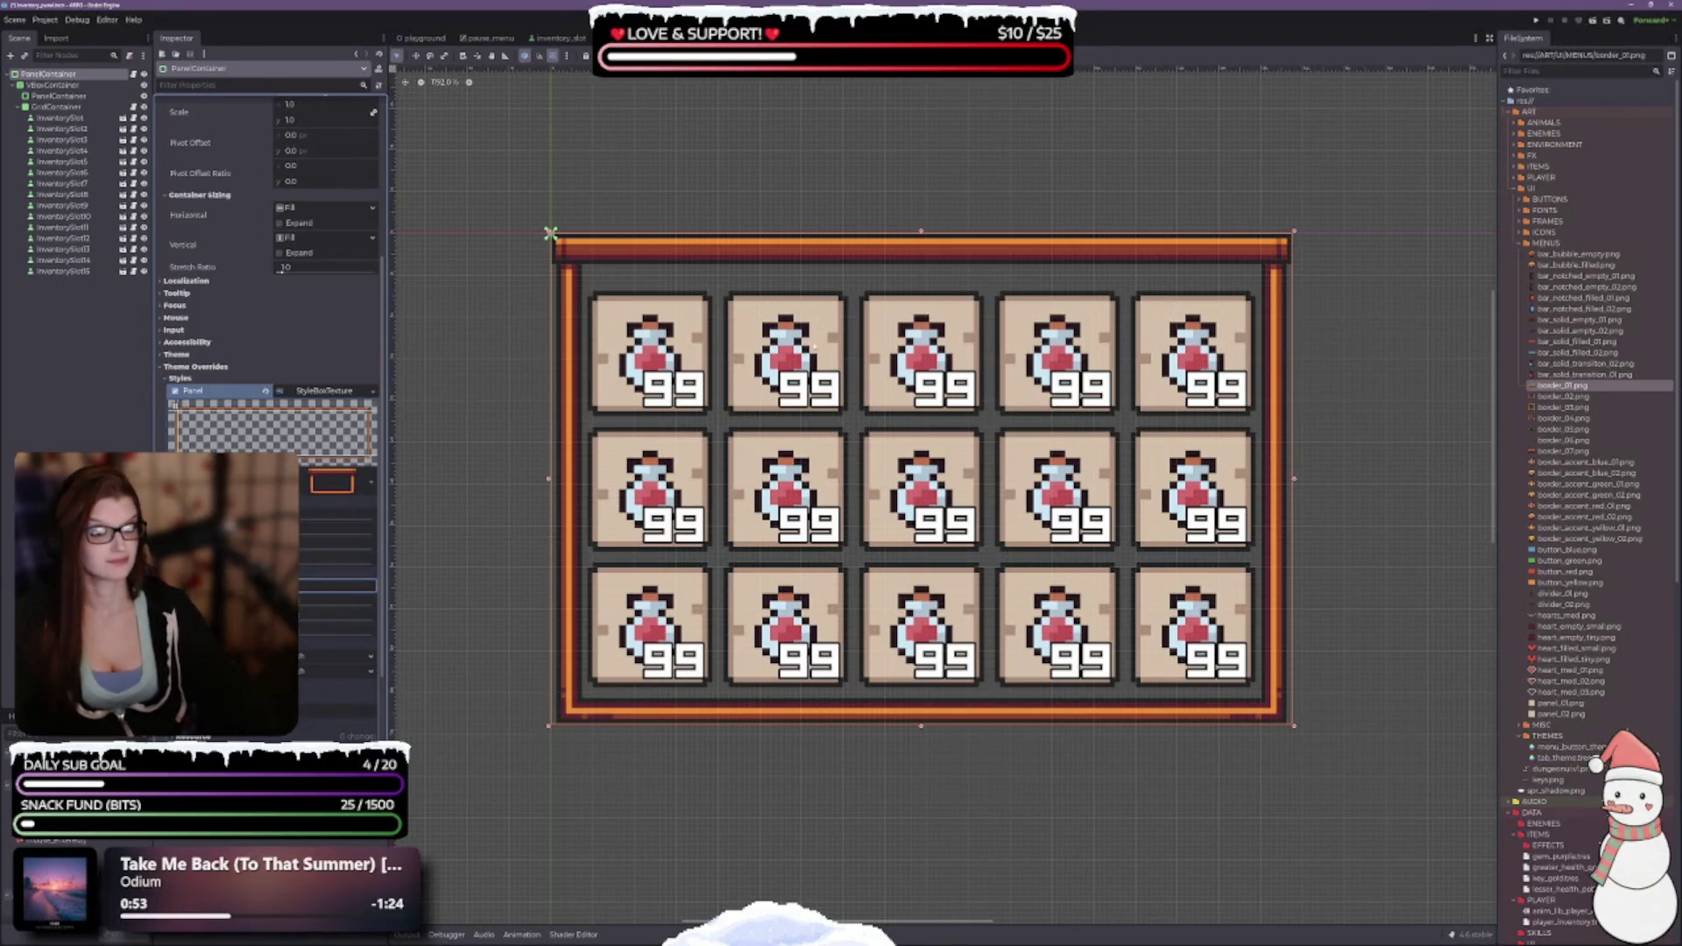
Try left expand margins of 6 and 1, then reset it to 0.
scroll(456, 447, "down", 1)
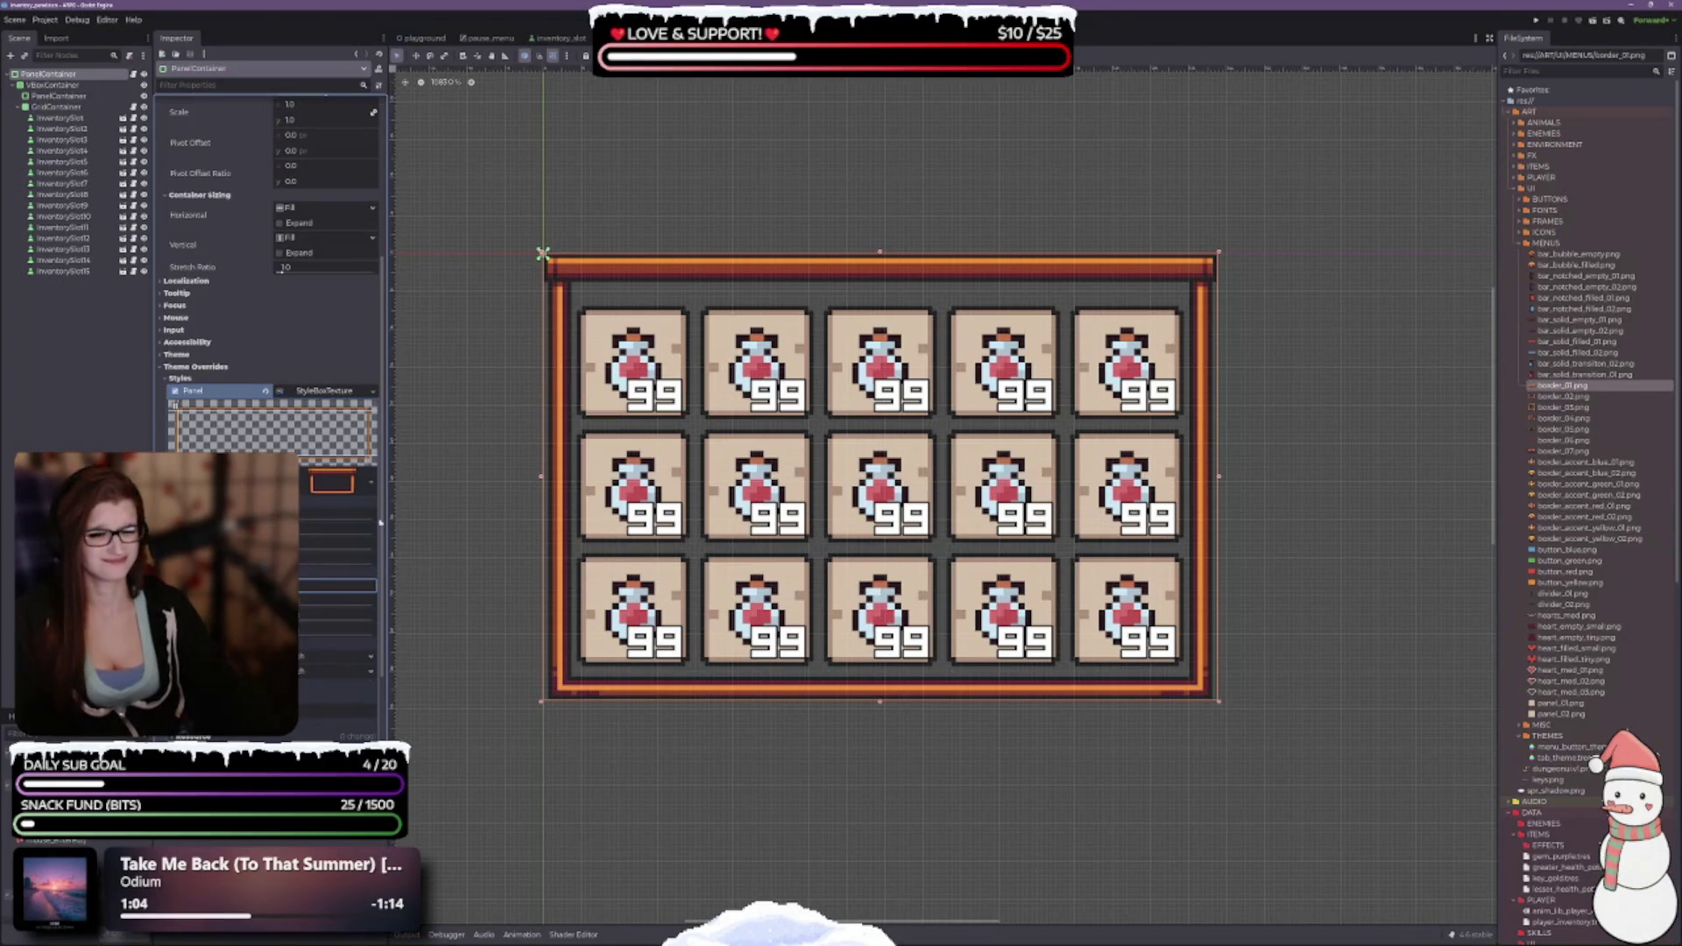
scroll(263, 455, "down", 4)
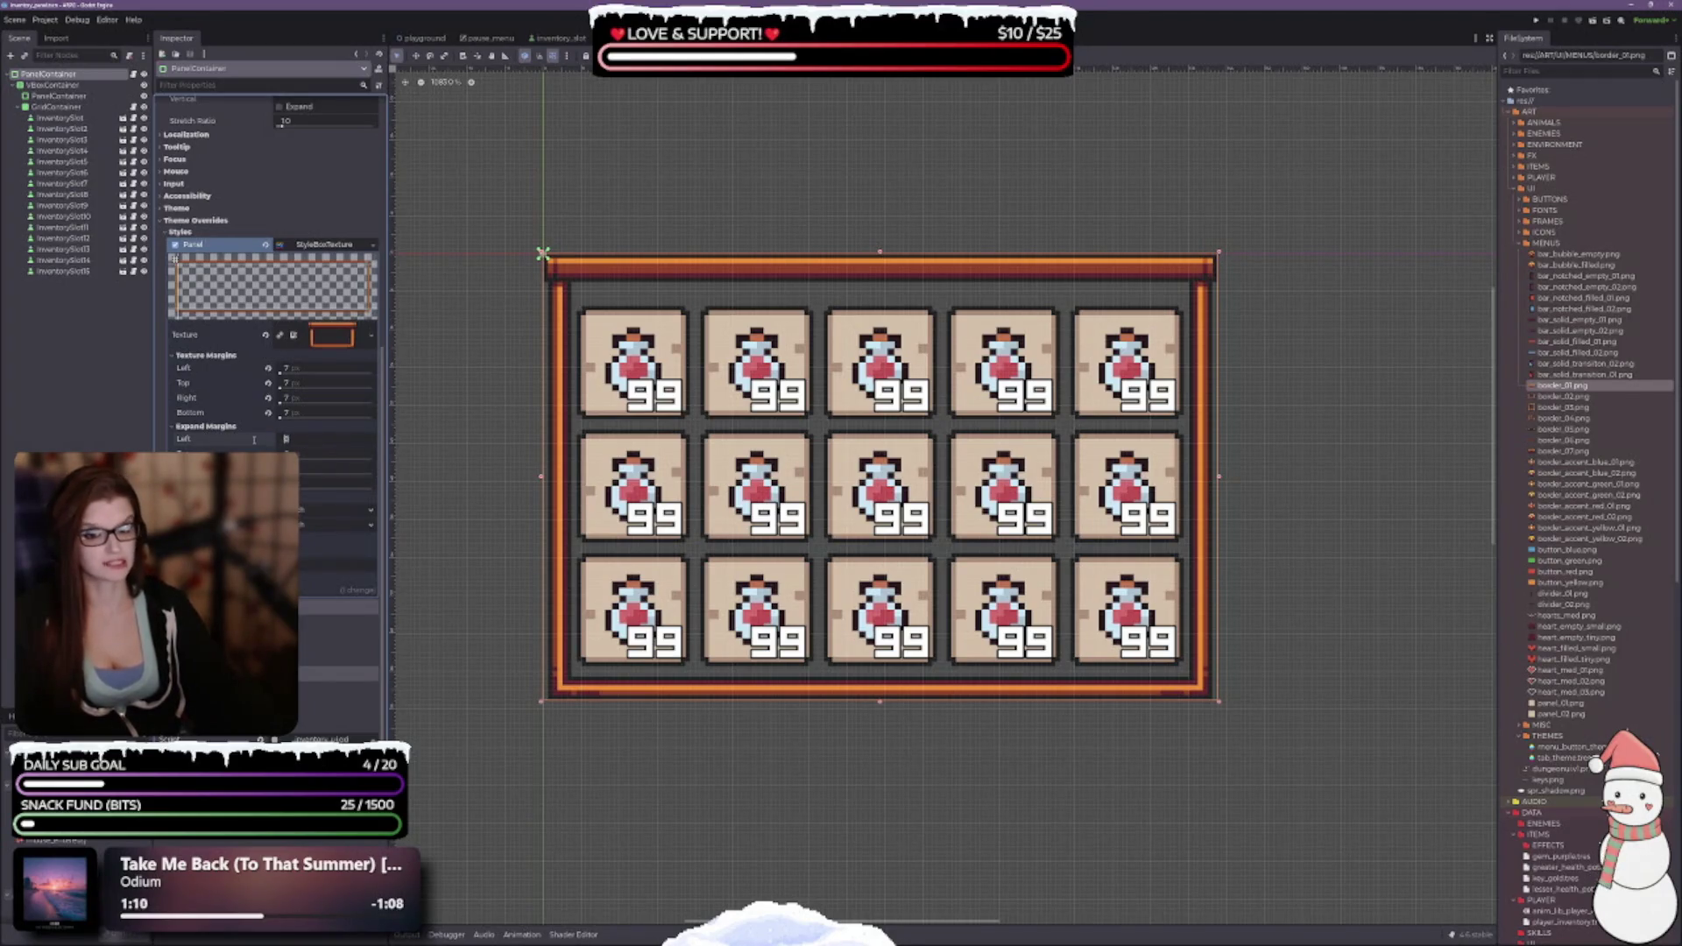
type("6")
key("Return")
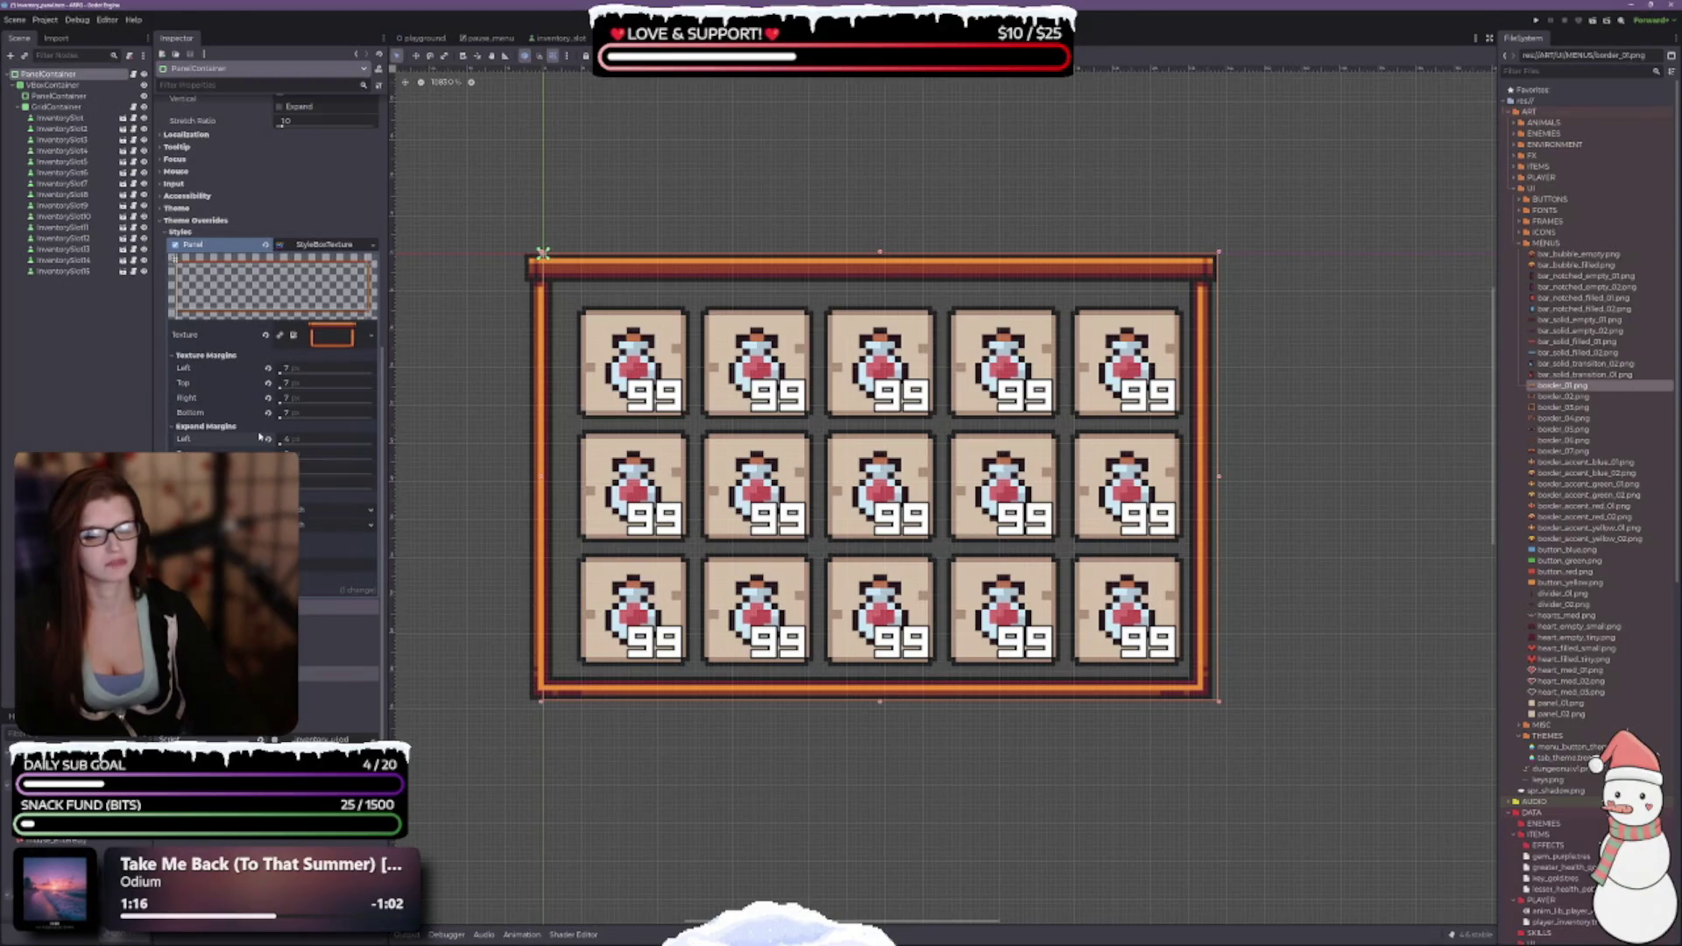
left_click(312, 440)
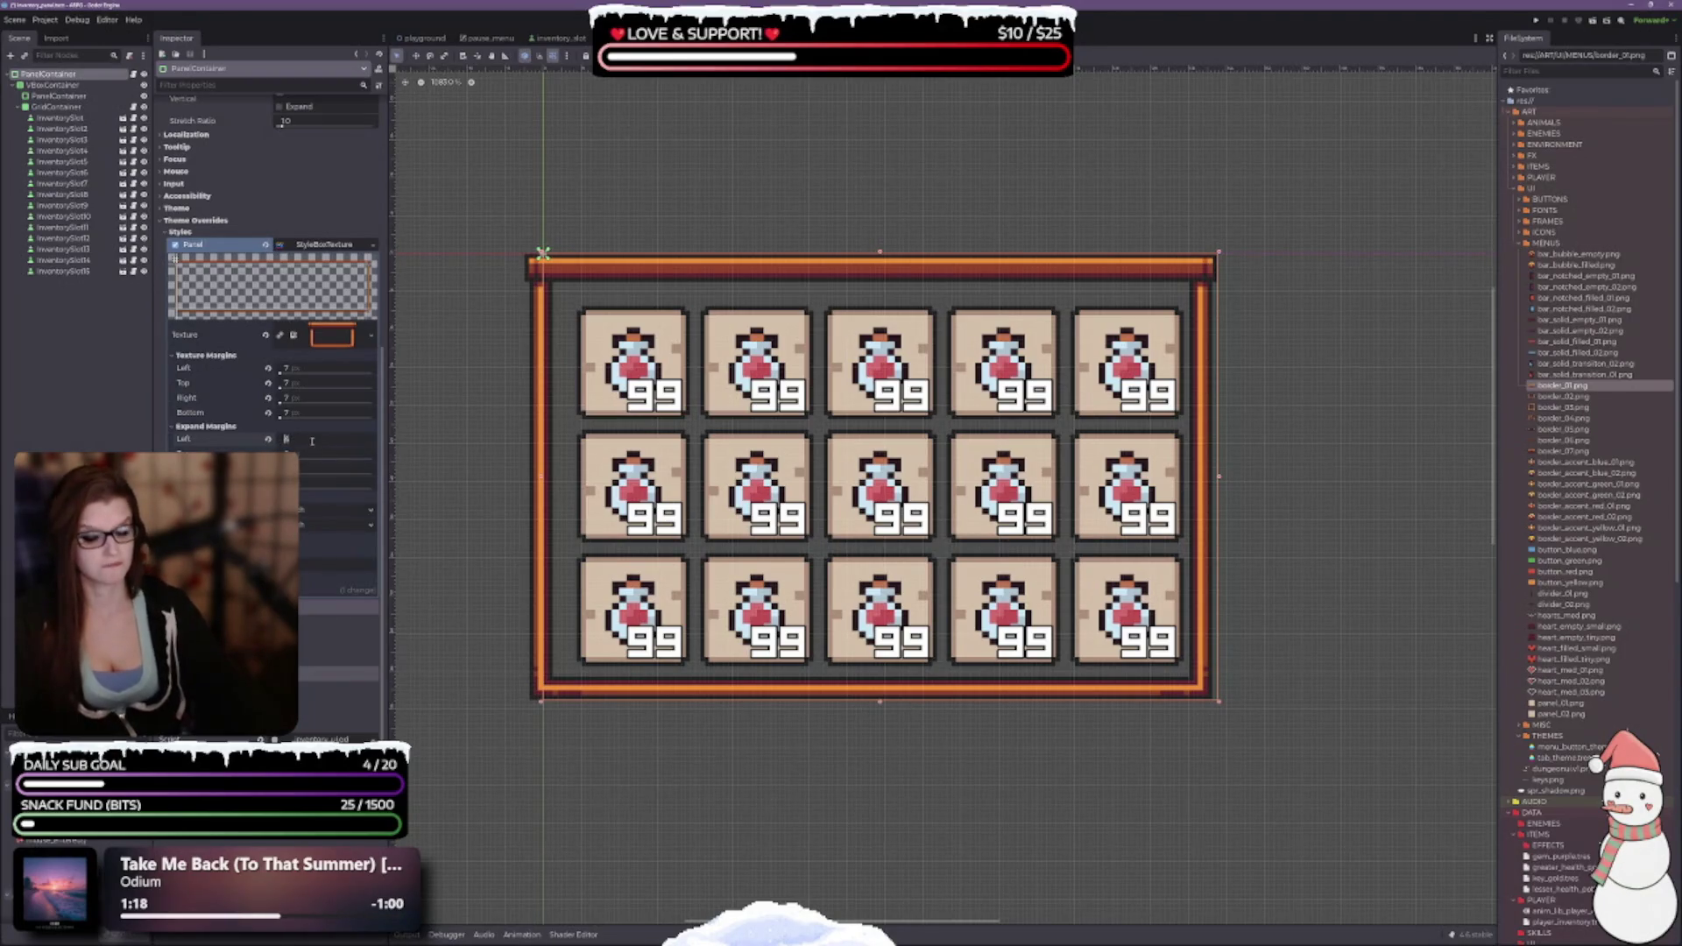
type("1")
key("Return")
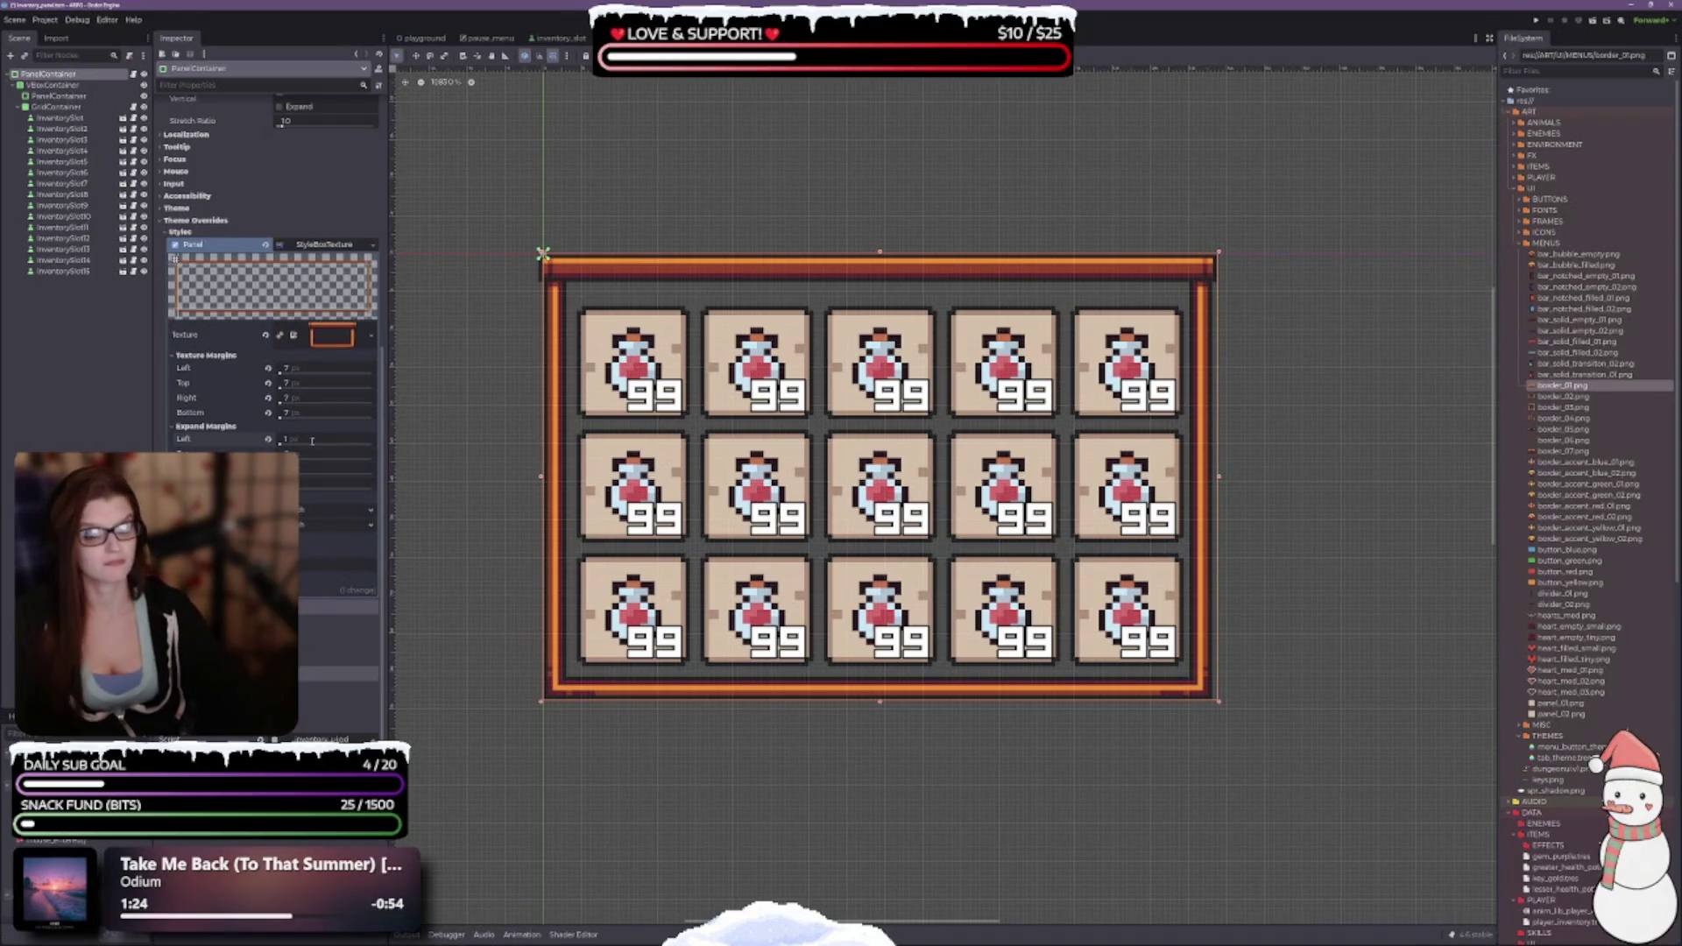
double_click(312, 441)
type("0")
key("Return")
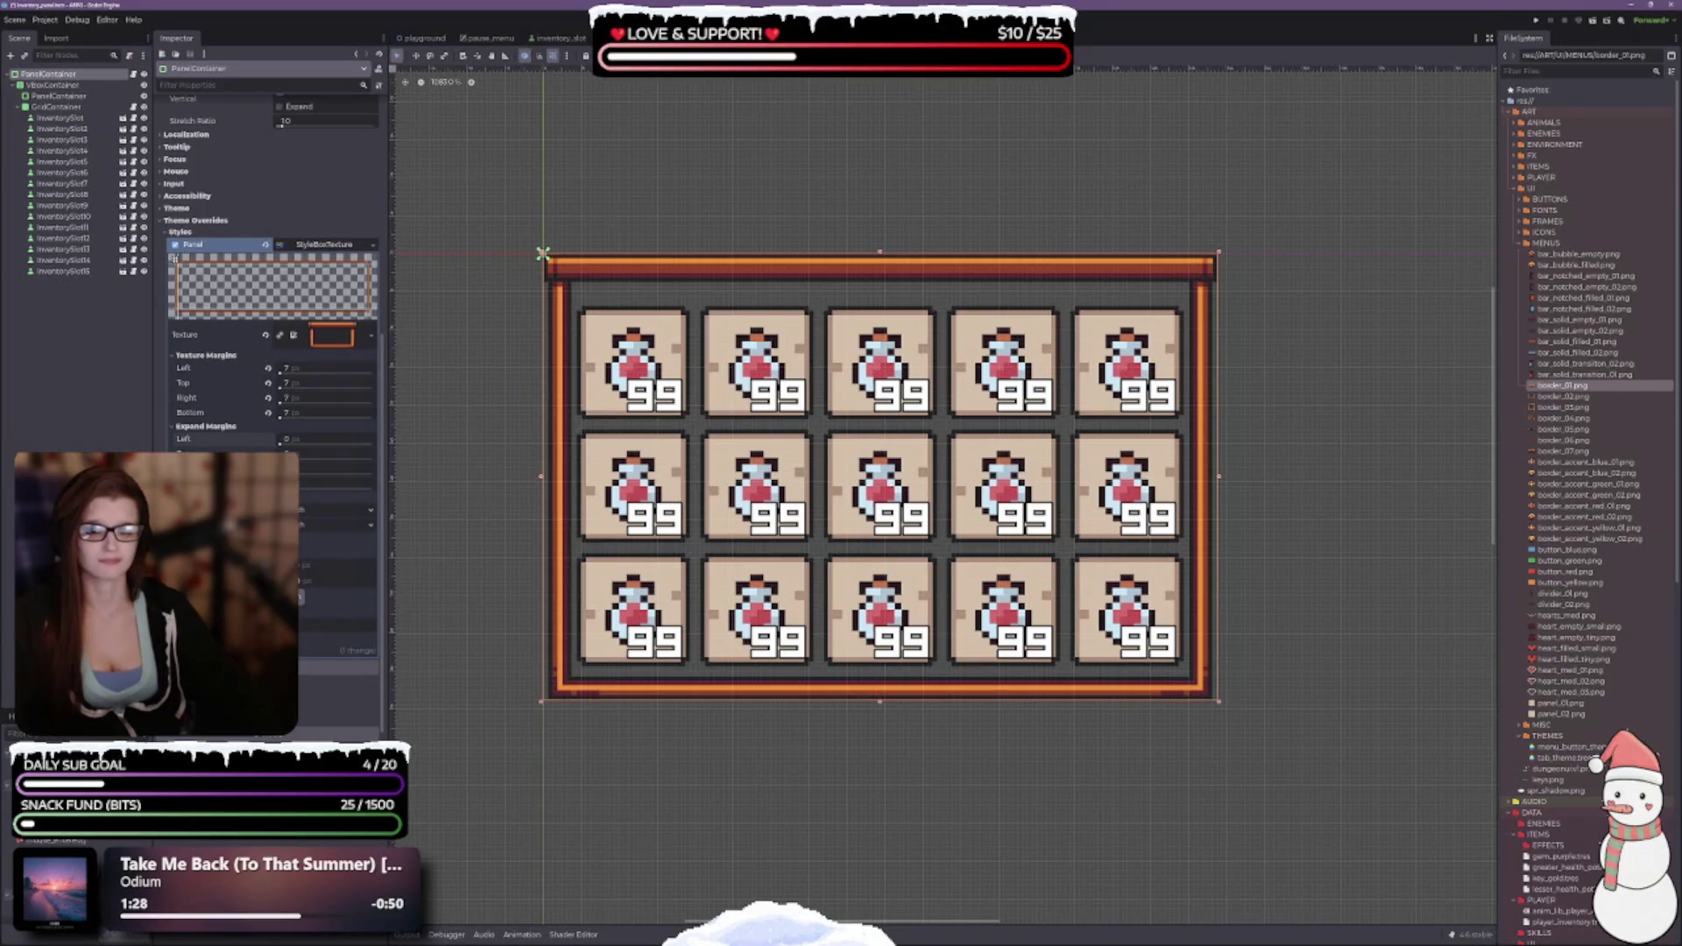
In the region editor, set Left and Top margins to 6 and shrink Right and Bottom.
left_click(298, 597)
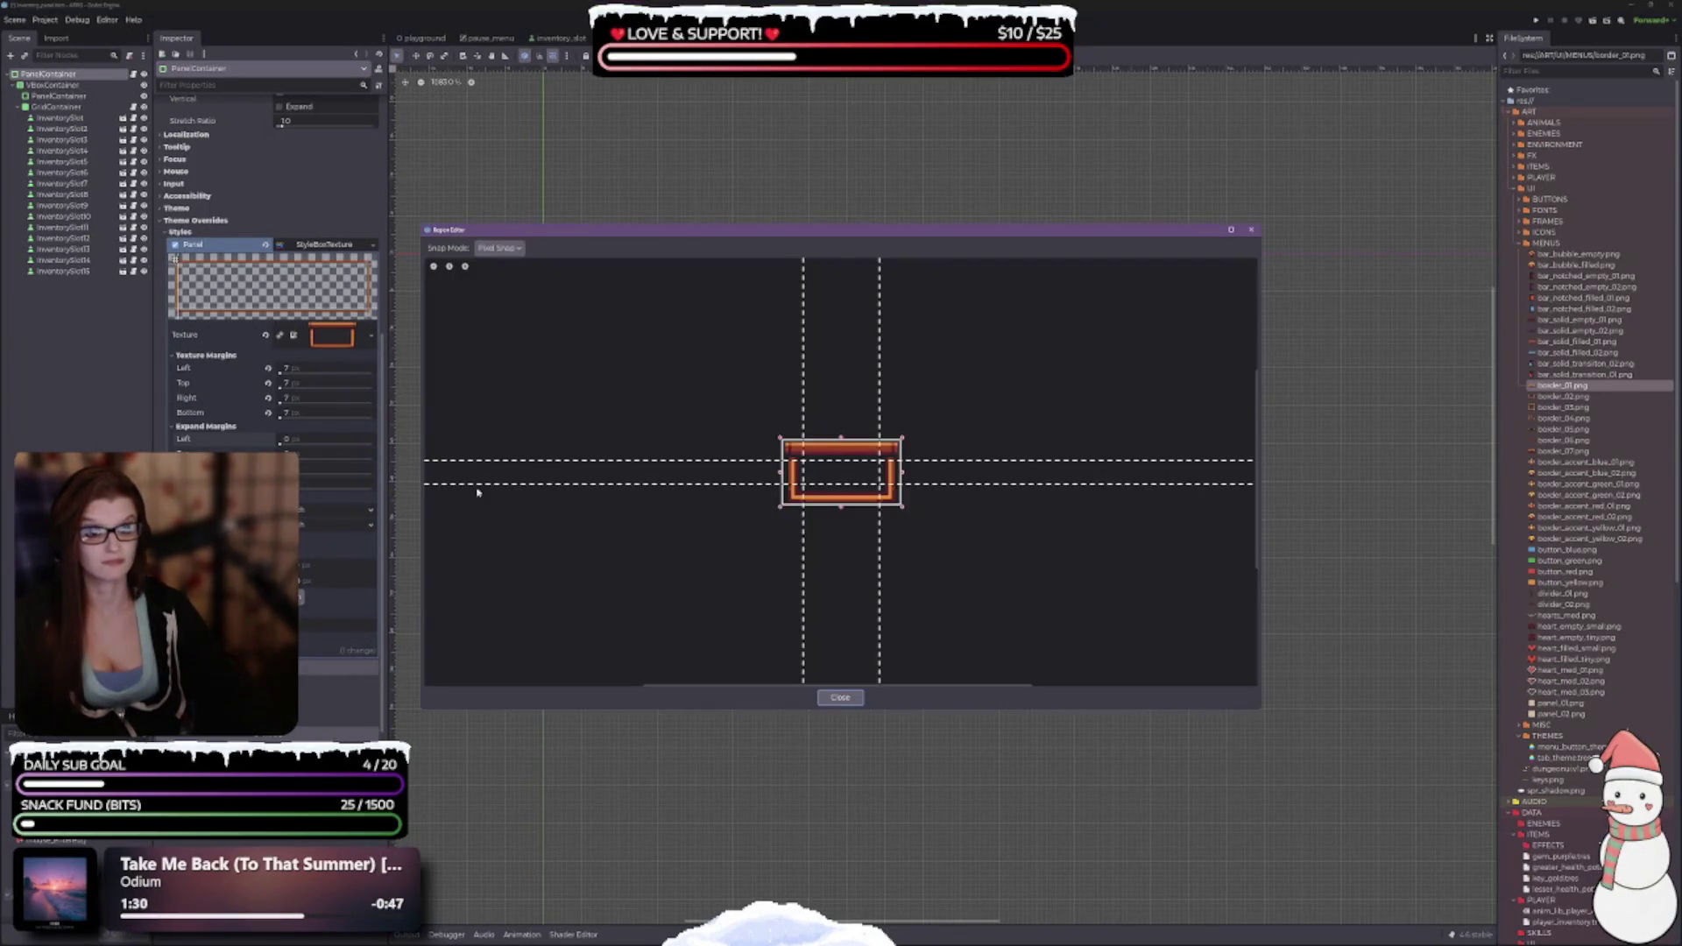
scroll(806, 482, "up", 5)
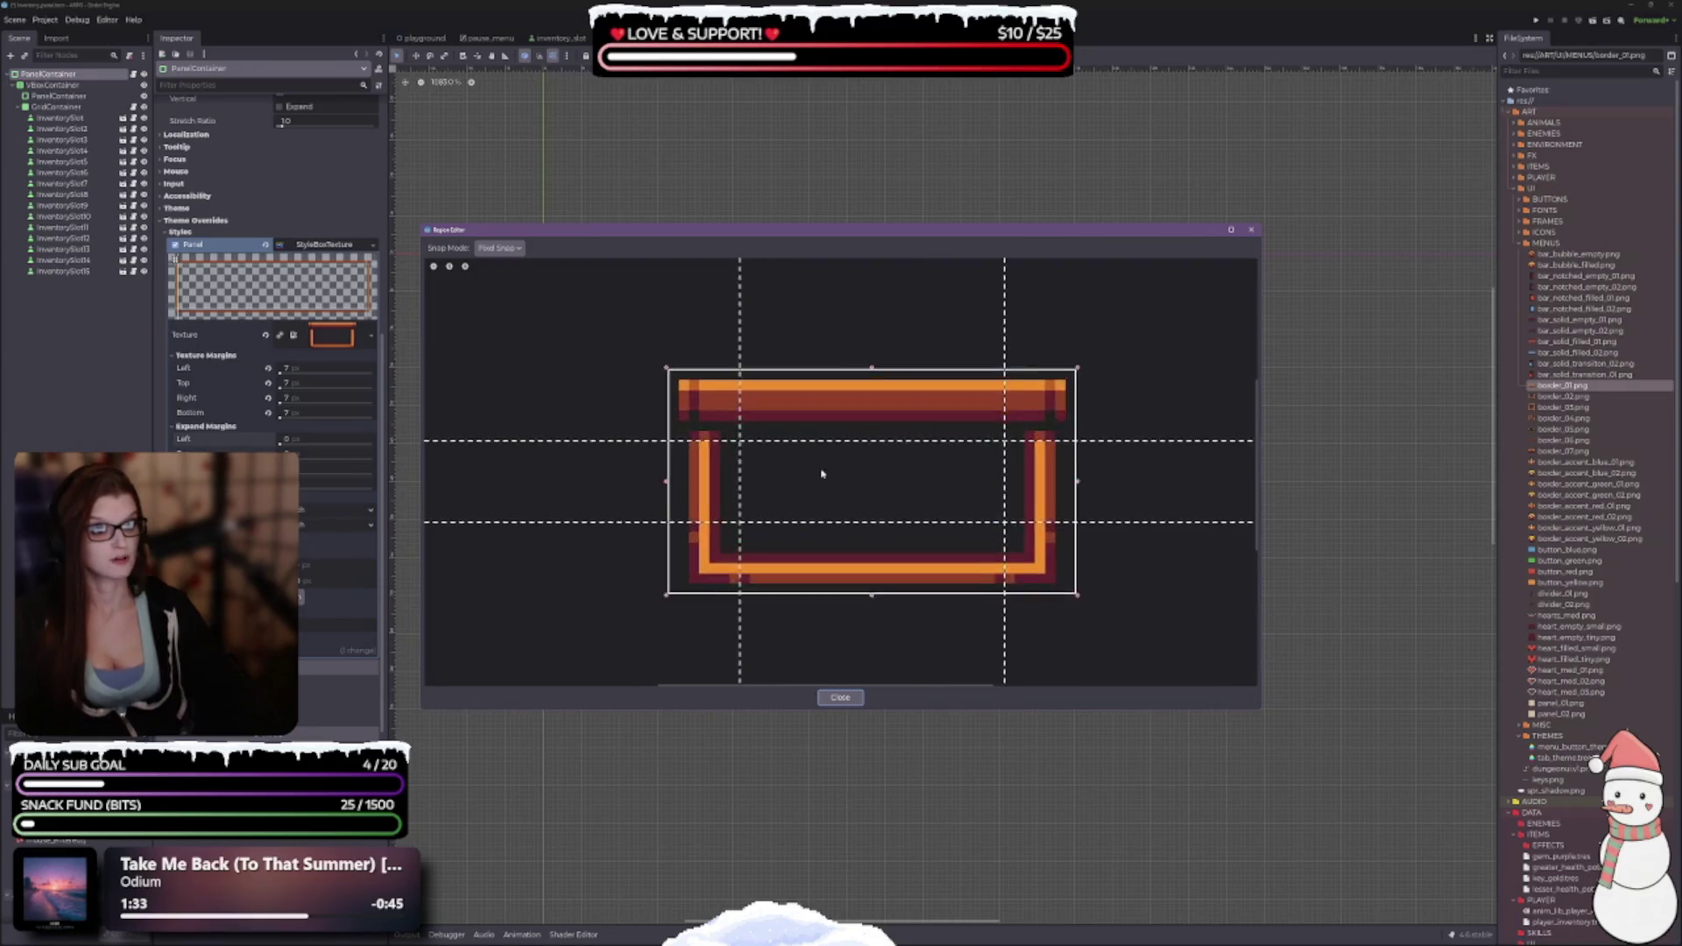
scroll(820, 493, "up", 1)
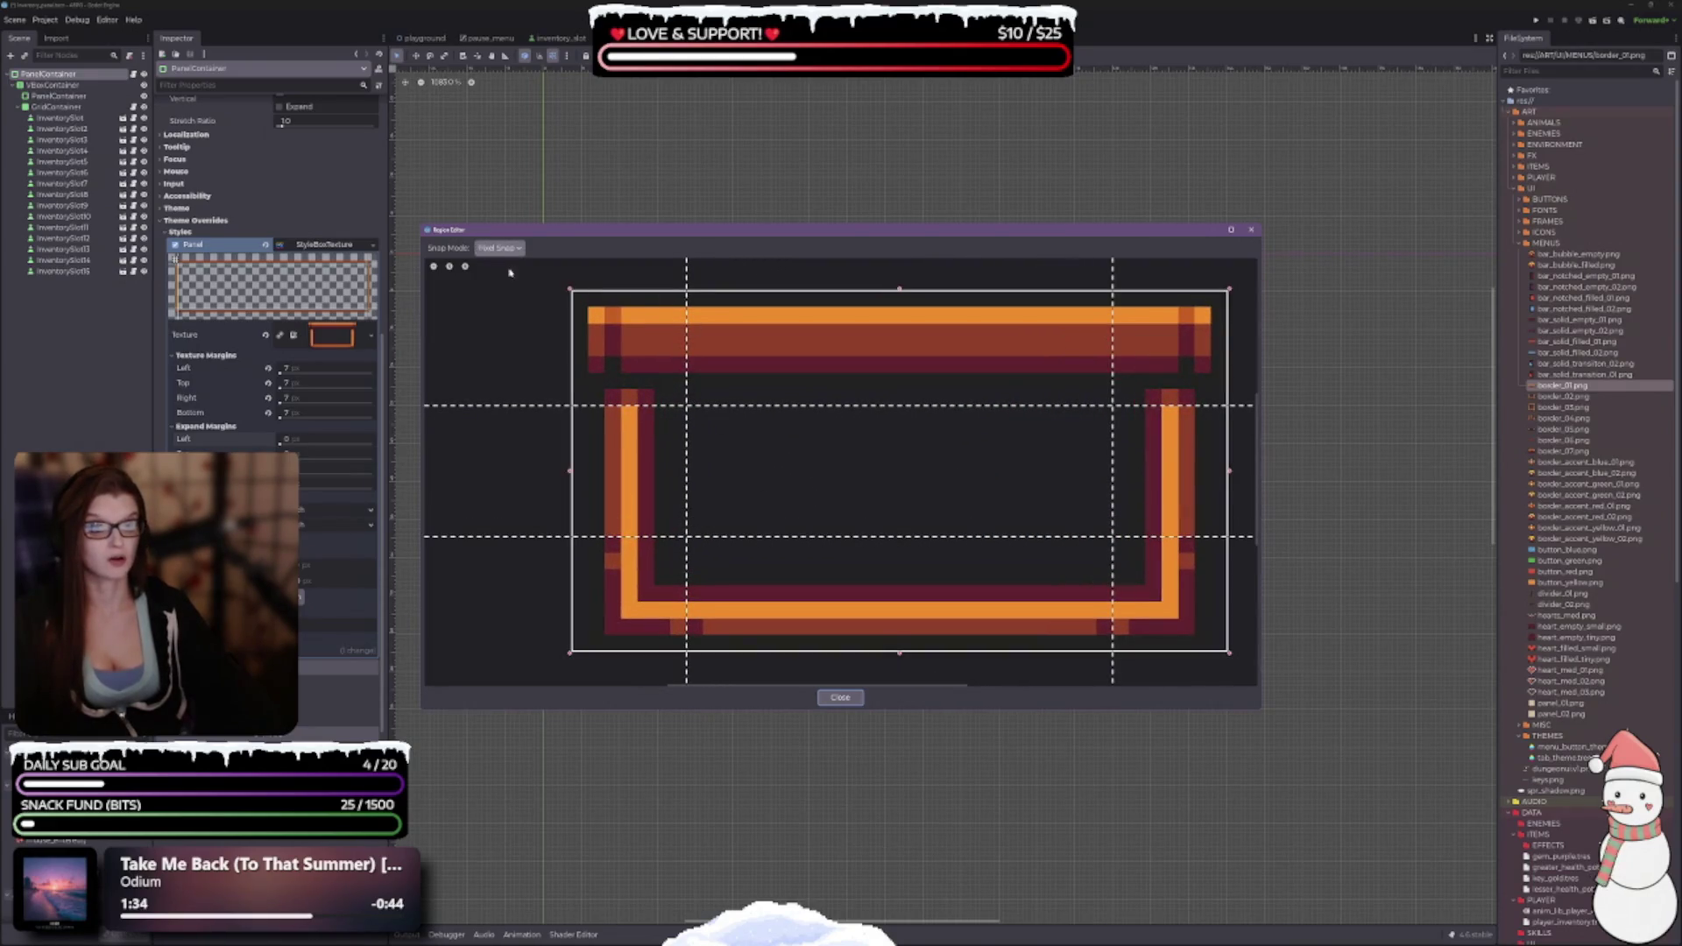
scroll(1002, 553, "down", 1)
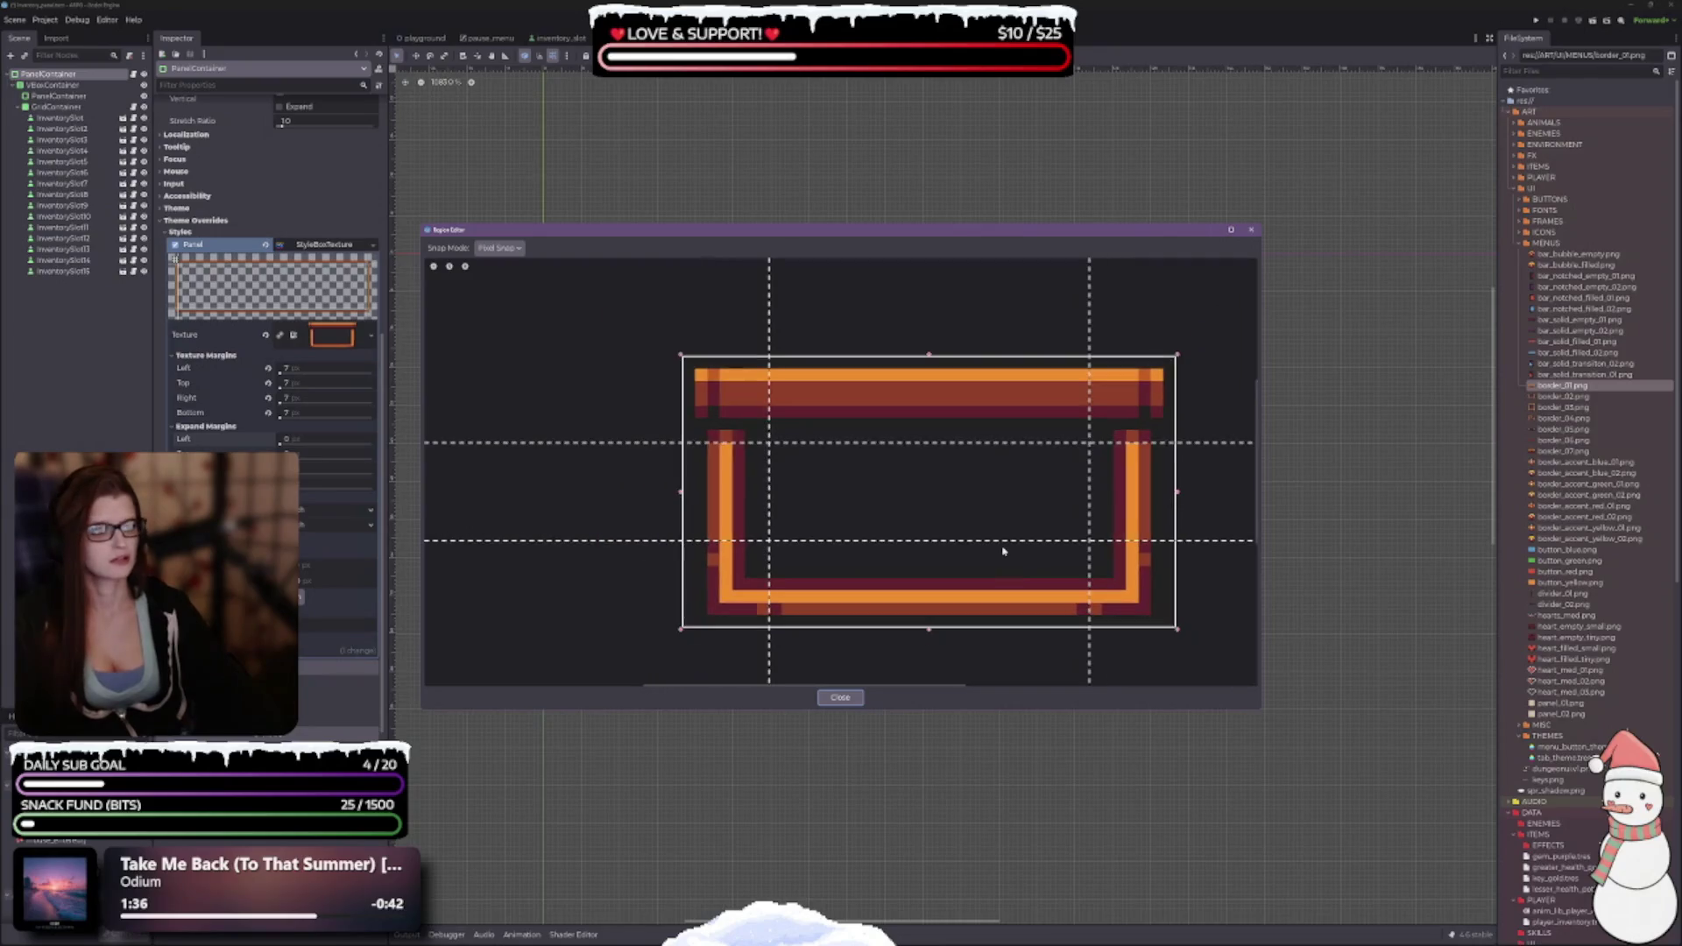
left_click_drag(1003, 552, 942, 483)
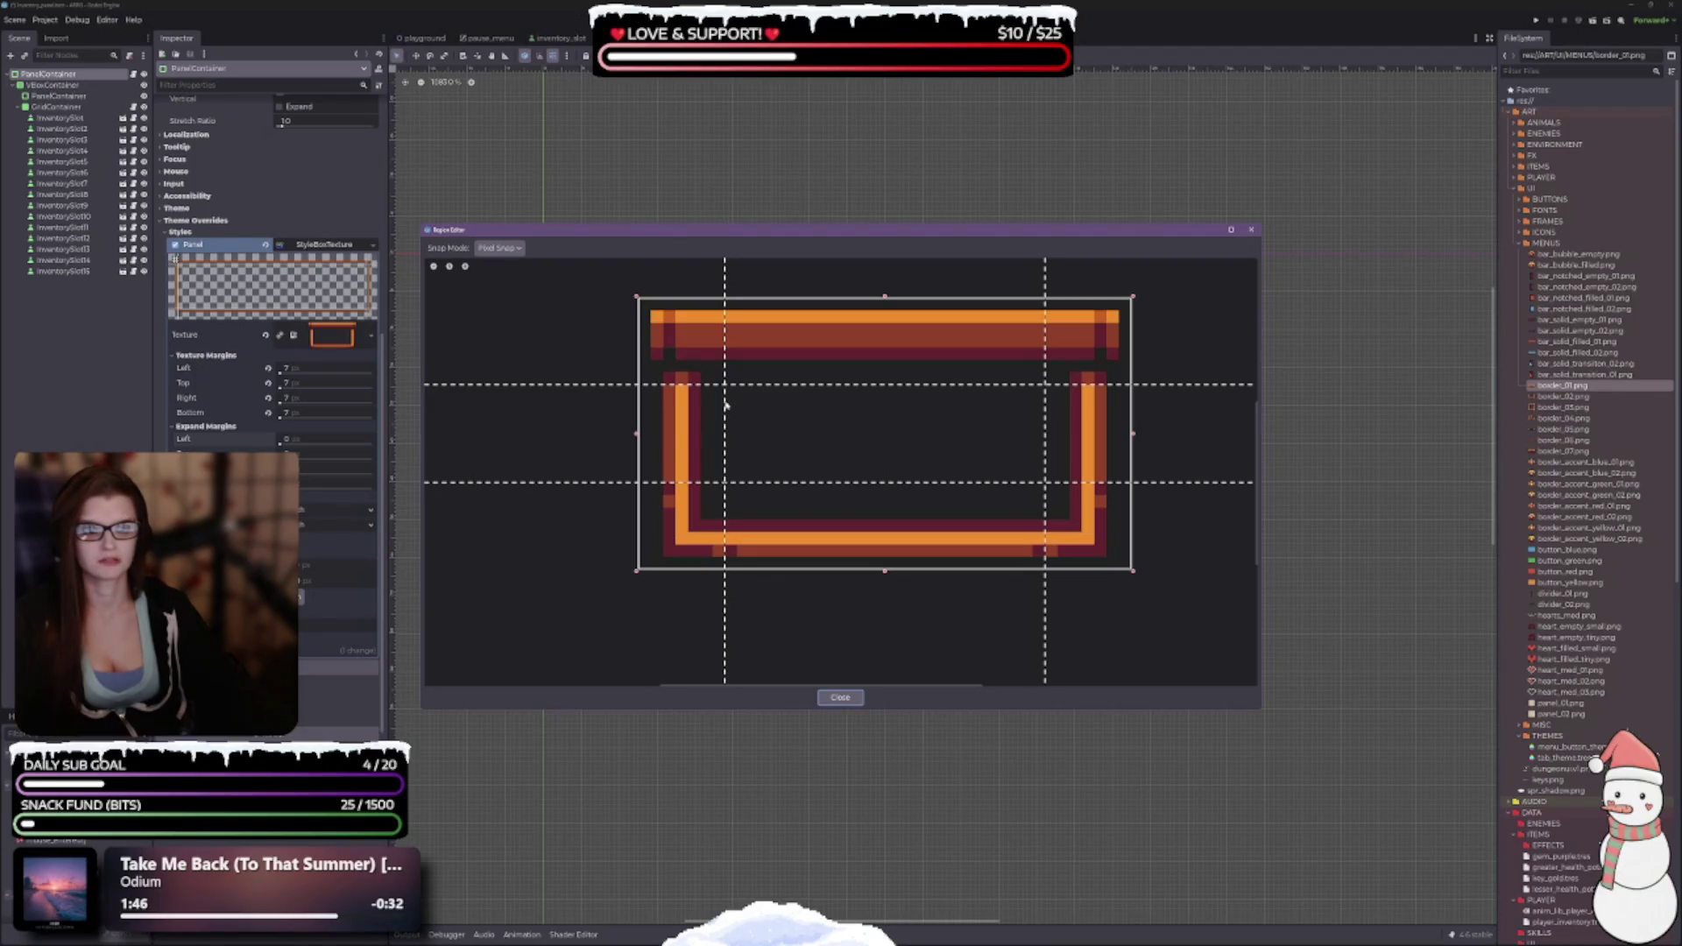
left_click_drag(725, 401, 714, 401)
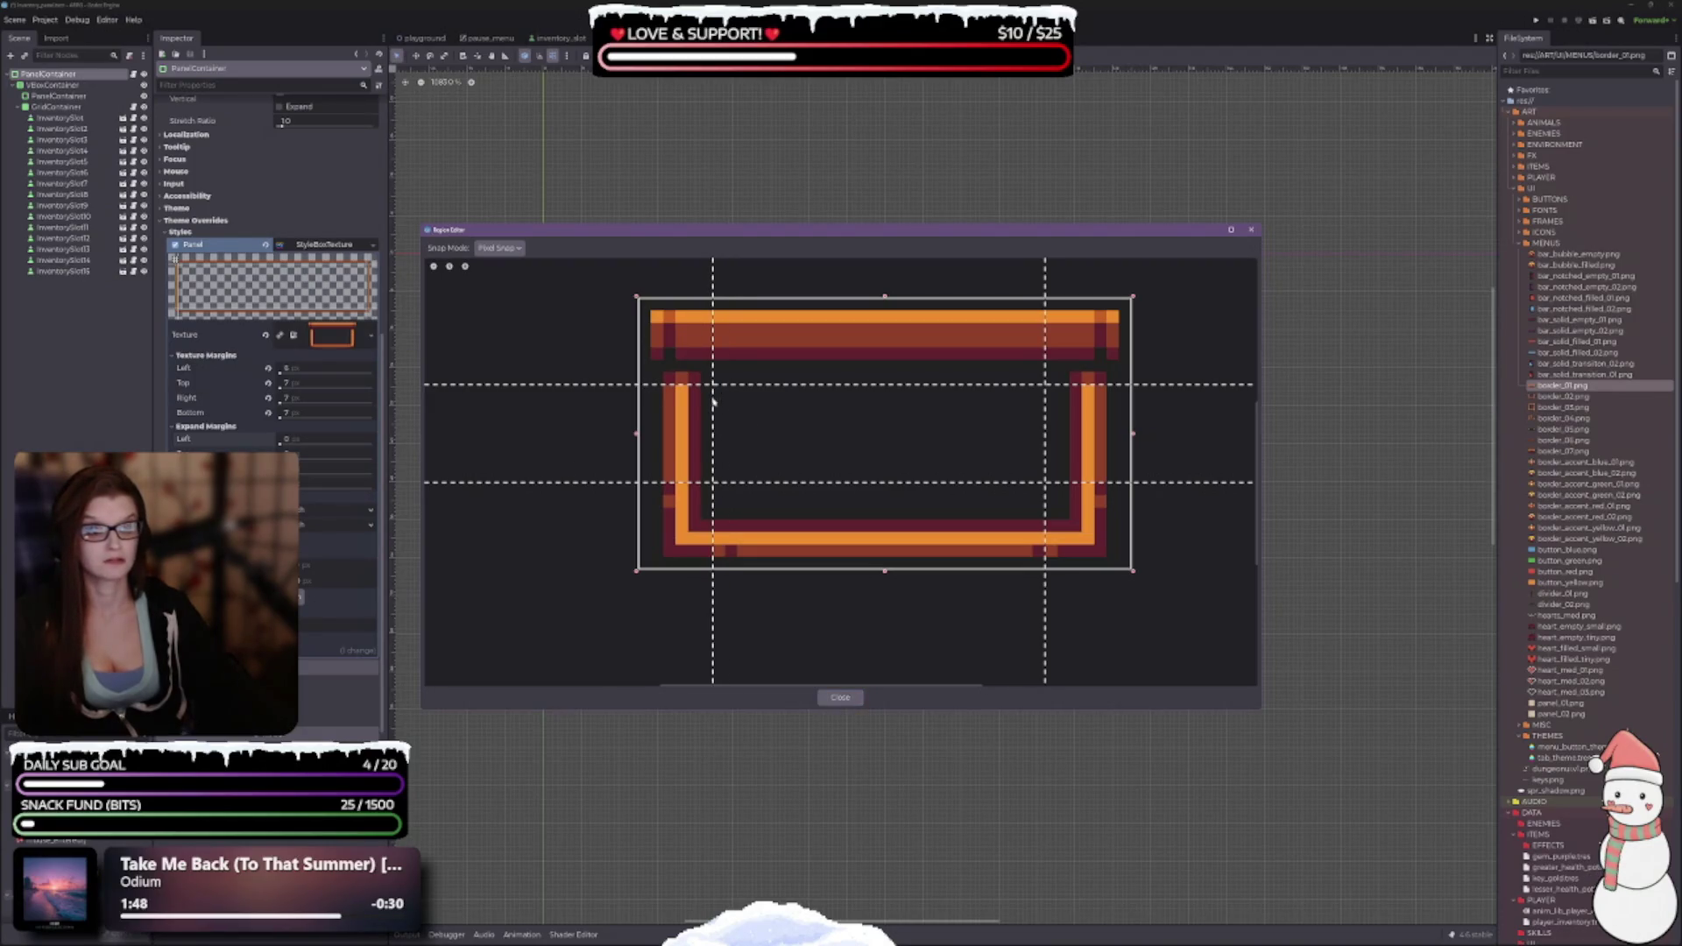
scroll(732, 444, "up", 1)
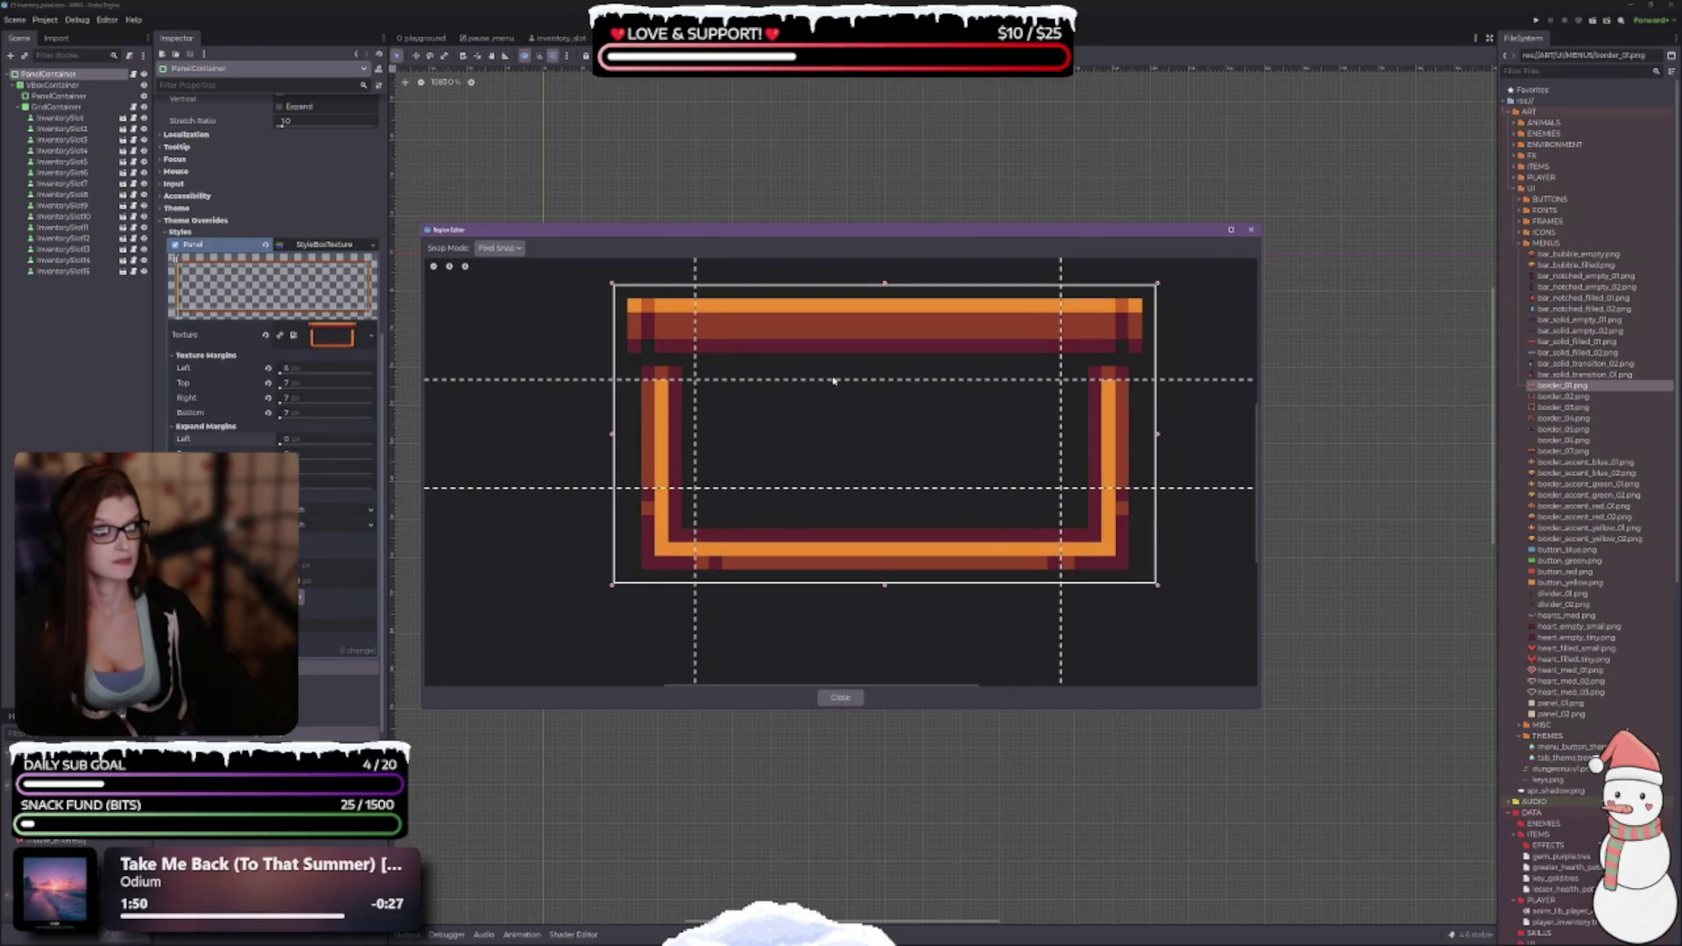
left_click_drag(836, 383, 836, 368)
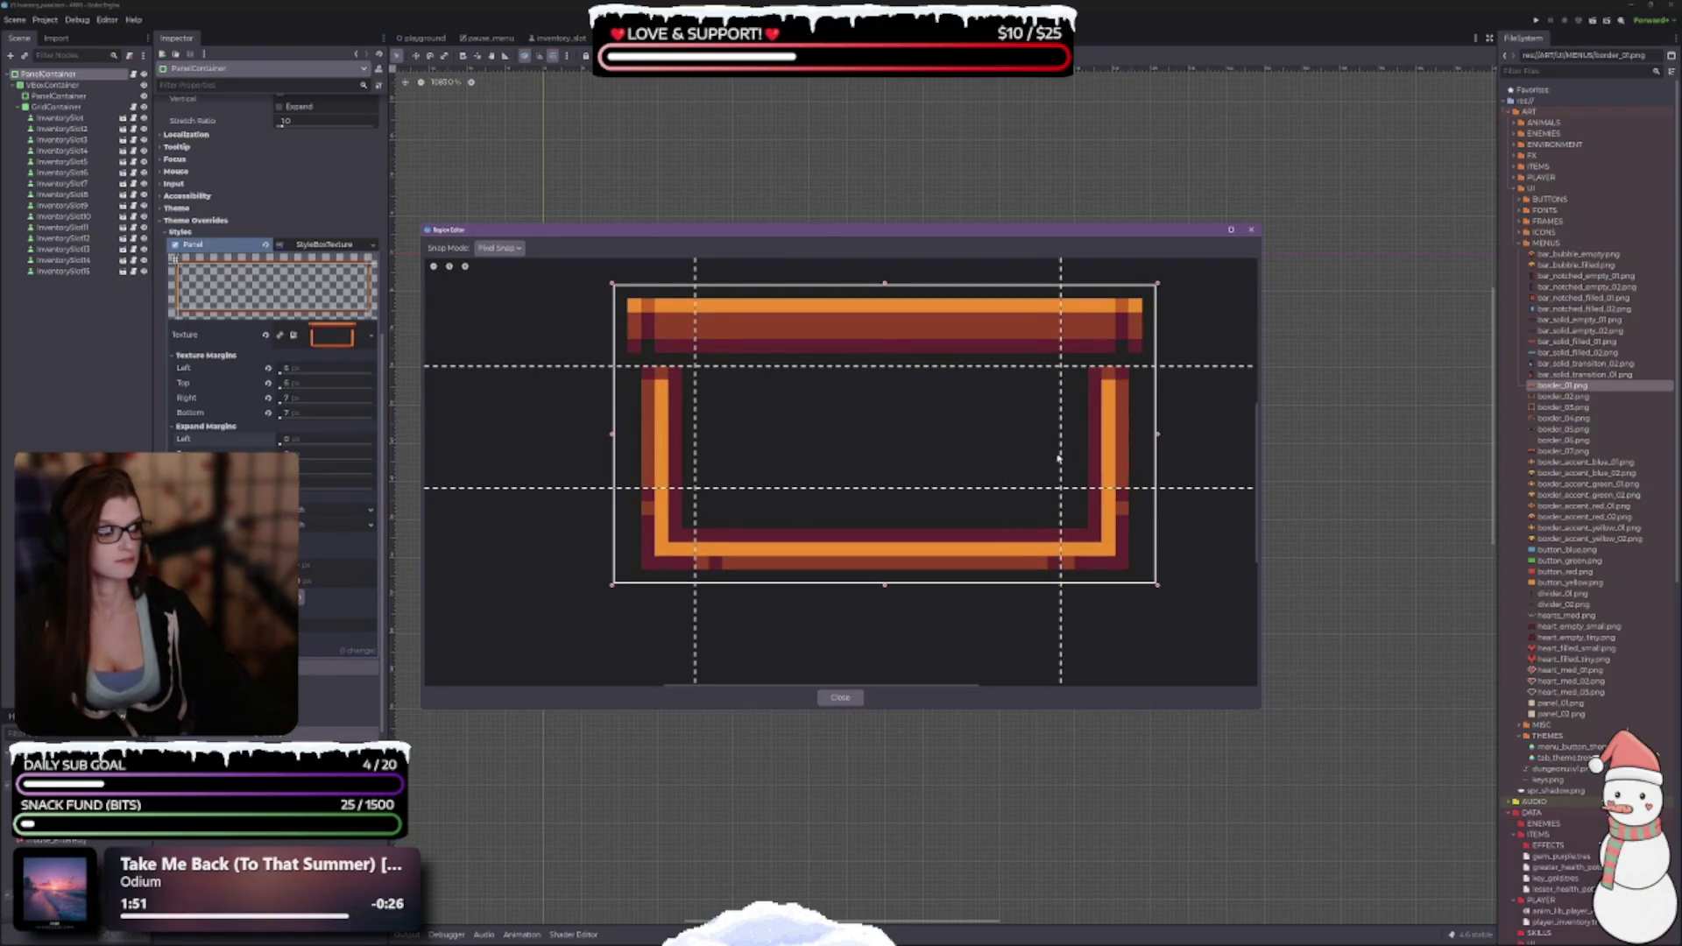
left_click_drag(1068, 456, 1018, 514)
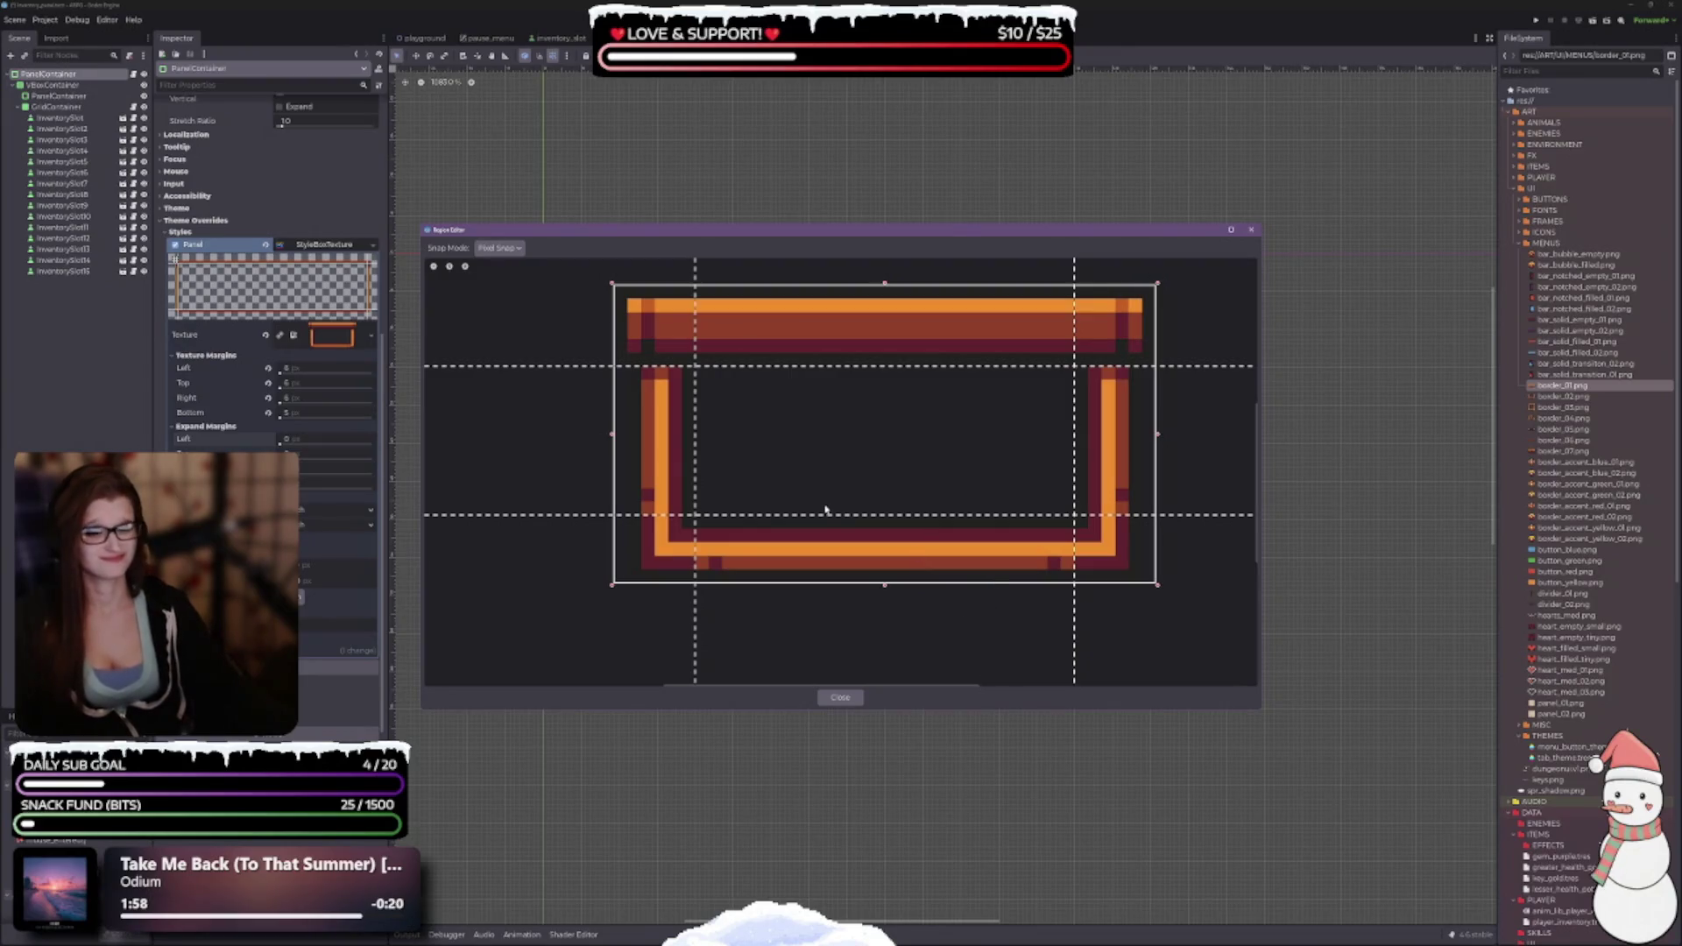
Close the margin editor, reopen it to check, and close it again.
left_click(840, 697)
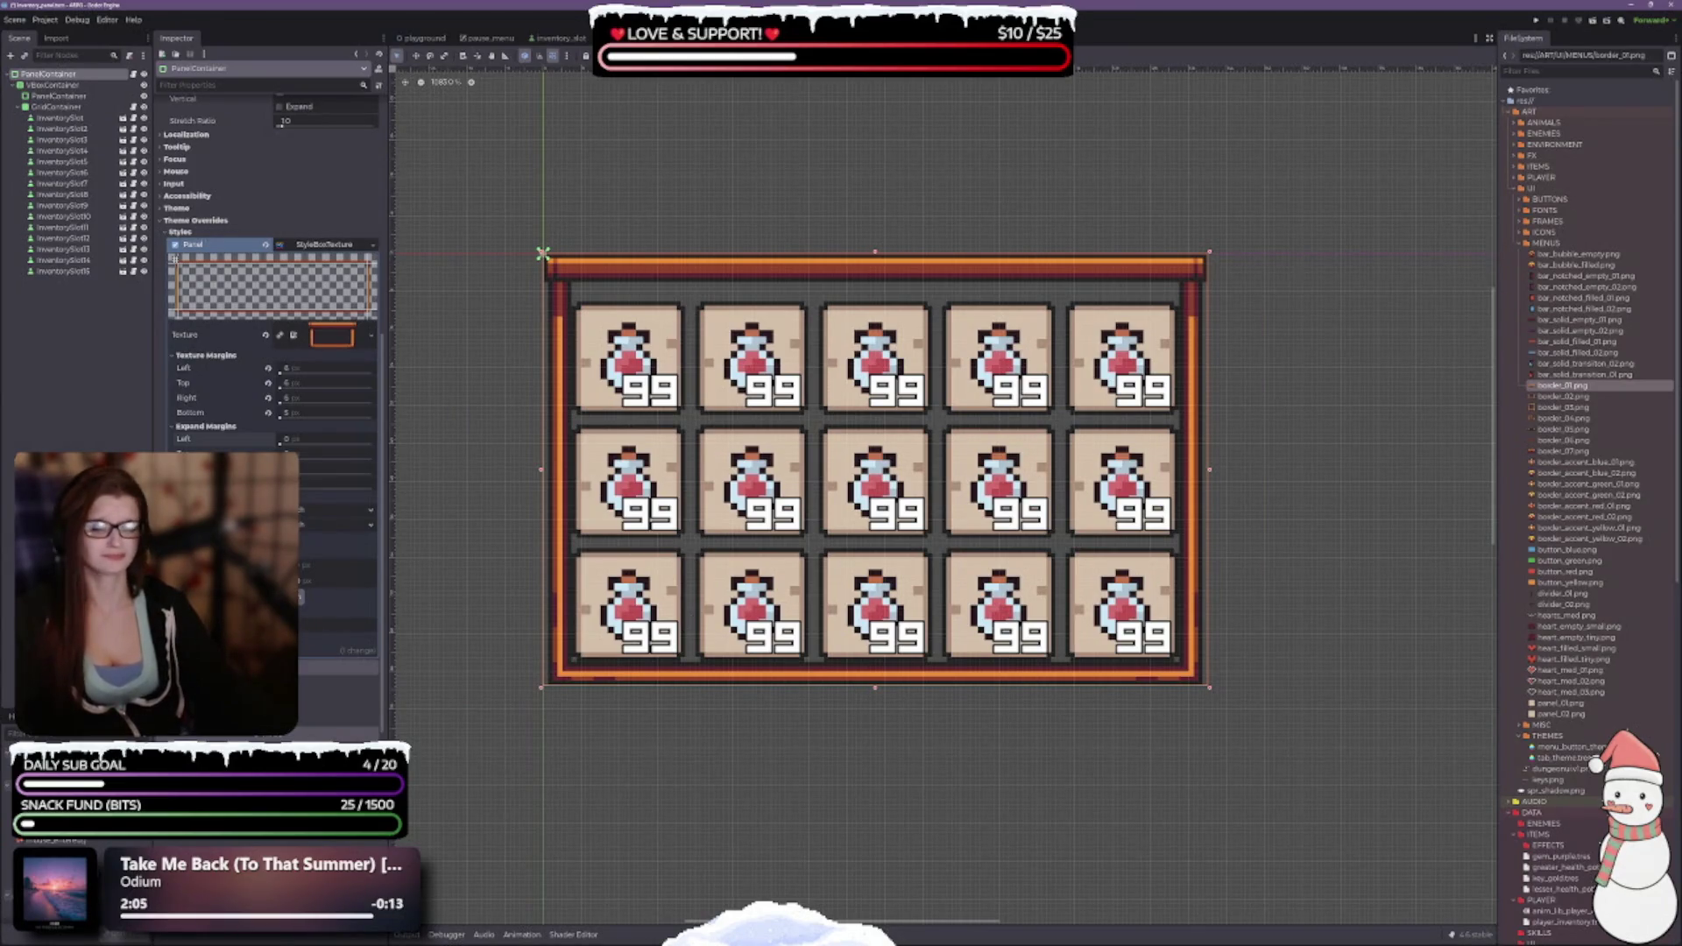
left_click(300, 598)
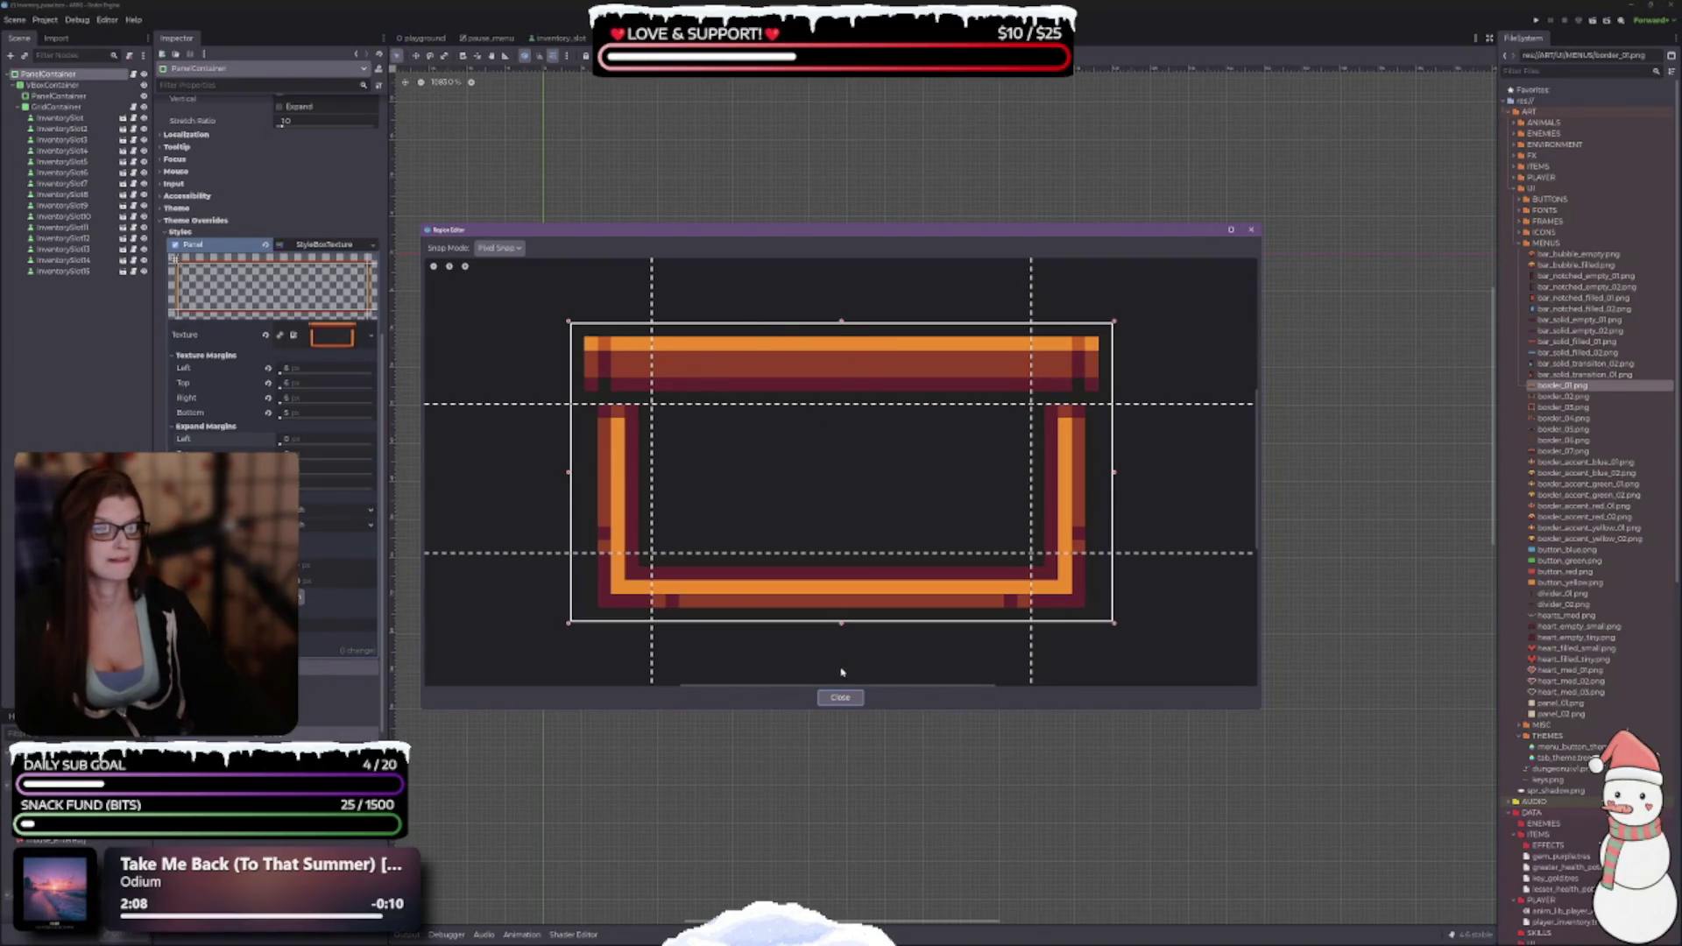
left_click(841, 697)
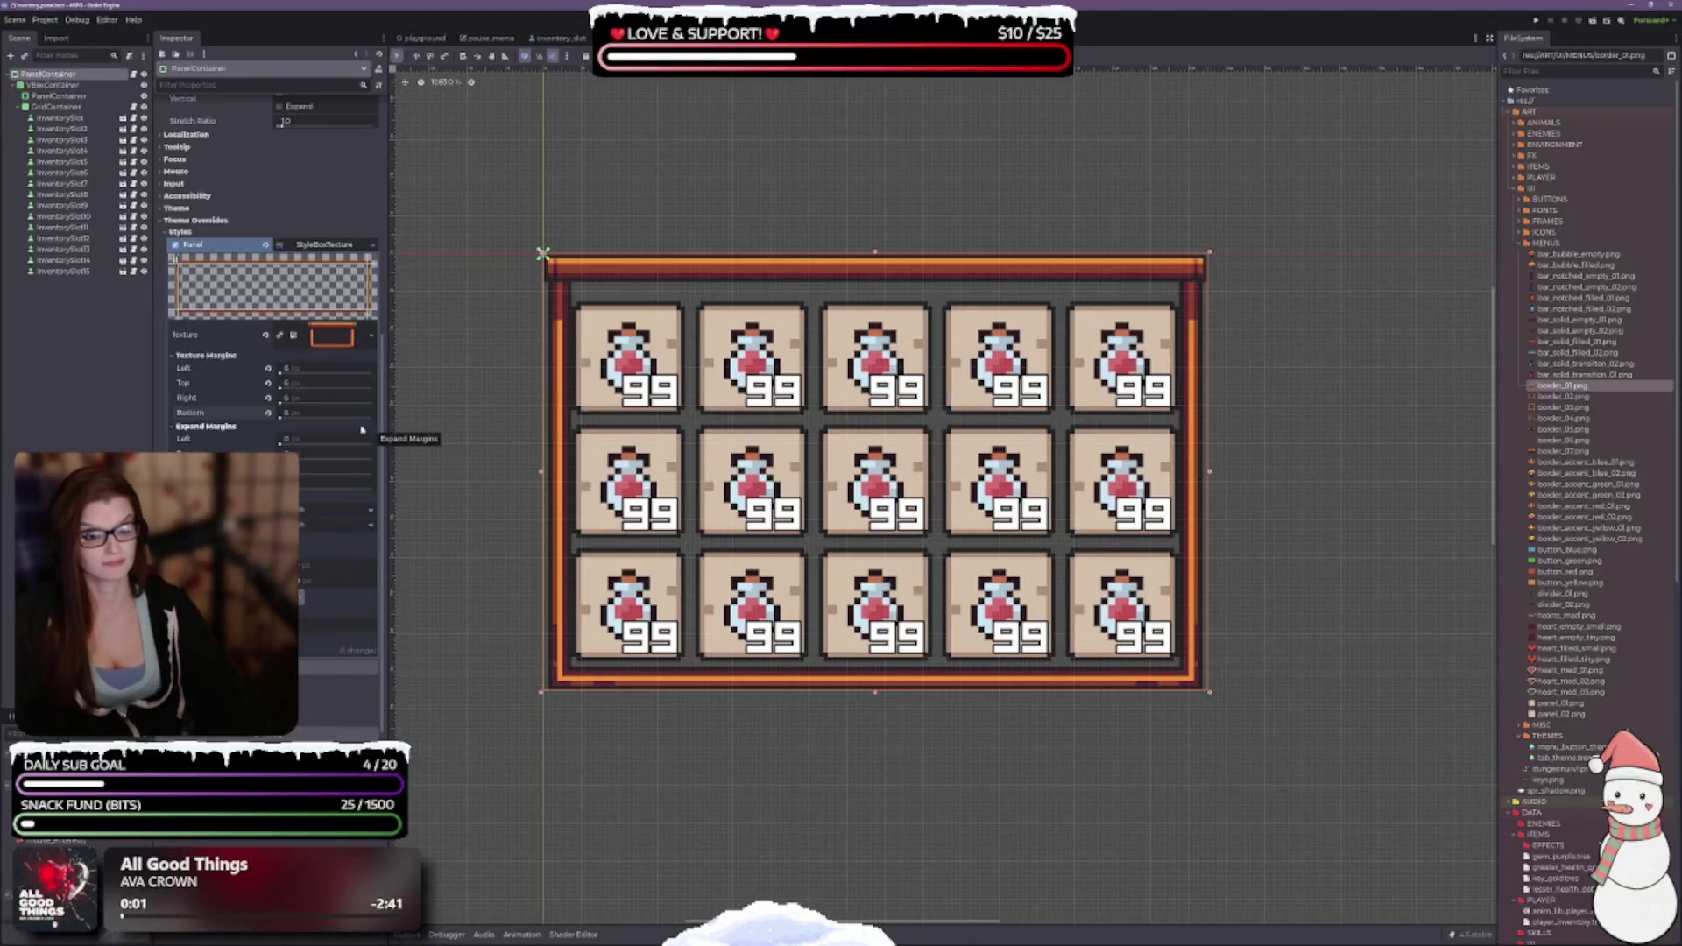
Try a top texture margin of 5 and a left margin of 6.
left_click(298, 383)
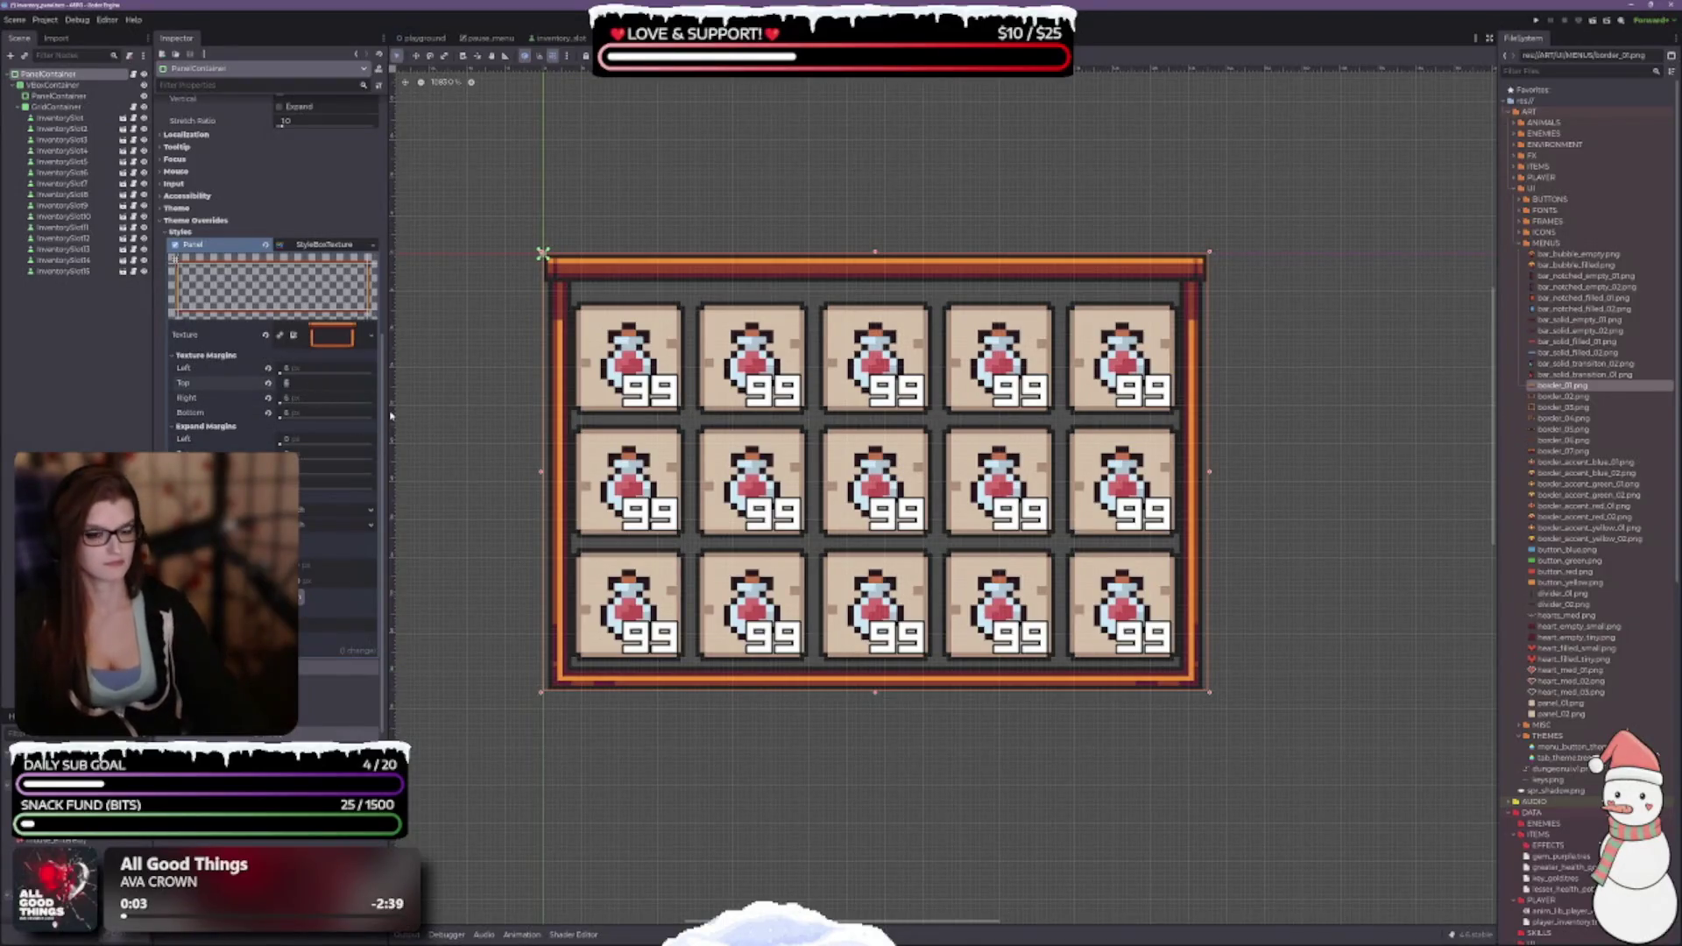
type("5")
key("Return")
key("shift+Tab")
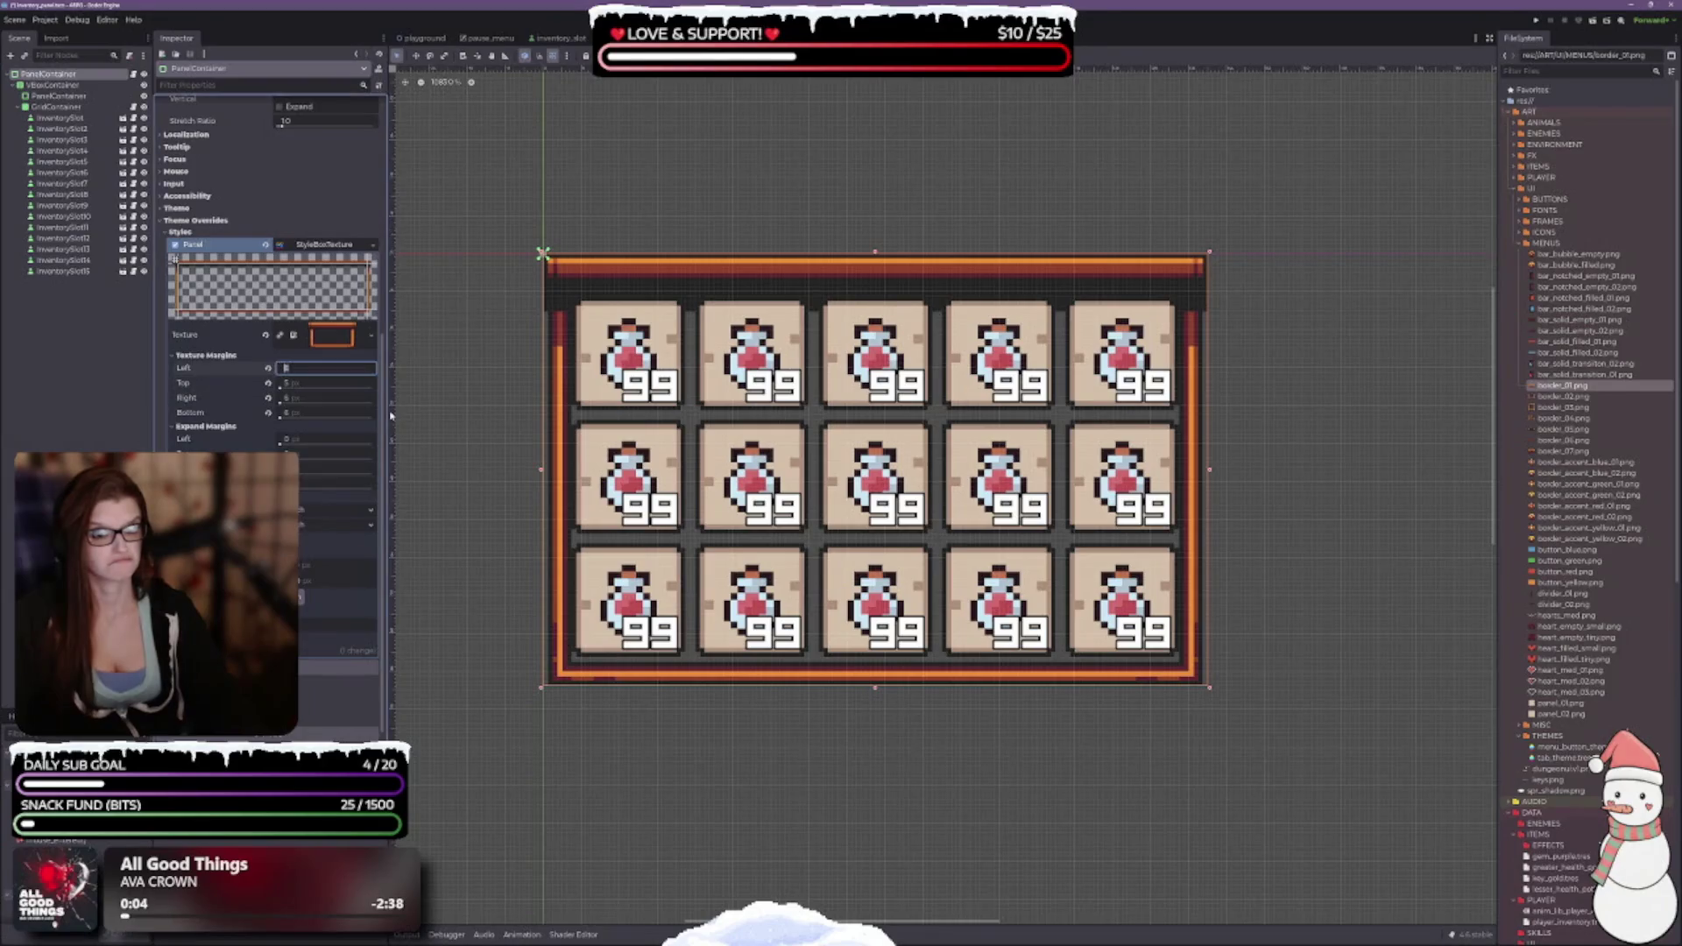
type("6")
key("Tab")
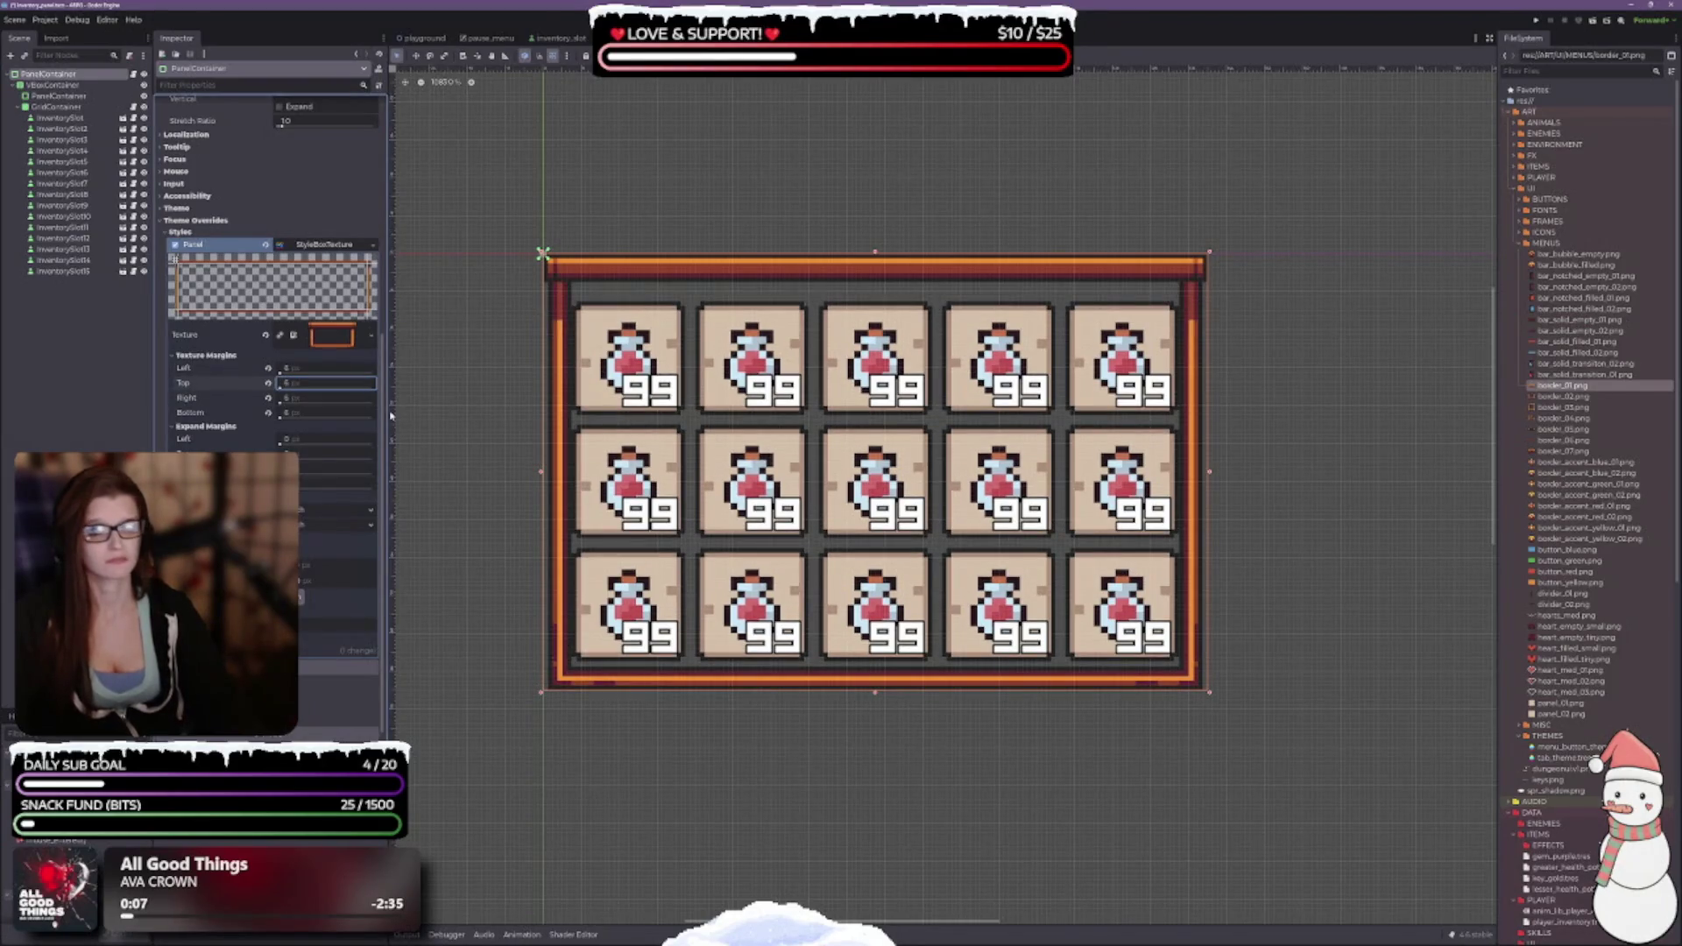
key("Tab")
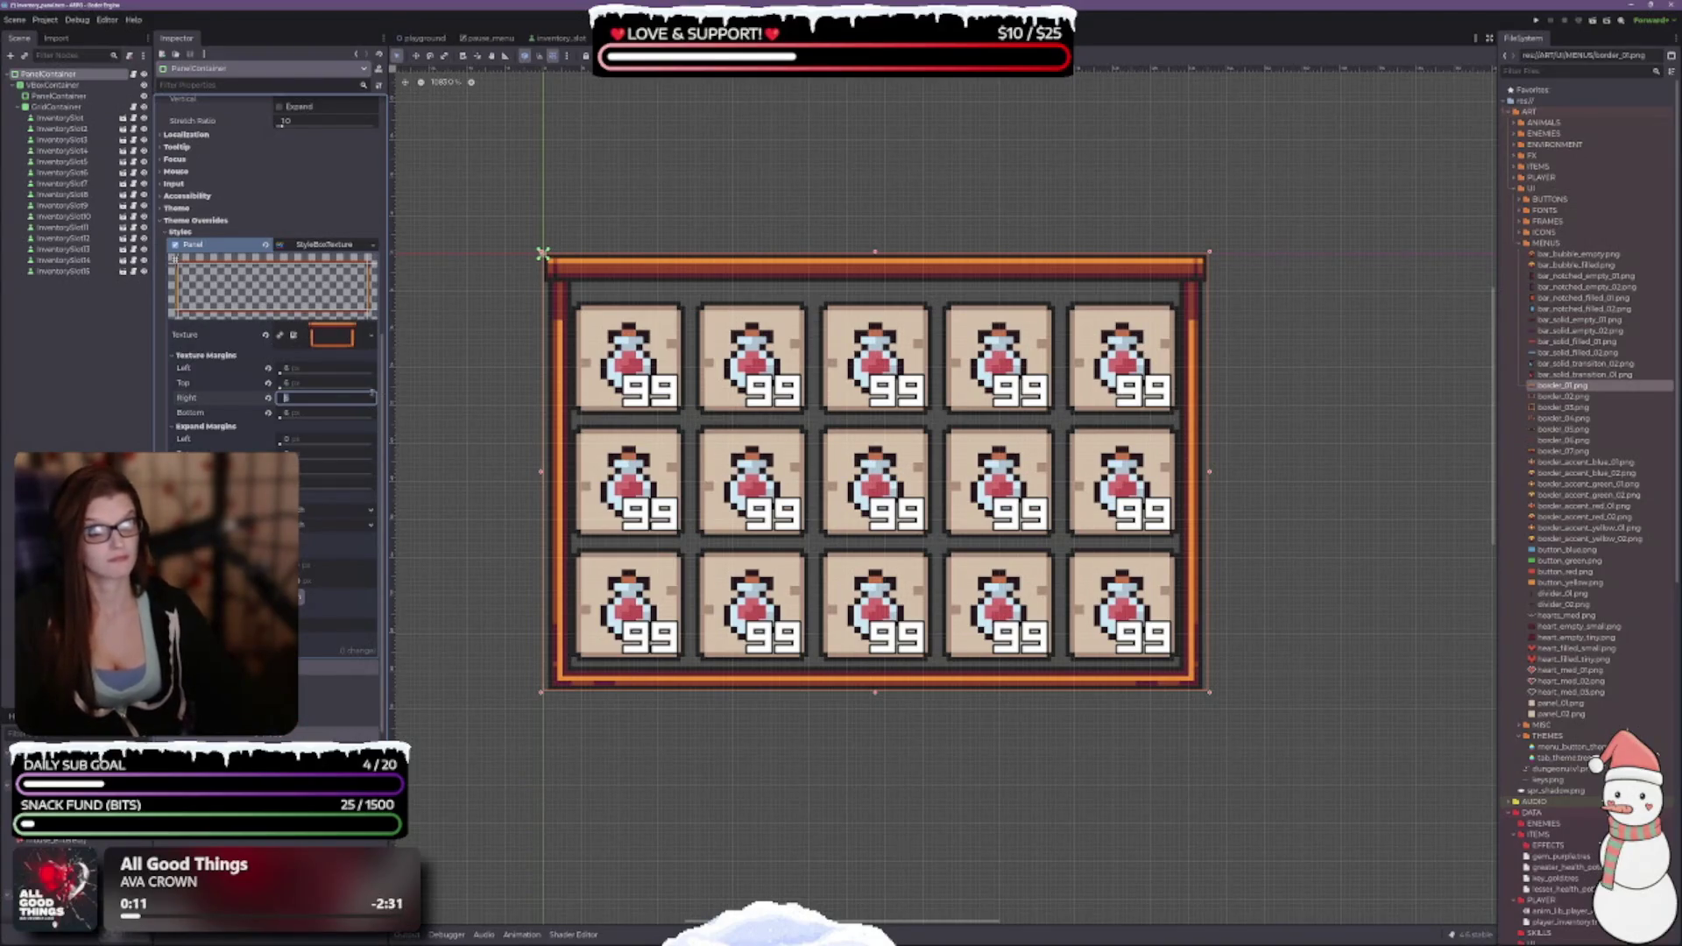
Set the top, bottom and right texture margins to 7 px.
left_click(350, 382)
key("Return")
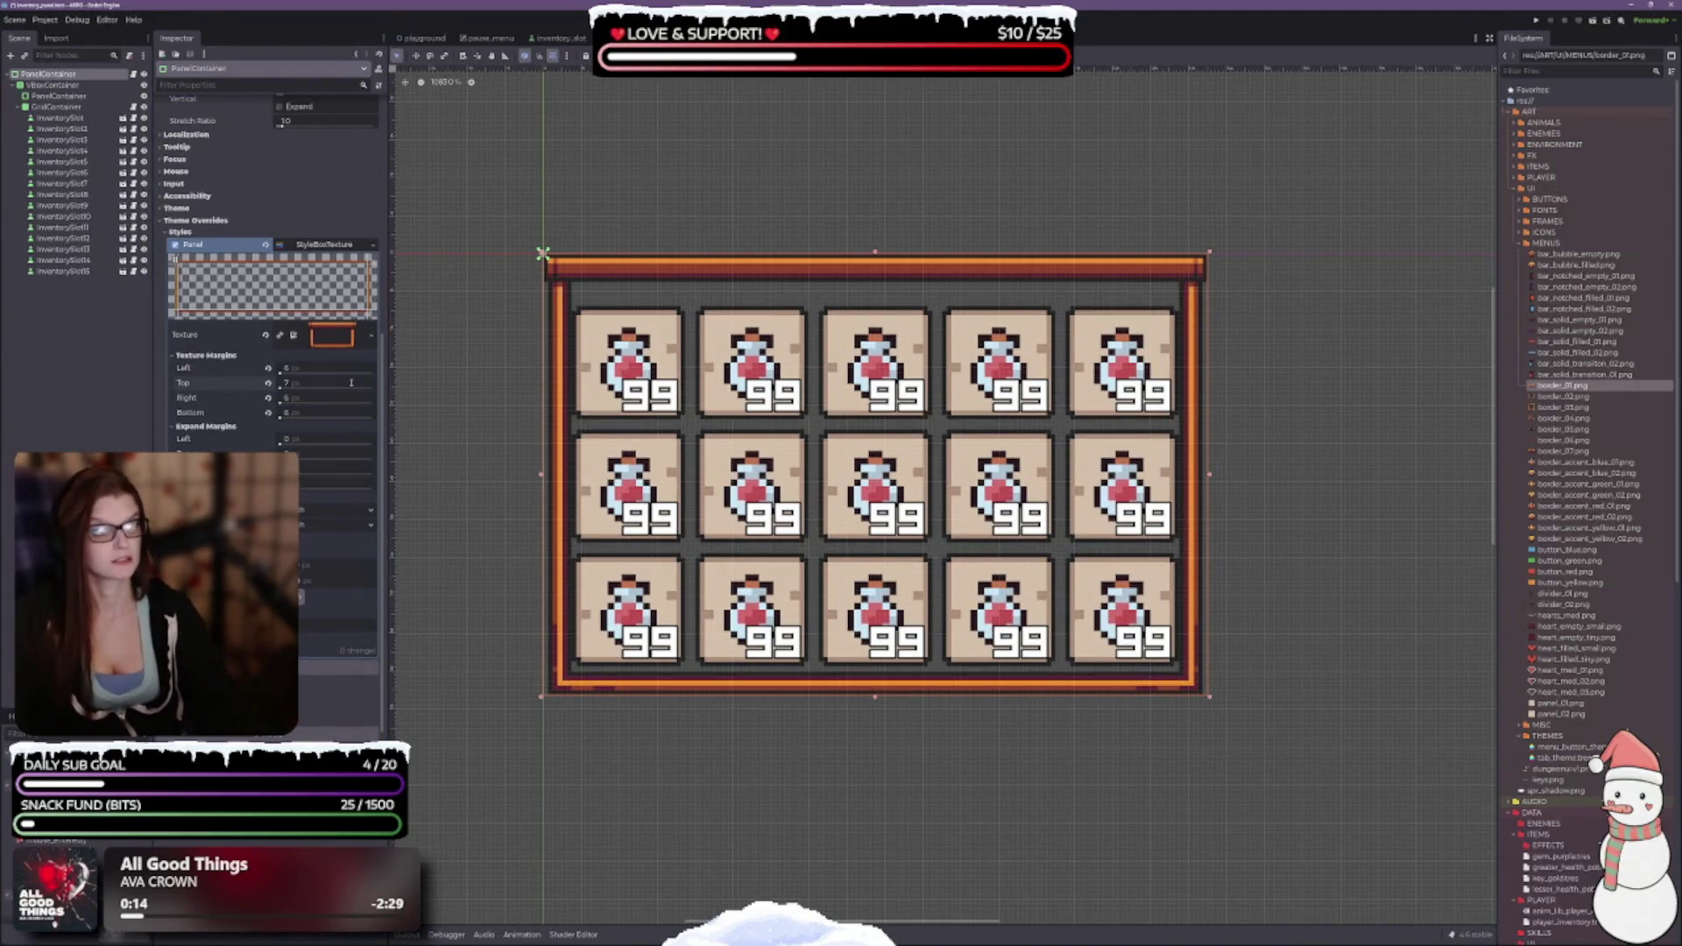
key("Tab")
key("Tab")
type("7")
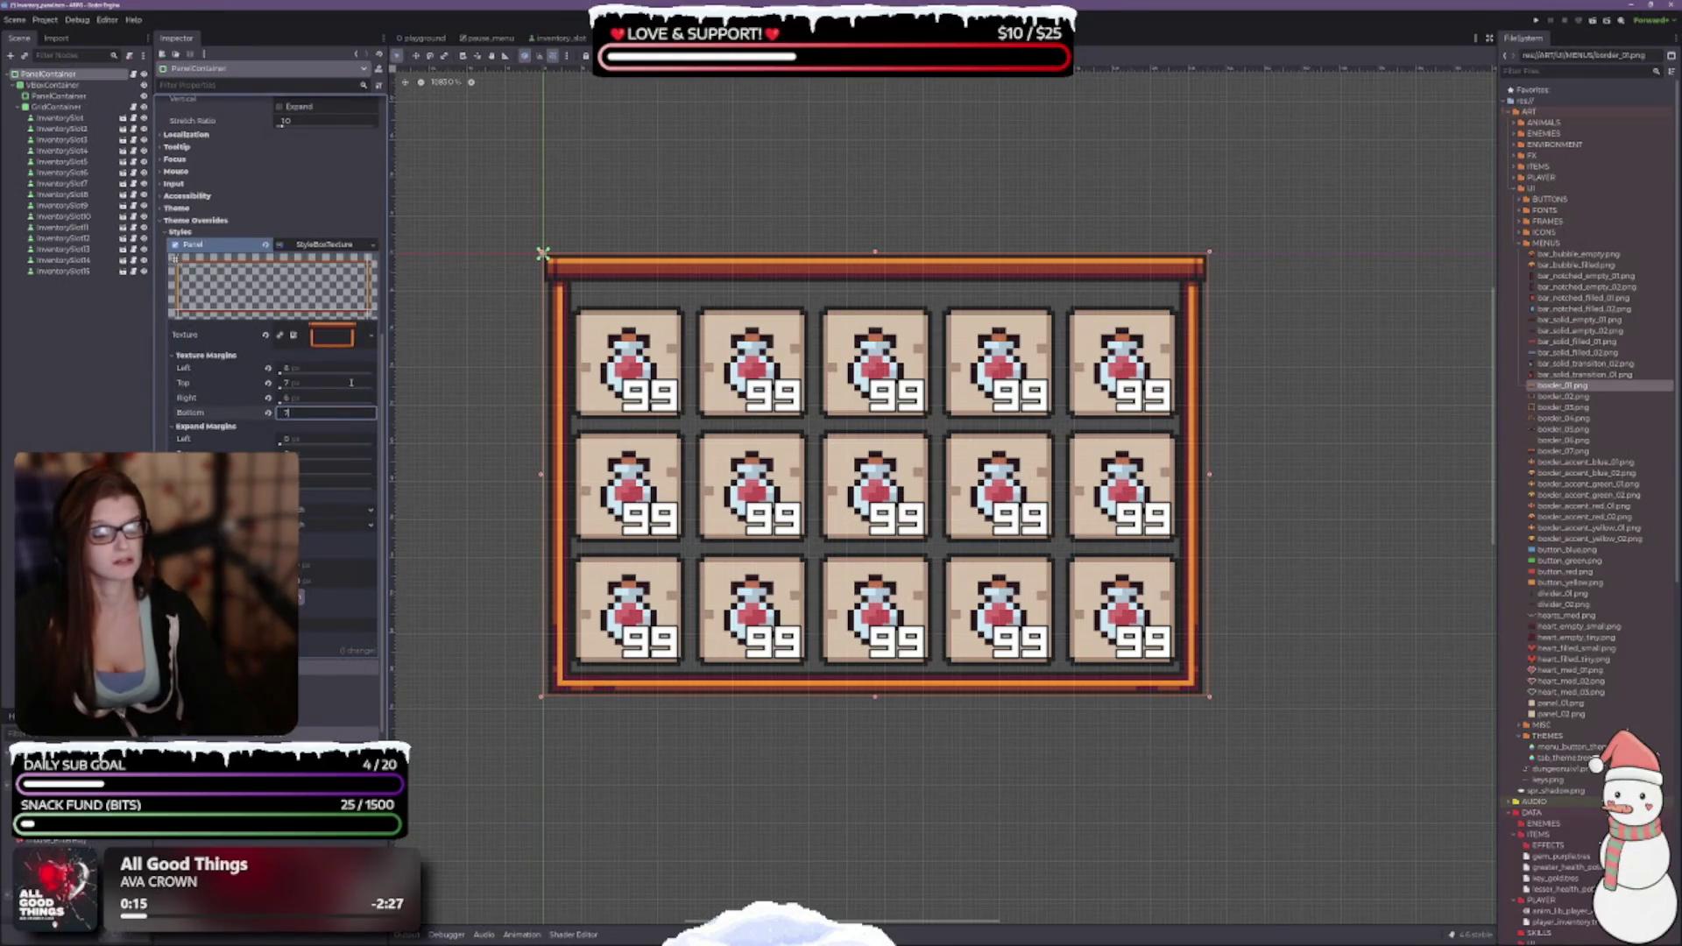
key("Tab")
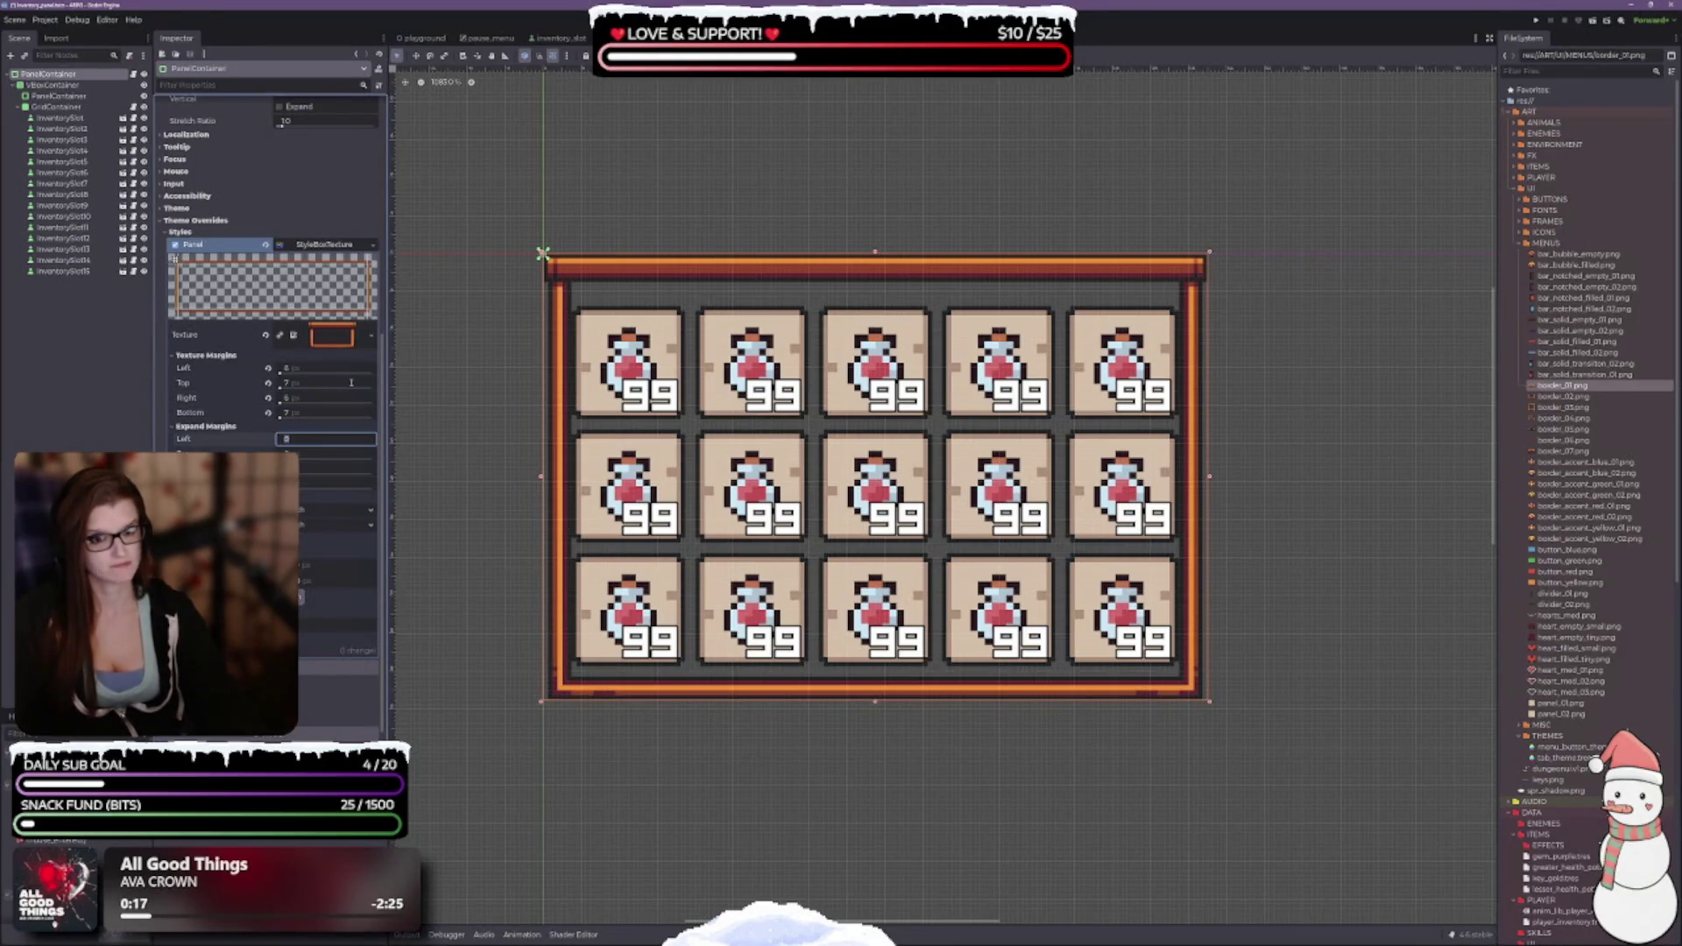
key("shift+Tab")
key("shift+Tab")
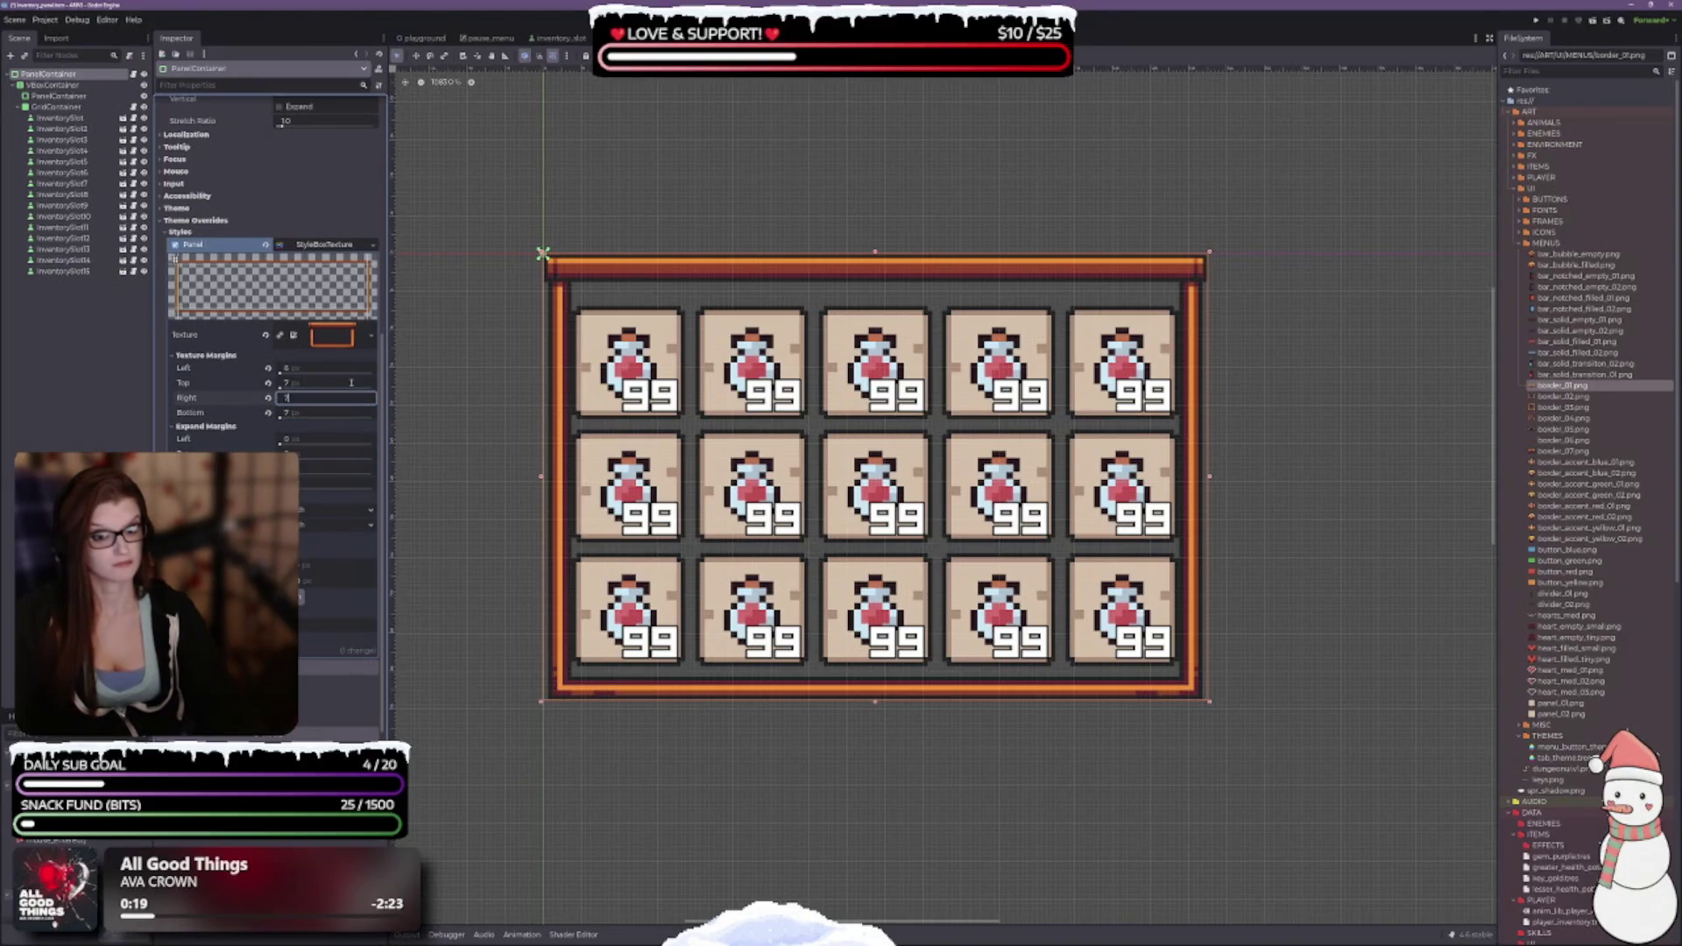
key("Return")
key("shift+Tab")
key("shift+Tab")
type("7")
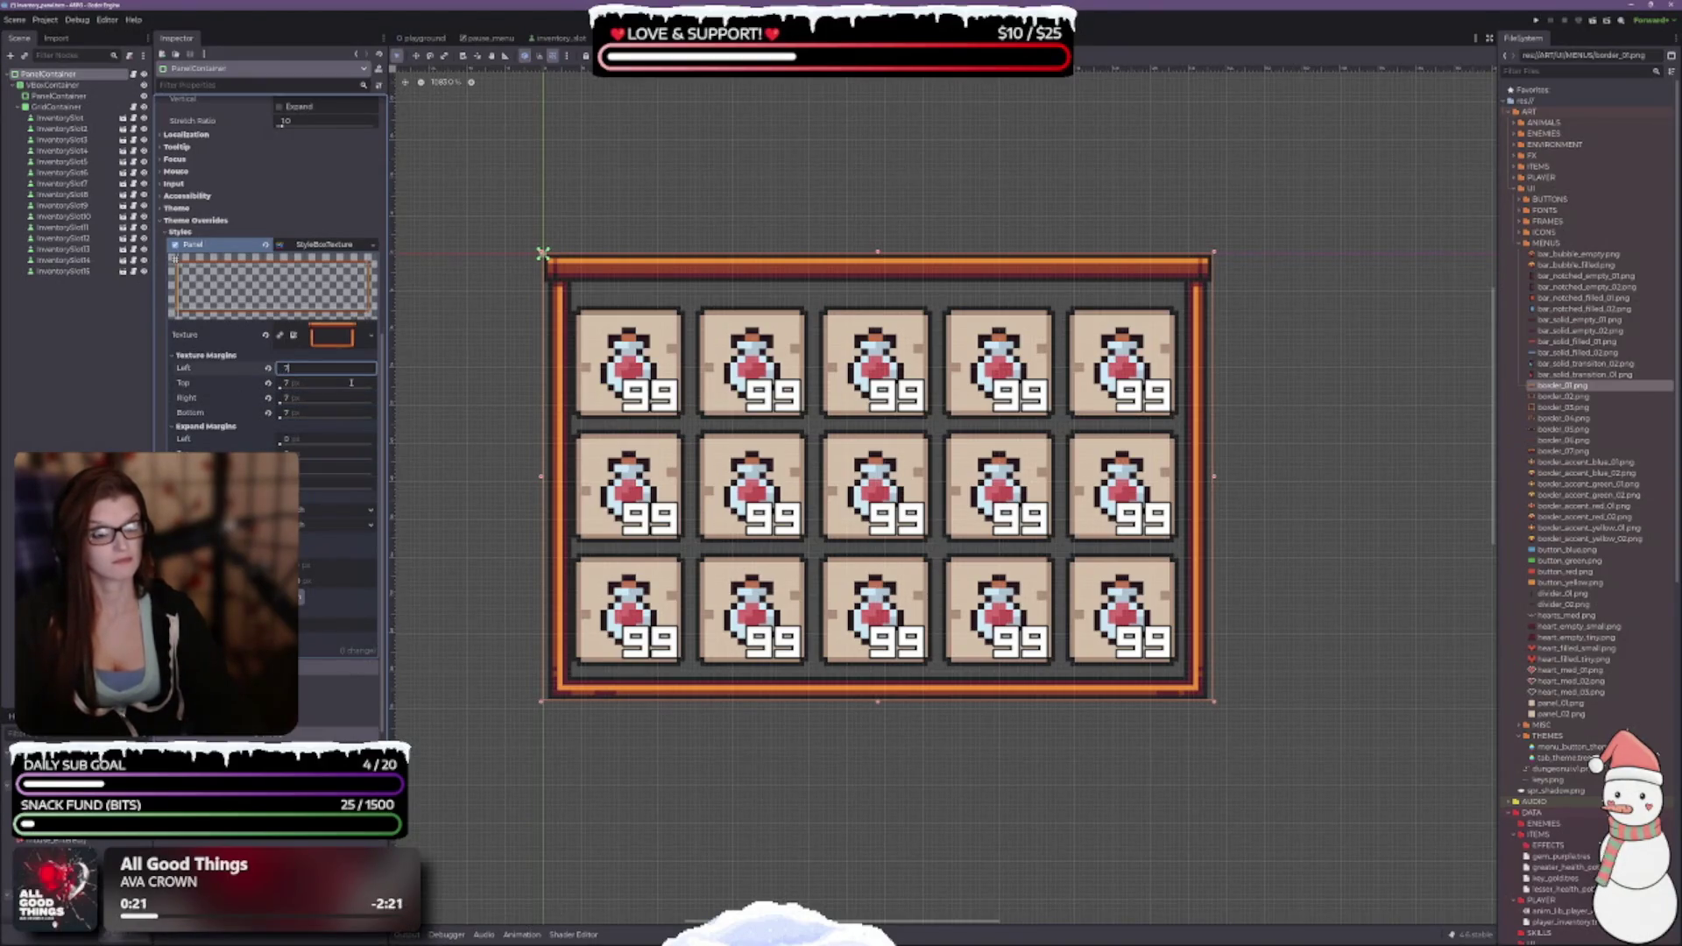
key("Return")
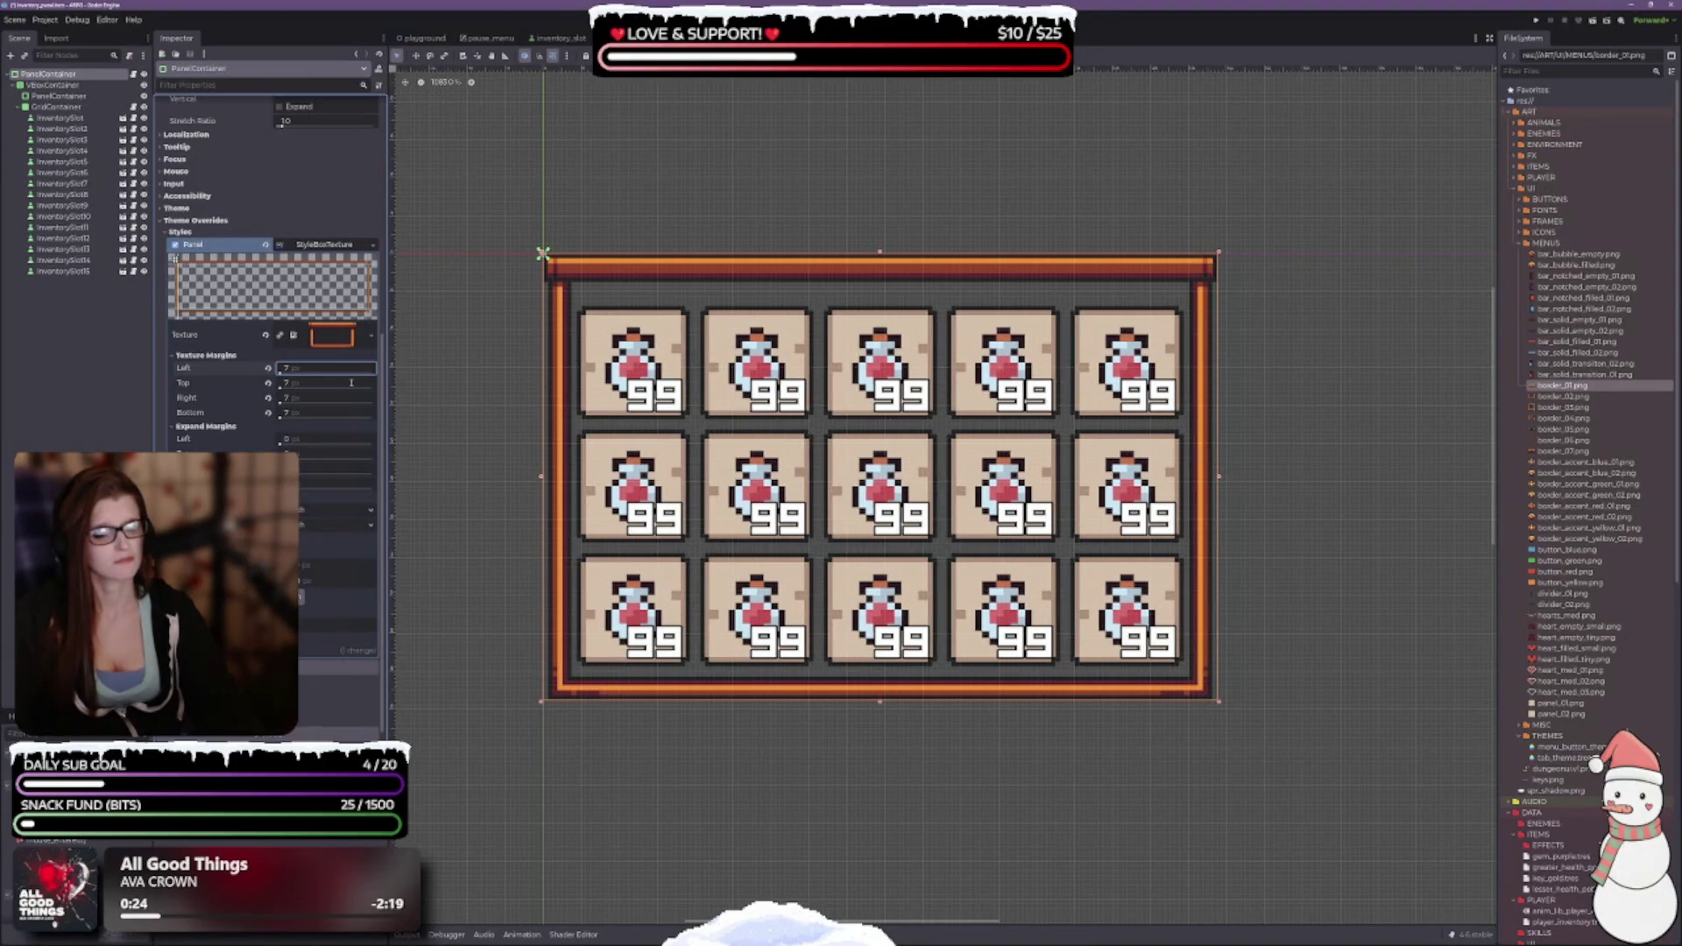
Change the left texture margin to 8 px and save the scene.
key("shift+Tab")
key("Tab")
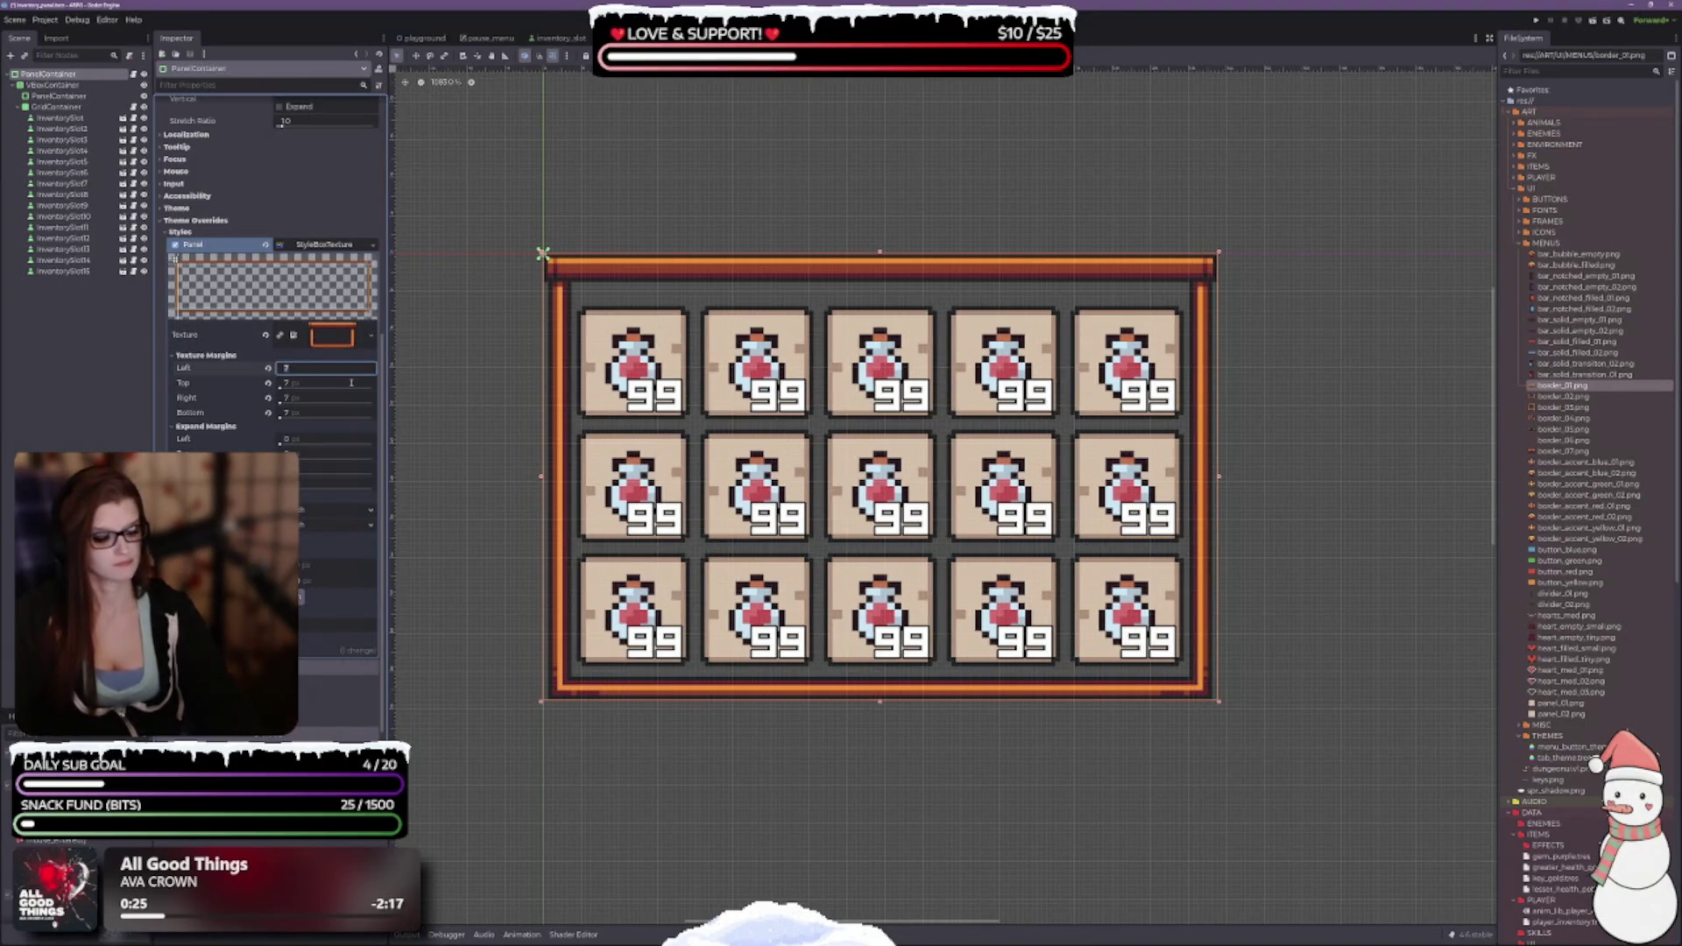
type("8")
key("Return")
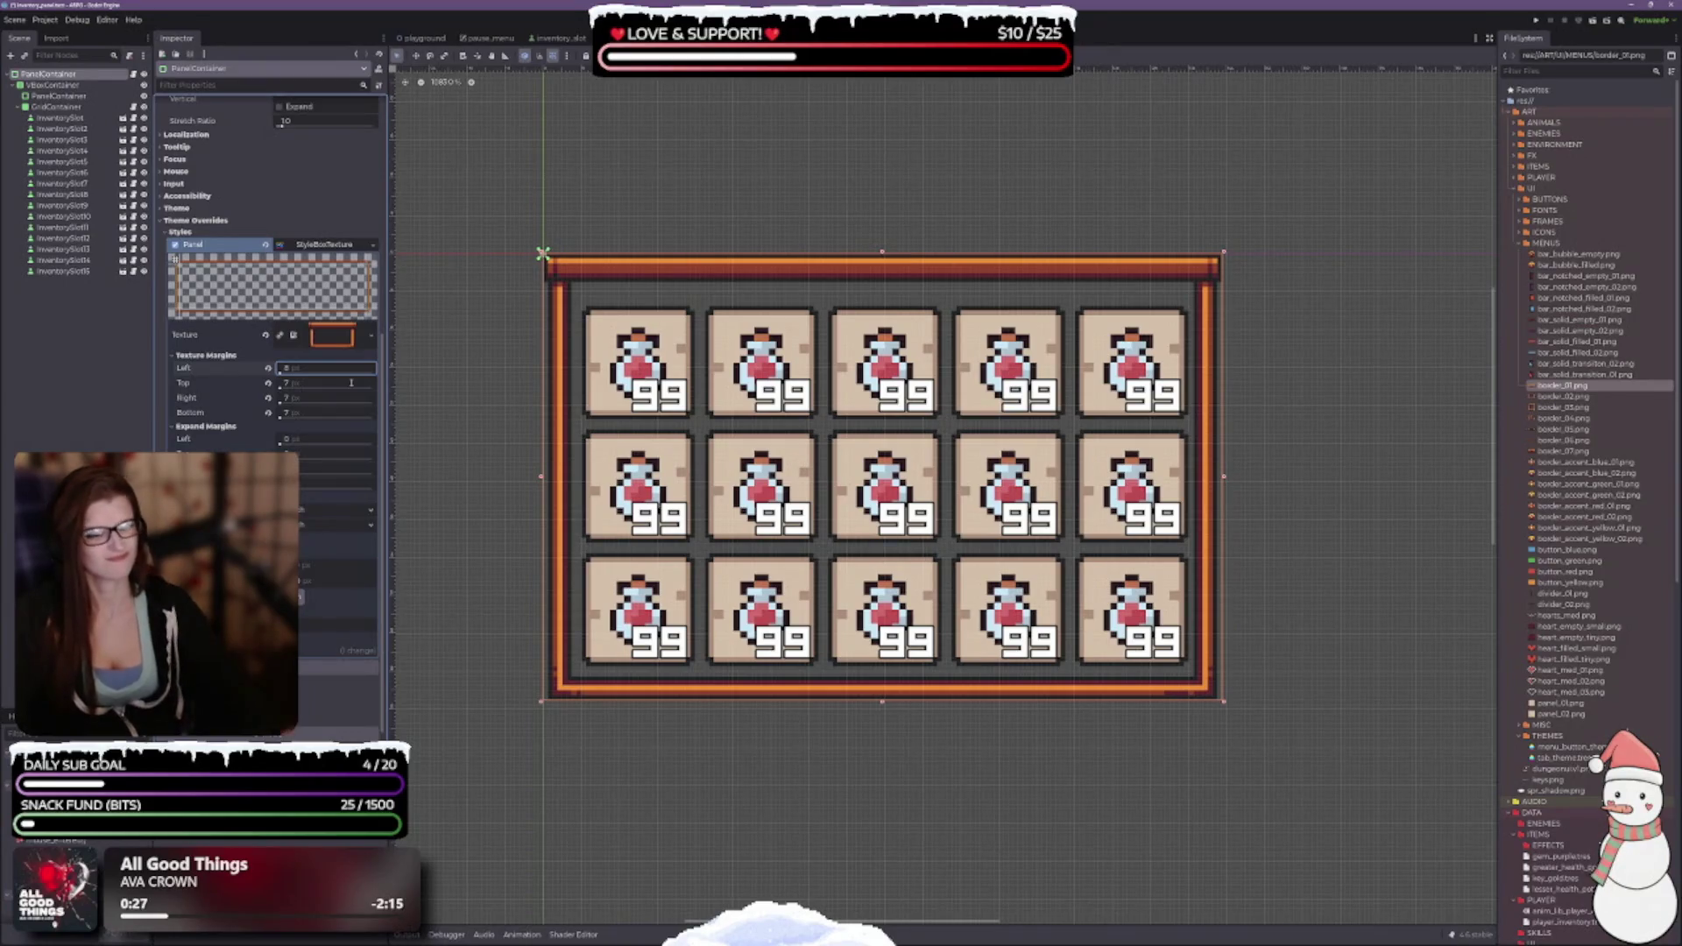
key("Escape")
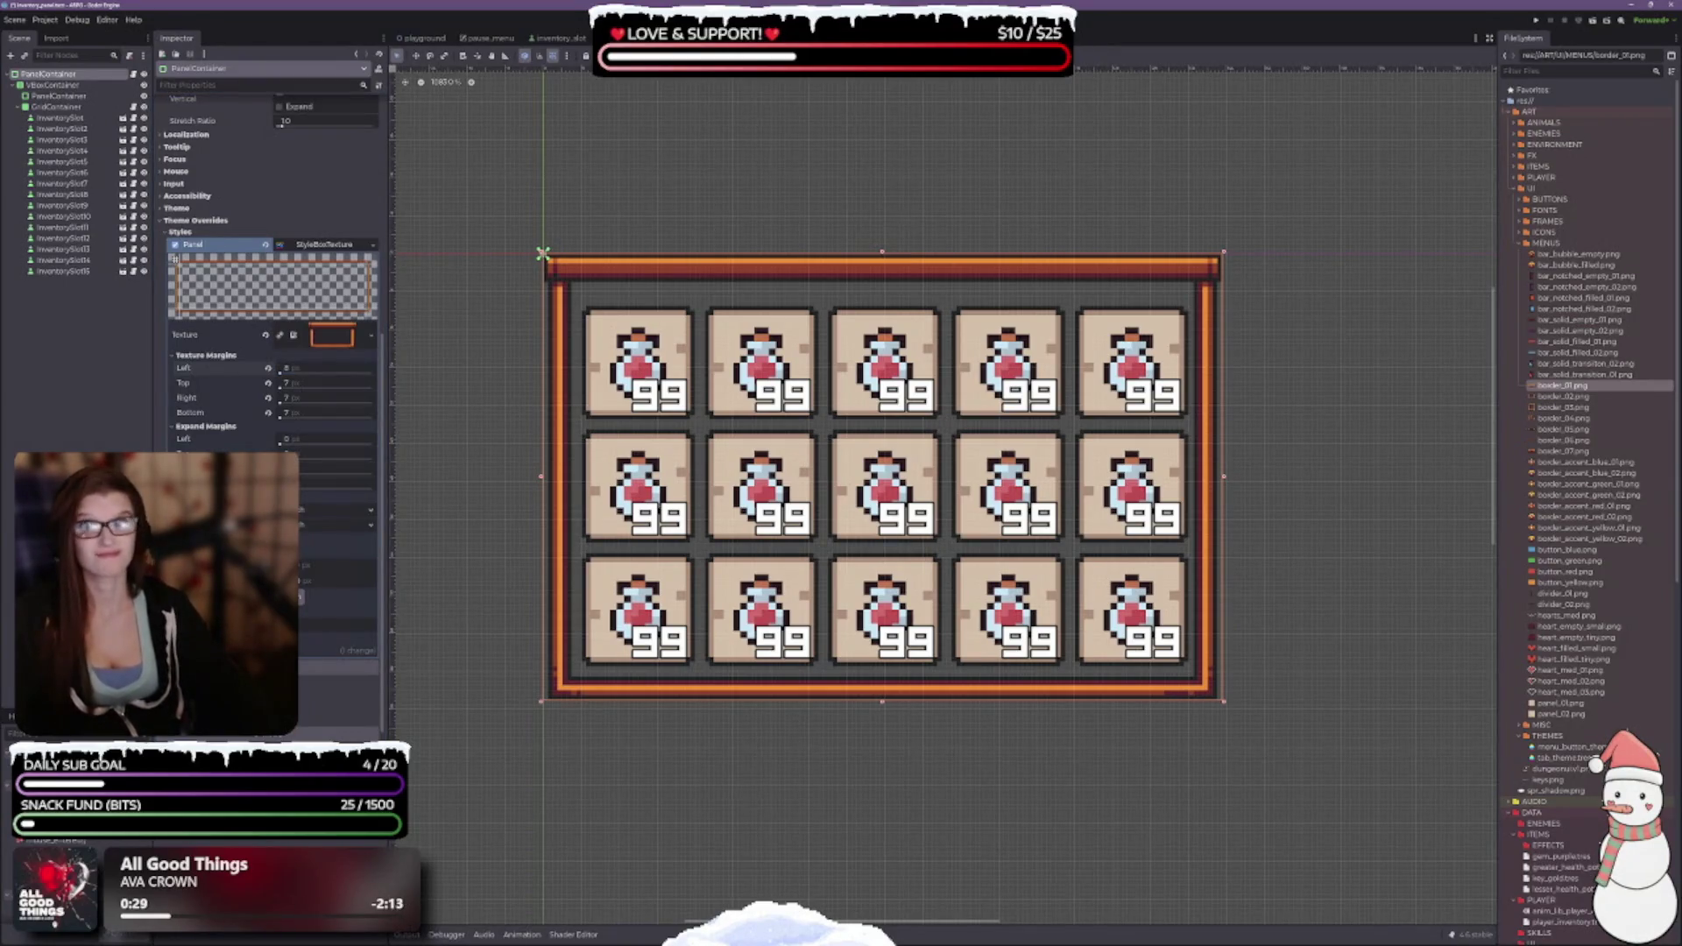
key("ctrl+s")
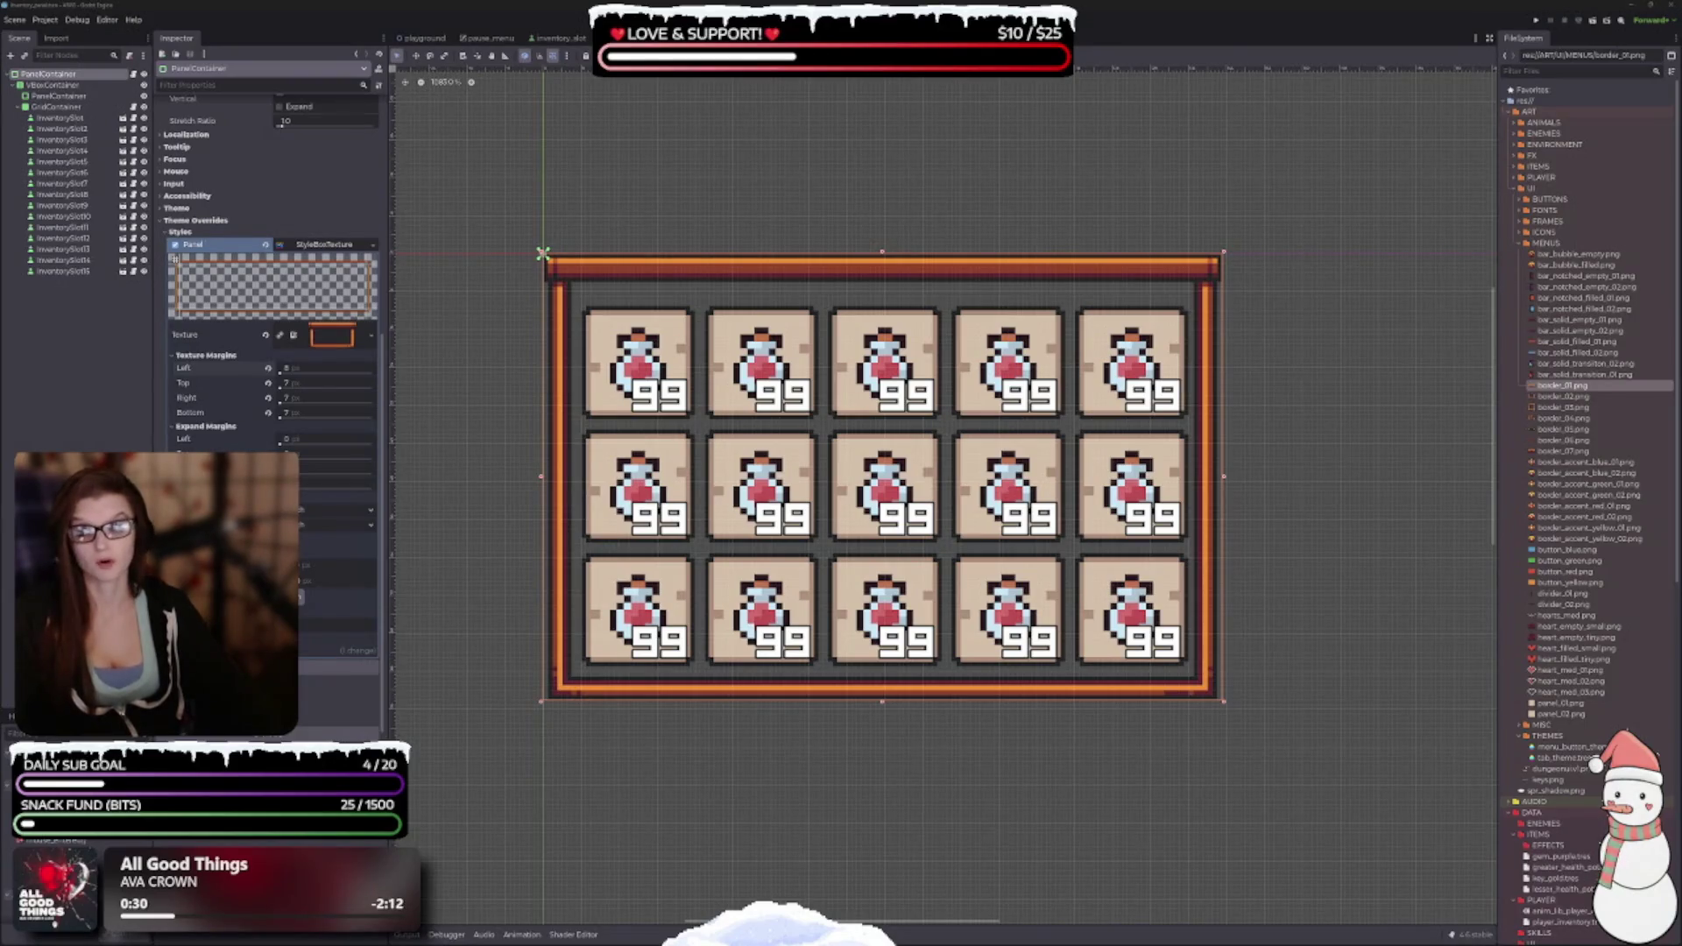
key("alt+Tab")
Zoom into the dungeonui.png sheet's border art in Photos, then close Photos.
scroll(686, 279, "up", 5)
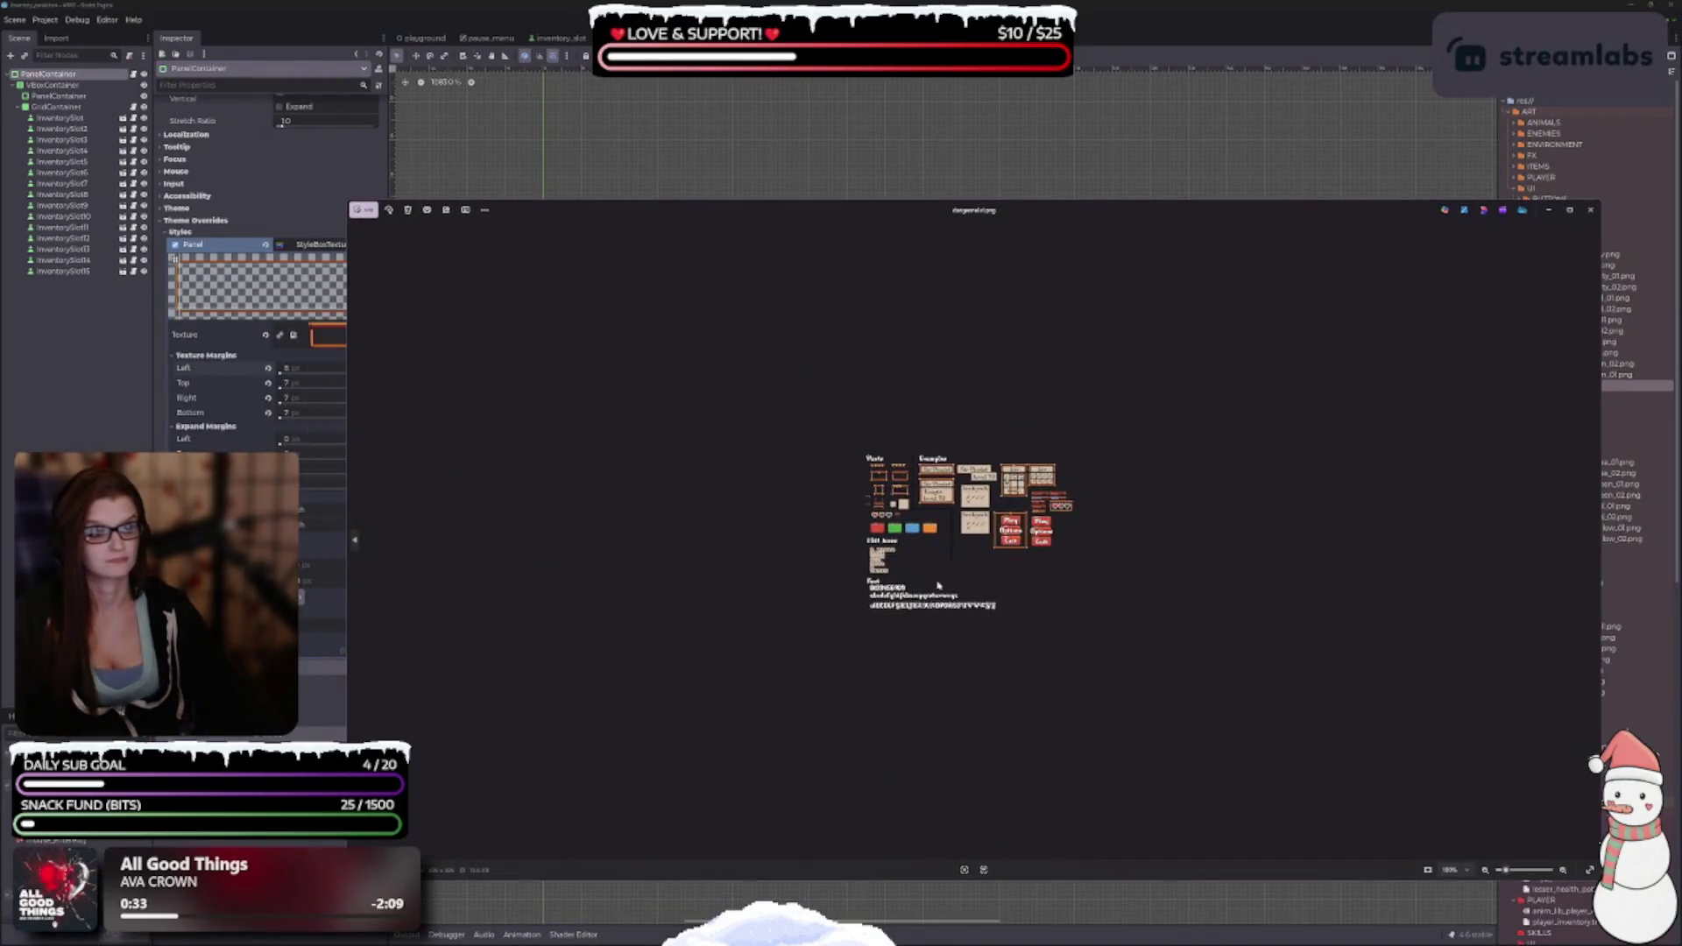
scroll(762, 290, "up", 3)
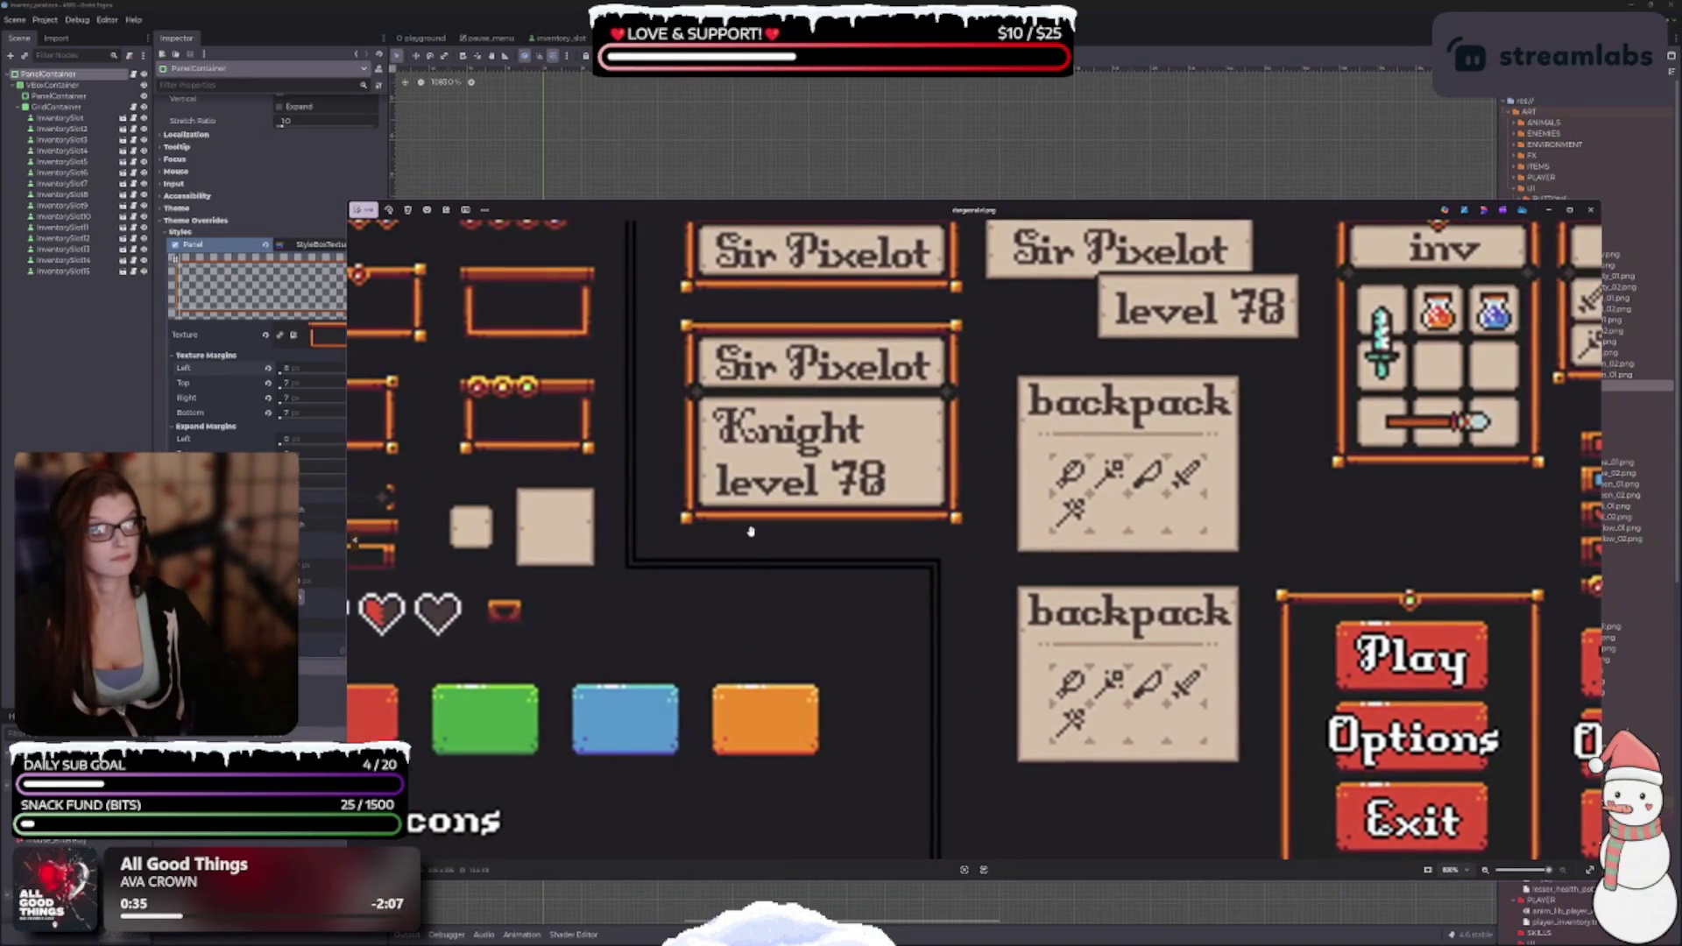
scroll(1136, 624, "down", 3)
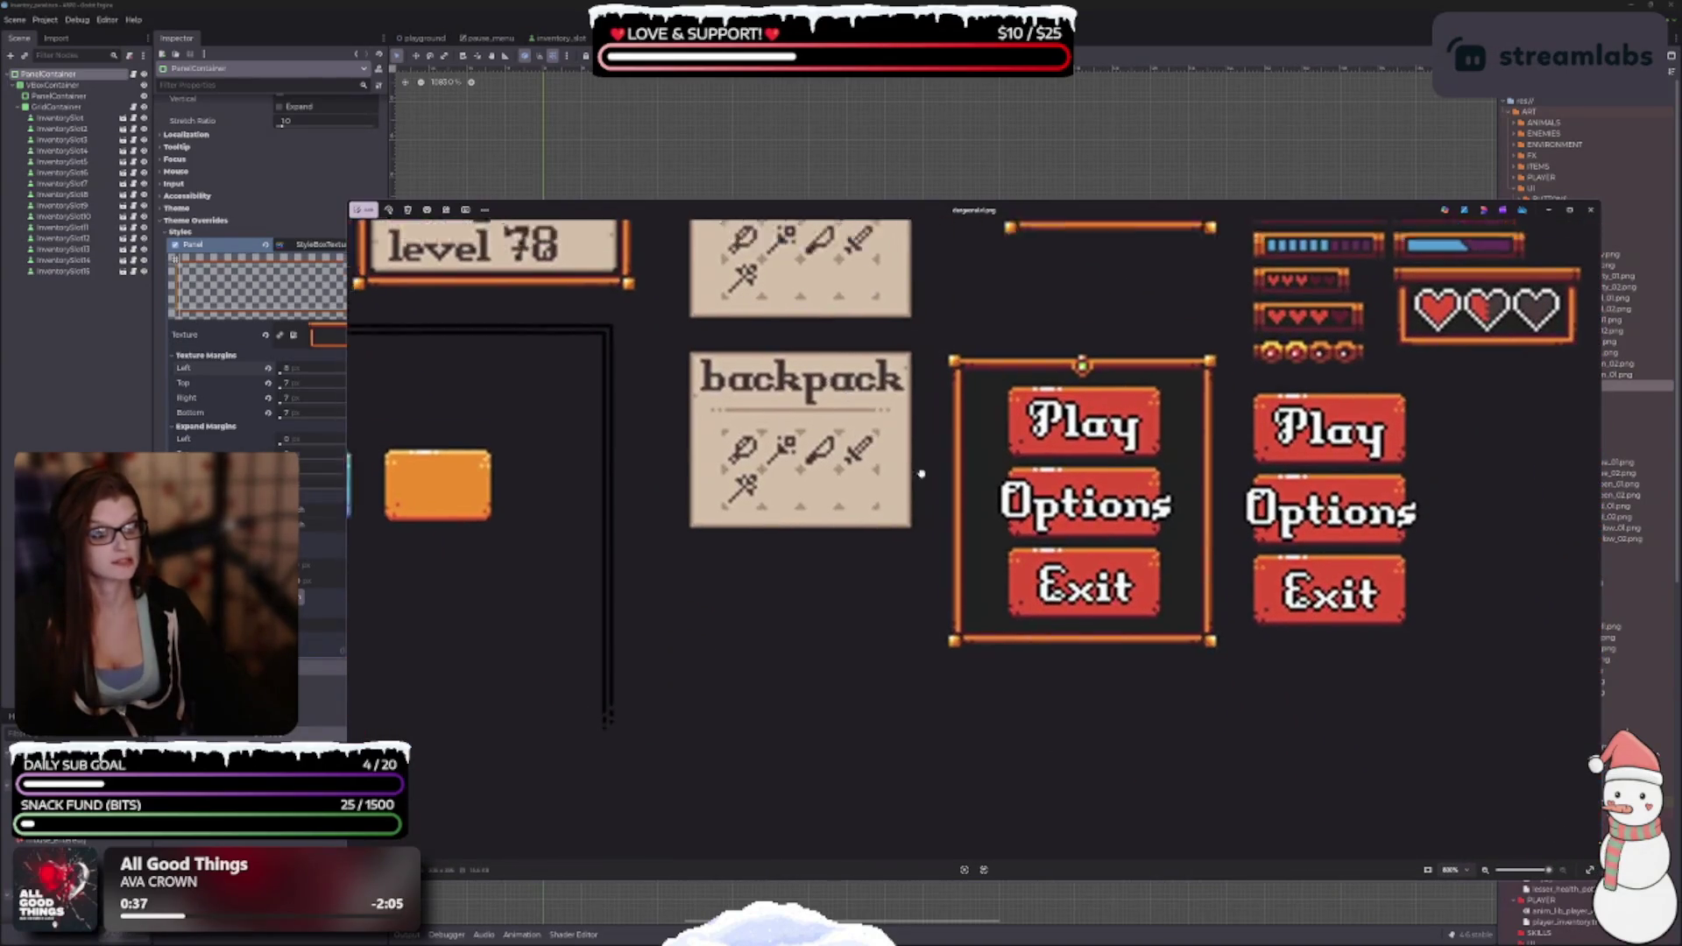
scroll(1136, 623, "up", 3)
left_click(1595, 209)
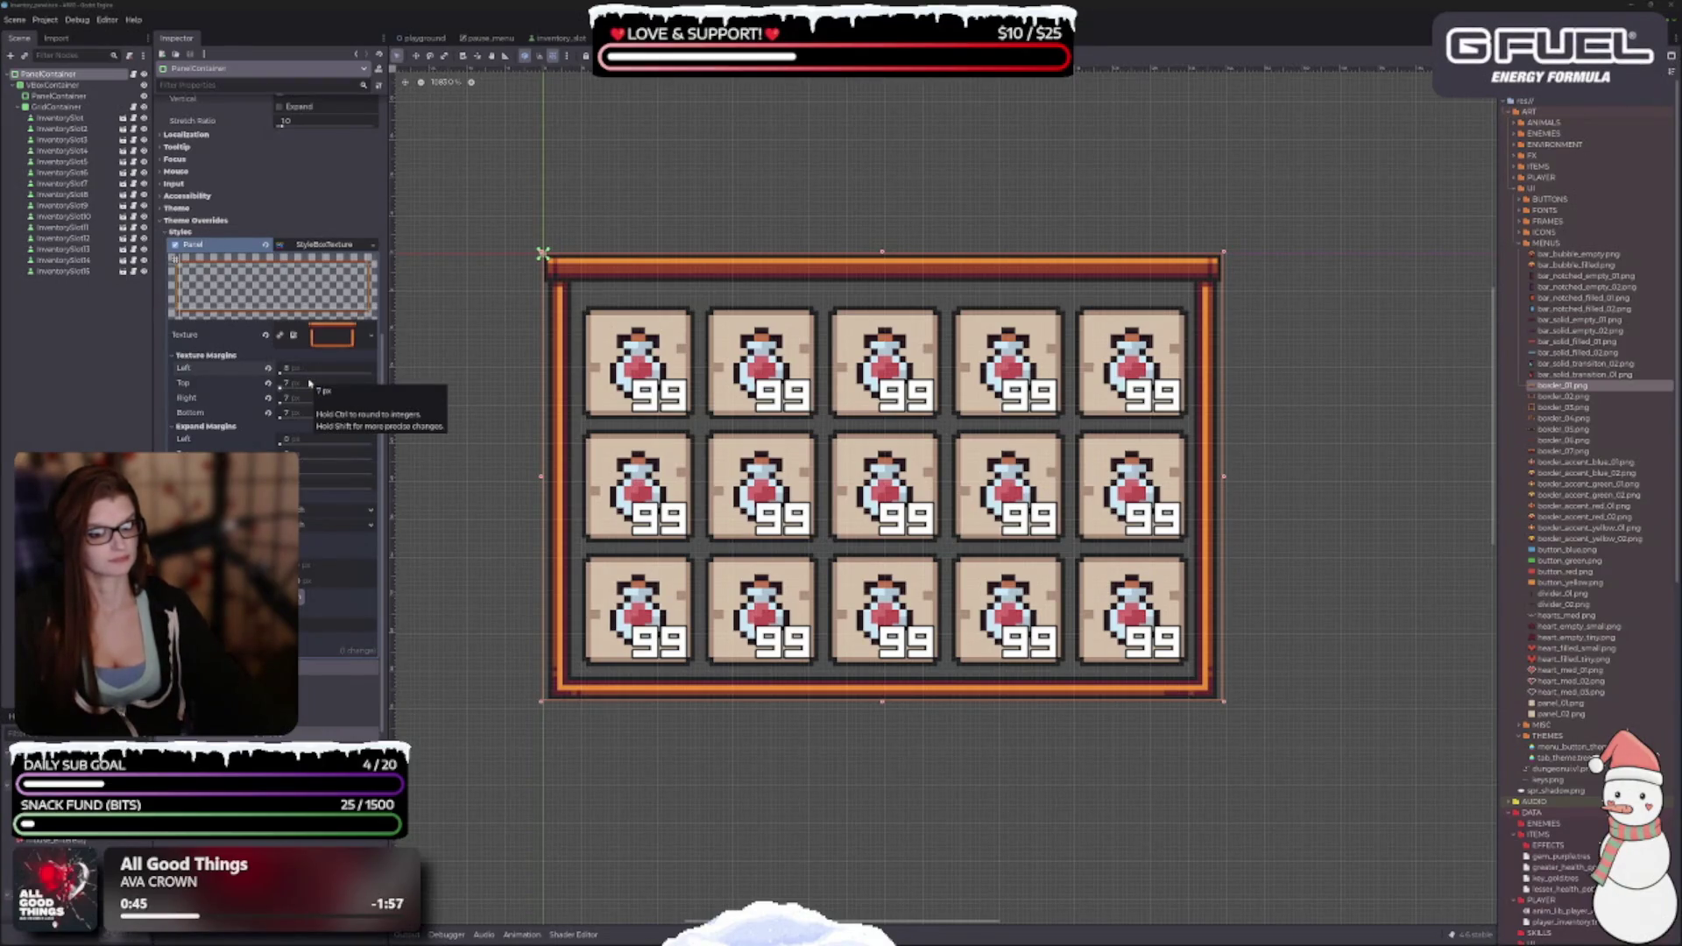
Try a top texture margin of 8, then leave it at 7 px.
left_click(309, 383)
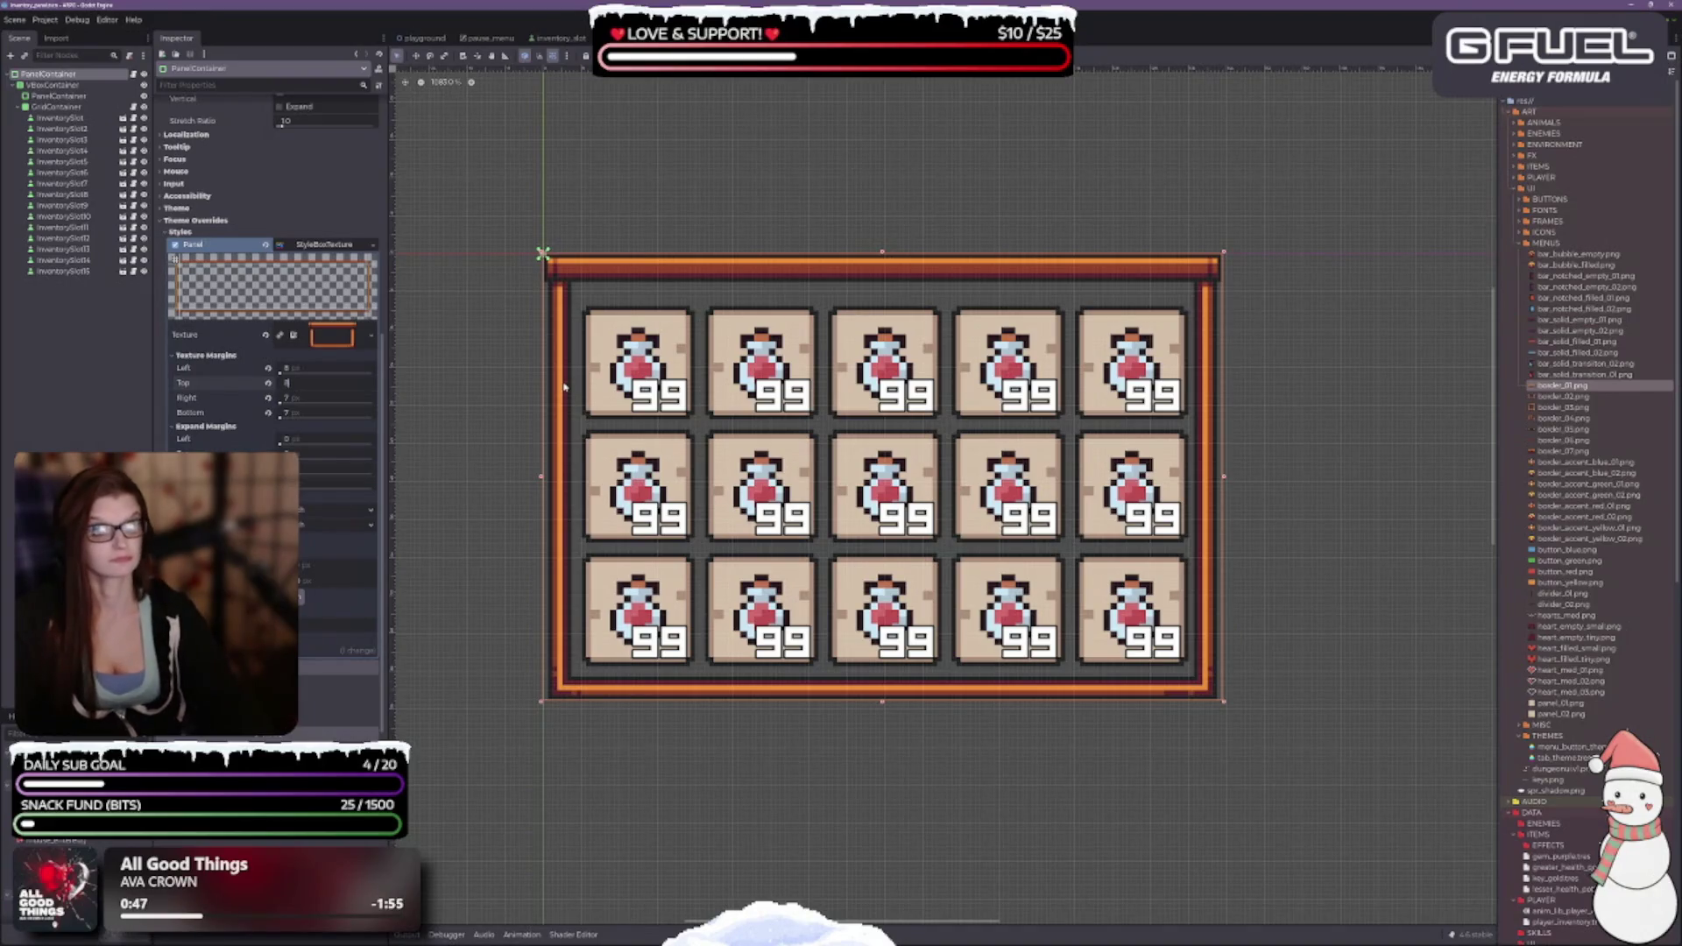
type("8")
key("Tab")
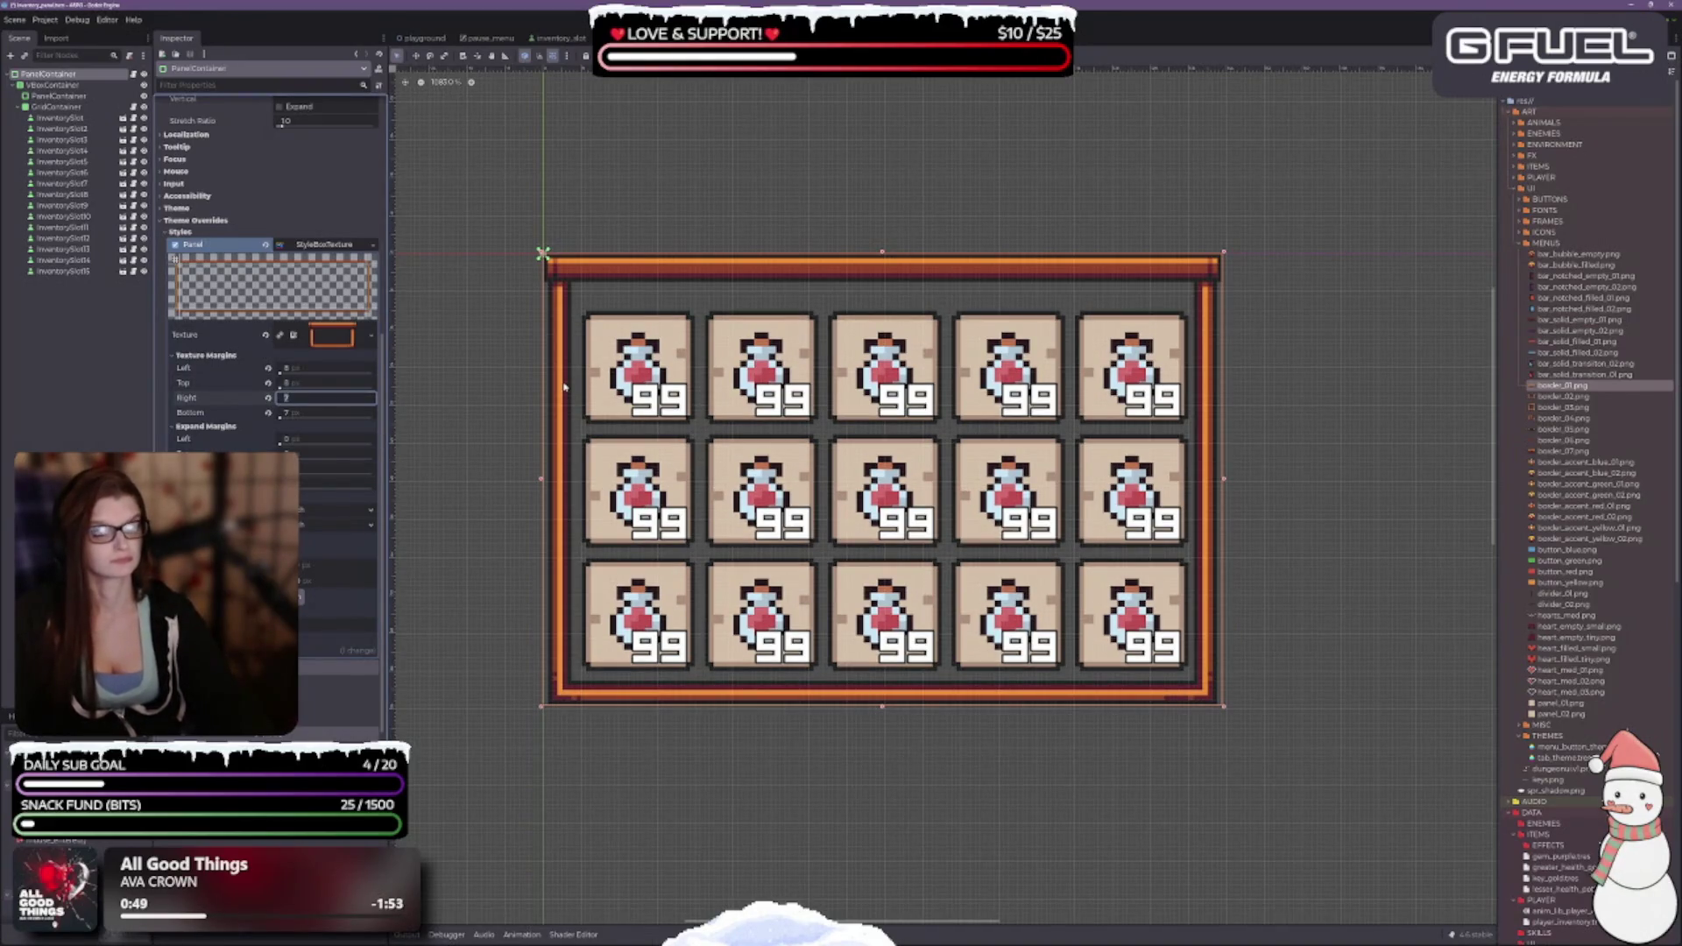
key("shift+Tab")
type("7")
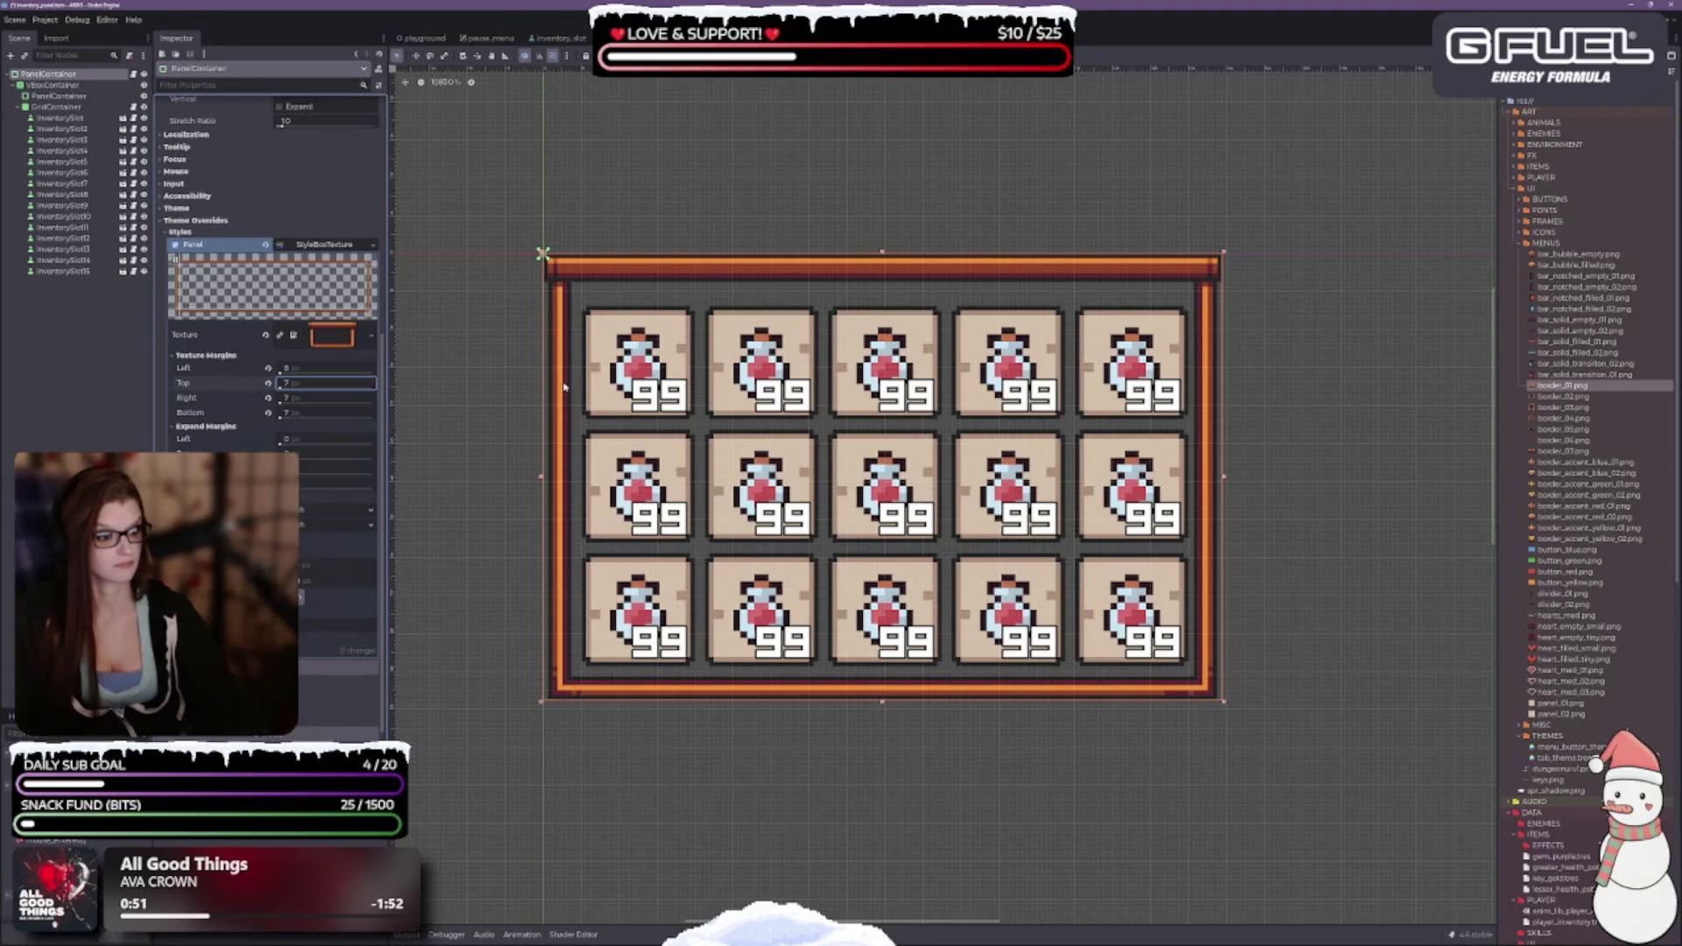
type("8")
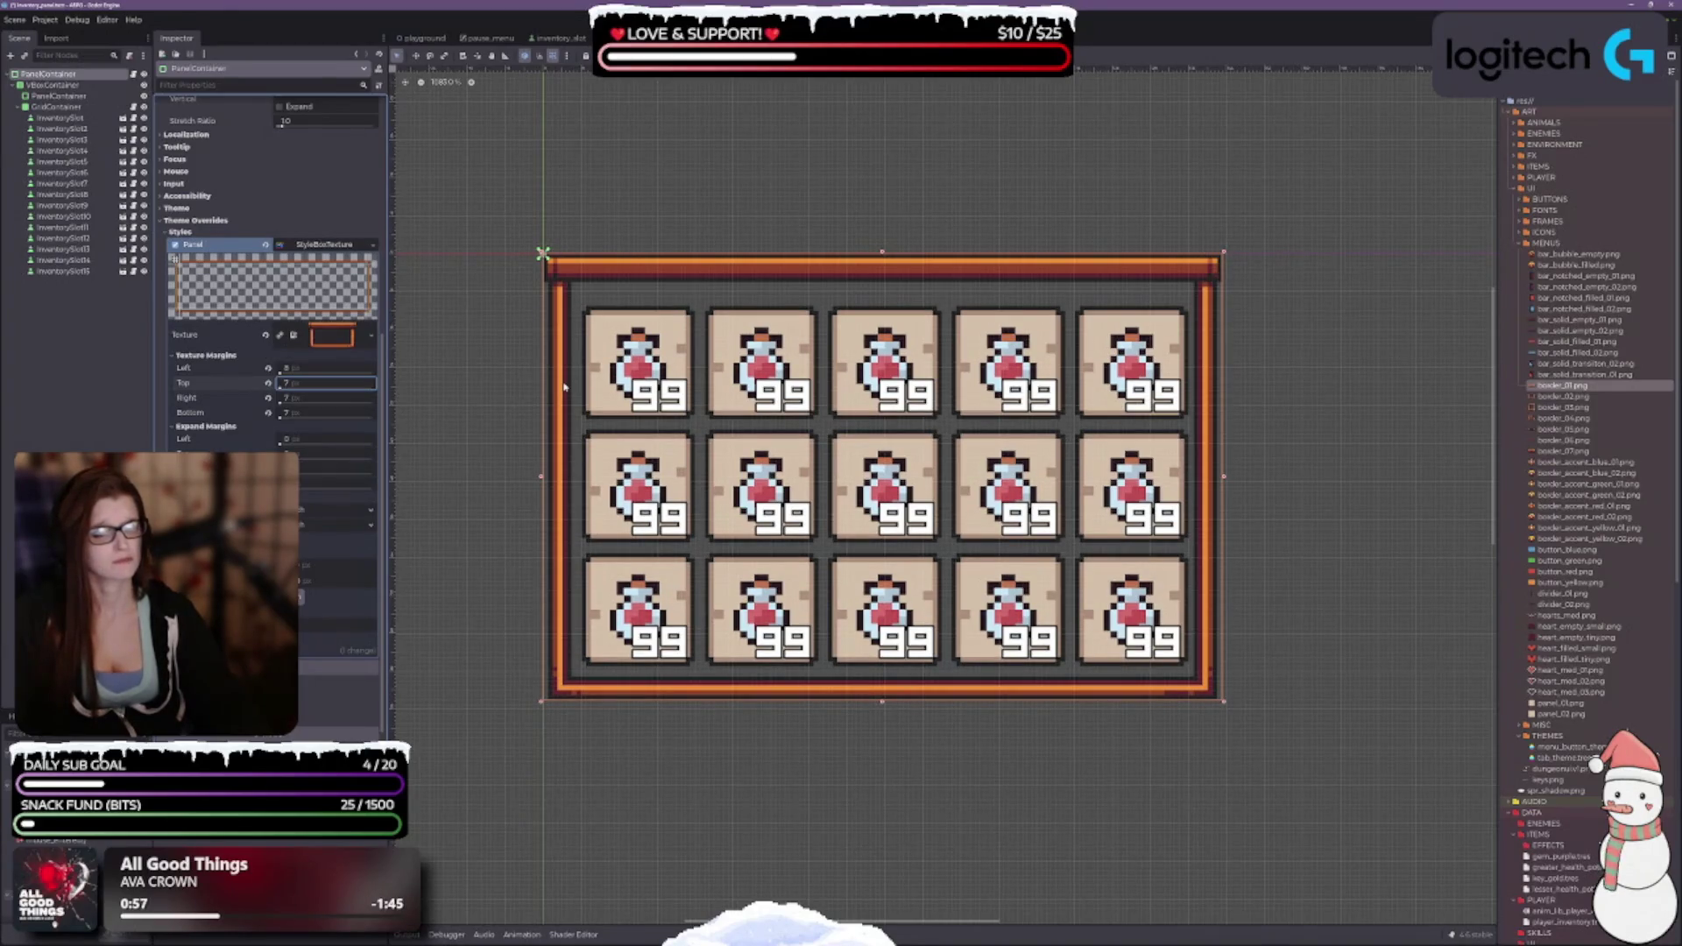
key("Tab")
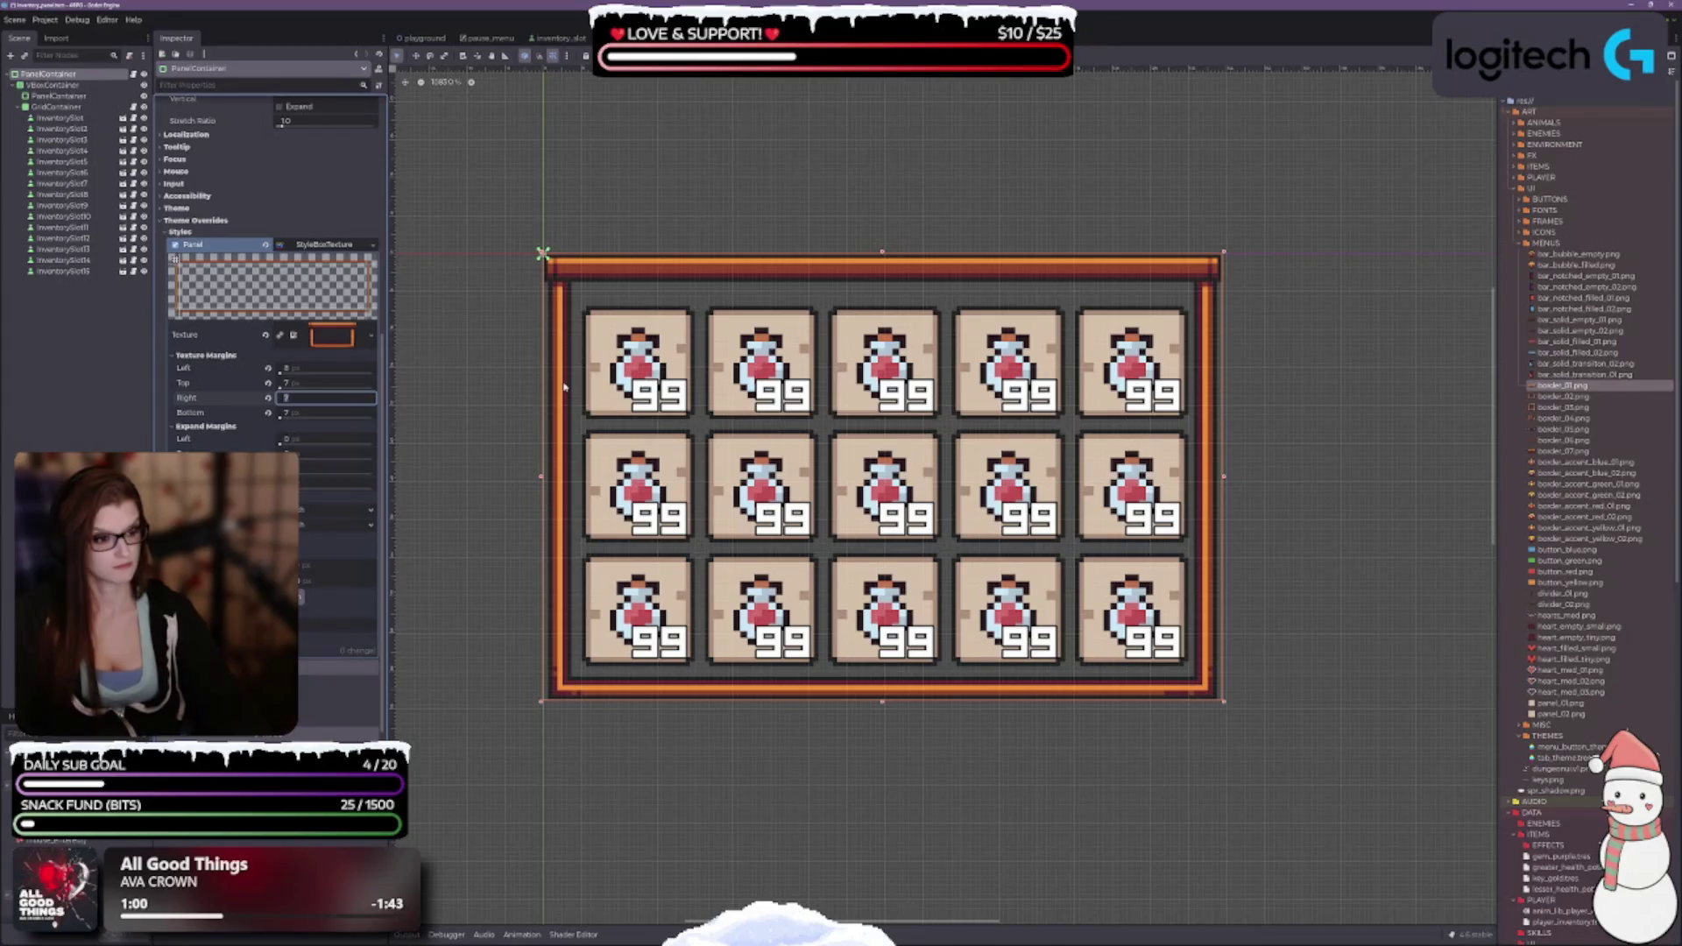
Set the right texture margin to 8 px and the left margin to 7 px.
key("Return")
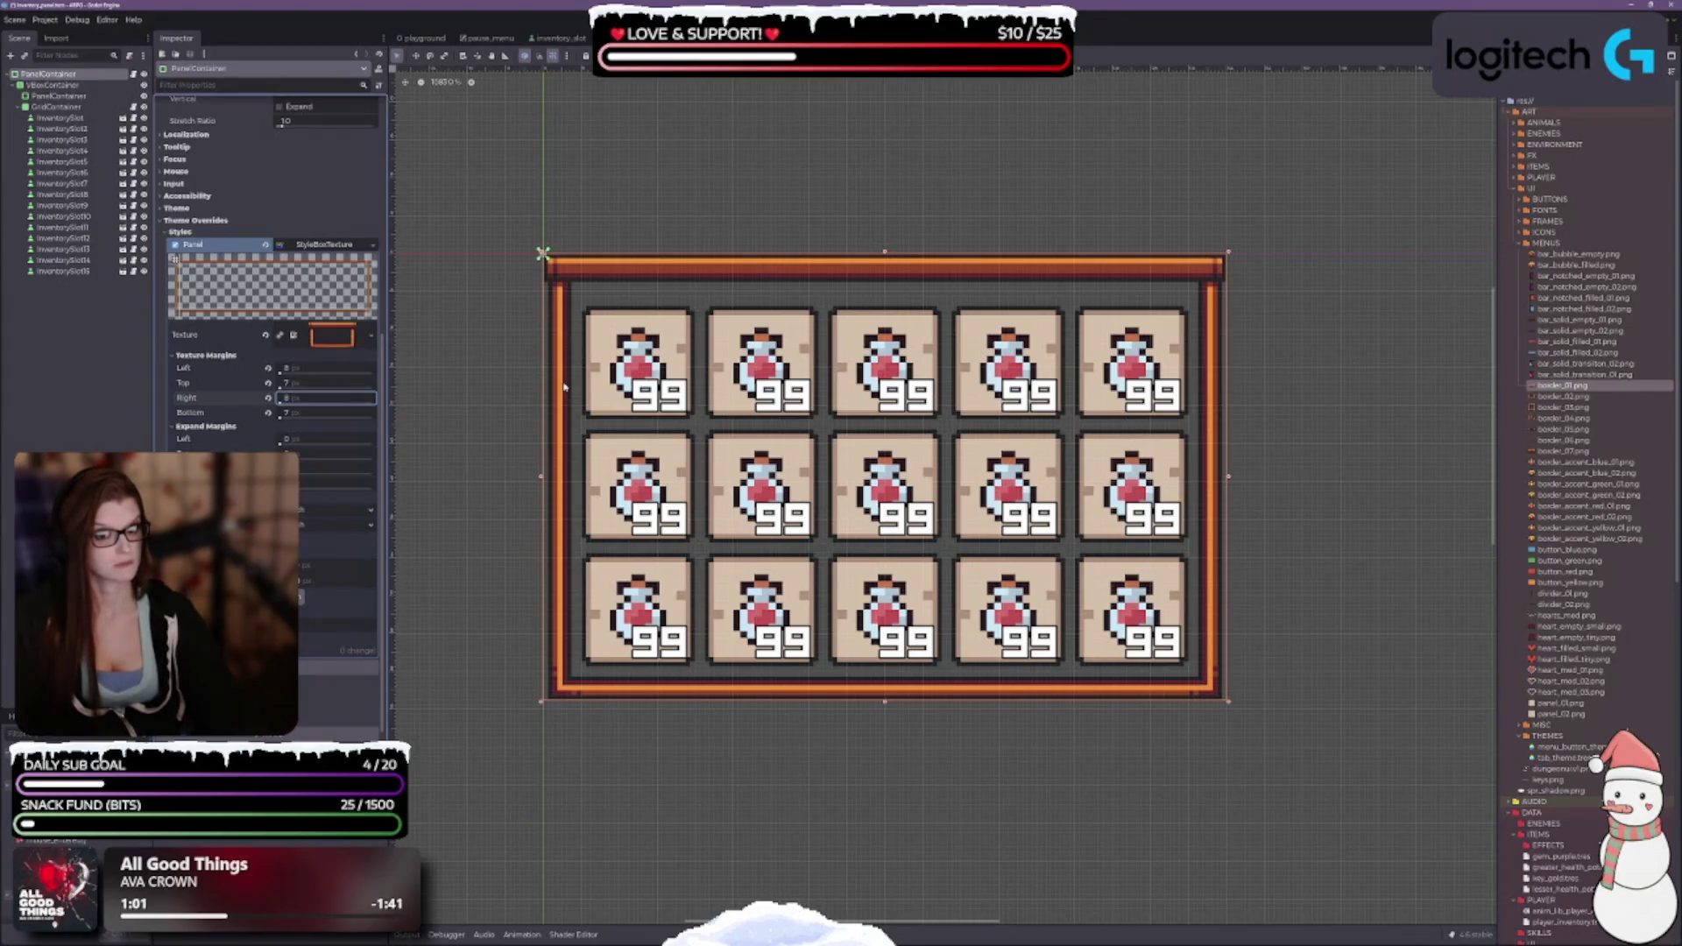
key("shift+Tab")
key("shift+Tab")
key("Return")
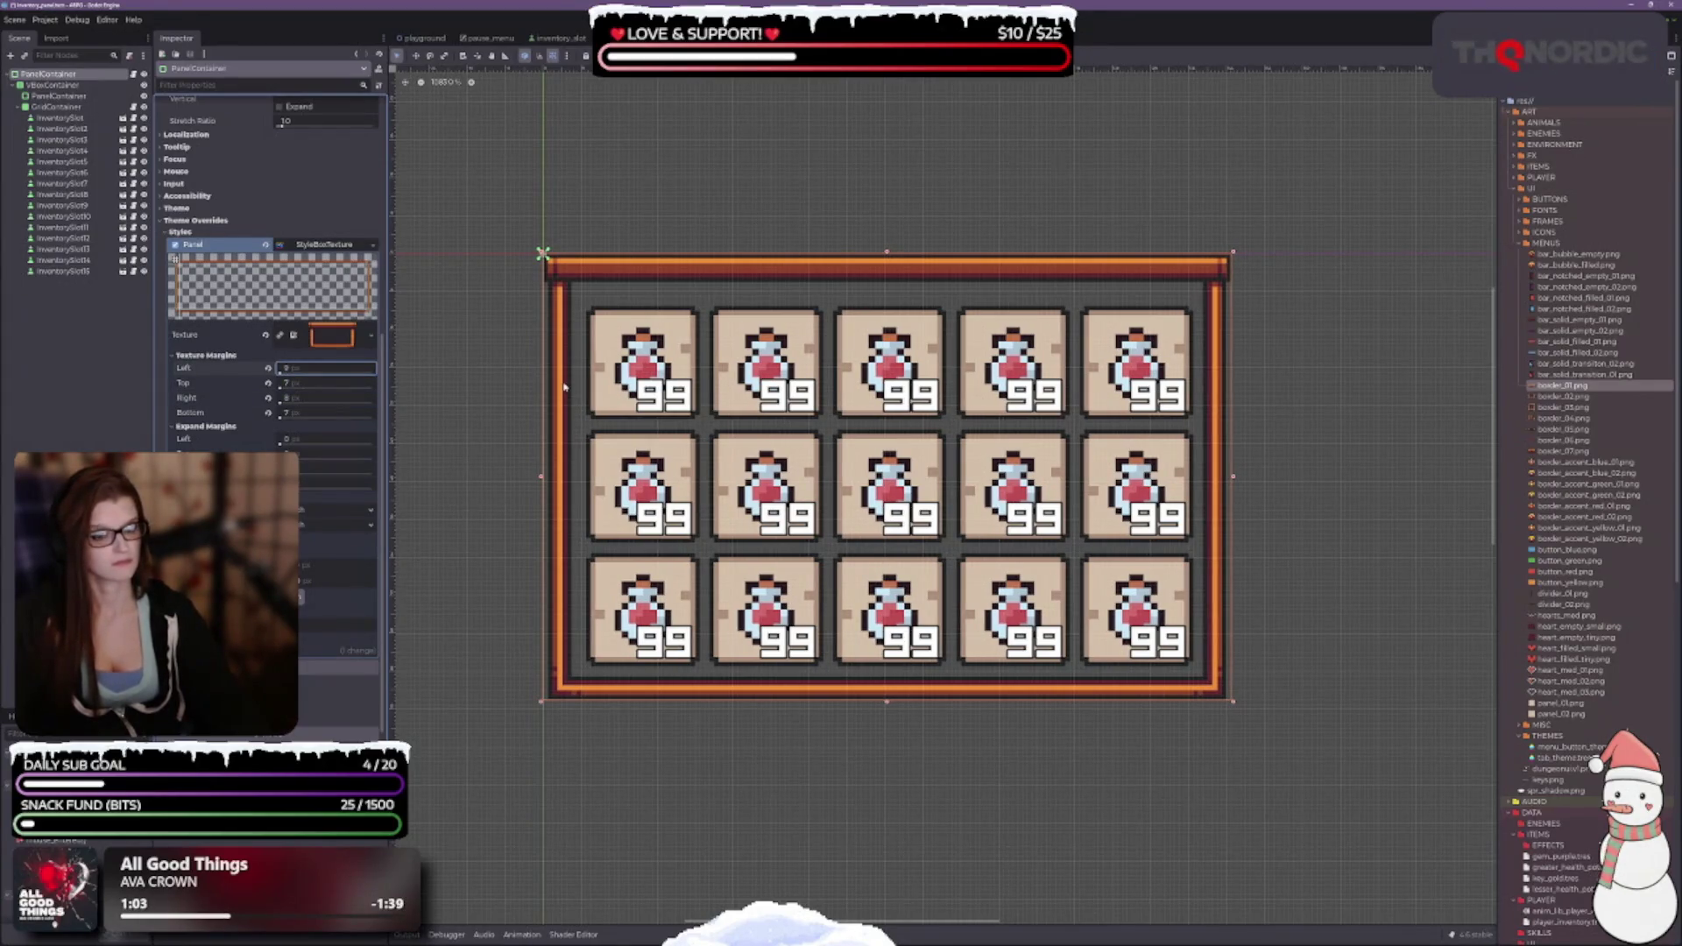
key("shift+Tab")
key("Tab")
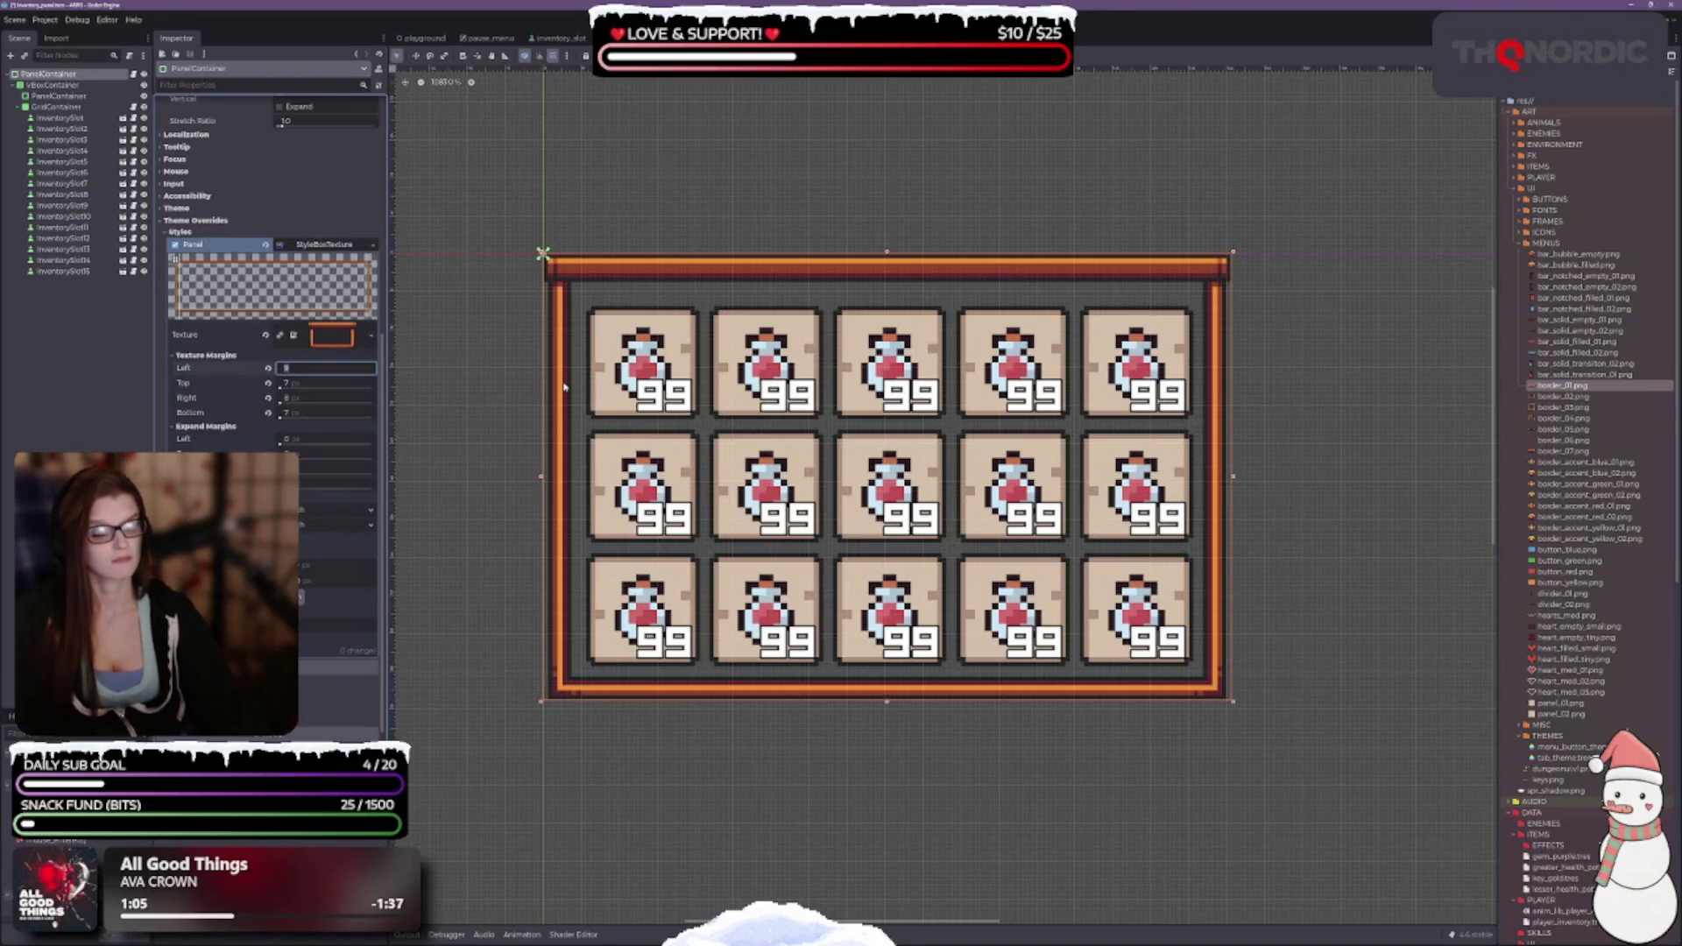
type("7")
key("Return")
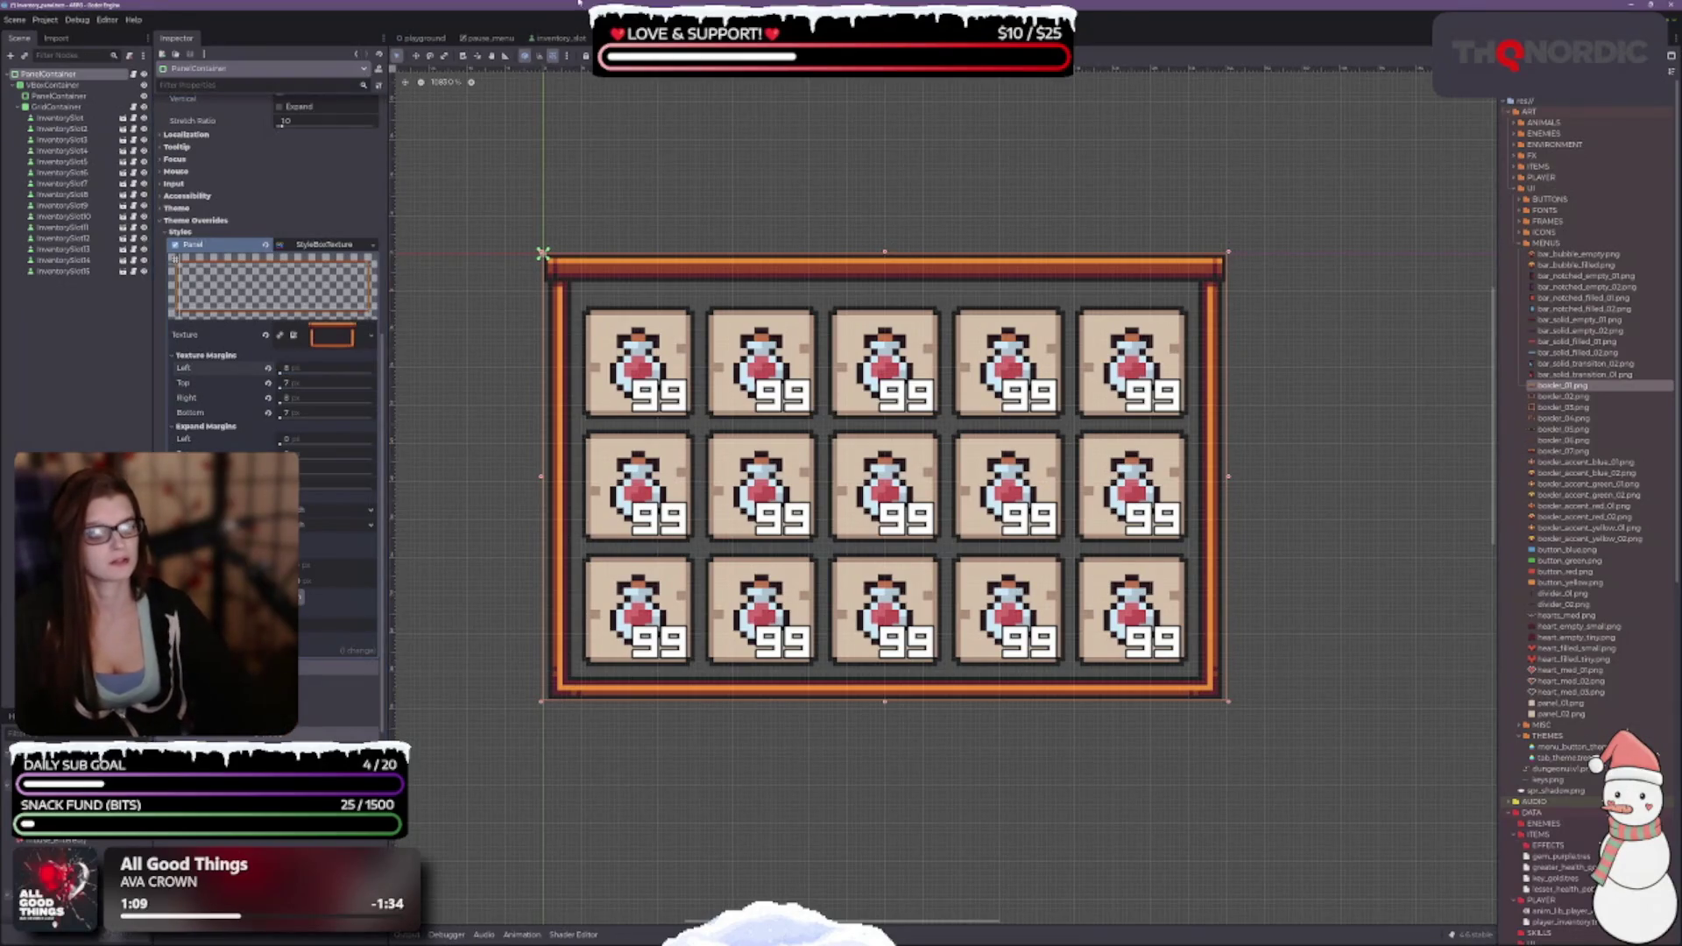
Set the top and bottom texture margins to 8 px.
left_click(325, 383)
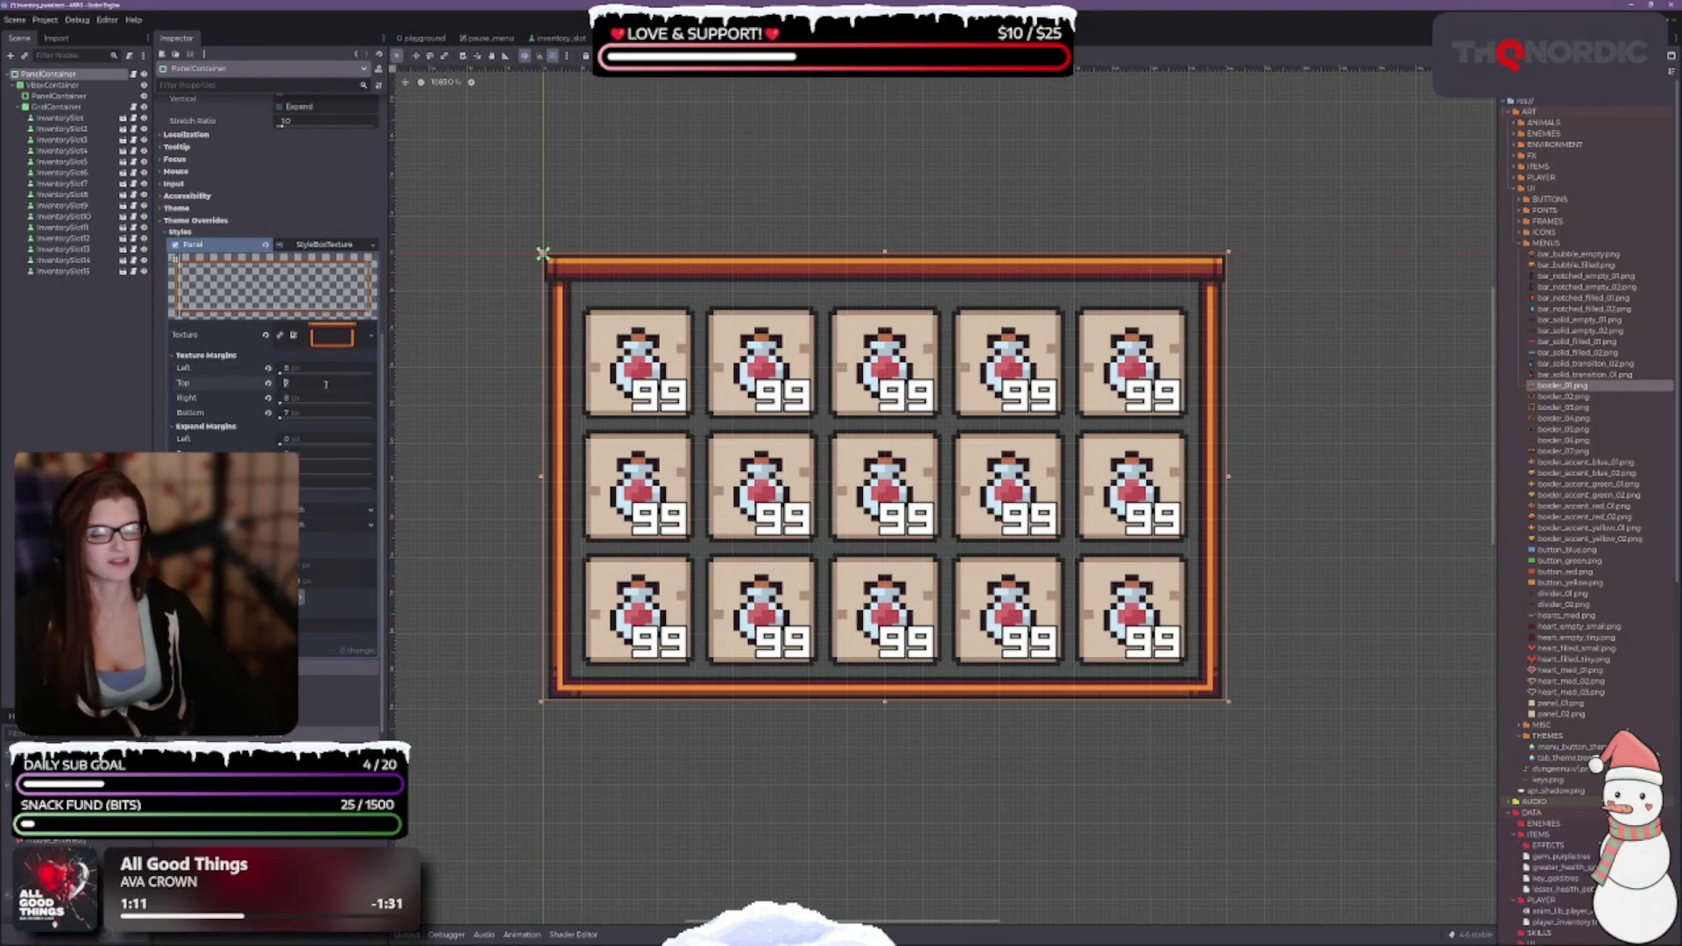
type("8")
key("Return")
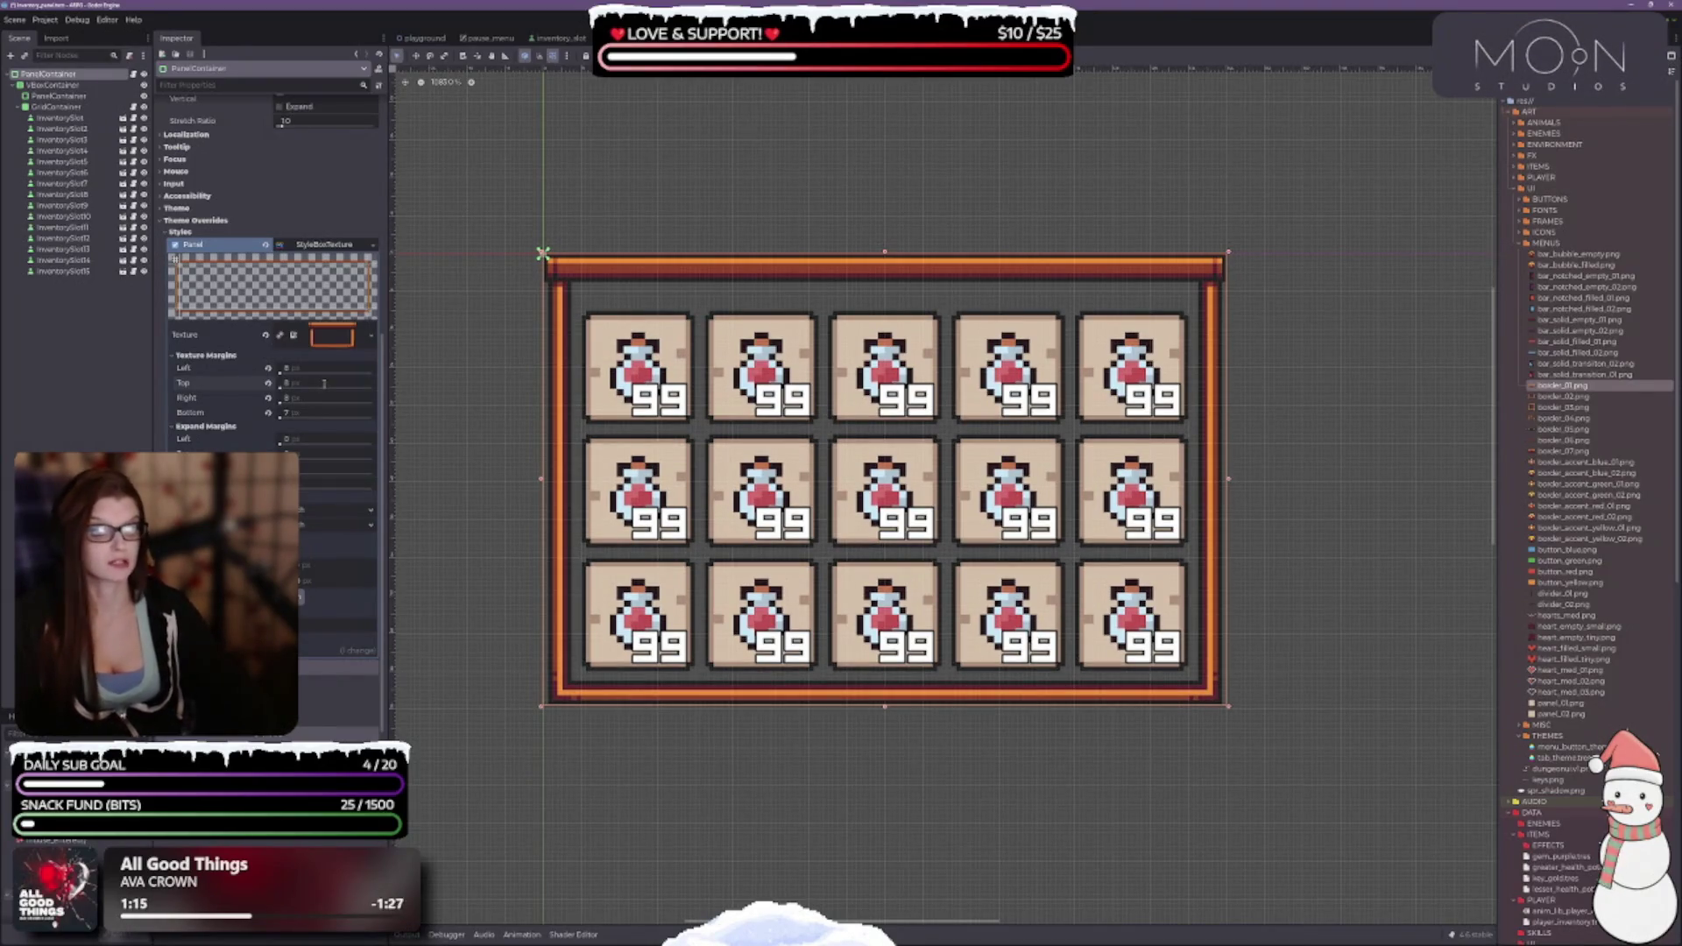
left_click(322, 409)
type("8")
key("Return")
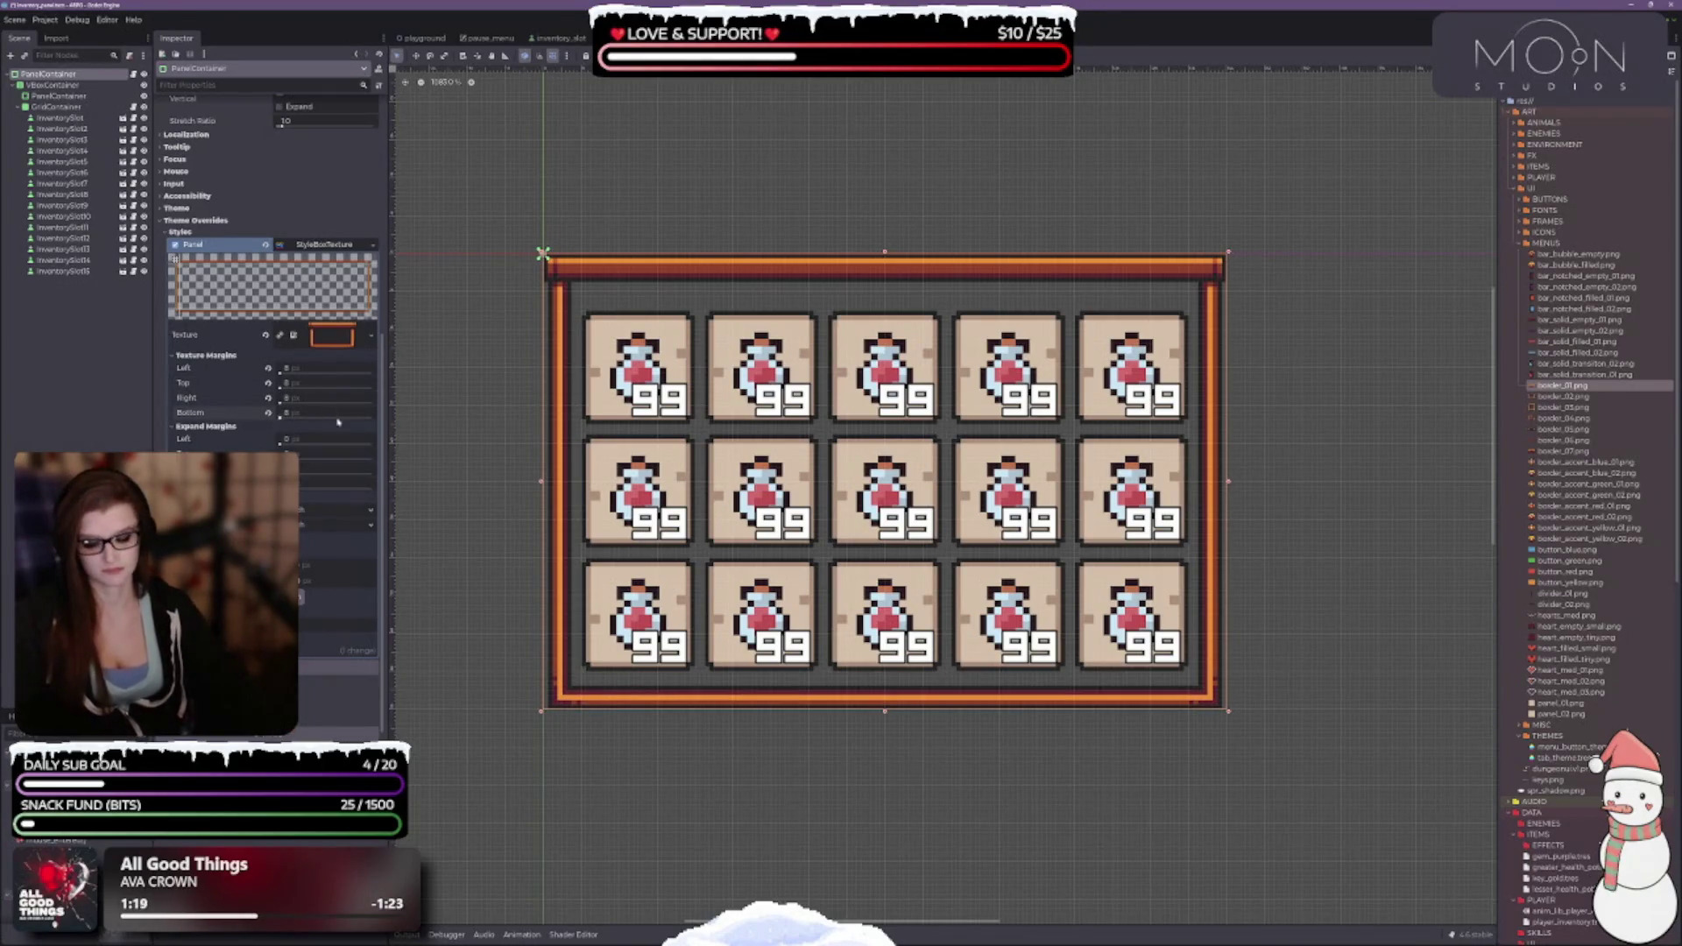
Undo the last margin edit so the panel narrows and the grid shifts left.
scroll(788, 519, "down", 3)
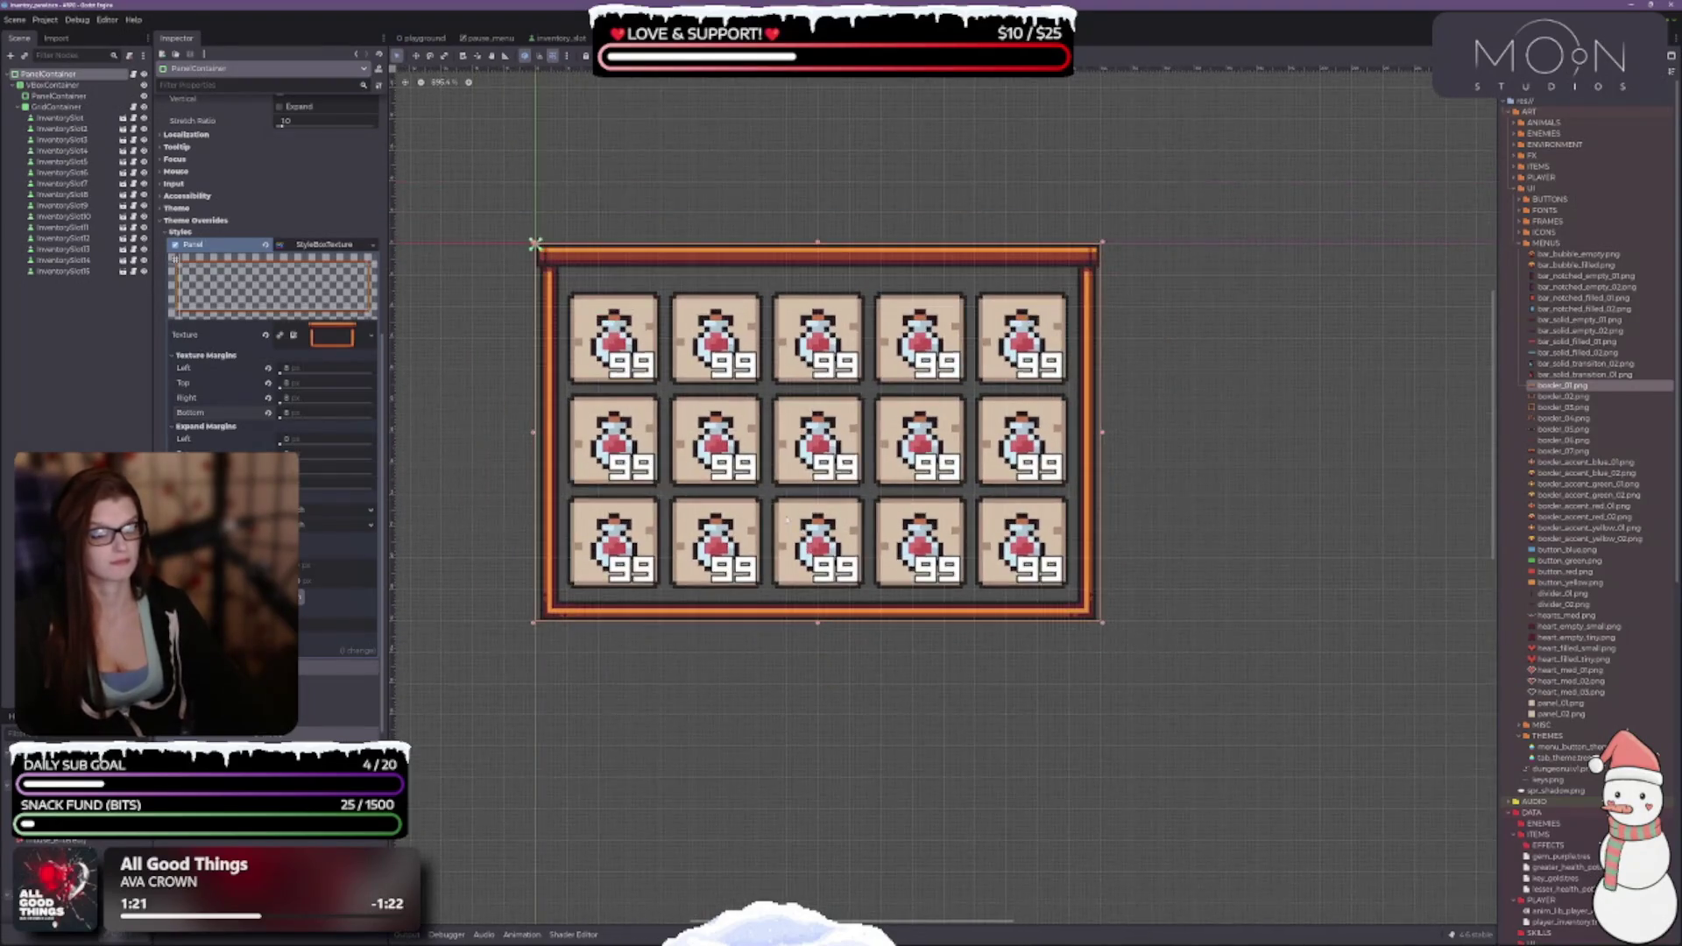
scroll(787, 520, "down", 3)
scroll(718, 439, "up", 2)
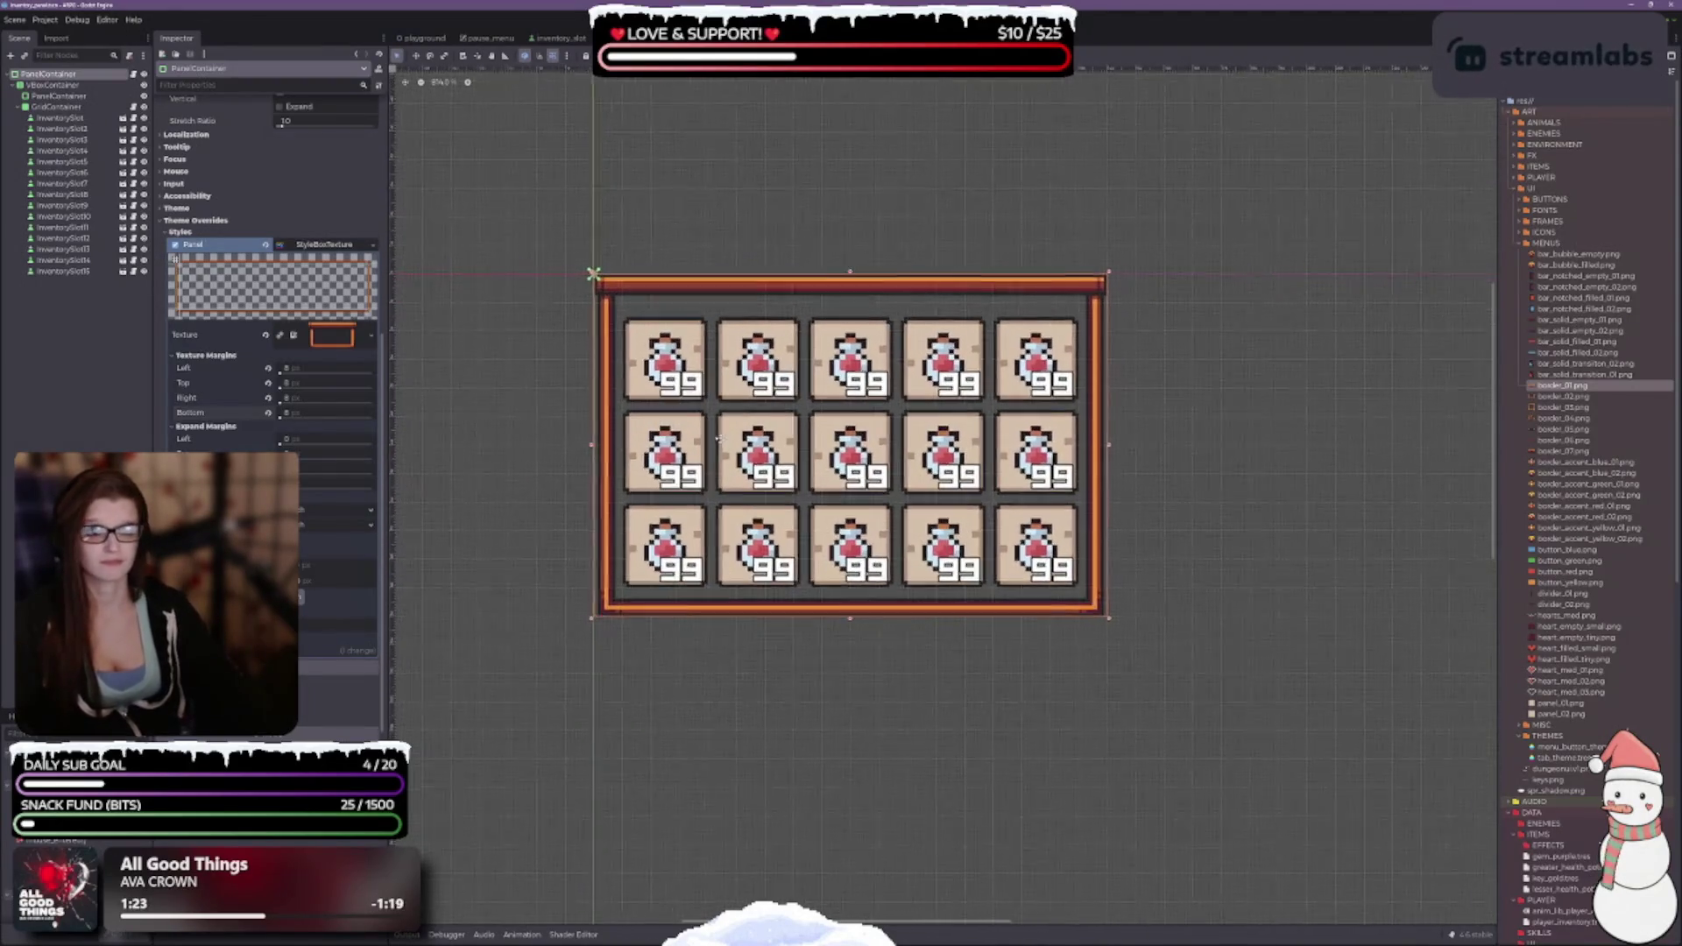
scroll(718, 439, "up", 2)
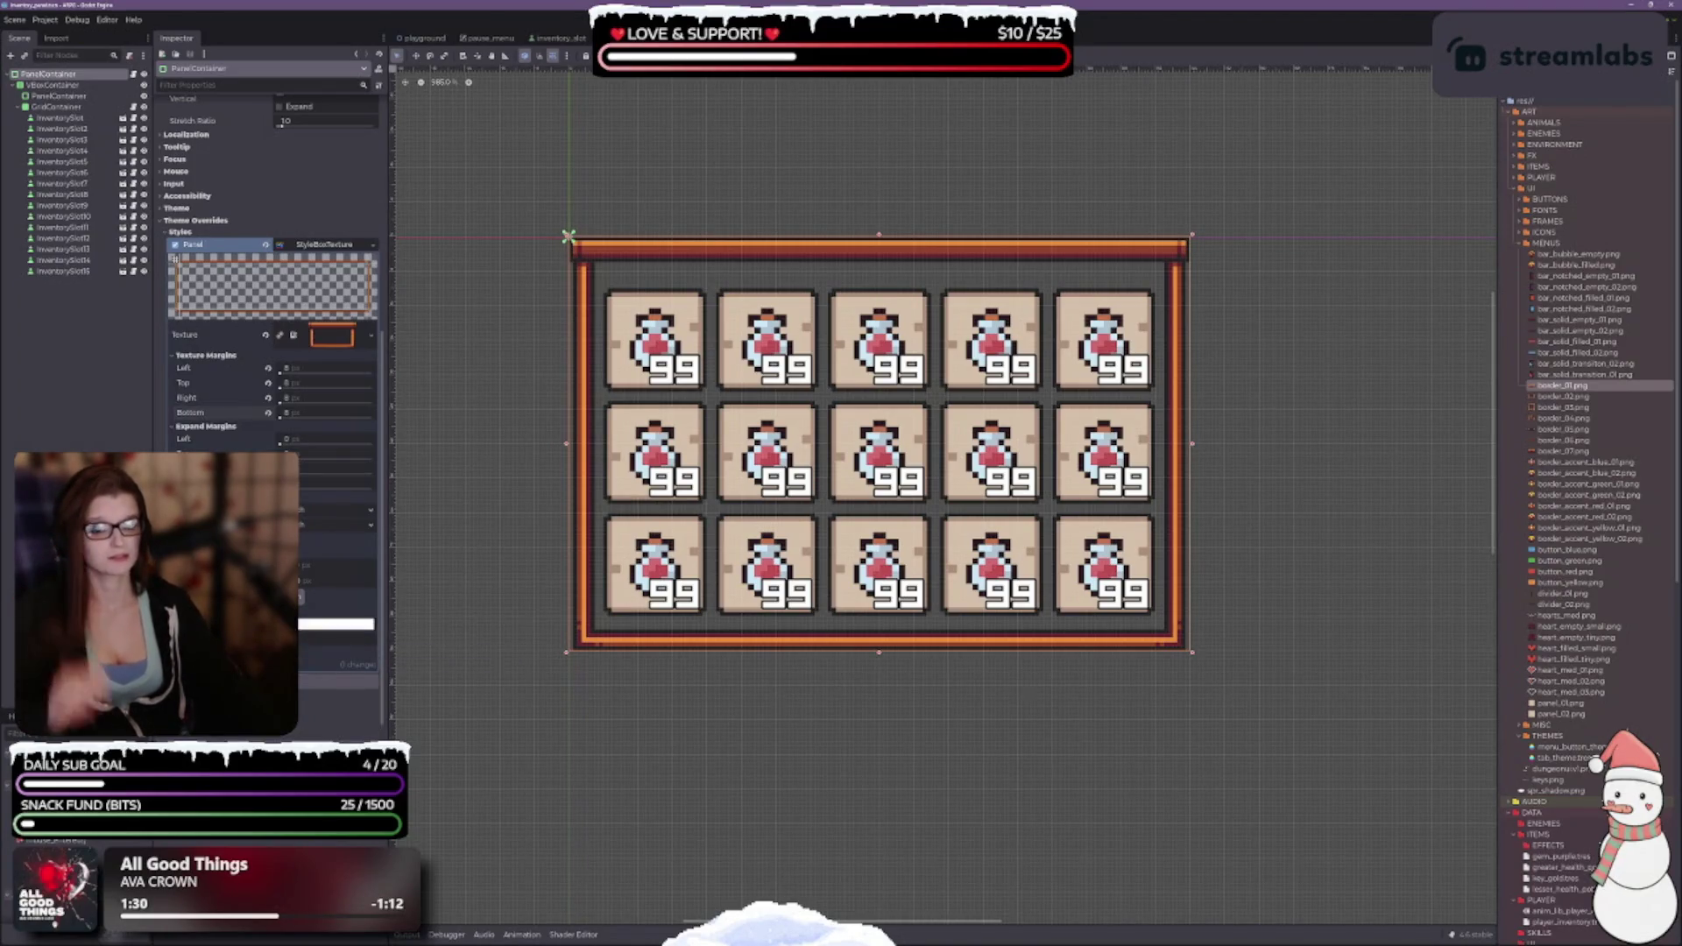
scroll(271, 350, "down", 3)
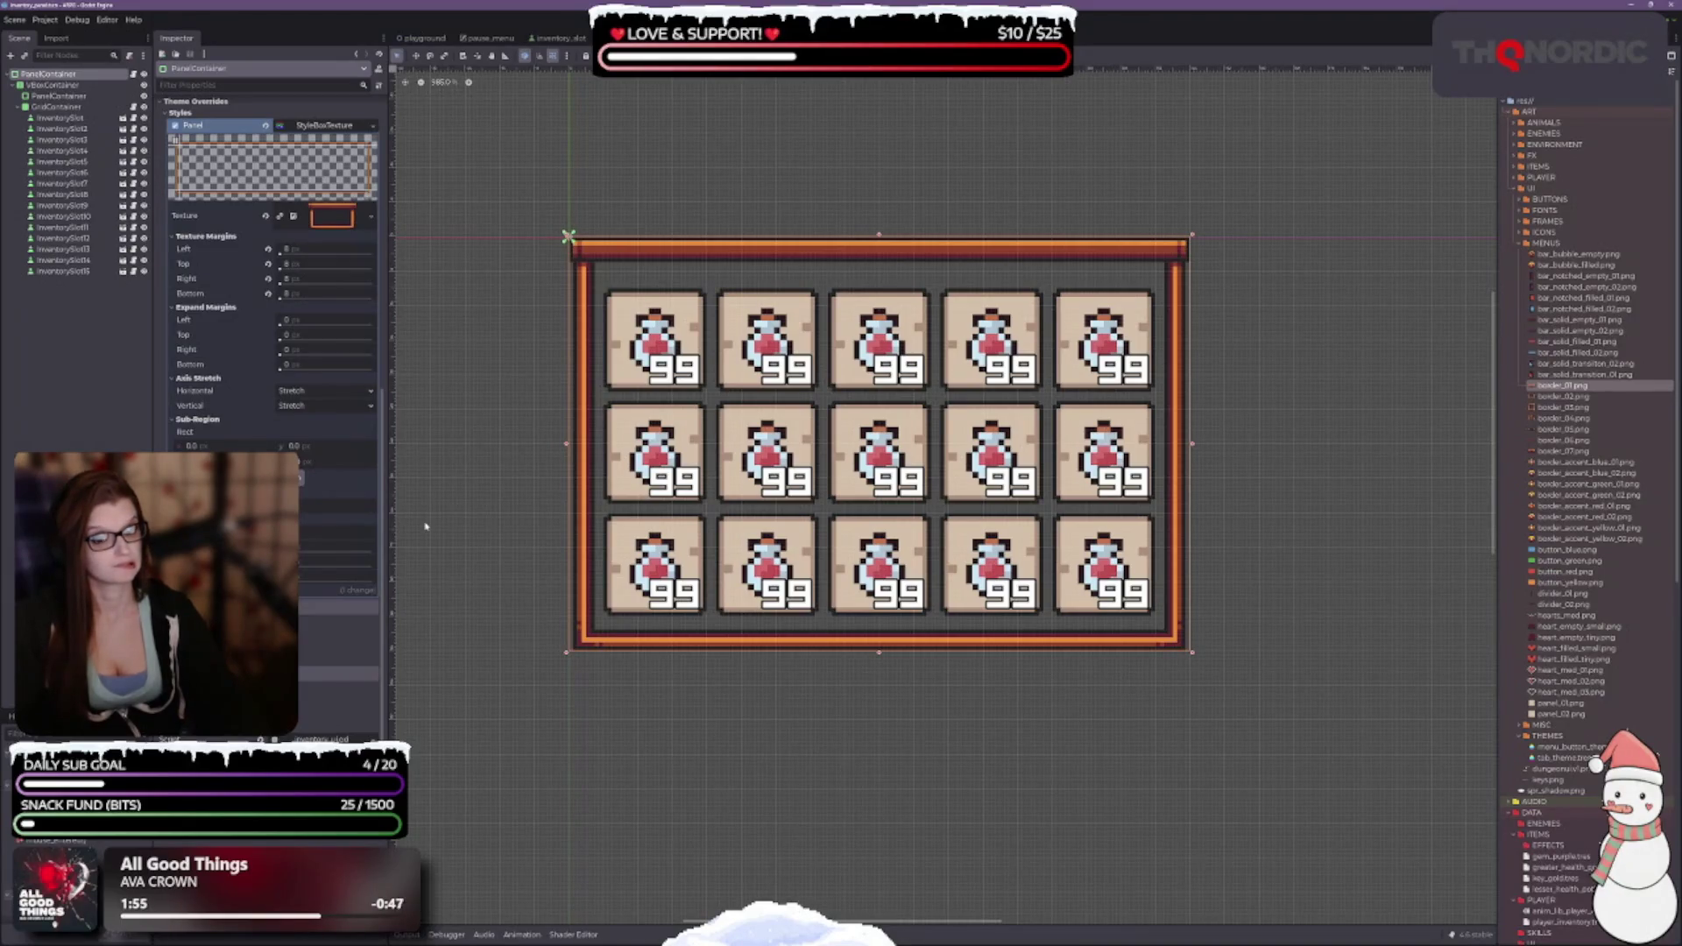
key("ctrl+z")
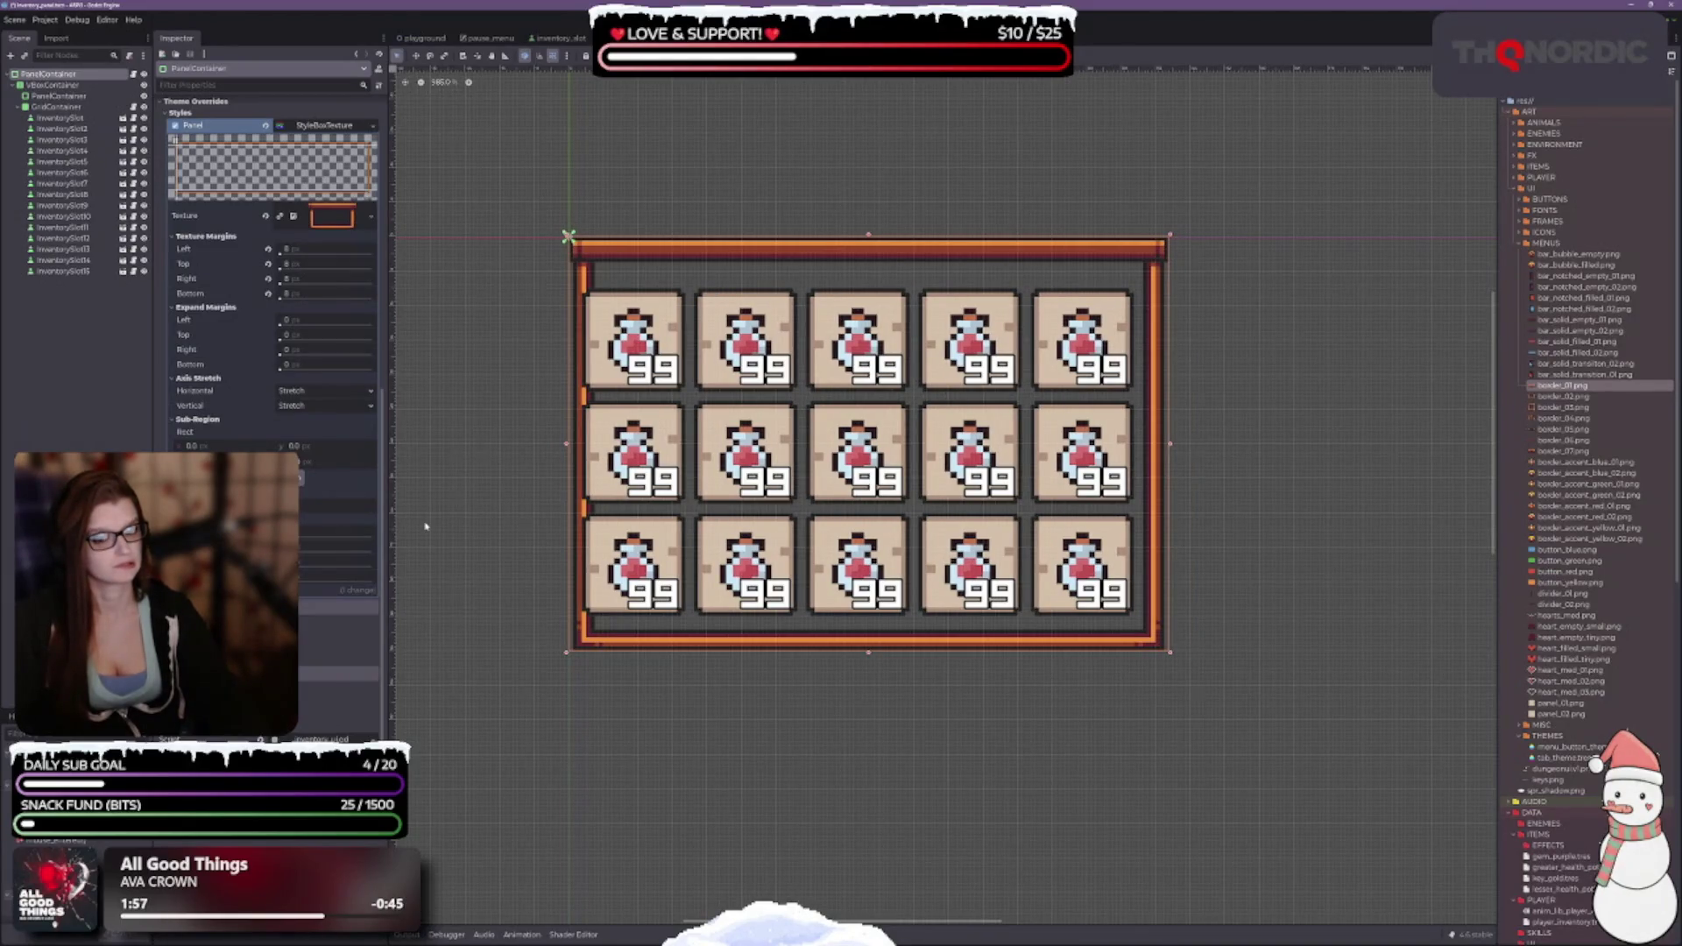
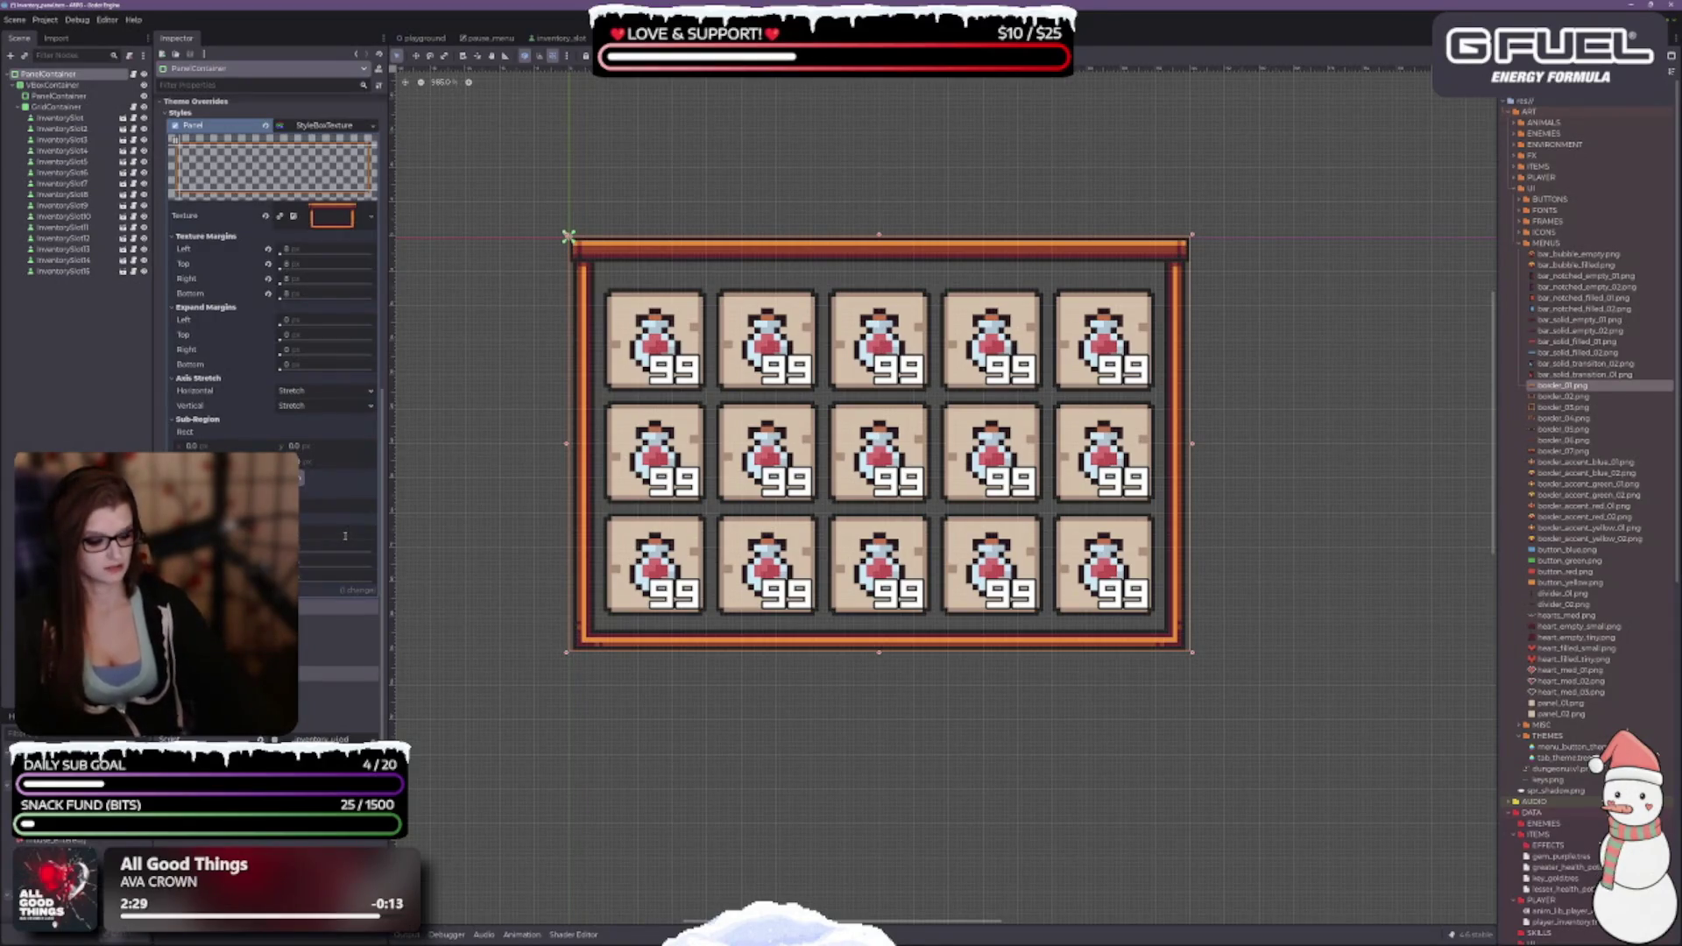
Change the border StyleBoxTexture's texture margins, then widen the PanelContainer to frame the 5×3 grid.
key("Return")
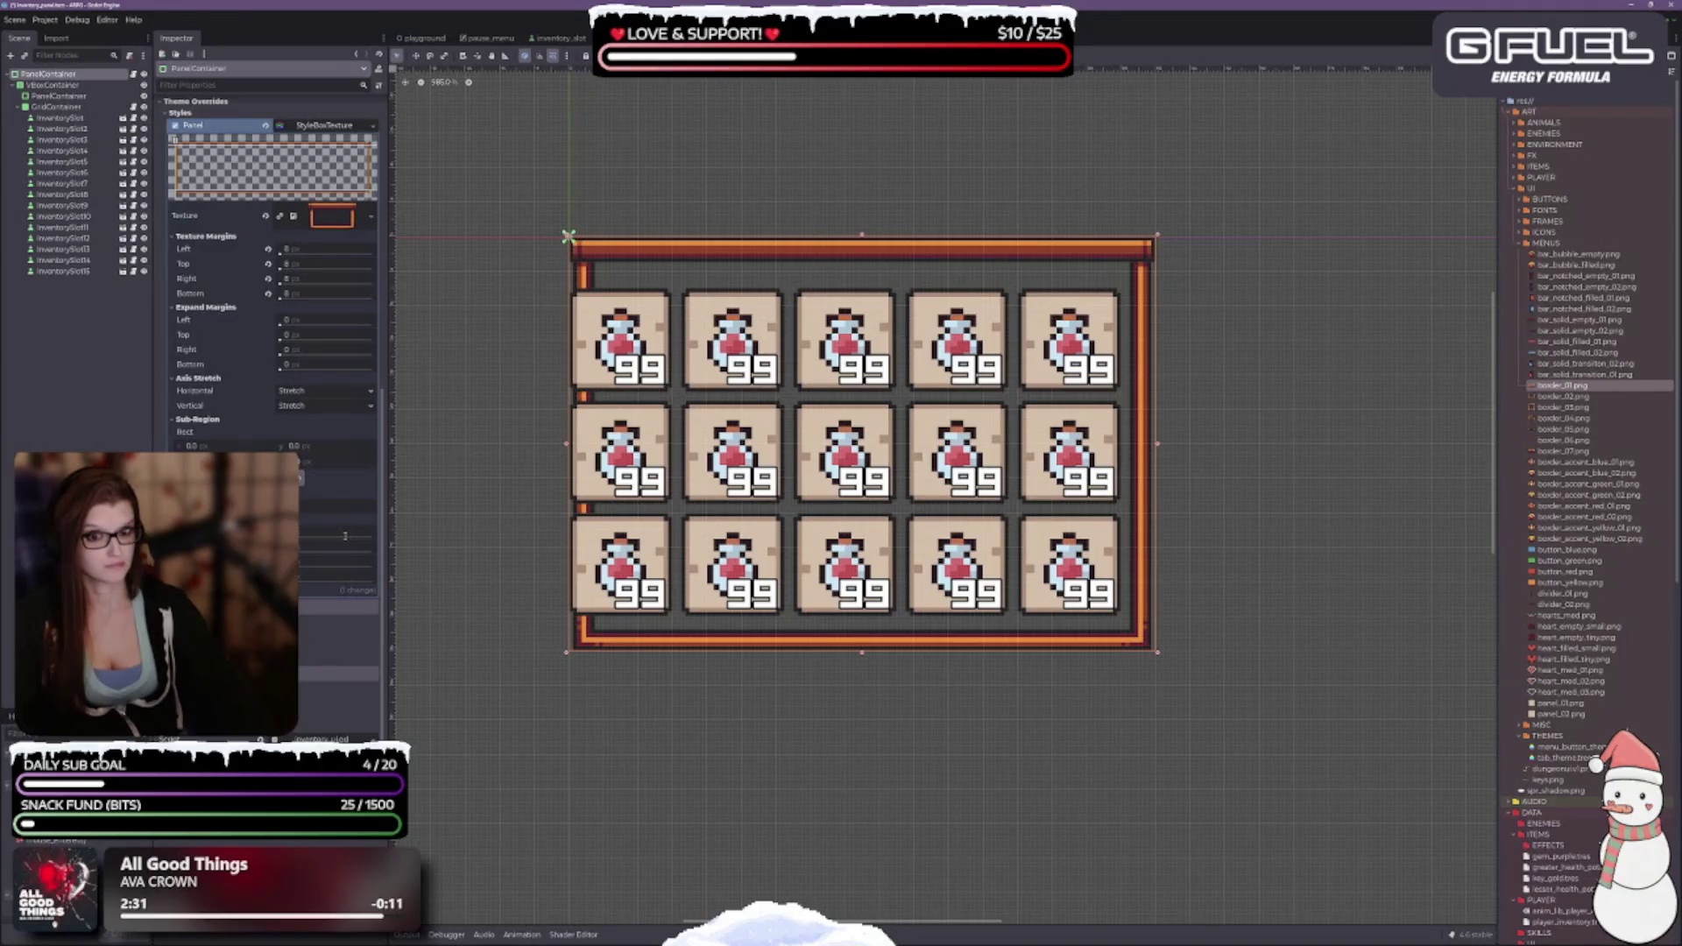
key("Tab")
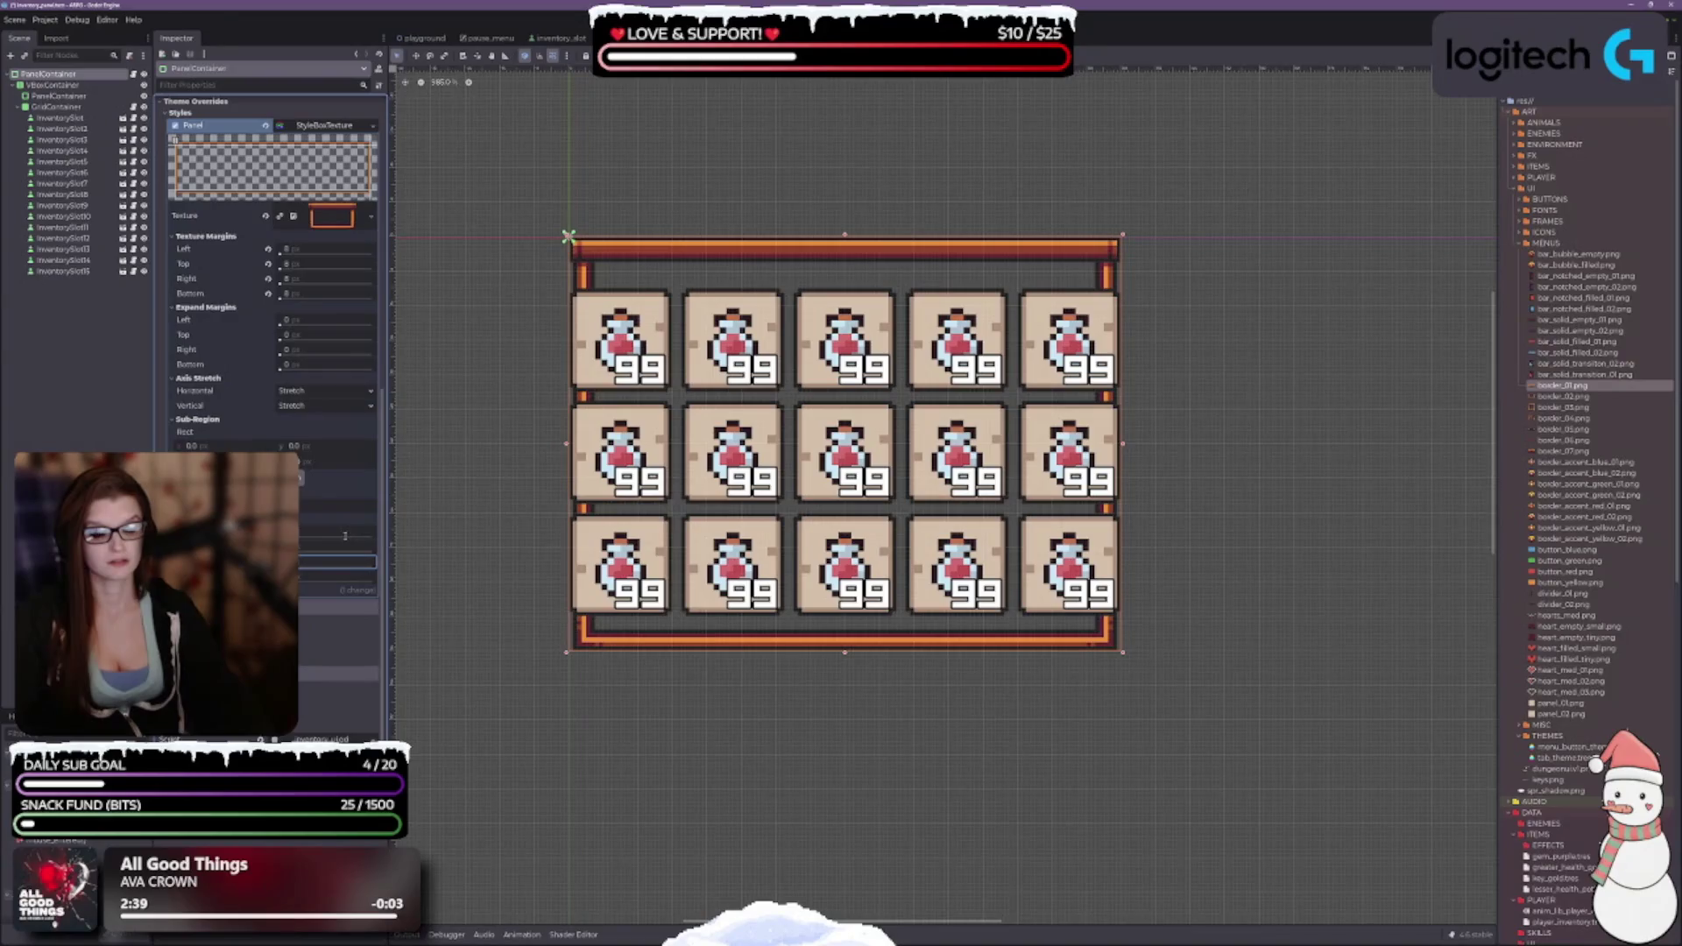
left_click_drag(1123, 443, 1192, 443)
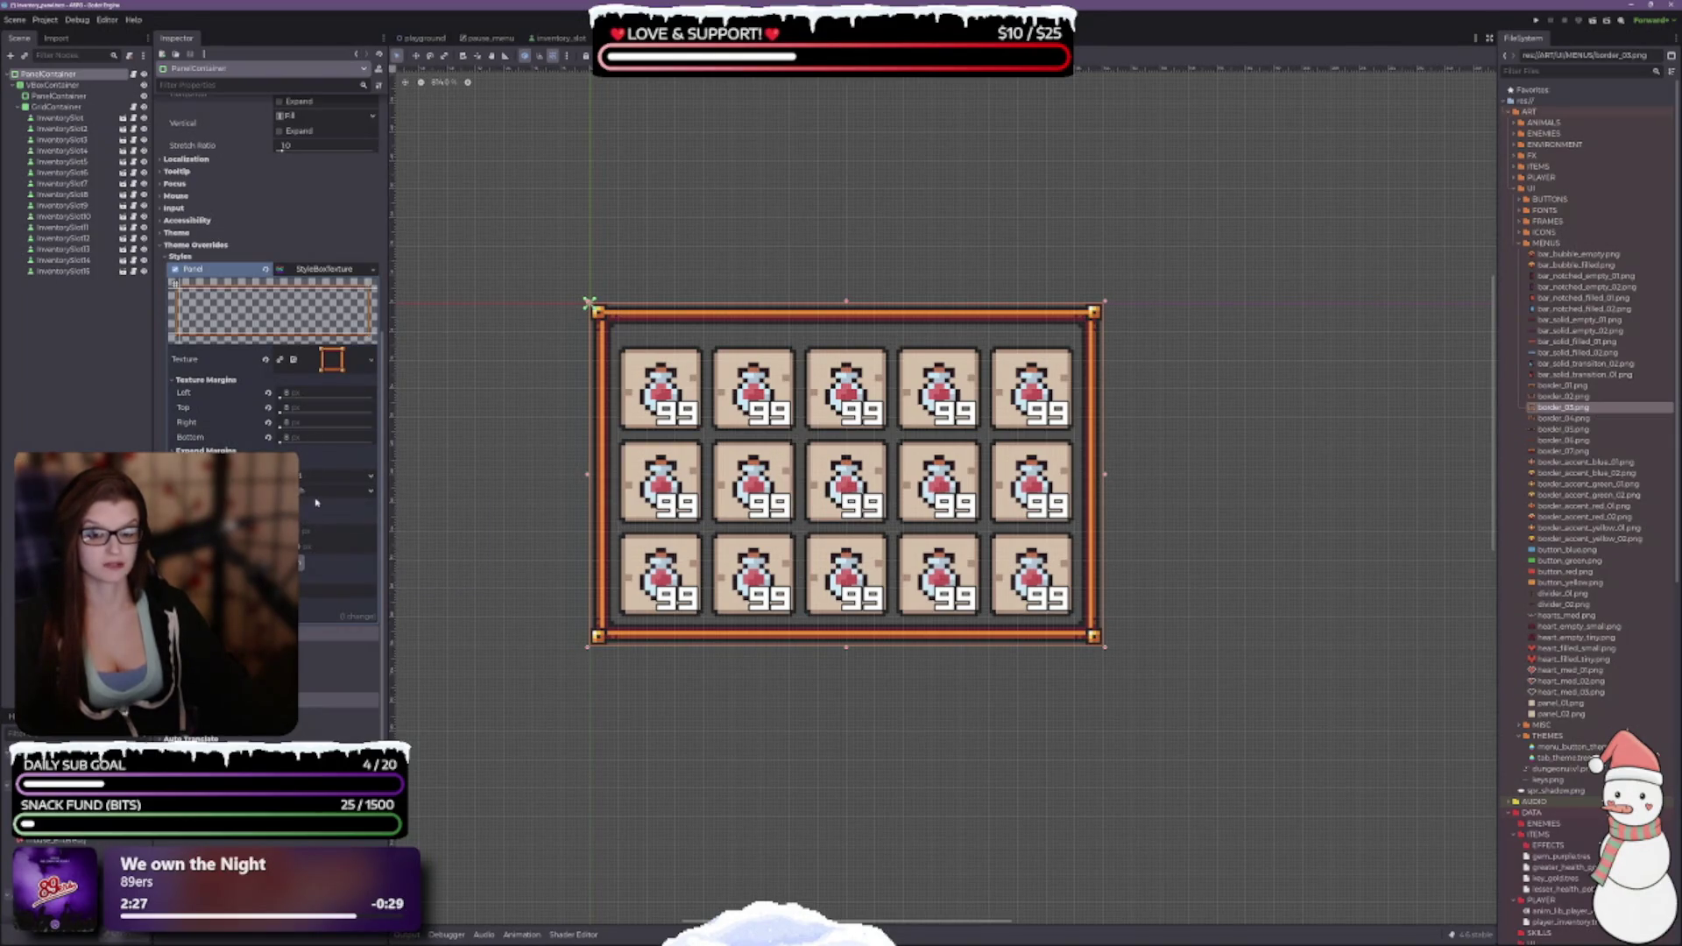
Switch the border's Axis Stretch to another mode and enlarge the inventory panel from its corner.
left_click(305, 491)
left_click(307, 530)
scroll(732, 639, "down", 2)
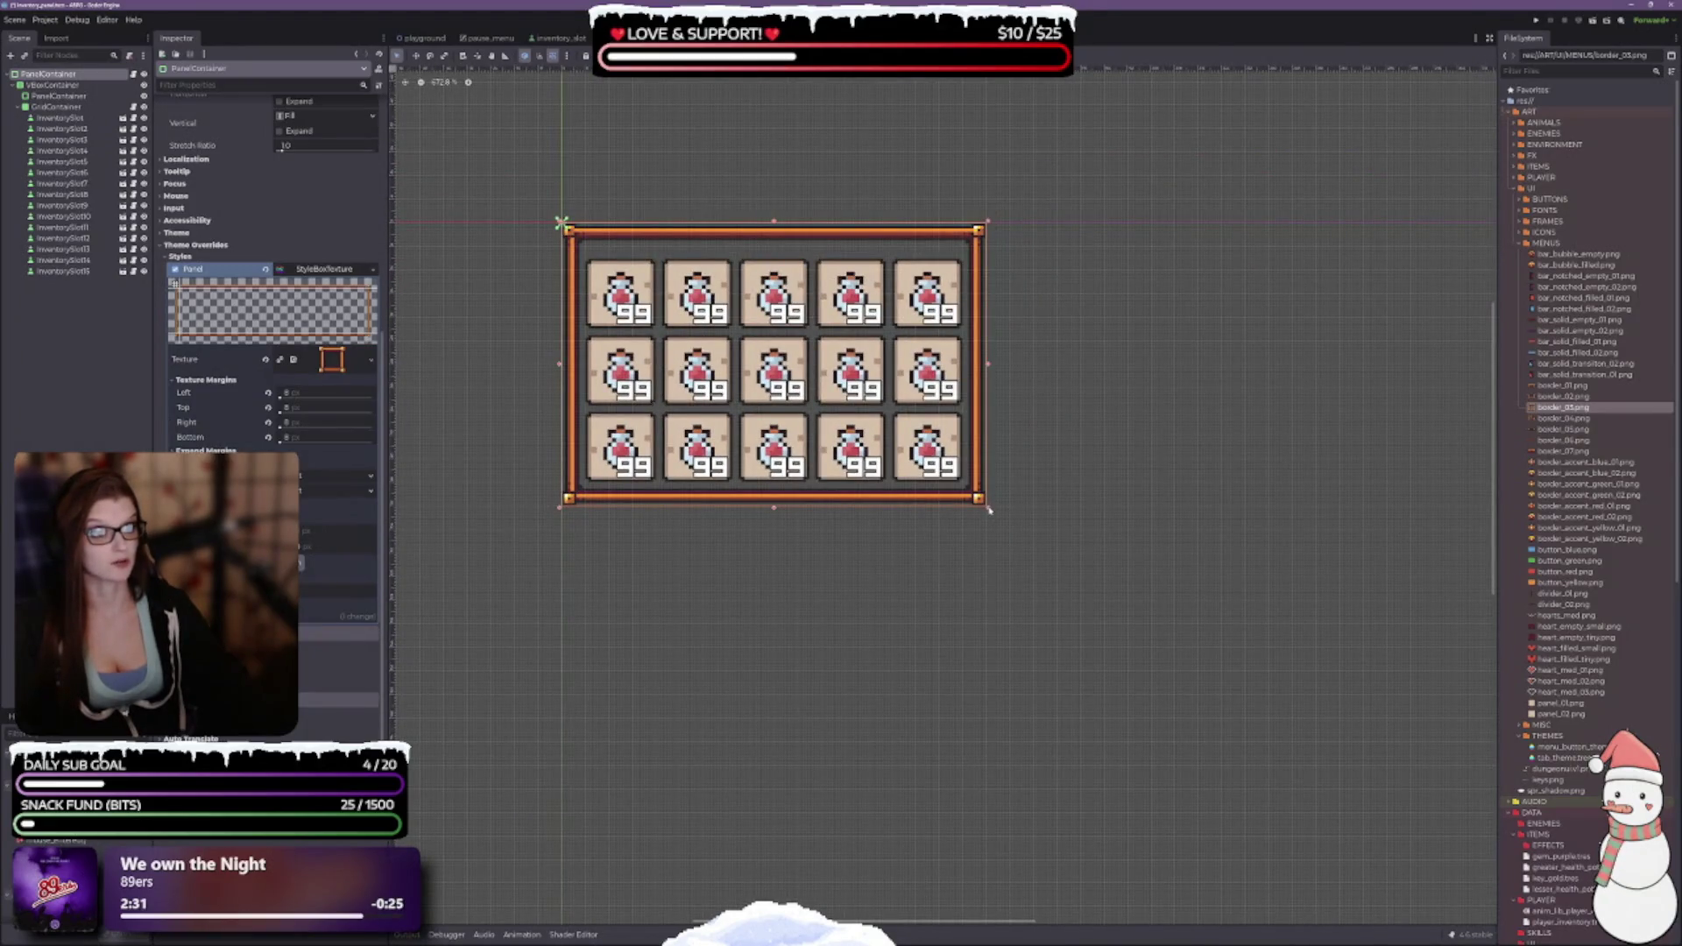
mouse_move(989, 509)
left_mouse_down()
mouse_move(1226, 685)
mouse_move(1395, 733)
mouse_move(1005, 566)
mouse_move(990, 509)
left_mouse_up()
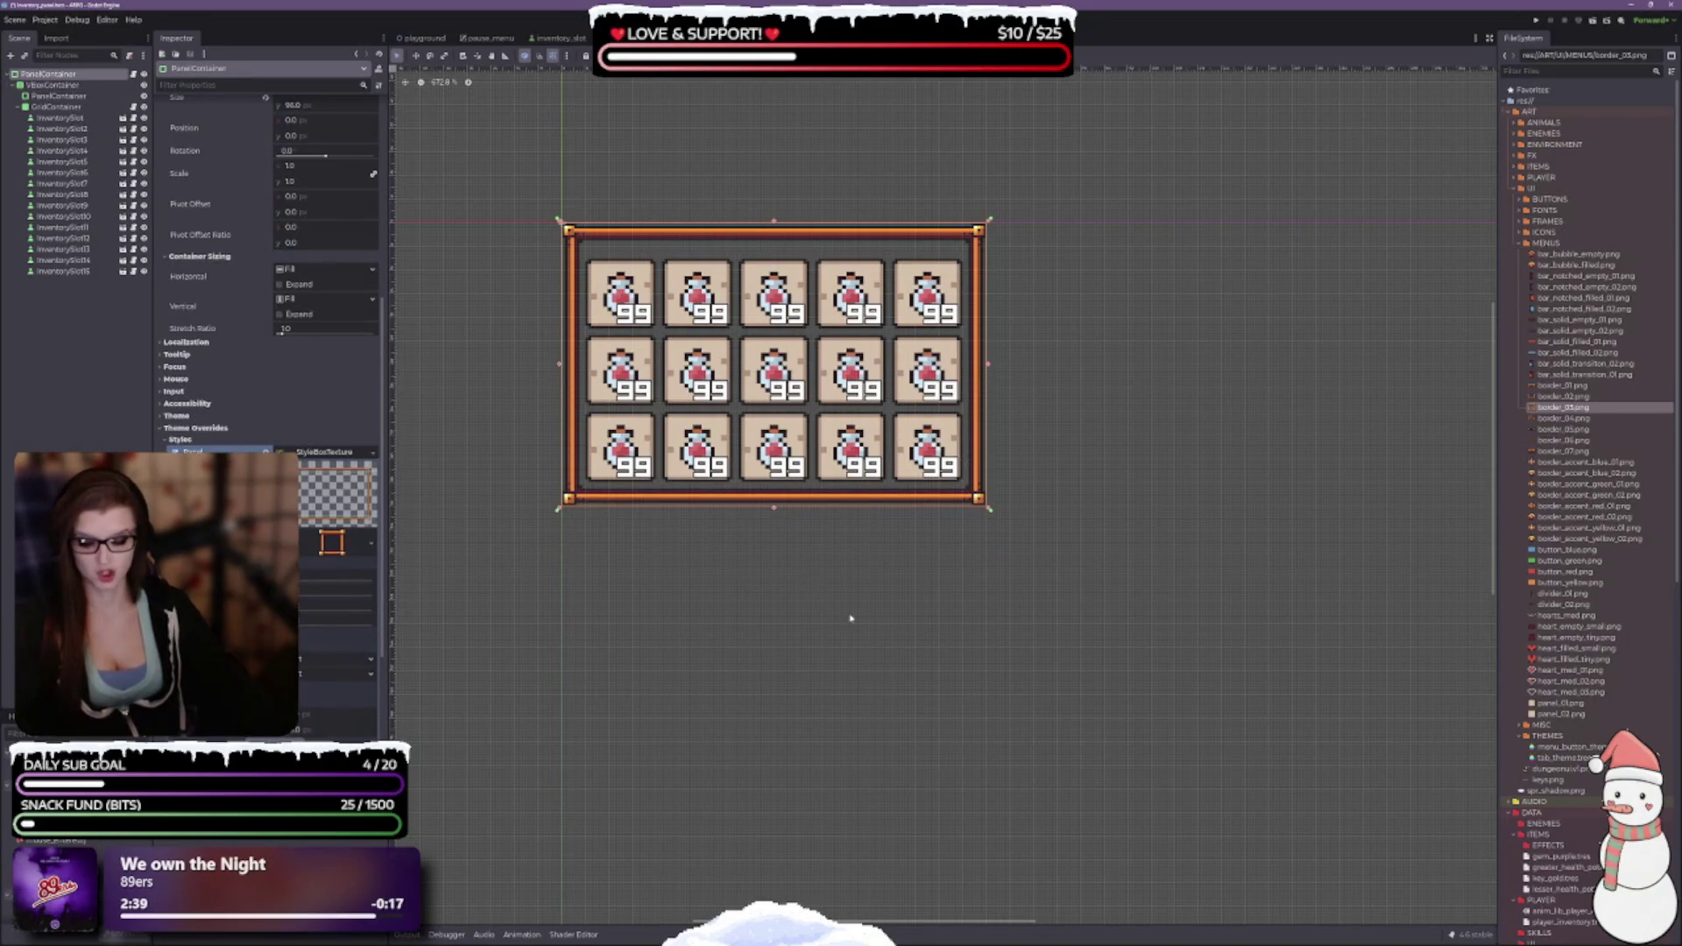
scroll(774, 579, "up", 2)
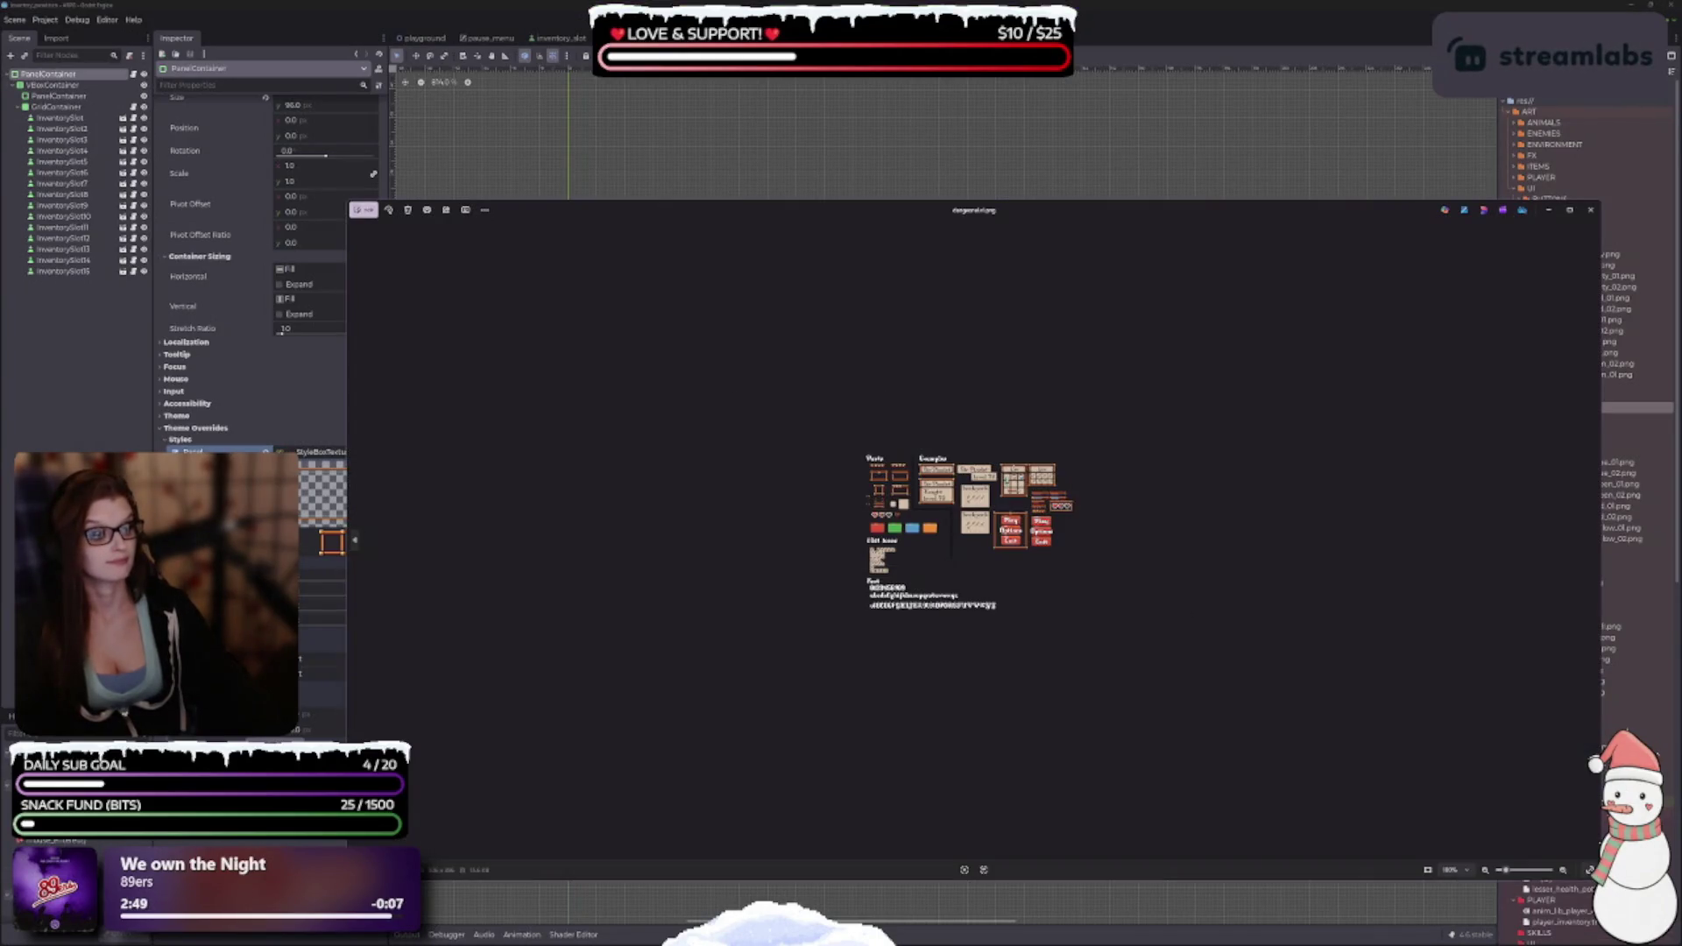
Zoom around the reference sprite sheet's example panels, then return to Godot.
scroll(489, 326, "up", 5)
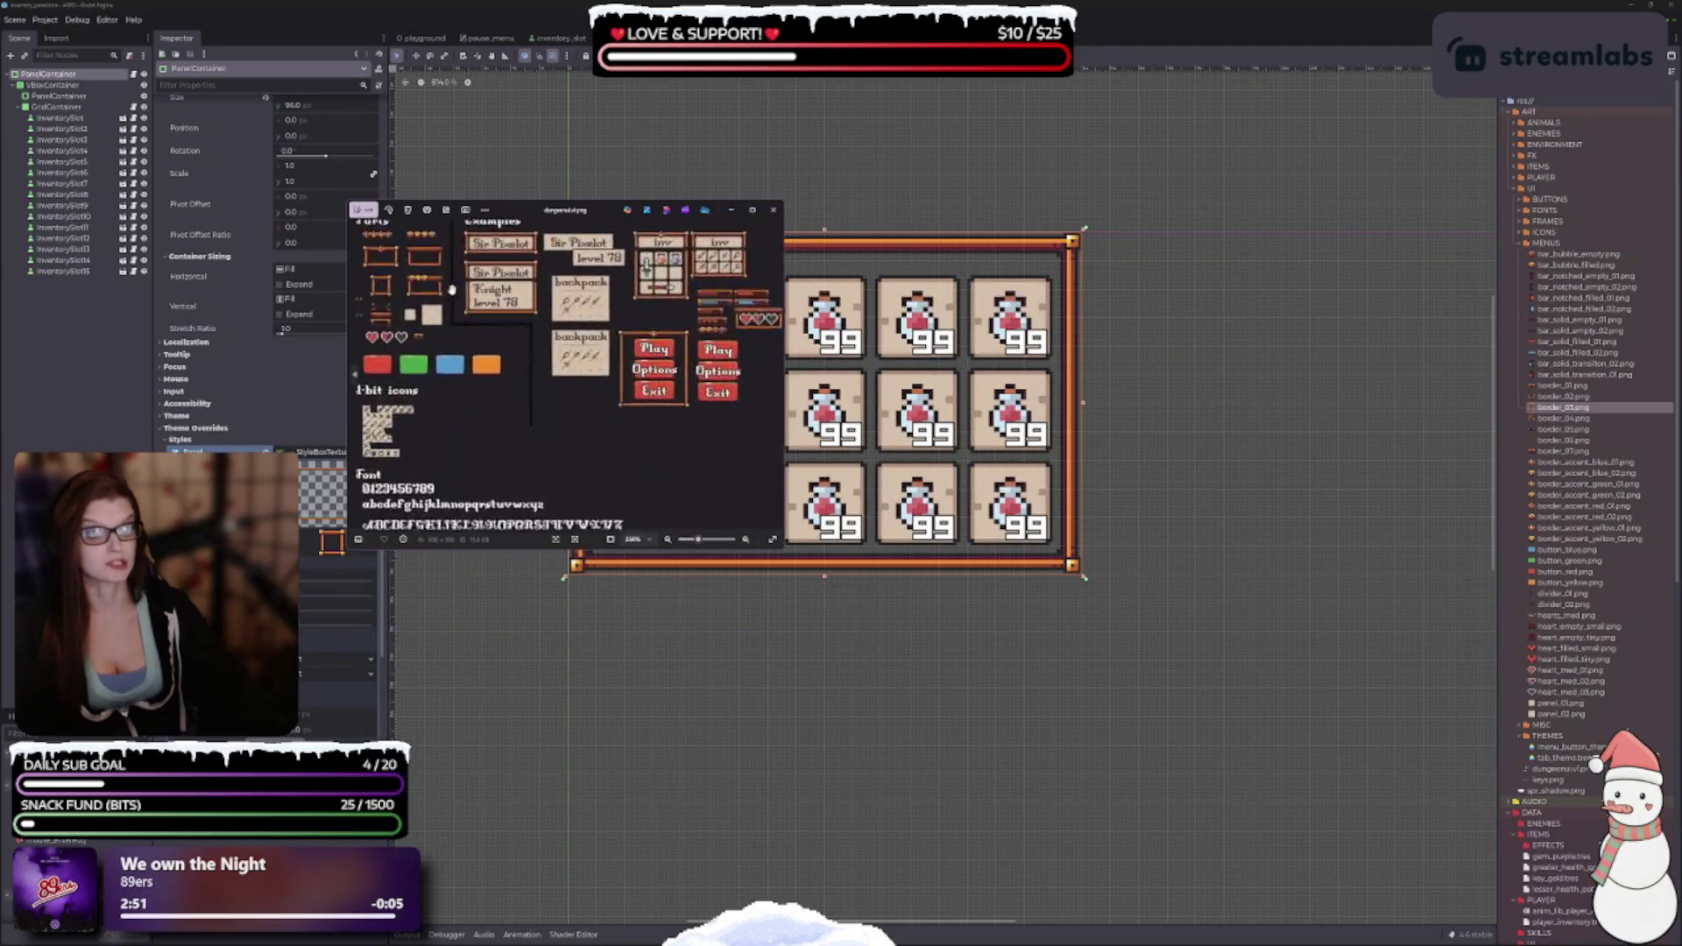
scroll(489, 326, "down", 3)
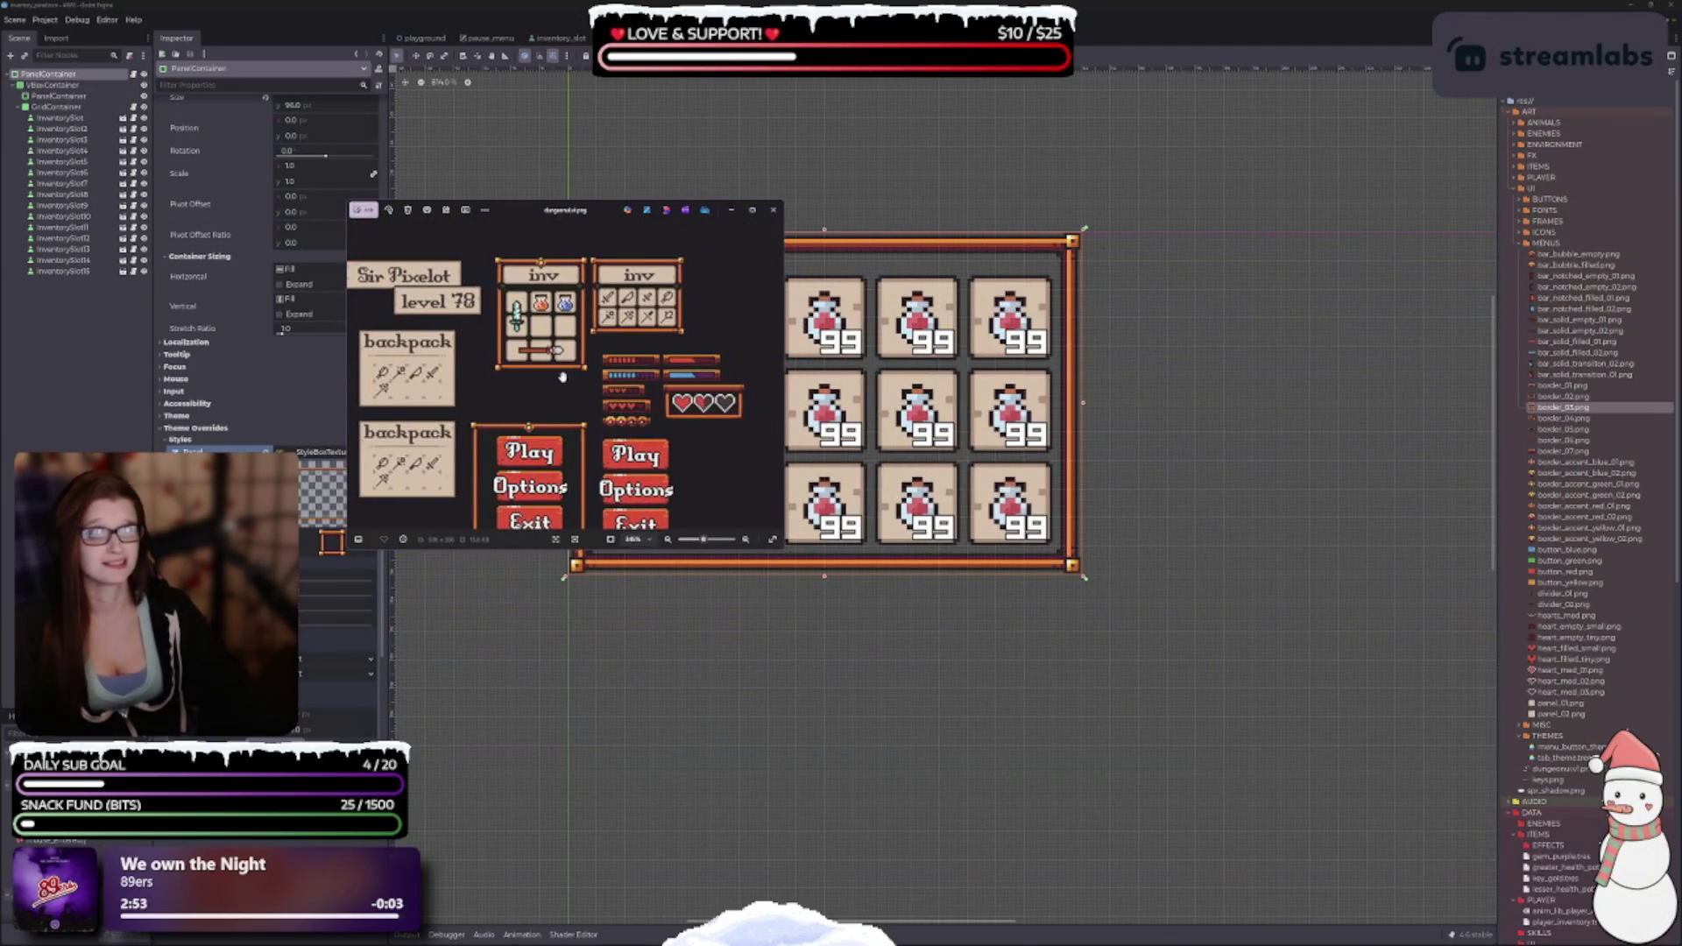
scroll(559, 334, "up", 2)
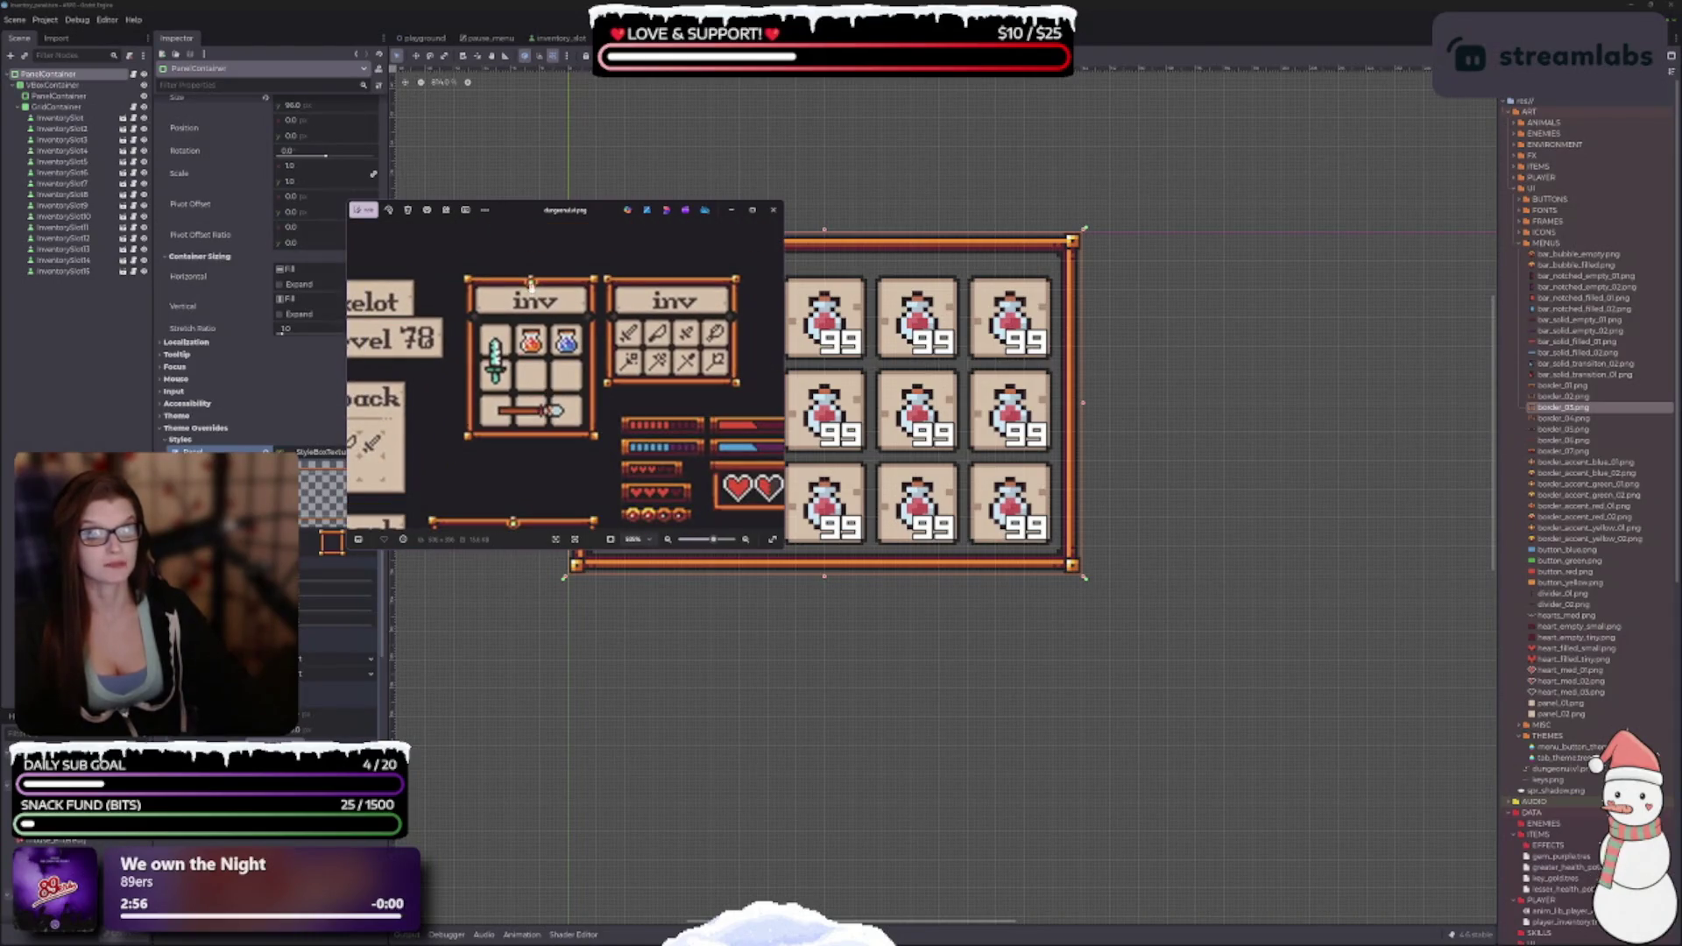
scroll(663, 391, "down", 2)
scroll(434, 307, "up", 2)
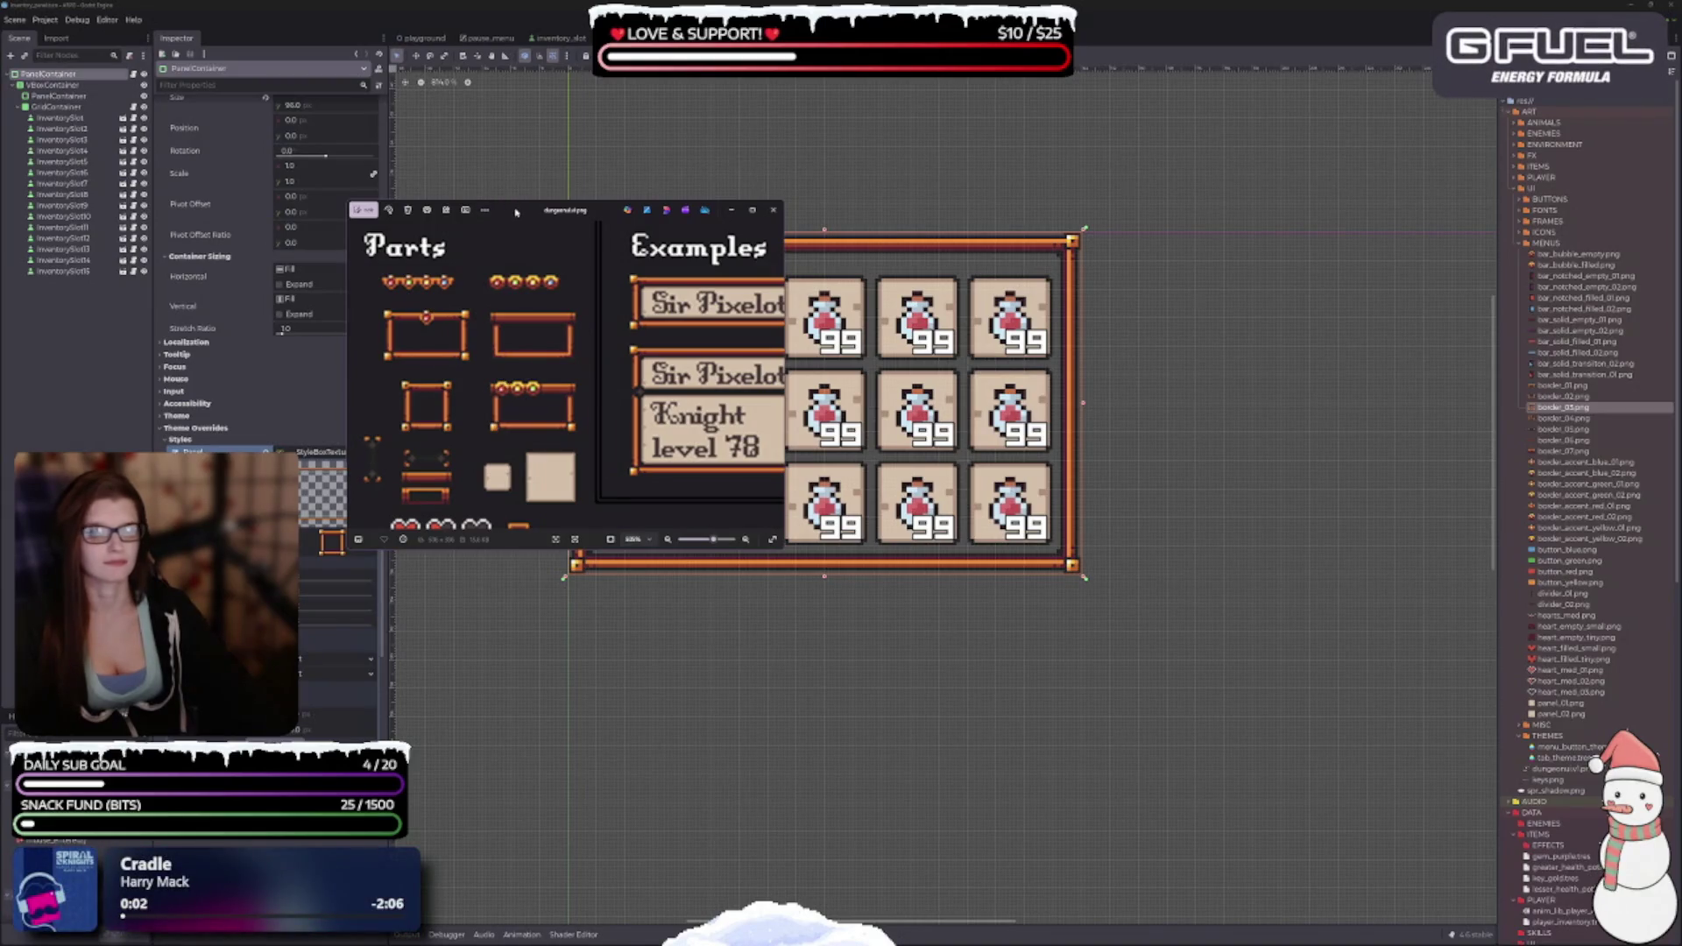
key("alt+Tab")
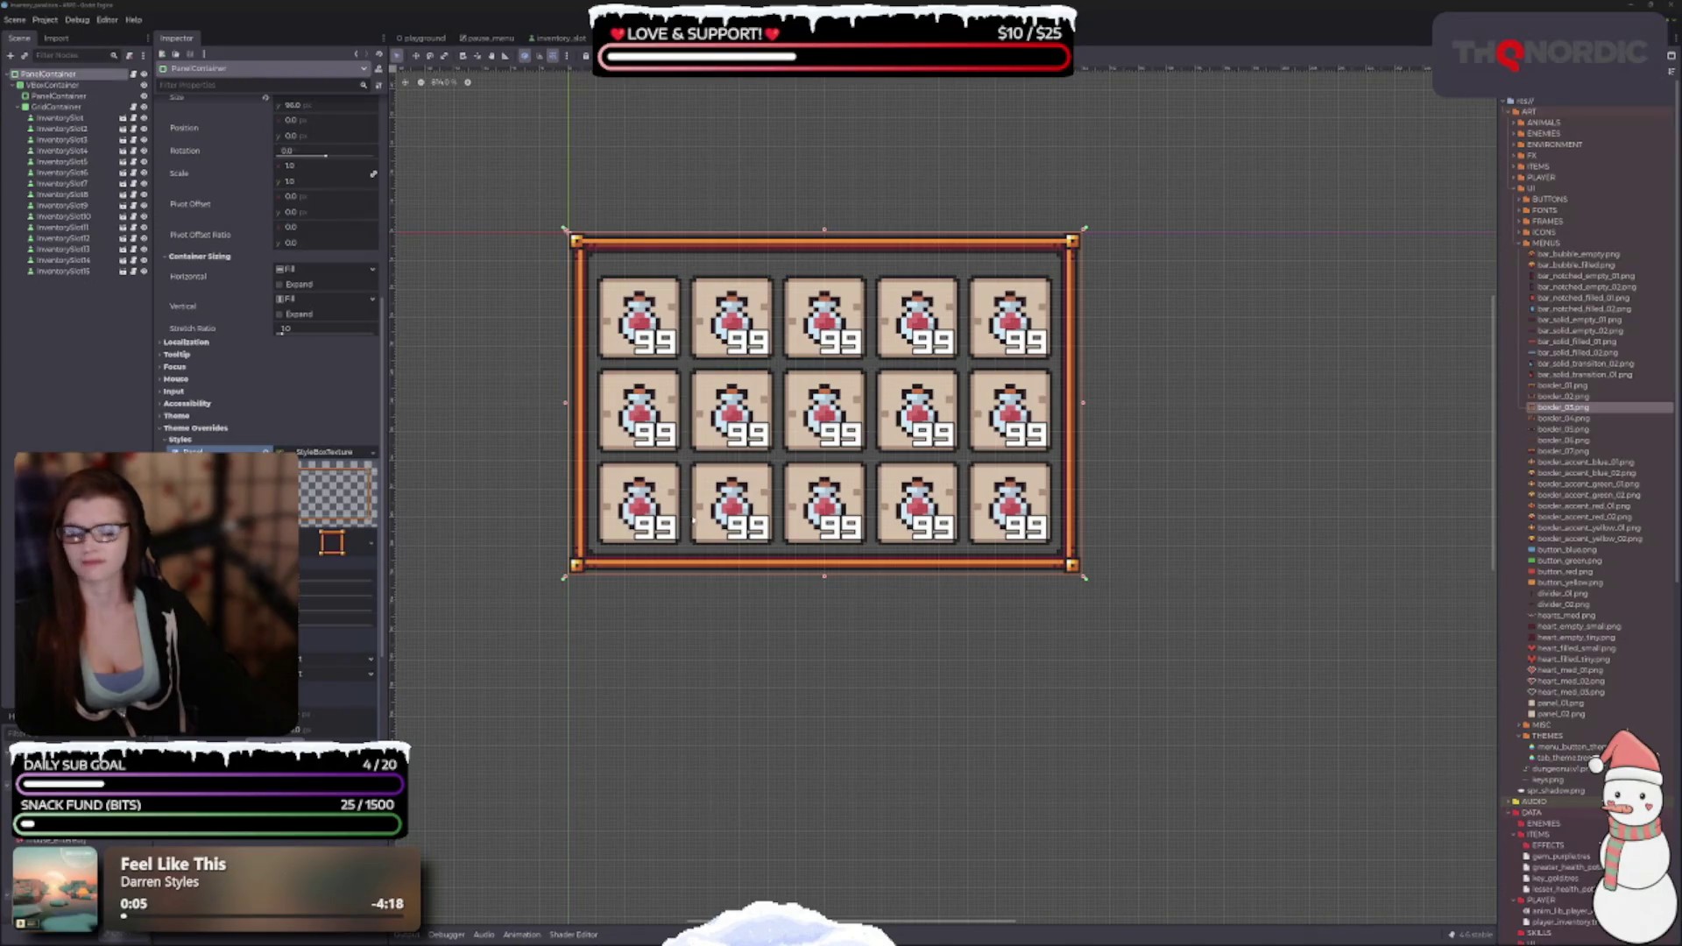
Drag border_accent_red_02.png from the FileSystem onto the top centre of the panel border.
left_click_drag(1091, 381, 1059, 403)
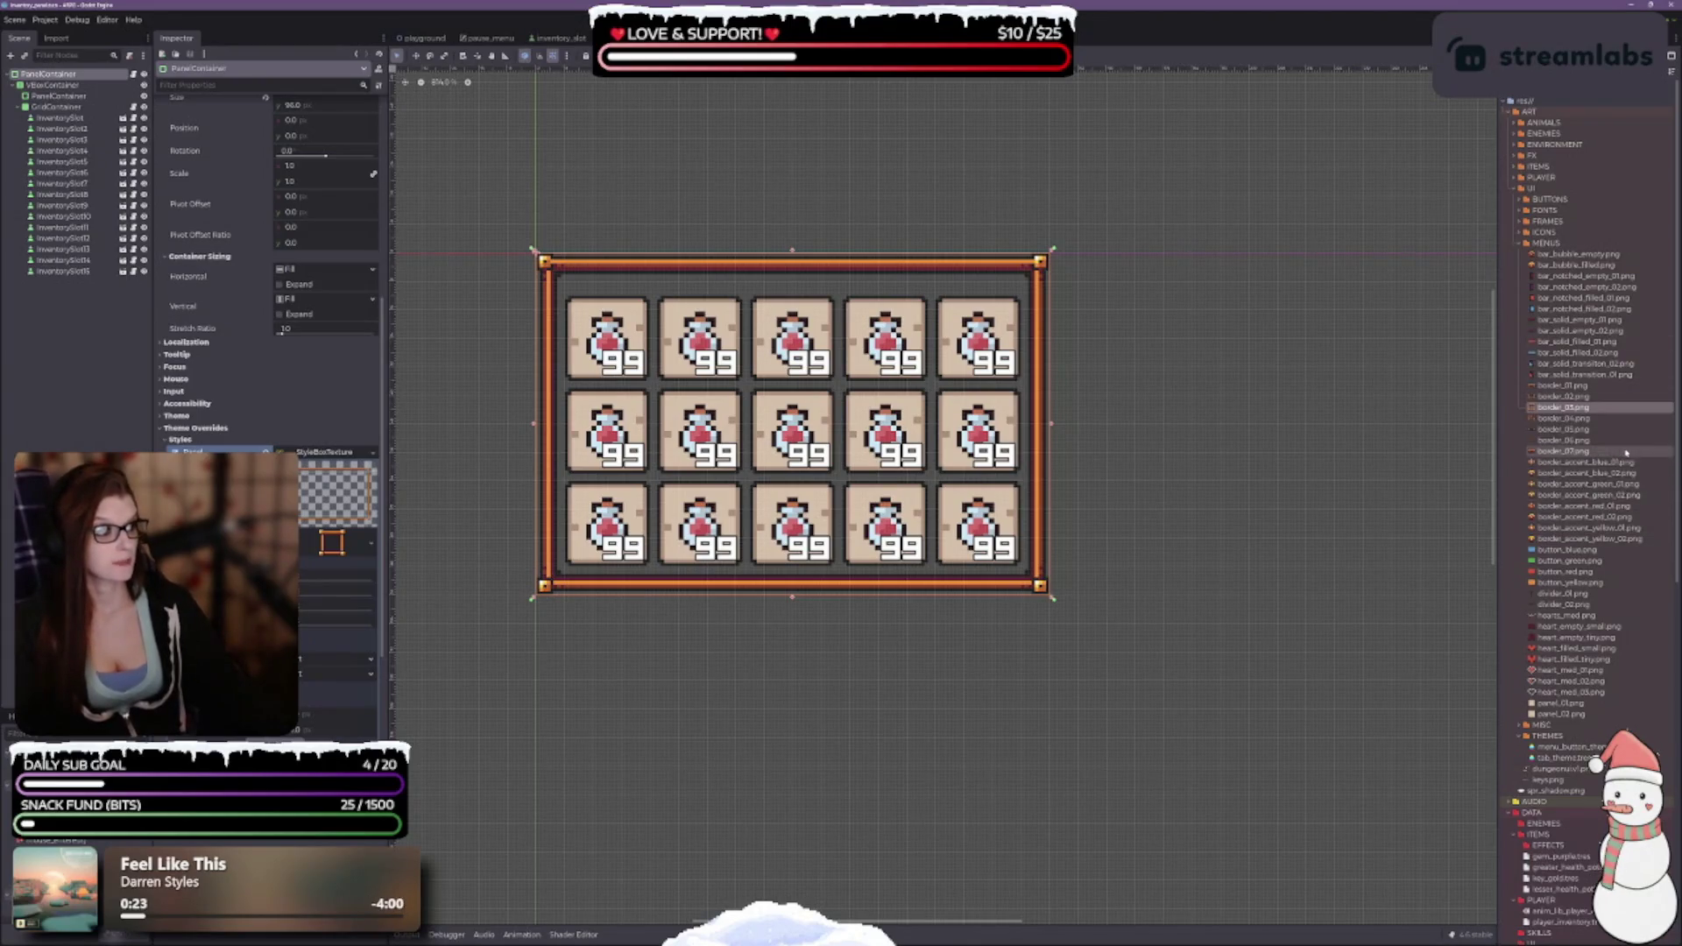
left_click(1623, 518)
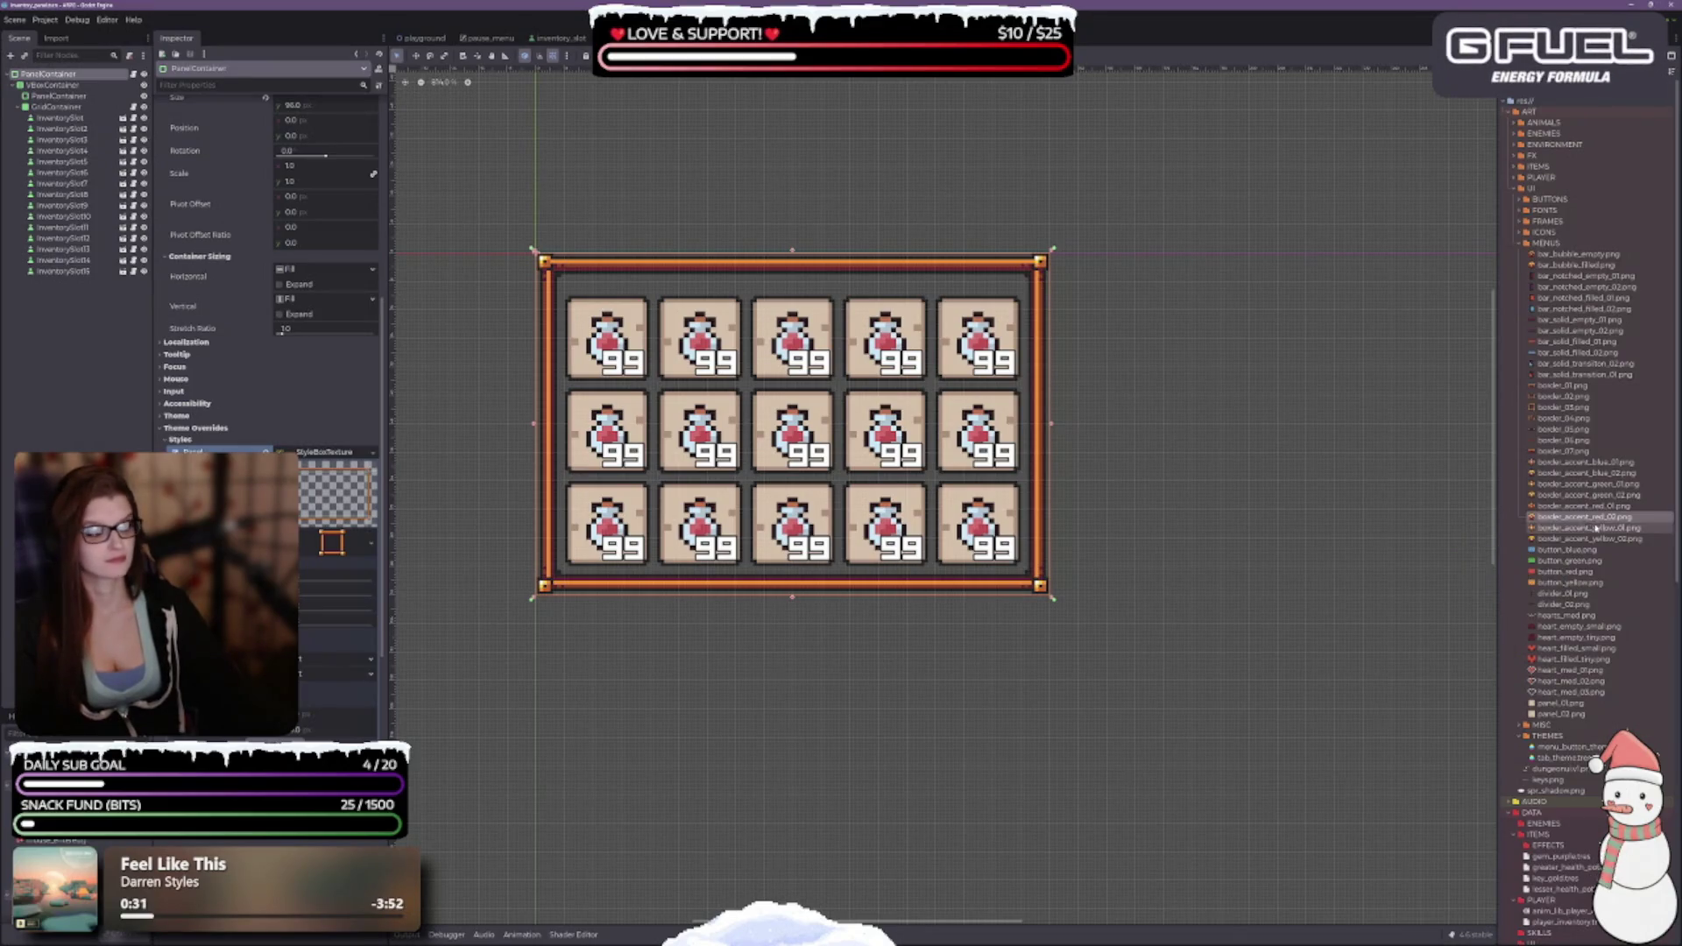
mouse_move(1590, 519)
left_mouse_down()
mouse_move(789, 255)
mouse_move(793, 269)
left_mouse_up()
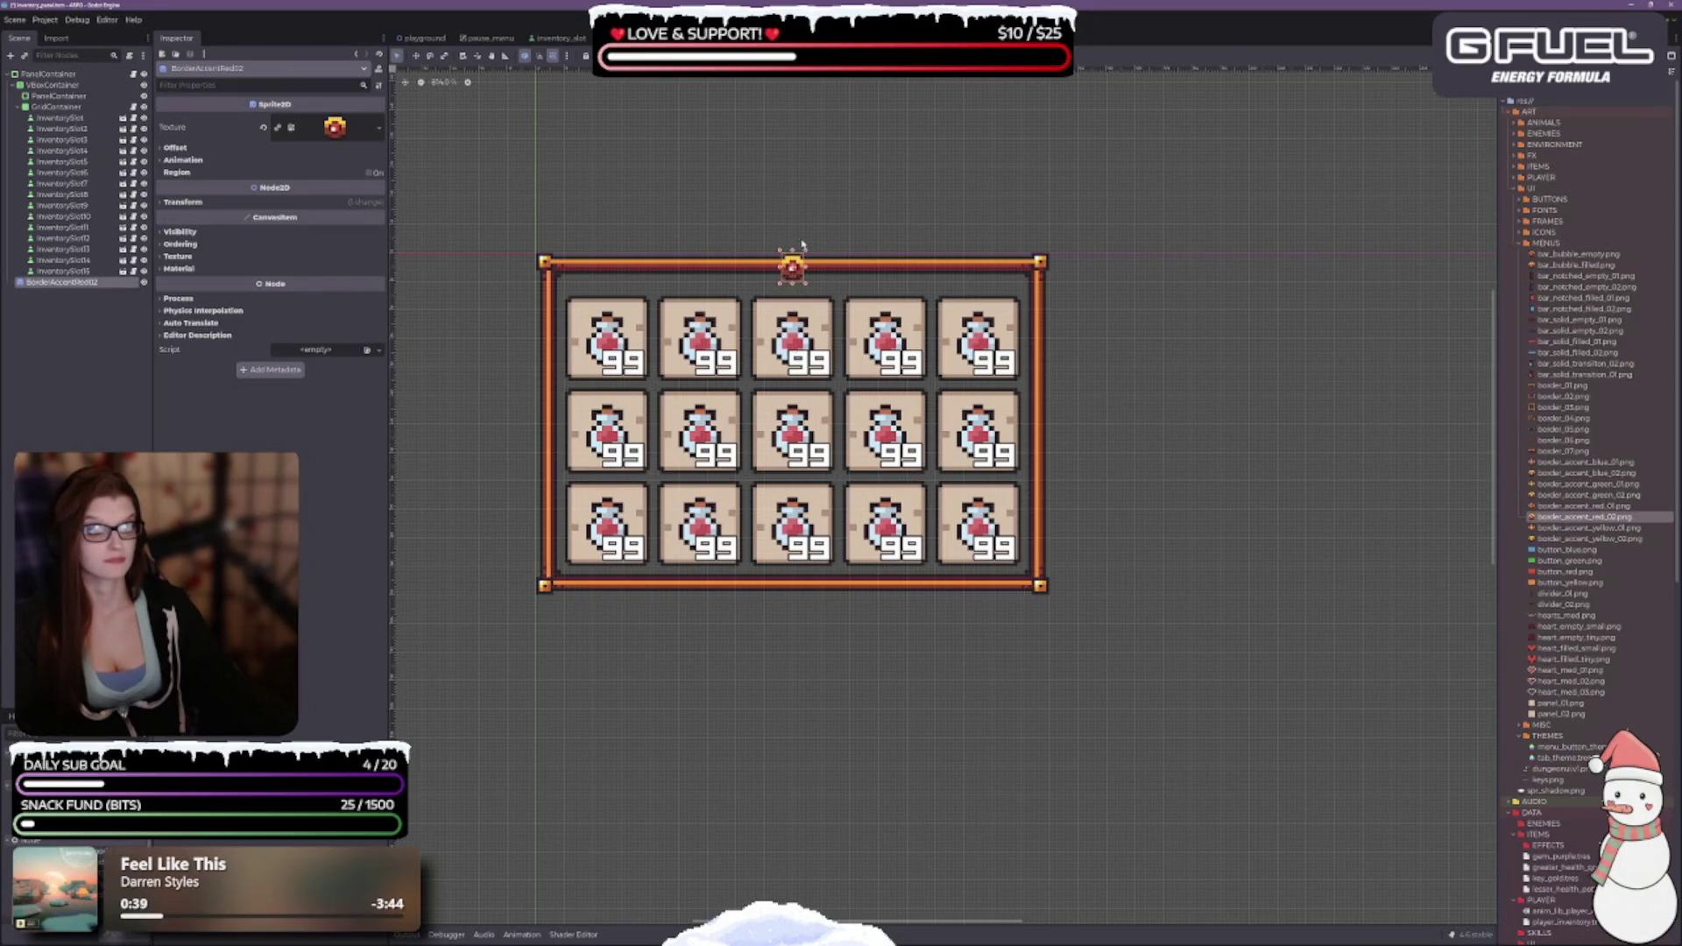
Reparent the BorderAccentRed02 sprite under PanelContainer in the Scene dock.
scroll(798, 254, "up", 4)
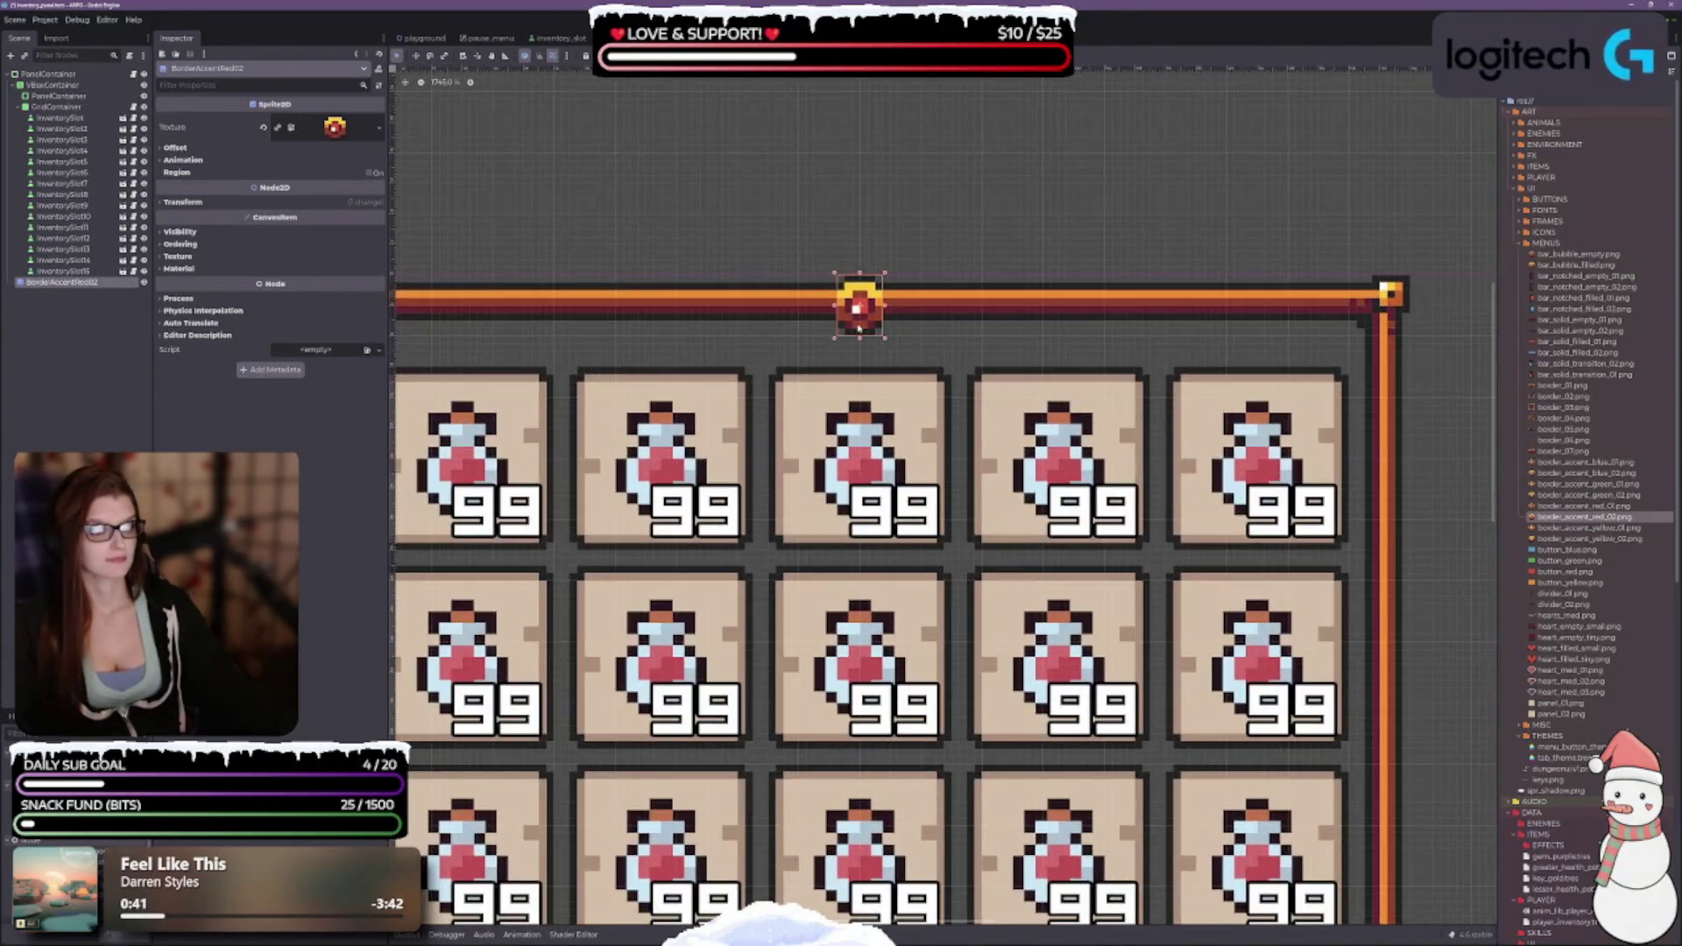
scroll(935, 398, "down", 3)
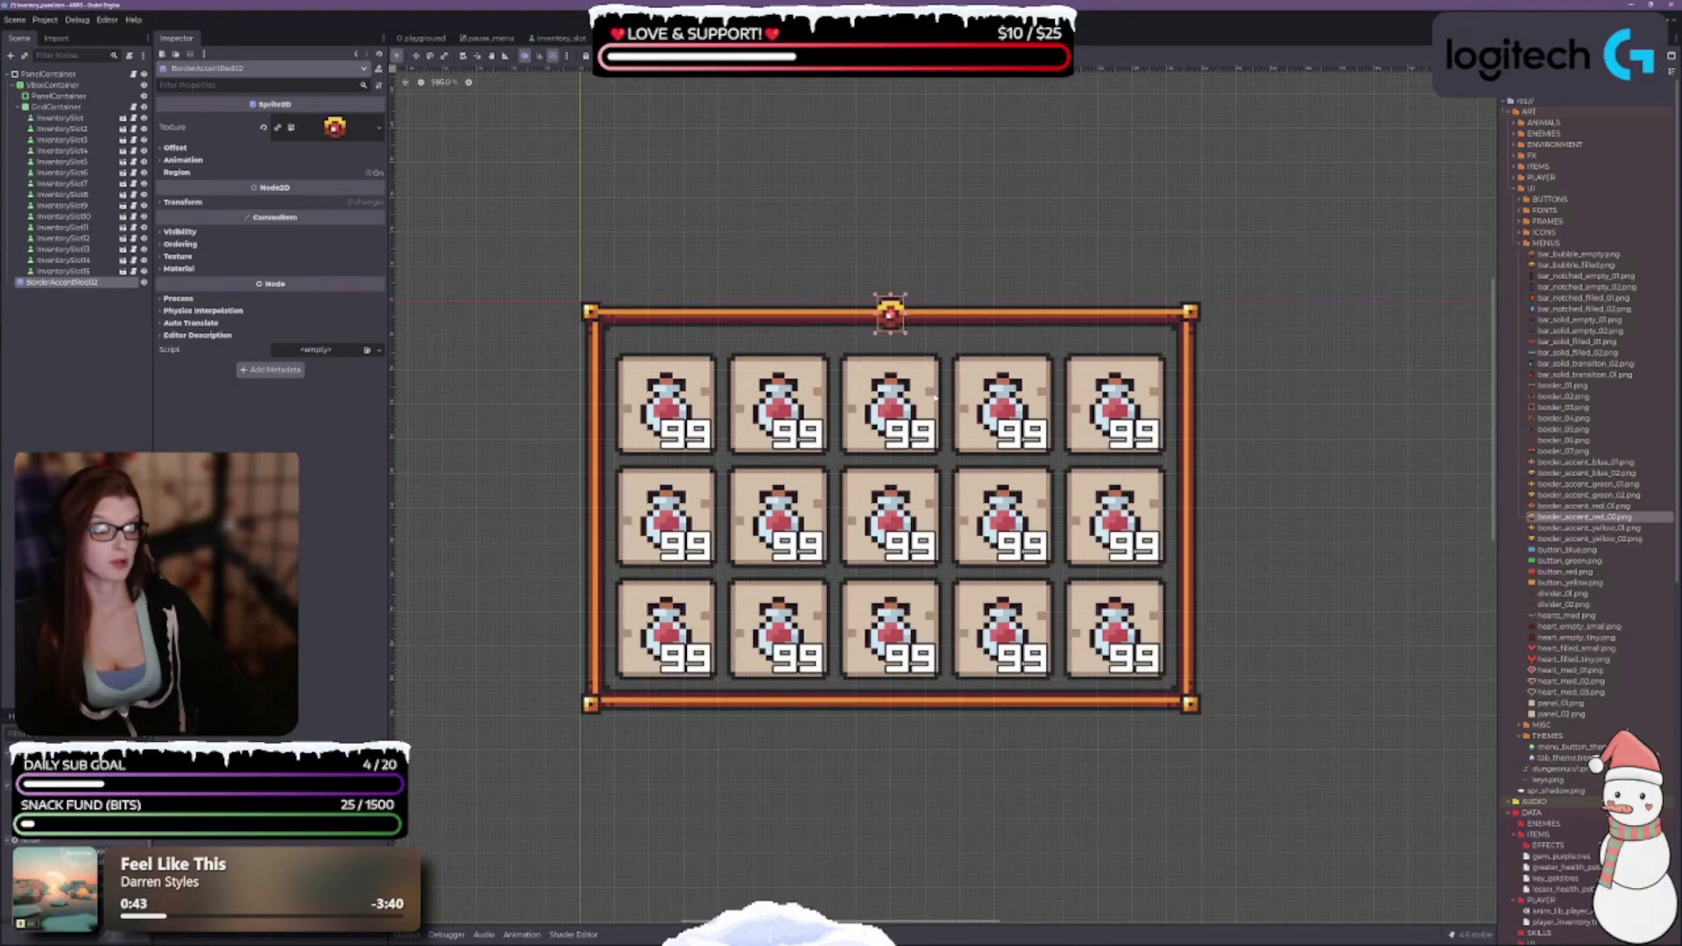
scroll(948, 350, "up", 1)
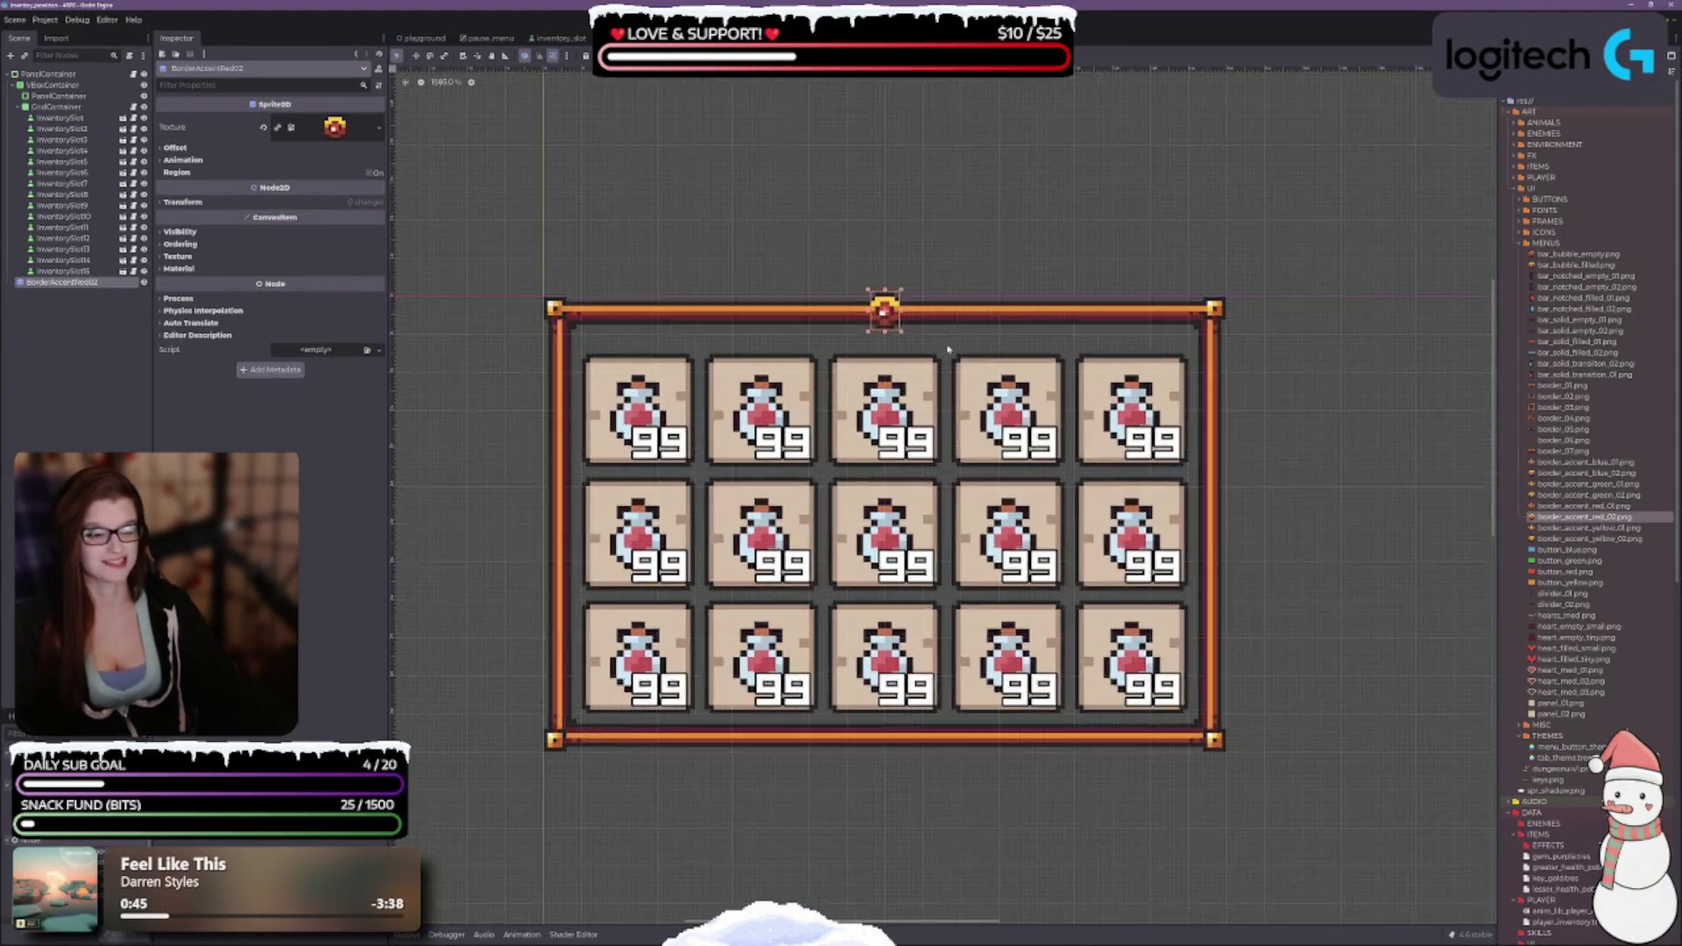
scroll(948, 351, "down", 3)
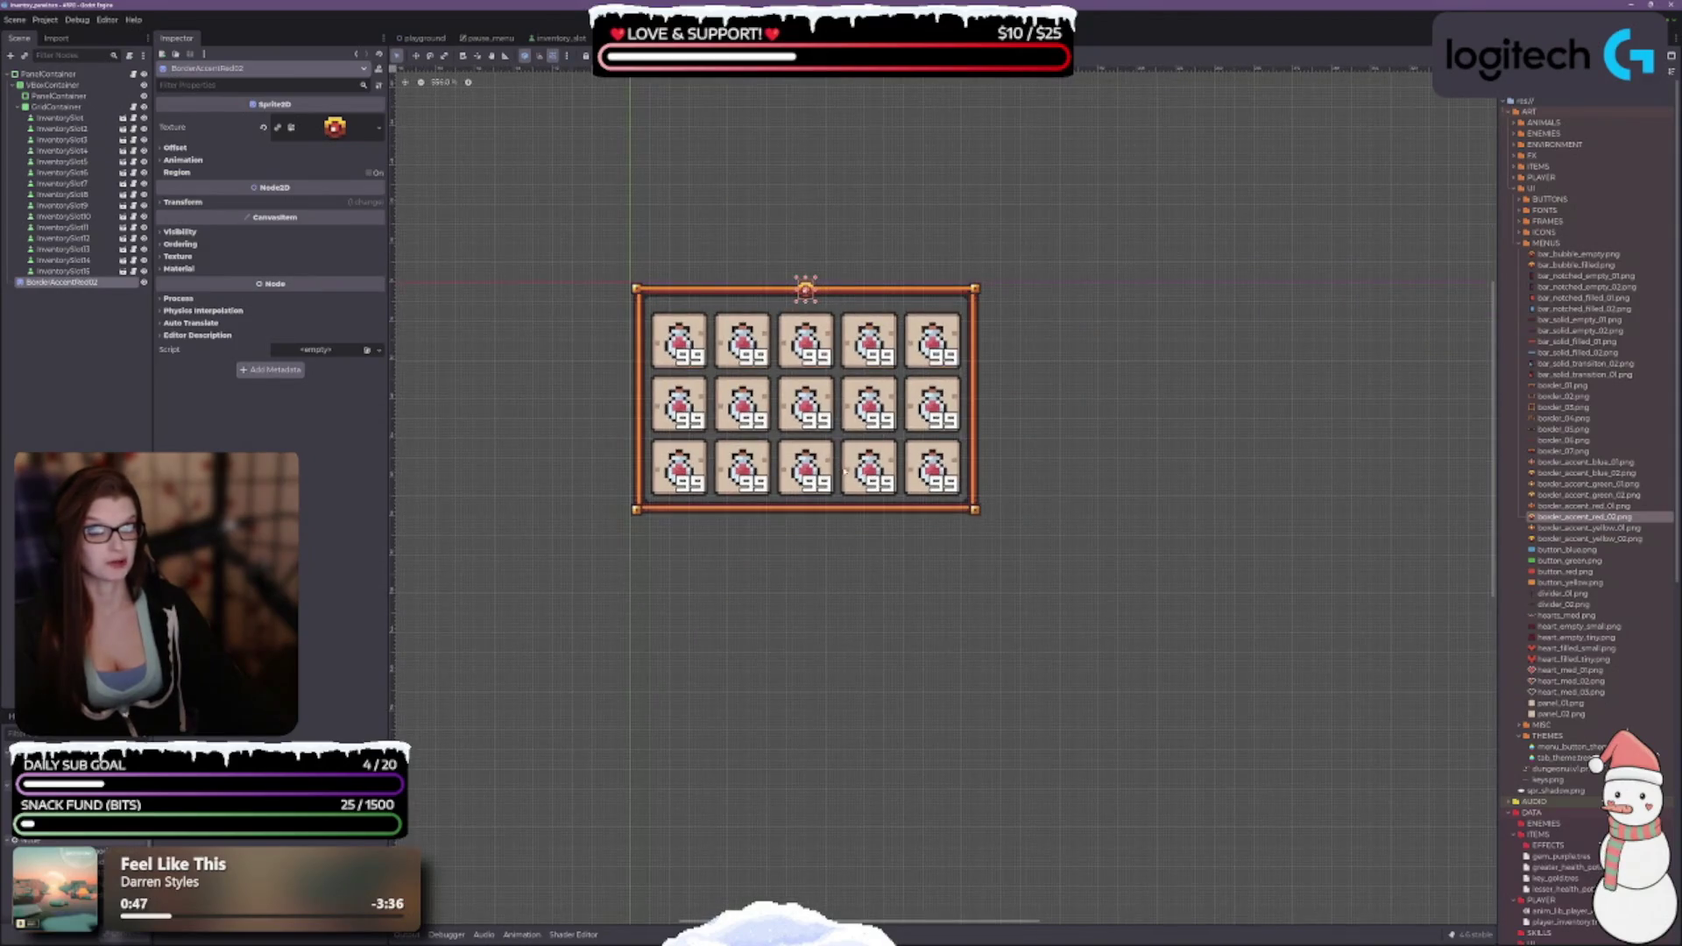
left_click(1119, 462)
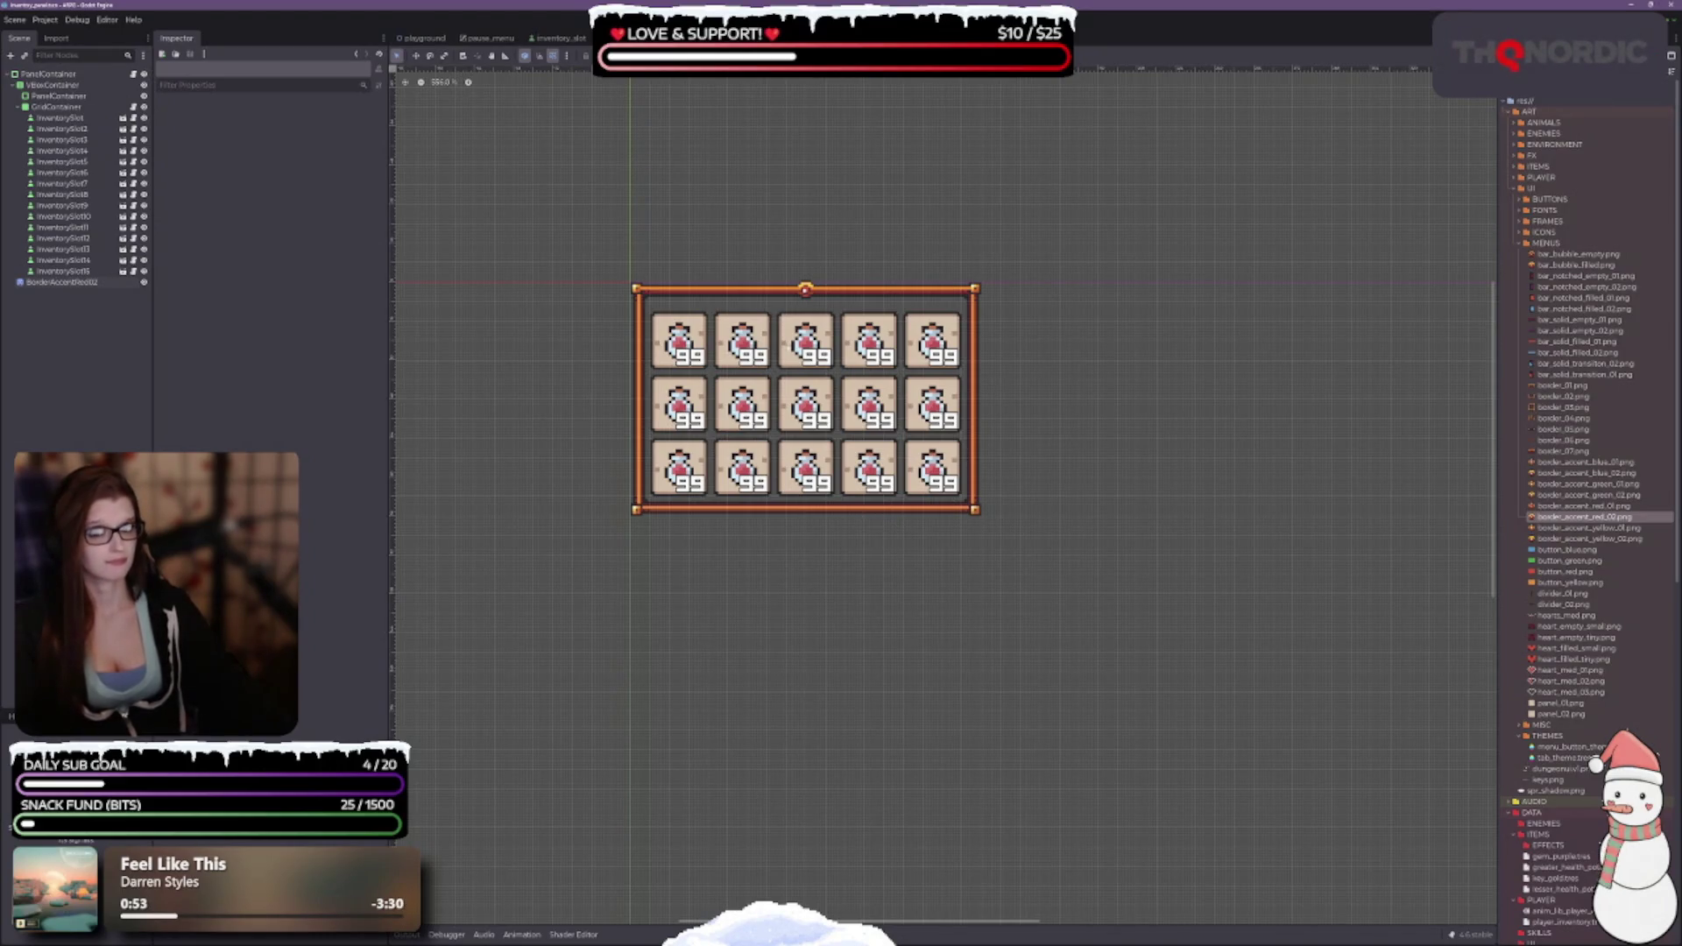
left_click(806, 291)
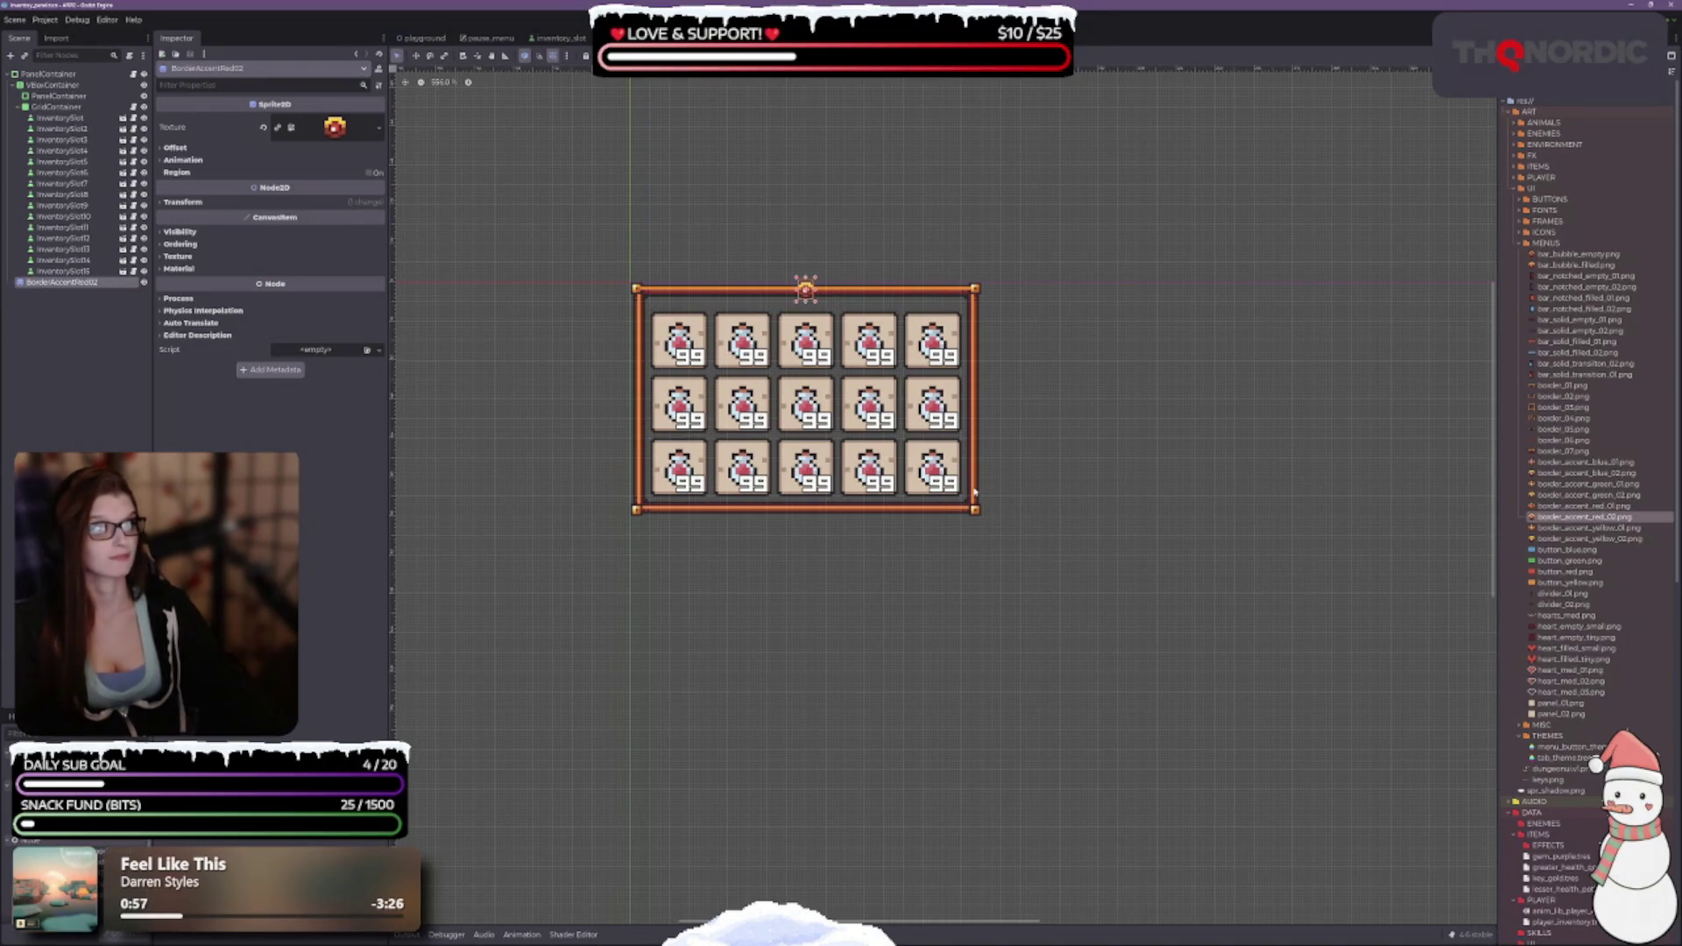
left_click(64, 76)
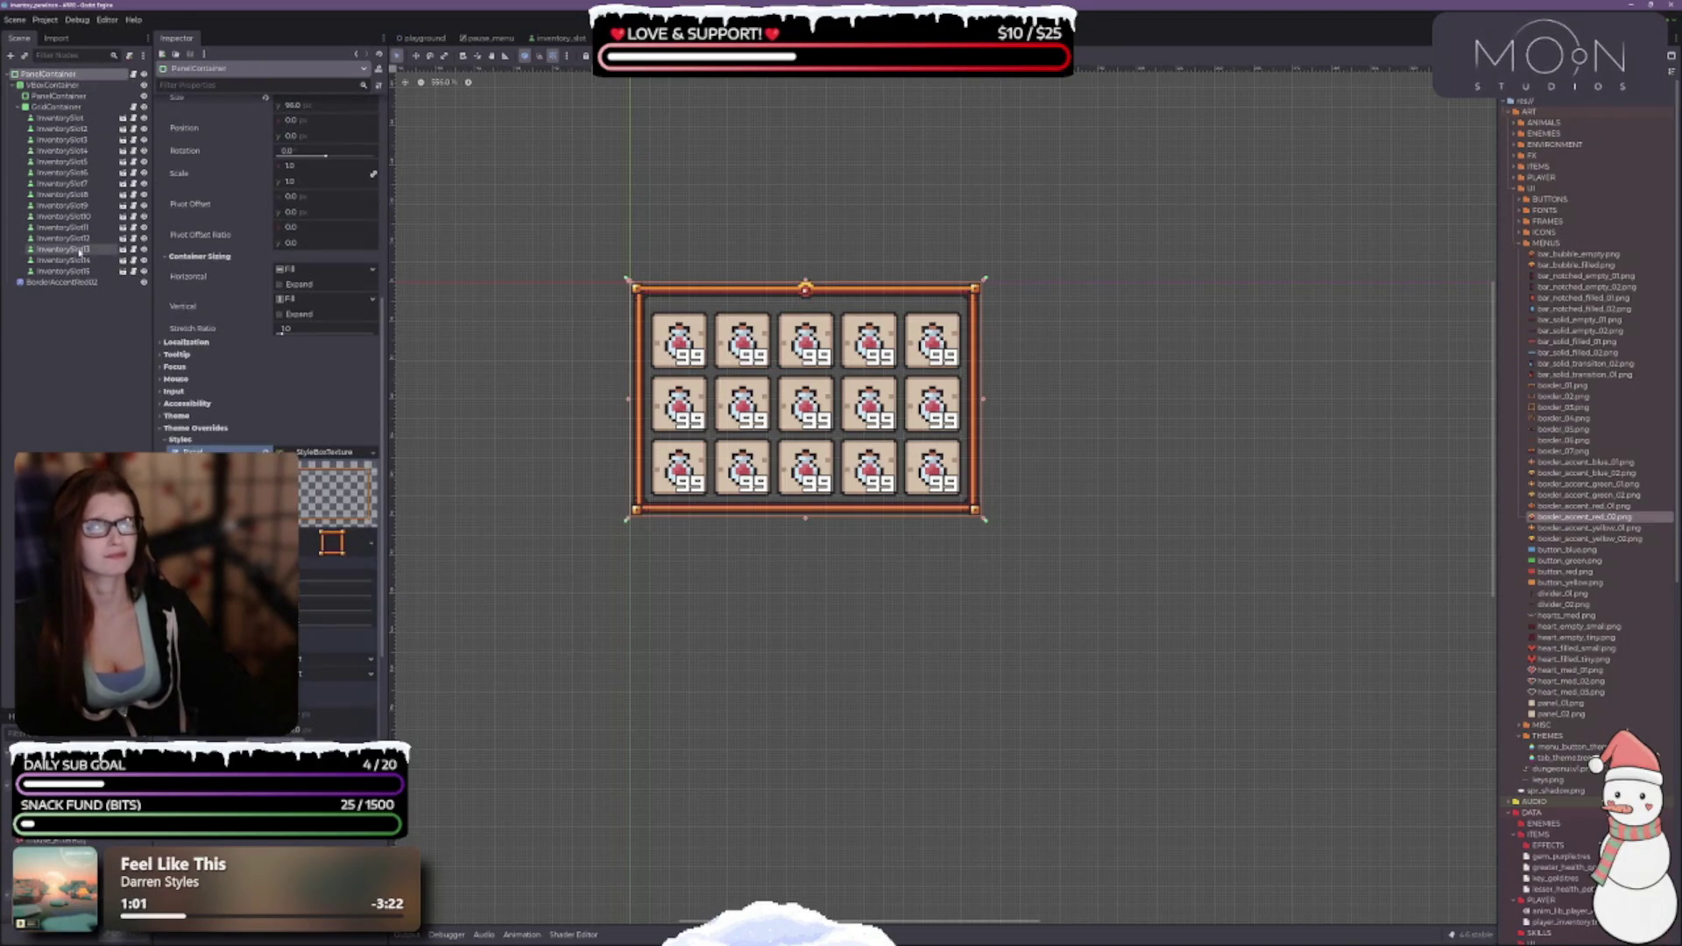
left_click_drag(61, 282, 52, 85)
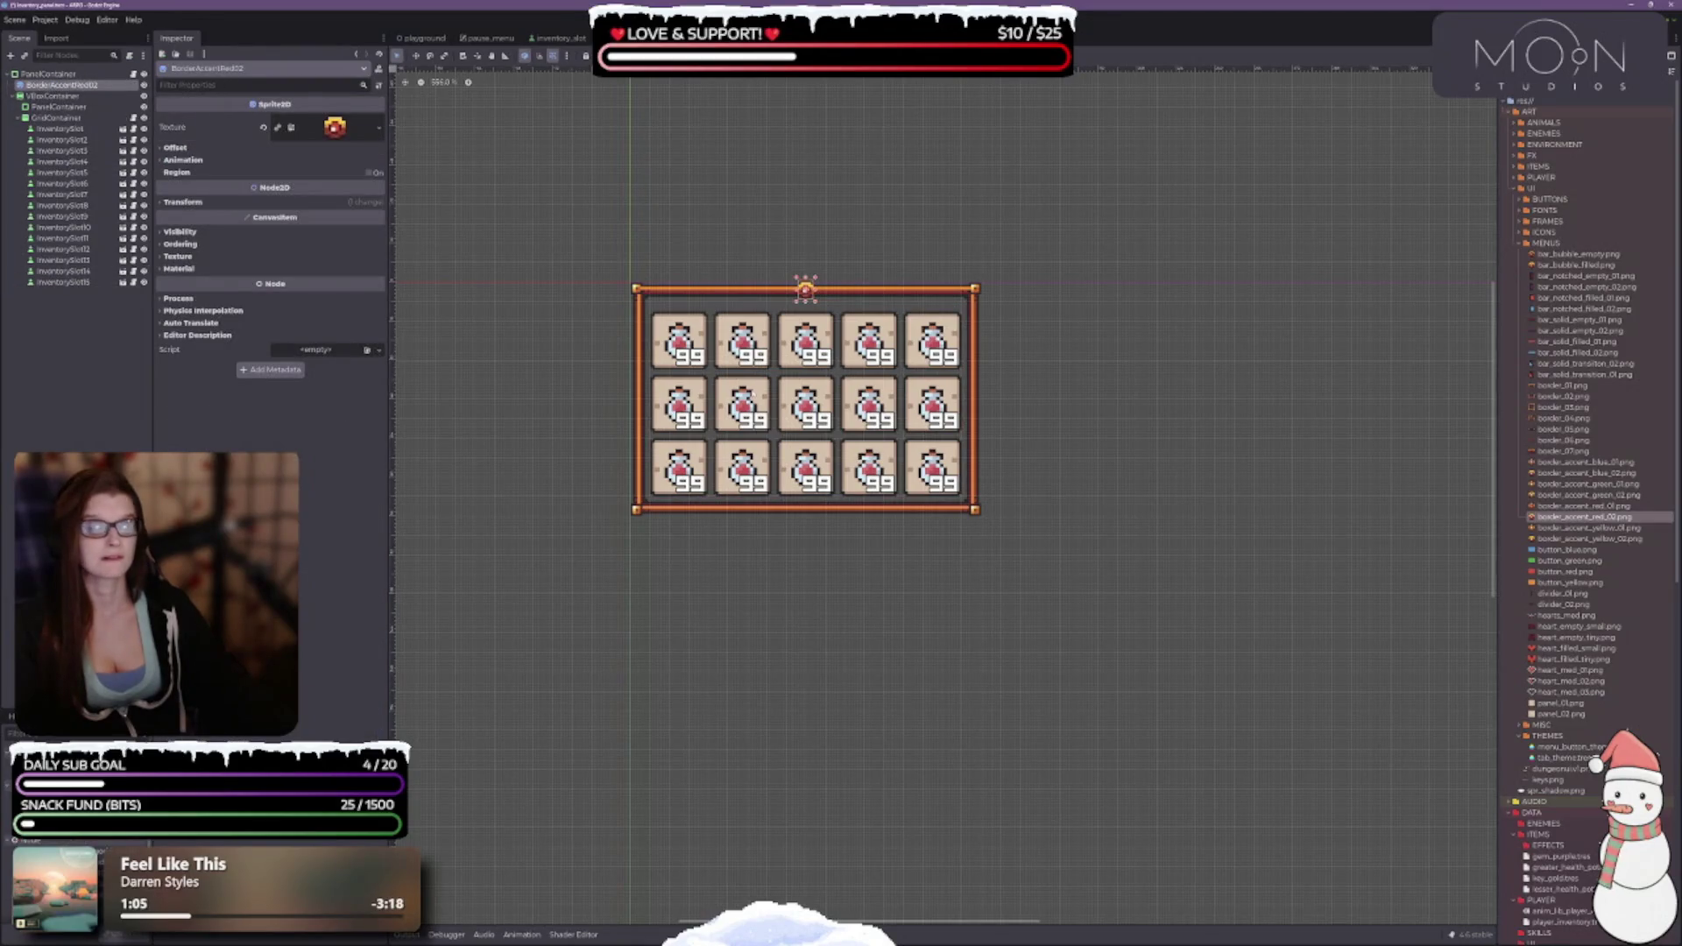
scroll(786, 282, "up", 4)
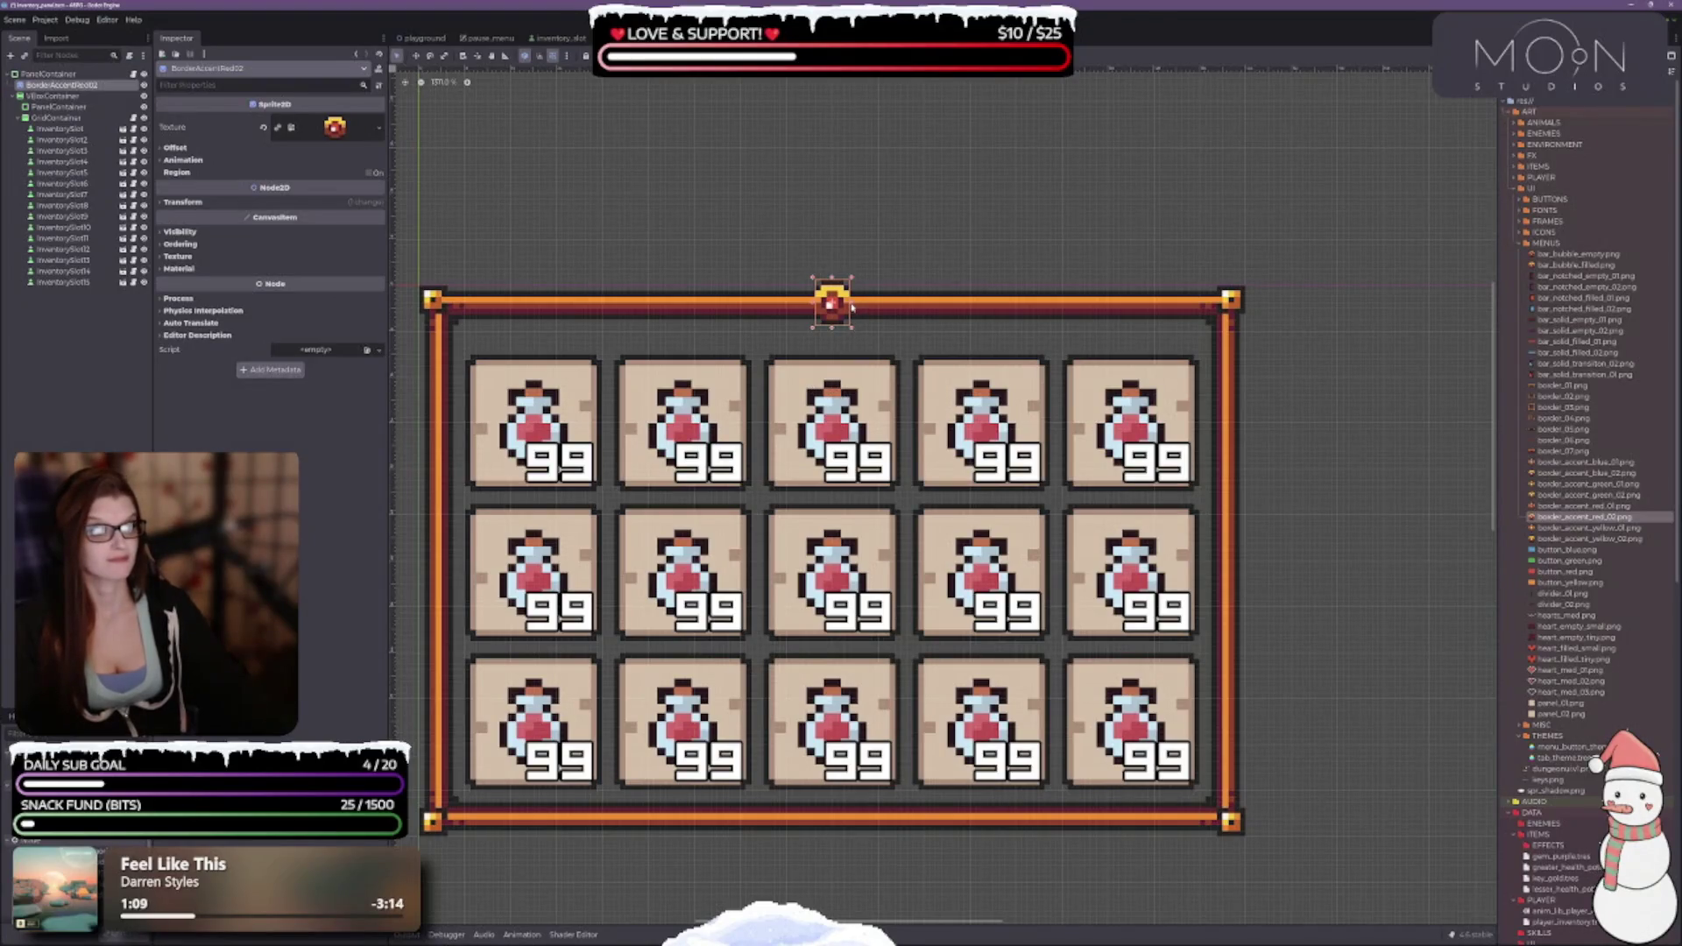
Swap the BorderAccentRed02 sprite's texture to border_accent_red_01.png.
left_click(963, 419)
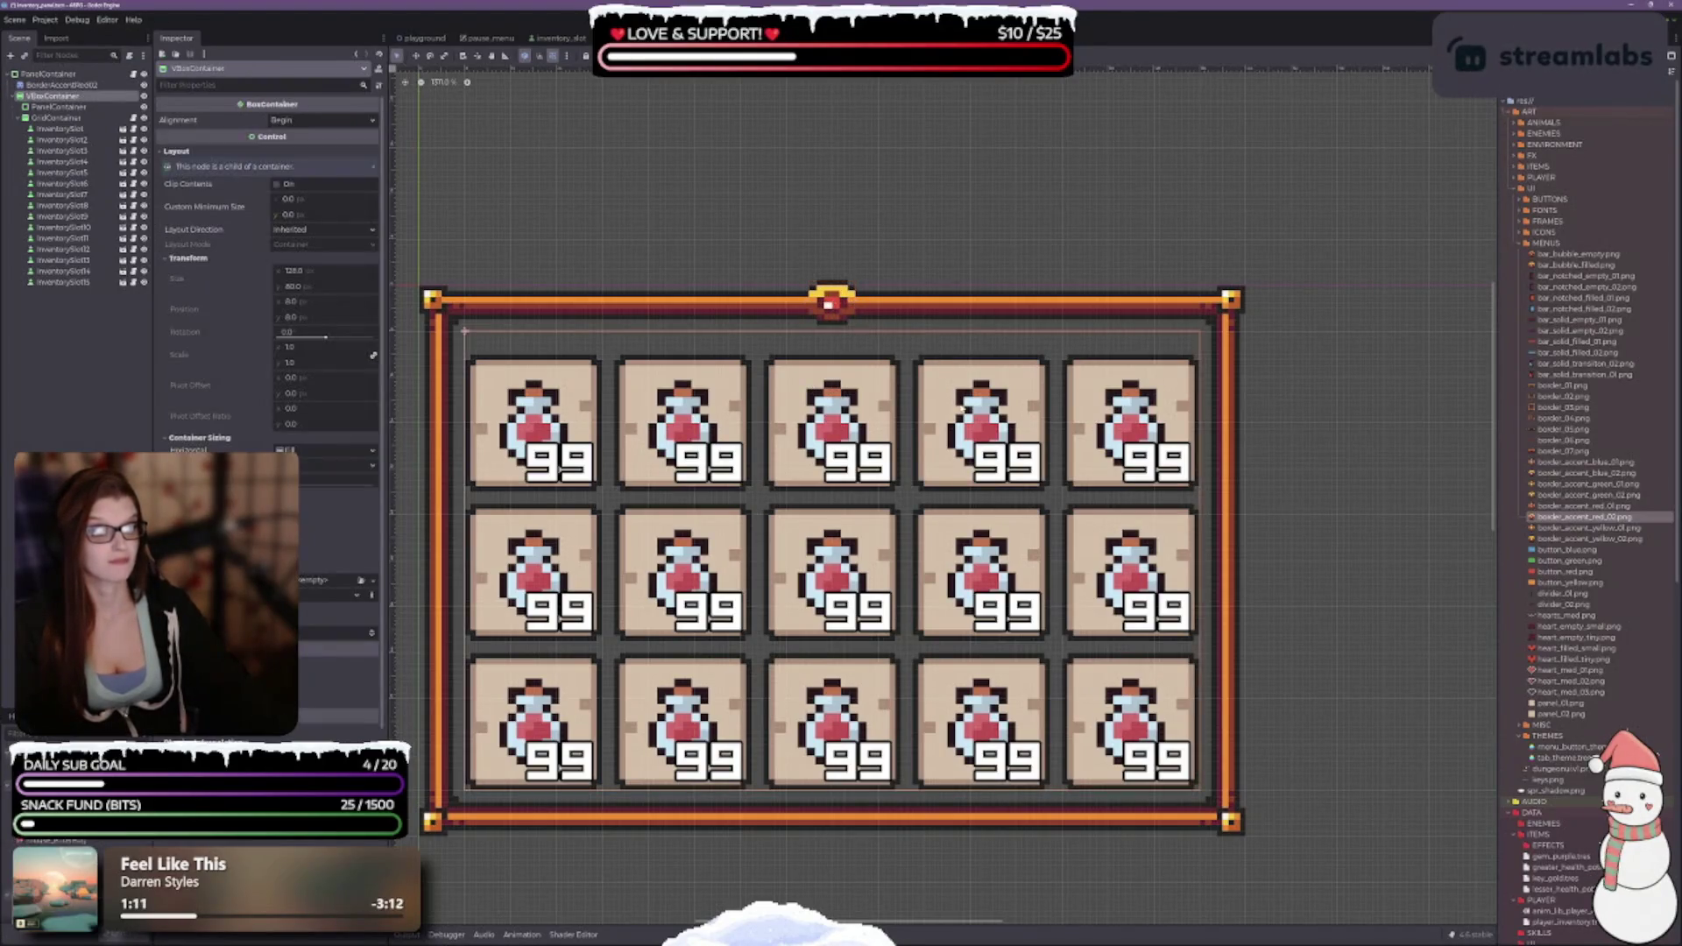
scroll(963, 419, "down", 2)
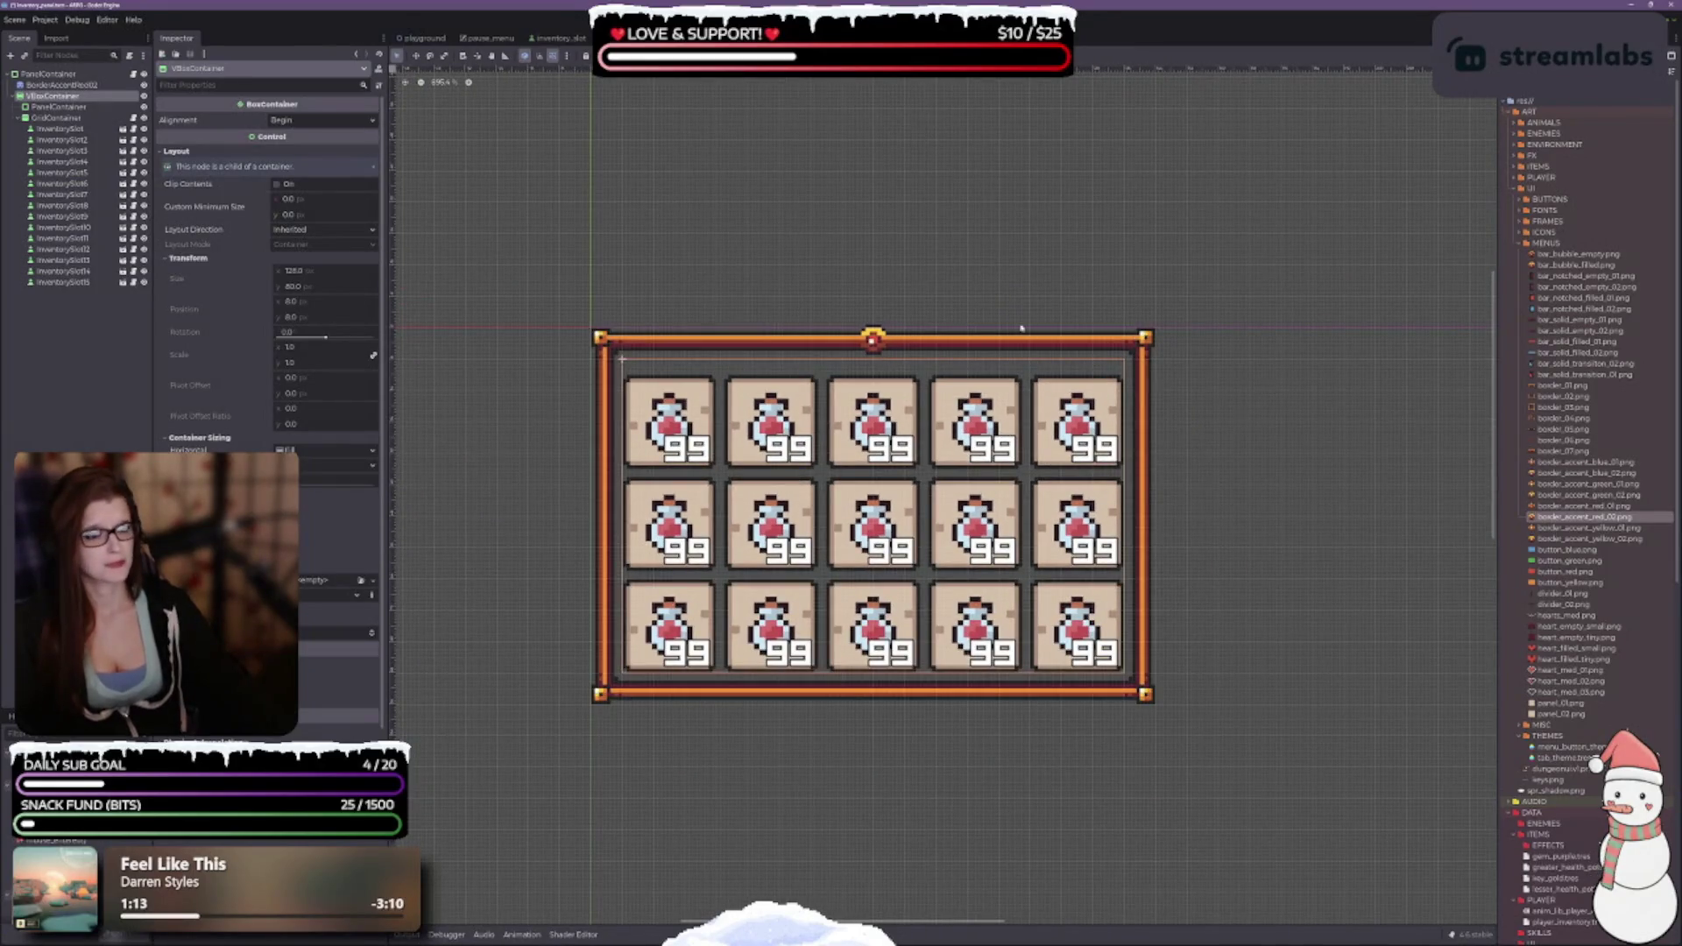
left_click(61, 84)
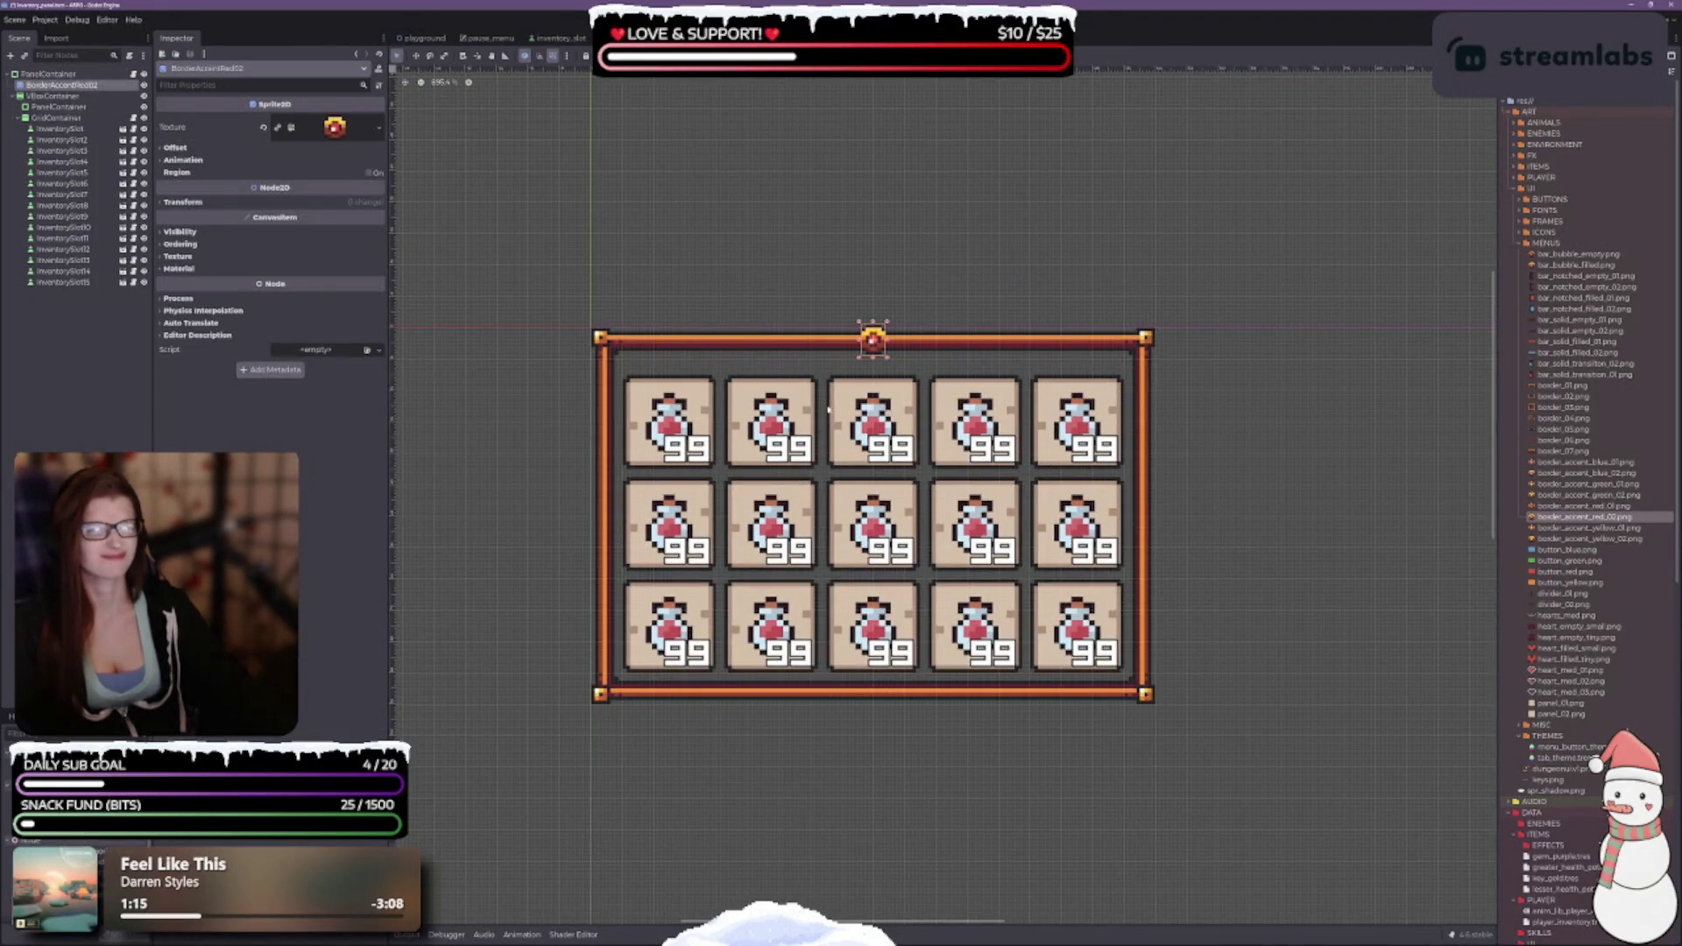
scroll(938, 282, "up", 1)
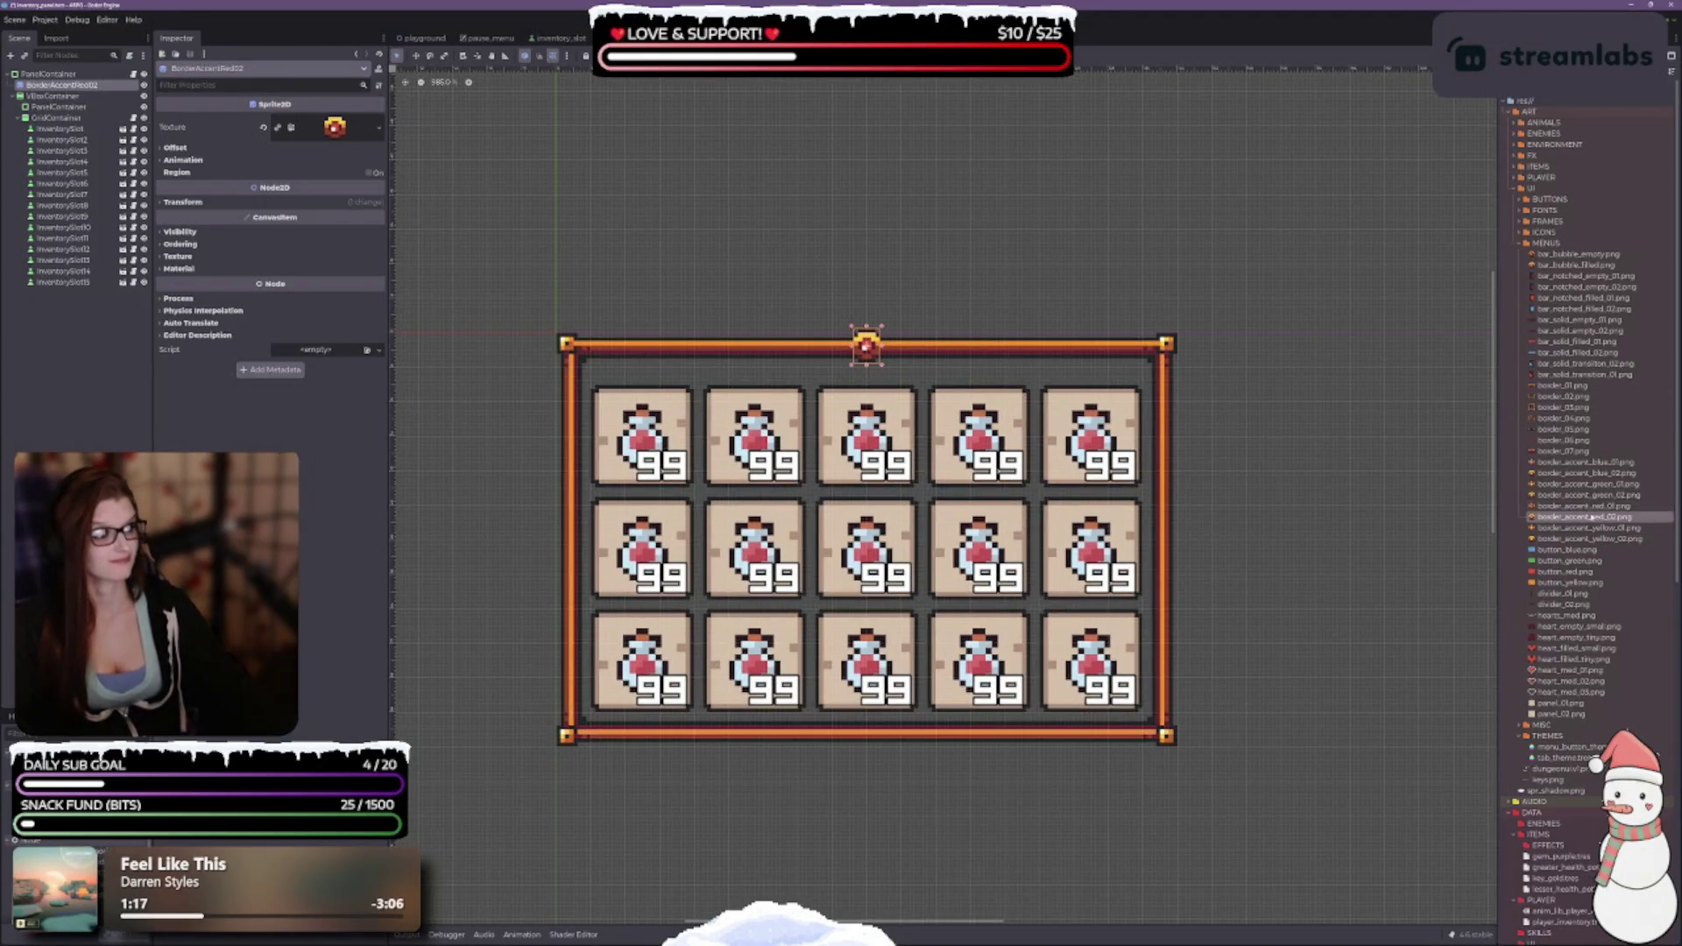
left_click(1597, 508)
mouse_move(1608, 506)
left_mouse_down()
mouse_move(491, 127)
mouse_move(335, 127)
left_mouse_up()
Readjust the accent's height and nudge it down about 12 px onto the top border bar.
scroll(983, 441, "down", 1)
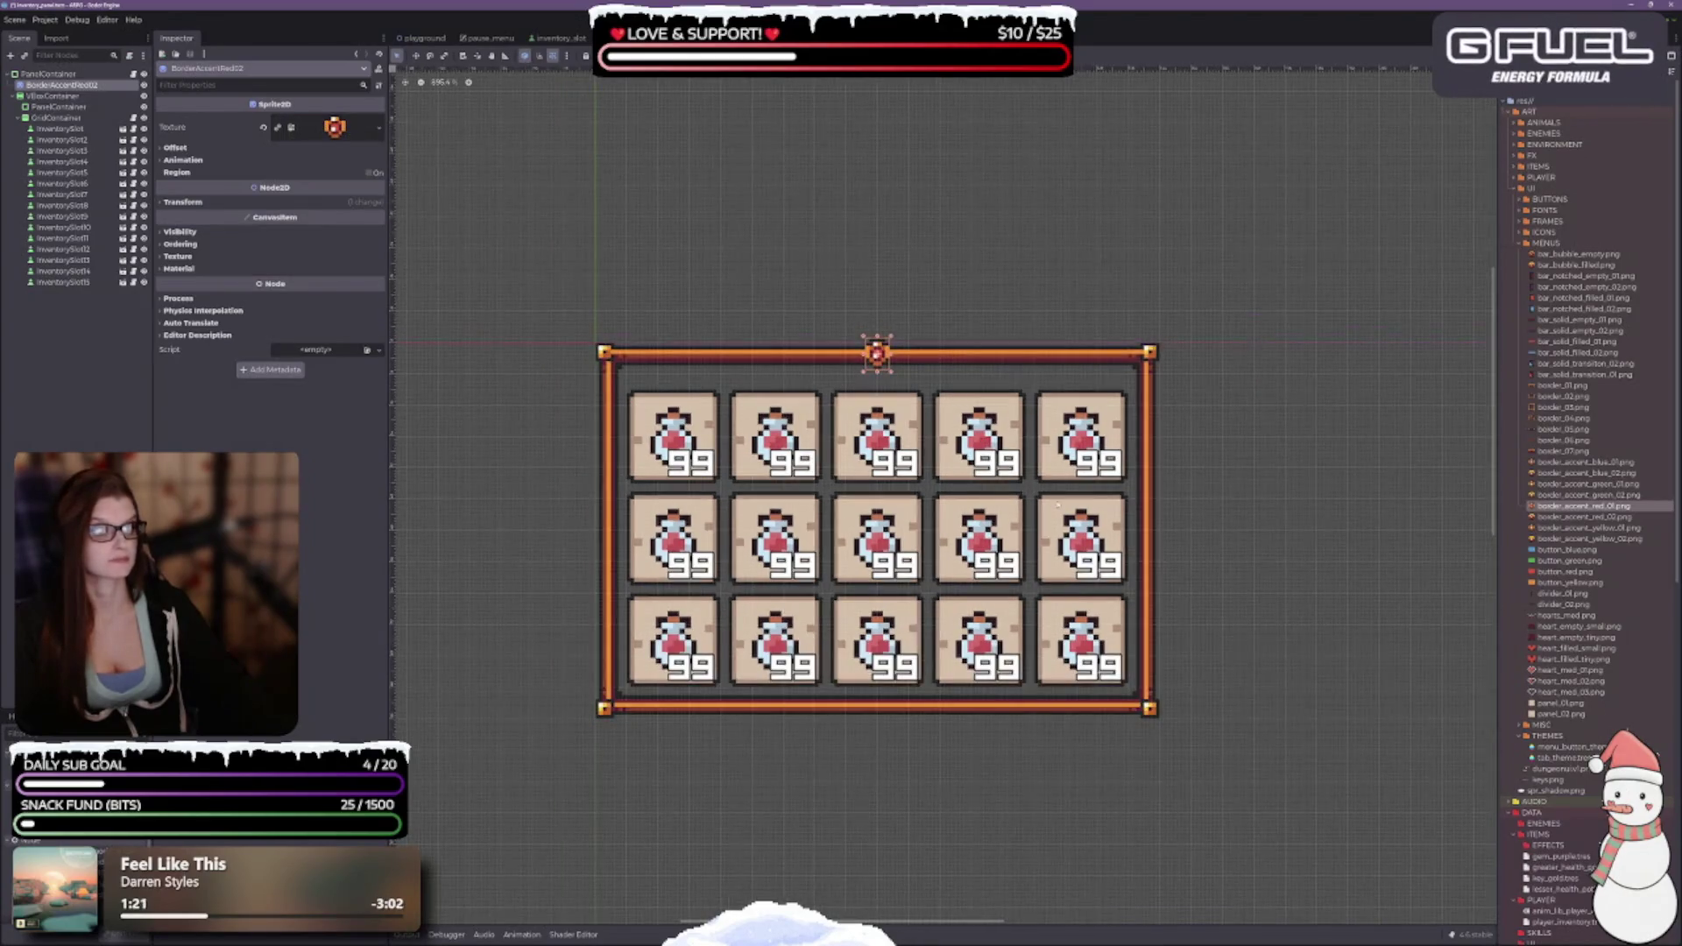
scroll(876, 352, "up", 6)
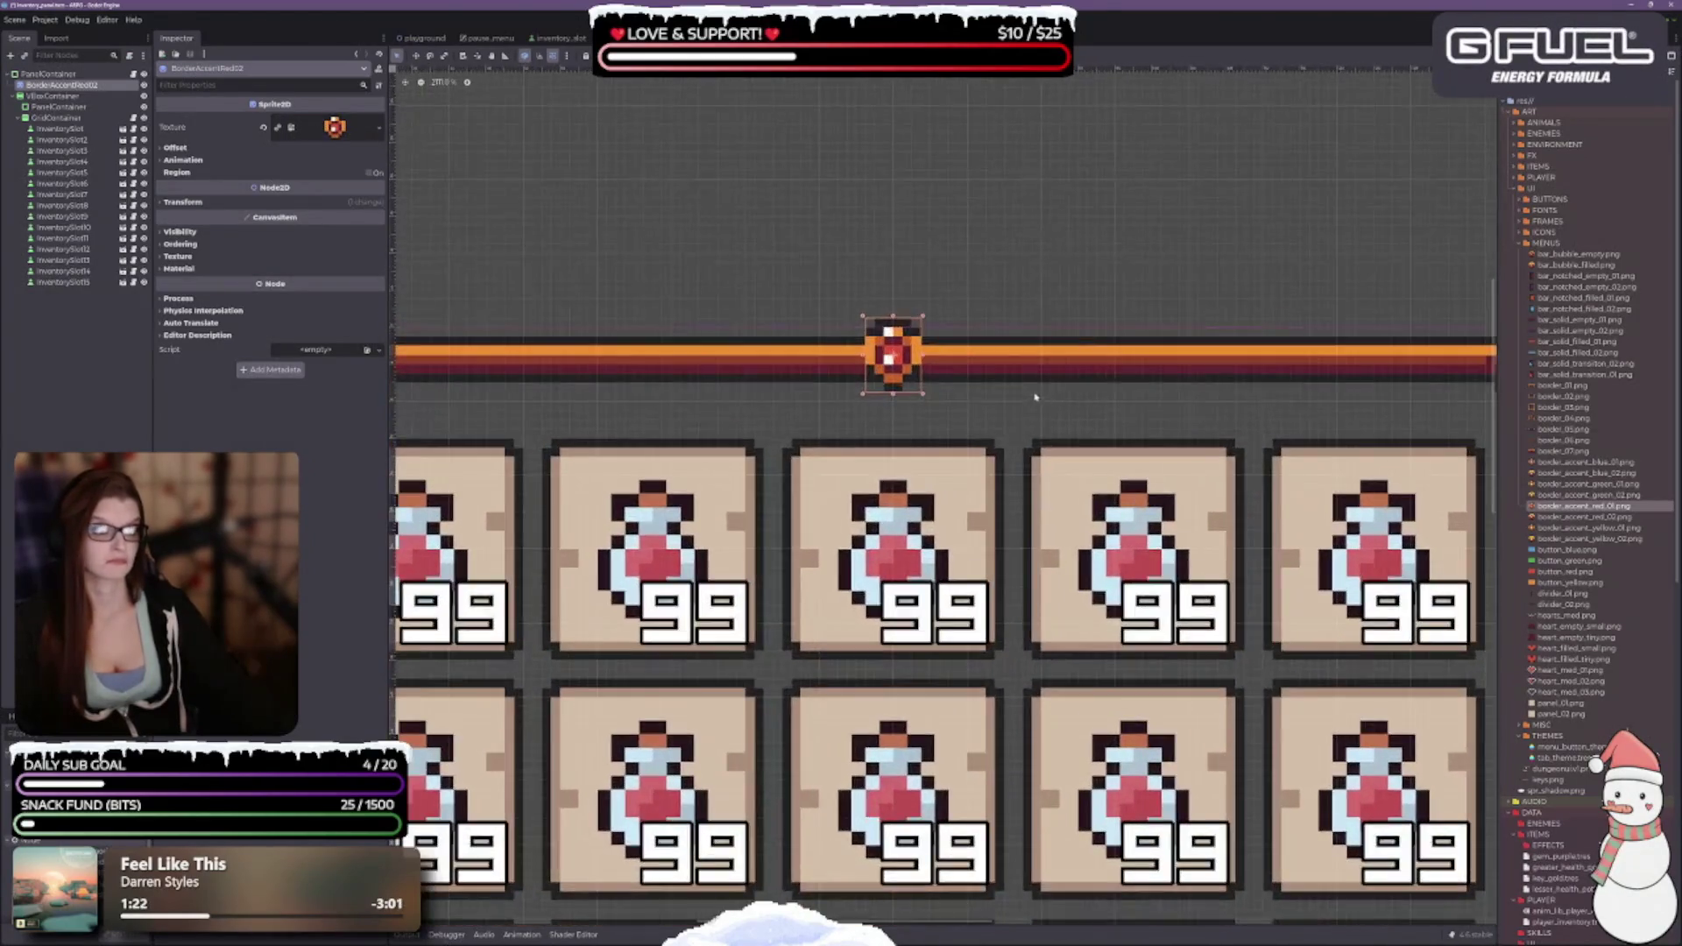
left_click_drag(894, 317, 894, 324)
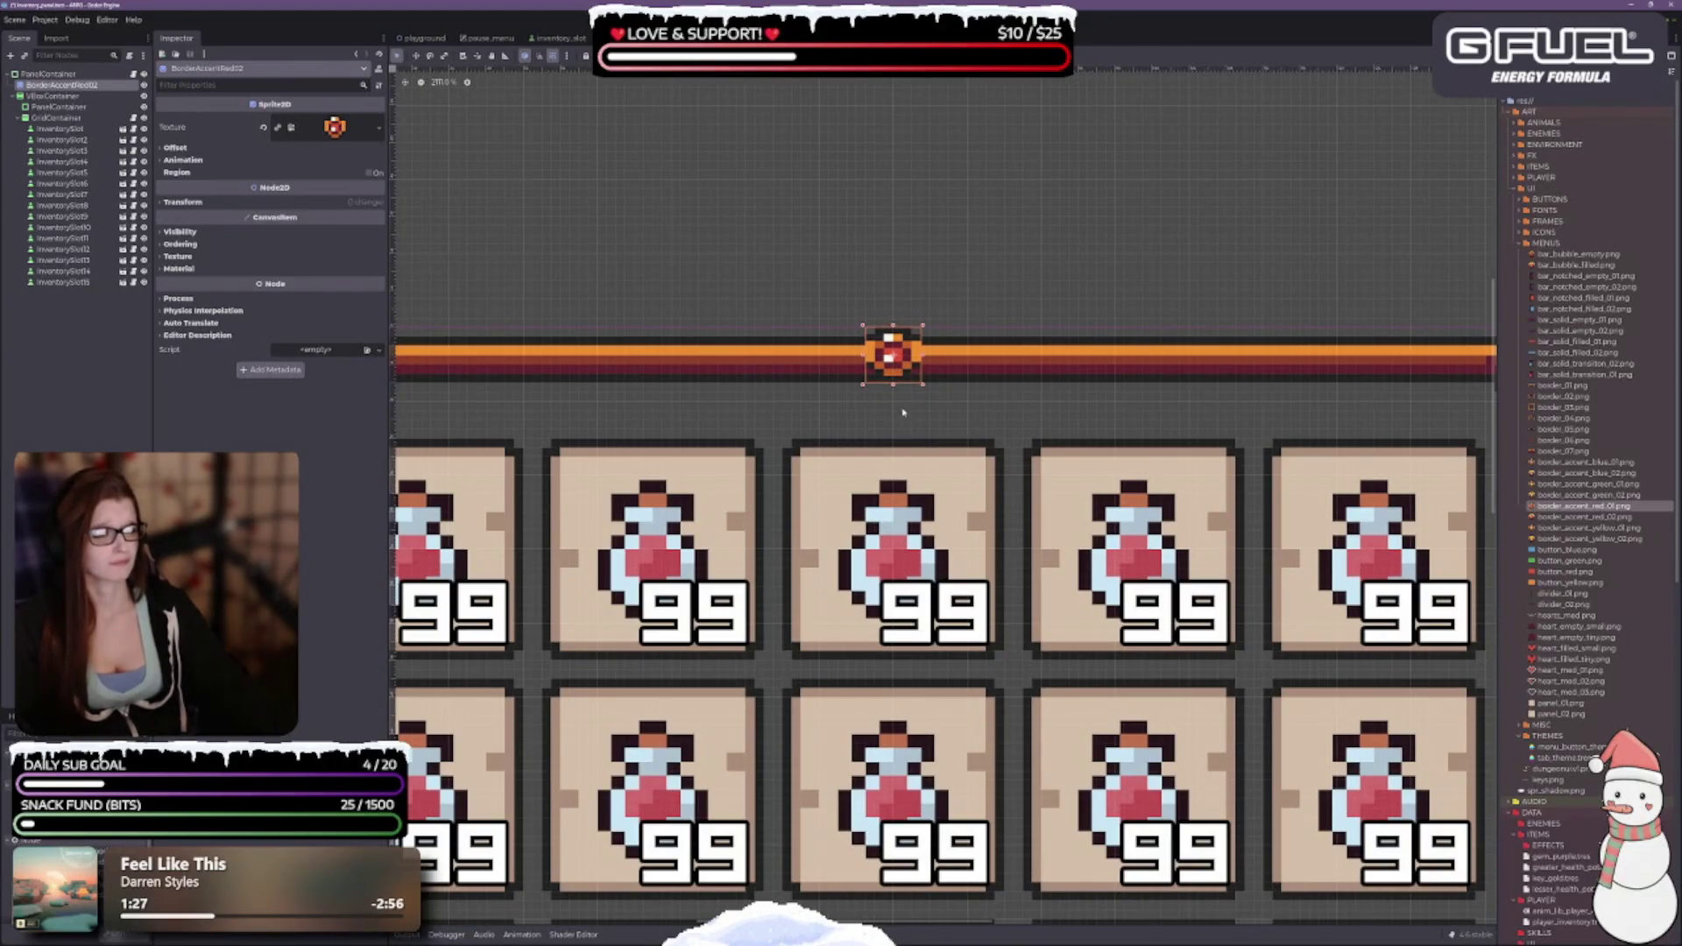
left_click_drag(918, 385, 899, 370)
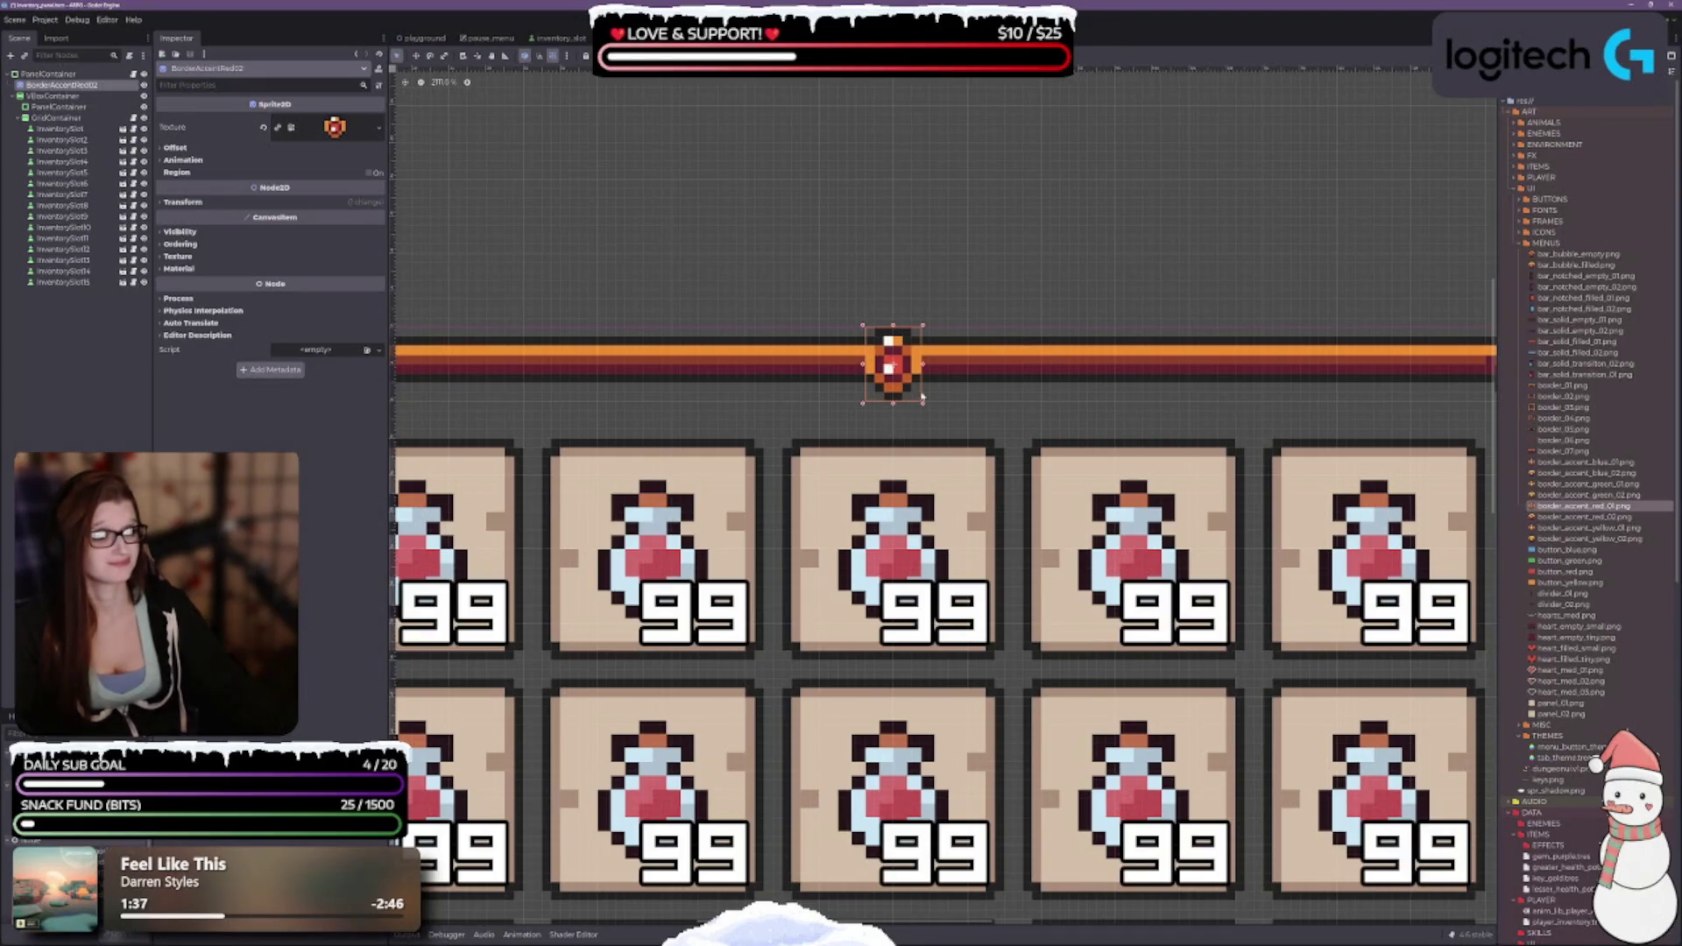
scroll(946, 447, "down", 3)
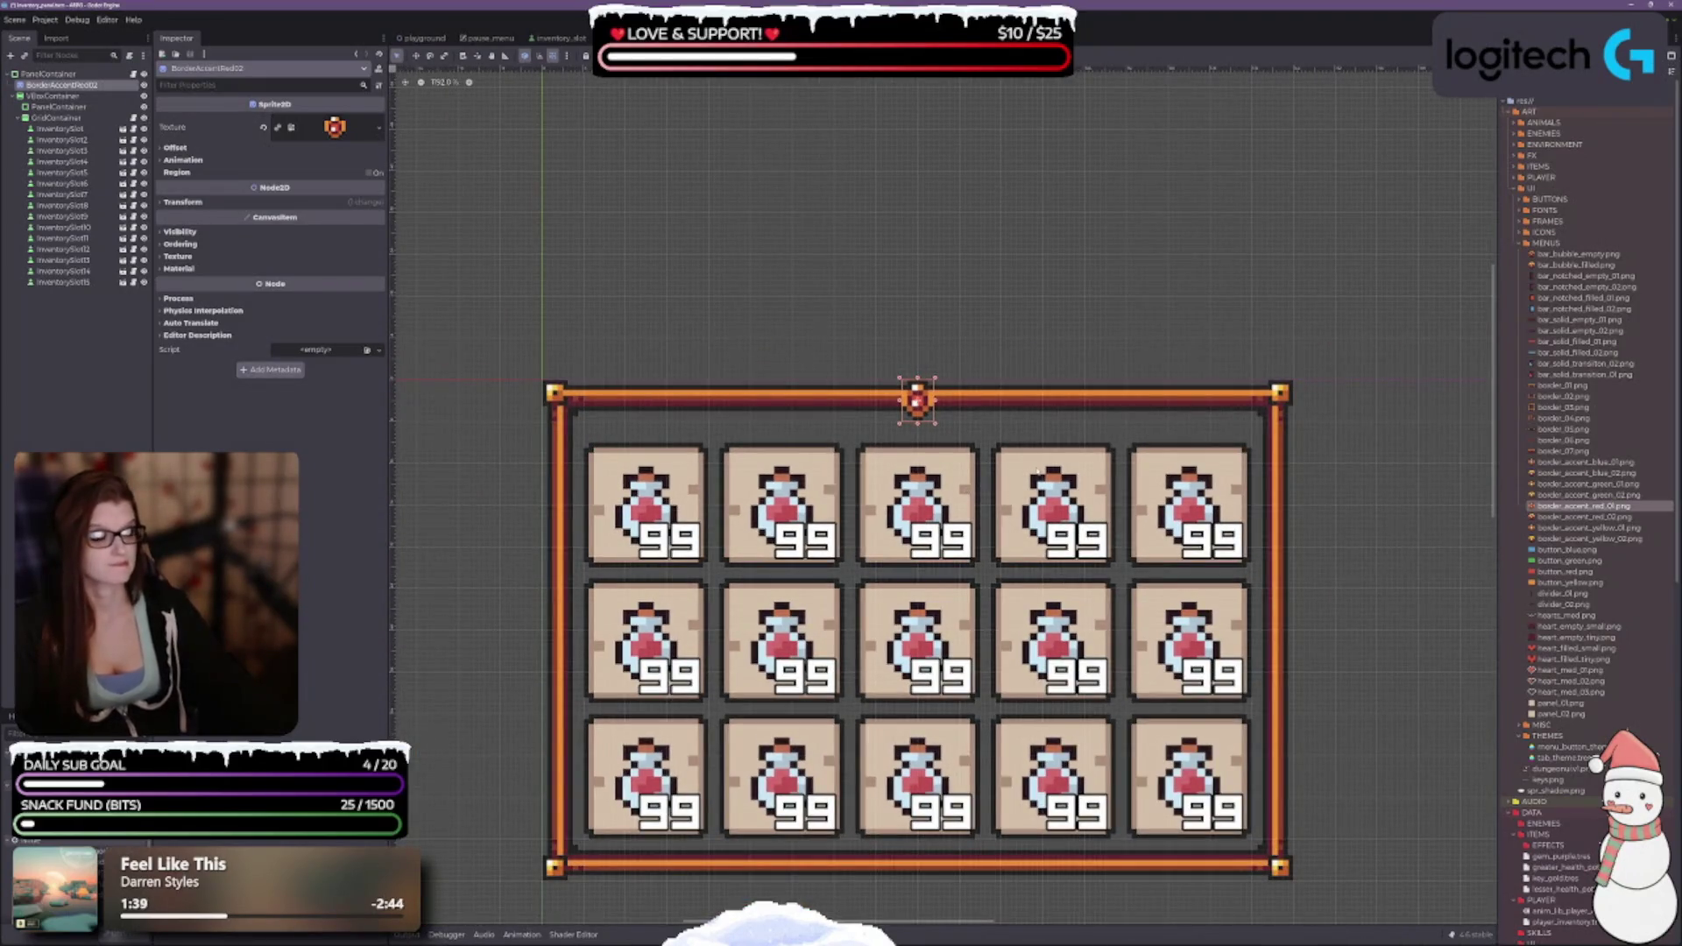
scroll(936, 418, "up", 2)
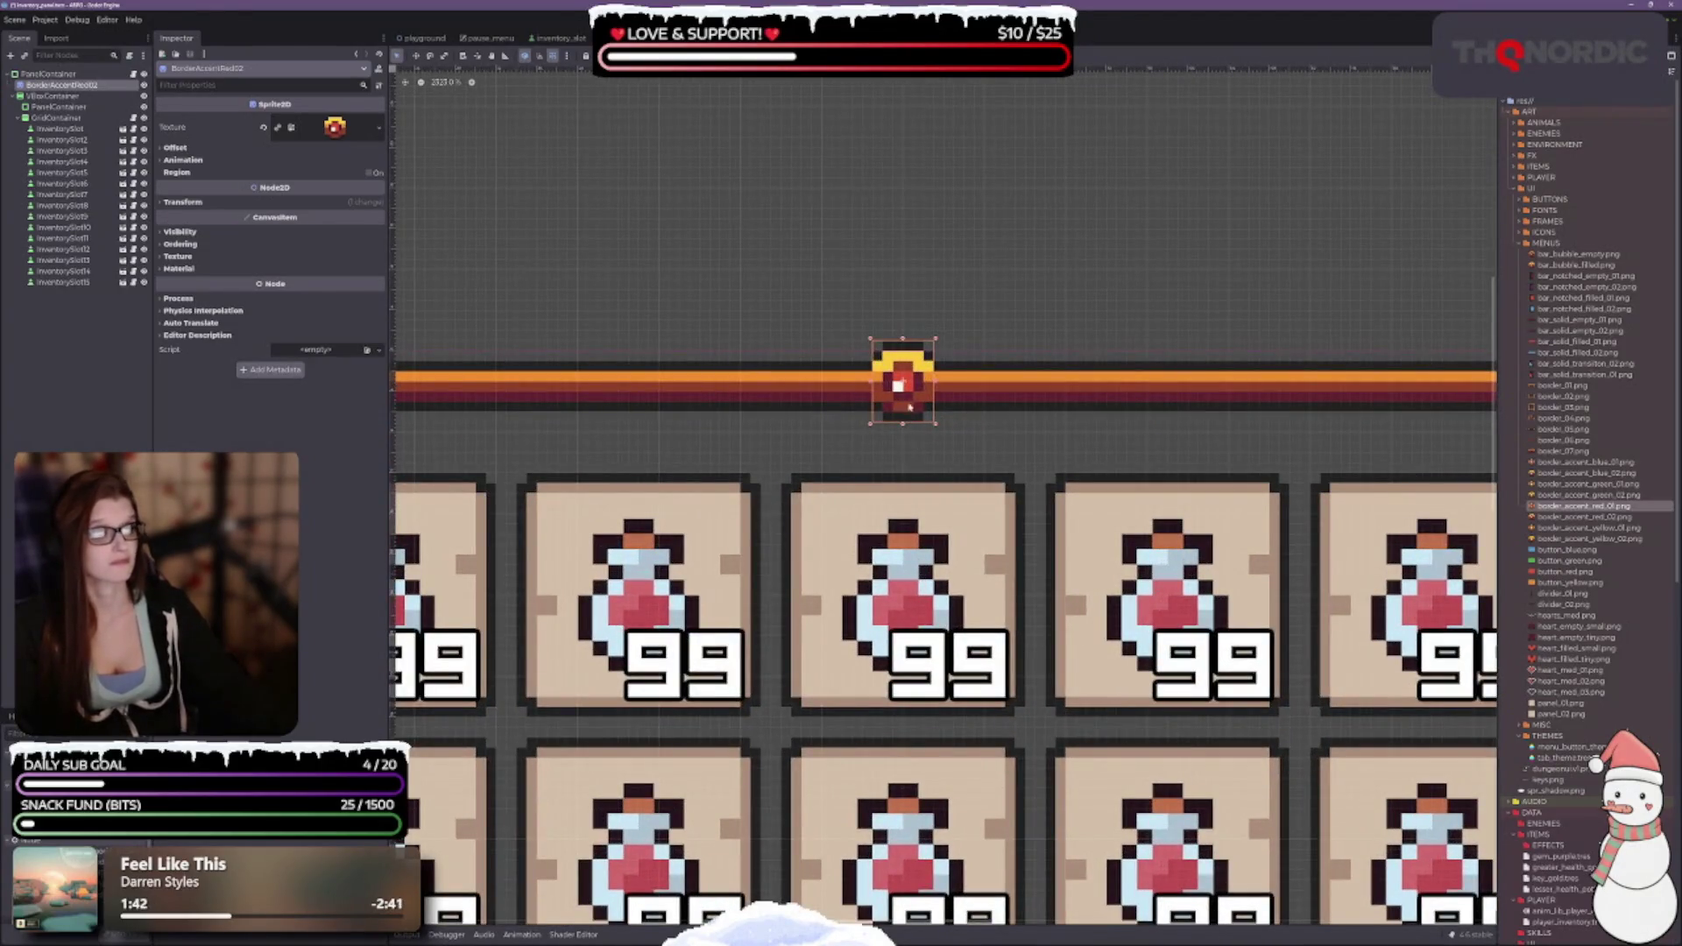
left_click_drag(907, 399, 902, 434)
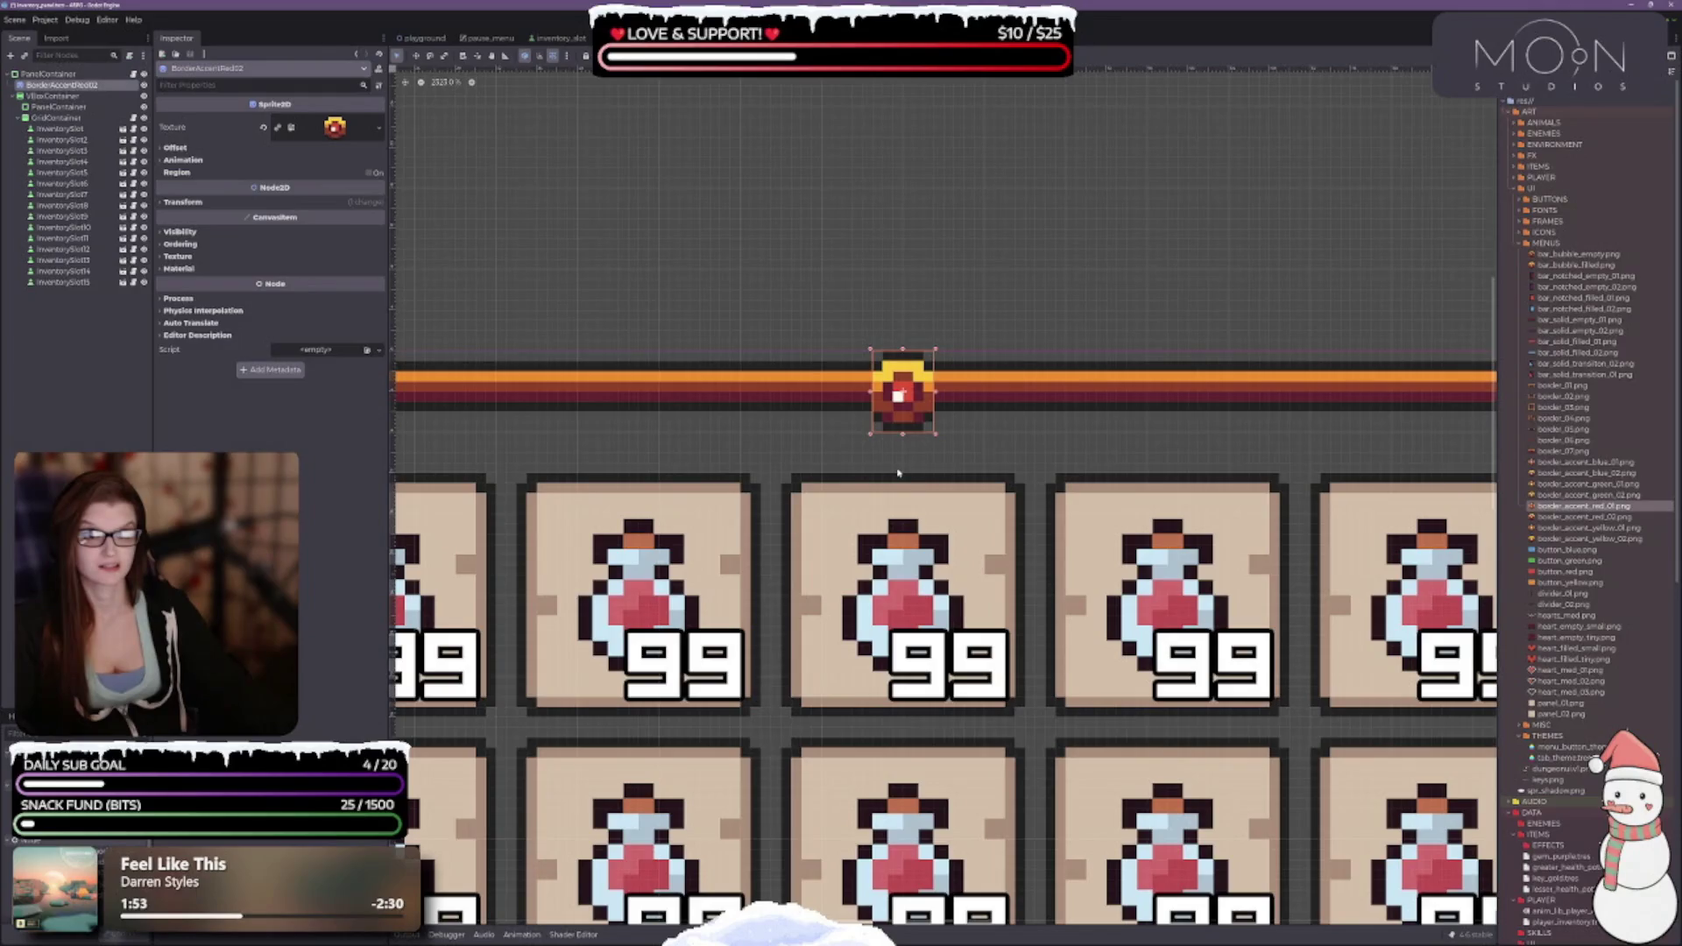
scroll(740, 402, "down", 1)
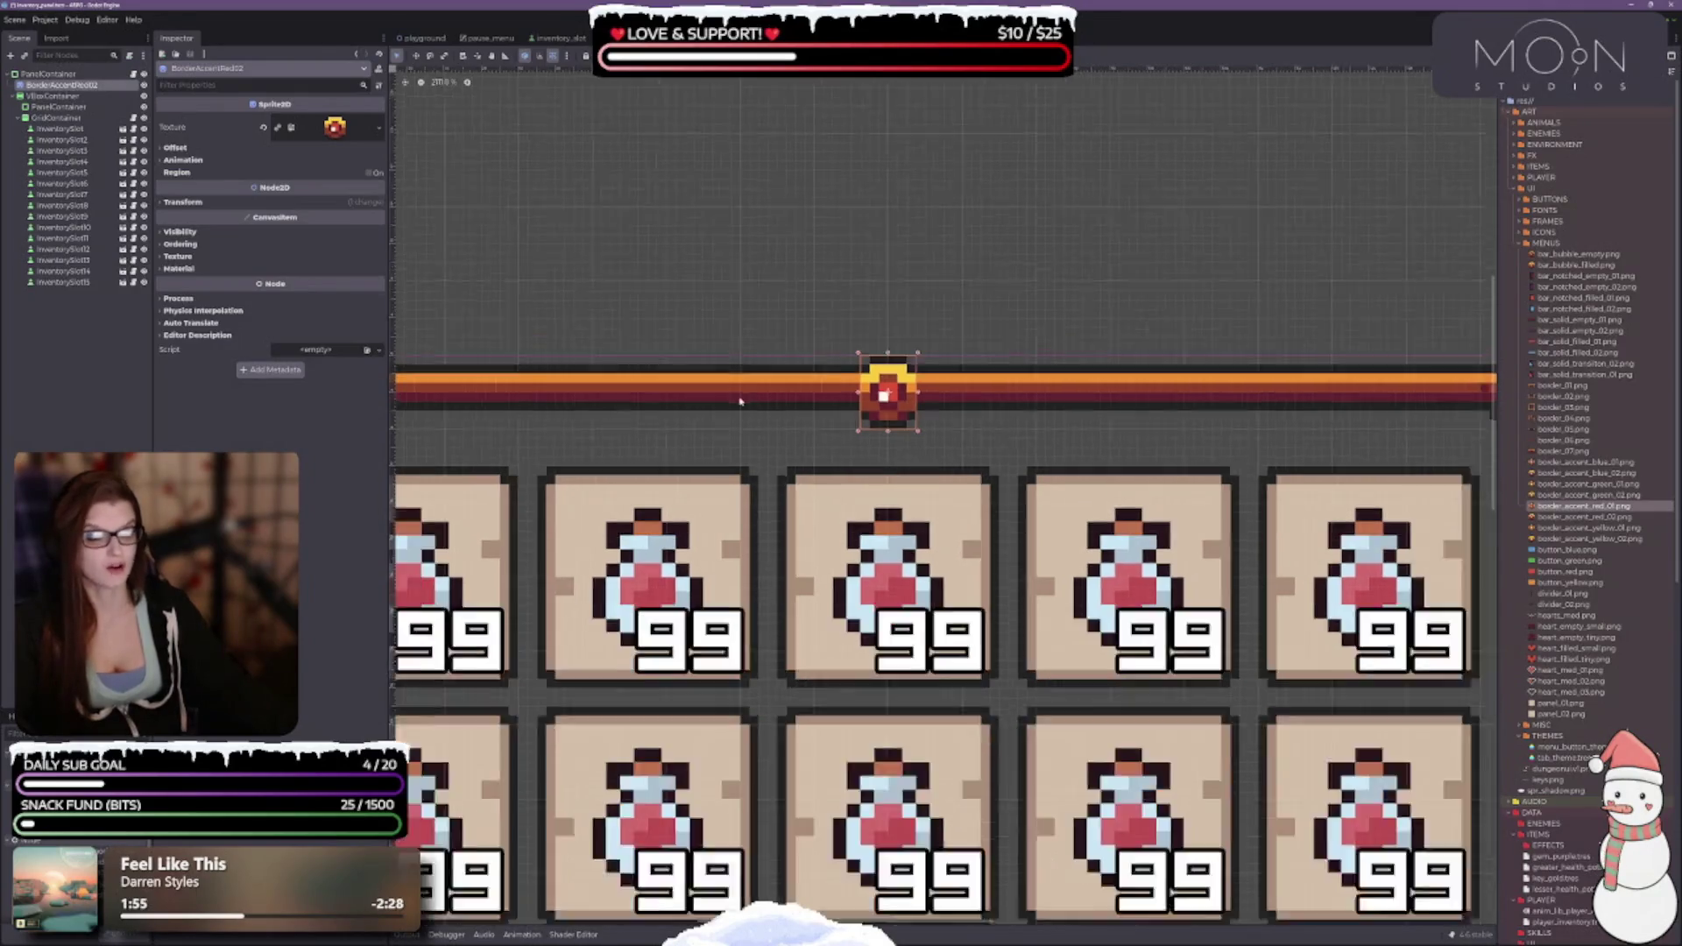
scroll(741, 402, "down", 5)
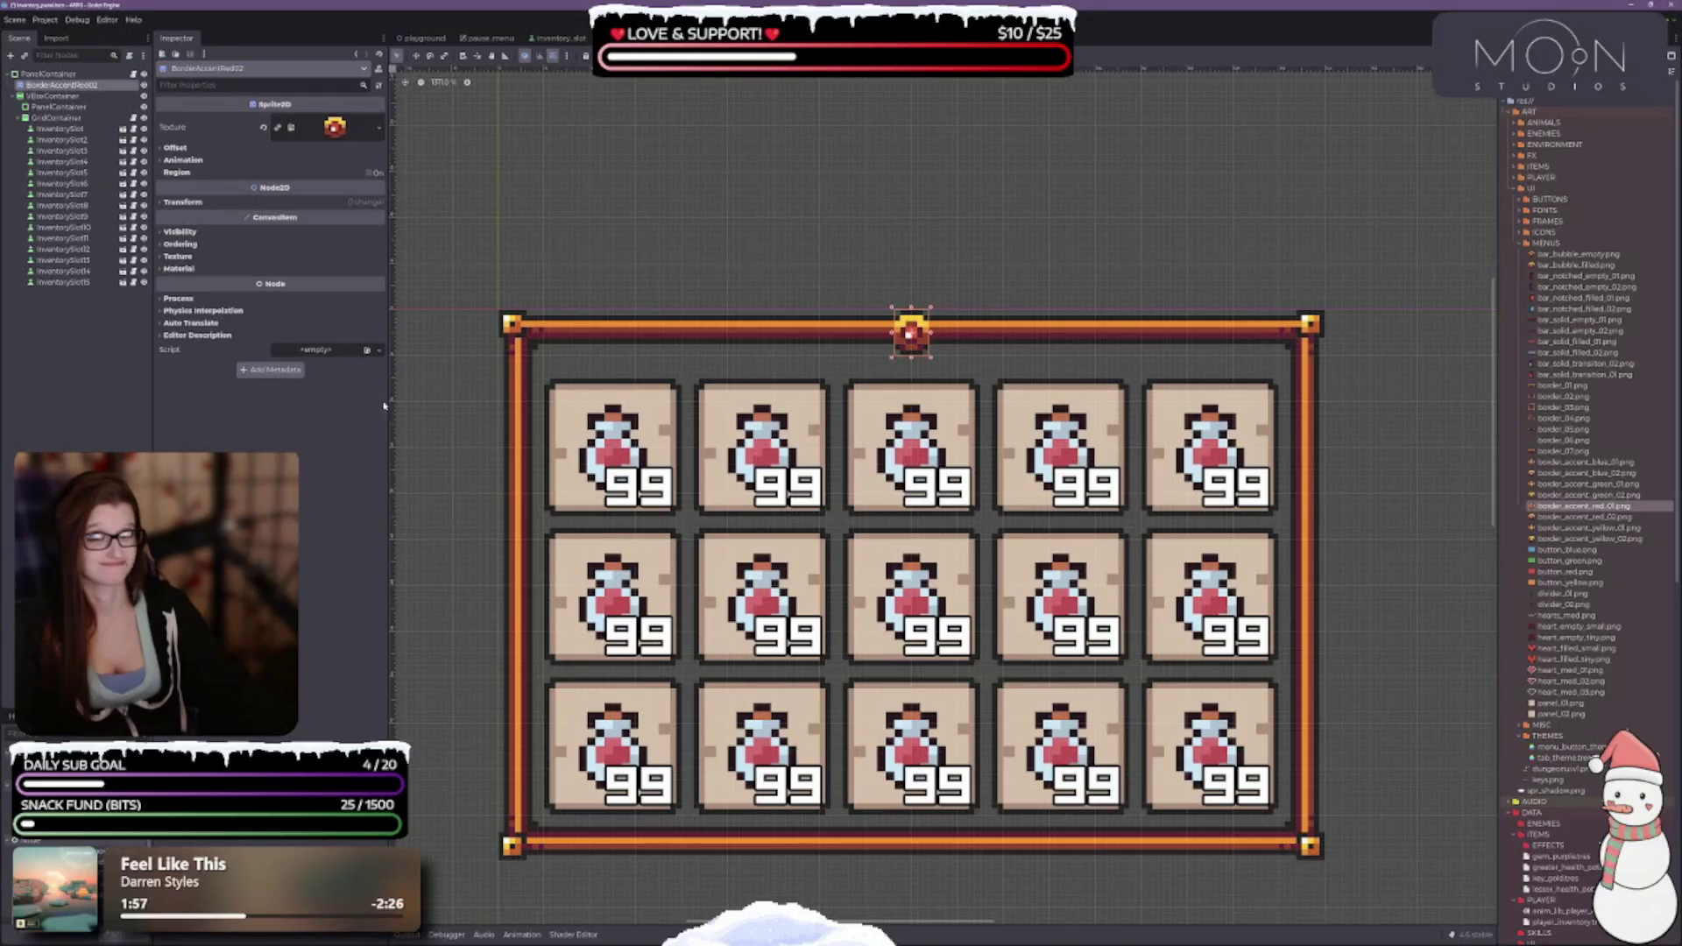
Tweak a PanelContainer numeric property so the grid sits slightly lower, then select BorderAccentRed02.
left_click(48, 74)
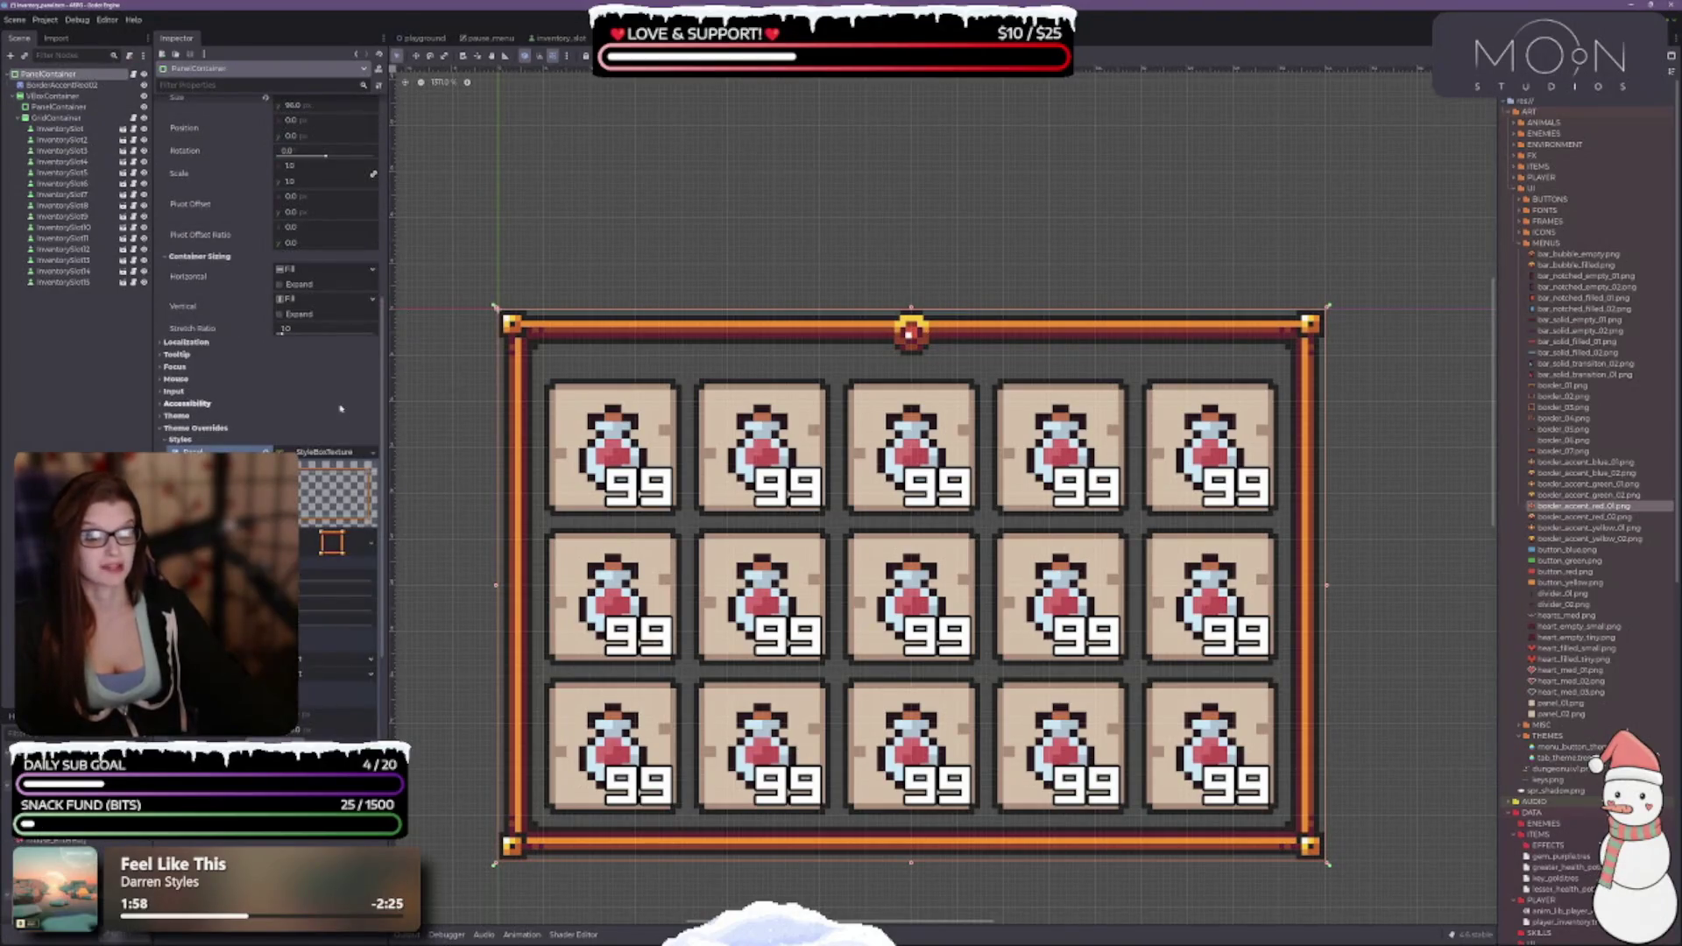
scroll(324, 482, "down", 2)
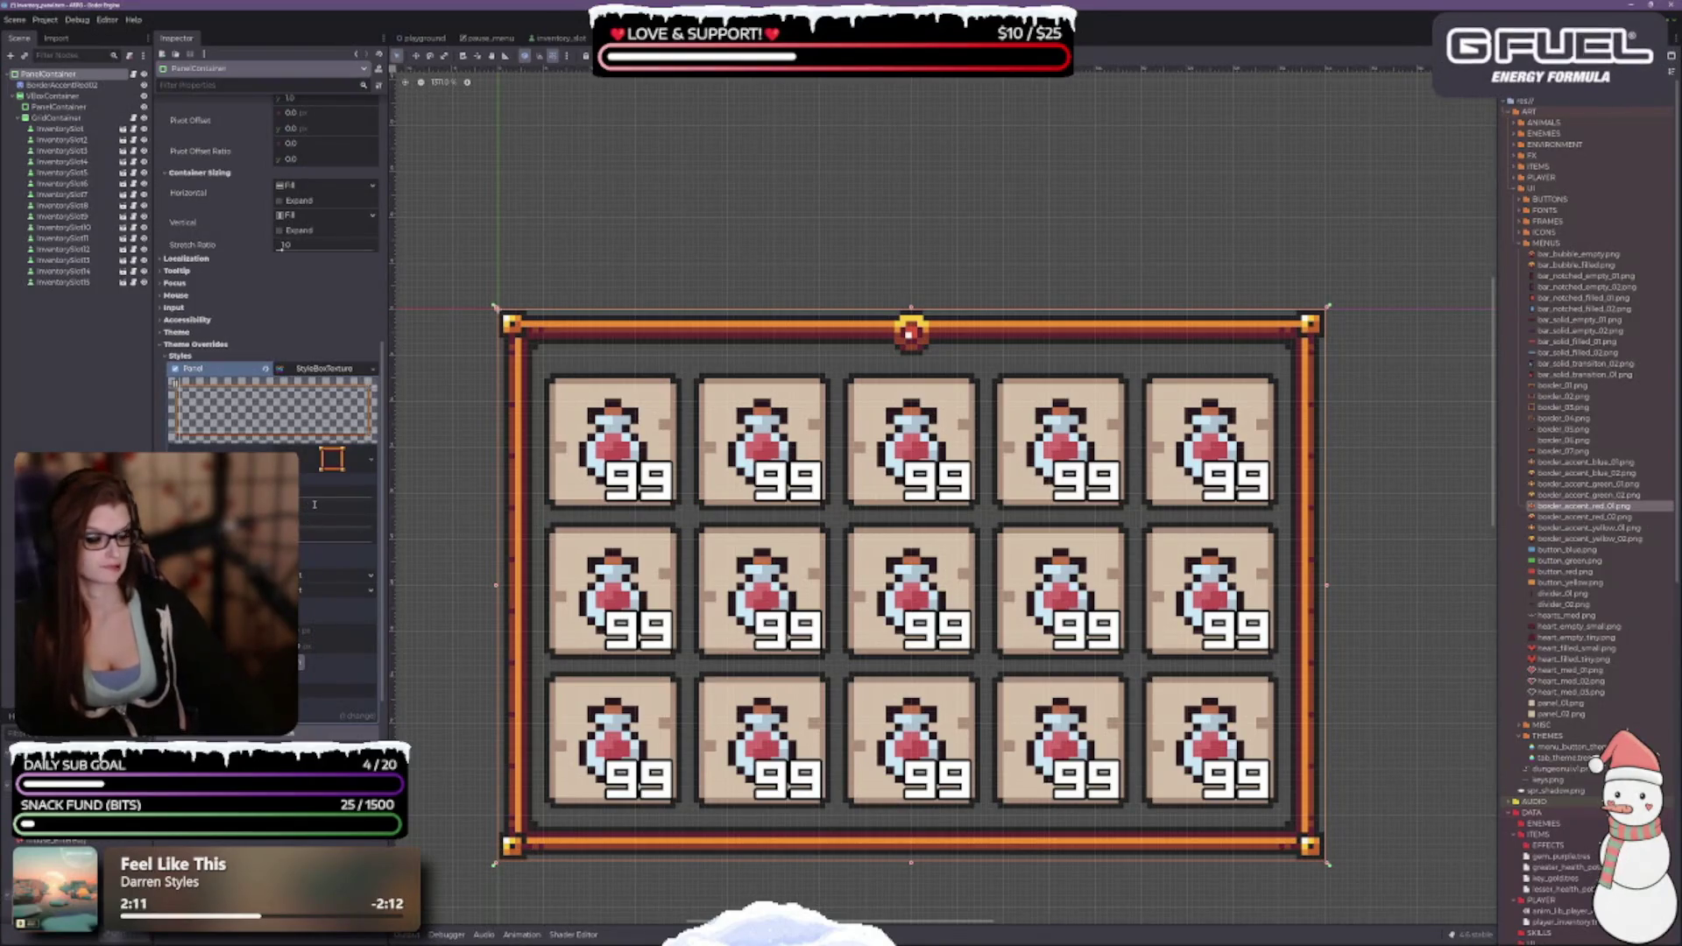
left_click_drag(307, 512, 313, 505)
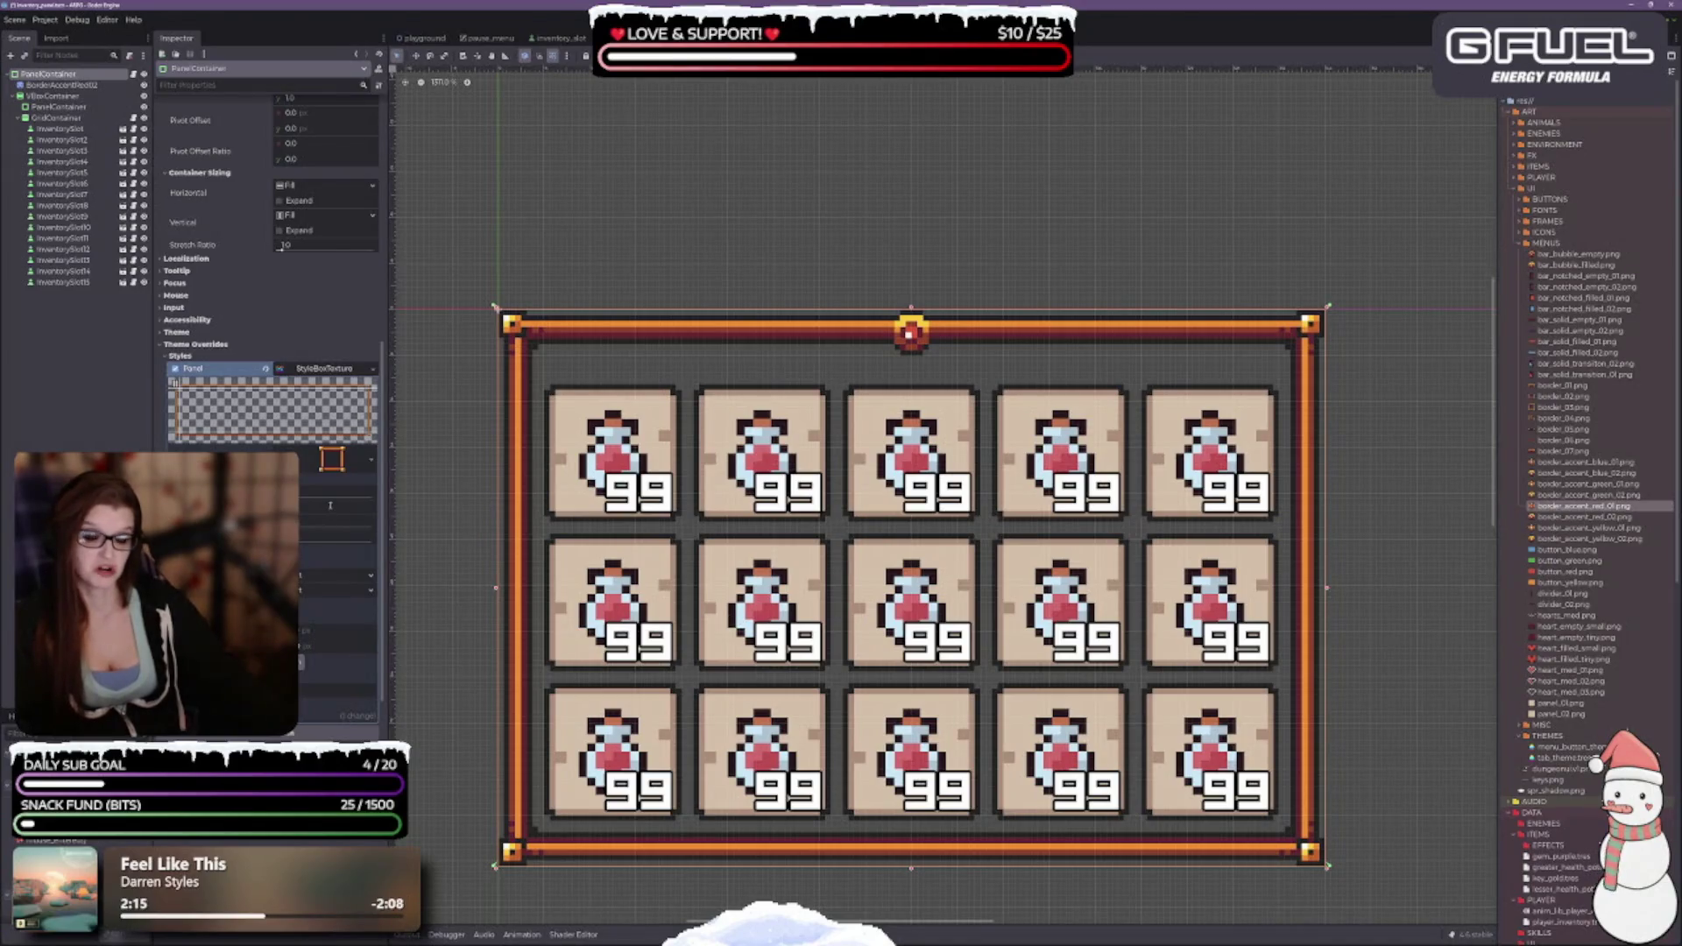
left_click_drag(328, 510, 330, 506)
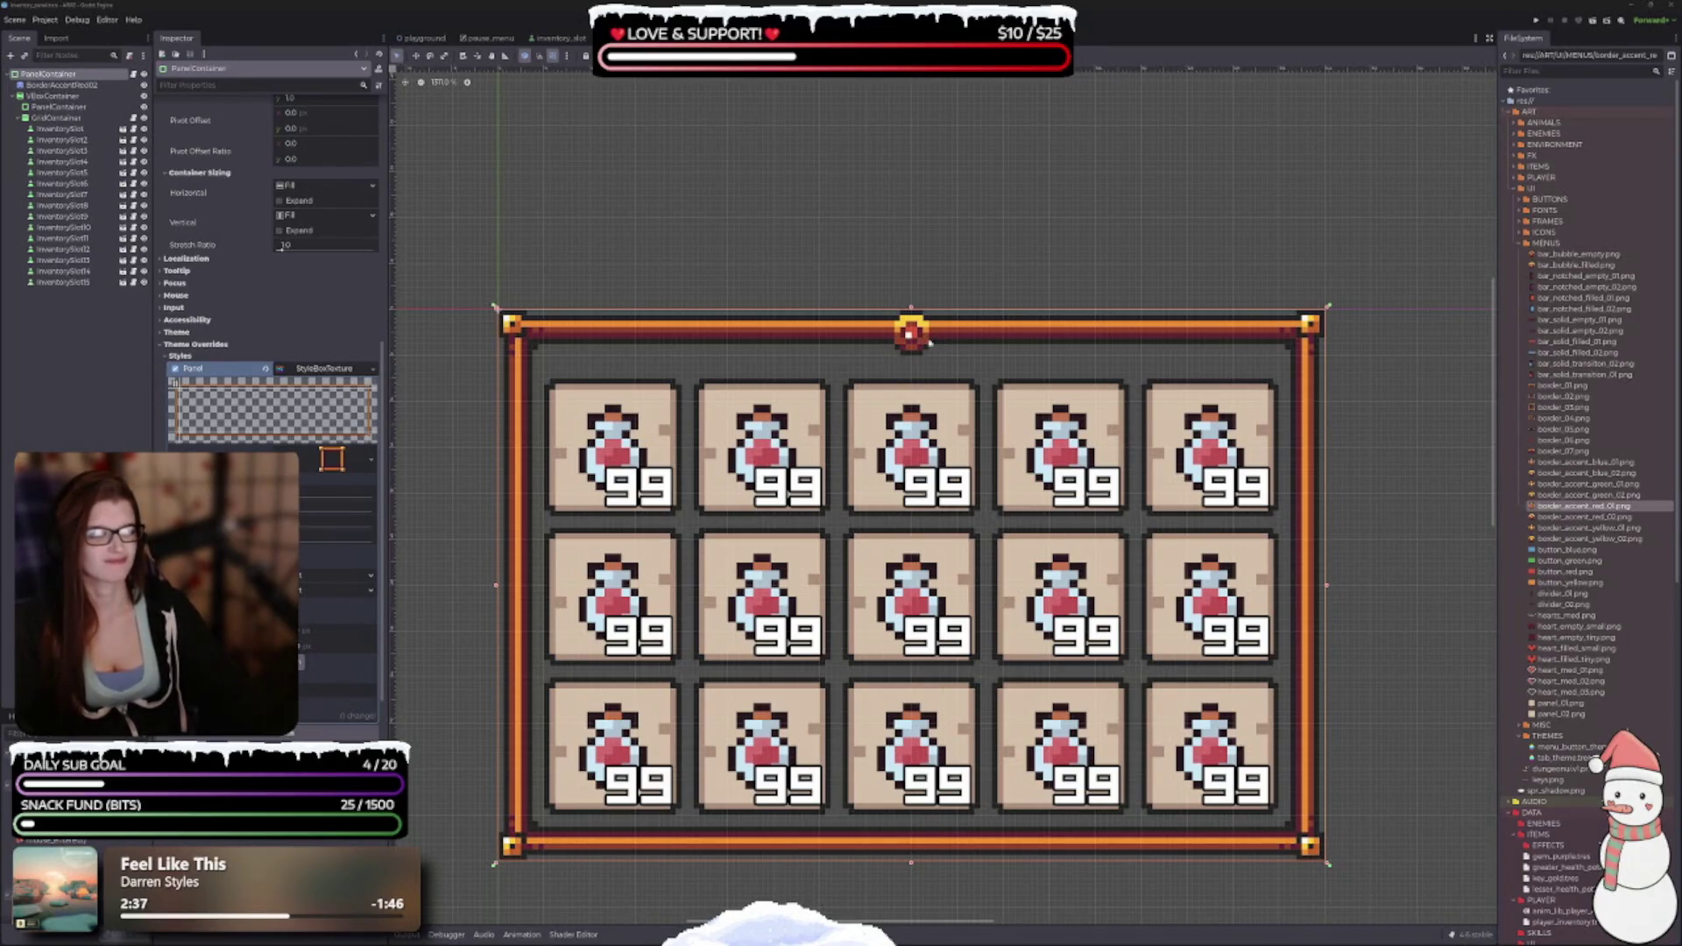
scroll(930, 342, "up", 1)
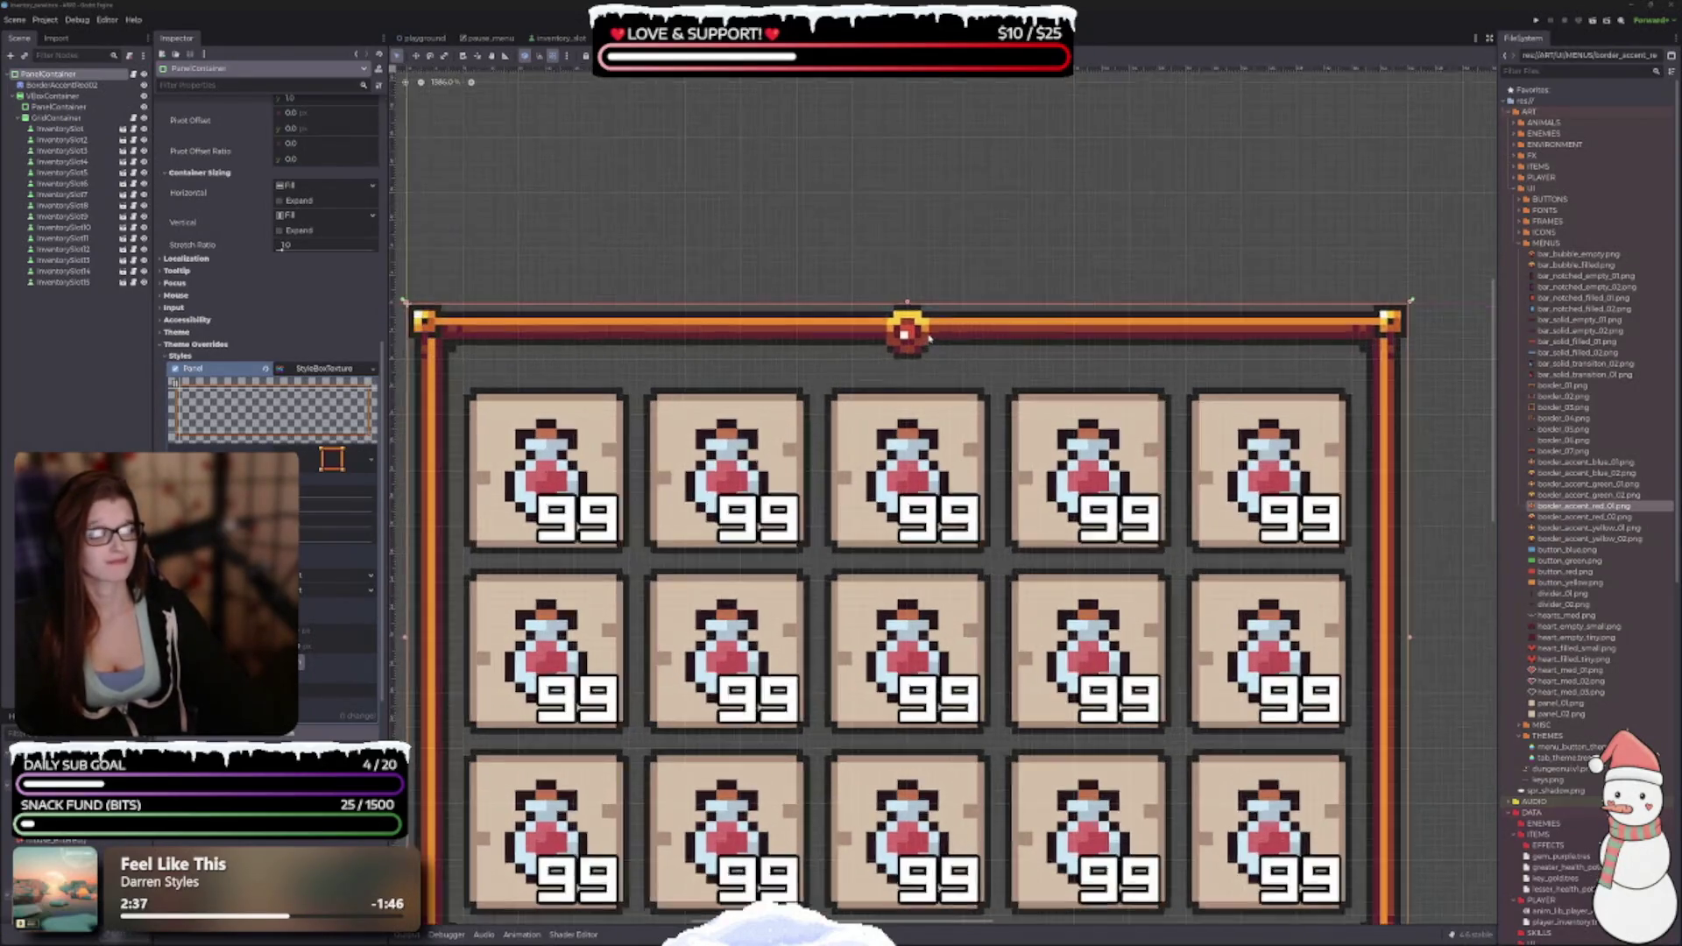
left_click(88, 86)
left_click(173, 148)
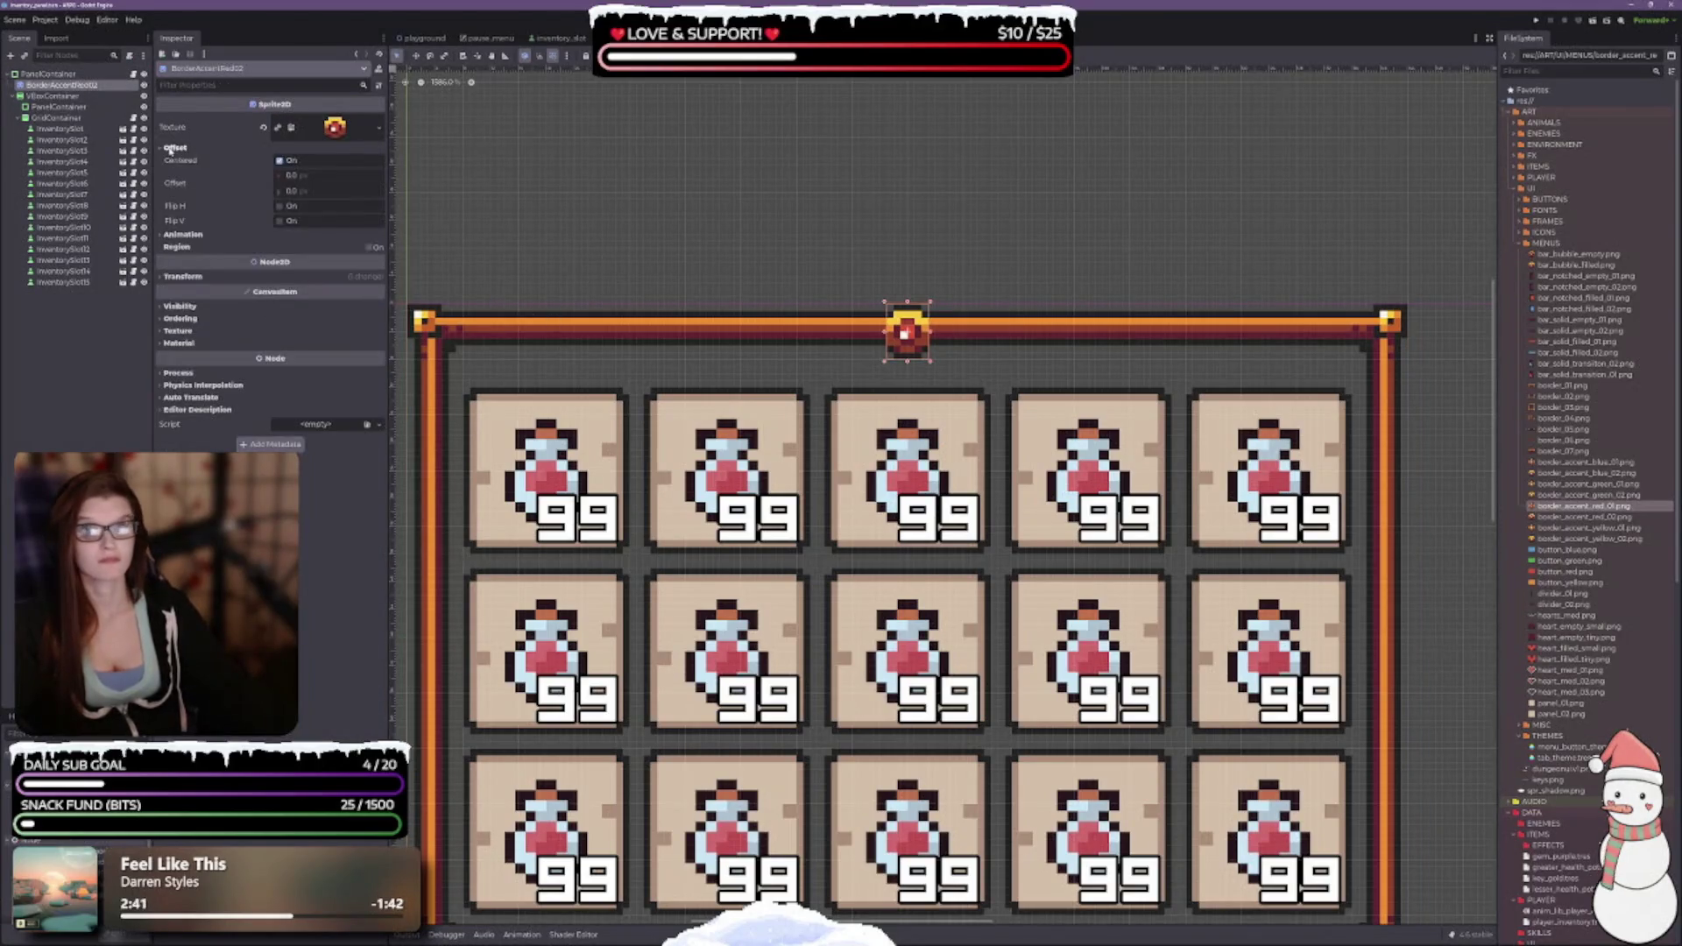
left_click(183, 235)
left_click(183, 235)
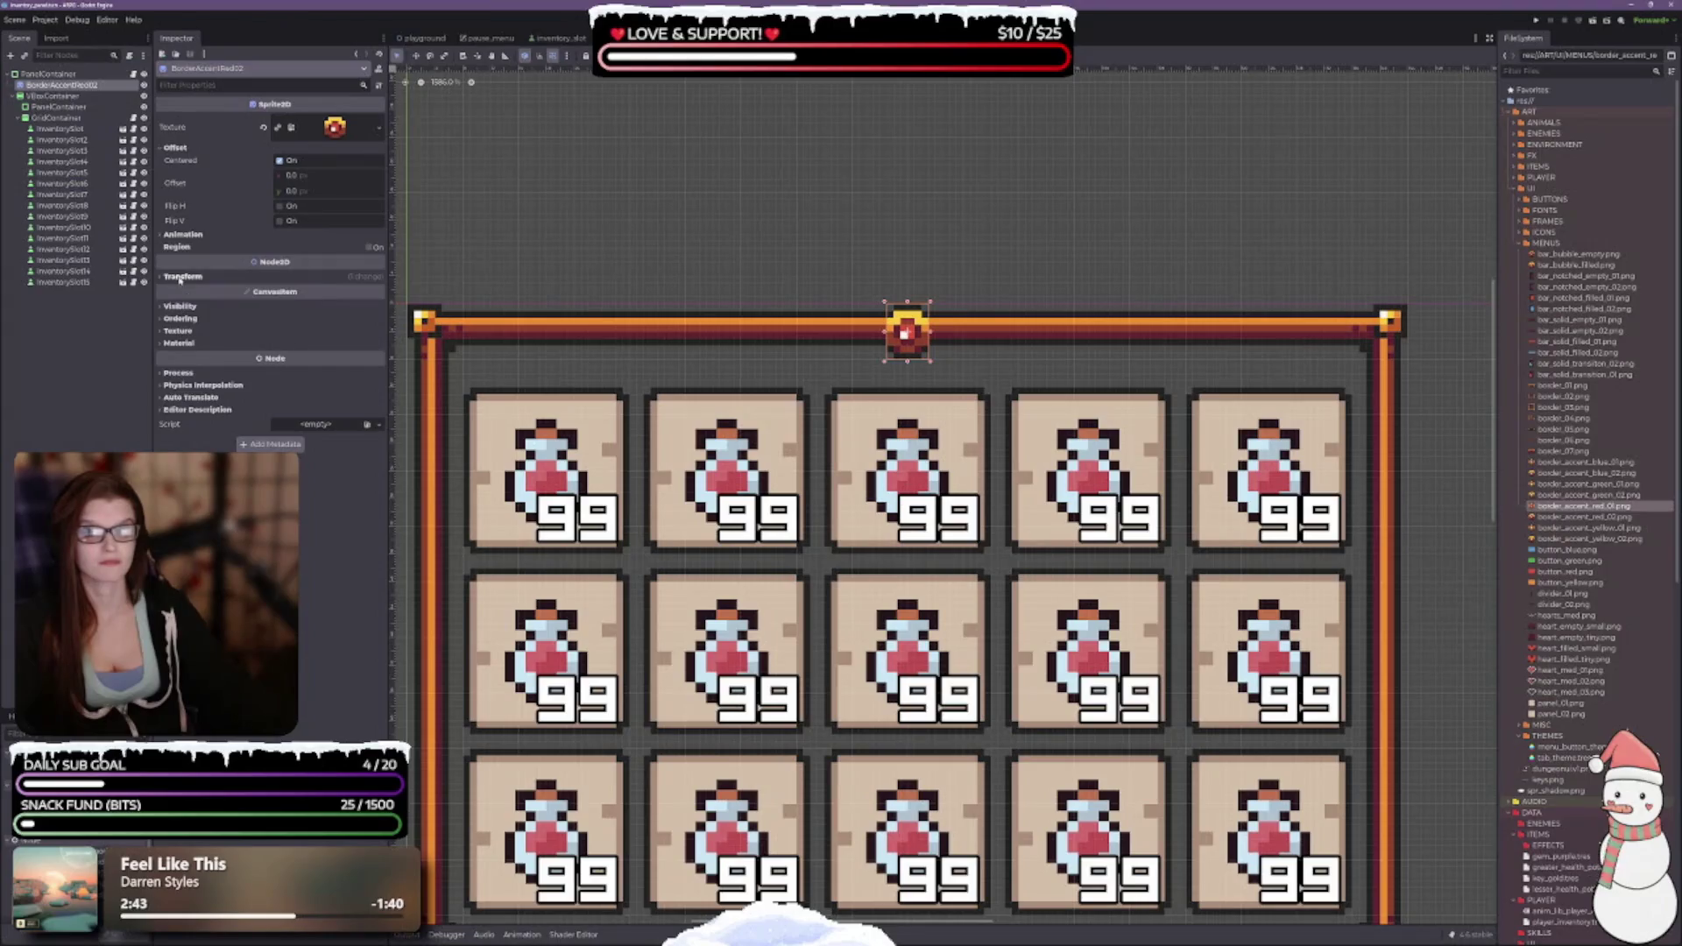
left_click(181, 277)
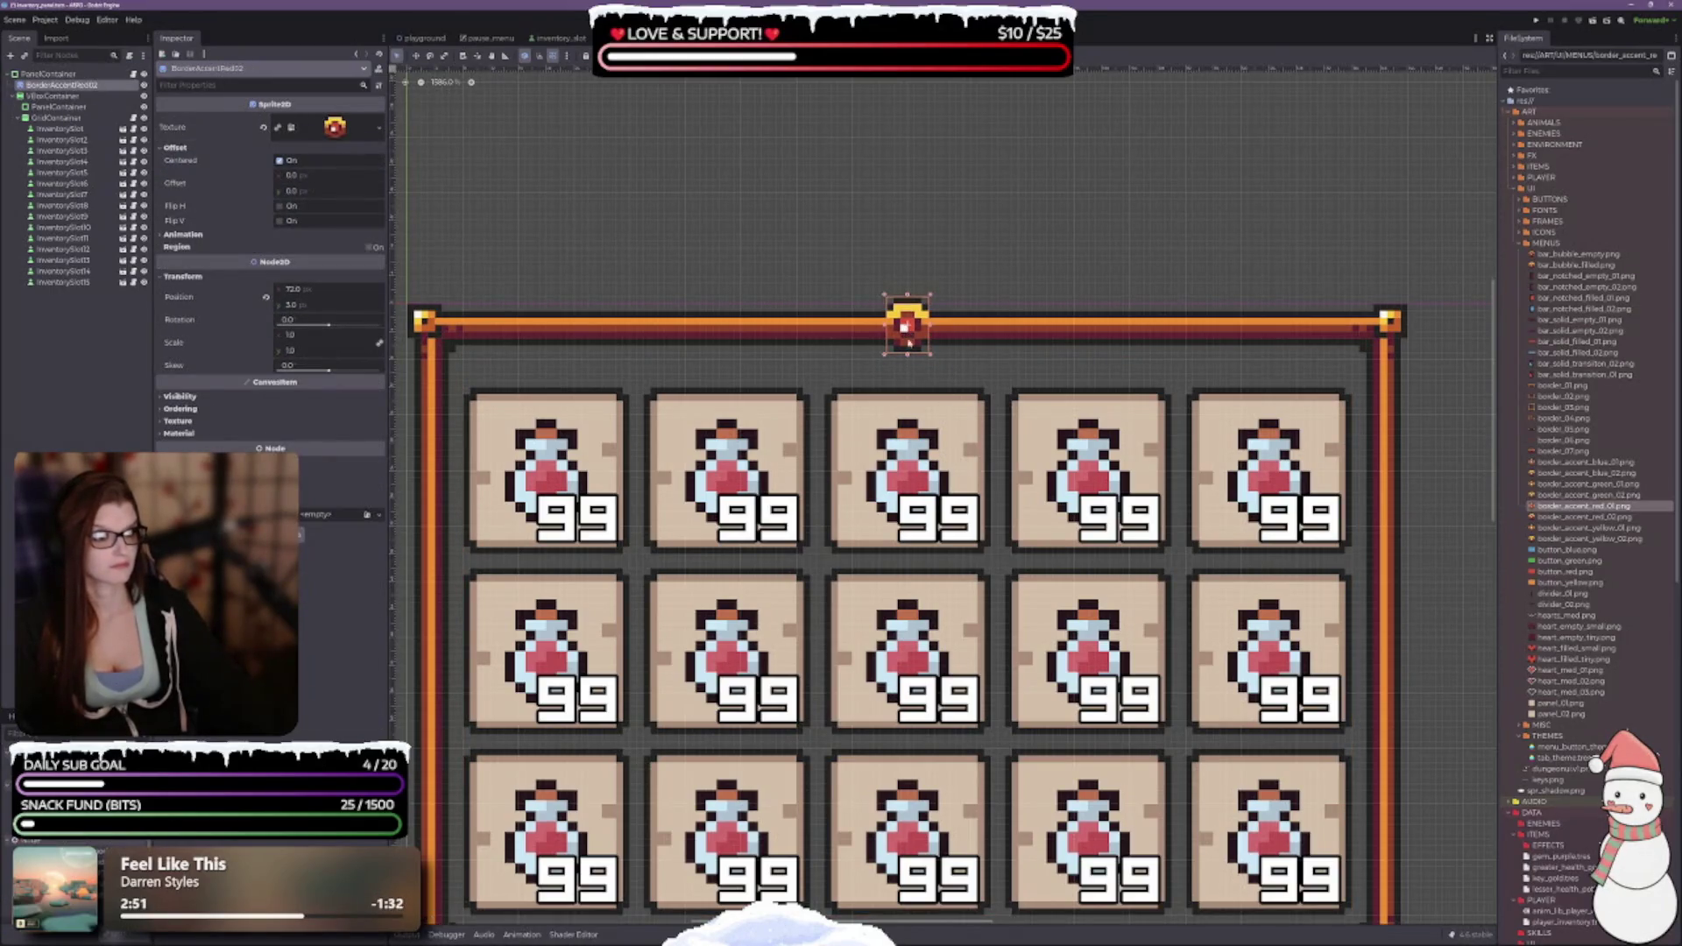
left_click(946, 429)
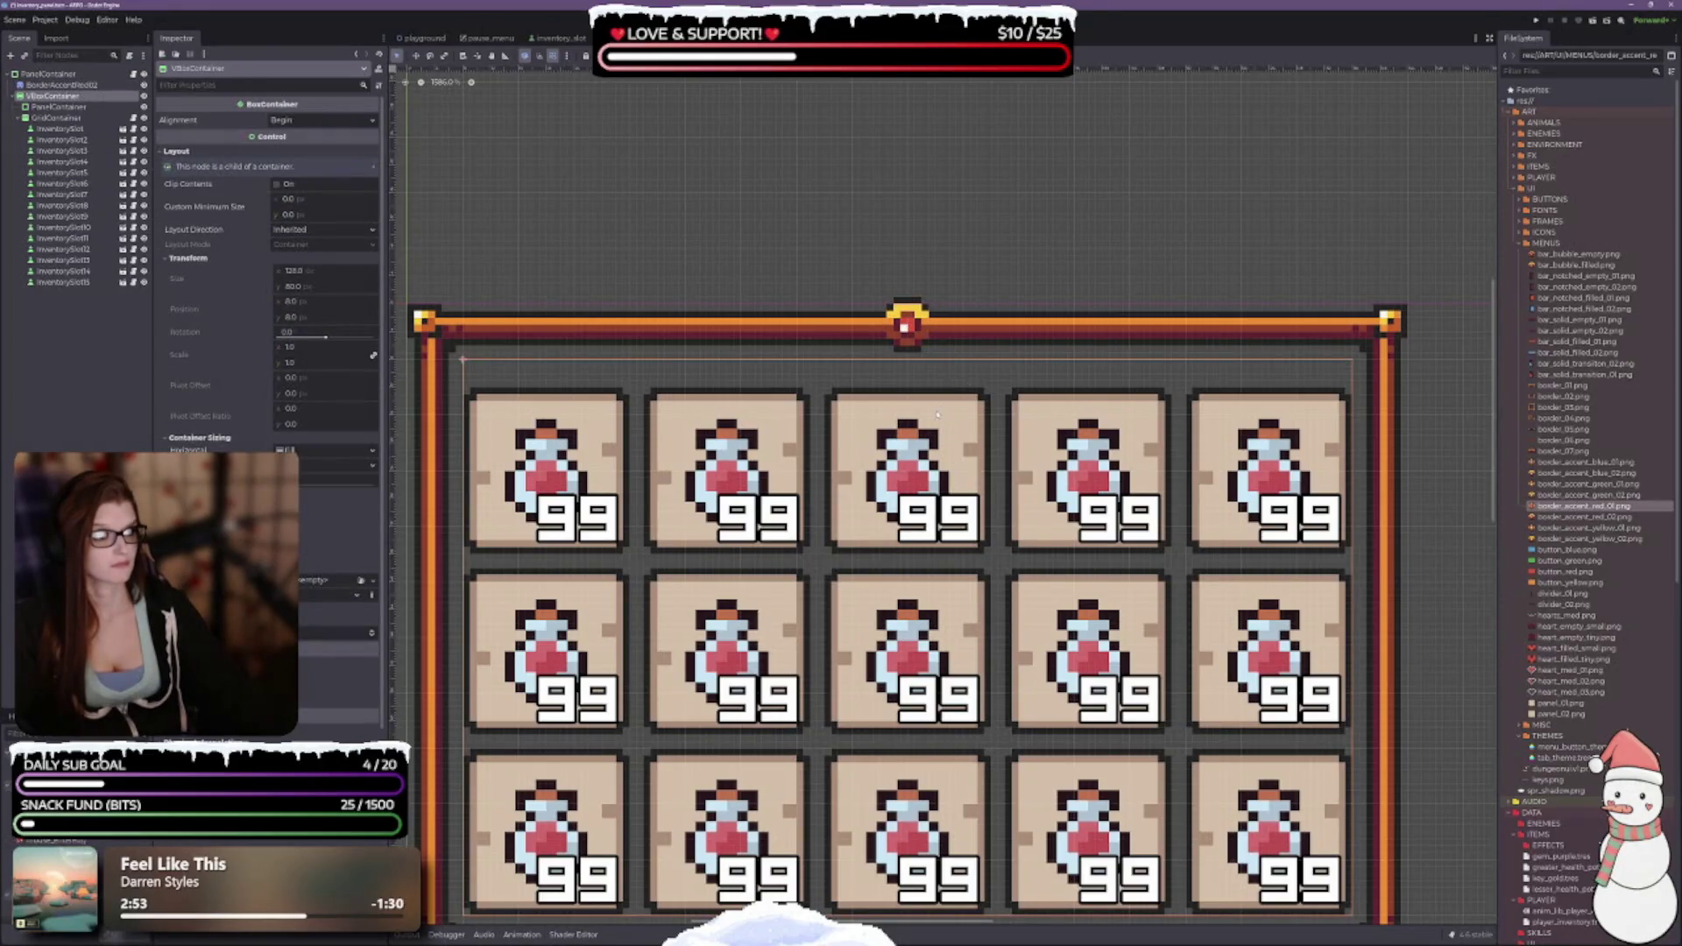
scroll(936, 324, "down", 4)
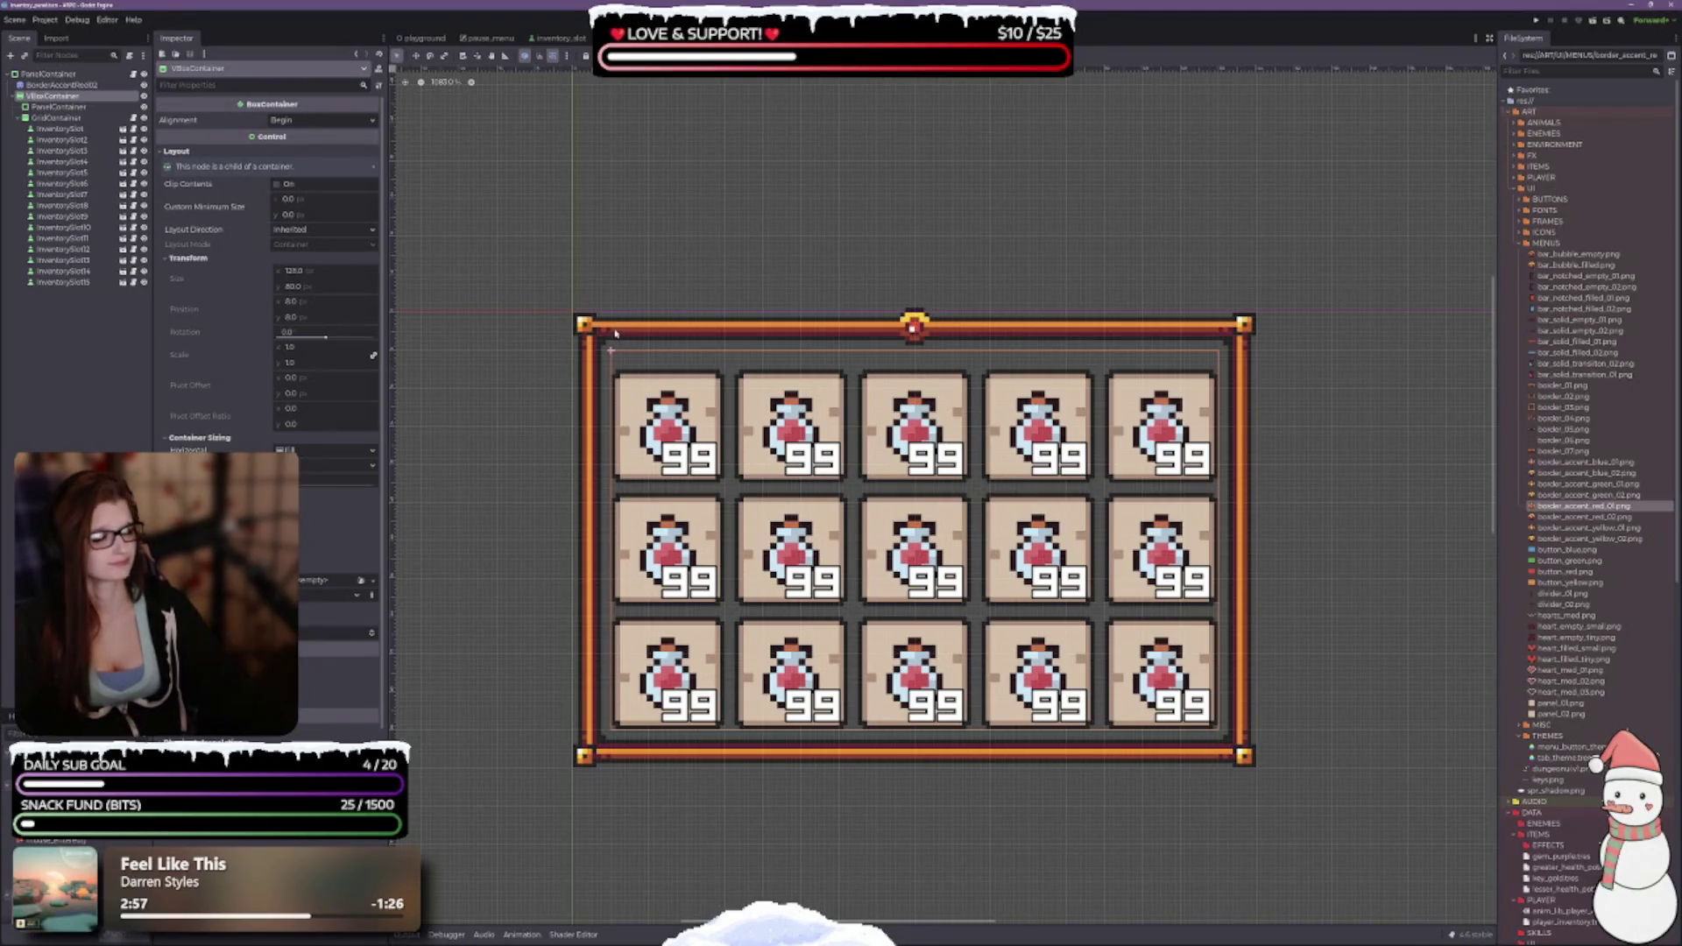
left_click(49, 74)
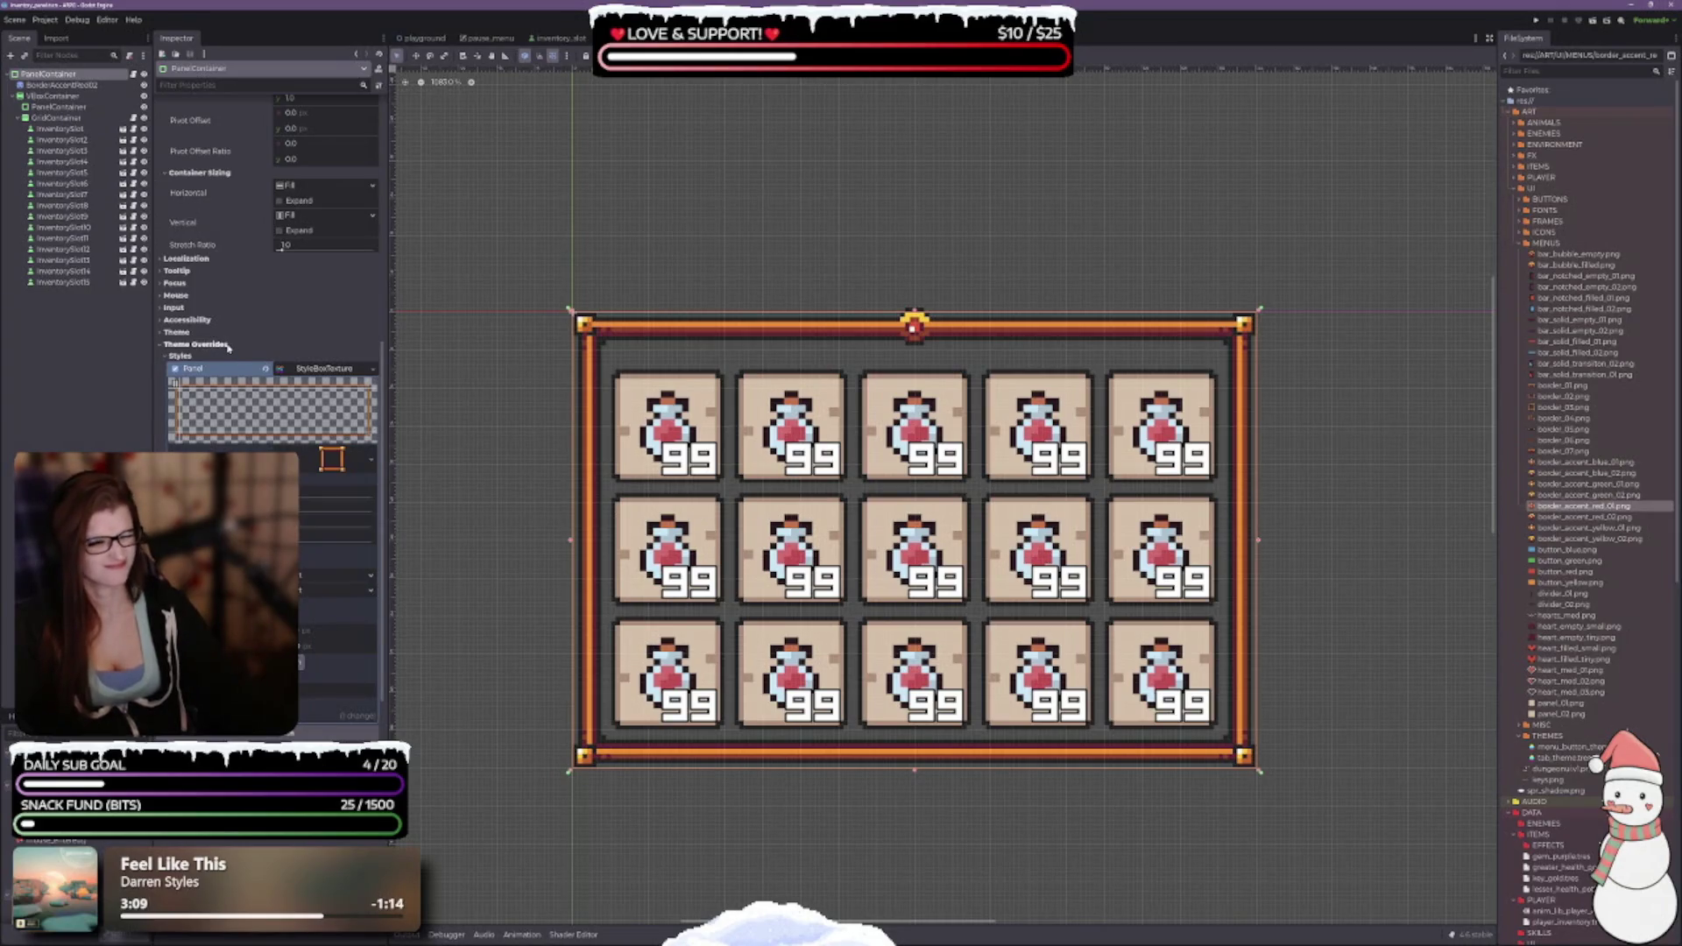
left_click(61, 85)
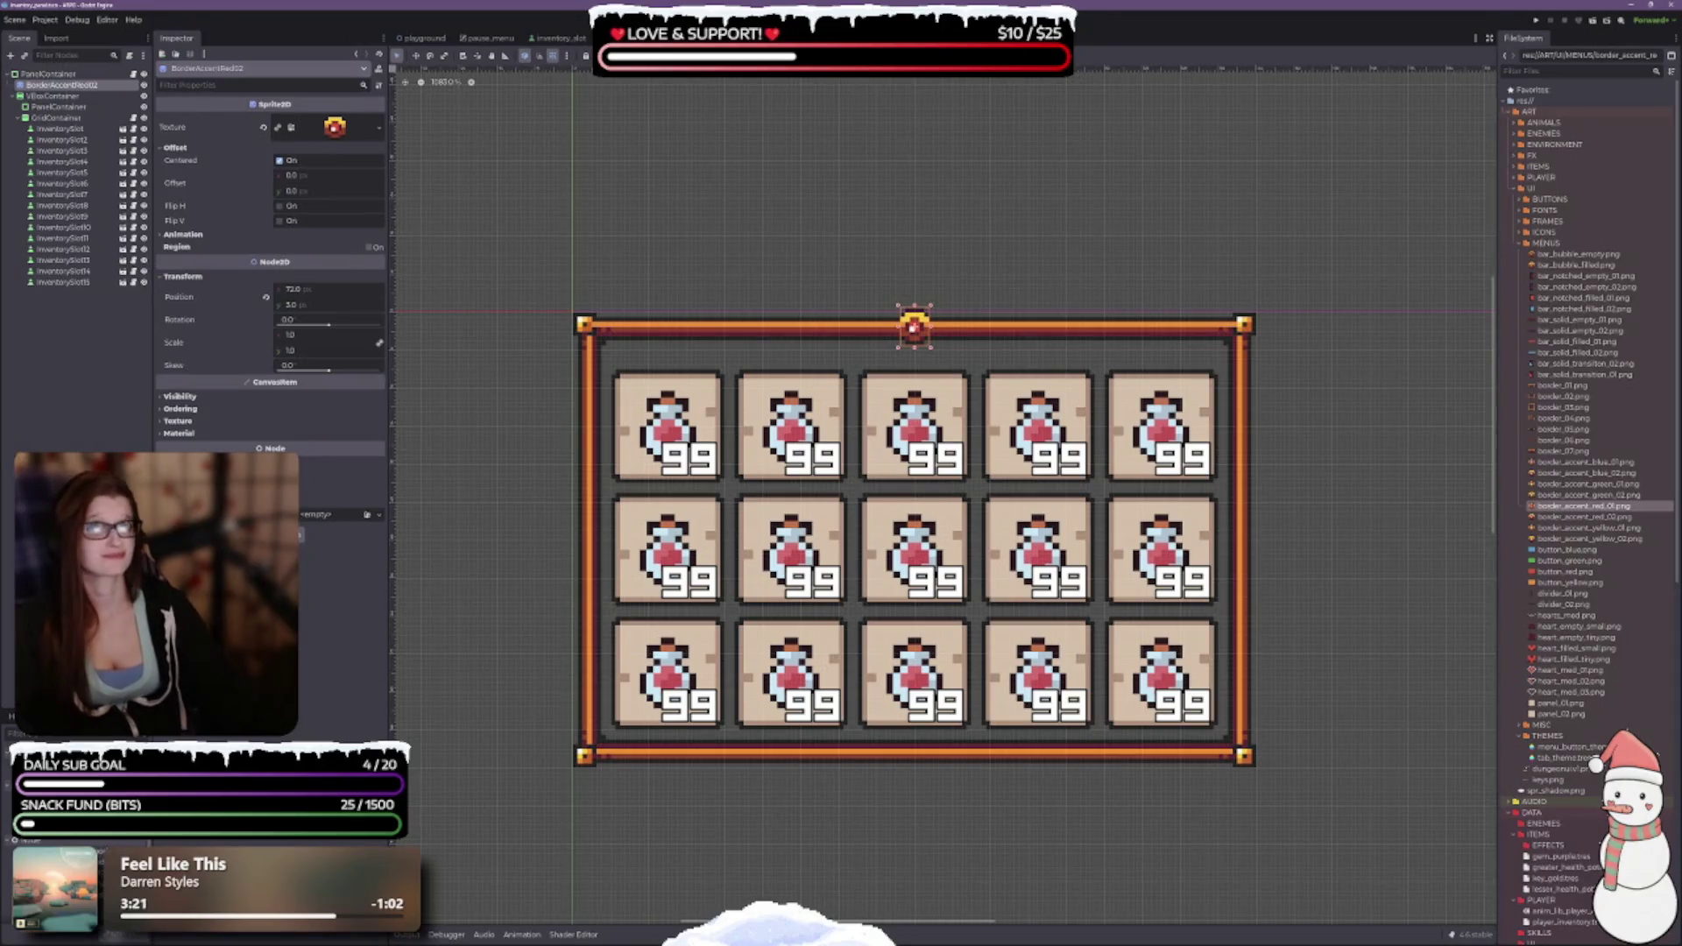
left_click(679, 55)
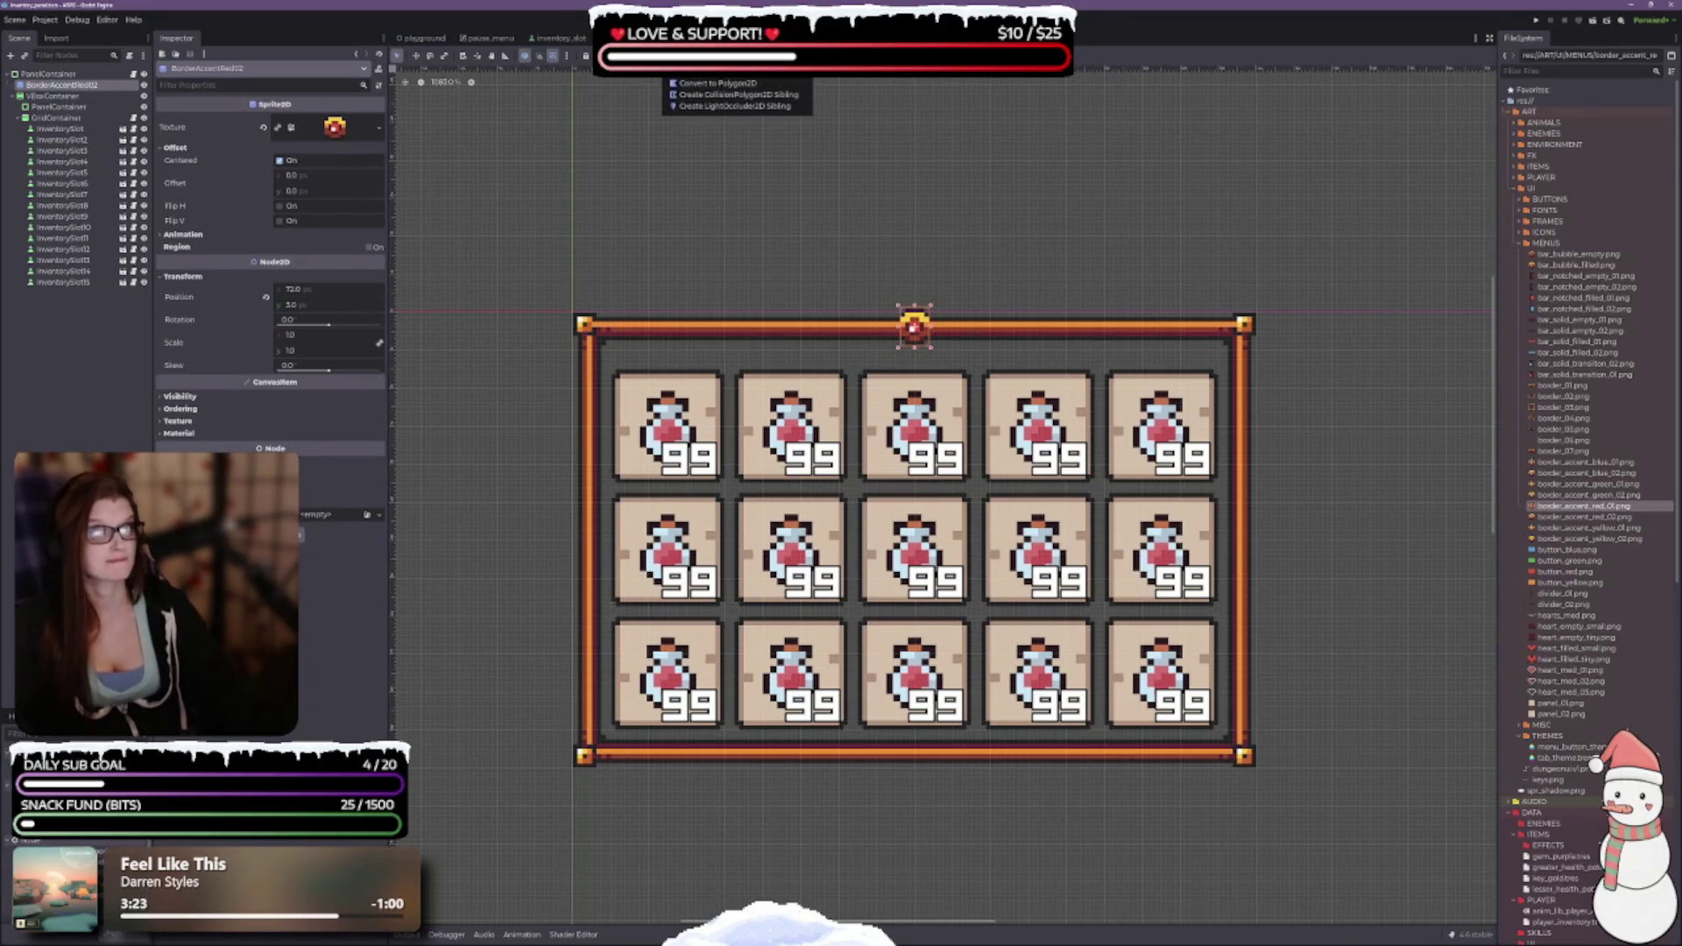
key("Escape")
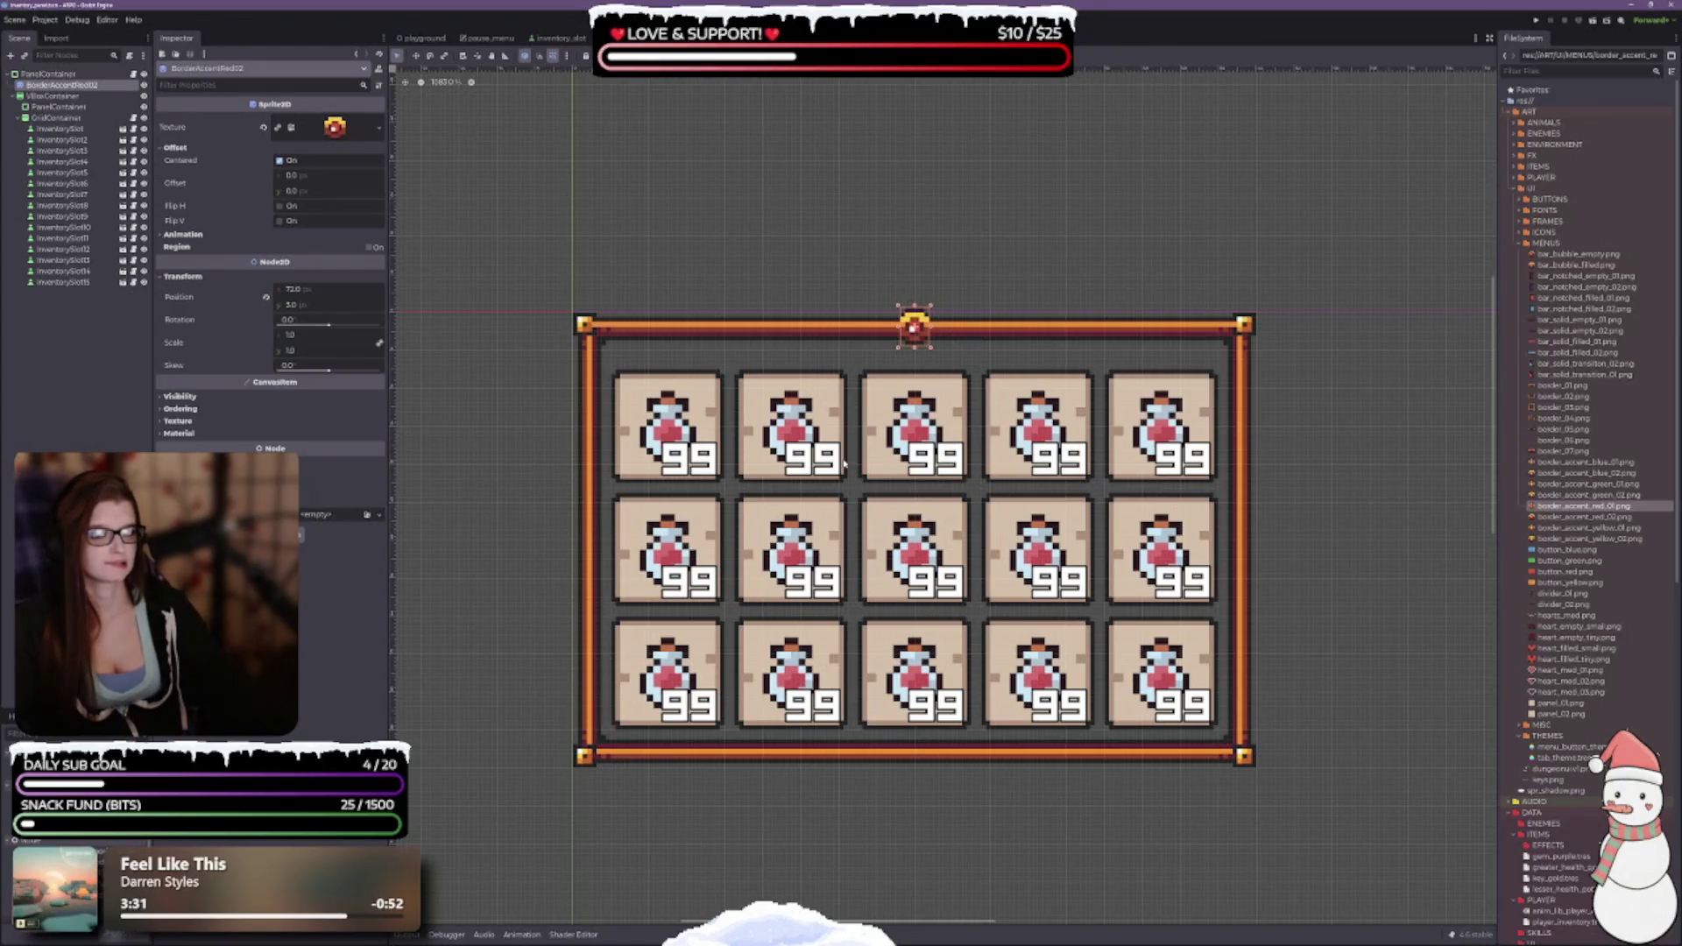
left_click(54, 96)
left_click(61, 86)
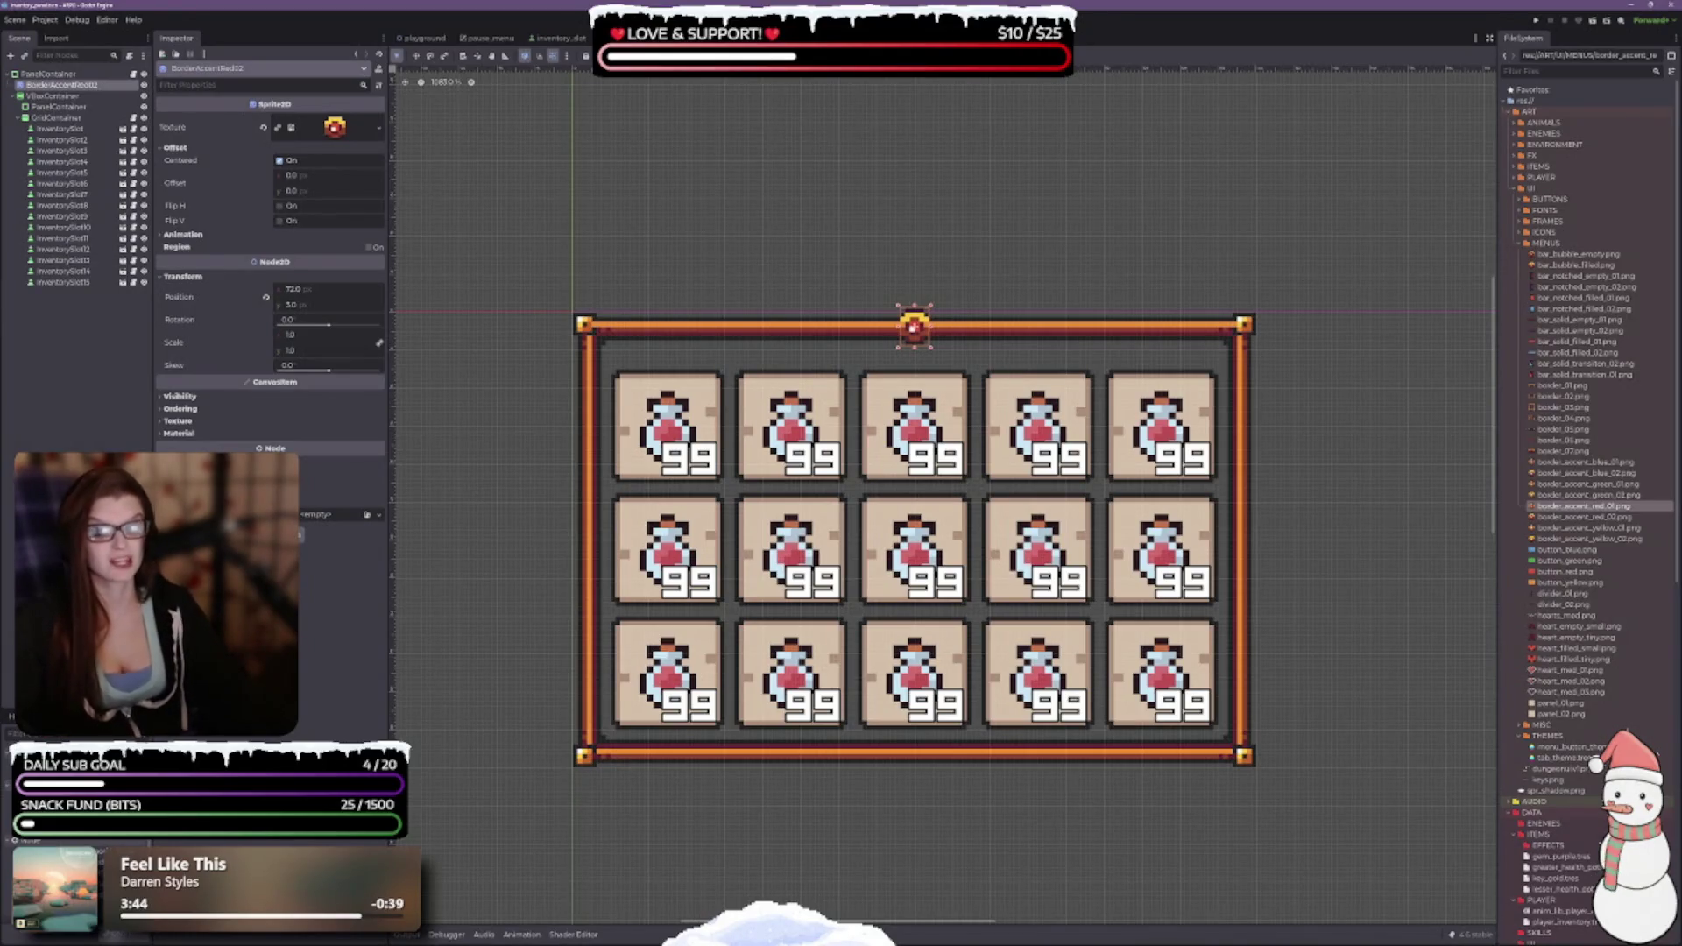
left_click(39, 74)
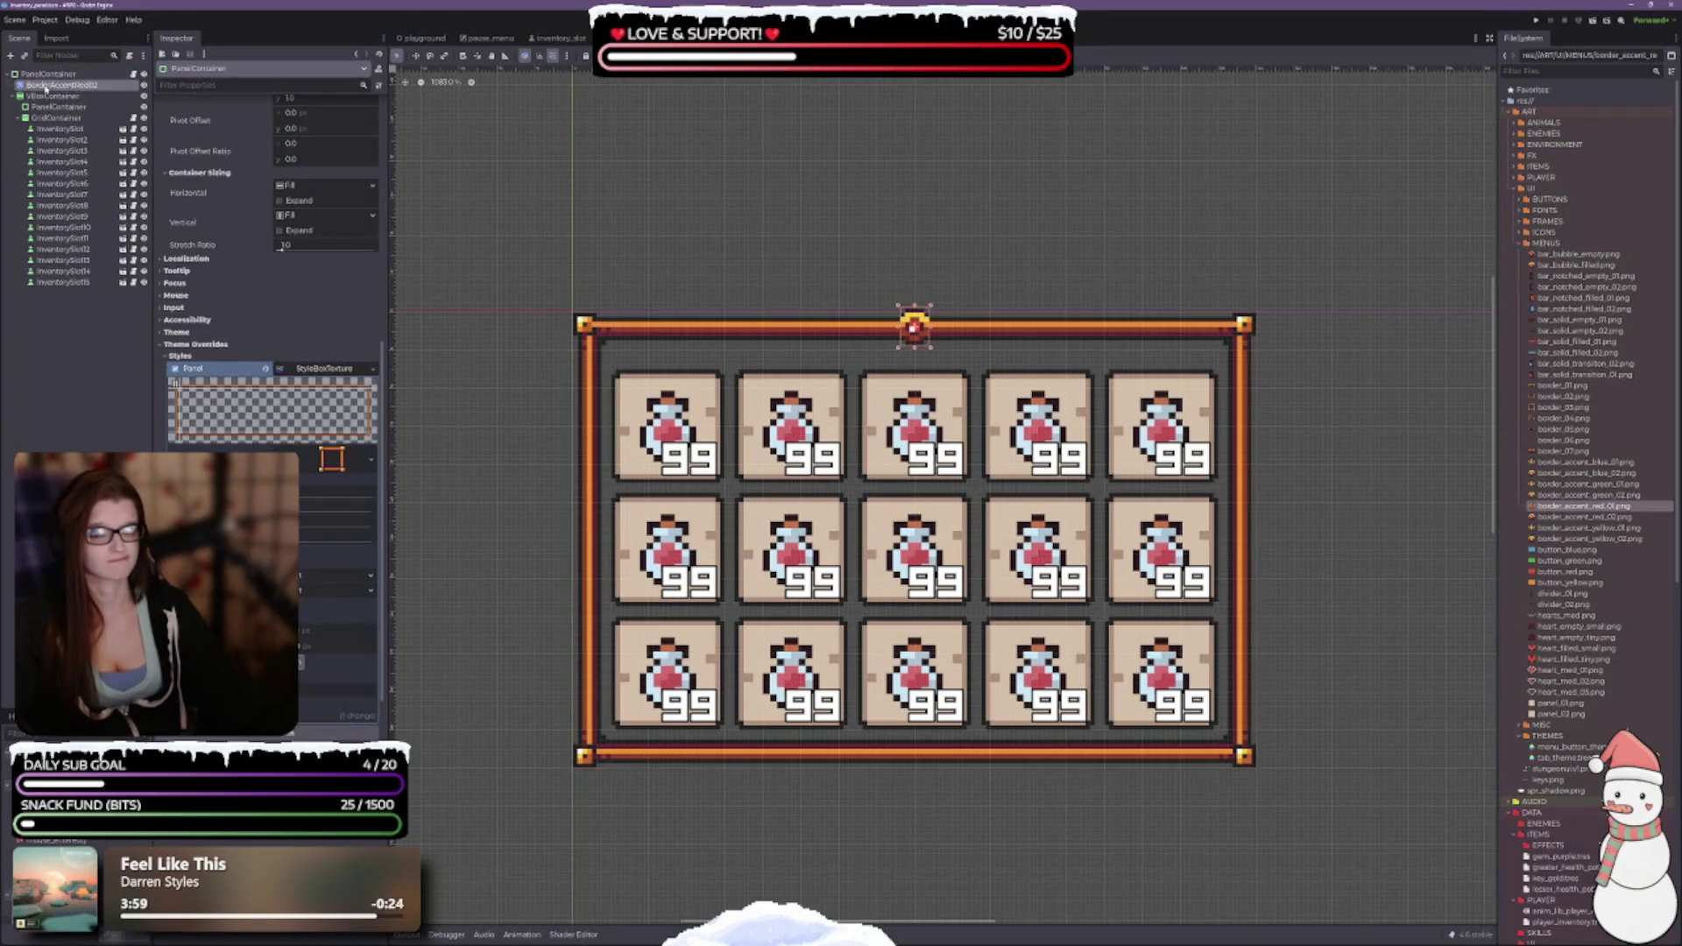
right_click(46, 89)
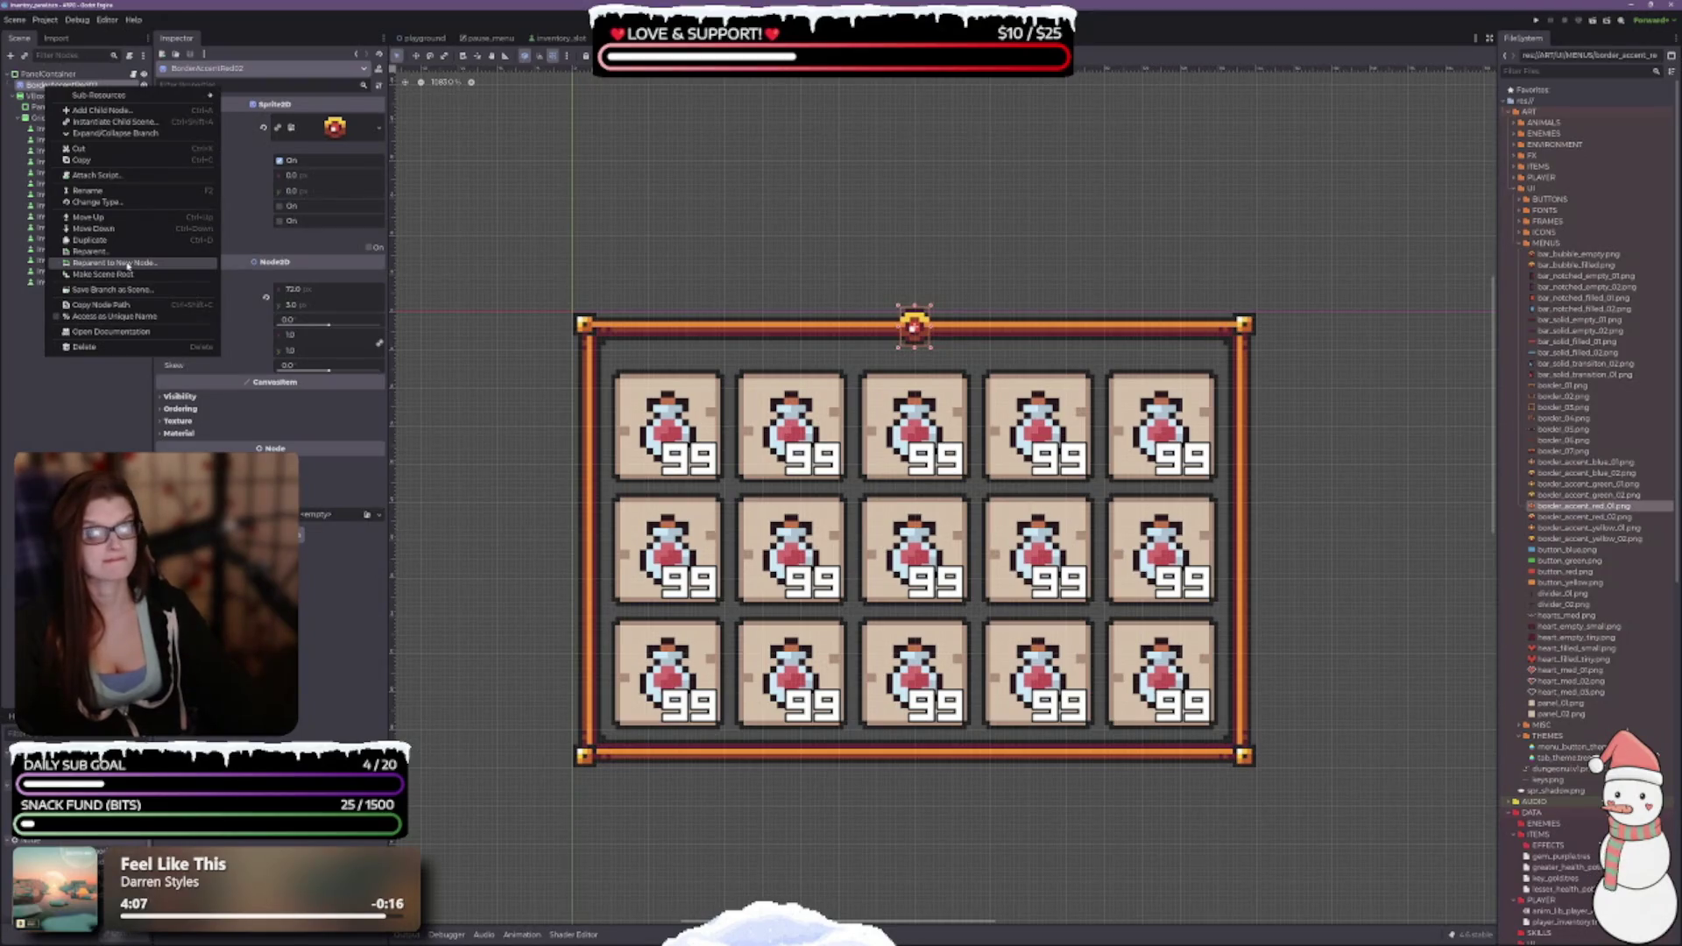
key("Escape")
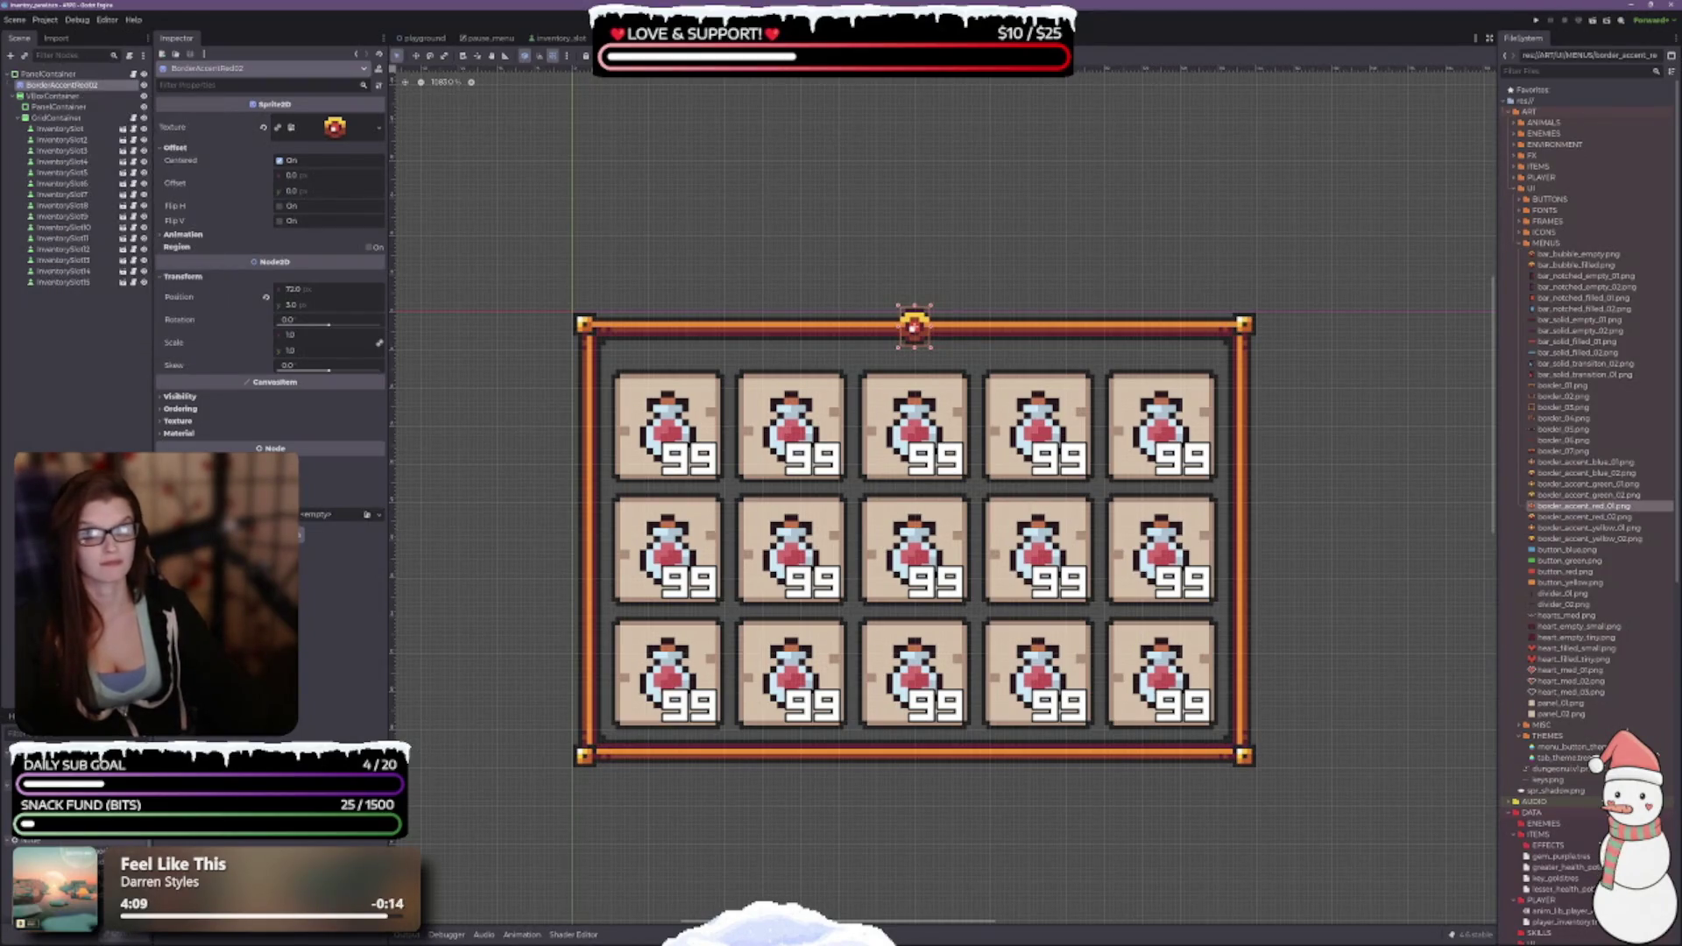
left_click(53, 75)
Add a child node to PanelContainer, searching 'containe' and choosing CenterContainer.
right_click(57, 75)
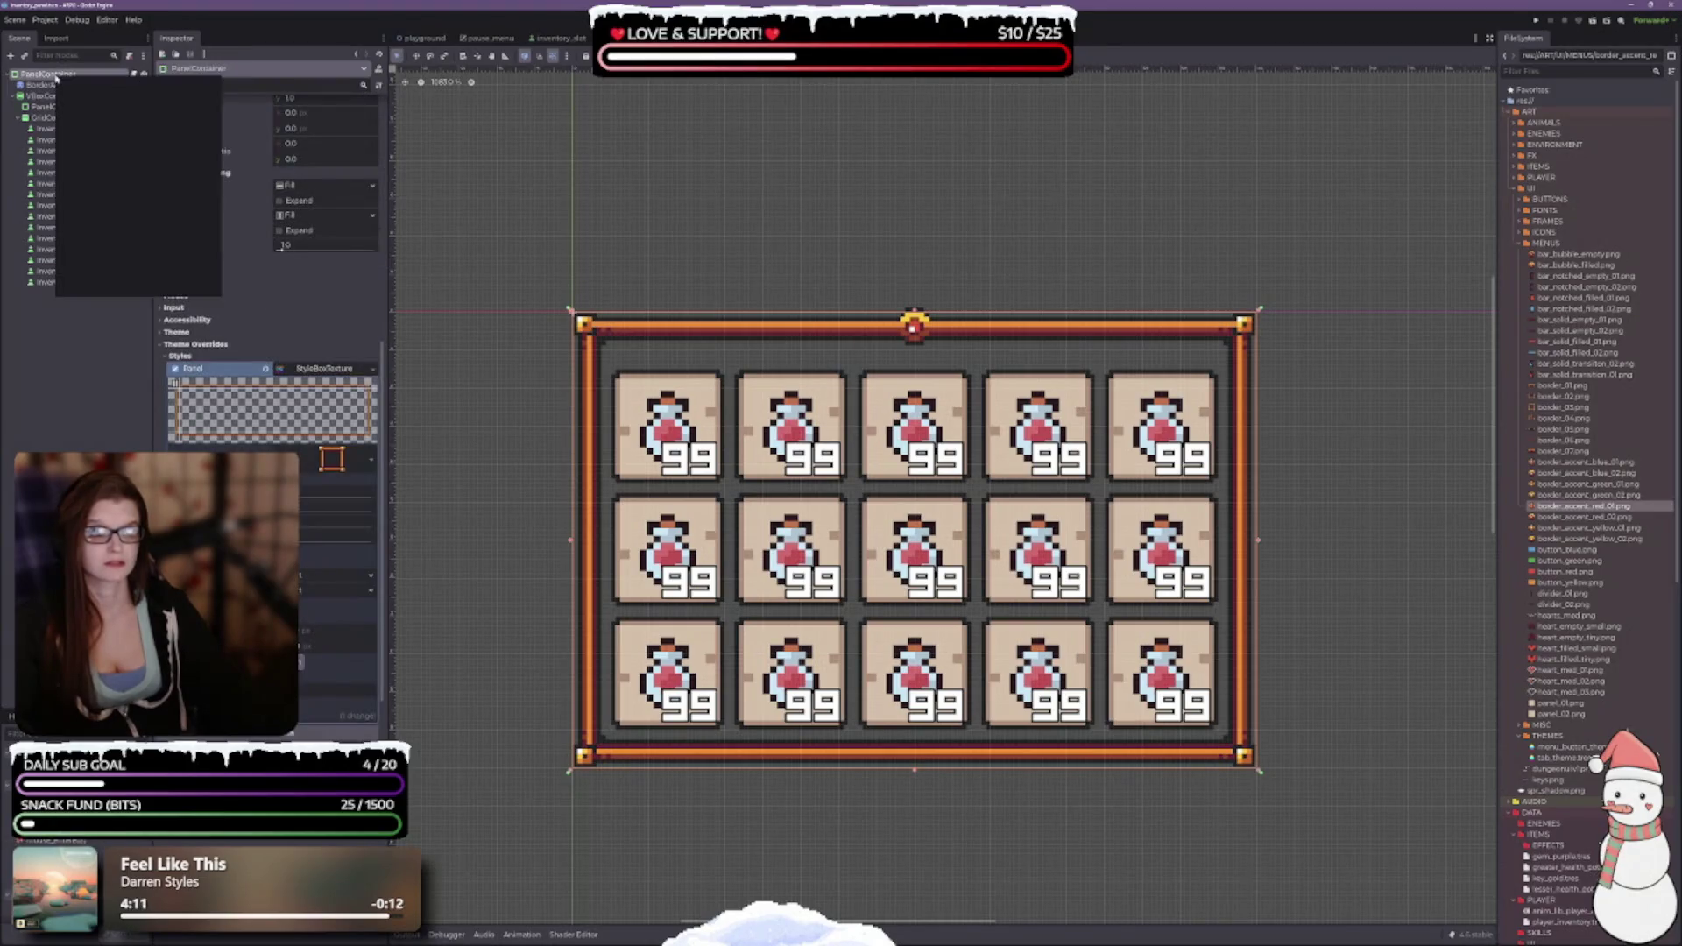
left_click(98, 99)
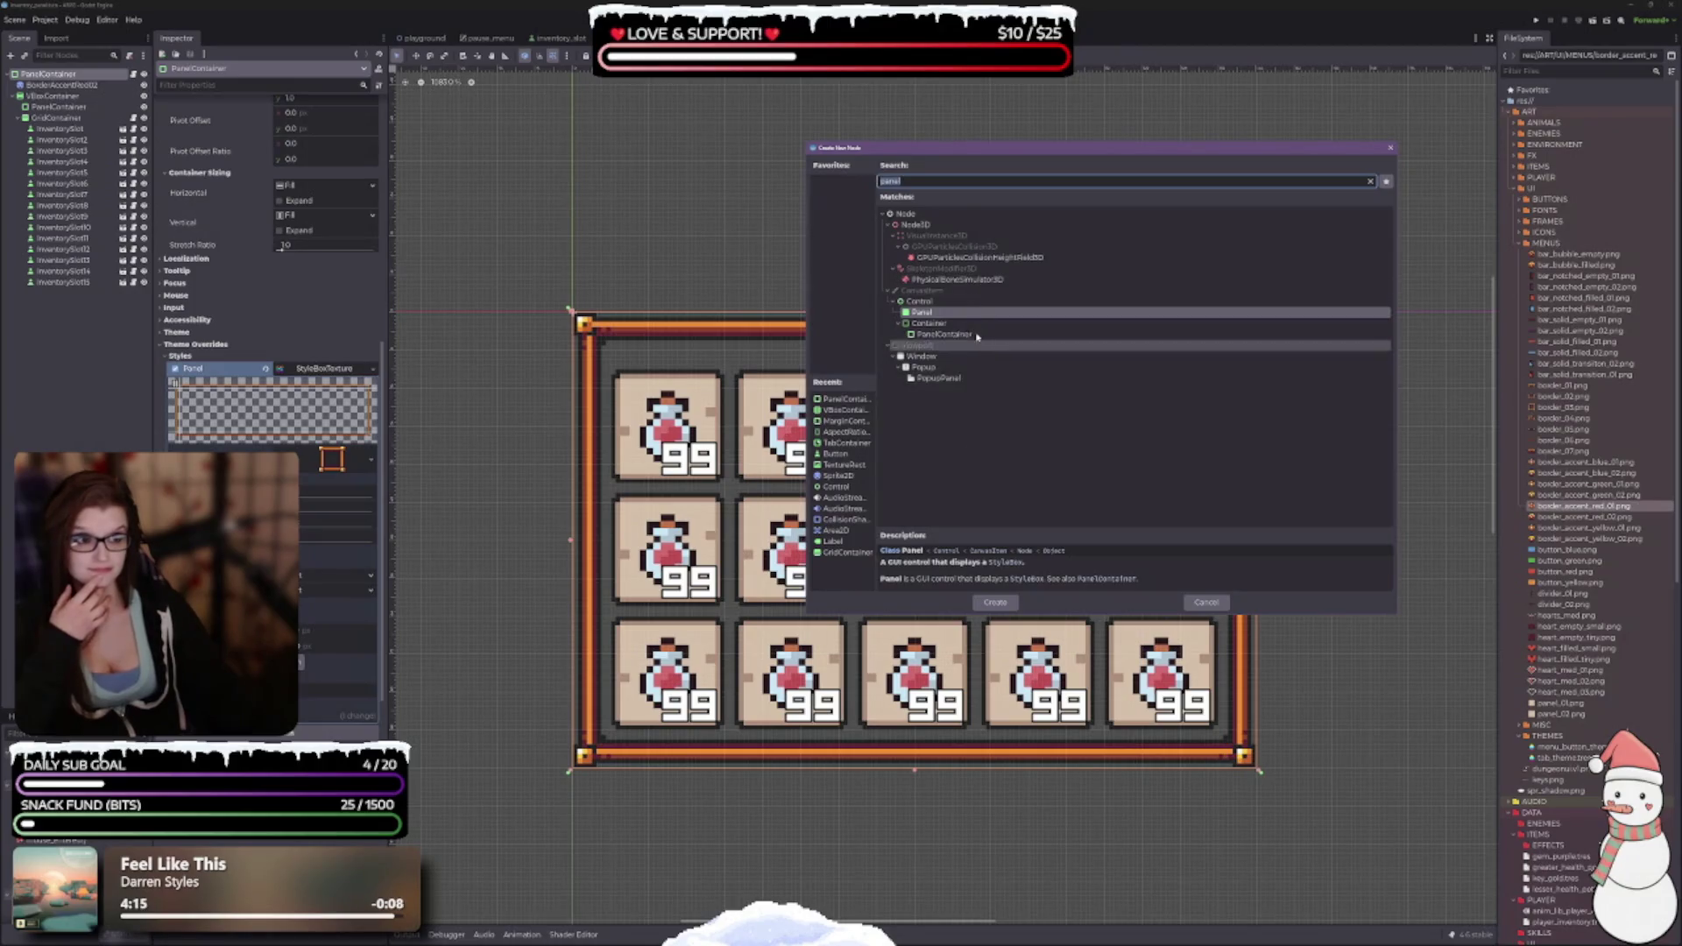
left_click(929, 323)
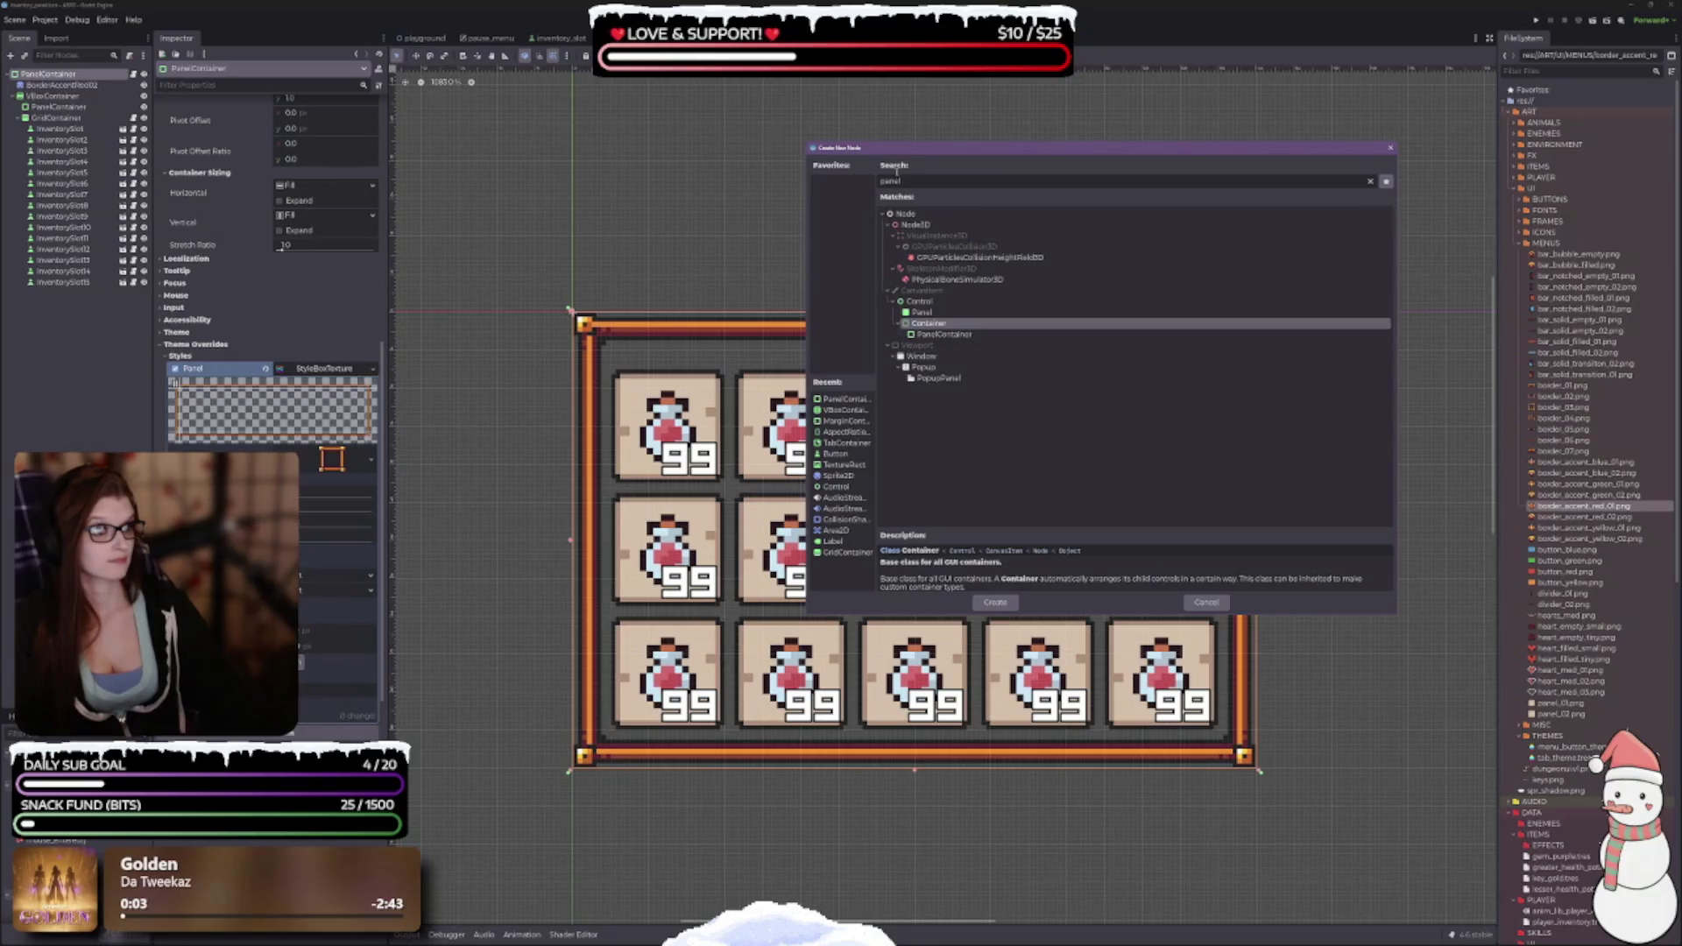
left_click_drag(918, 178, 856, 180)
type("co")
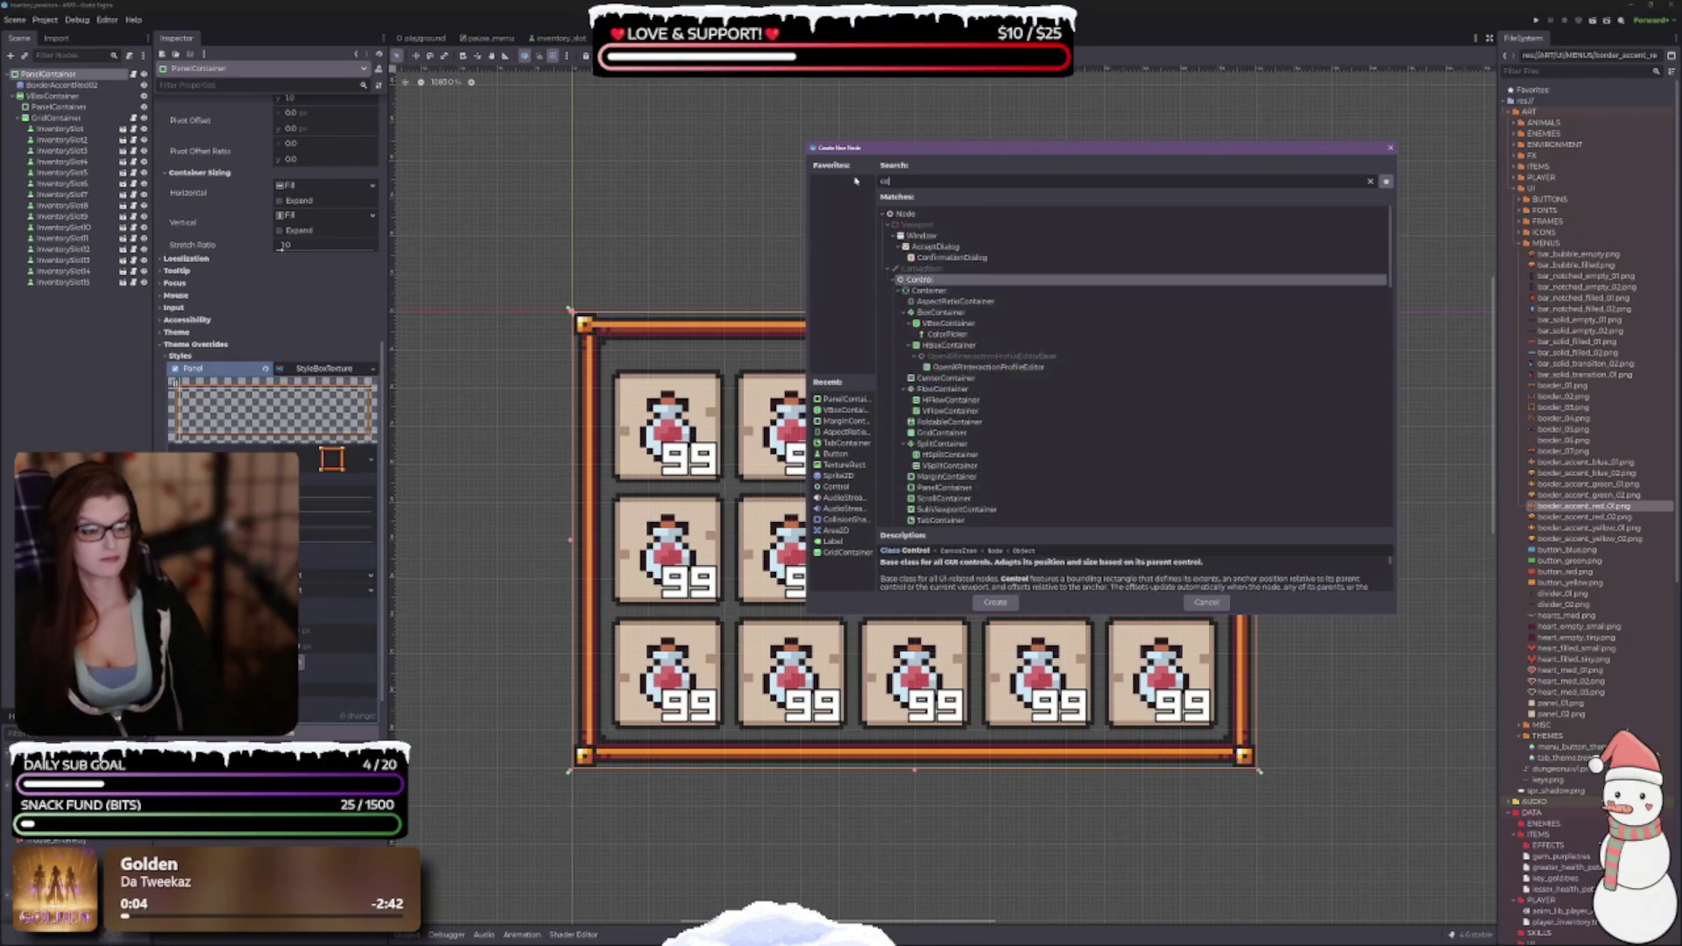
type("ntainer")
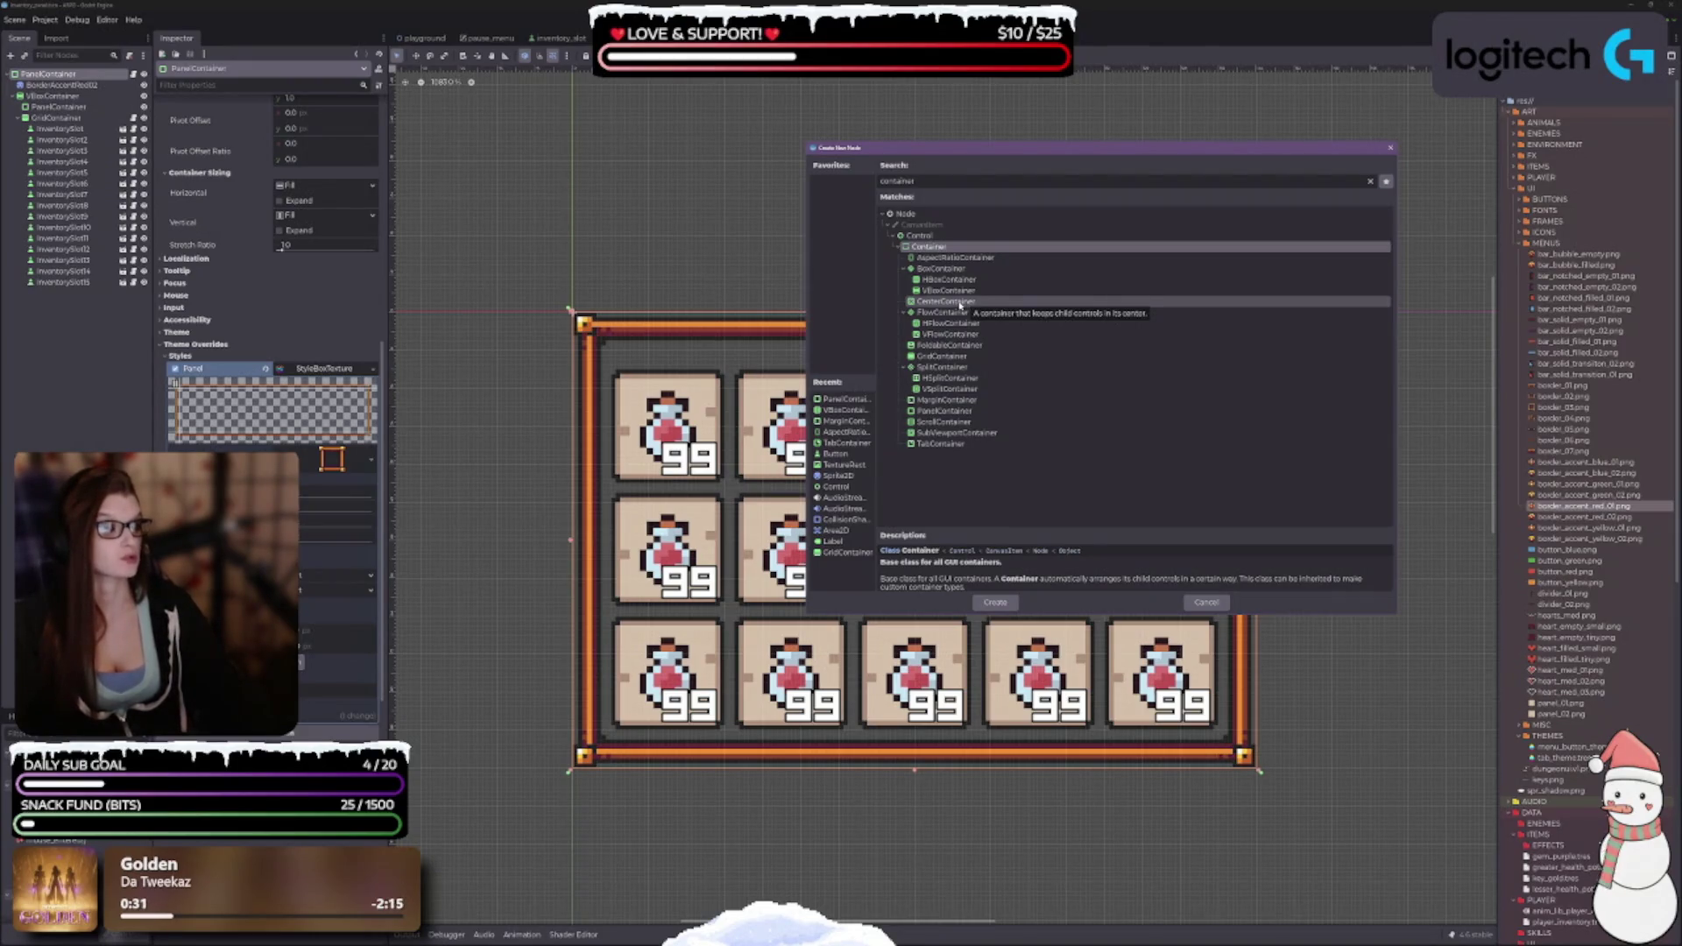
left_click(960, 303)
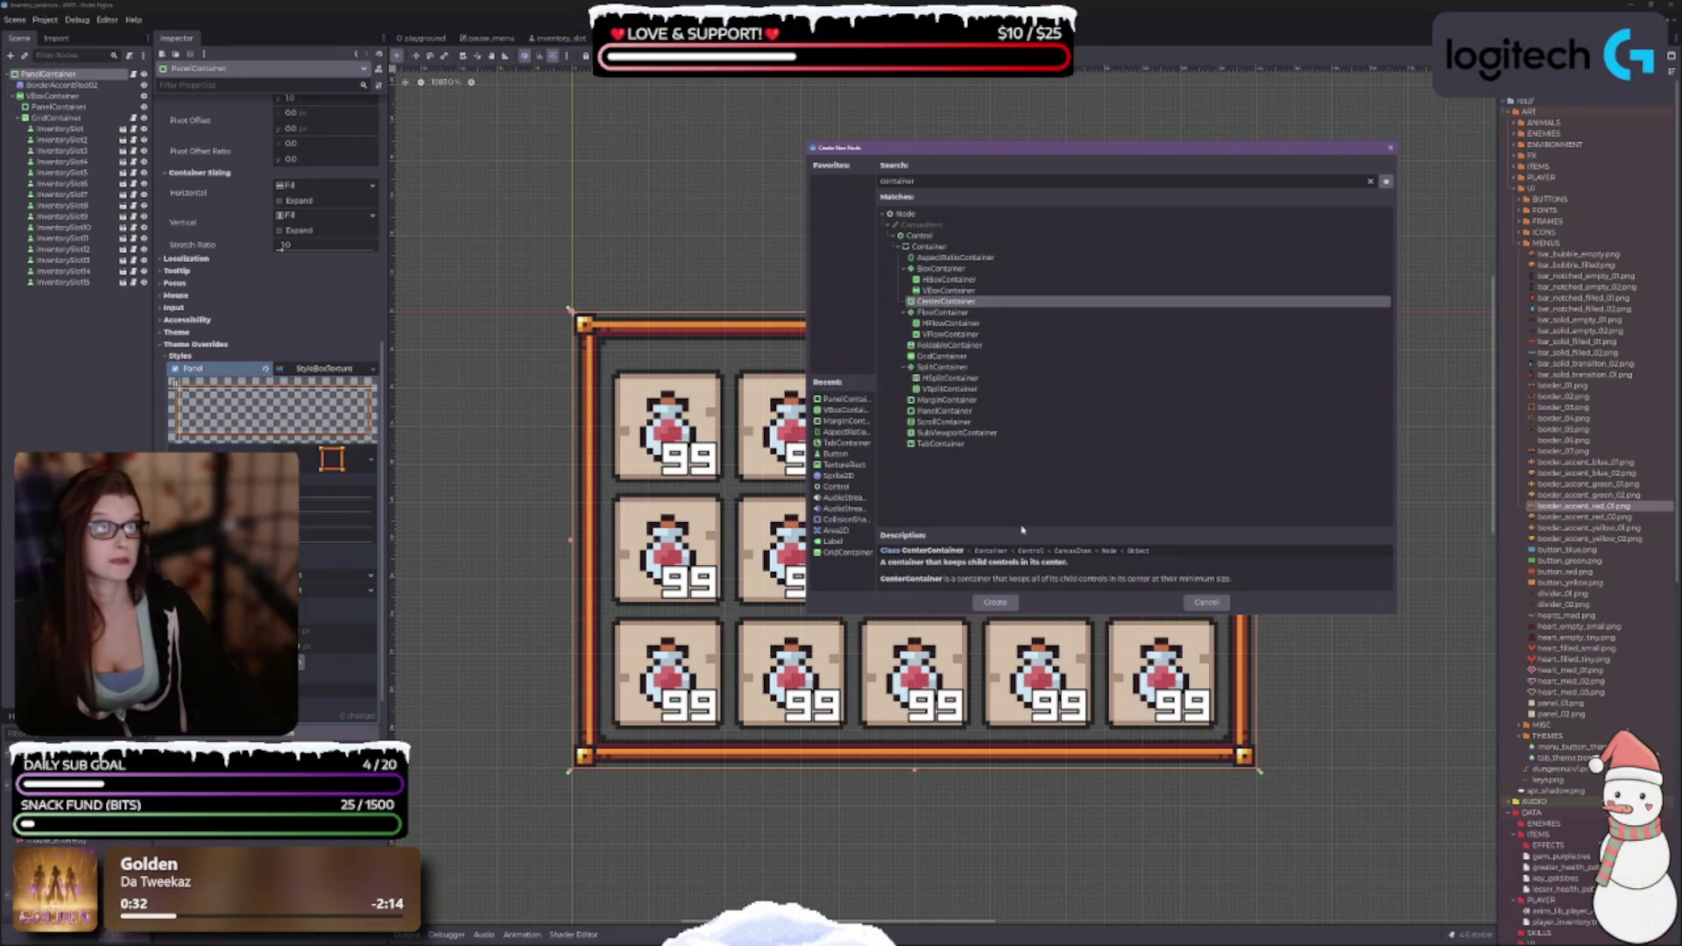
Create the CenterContainer, move it directly under PanelContainer, and enable Use Top Left.
left_click(1019, 604)
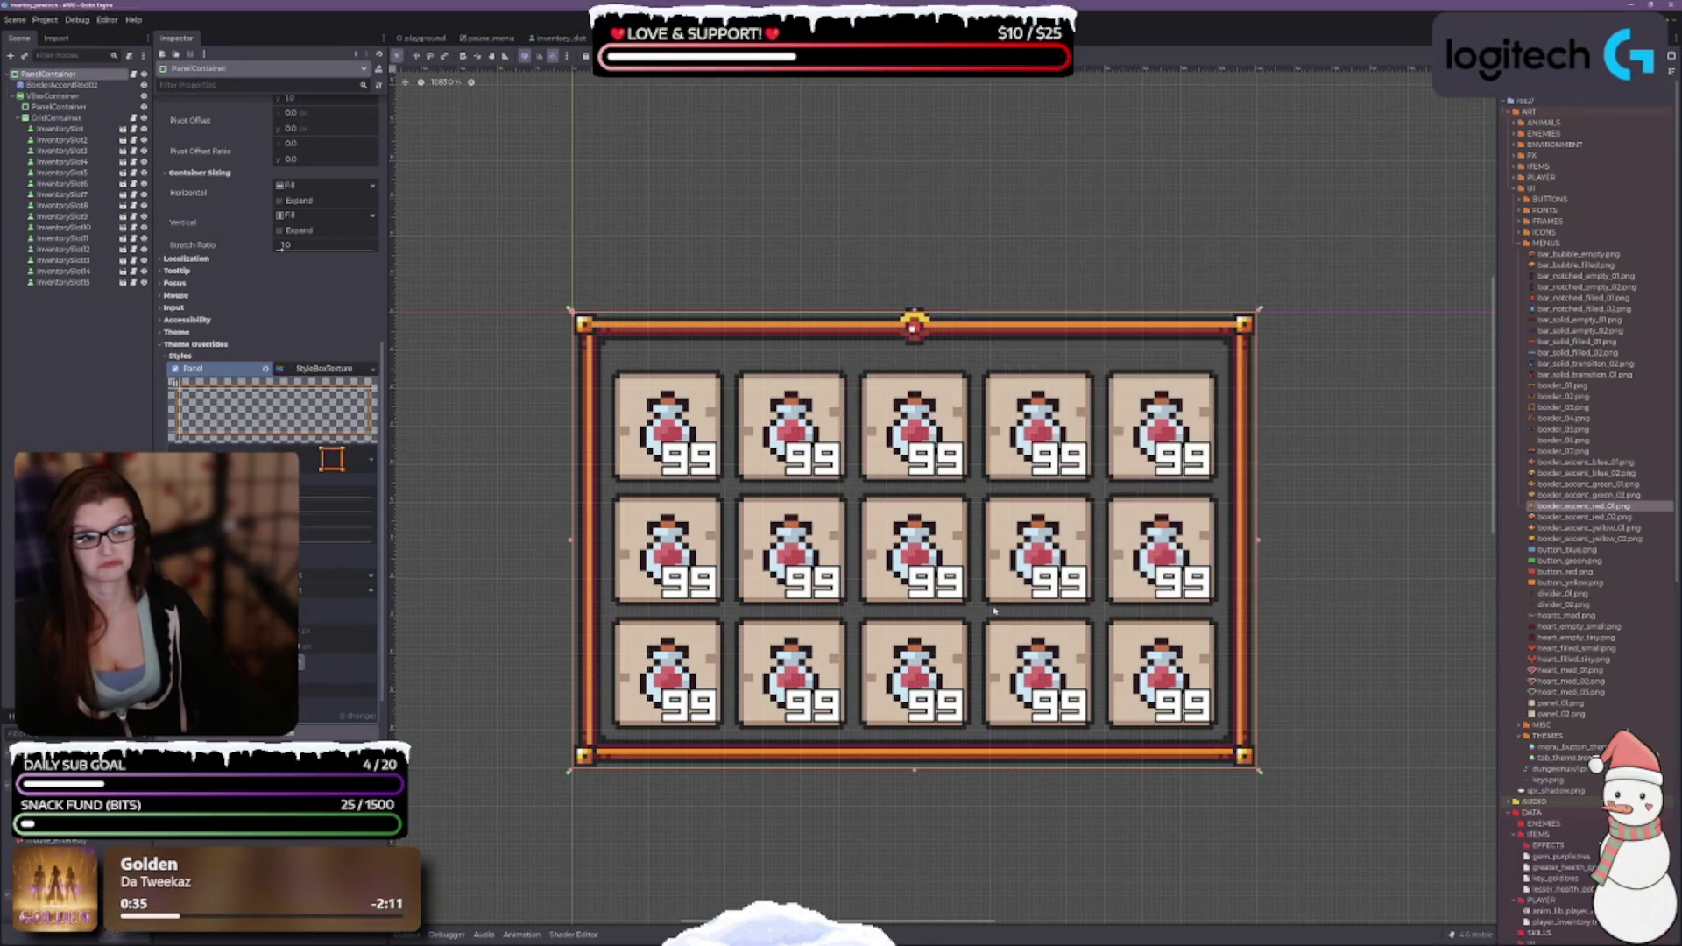
left_click_drag(68, 298, 50, 88)
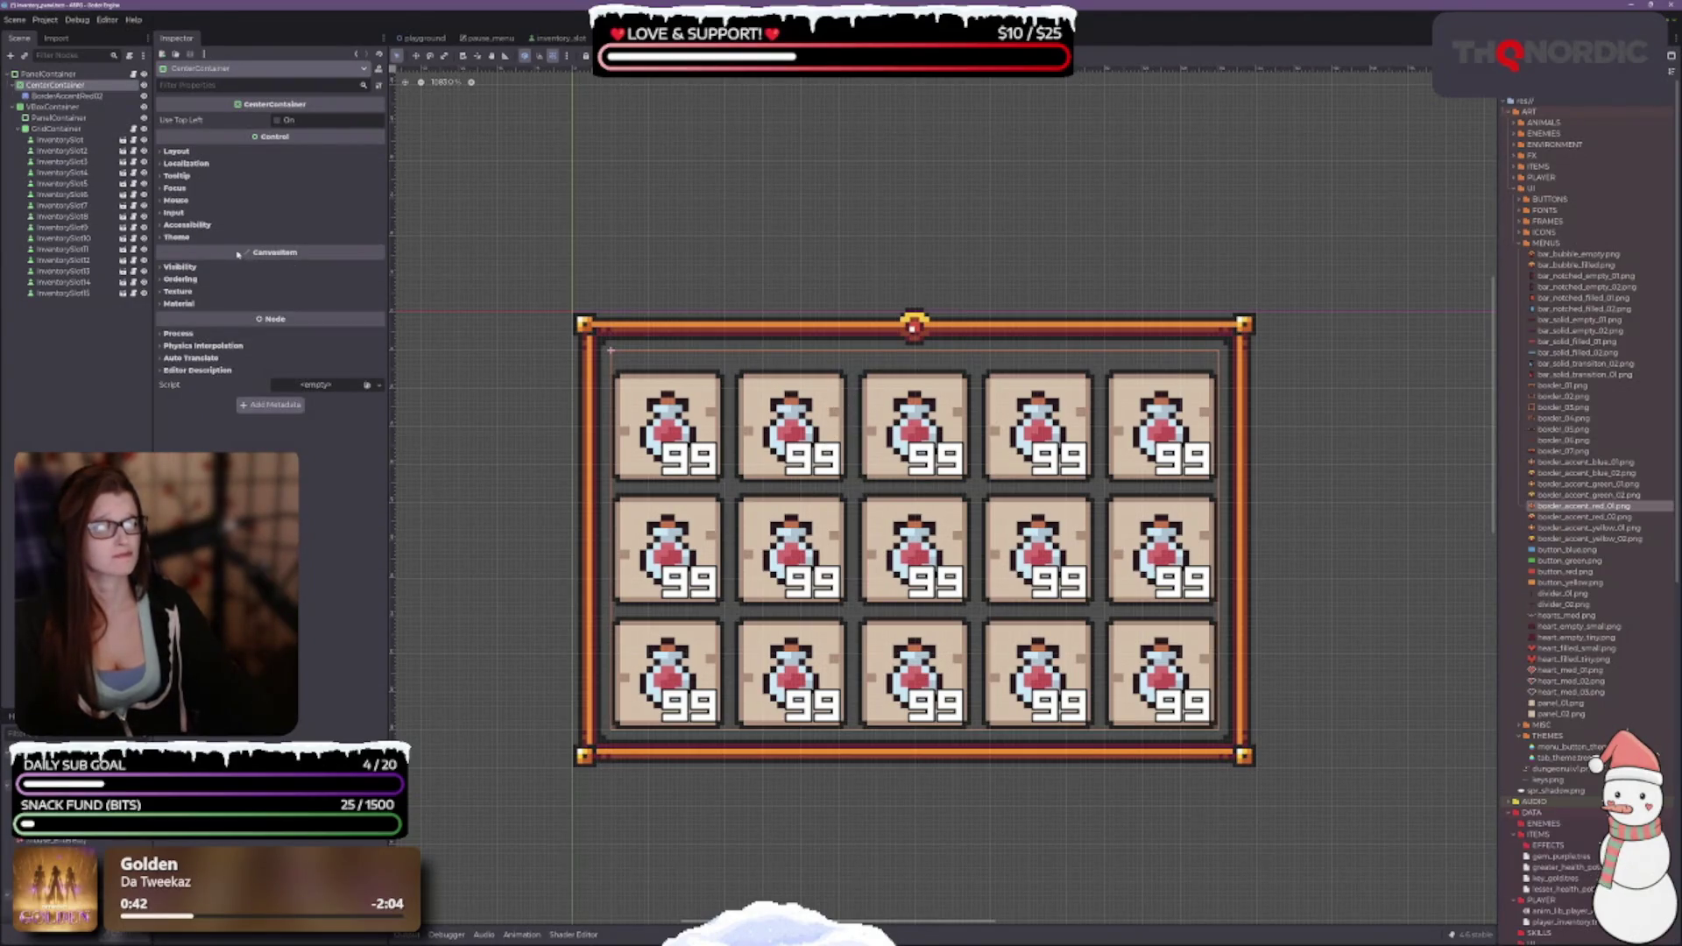
left_click(277, 121)
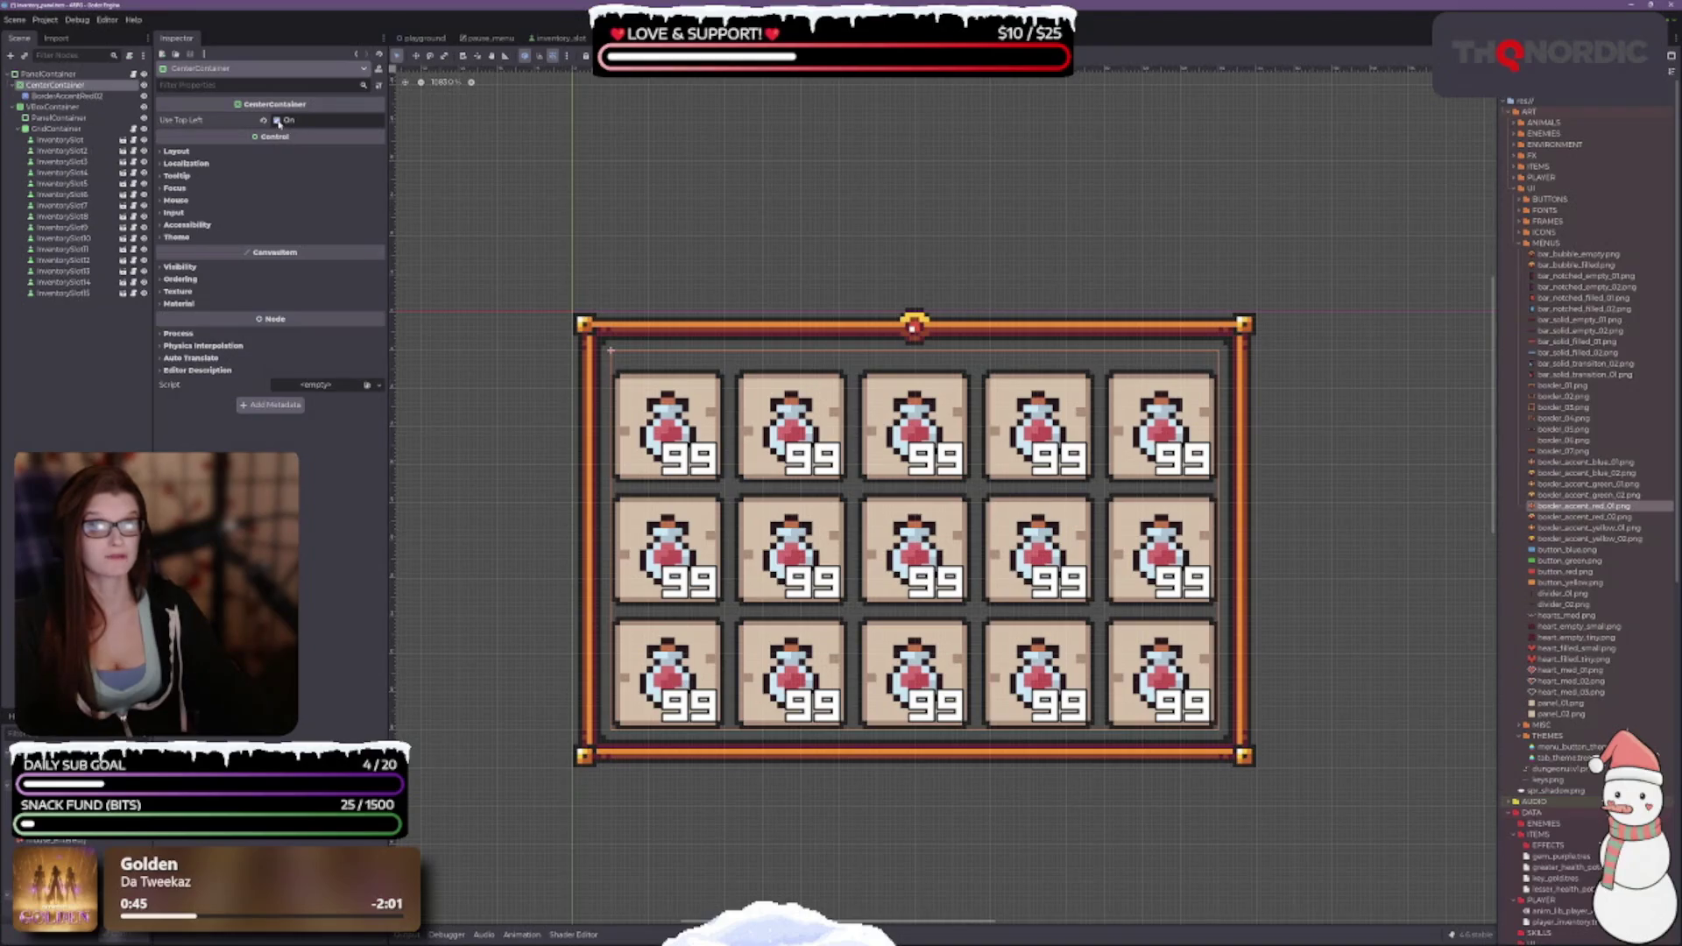
Expand CenterContainer's Layout and Transform sections, briefly checking BorderAccentRed02's properties.
left_click(176, 151)
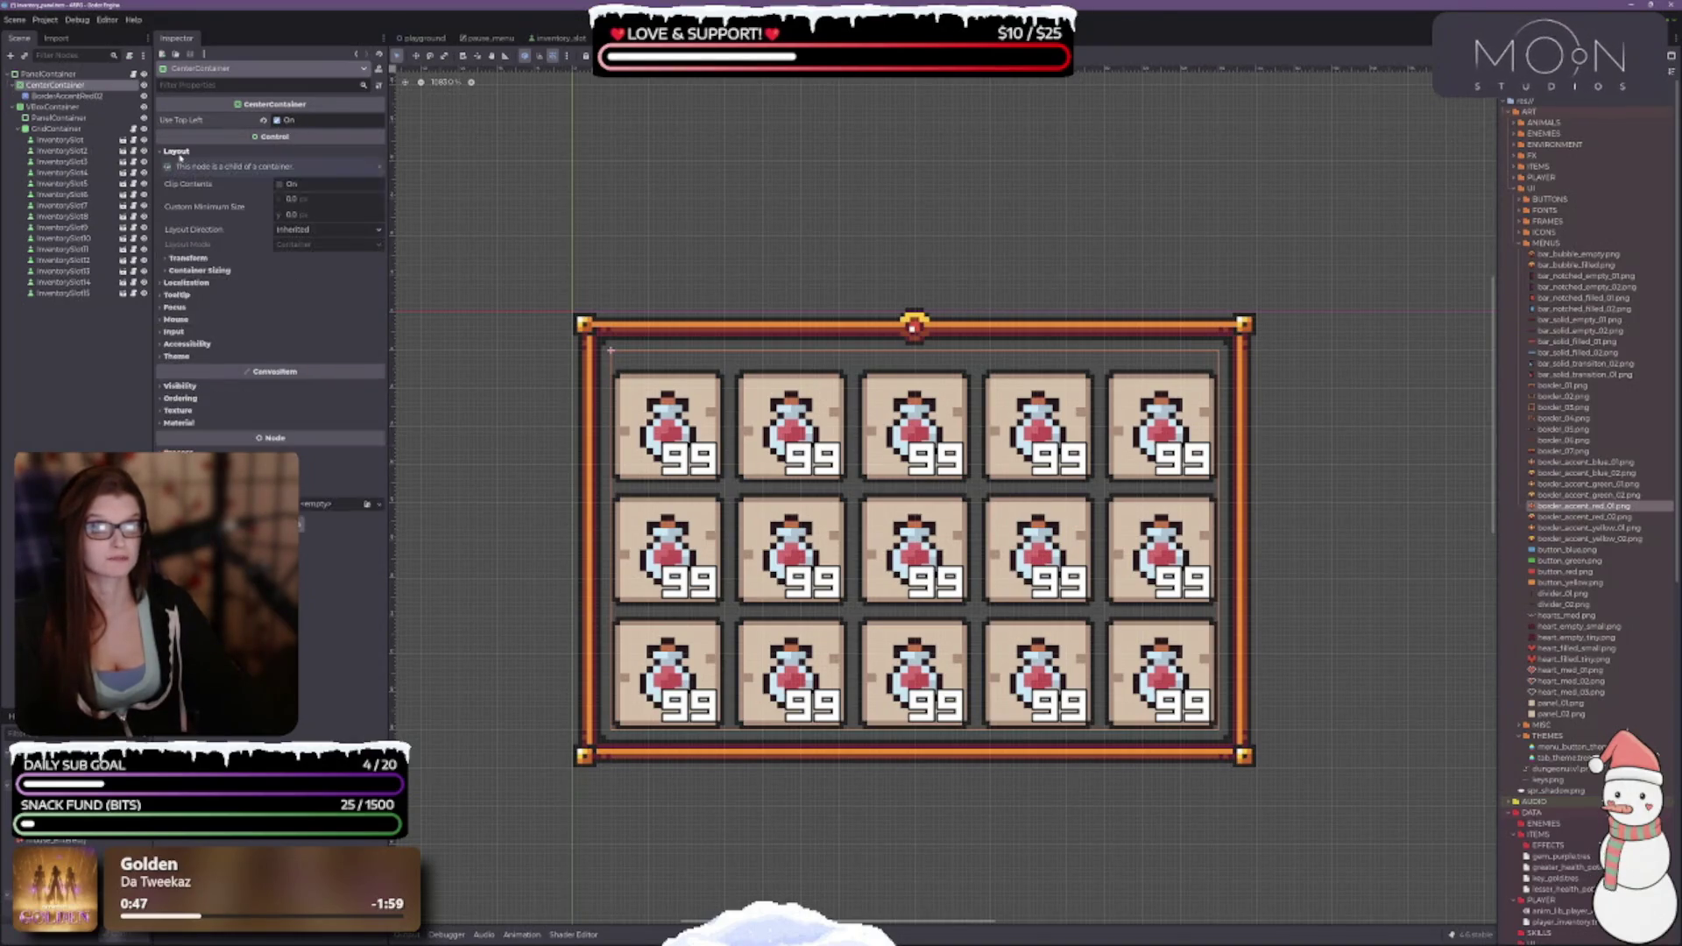
left_click(186, 259)
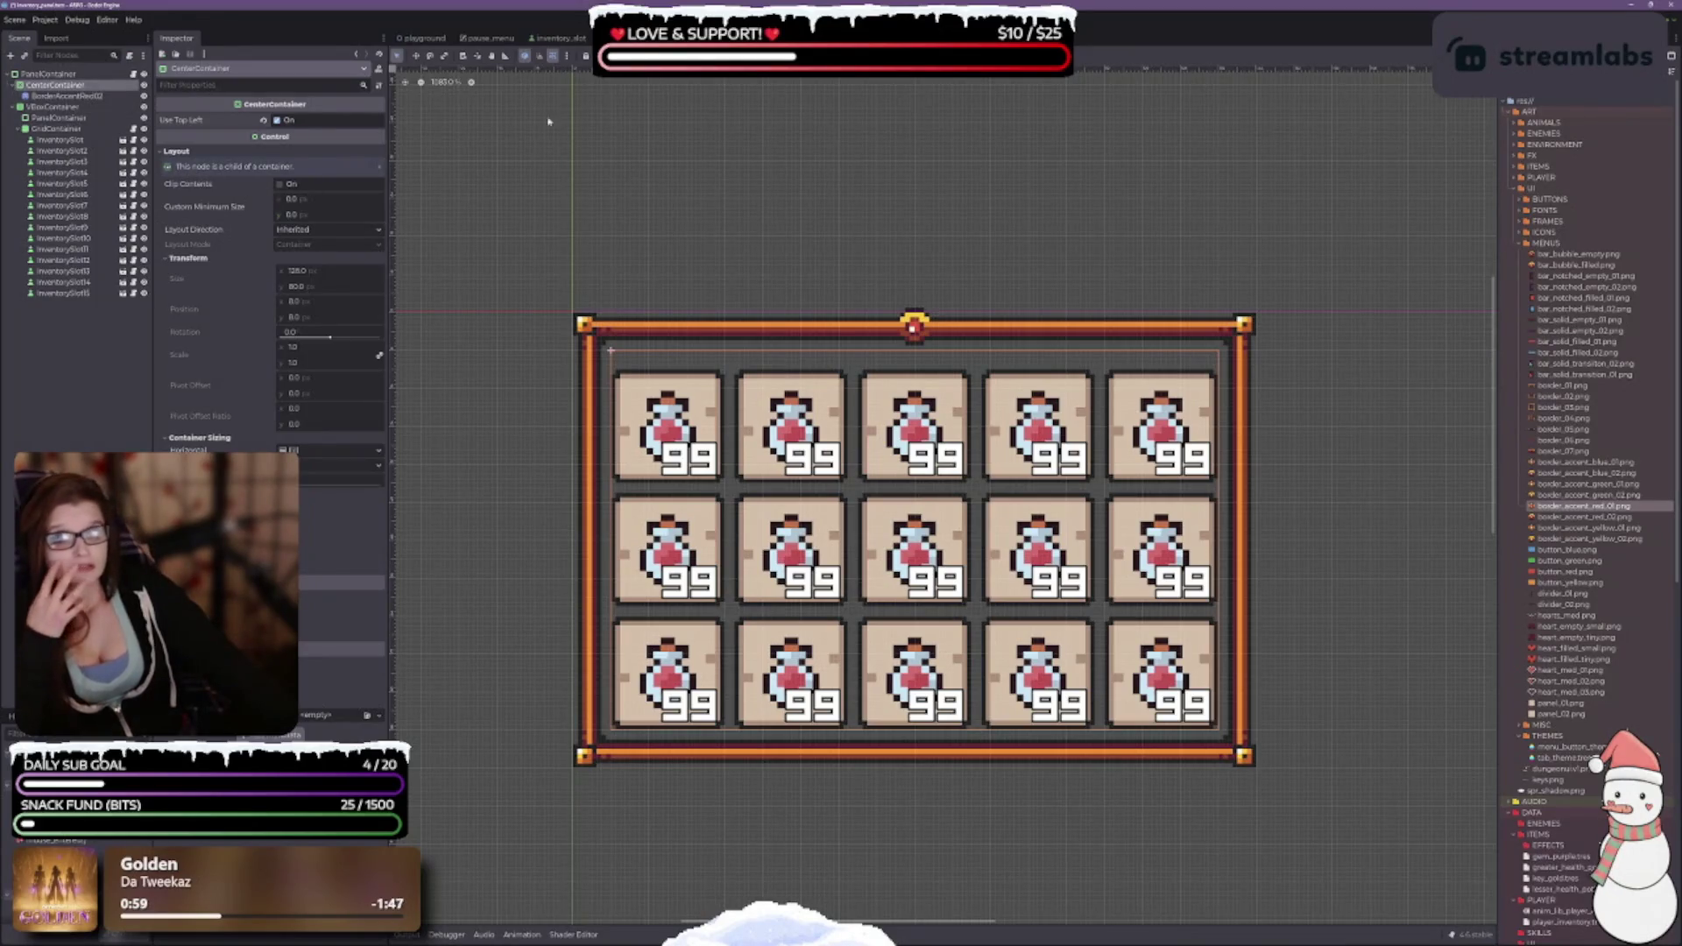
left_click(57, 96)
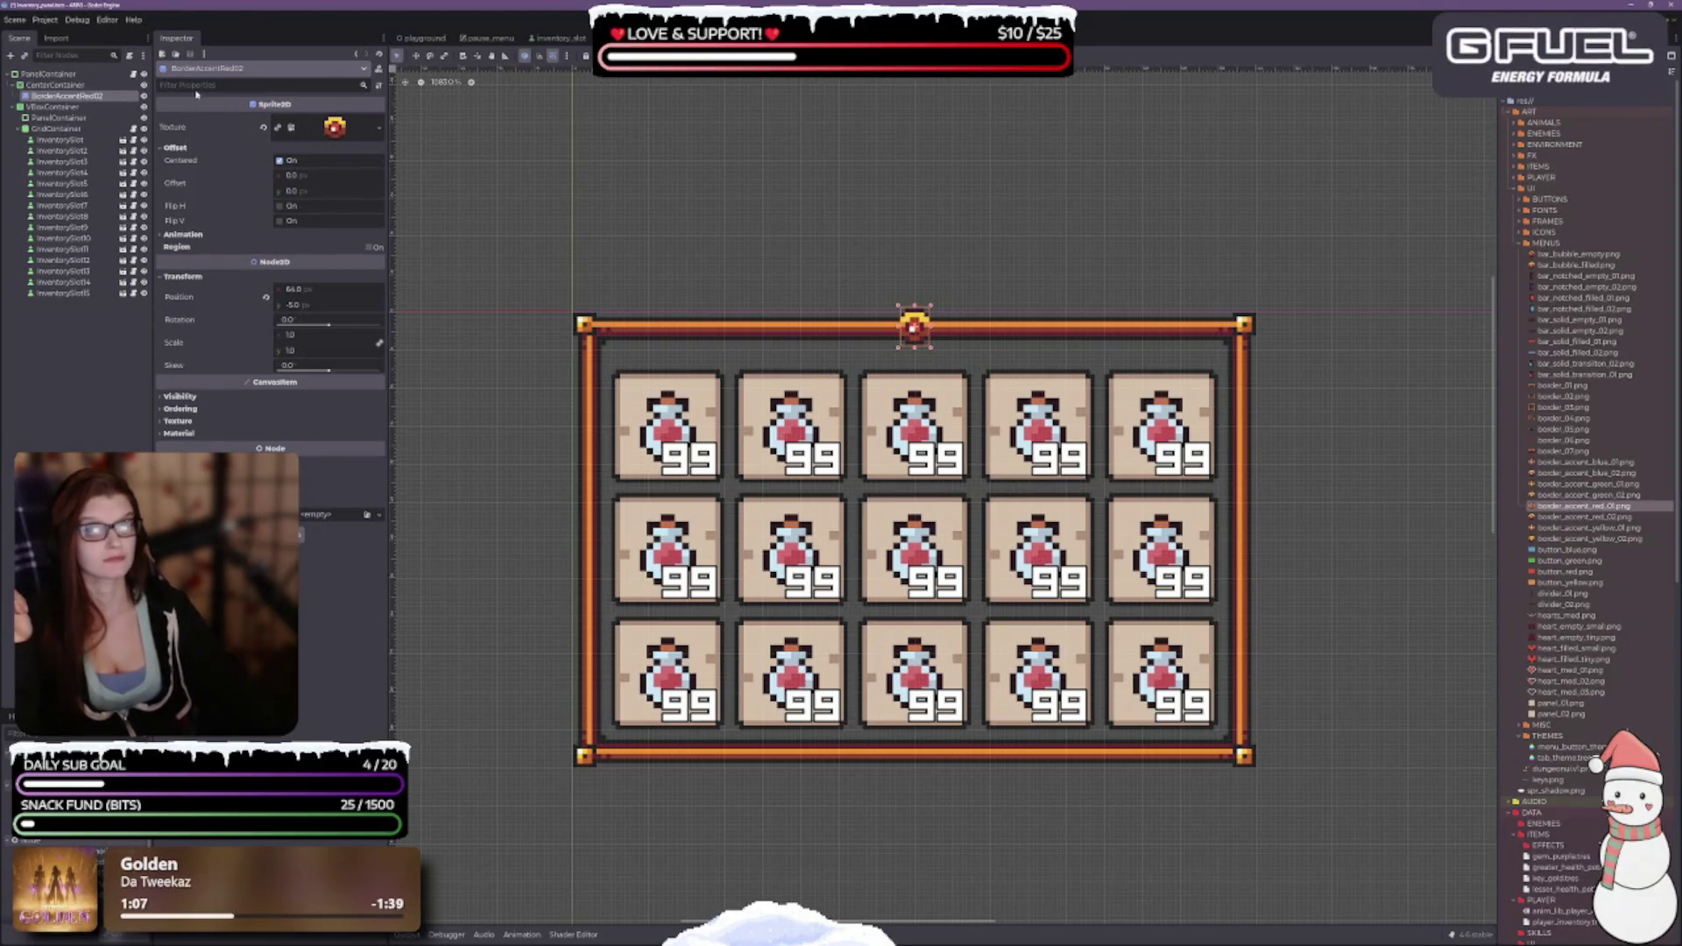
left_click(54, 85)
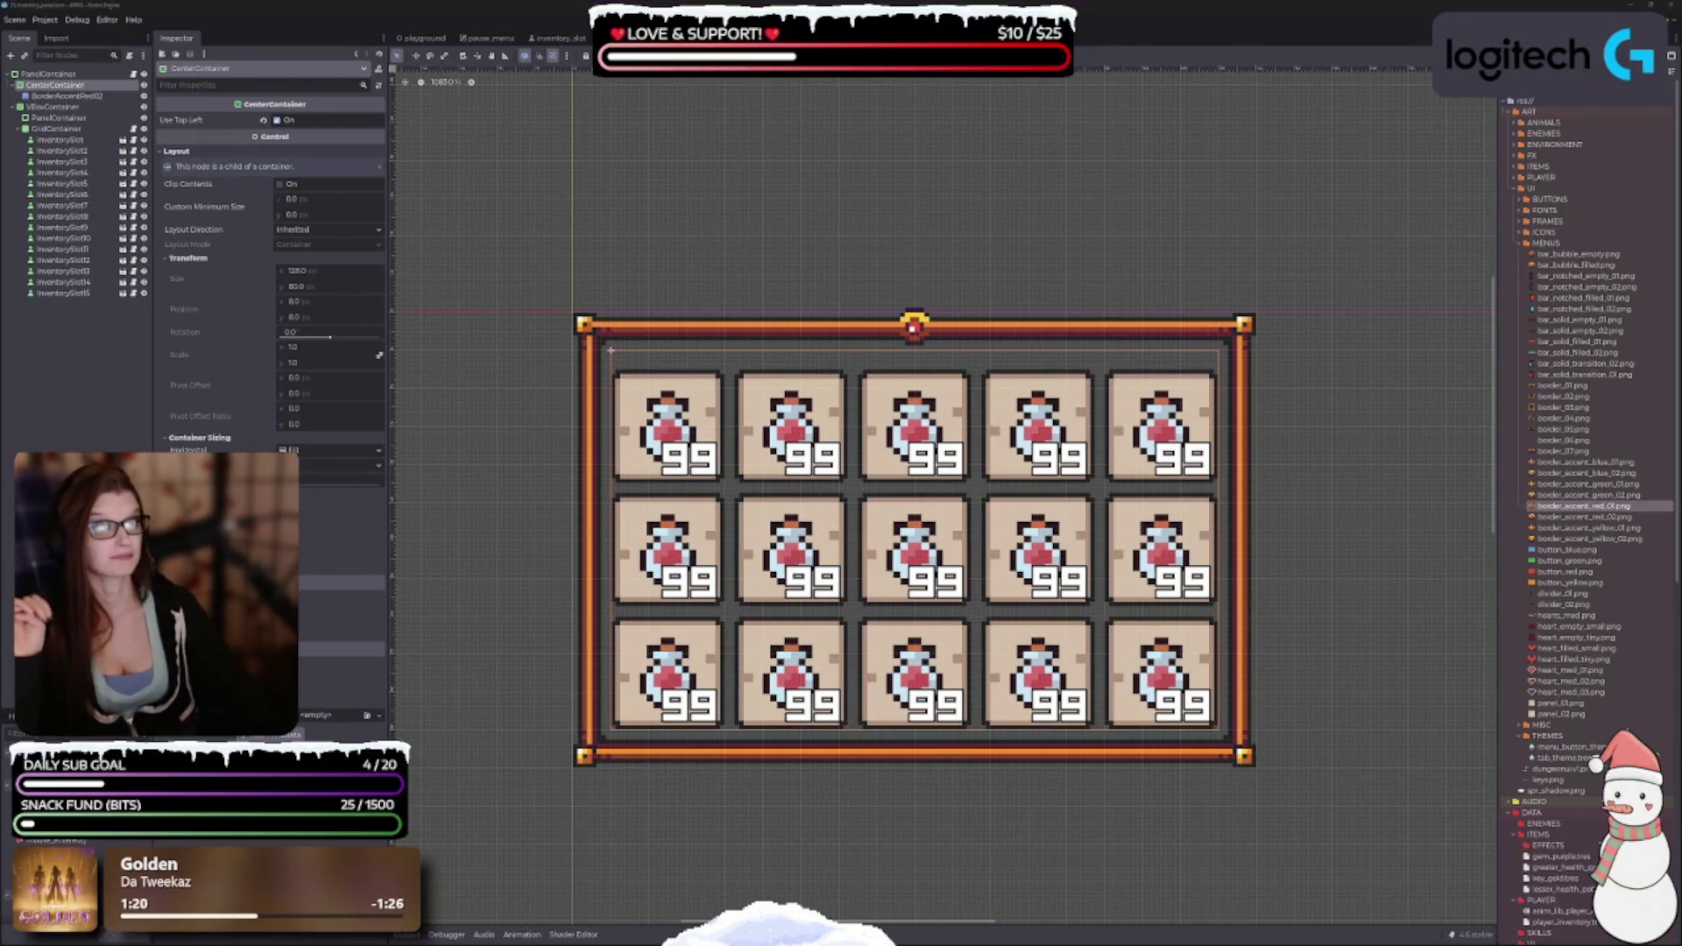
Try vertical Shrink Center, then Shrink Begin, in the Container Sizing options.
left_click(684, 54)
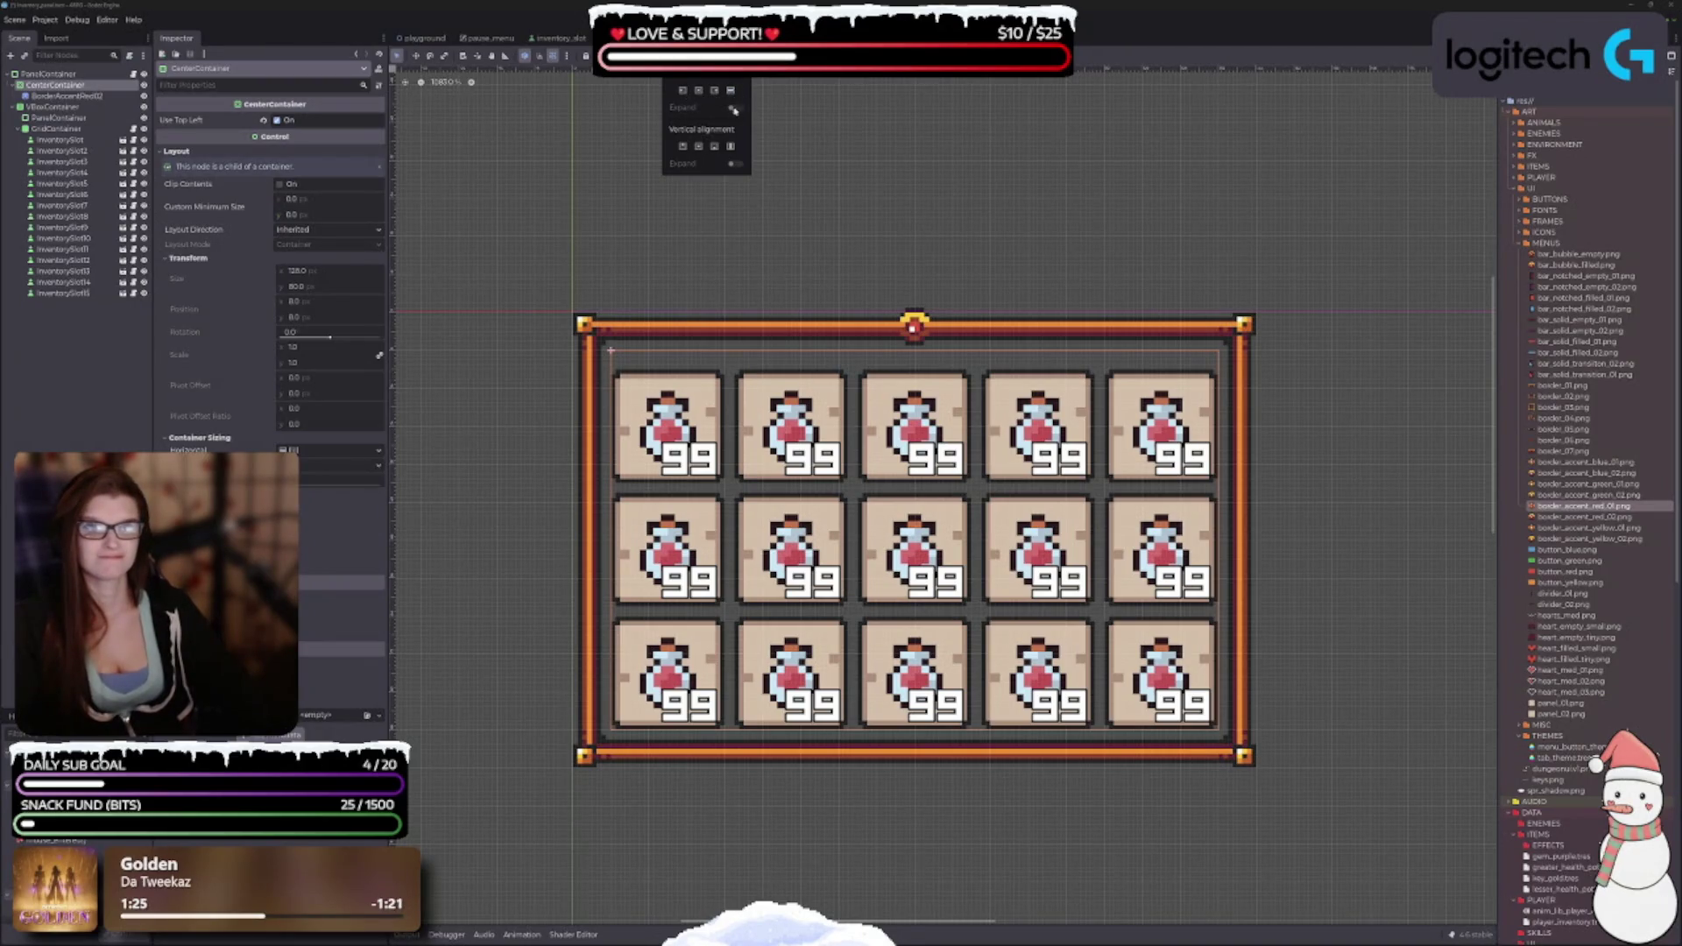
left_click(682, 147)
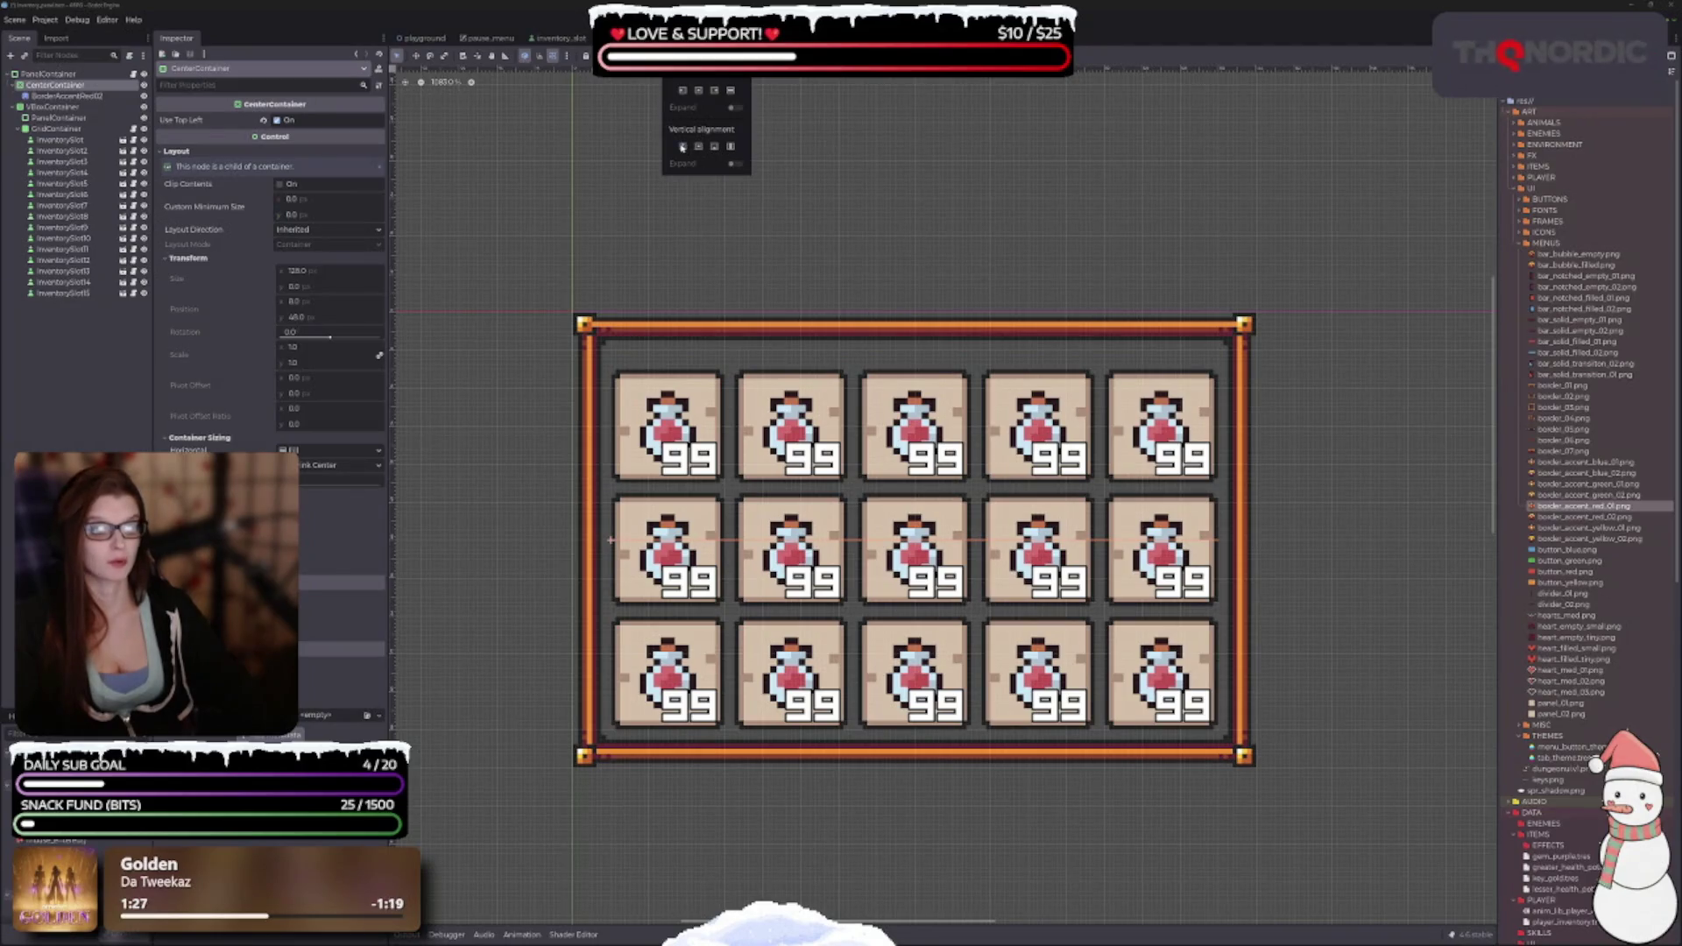
left_click(683, 146)
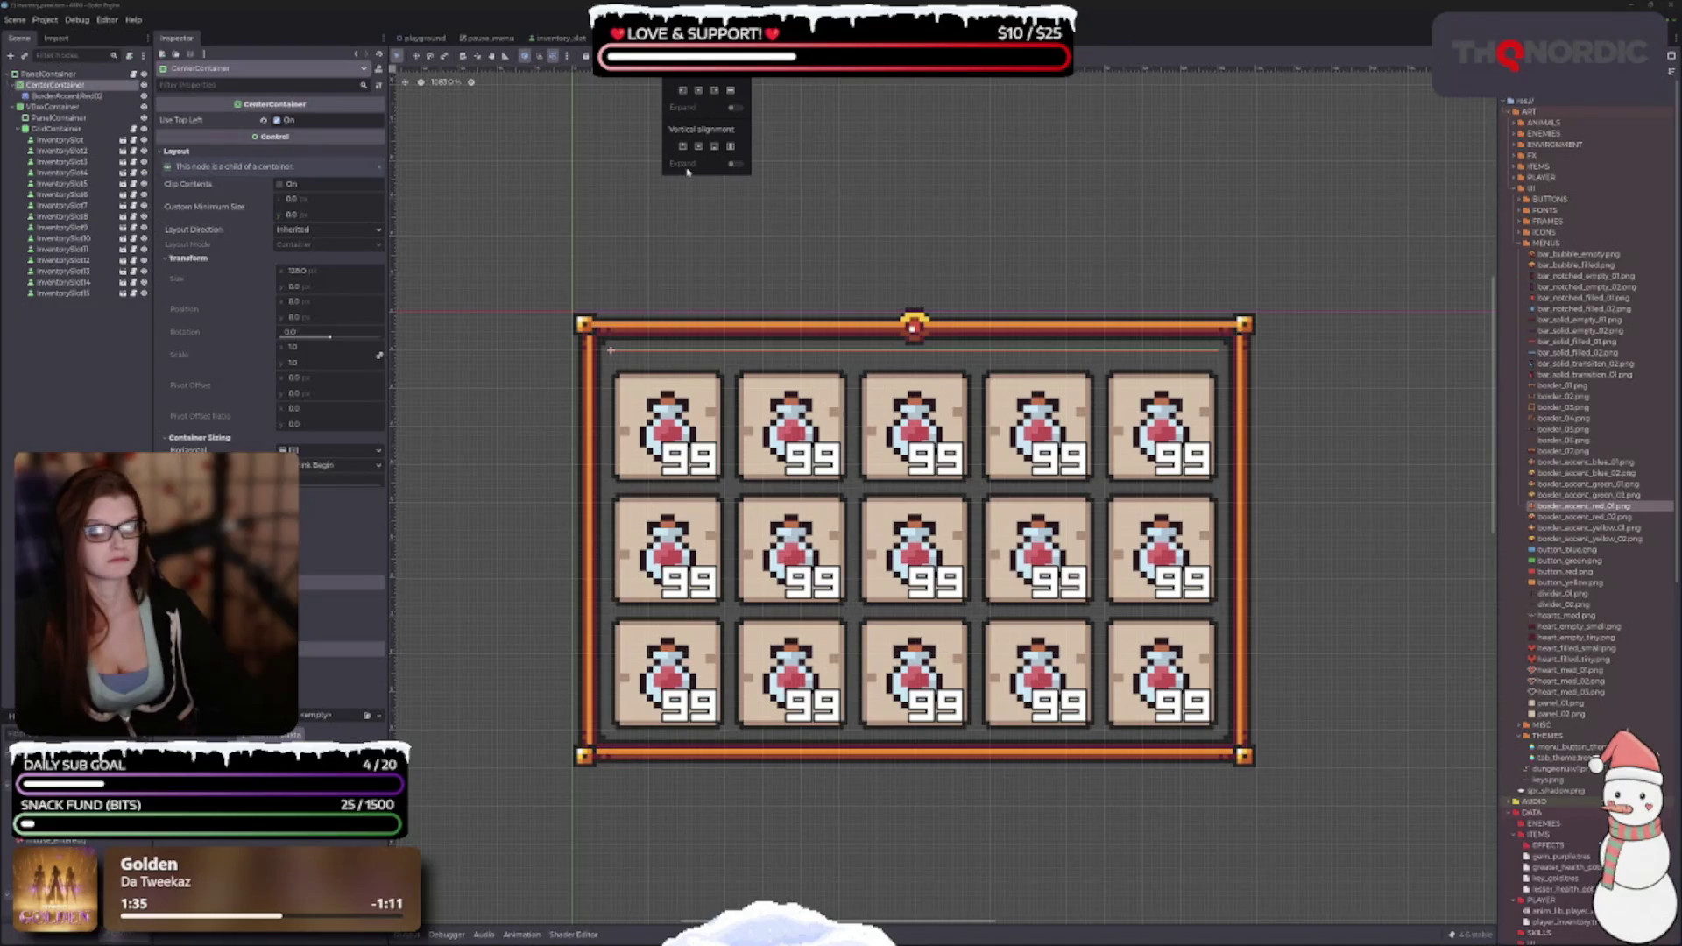
left_click(741, 310)
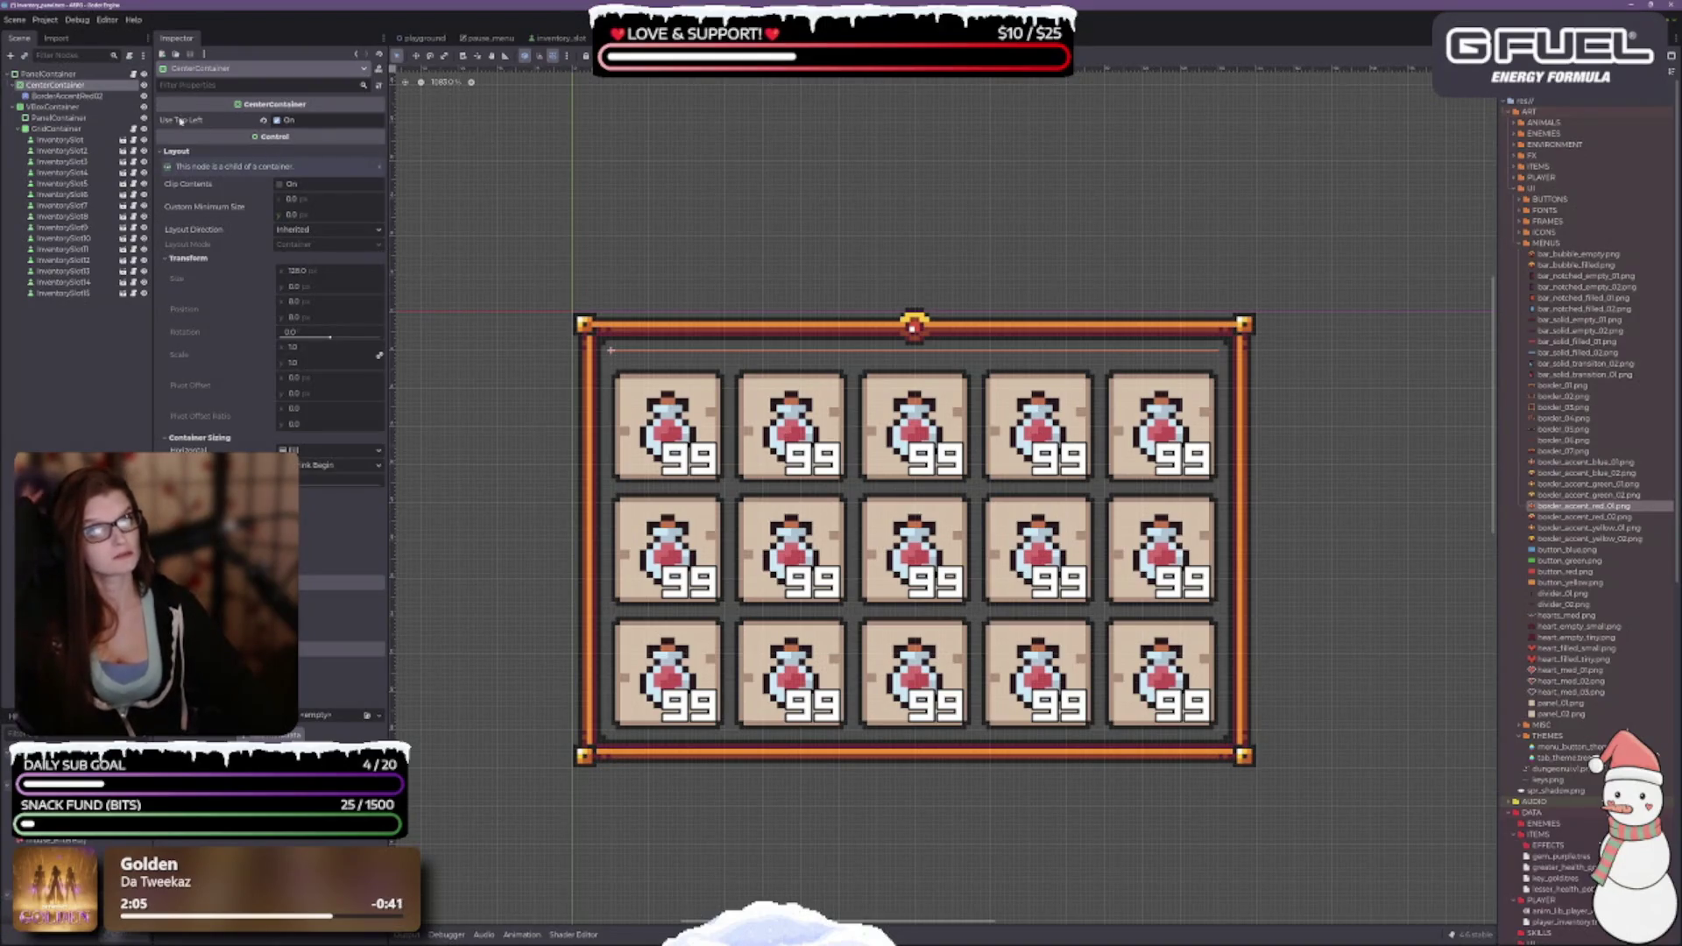
Uncheck Use Top Left on the CenterContainer.
mouse_move(180, 122)
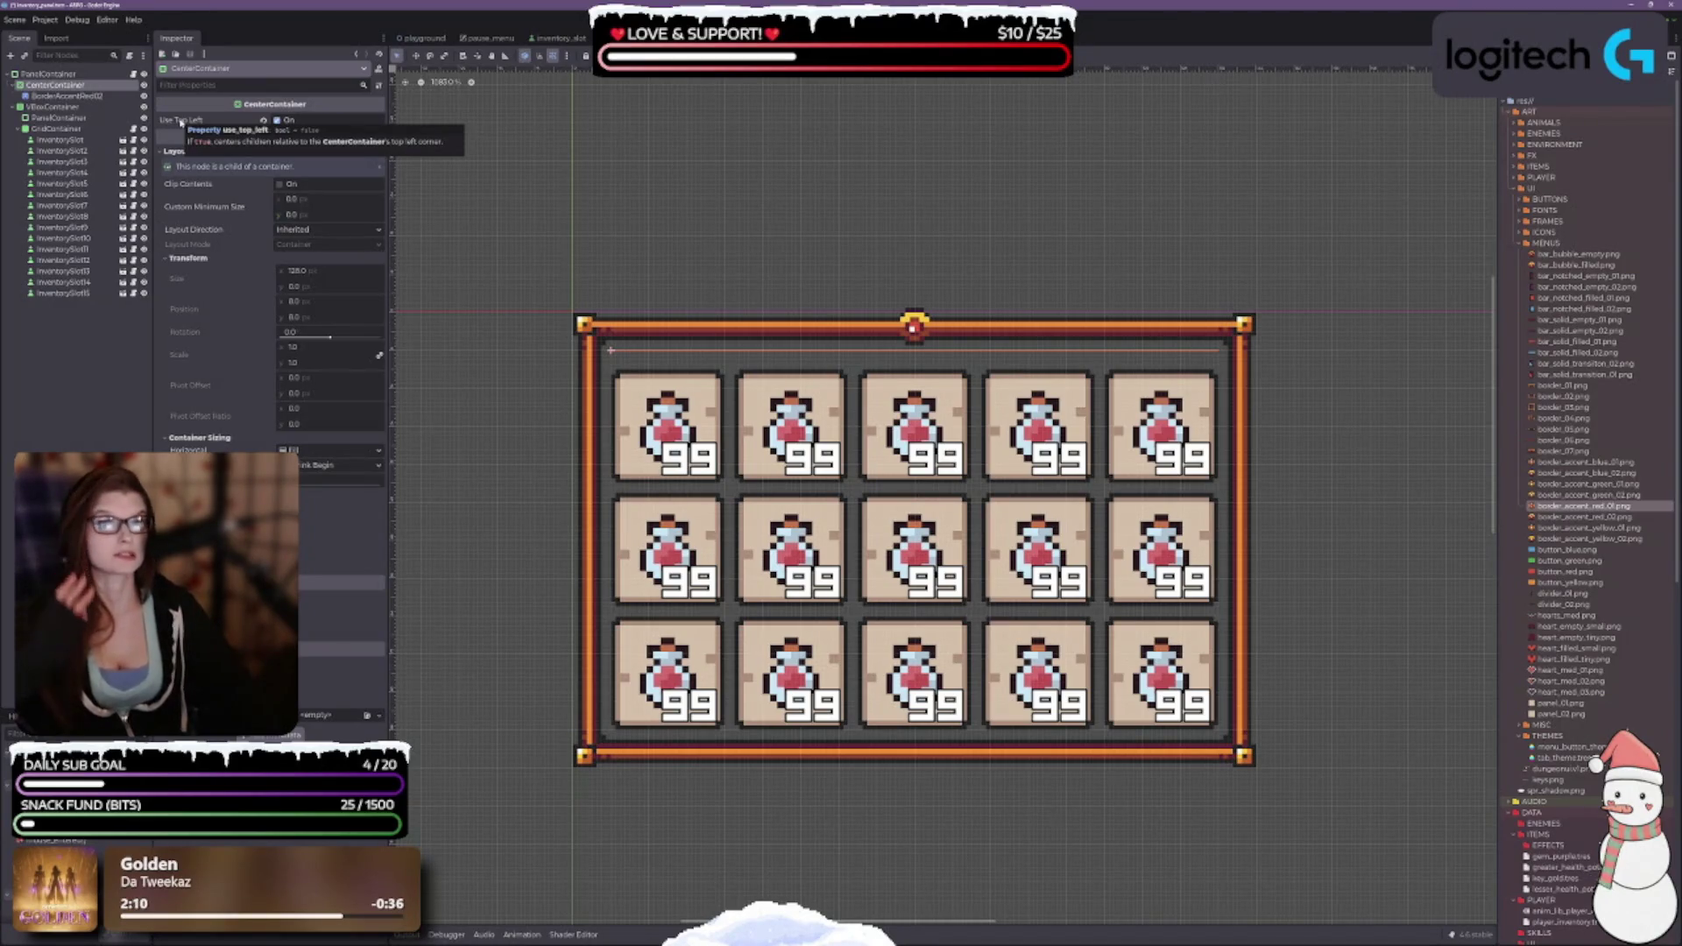
left_click(277, 121)
scroll(1006, 486, "down", 2)
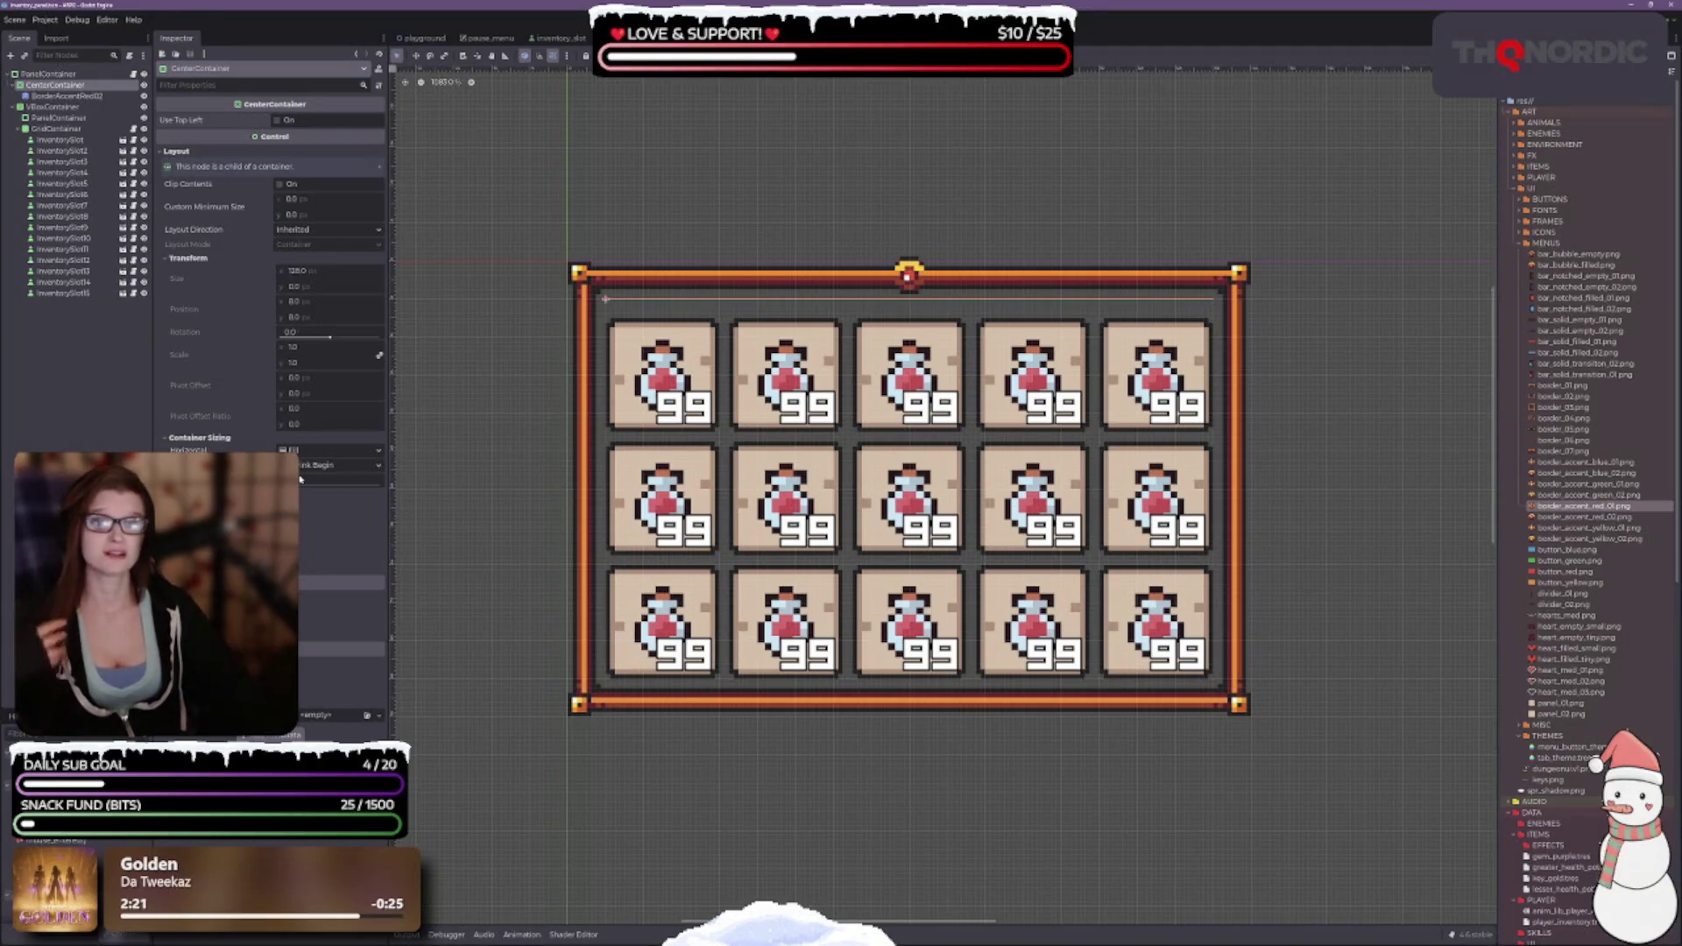
Cycle CenterContainer's vertical sizing through Shrink Center and Fill, ending back on Shrink Begin.
left_click(334, 469)
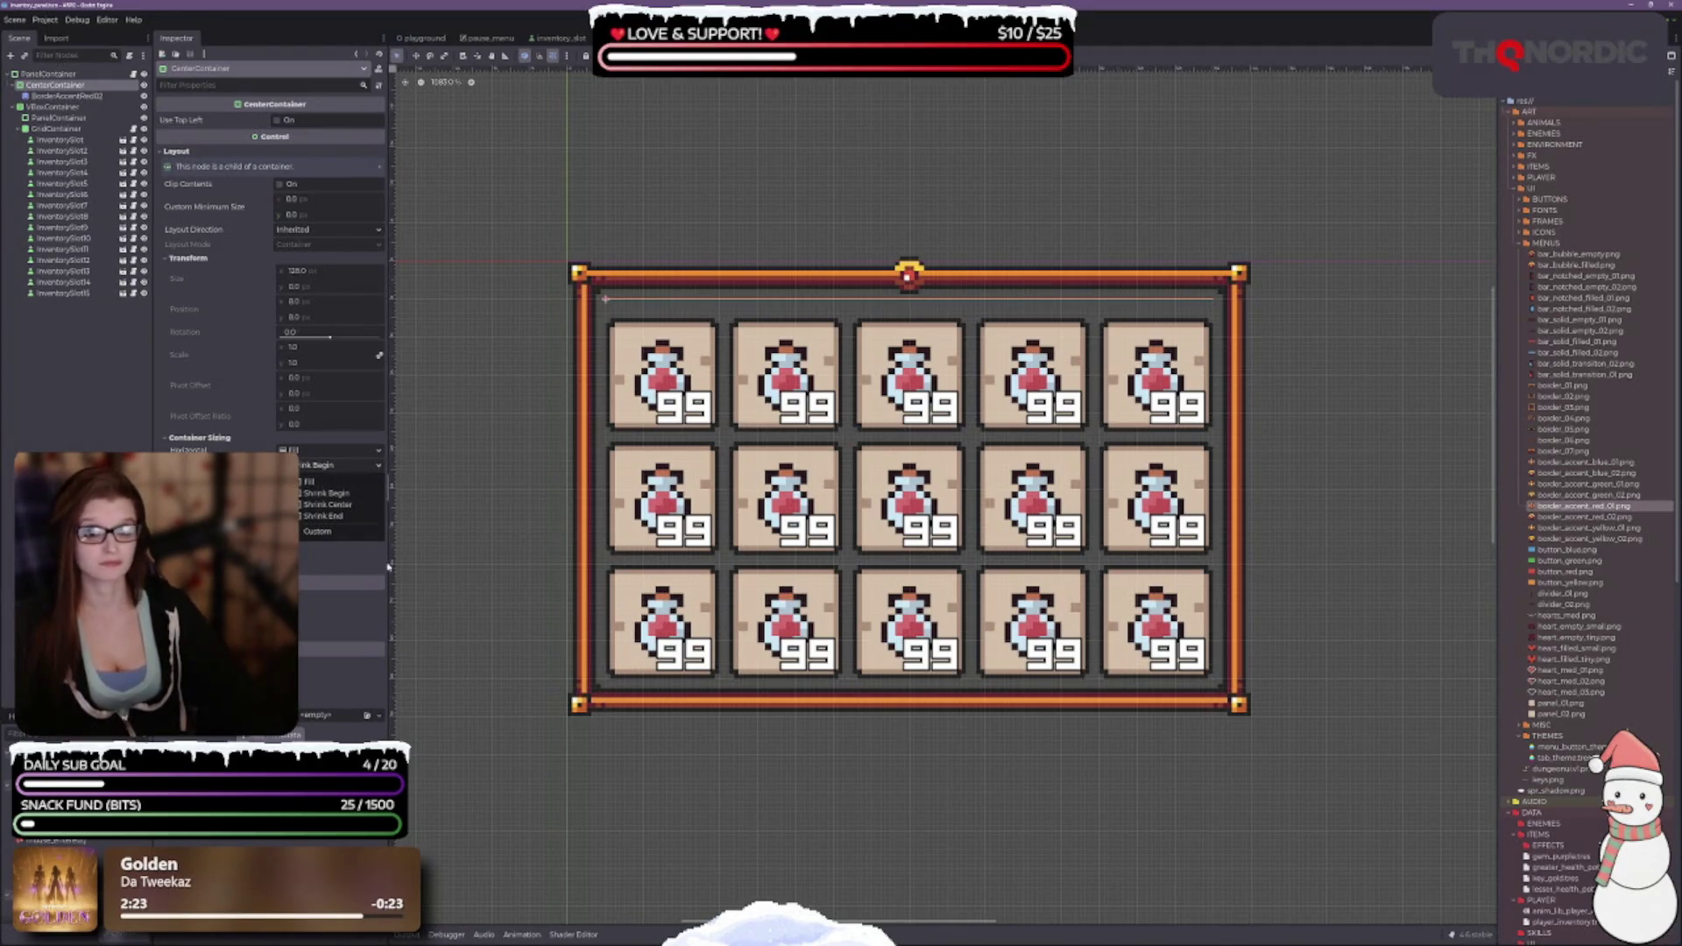
left_click(327, 505)
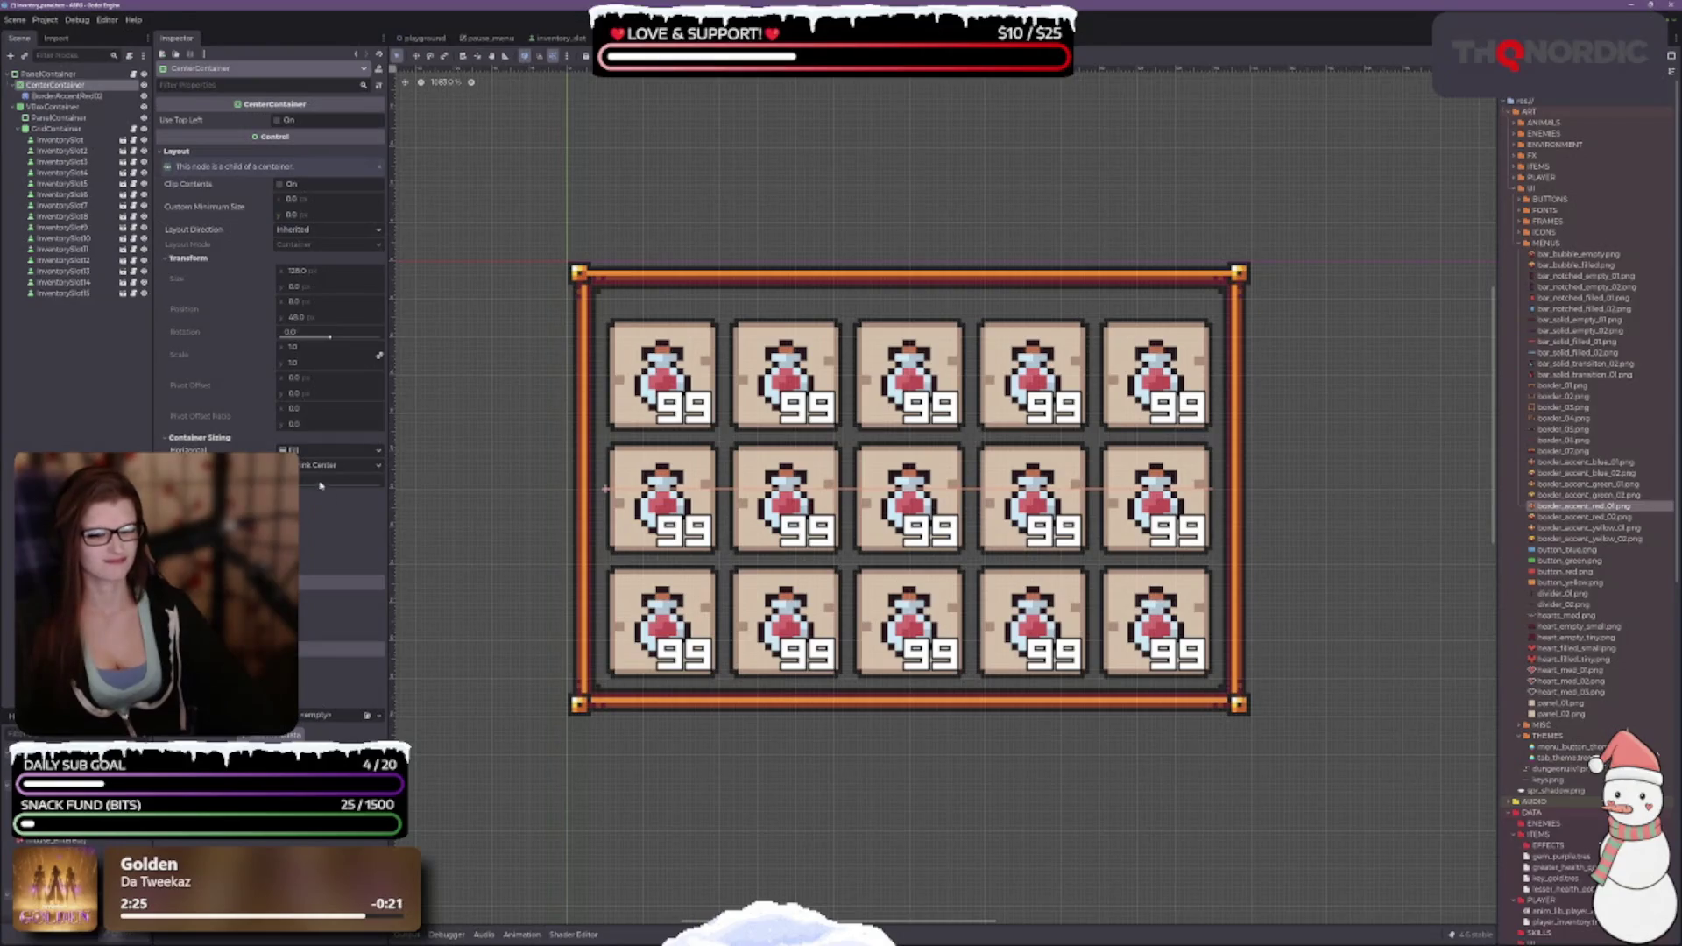
left_click(316, 465)
left_click(306, 479)
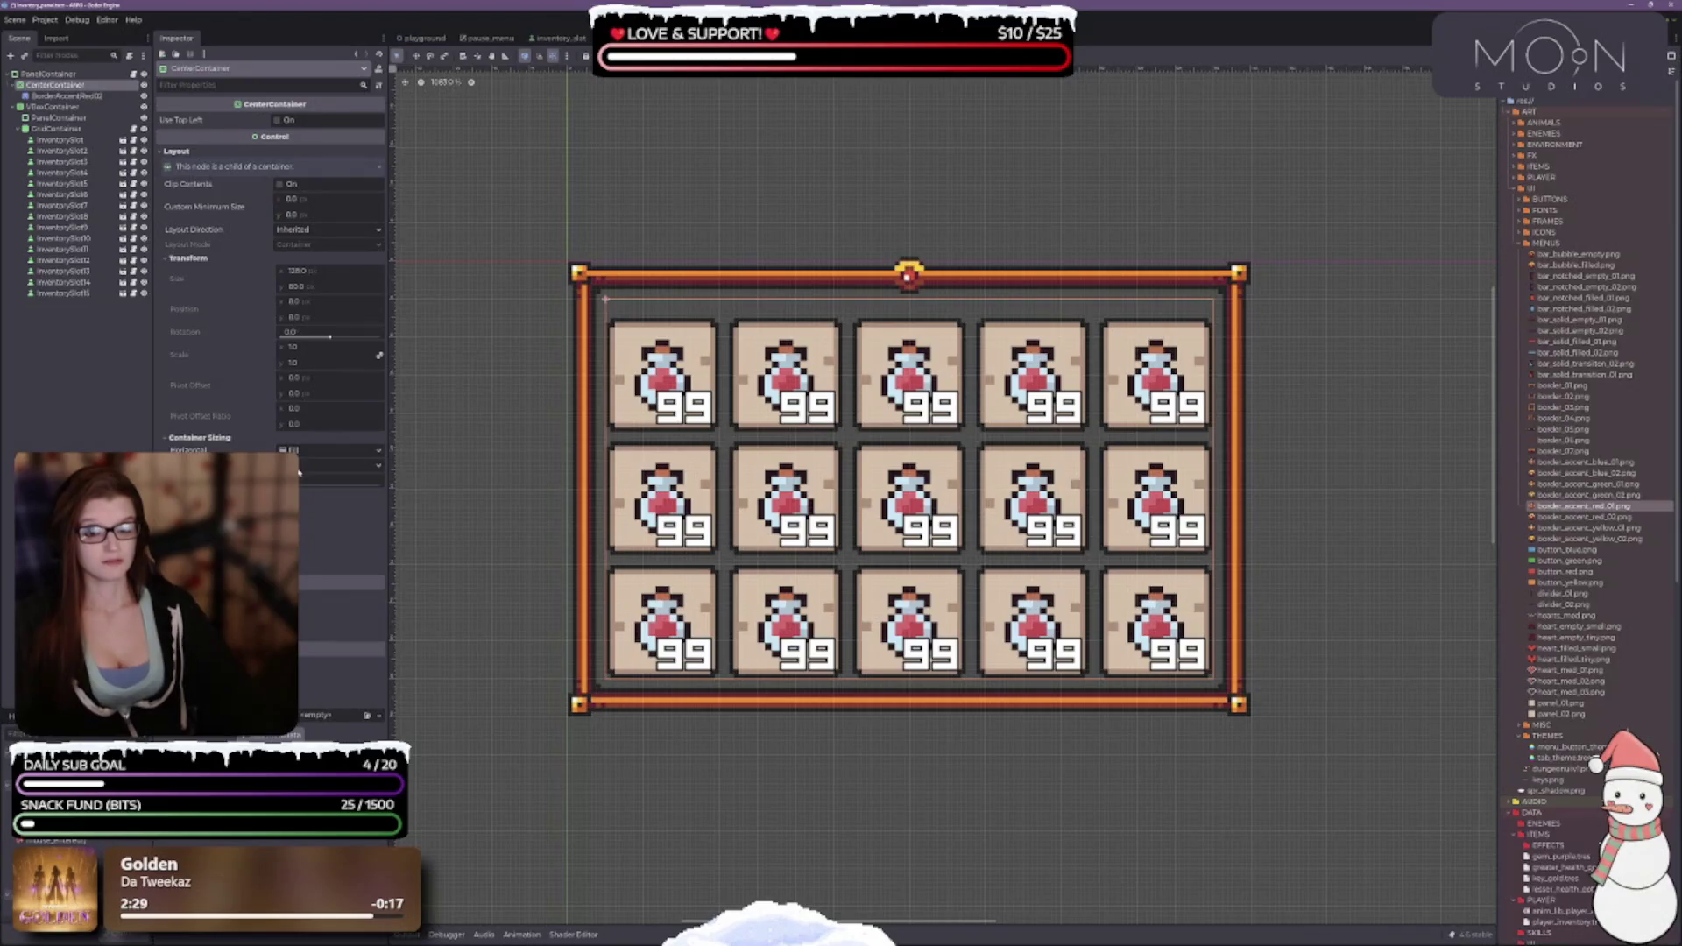
left_click(298, 452)
left_click(304, 466)
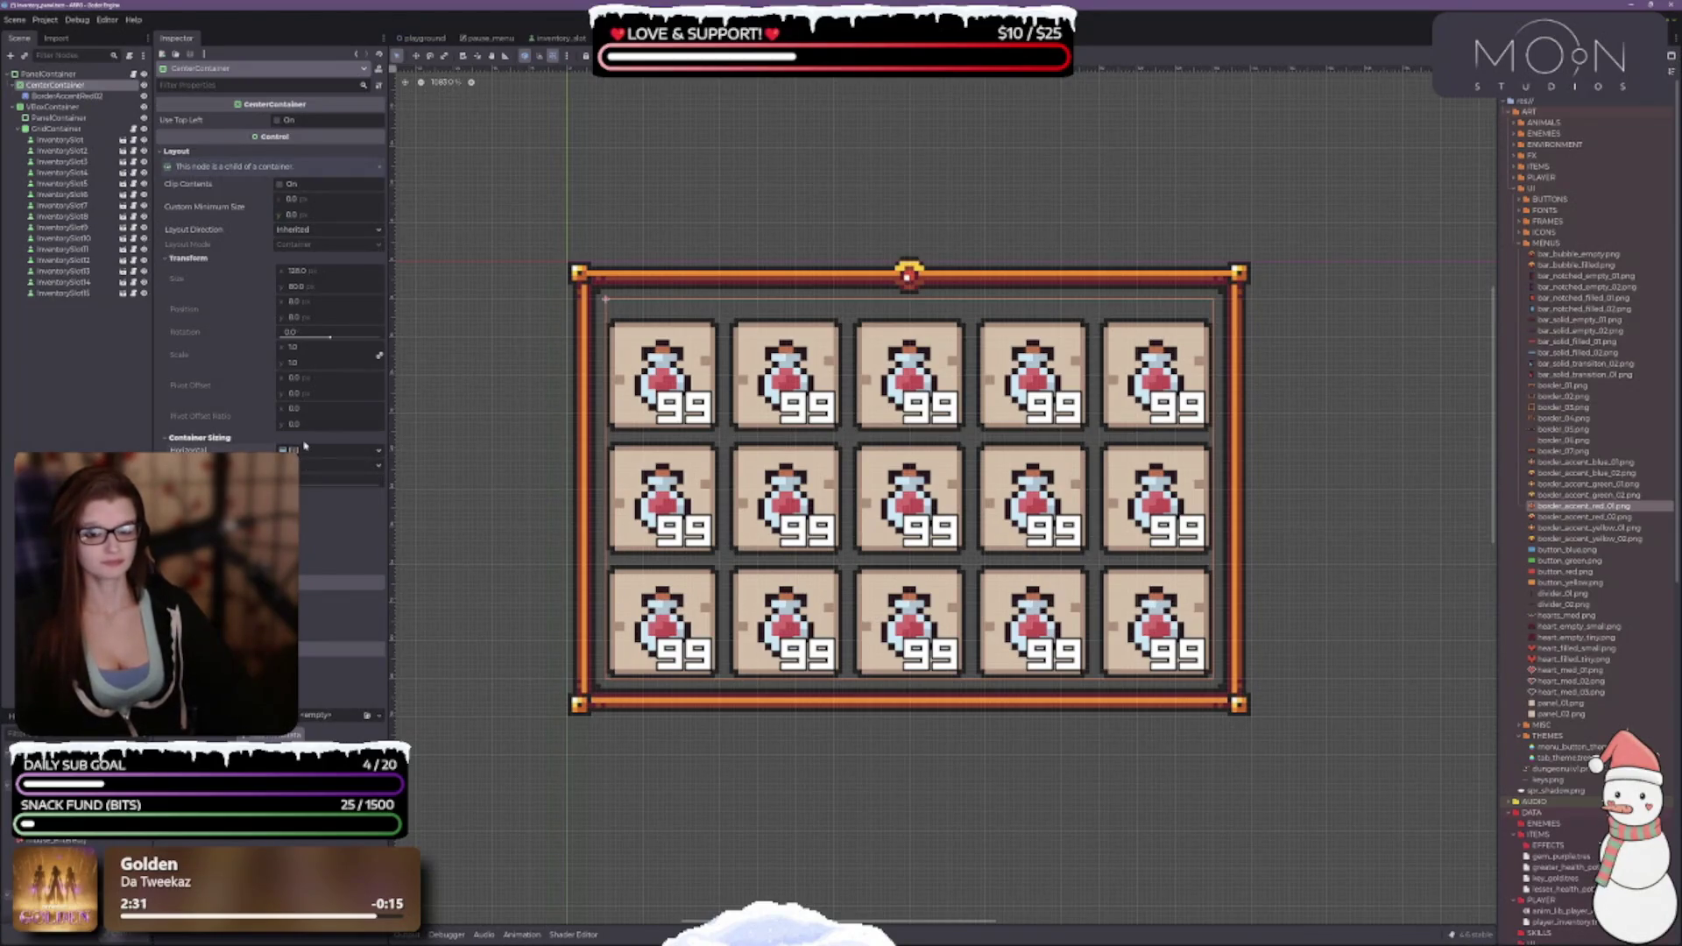
left_click(304, 463)
left_click(316, 494)
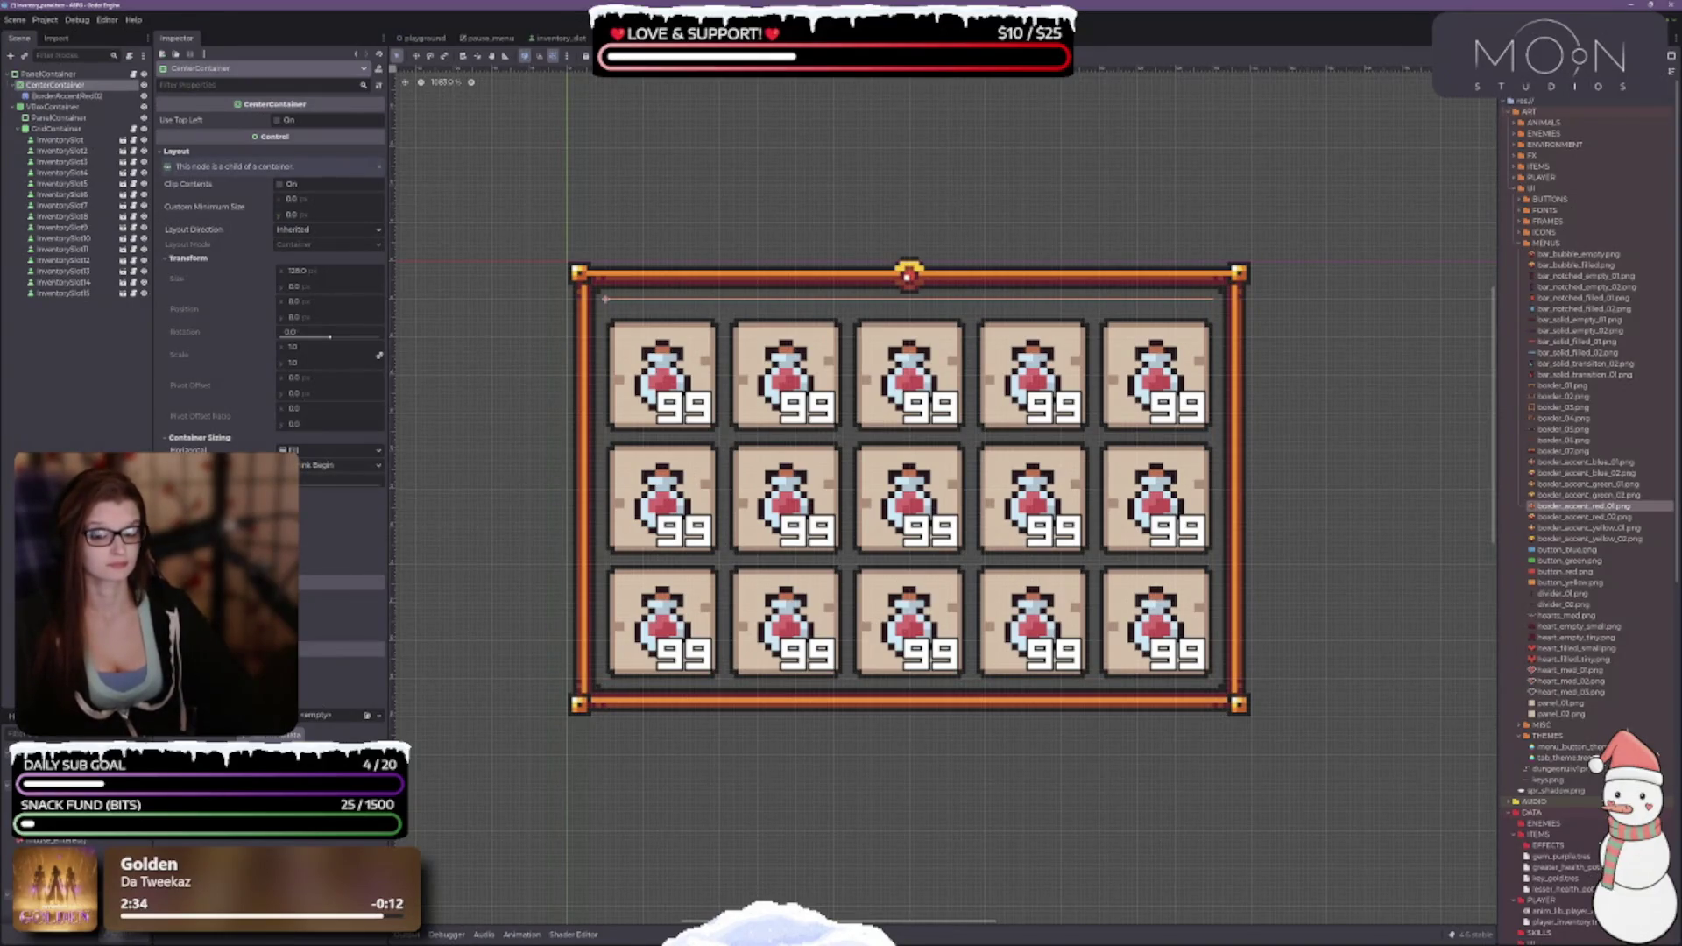
Quick Load a theme for CenterContainer's Theme property to list tab_theme.tres and menu_button_theme.tres.
left_click(346, 583)
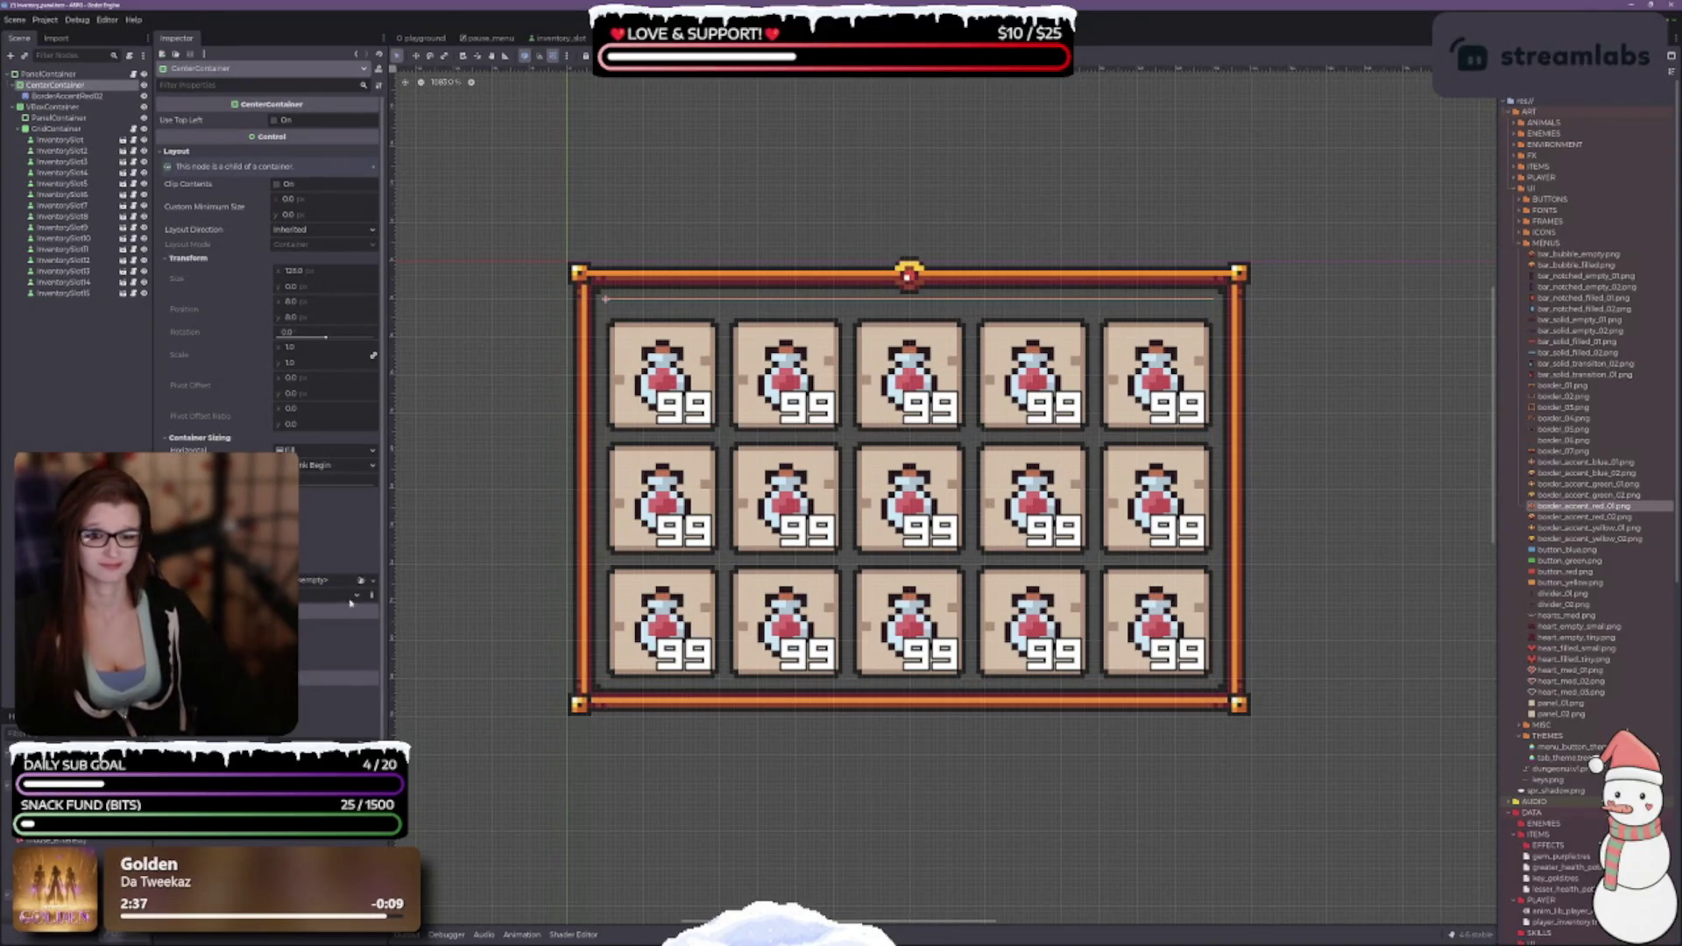
left_click(373, 581)
left_click(341, 623)
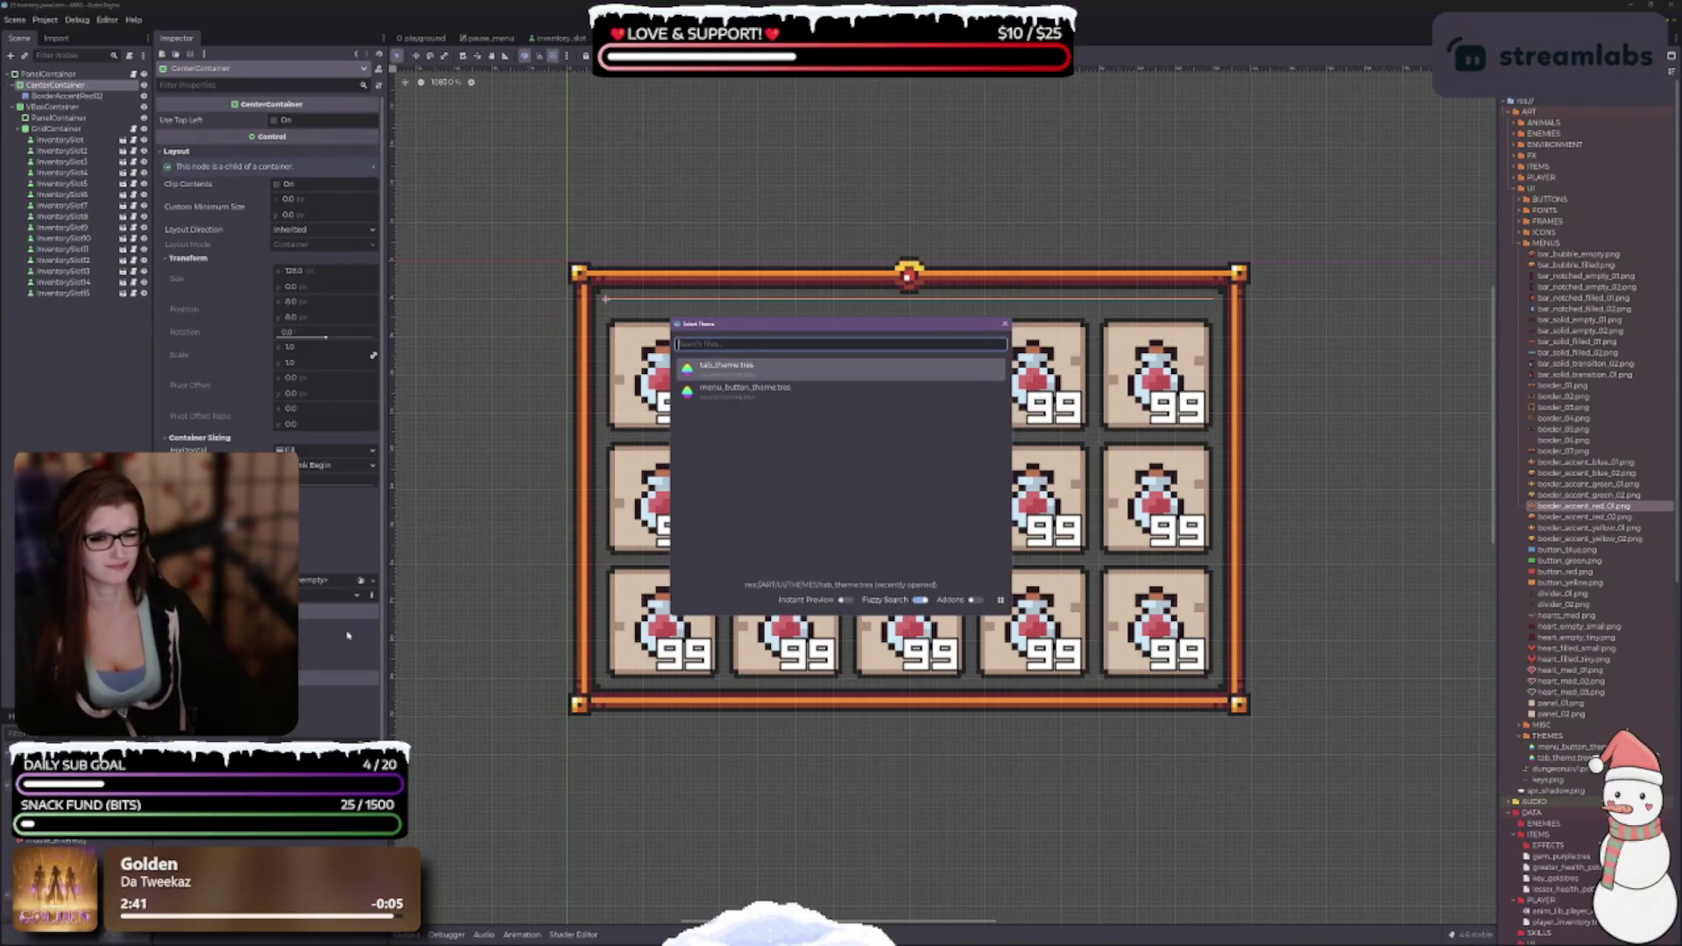
Close the theme picker without loading a theme, check PanelContainer, then reselect CenterContainer.
left_click(431, 630)
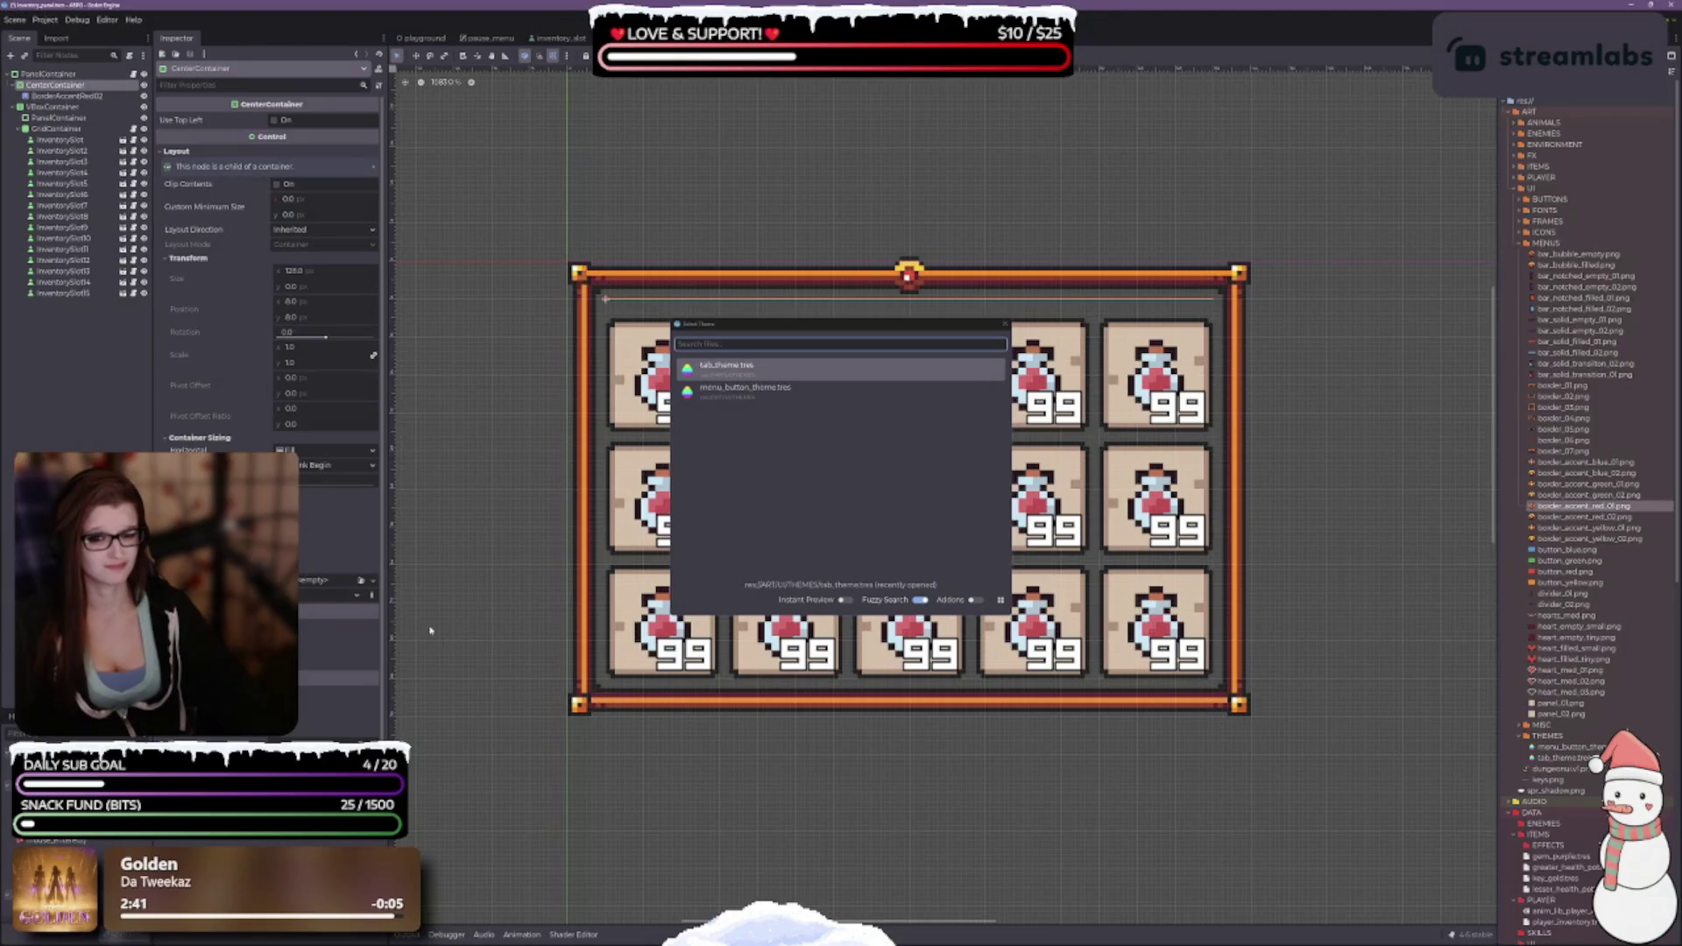
left_click(1005, 323)
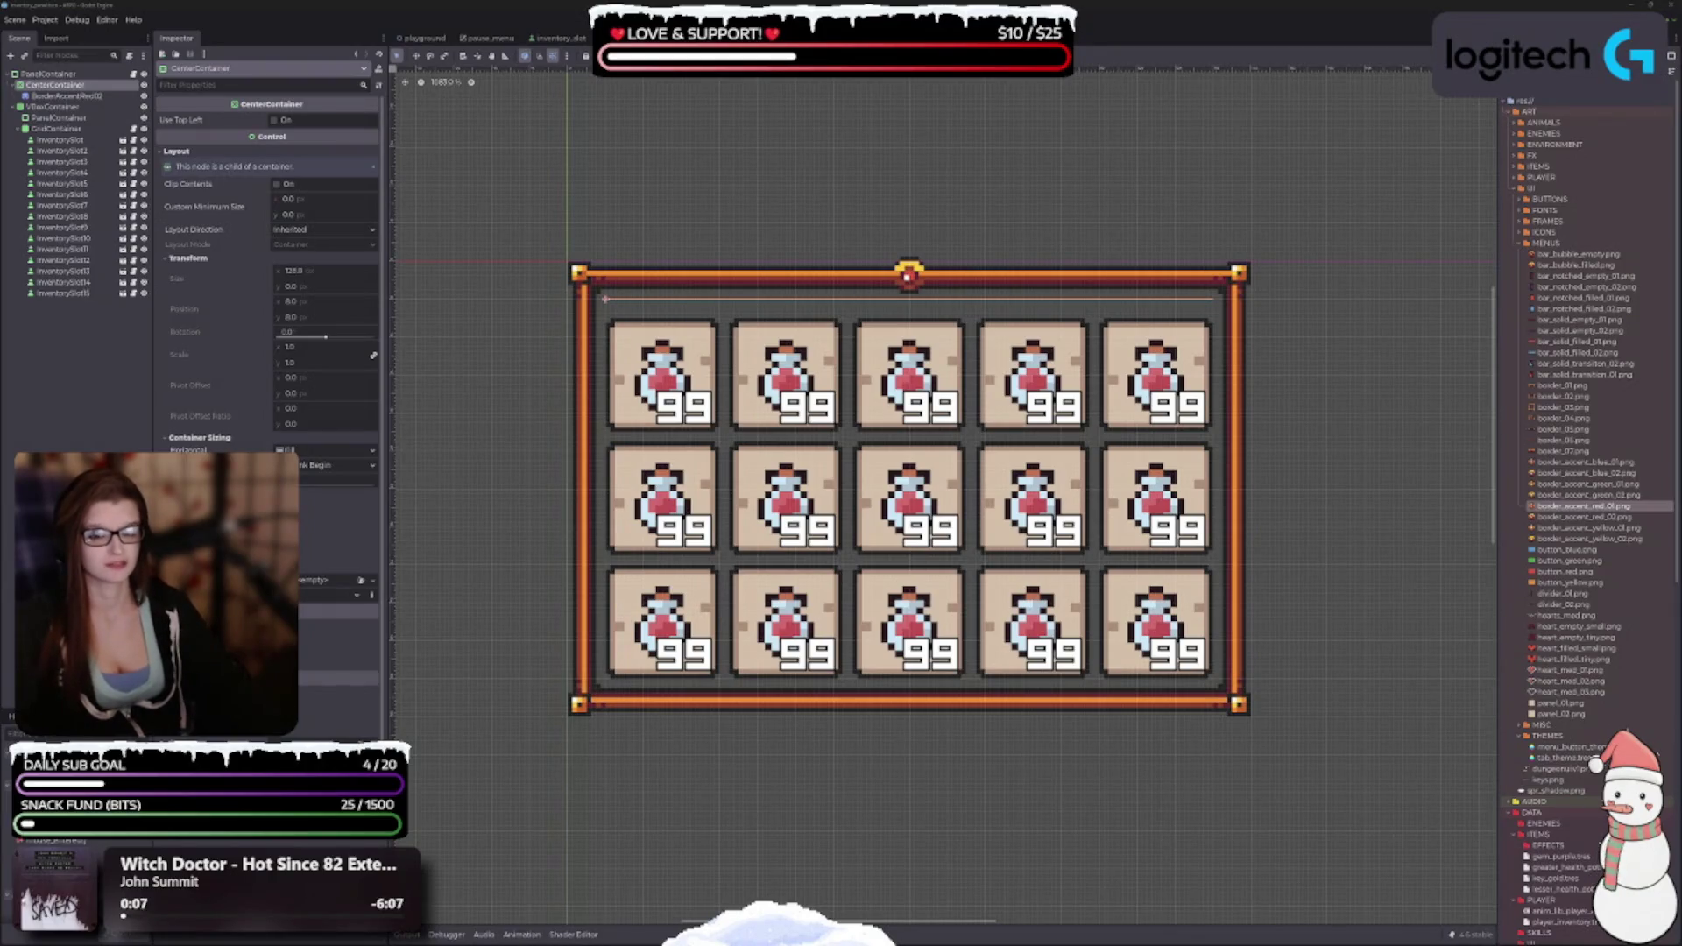
left_click(604, 296)
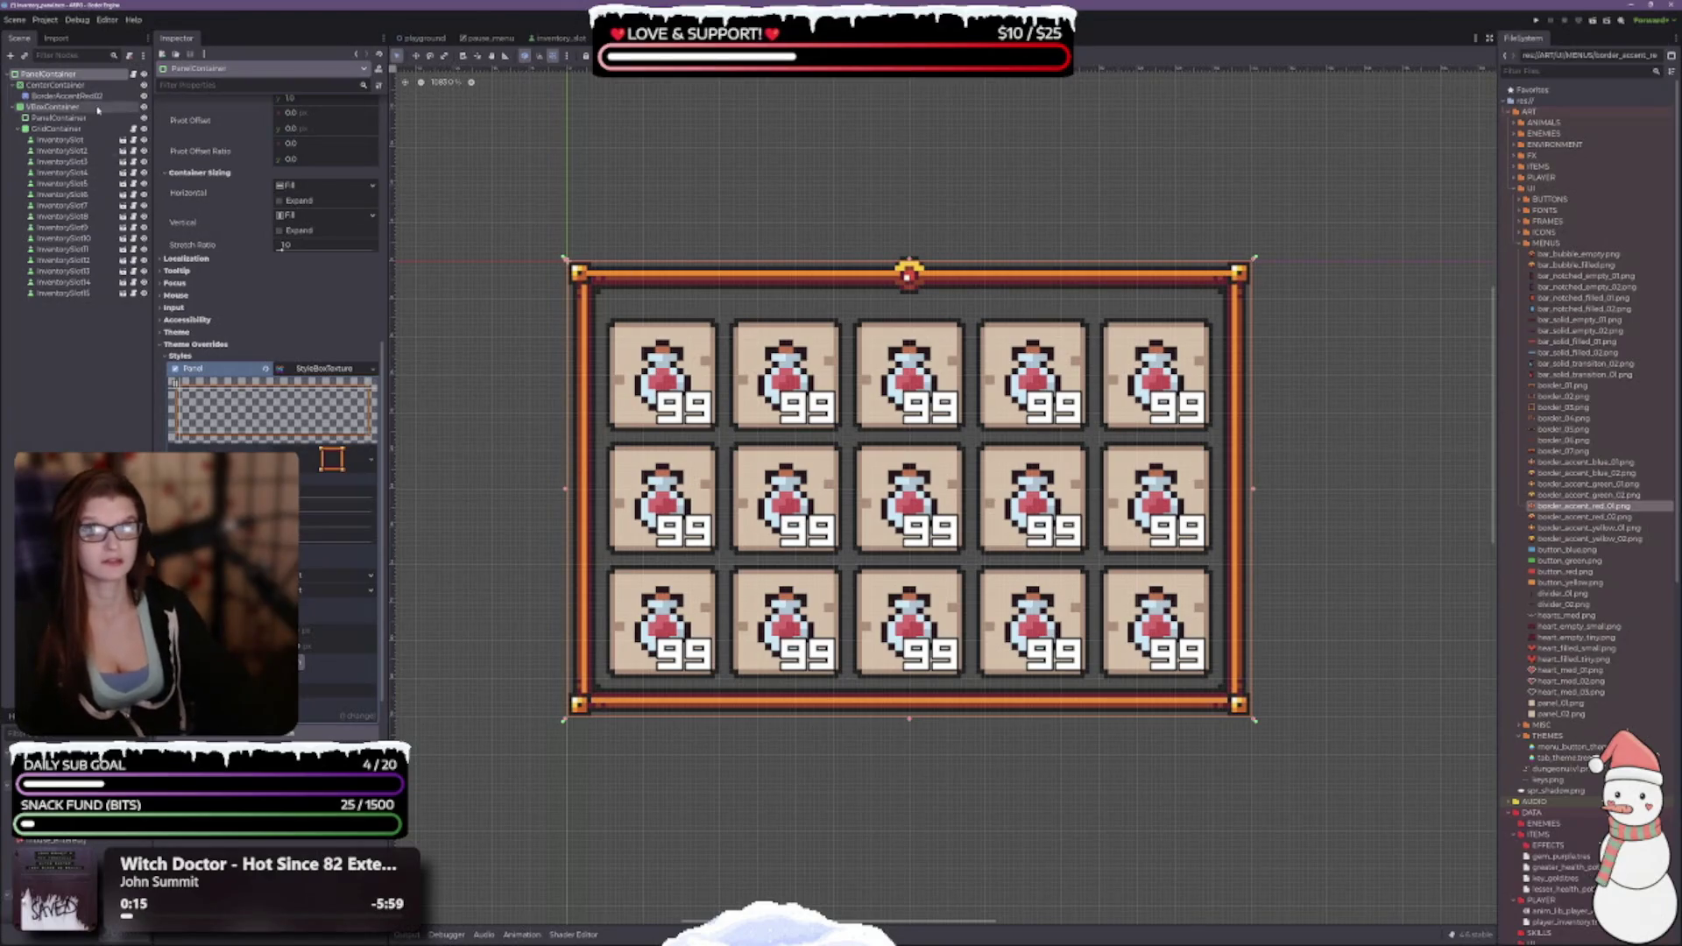
left_click(55, 85)
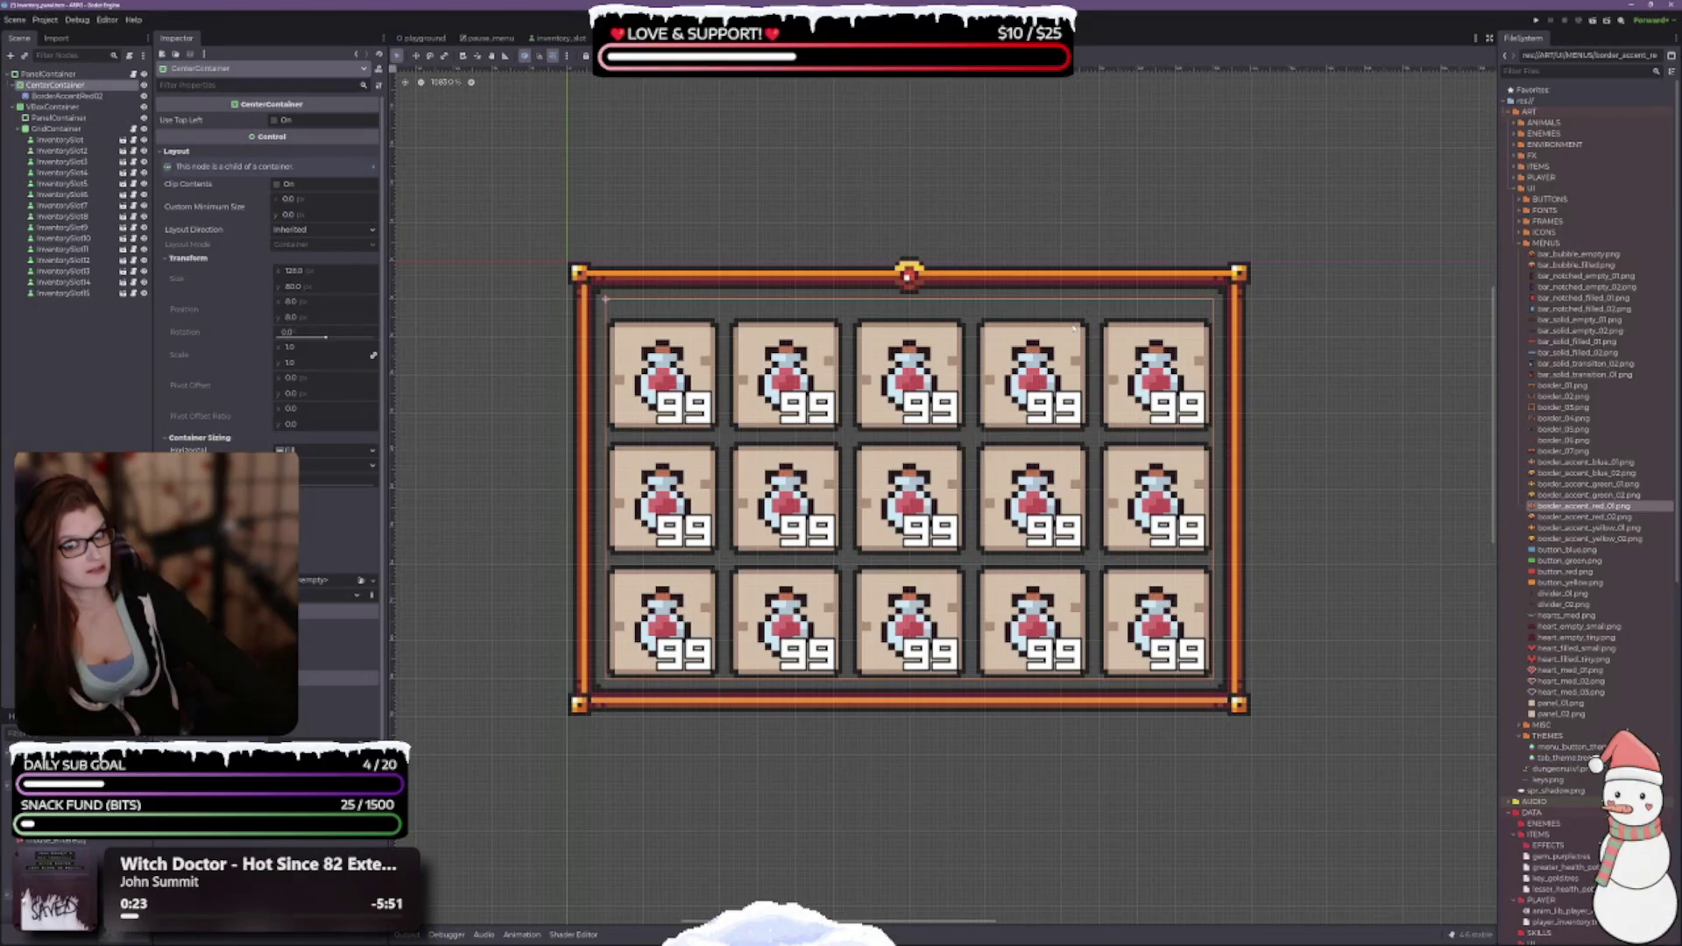
Revert BorderAccentRed02's position to 0, 0, then reselect CenterContainer.
left_click(91, 96)
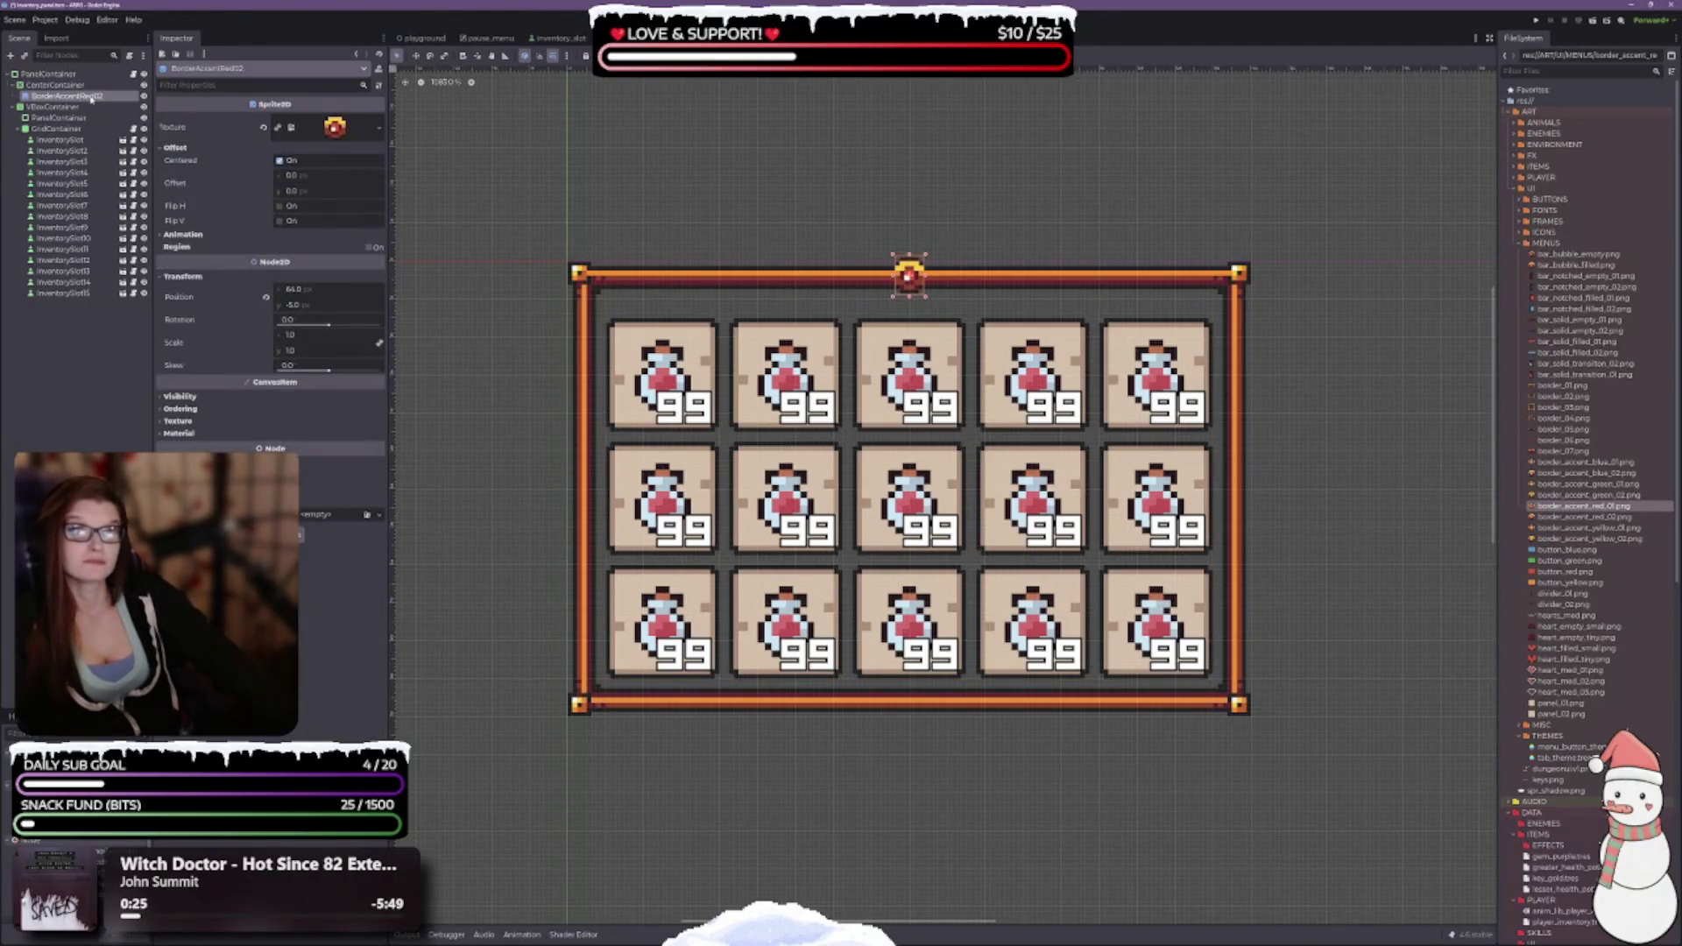
left_click(266, 297)
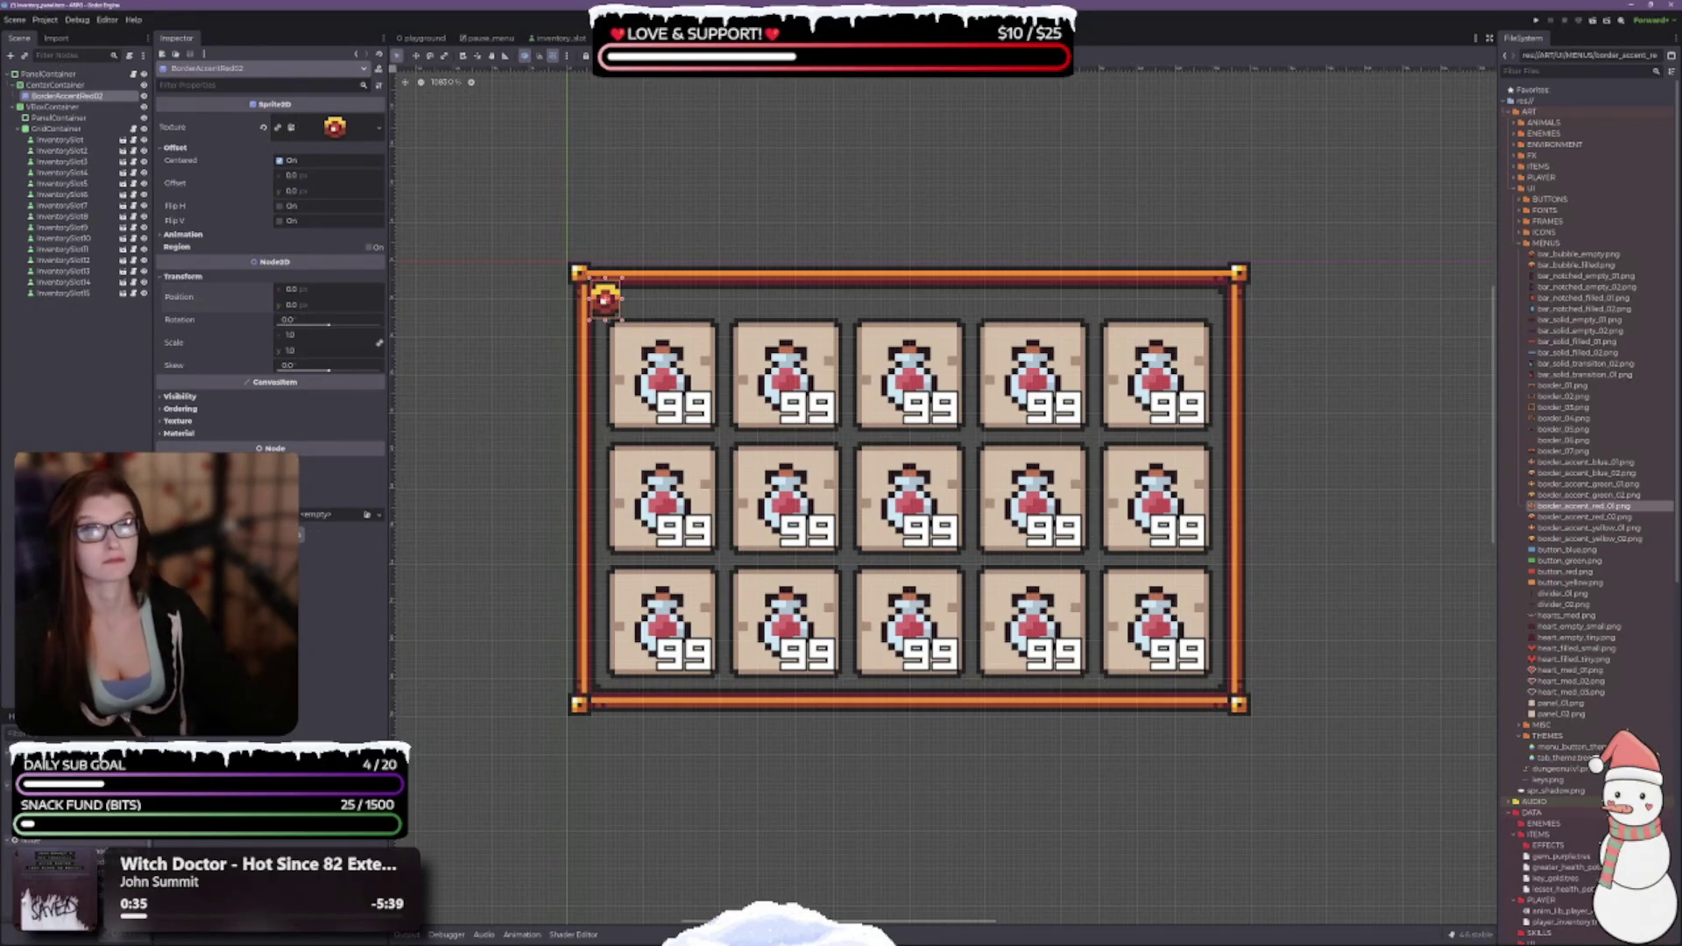
left_click(53, 85)
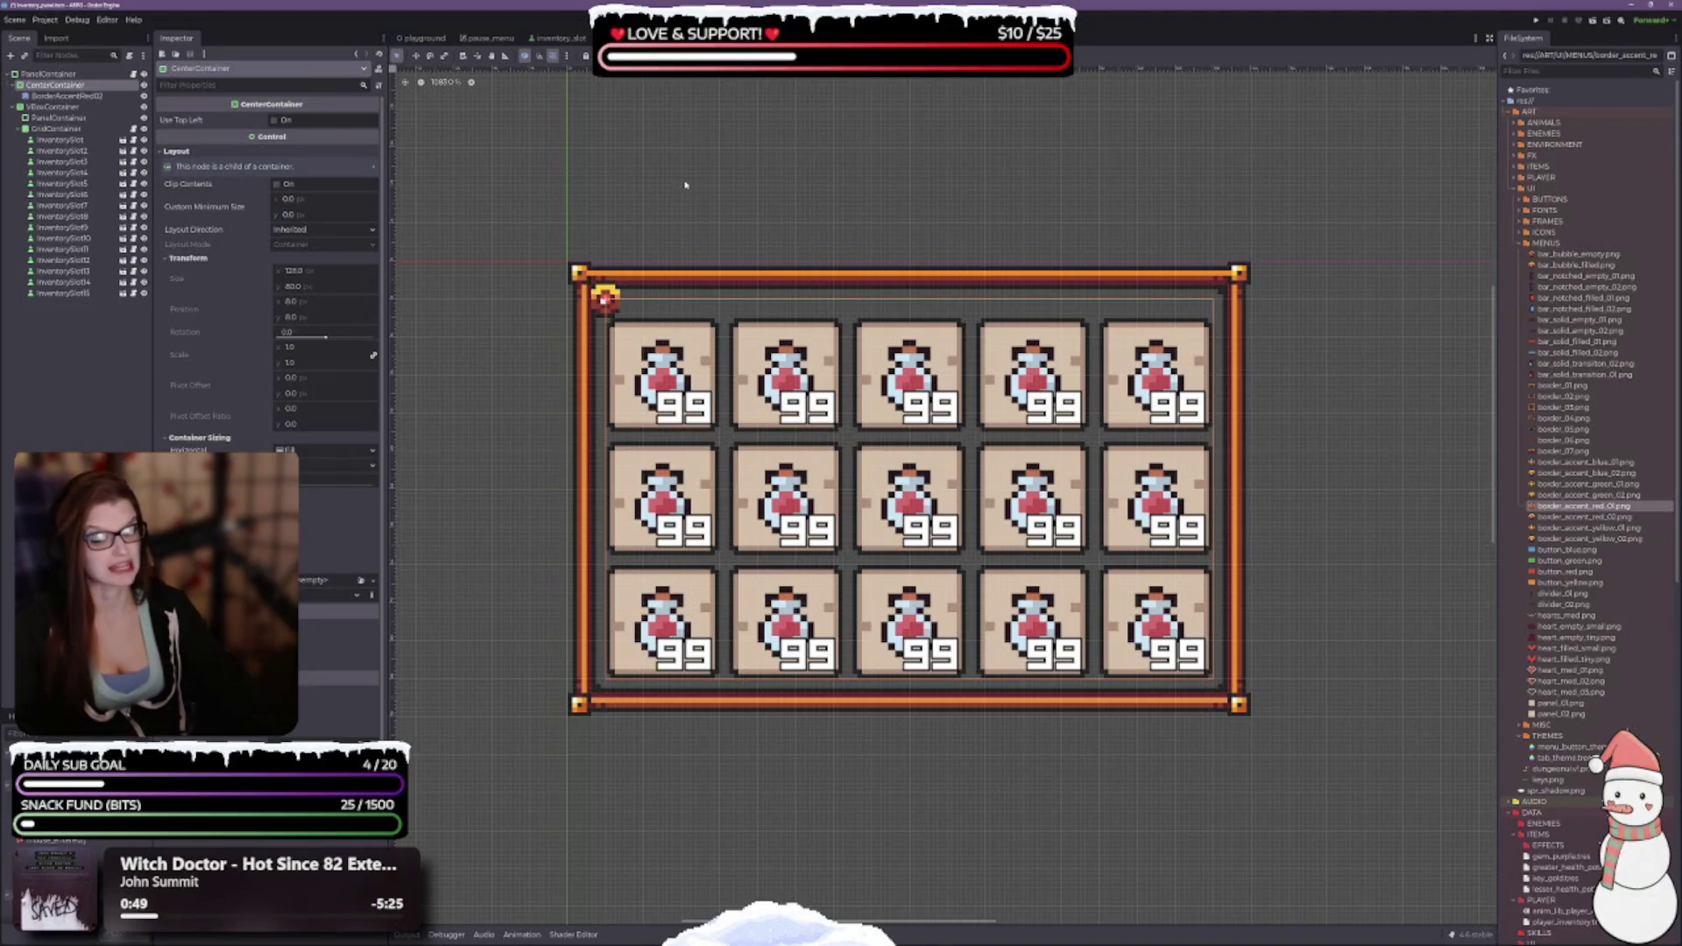
Set CenterContainer's horizontal sizing to Shrink Center, leaving vertical at Shrink Begin after trying Fill and Center.
left_click(673, 55)
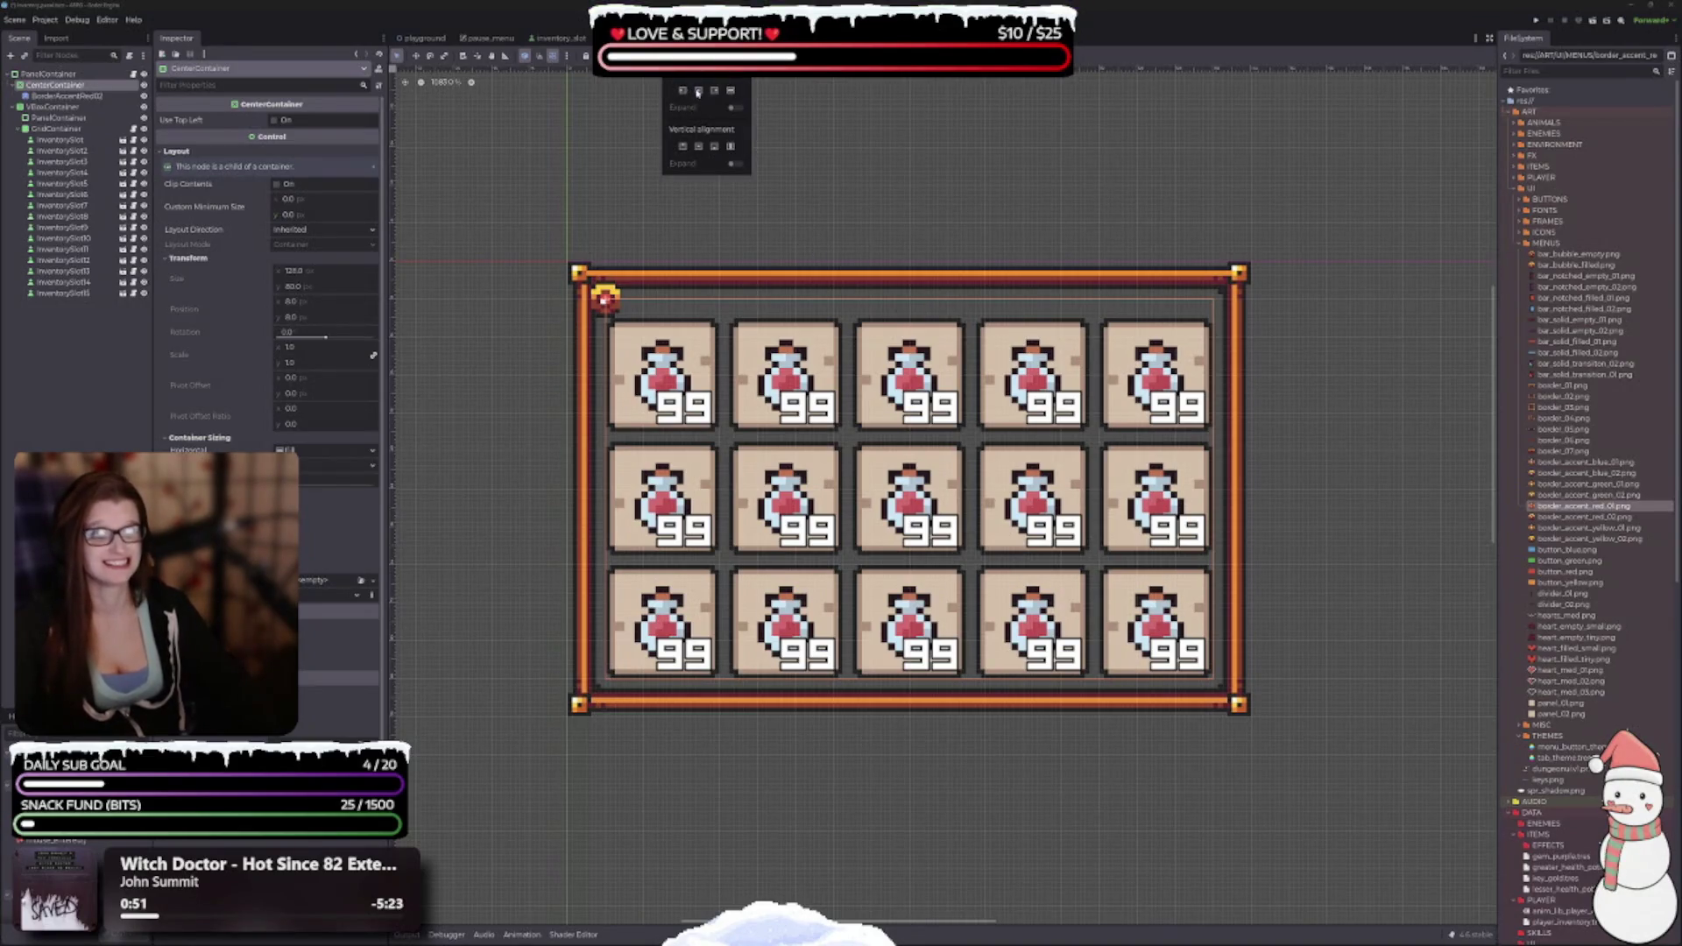
left_click(698, 90)
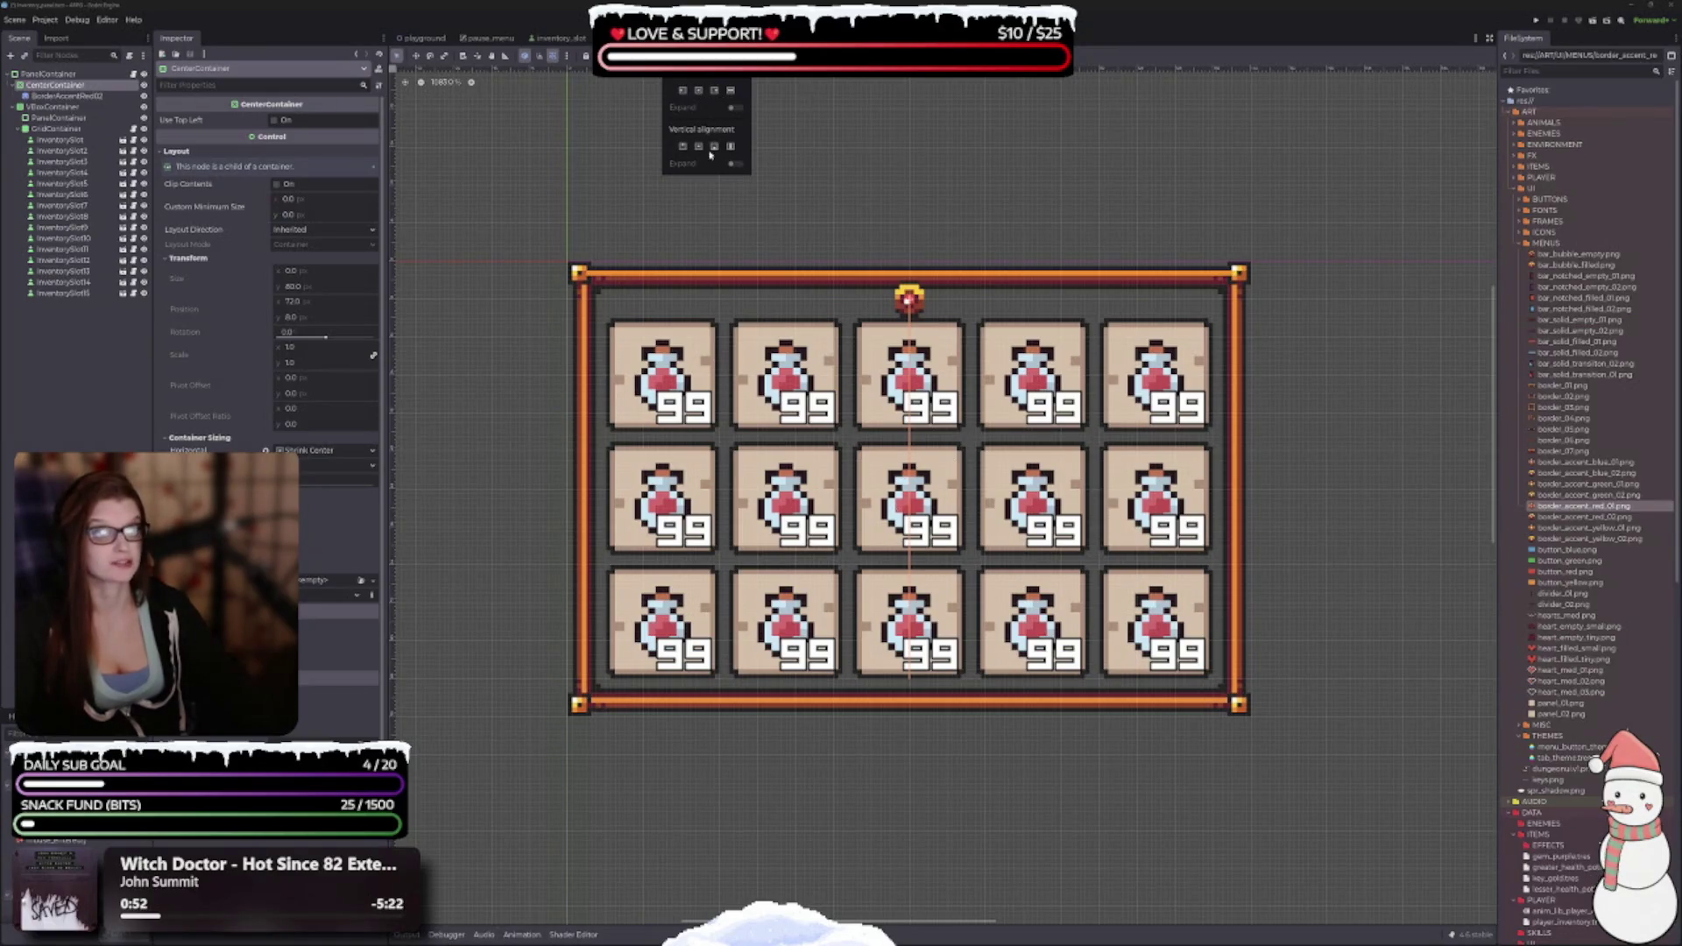
left_click(683, 145)
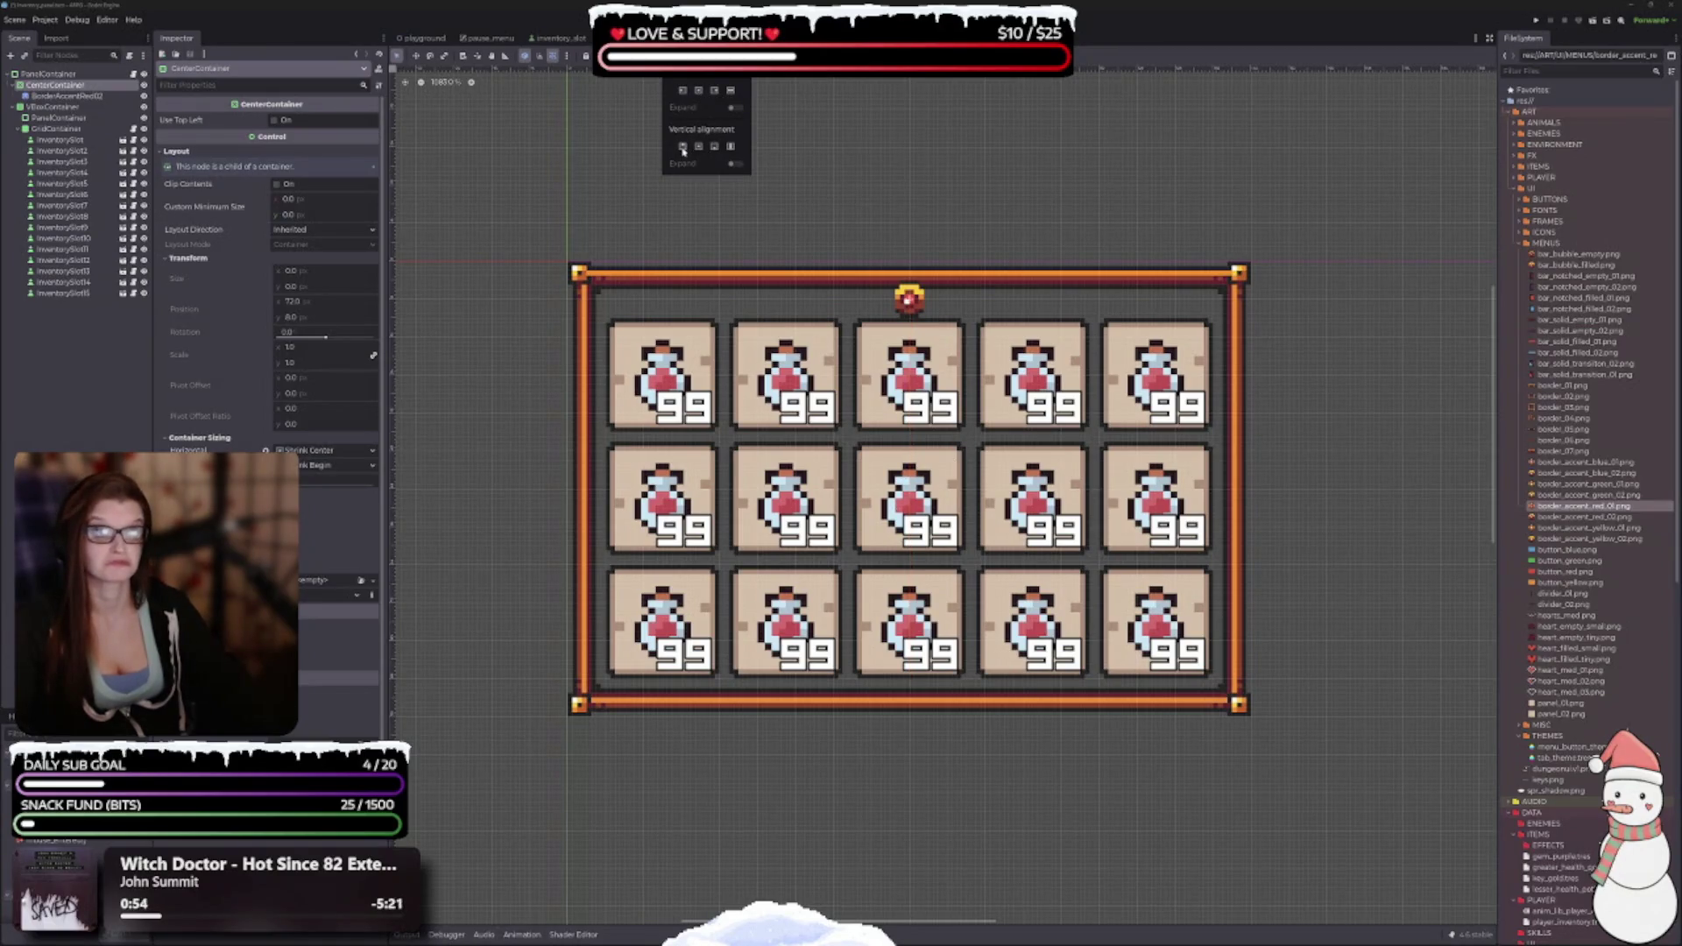
left_click(731, 146)
left_click(683, 146)
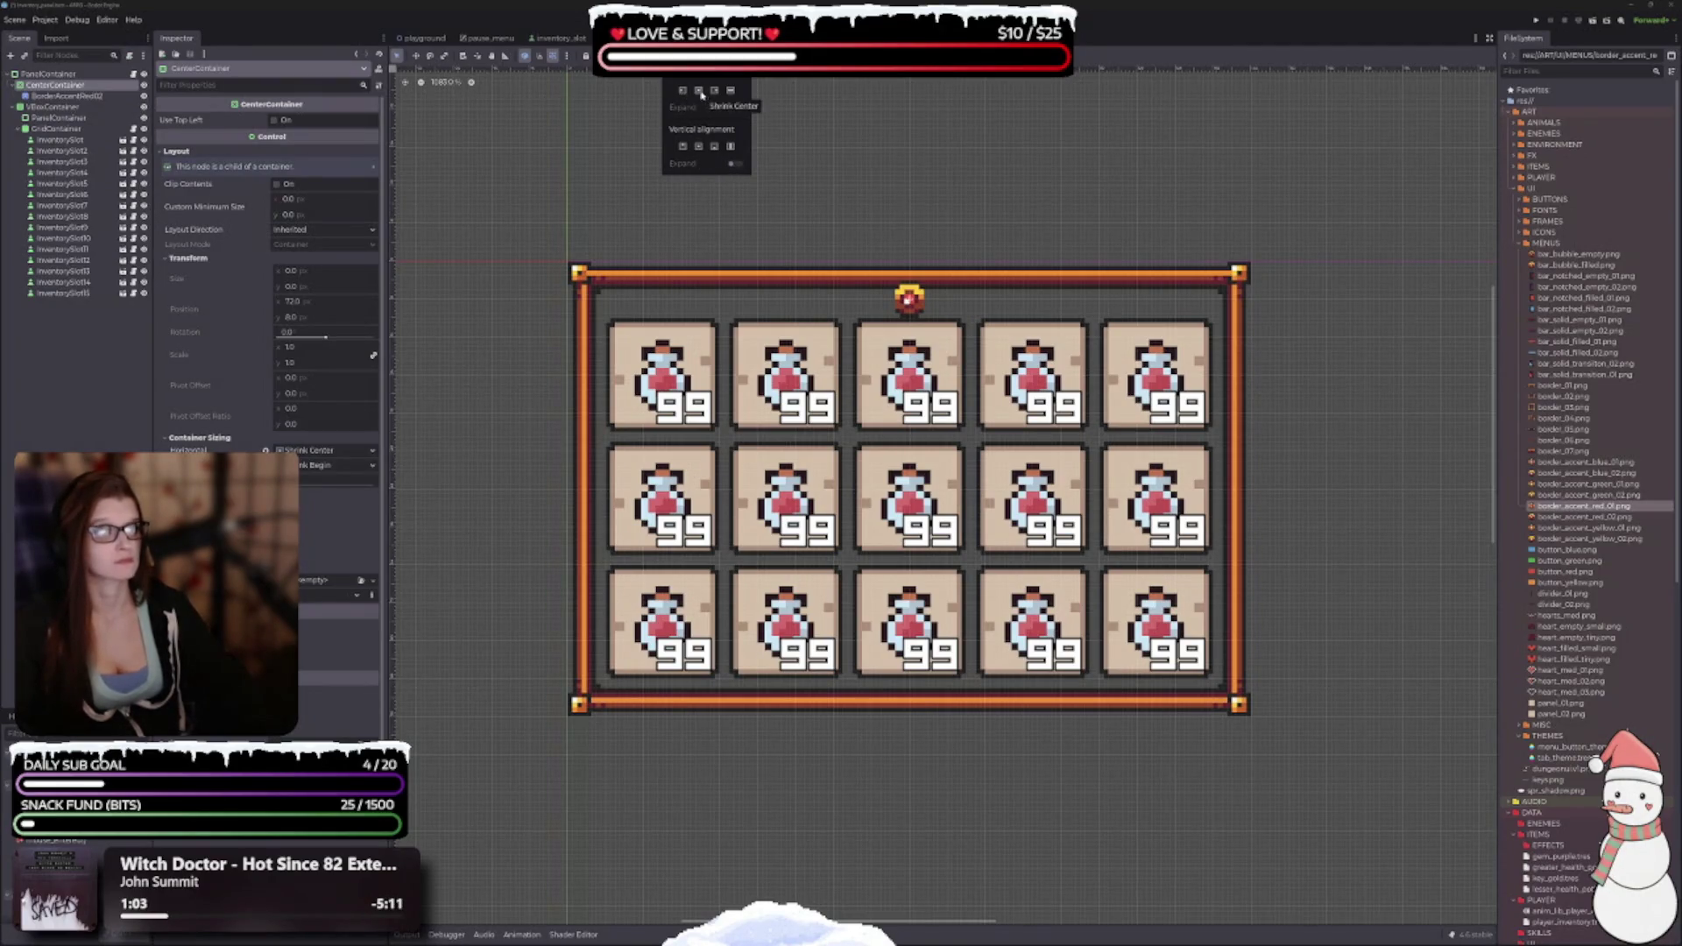
left_click(683, 147)
left_click(684, 147)
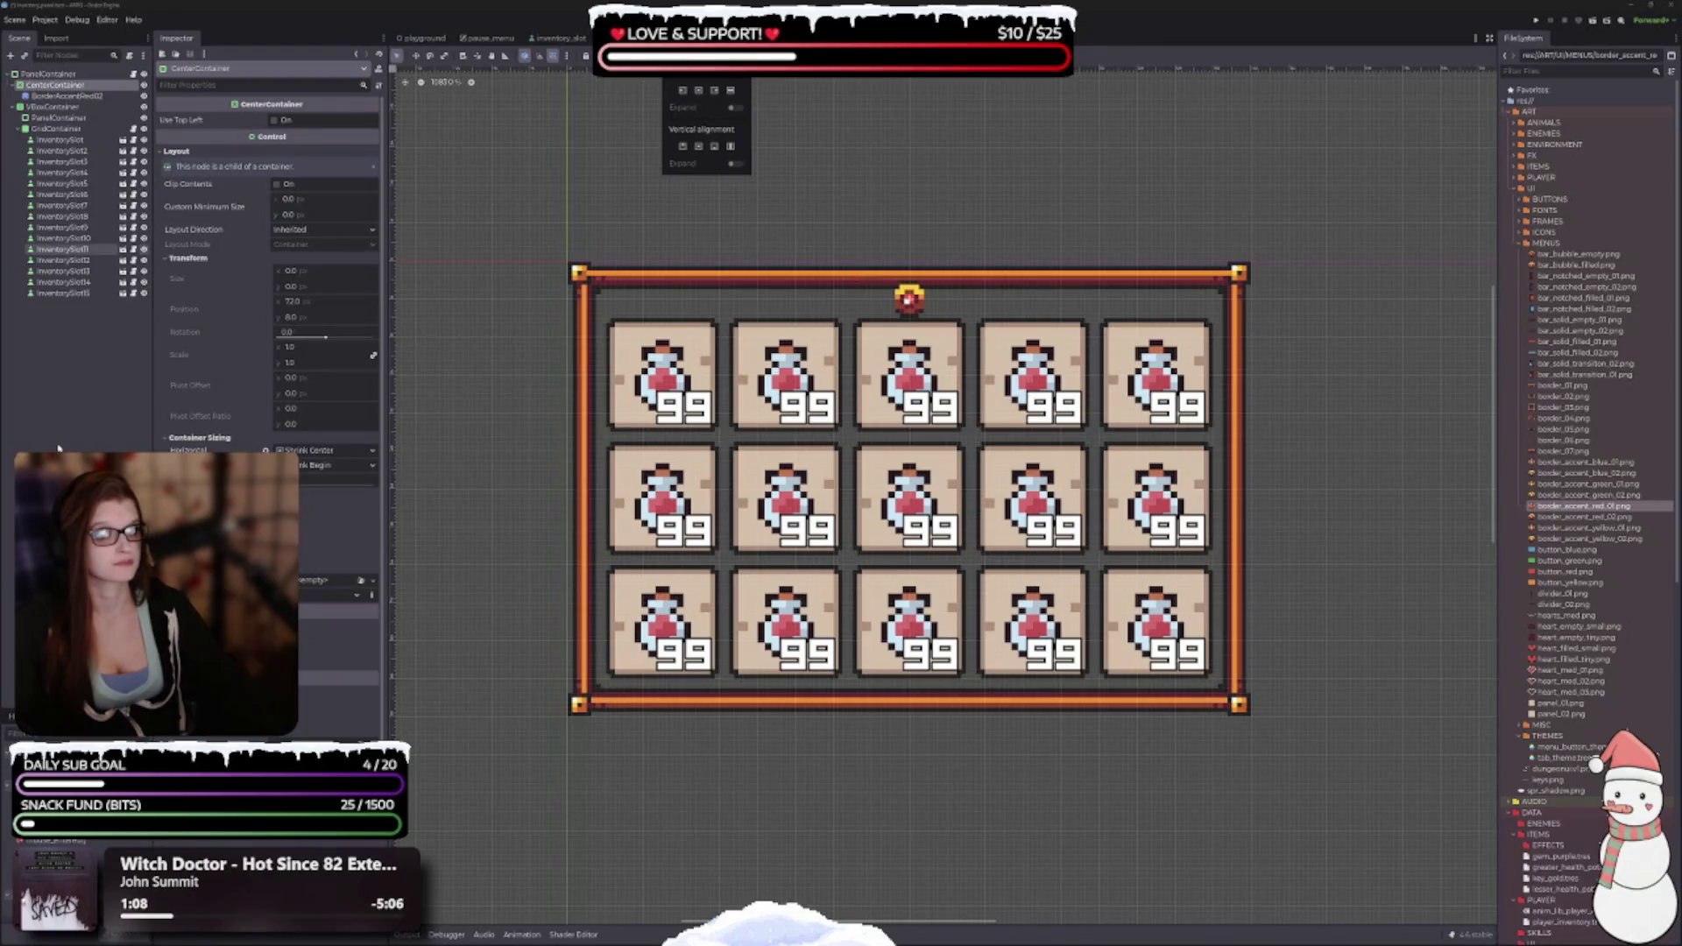
left_click(234, 289)
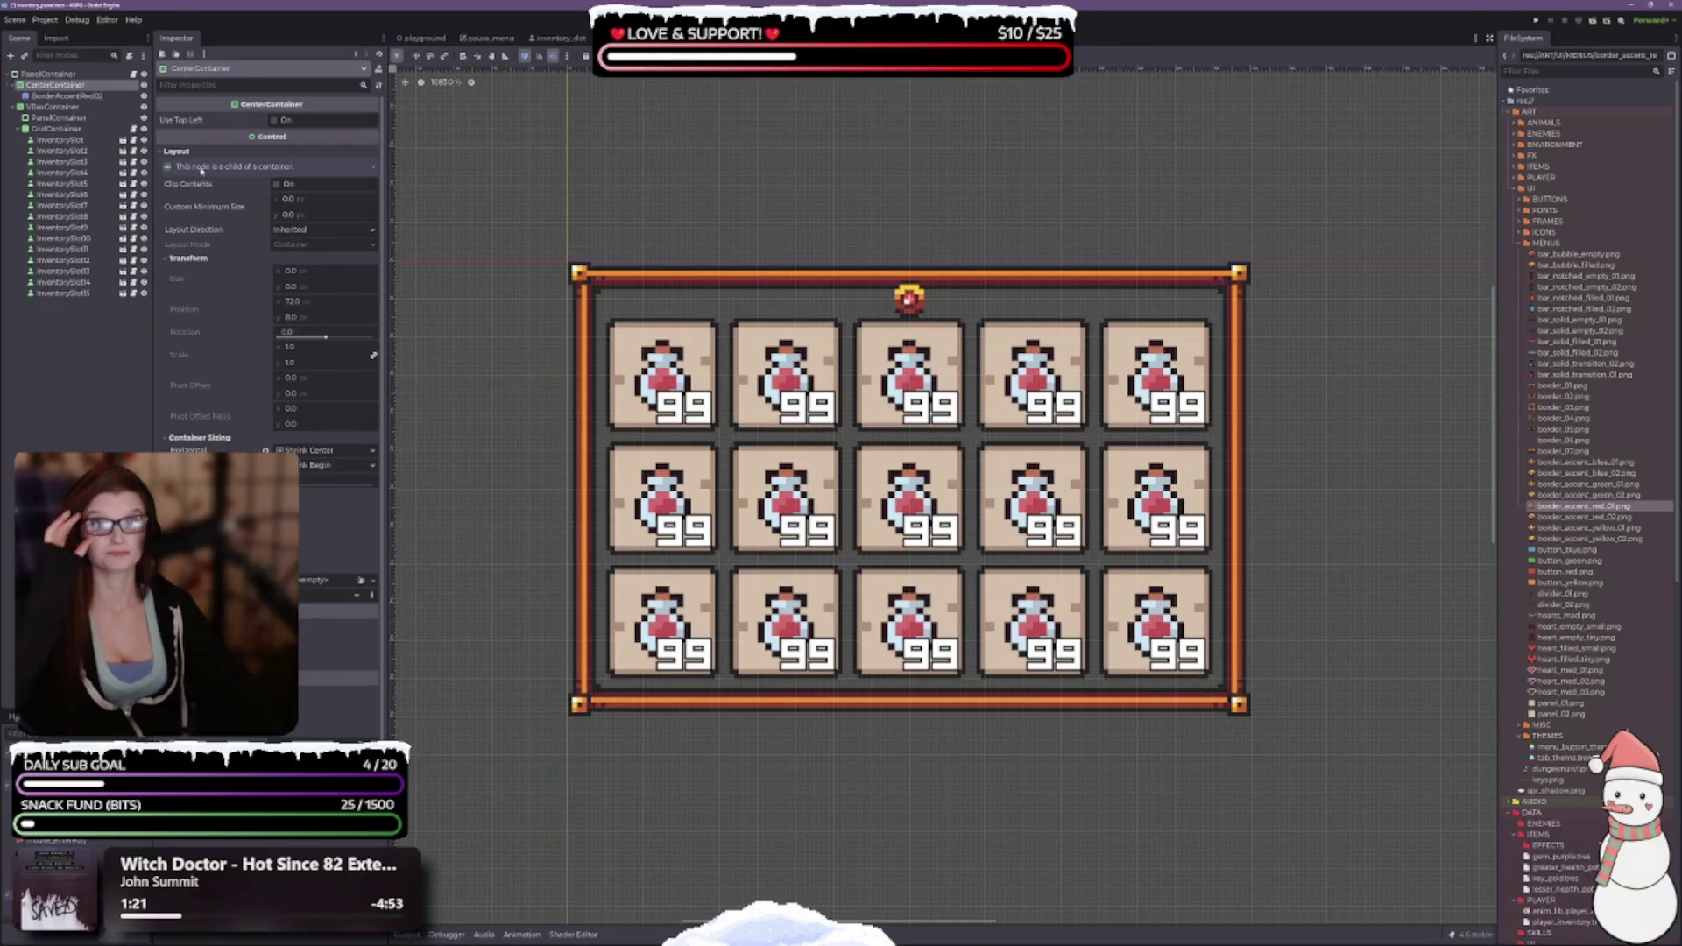
Add a TextureRect under CenterContainer with border_accent_red_02.png as its texture.
left_click(44, 96)
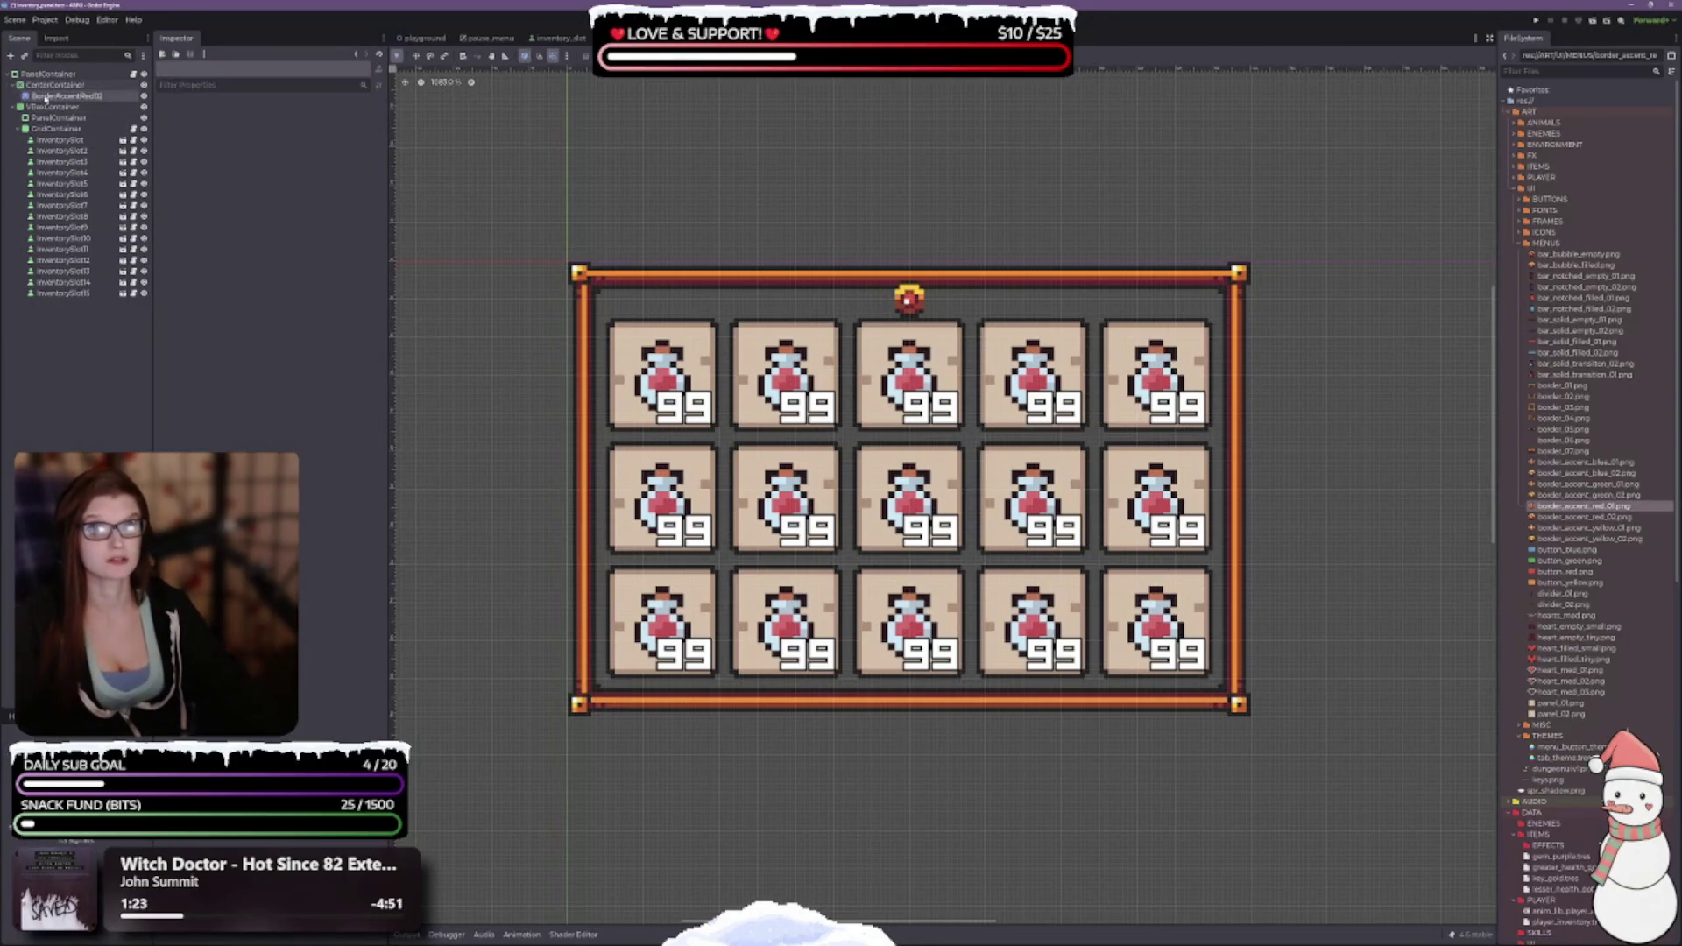
left_click(42, 86)
right_click(41, 86)
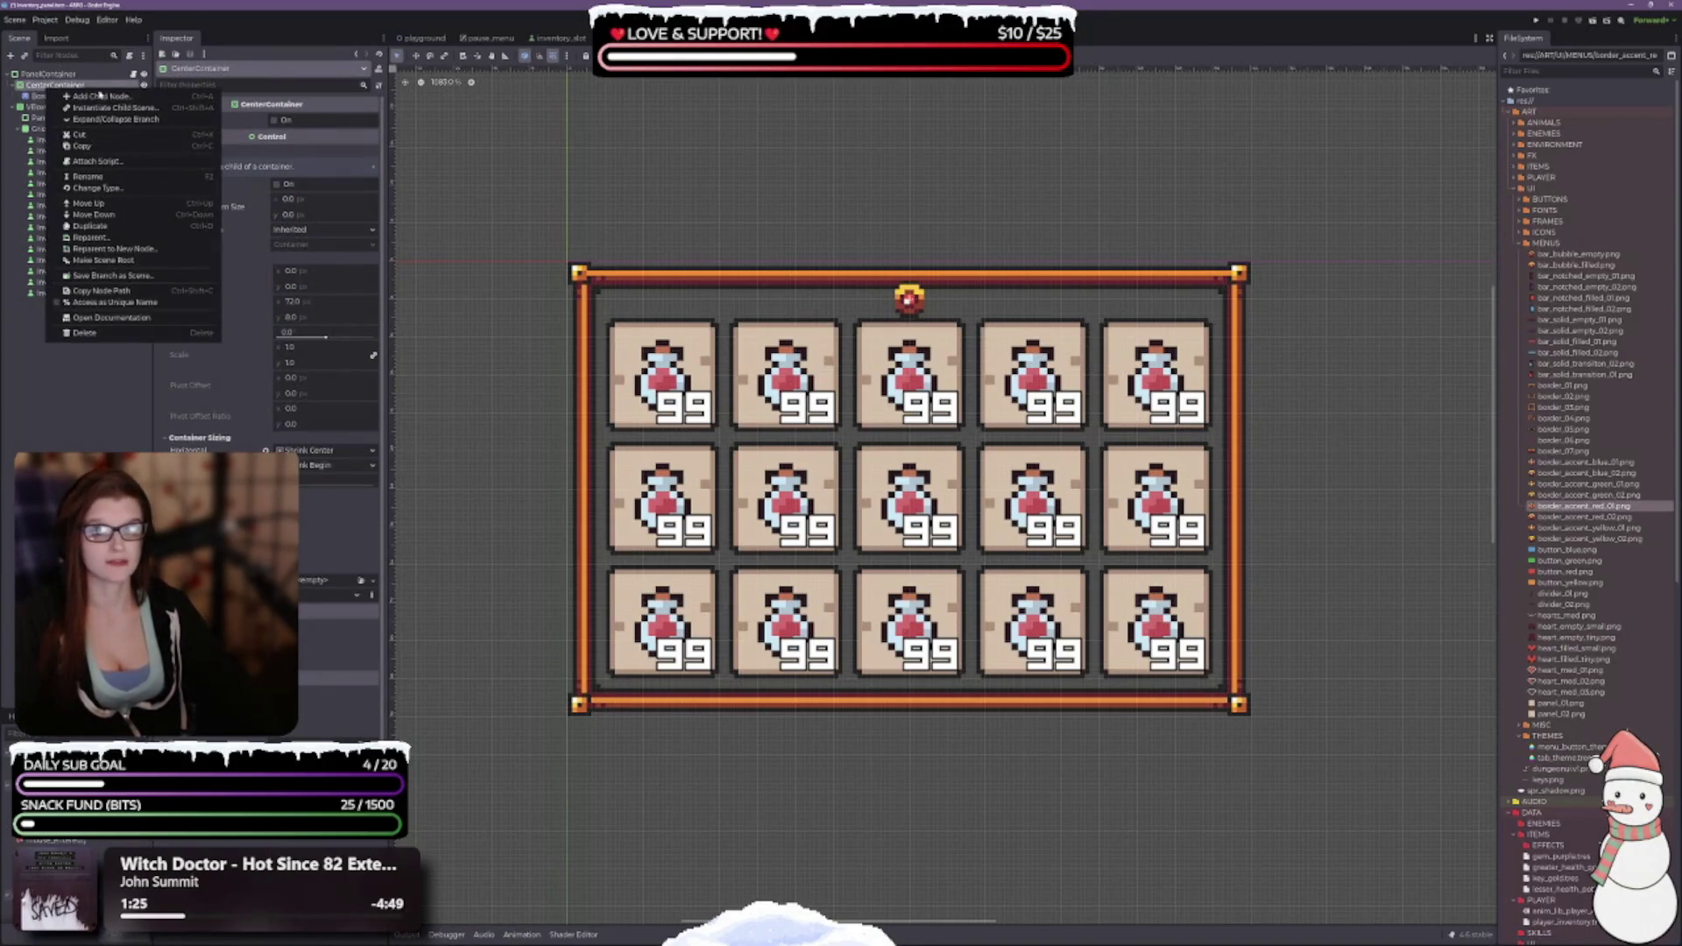
left_click(96, 96)
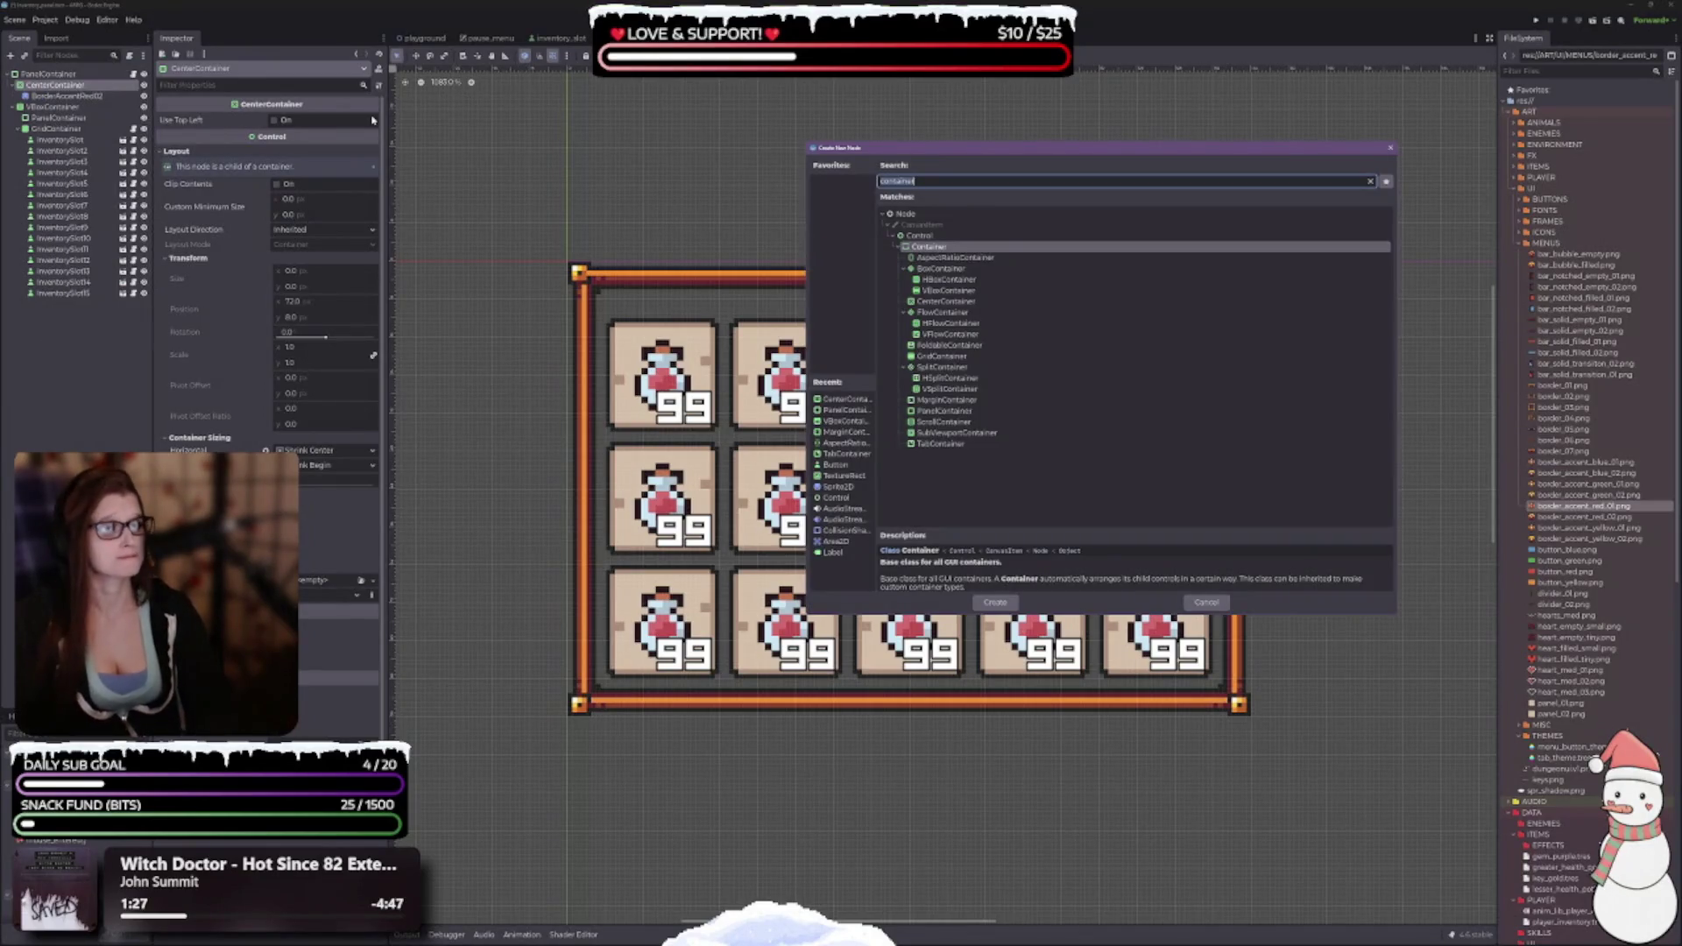
type("text")
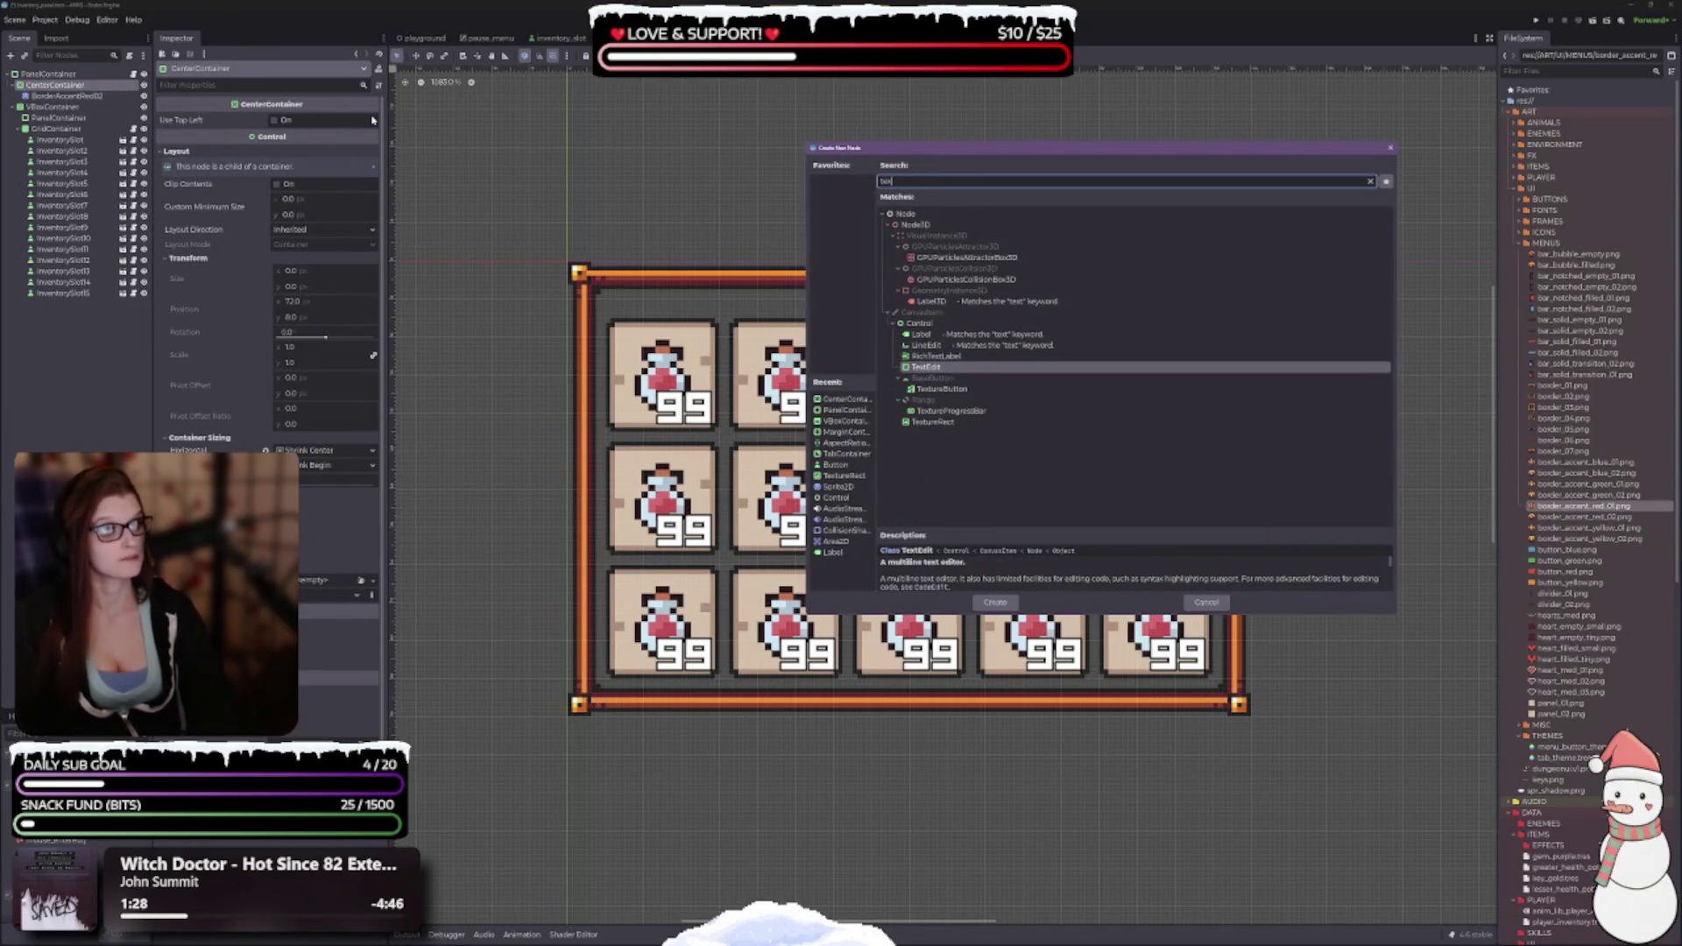
key("Down")
key("Down")
key("Down")
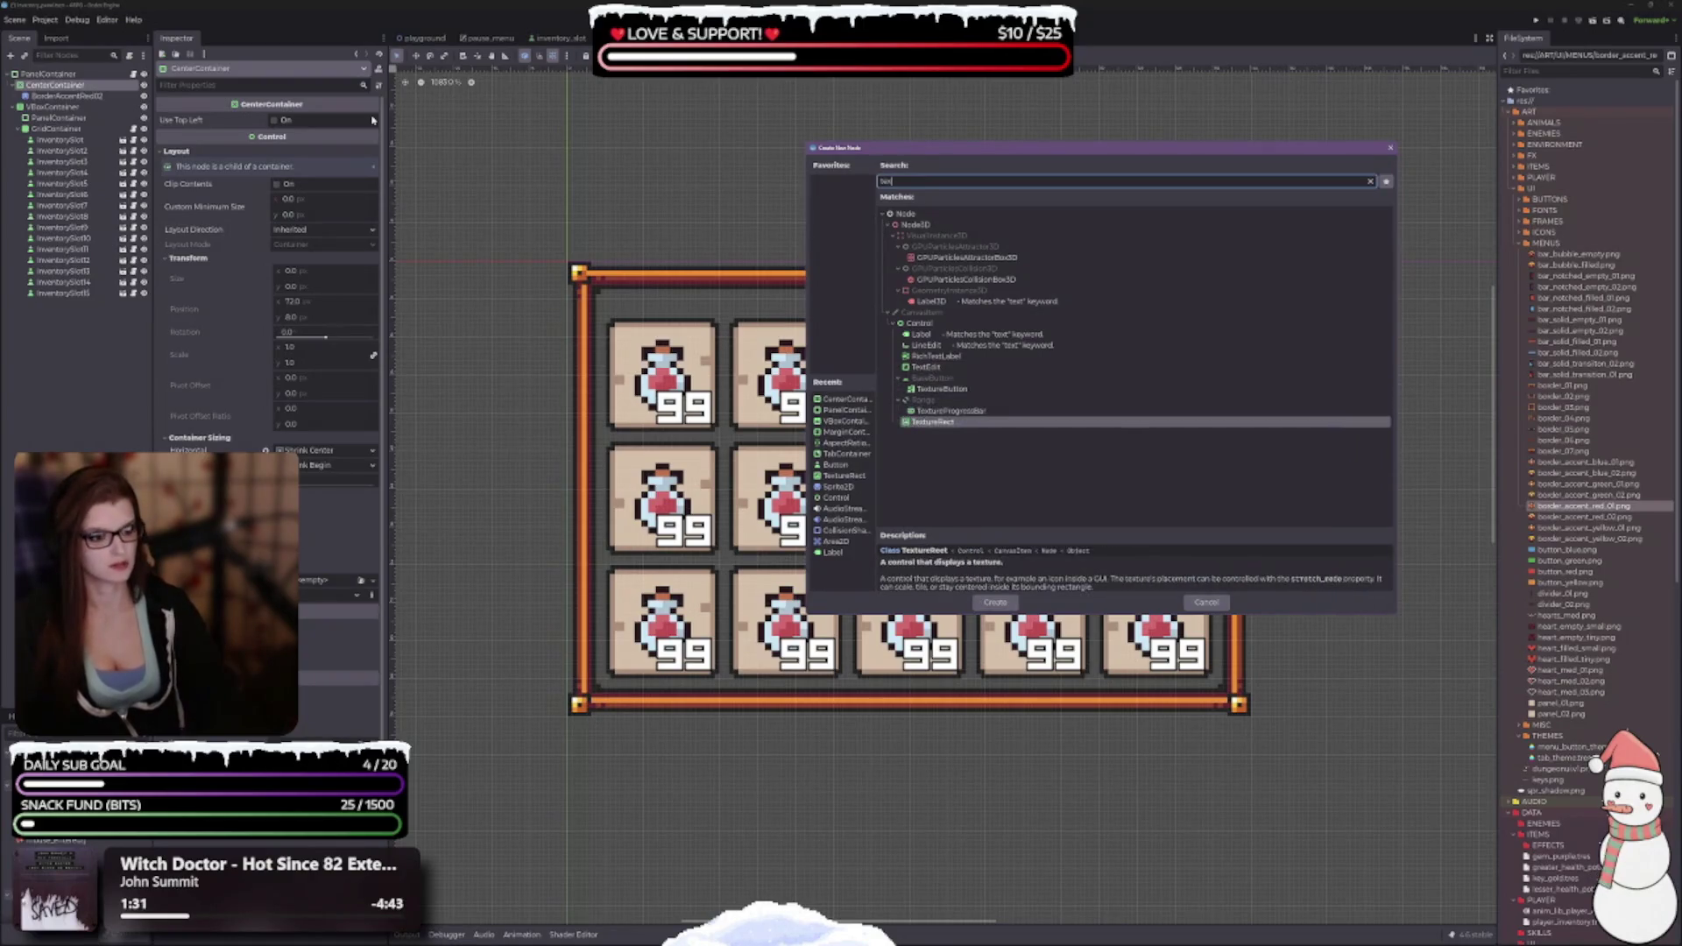
key("Return")
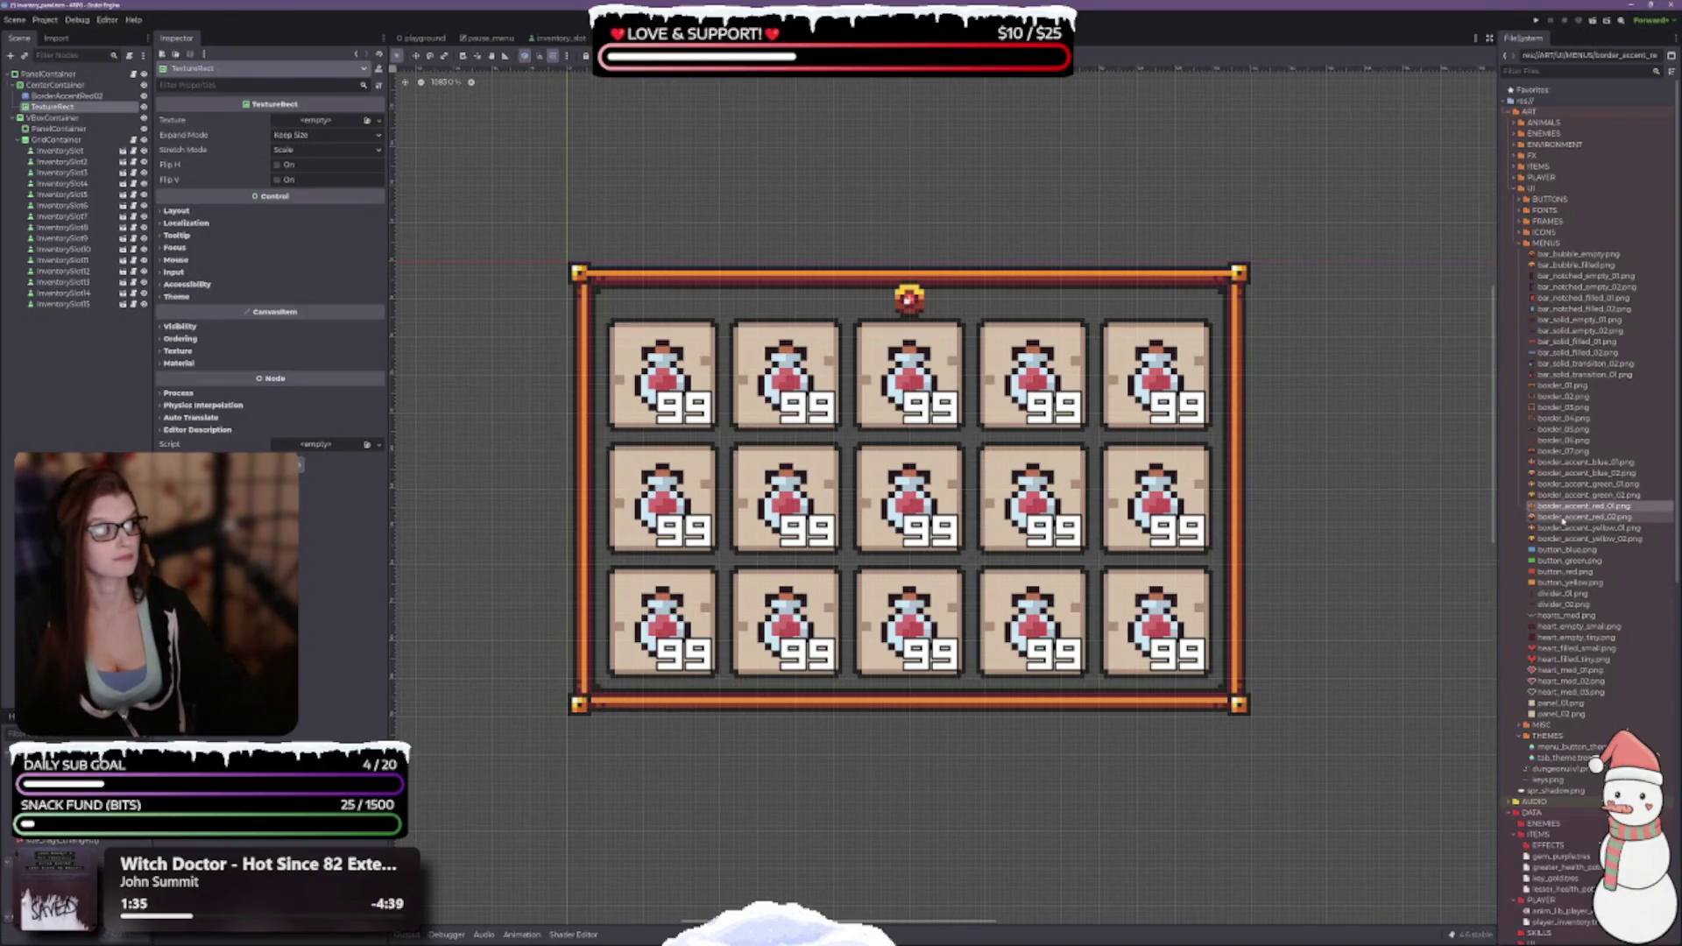
mouse_move(1539, 520)
left_mouse_down()
mouse_move(964, 333)
mouse_move(320, 180)
mouse_move(331, 125)
left_mouse_up()
Delete the old BorderAccentRed02 sprite node.
left_click(66, 96)
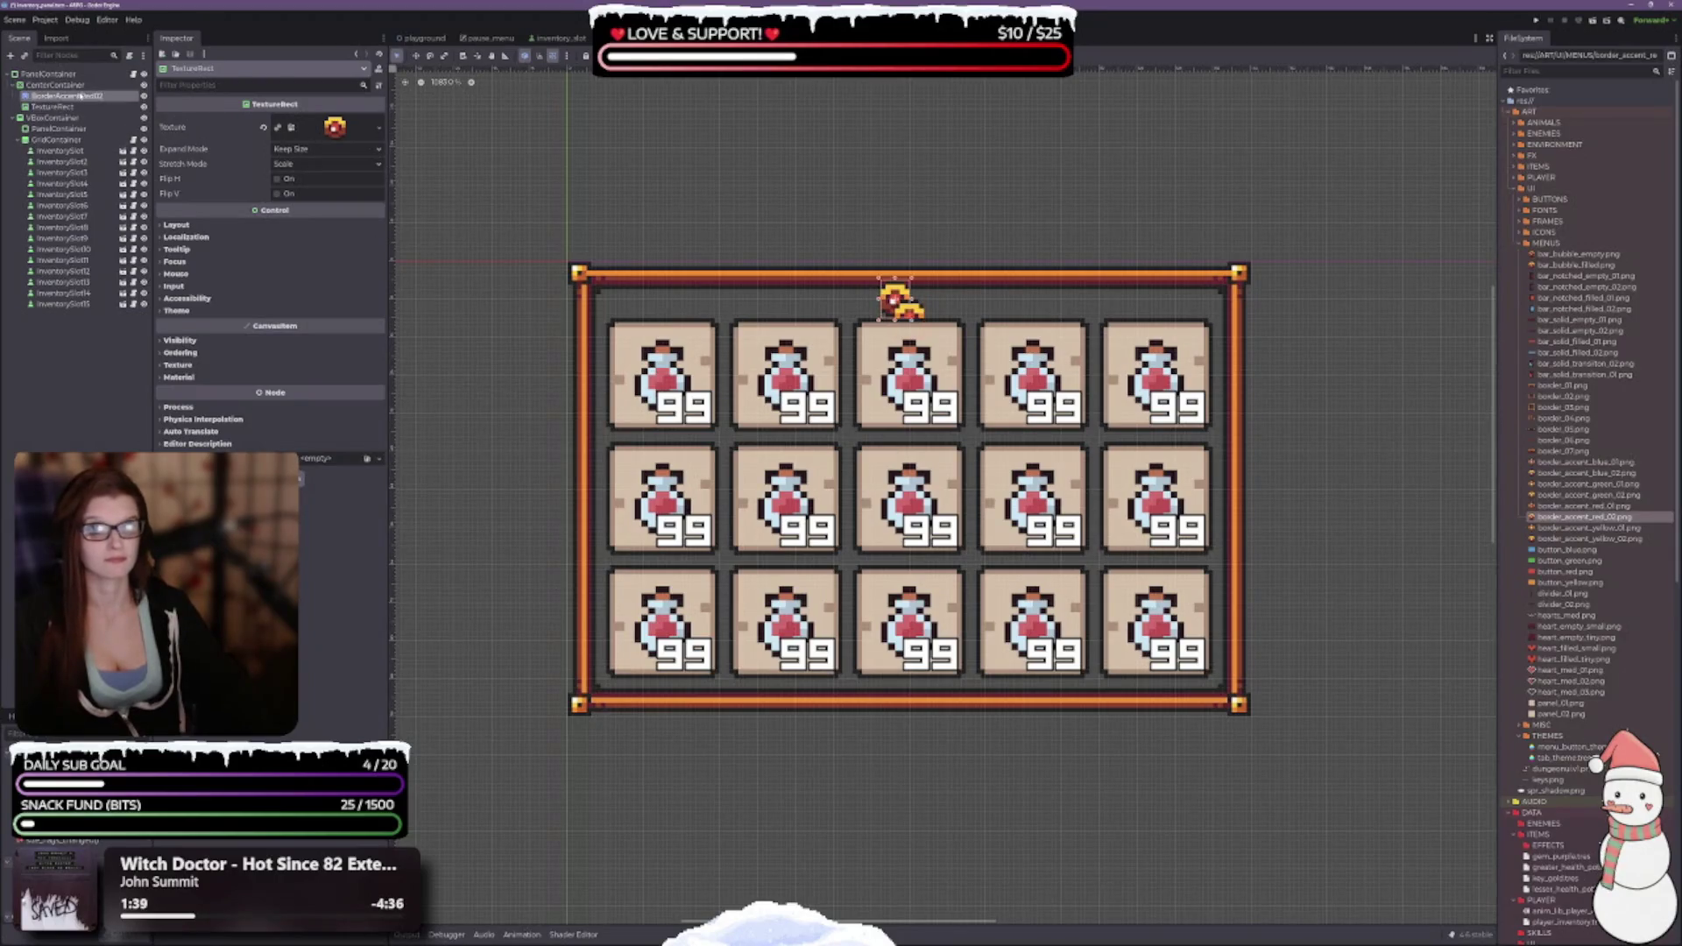
key("Delete")
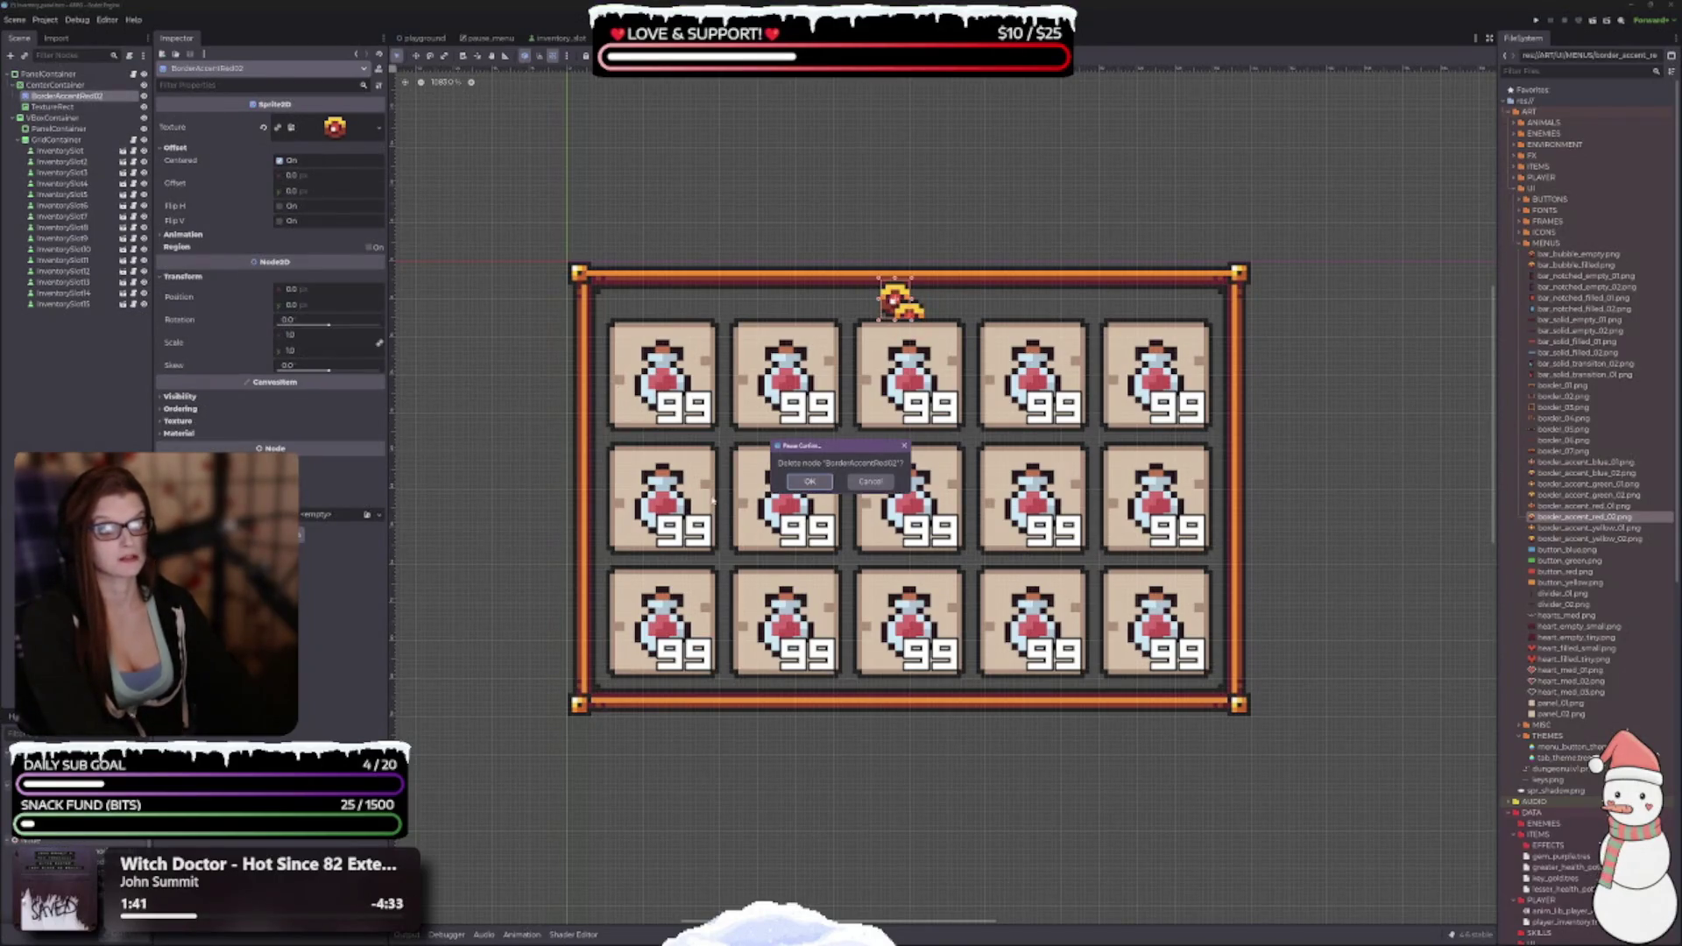
key("Return")
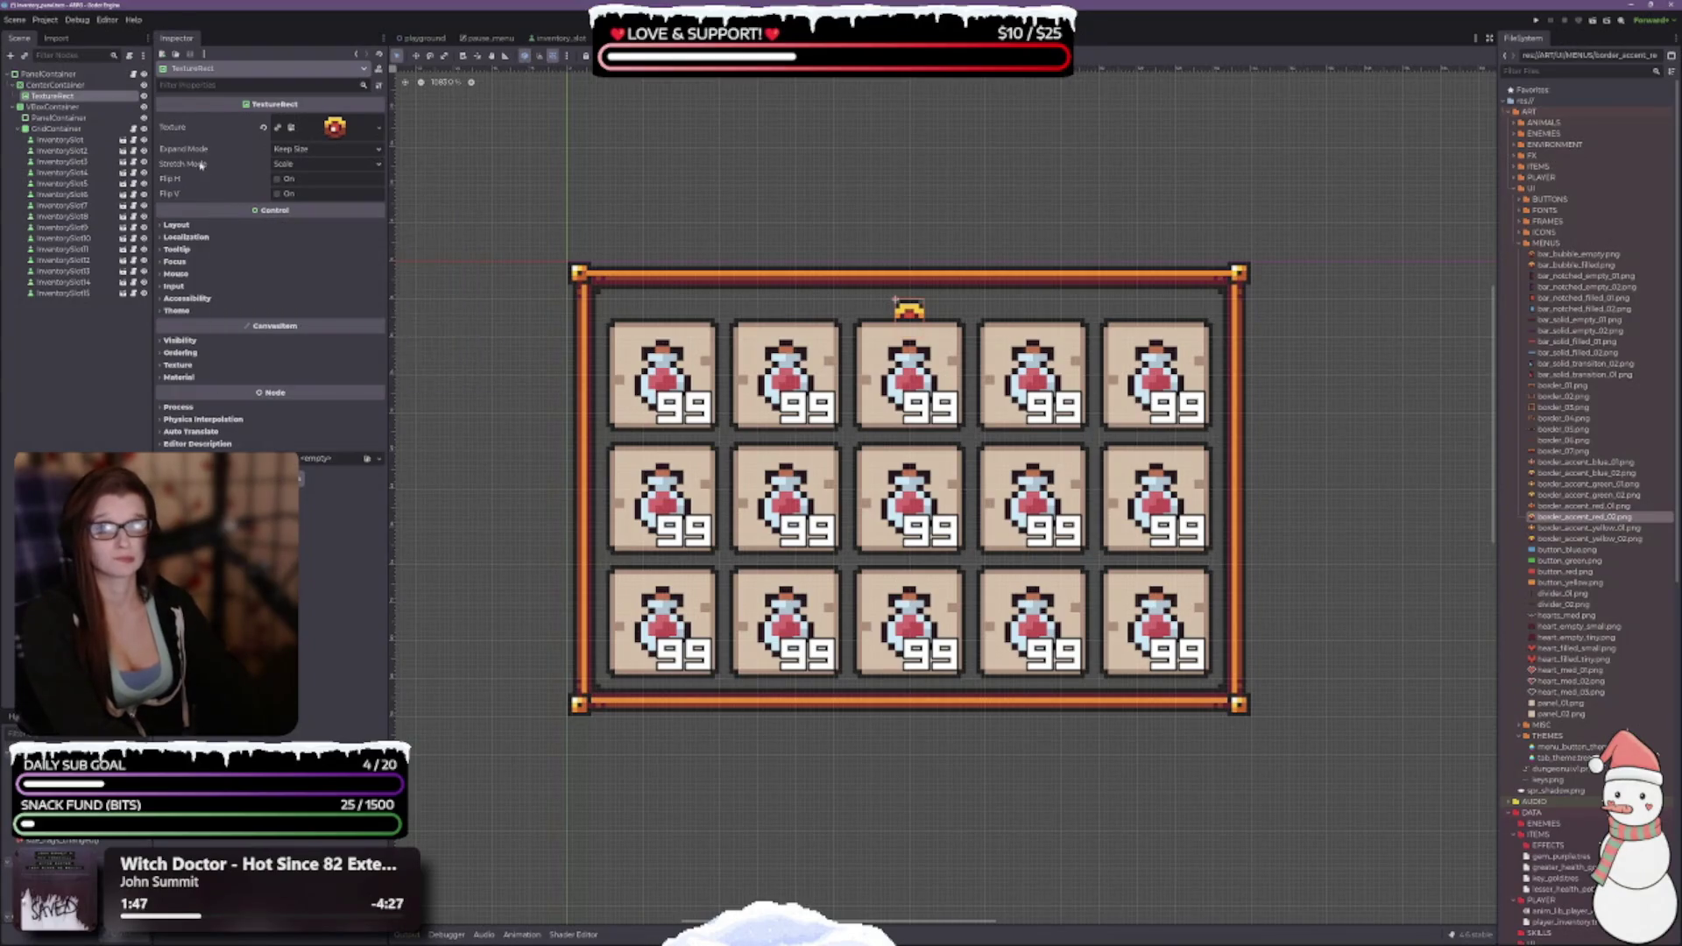
Inspect the TextureRect's layout and transform properties, then reselect CenterContainer.
left_click(178, 225)
left_click(186, 332)
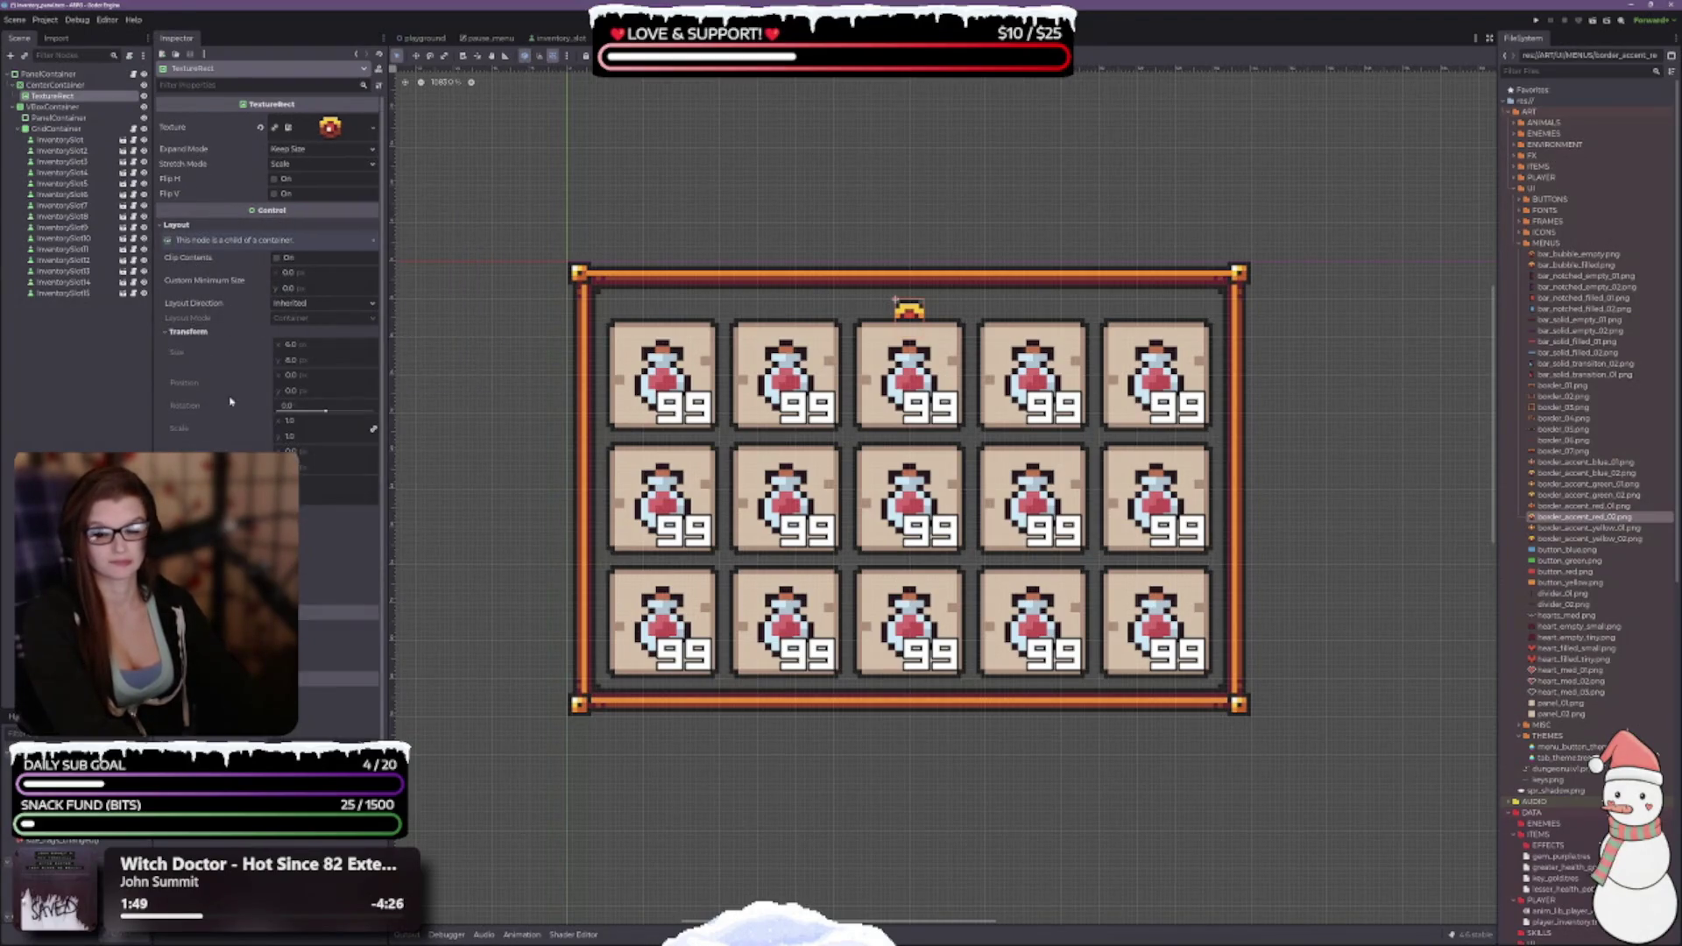
scroll(267, 307, "down", 2)
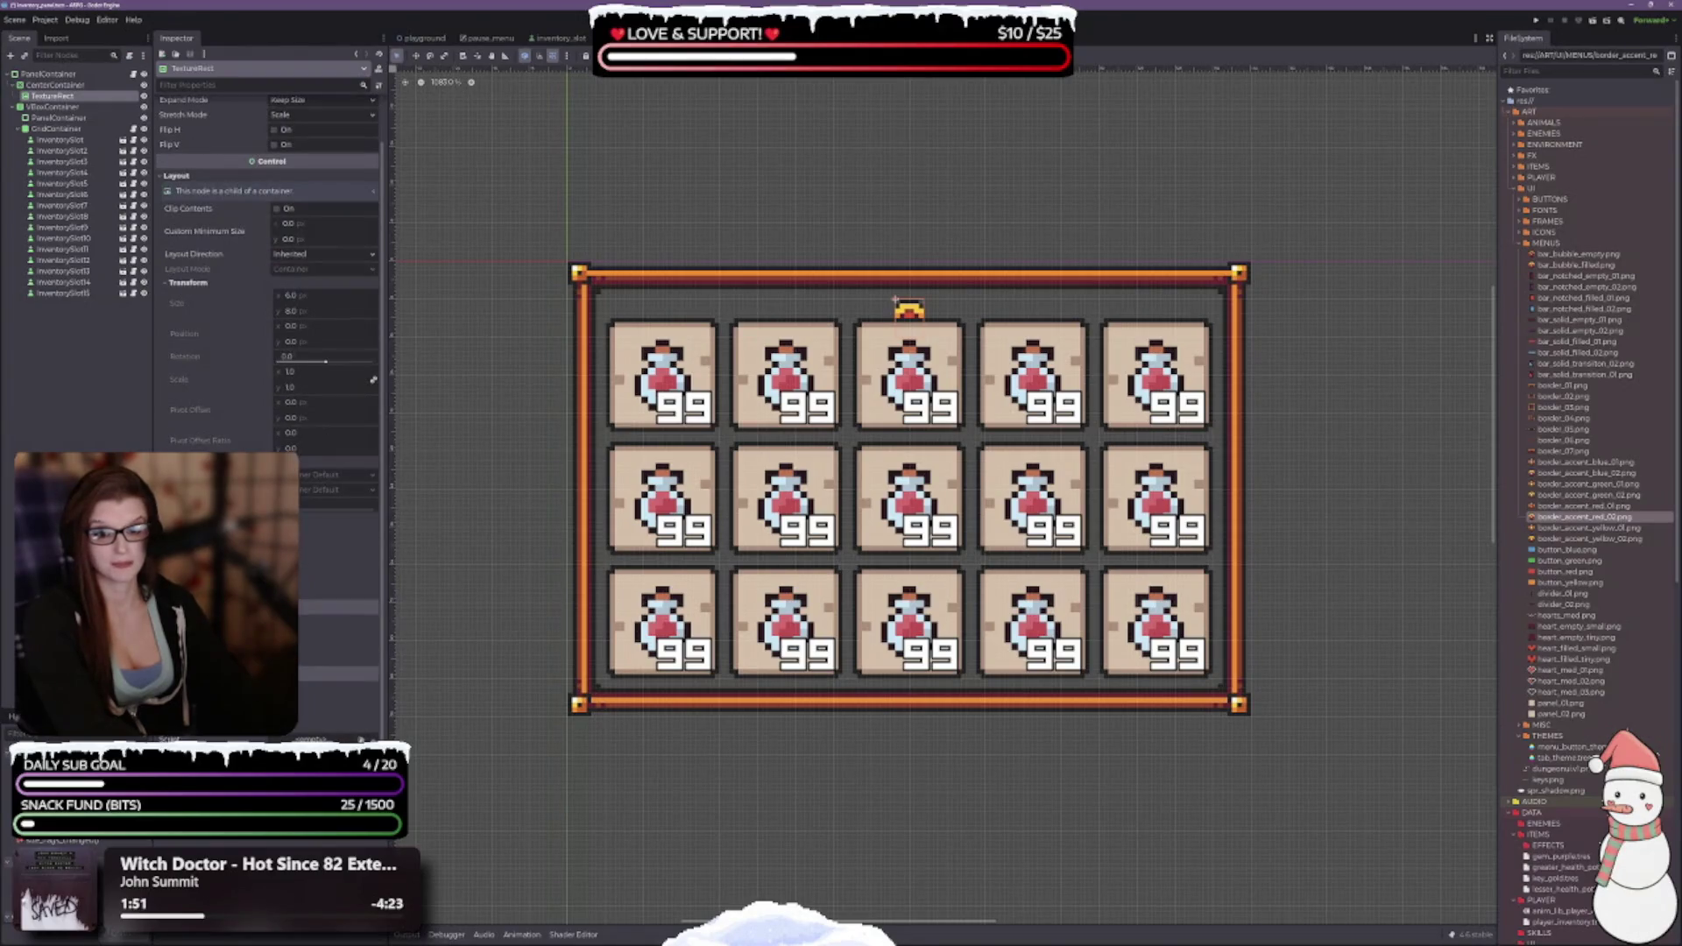
left_click(184, 508)
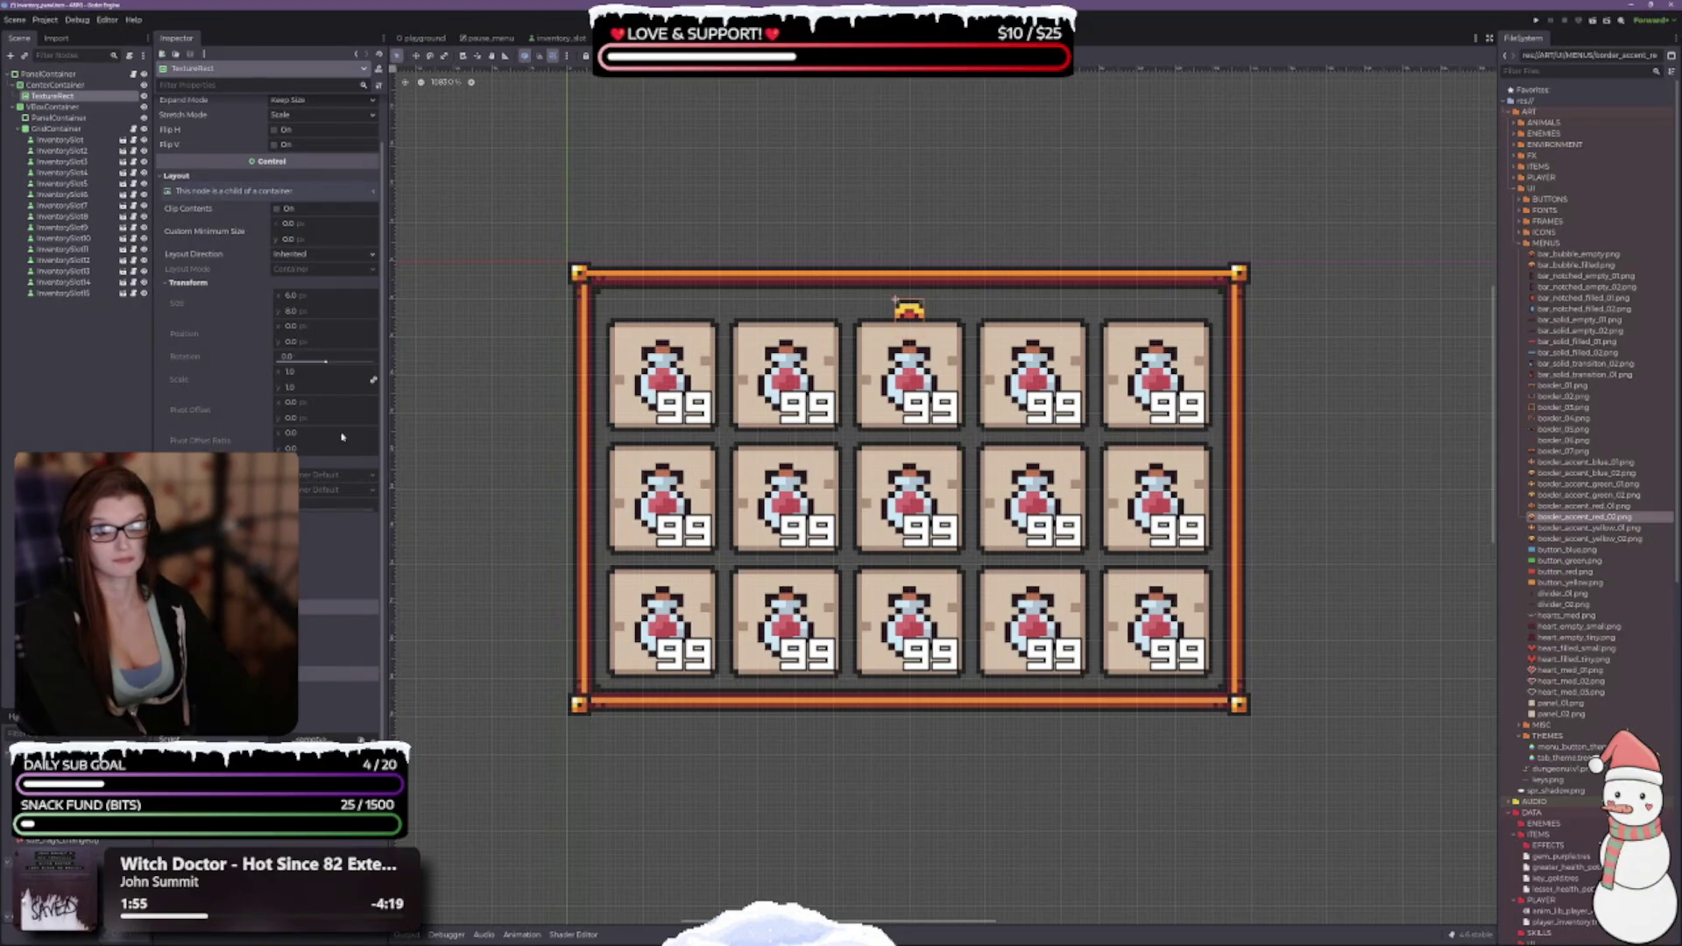
scroll(342, 436, "up", 2)
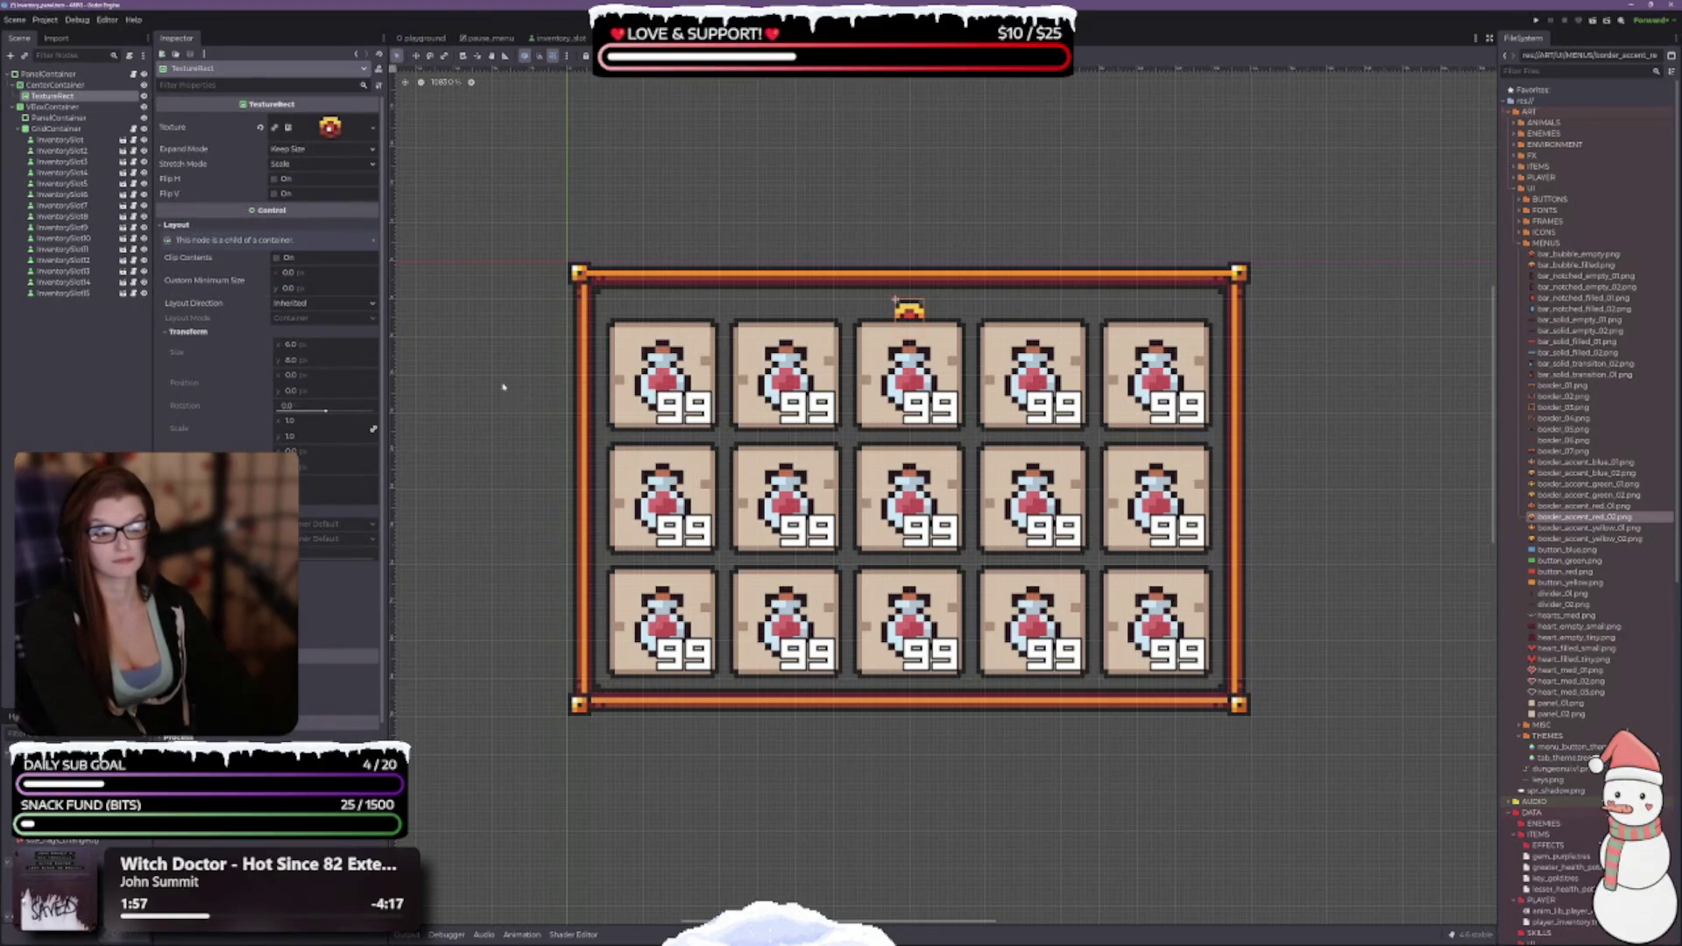
left_click(55, 85)
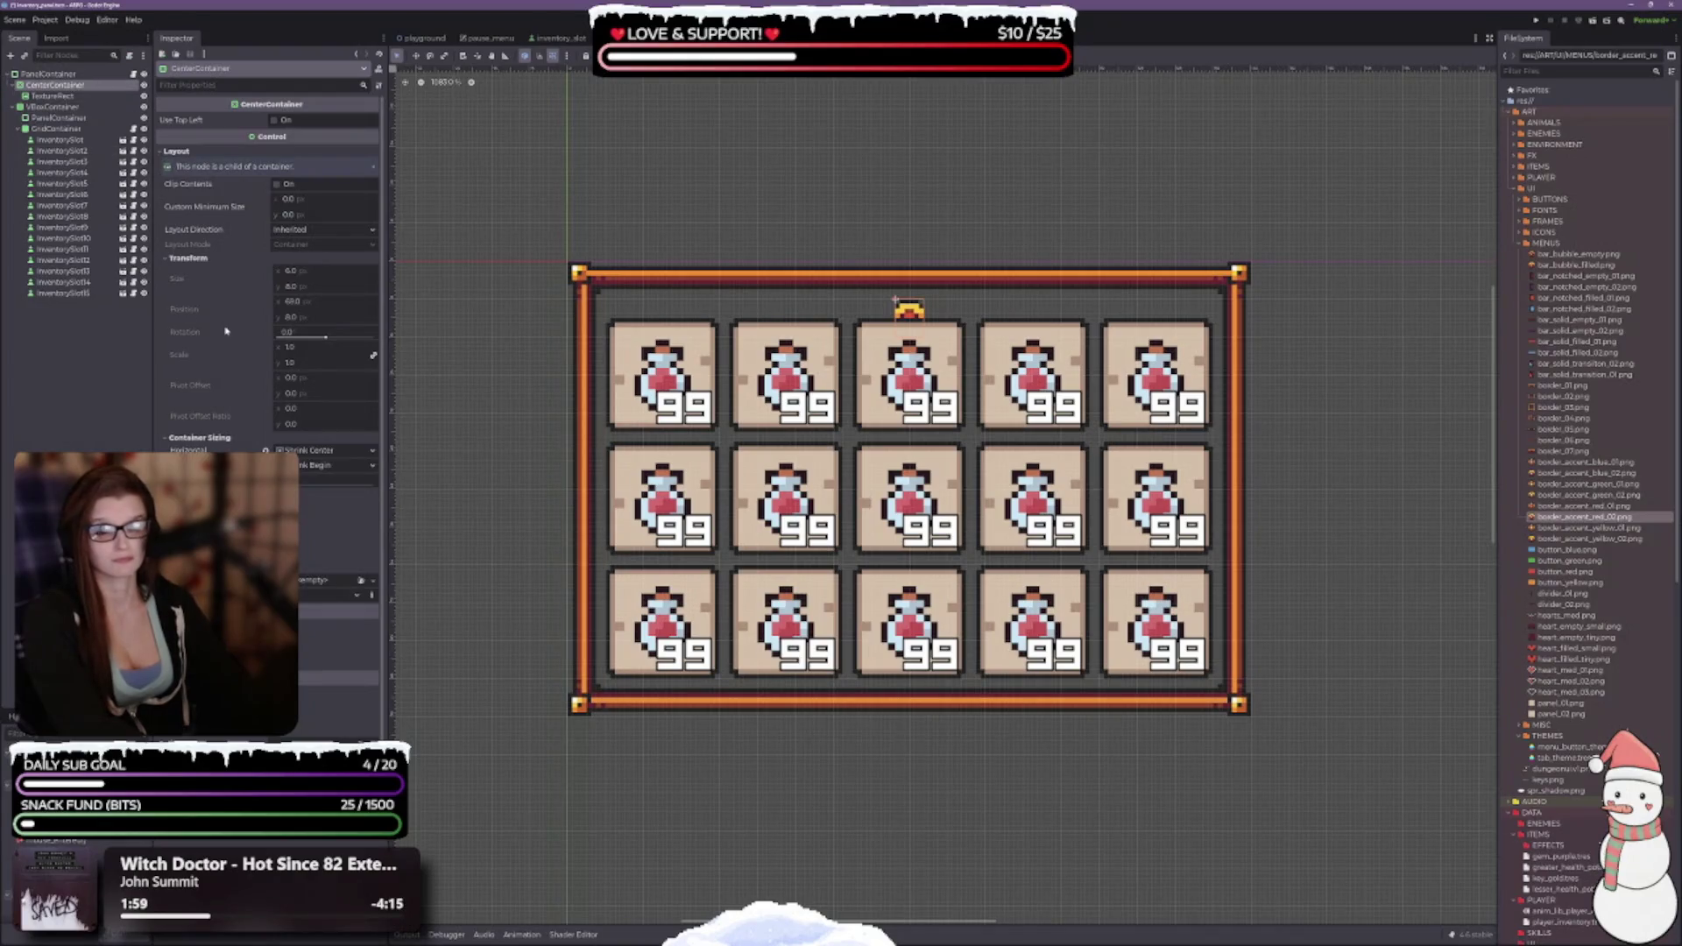
Set CenterContainer's horizontal sizing to Fill, keeping vertical sizing at Shrink Begin.
mouse_move(219, 464)
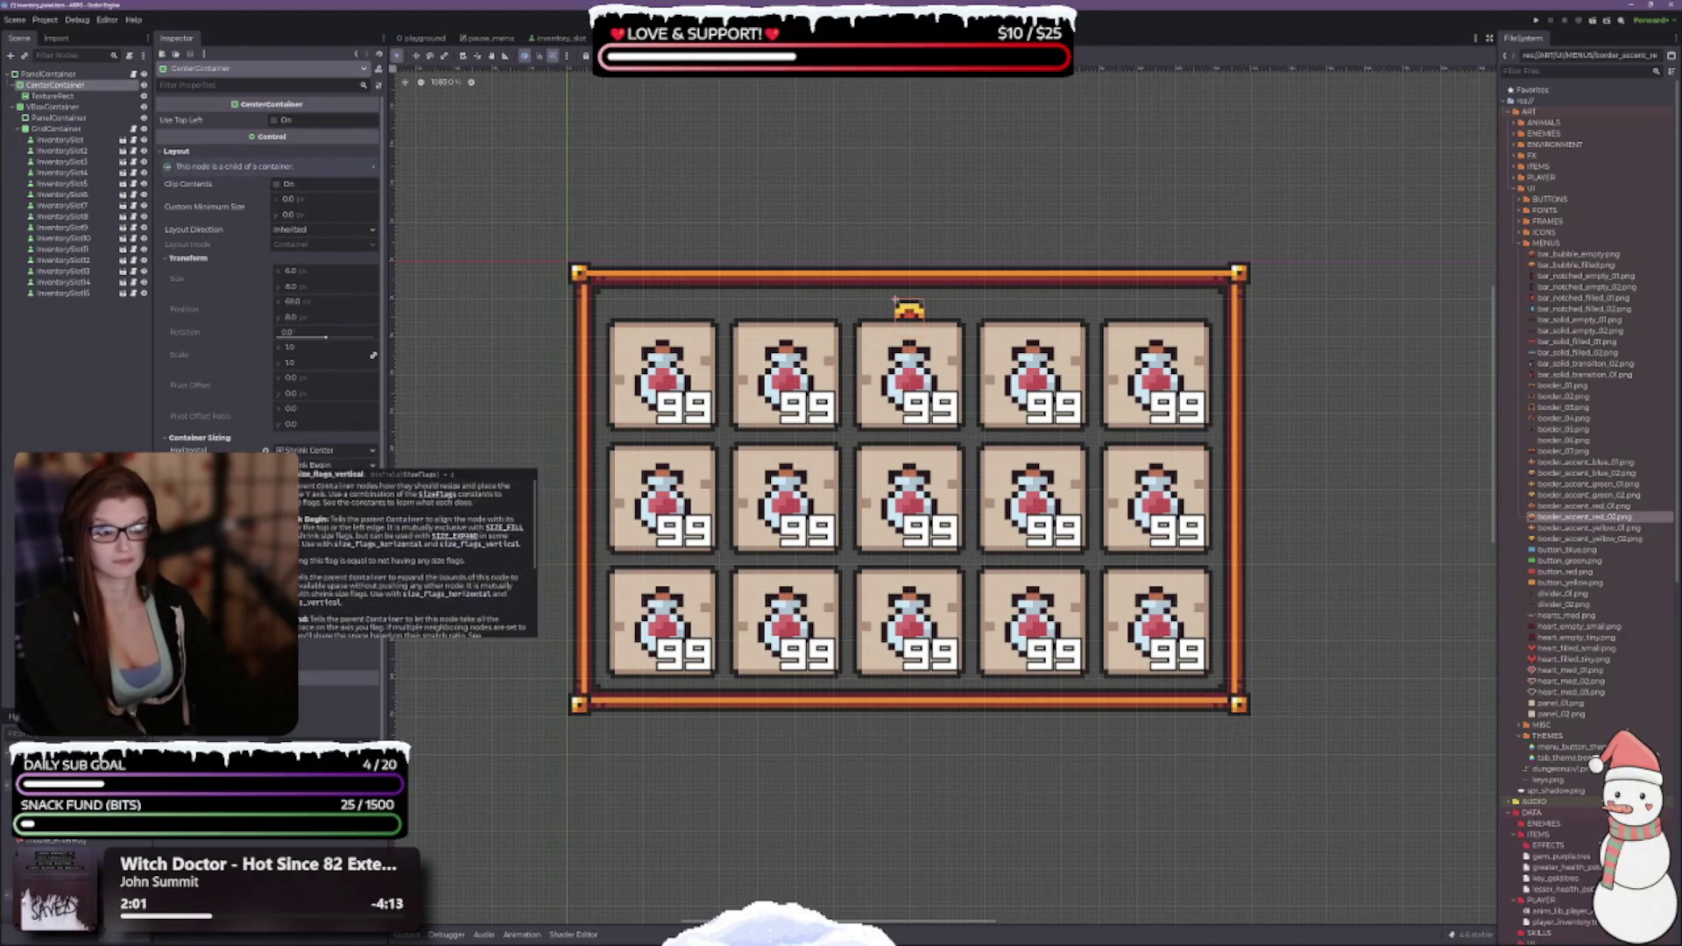
left_click(335, 451)
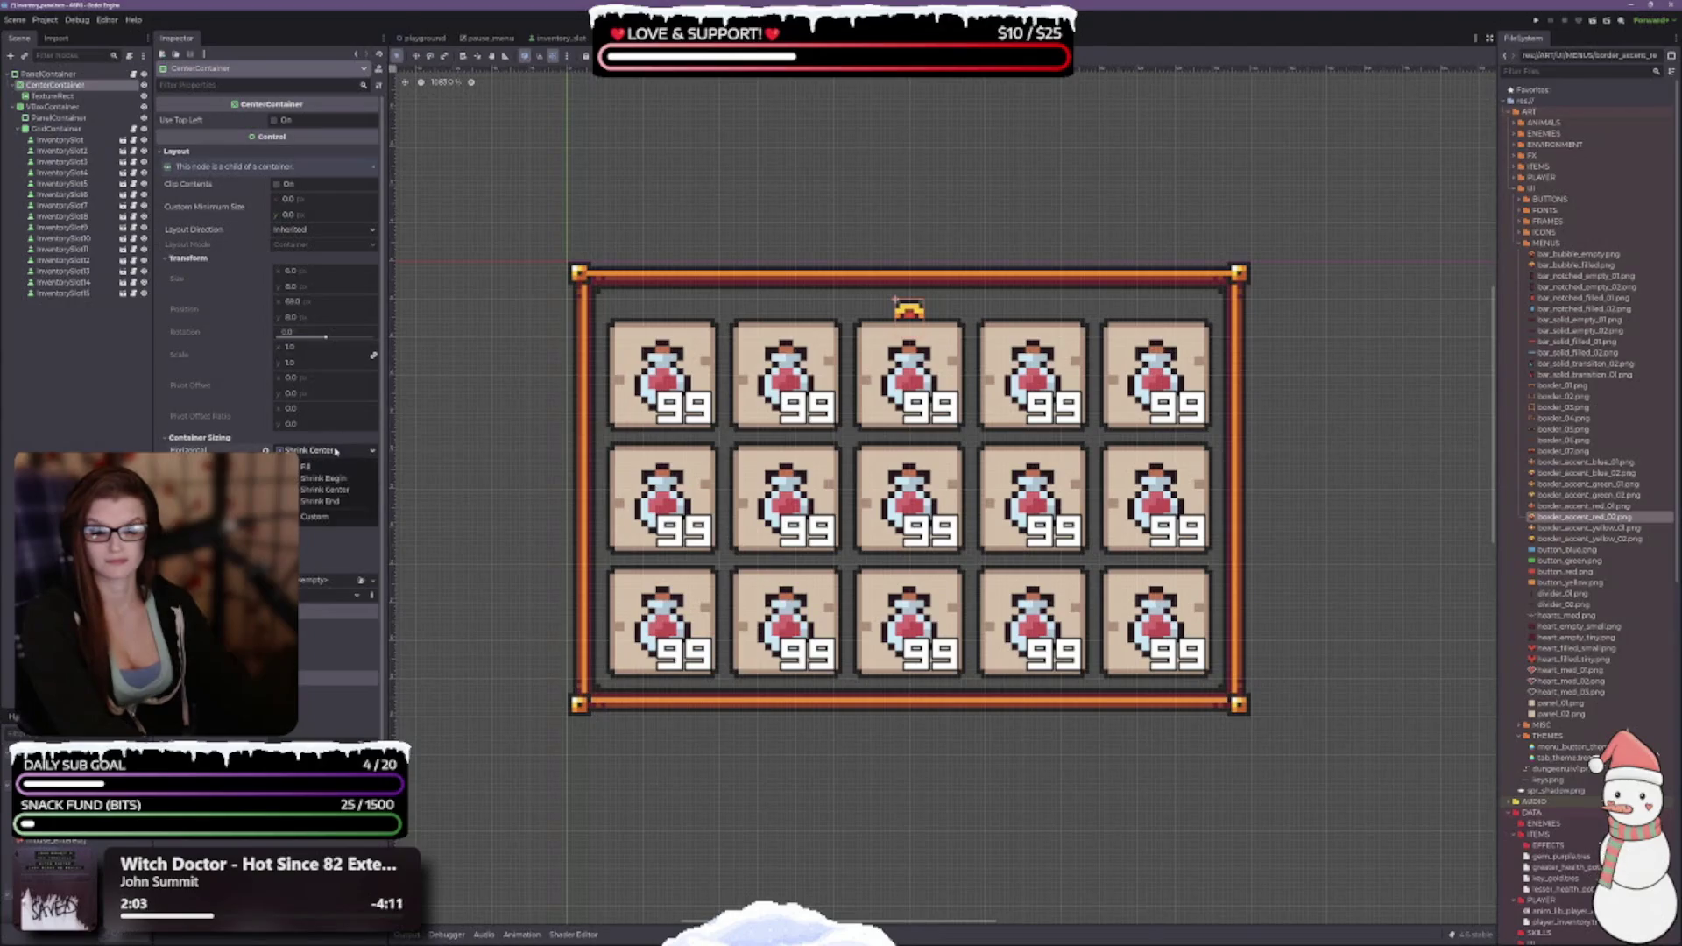
left_click(302, 467)
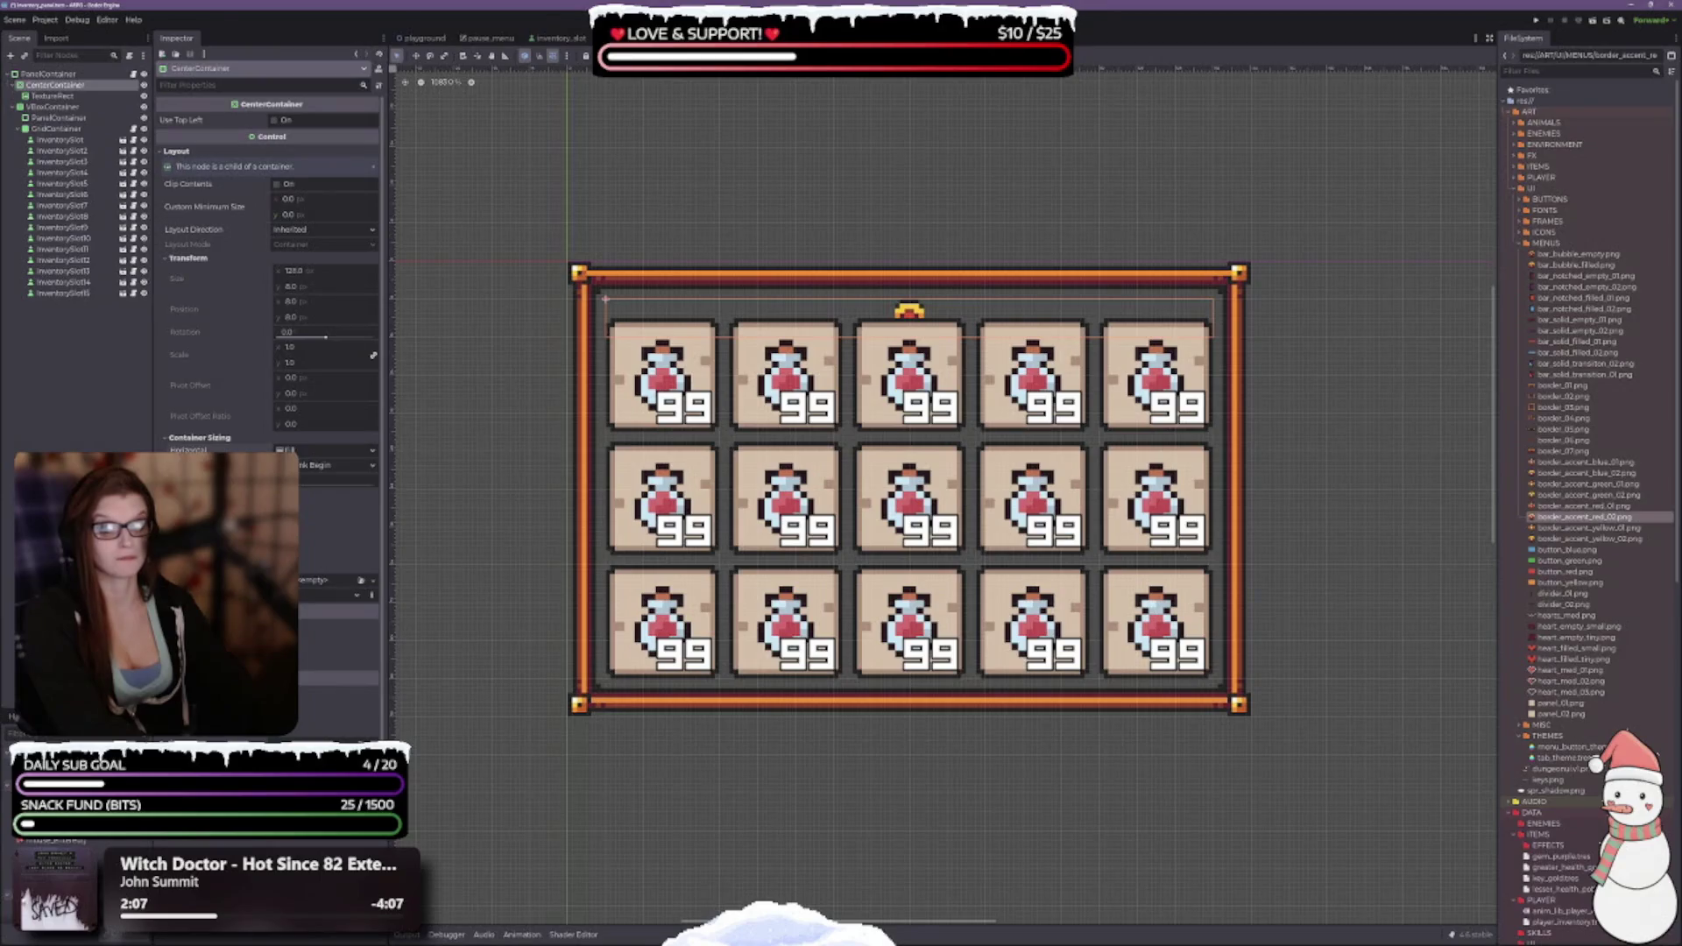
left_click(324, 464)
left_click(306, 480)
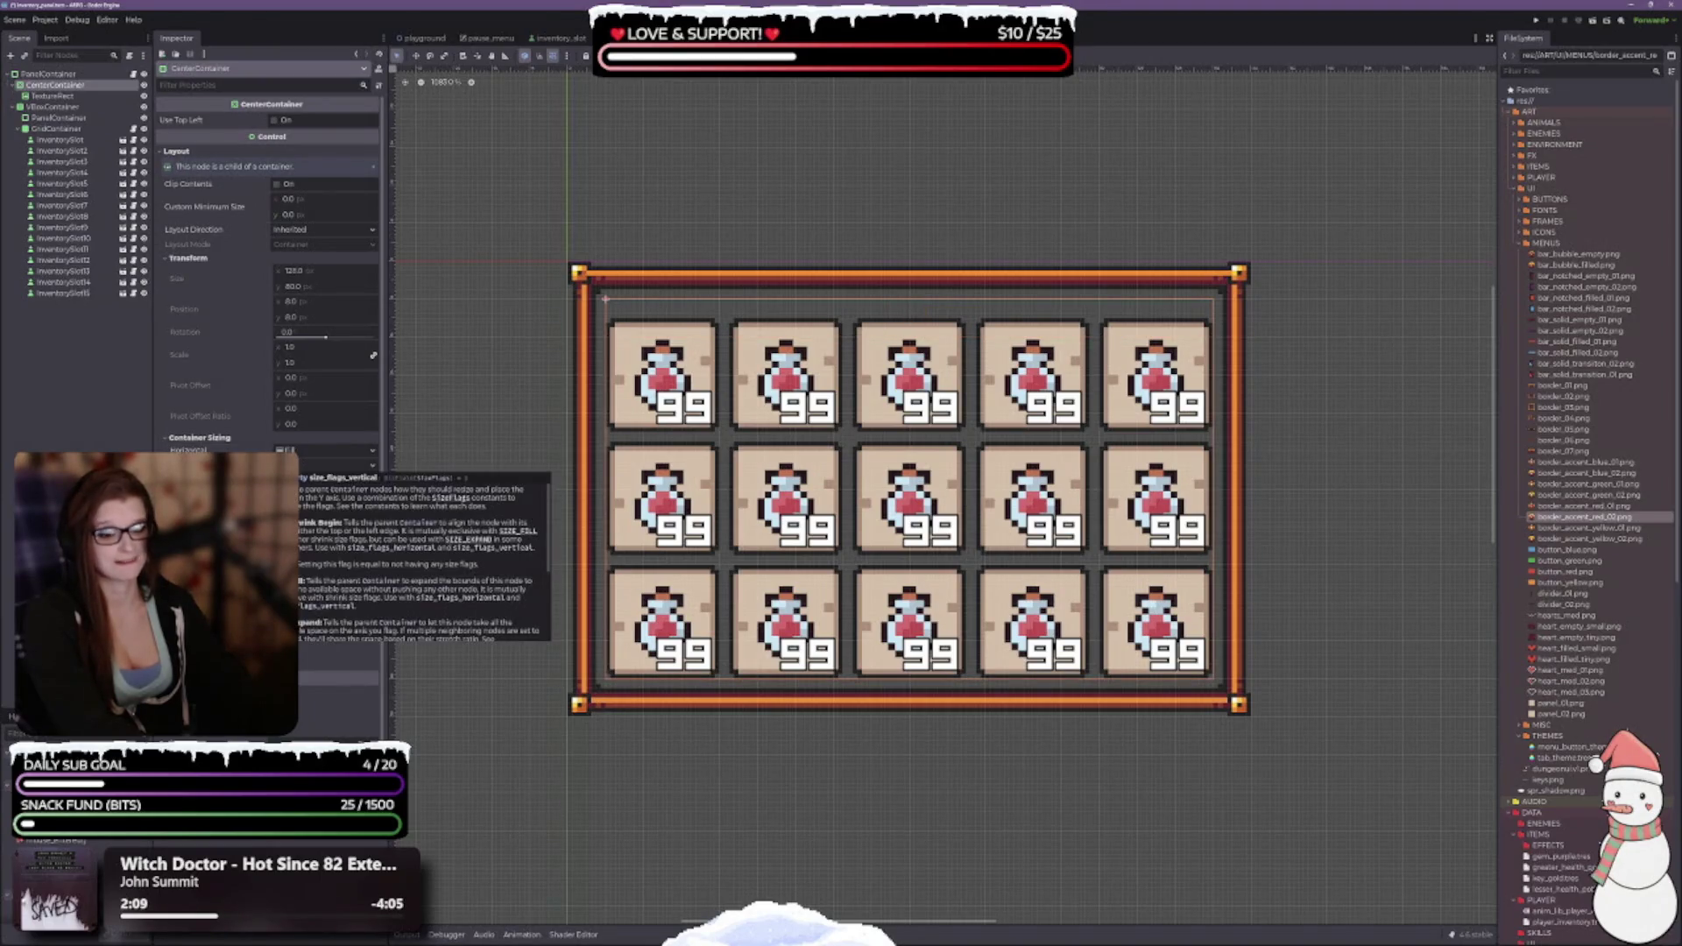
left_click(333, 465)
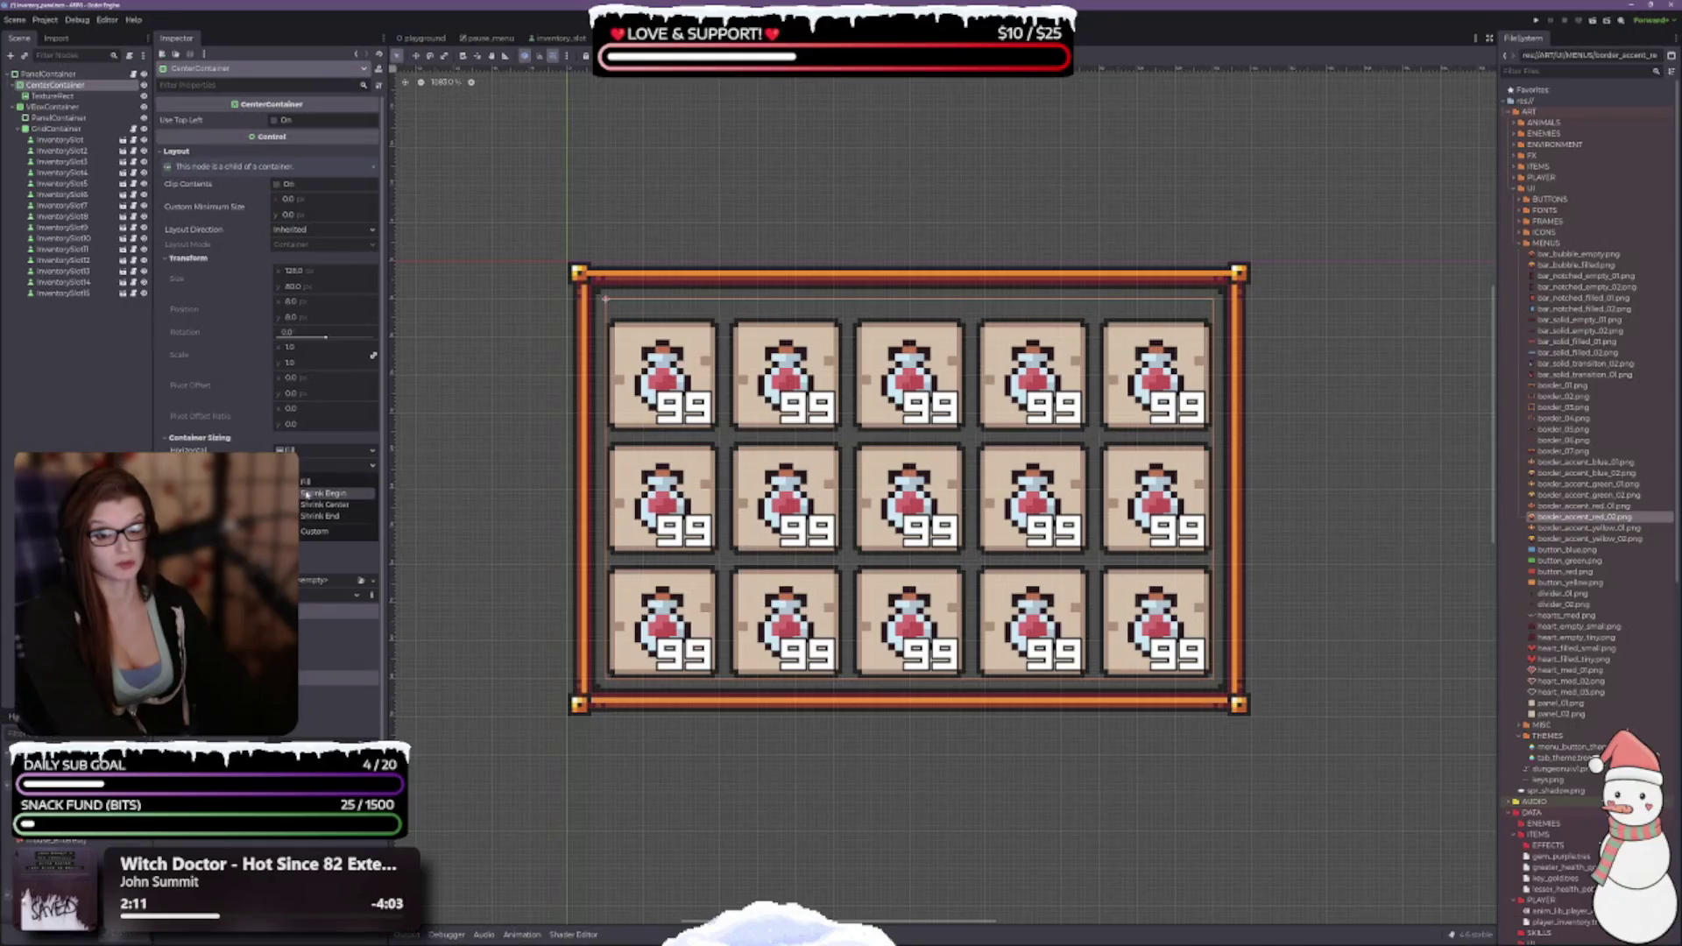
left_click(316, 494)
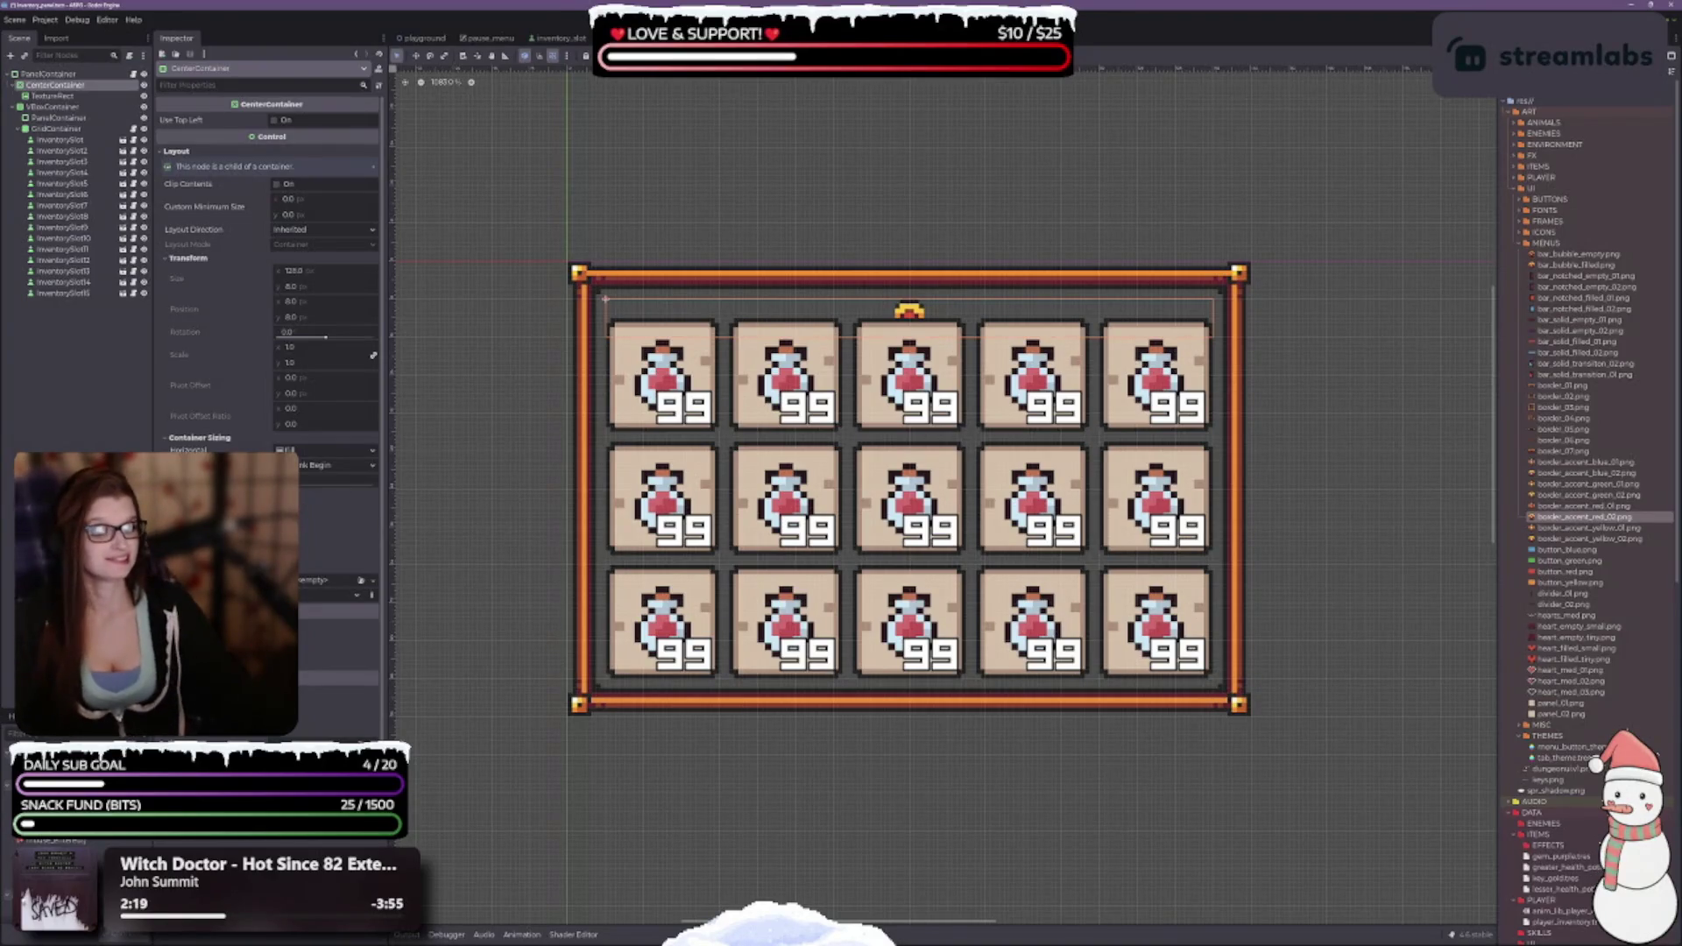
left_click(280, 525)
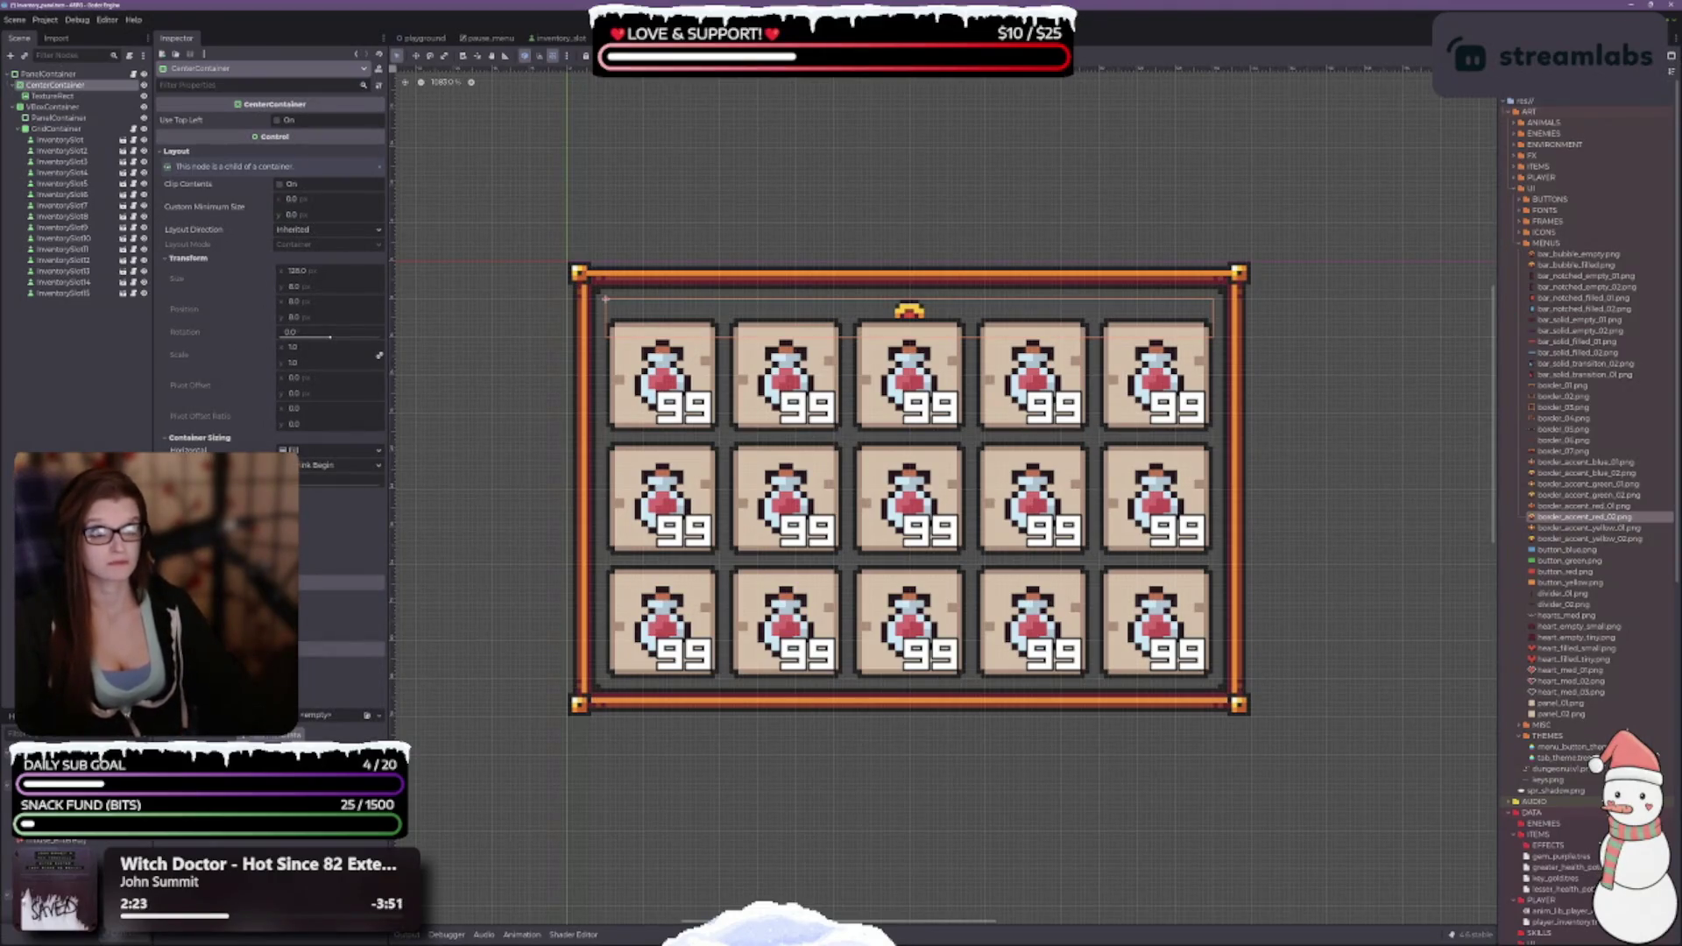
Keep horizontal Fill in the toolbar sizing popup, toggle Use Top Left off again, leave layout direction Inherited.
left_click(676, 55)
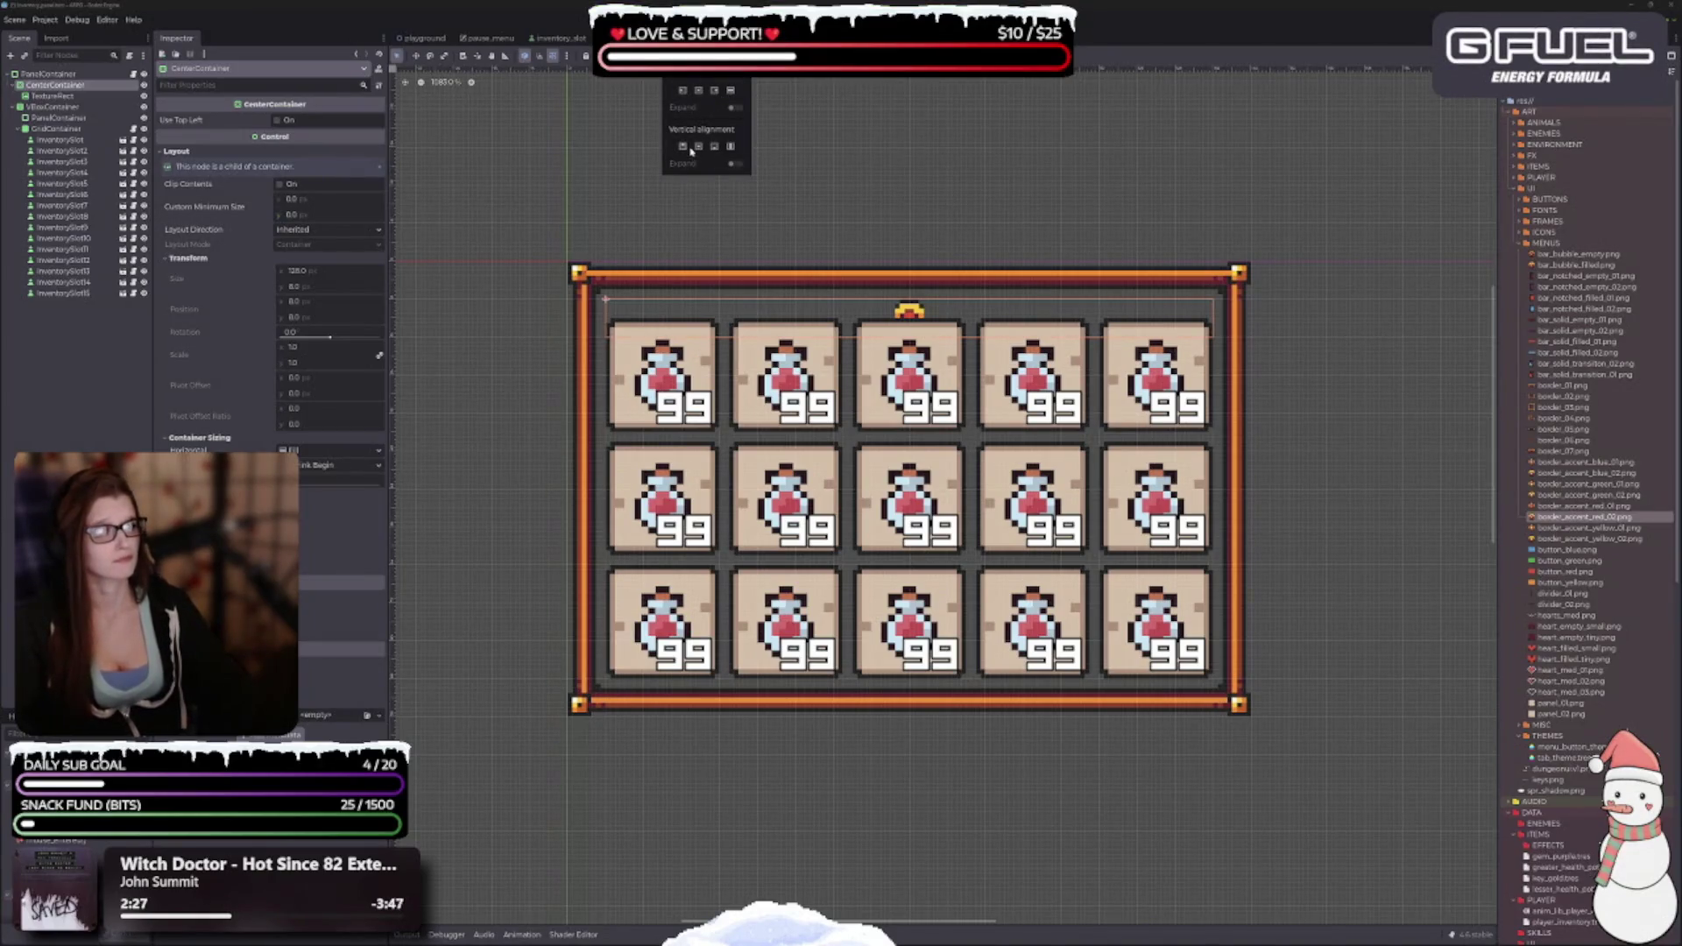
left_click(699, 92)
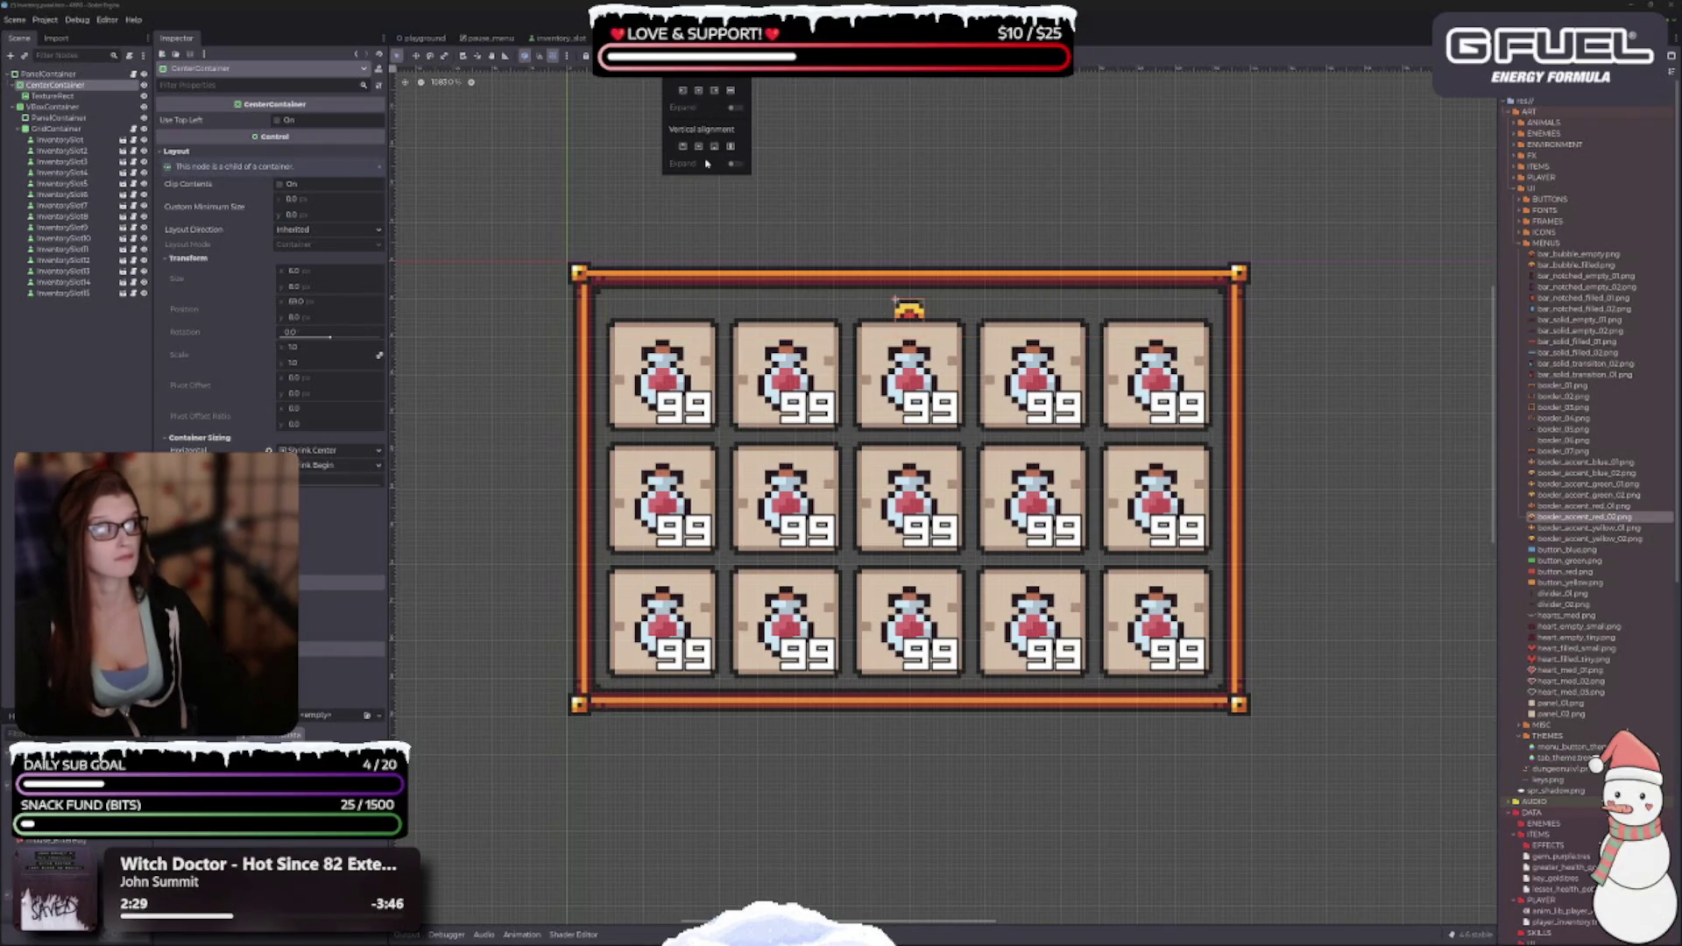
left_click(730, 92)
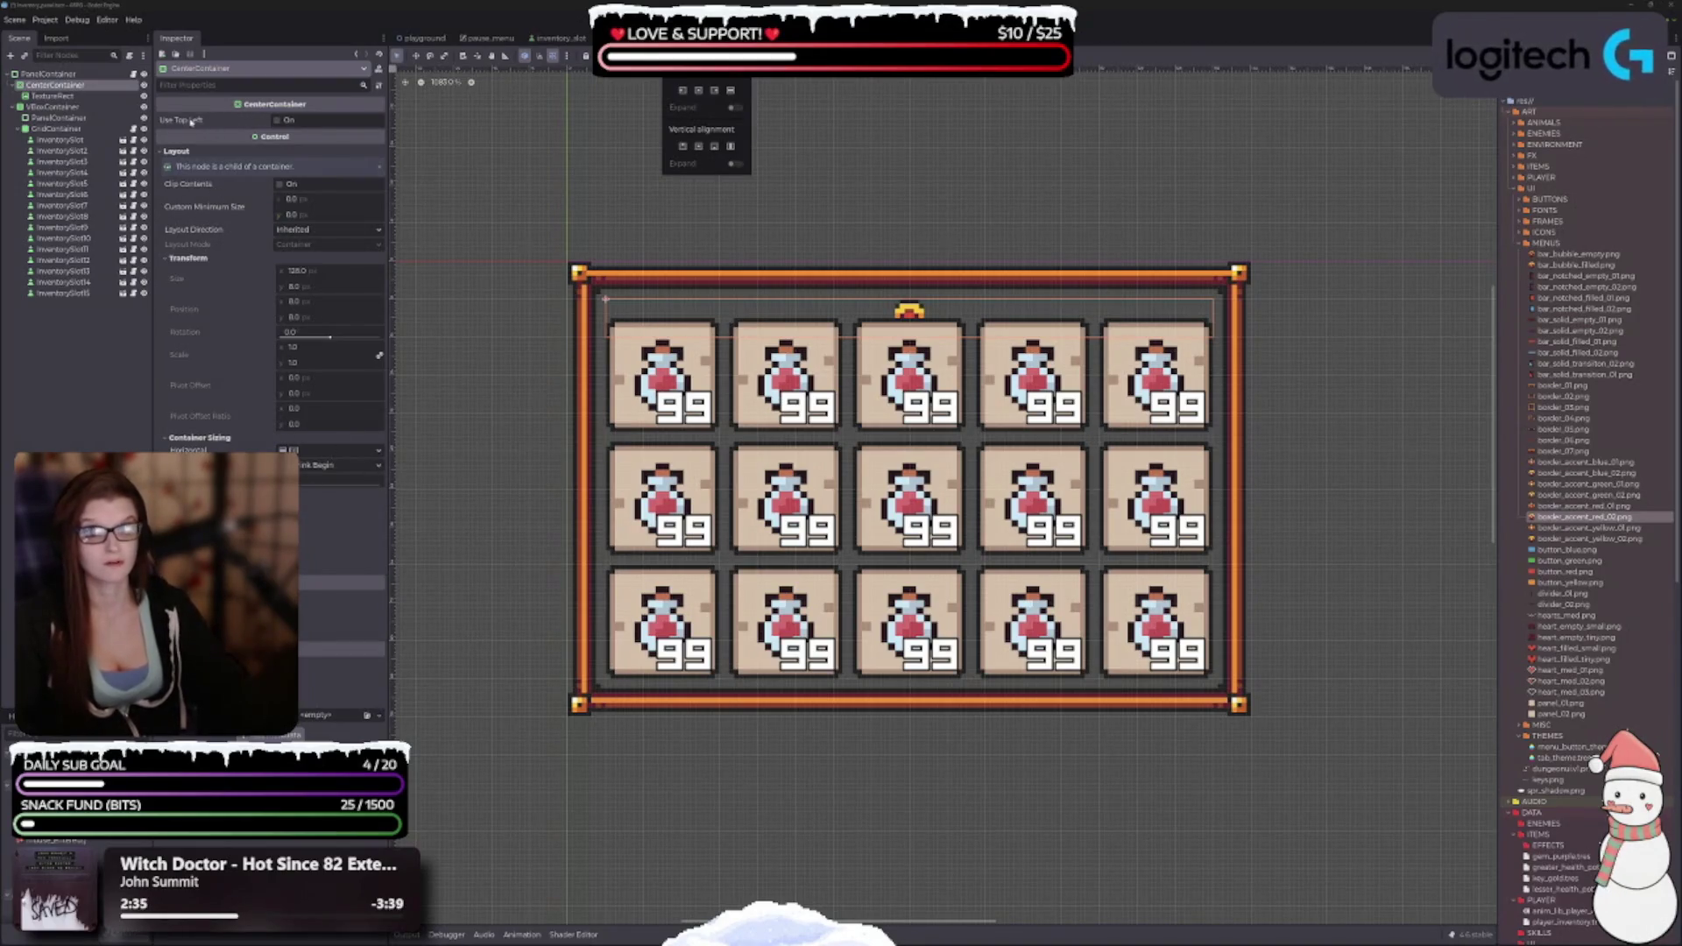
left_click(275, 125)
left_click(277, 121)
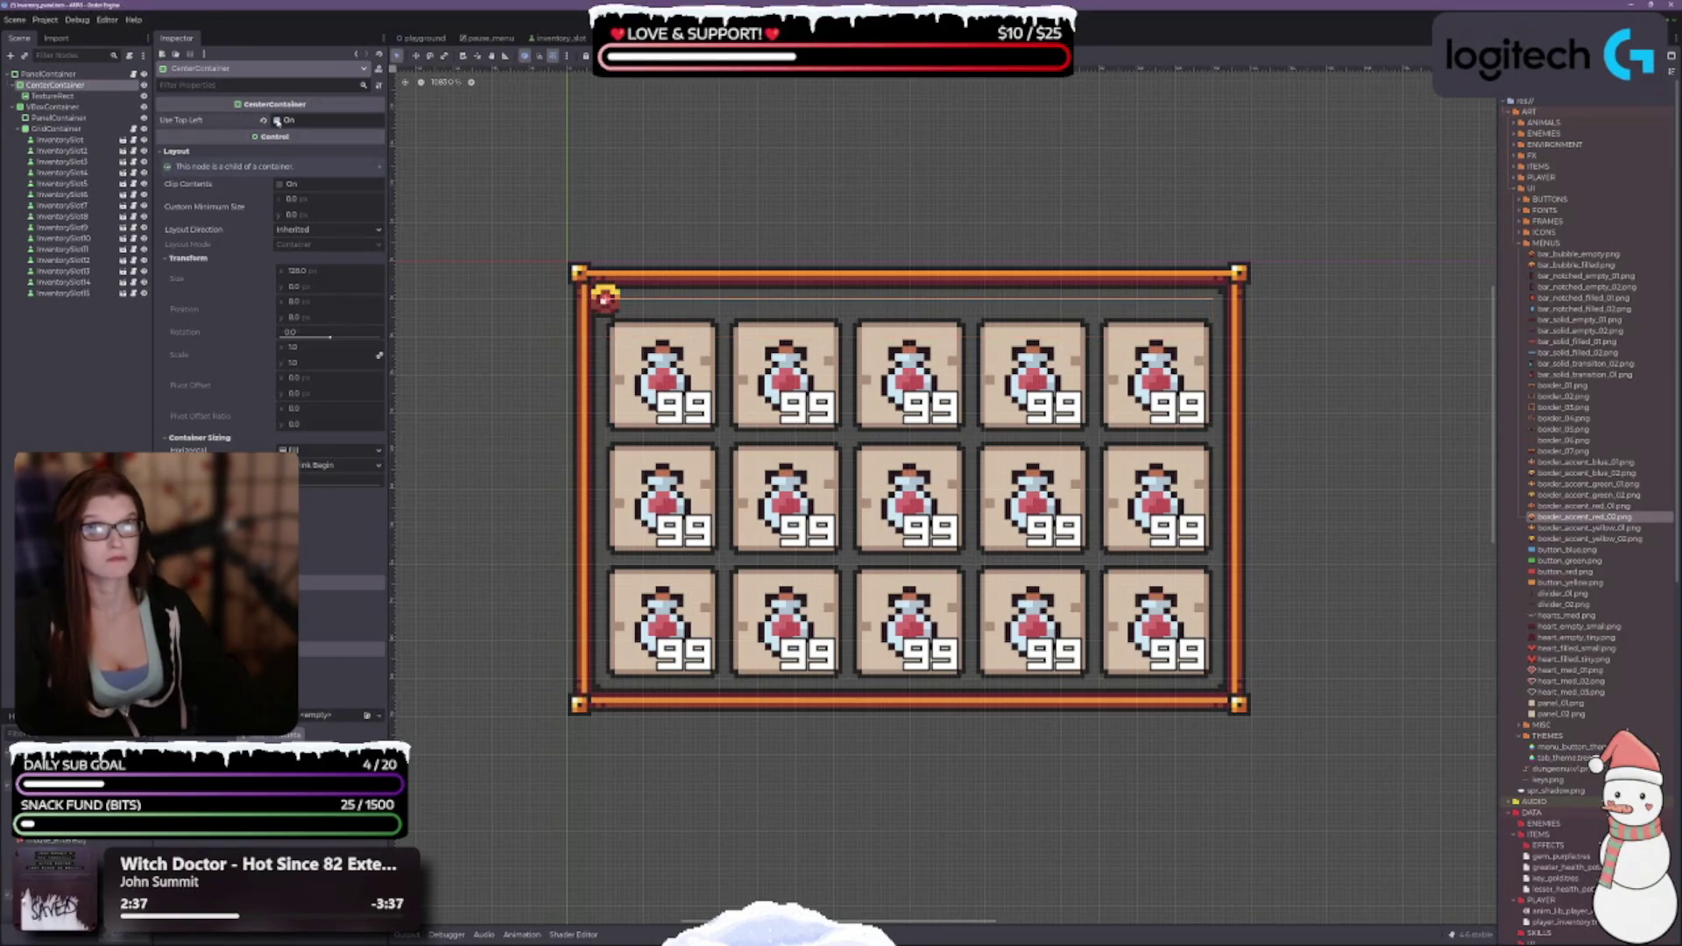
left_click(277, 121)
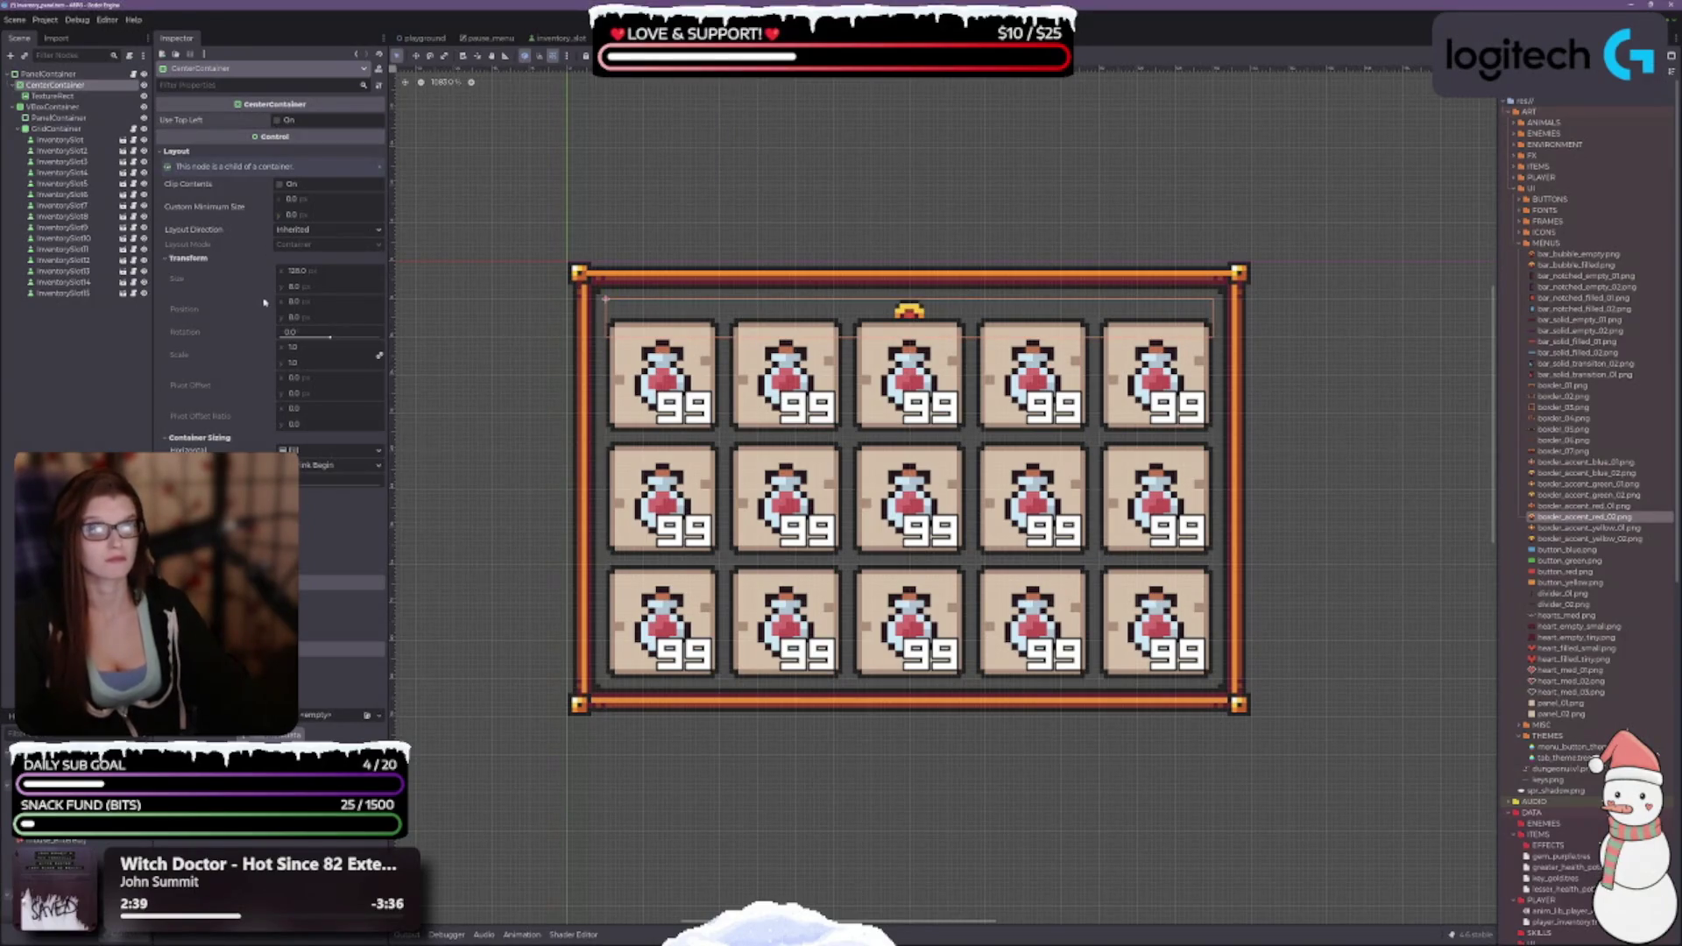
left_click(278, 230)
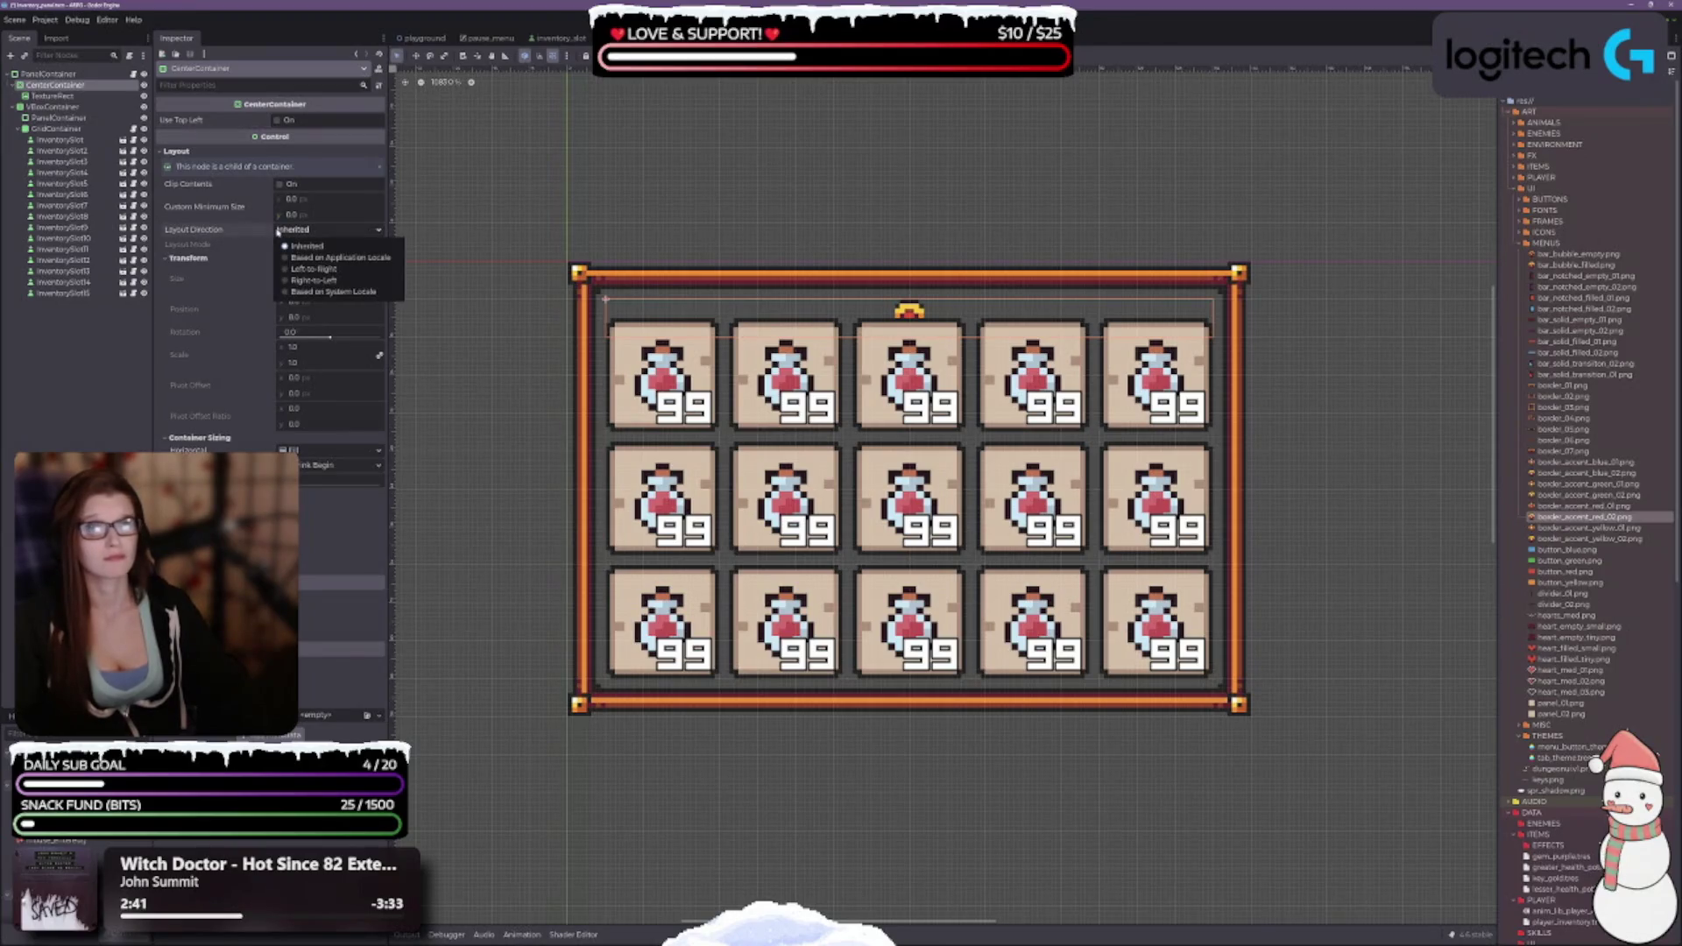
left_click(278, 231)
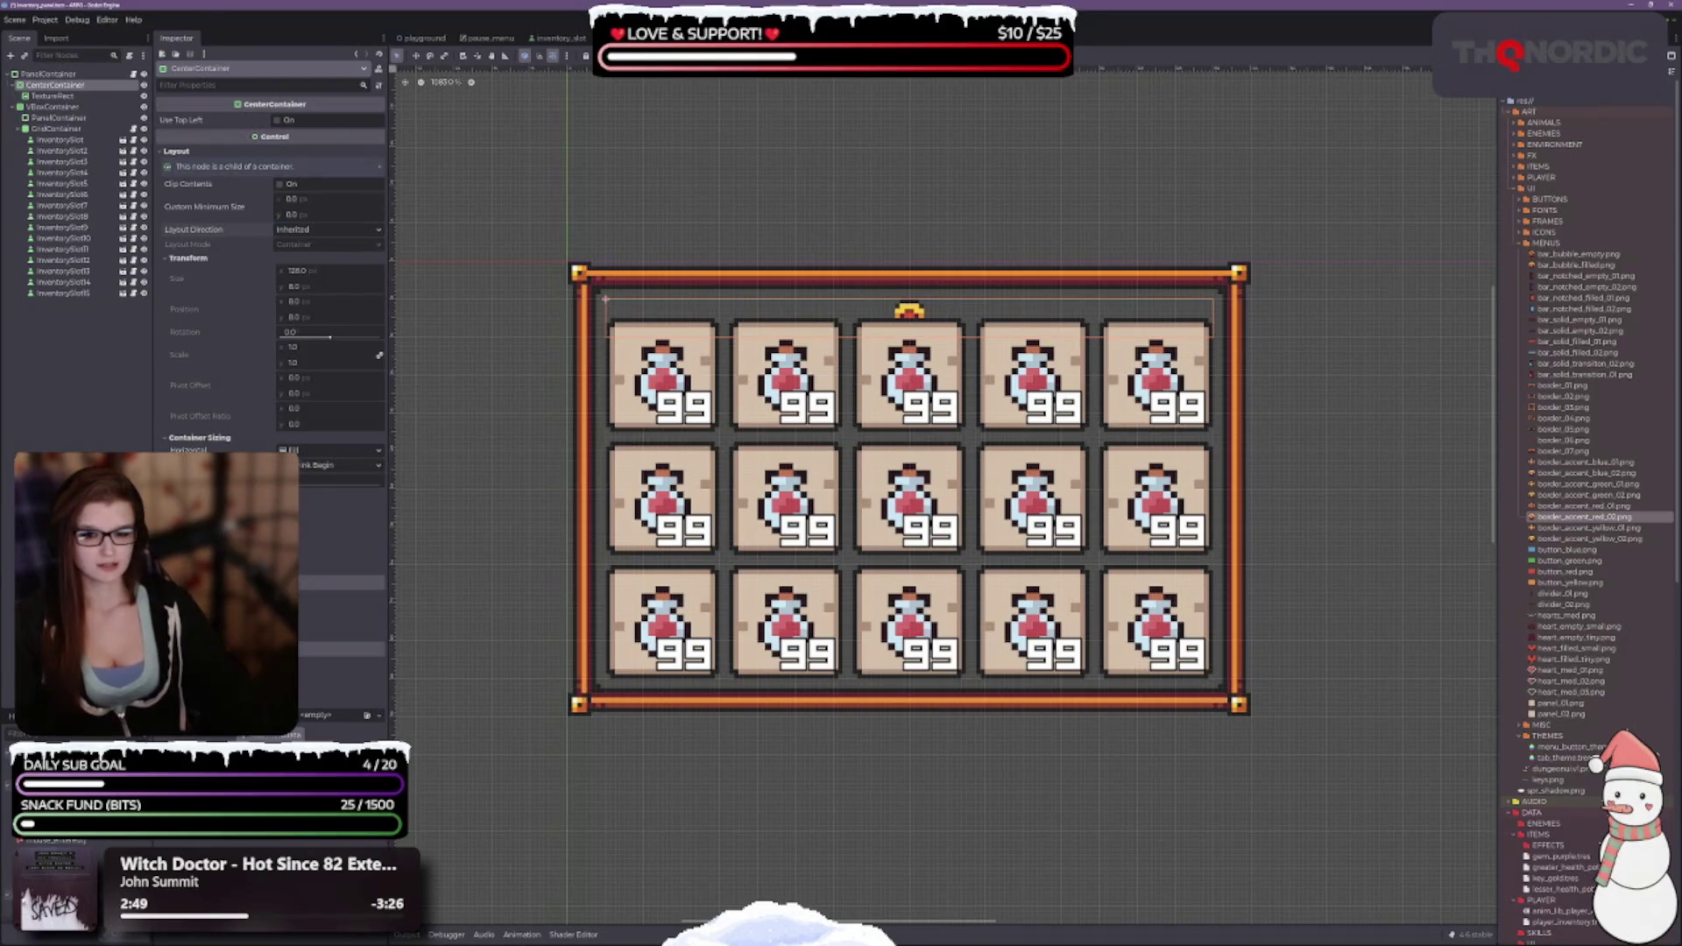
Change the ornament TextureRect's Stretch Mode from Scale to Keep Centered.
left_click(75, 96)
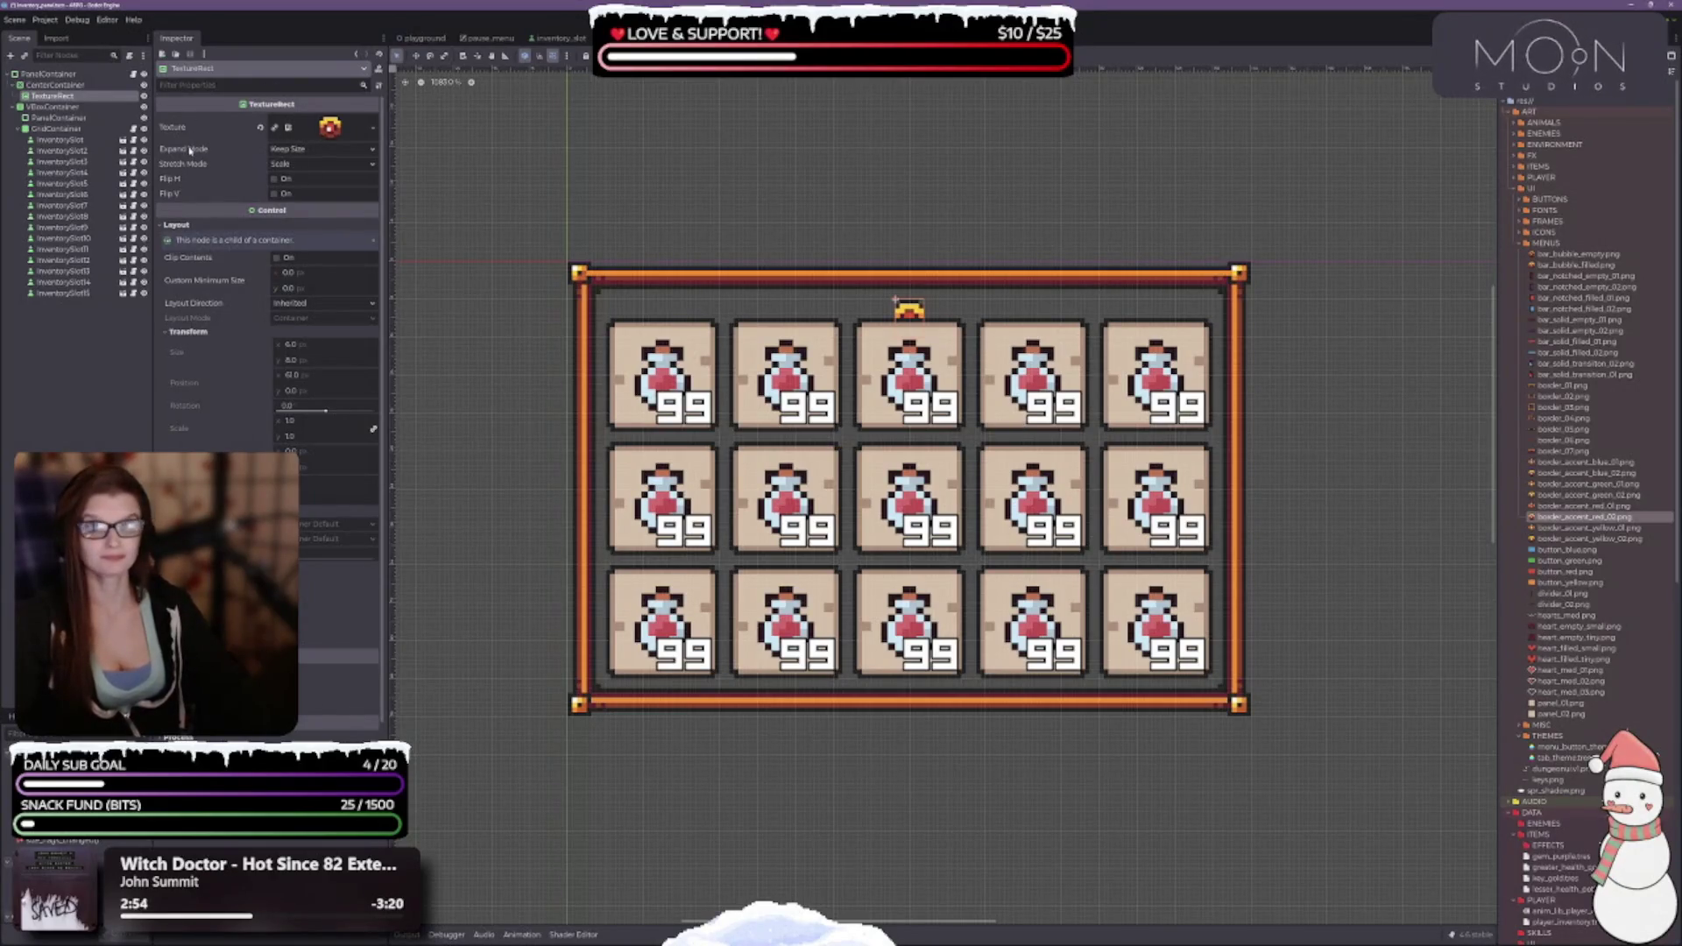
mouse_move(190, 149)
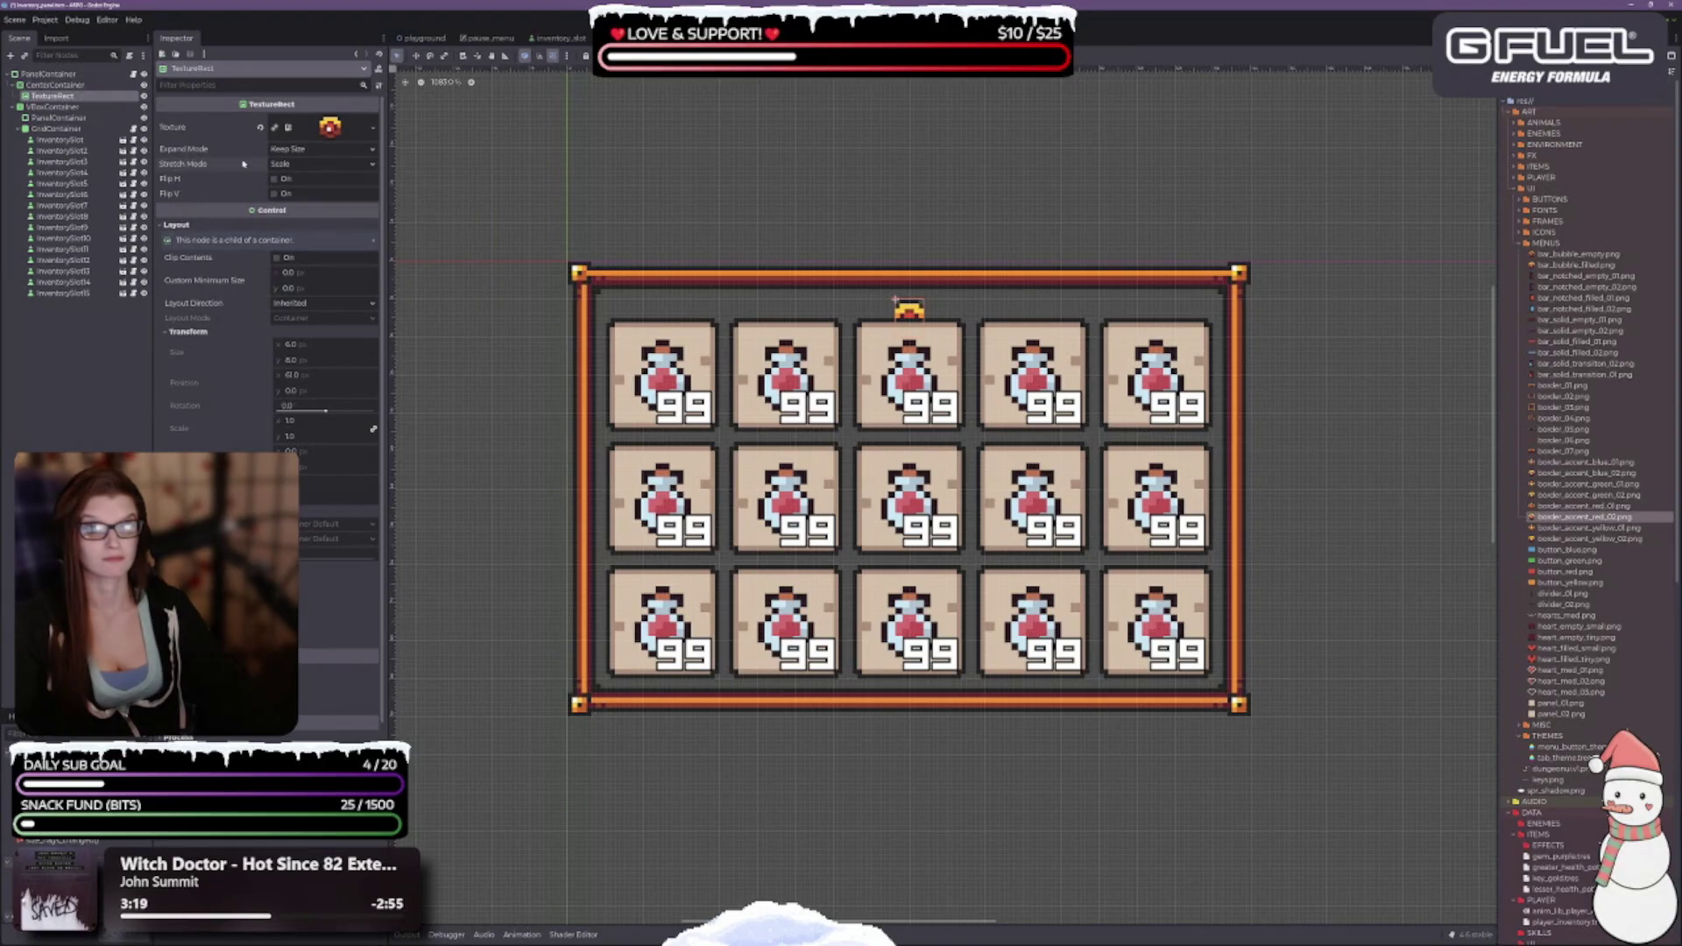
left_click(316, 164)
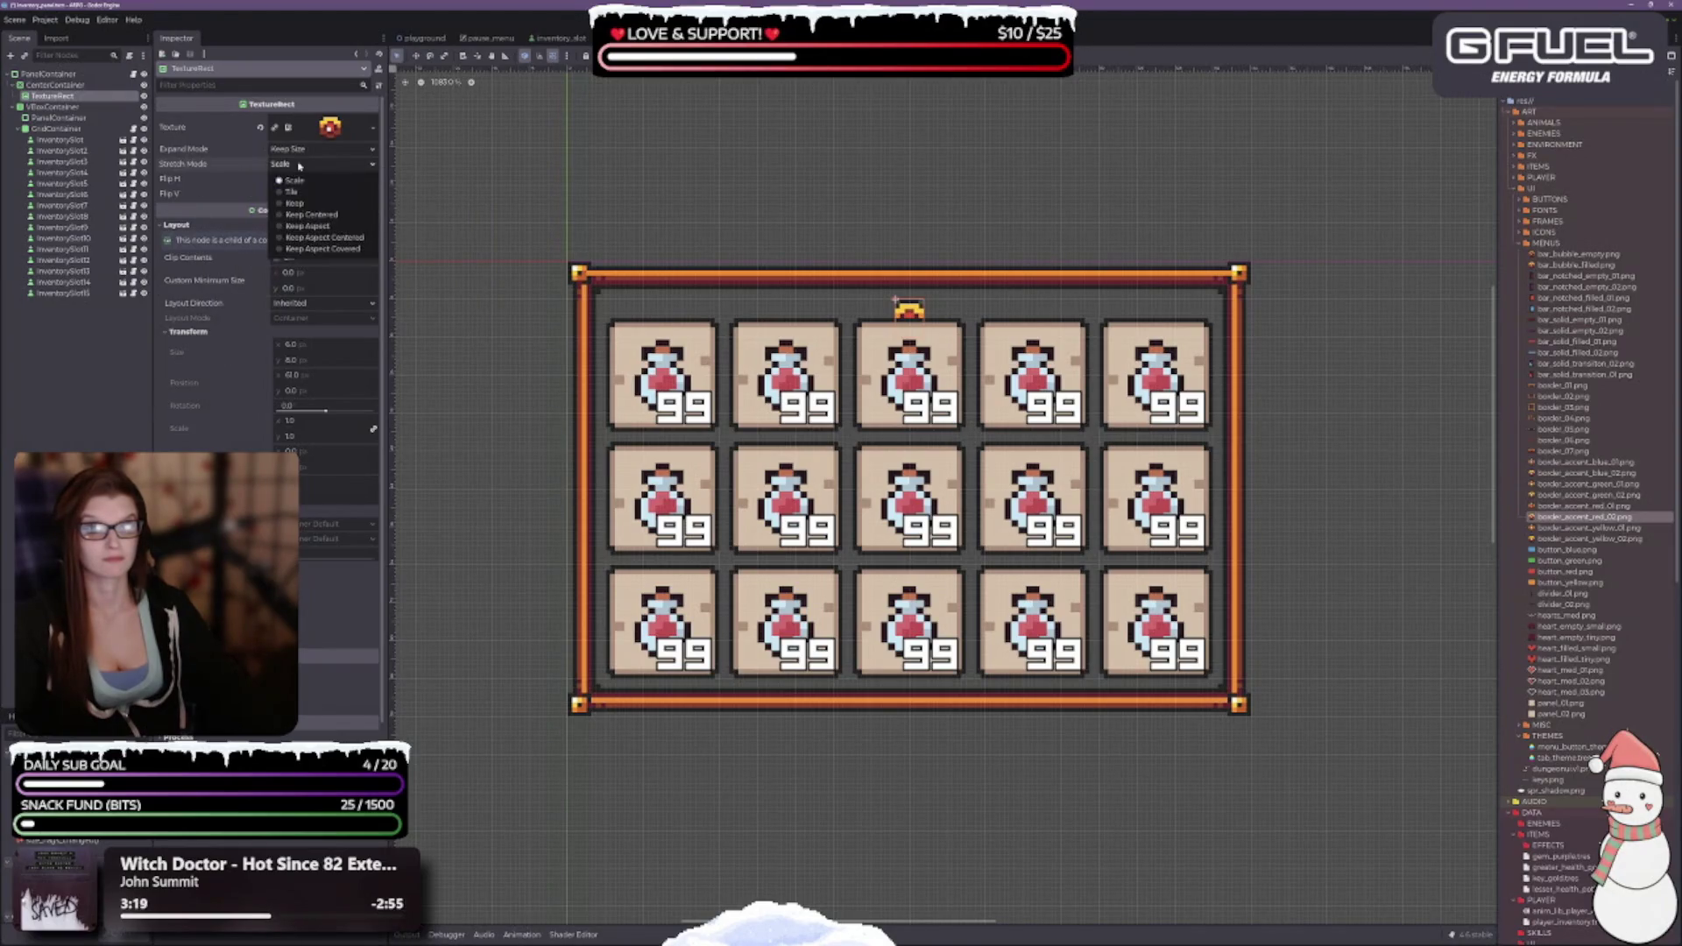
left_click(316, 215)
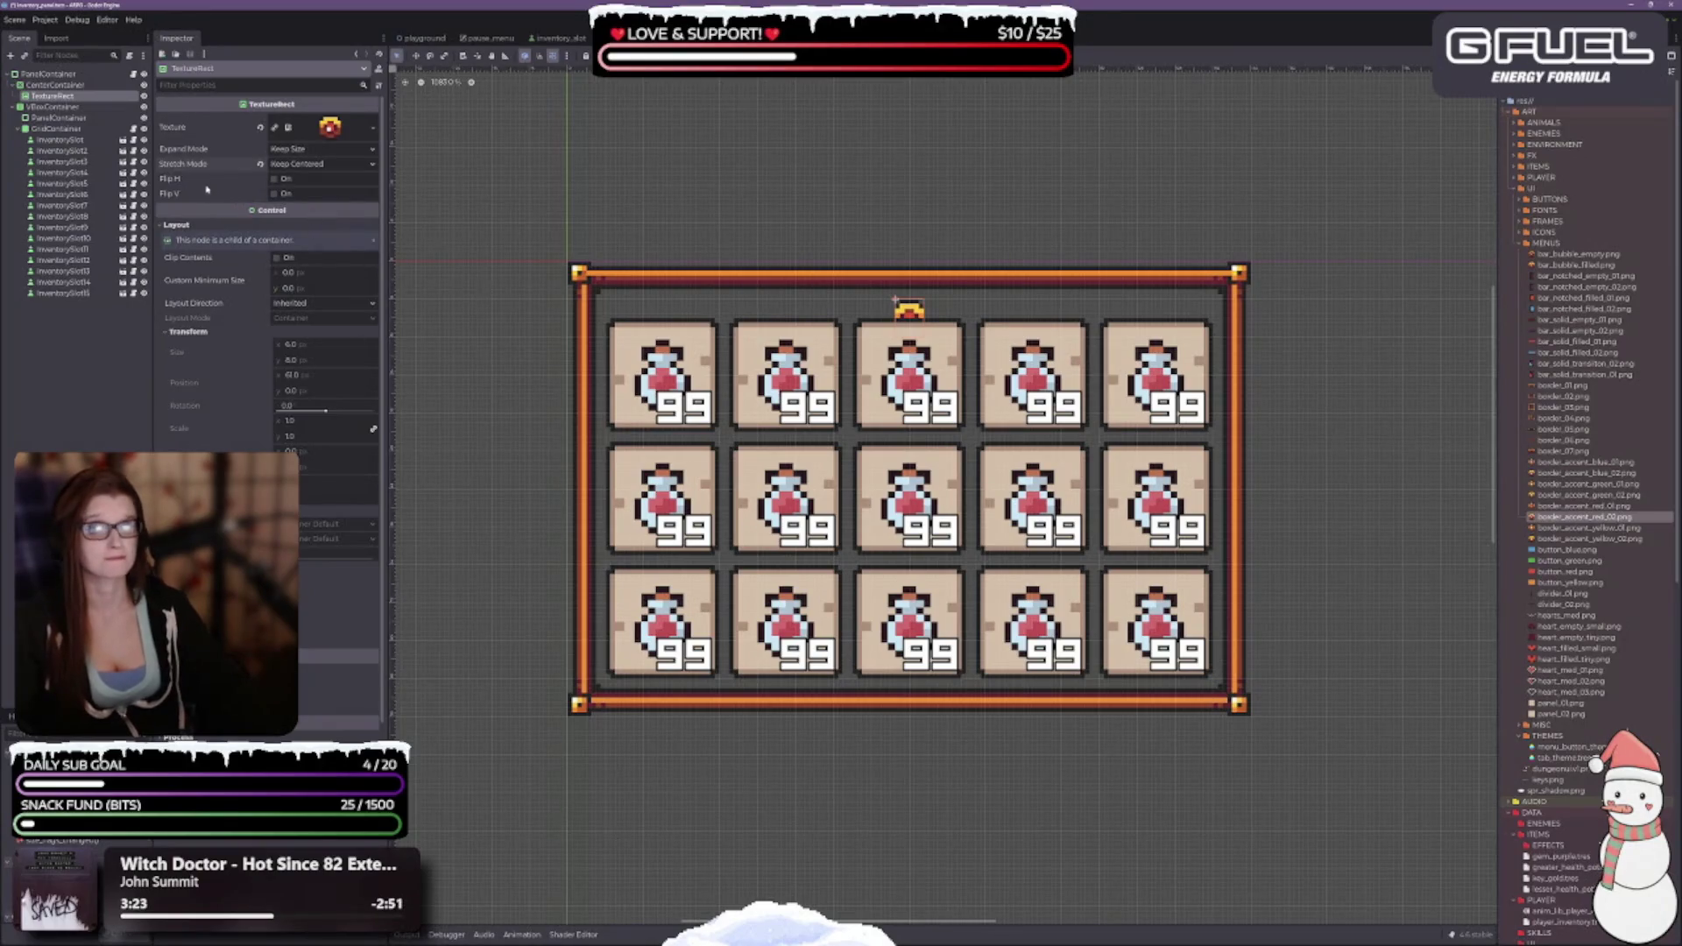